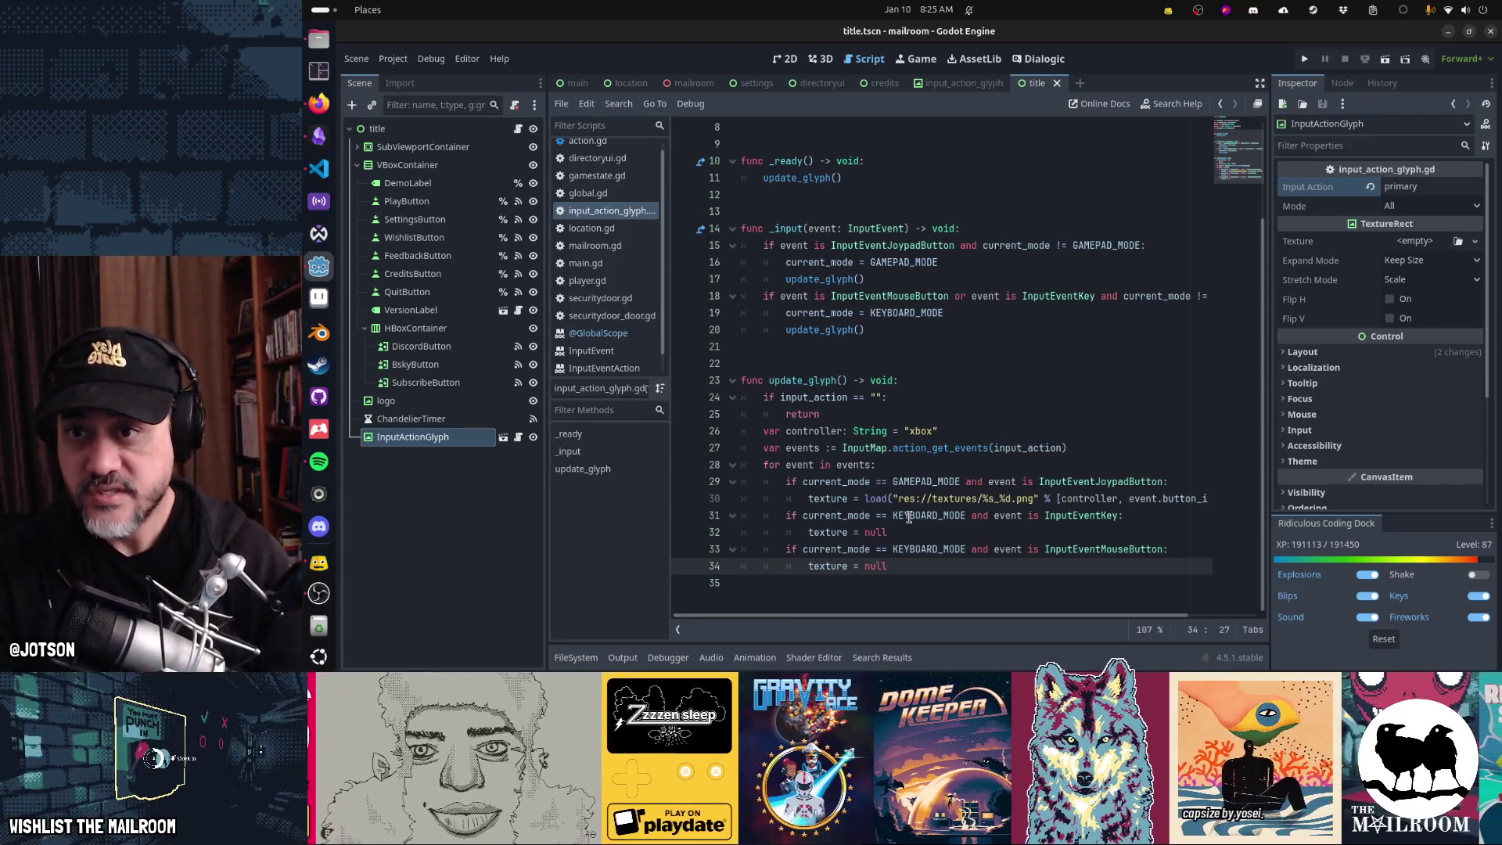
- Run the project with F5 so The Mailroom title screen shows in the game view
key("F5")
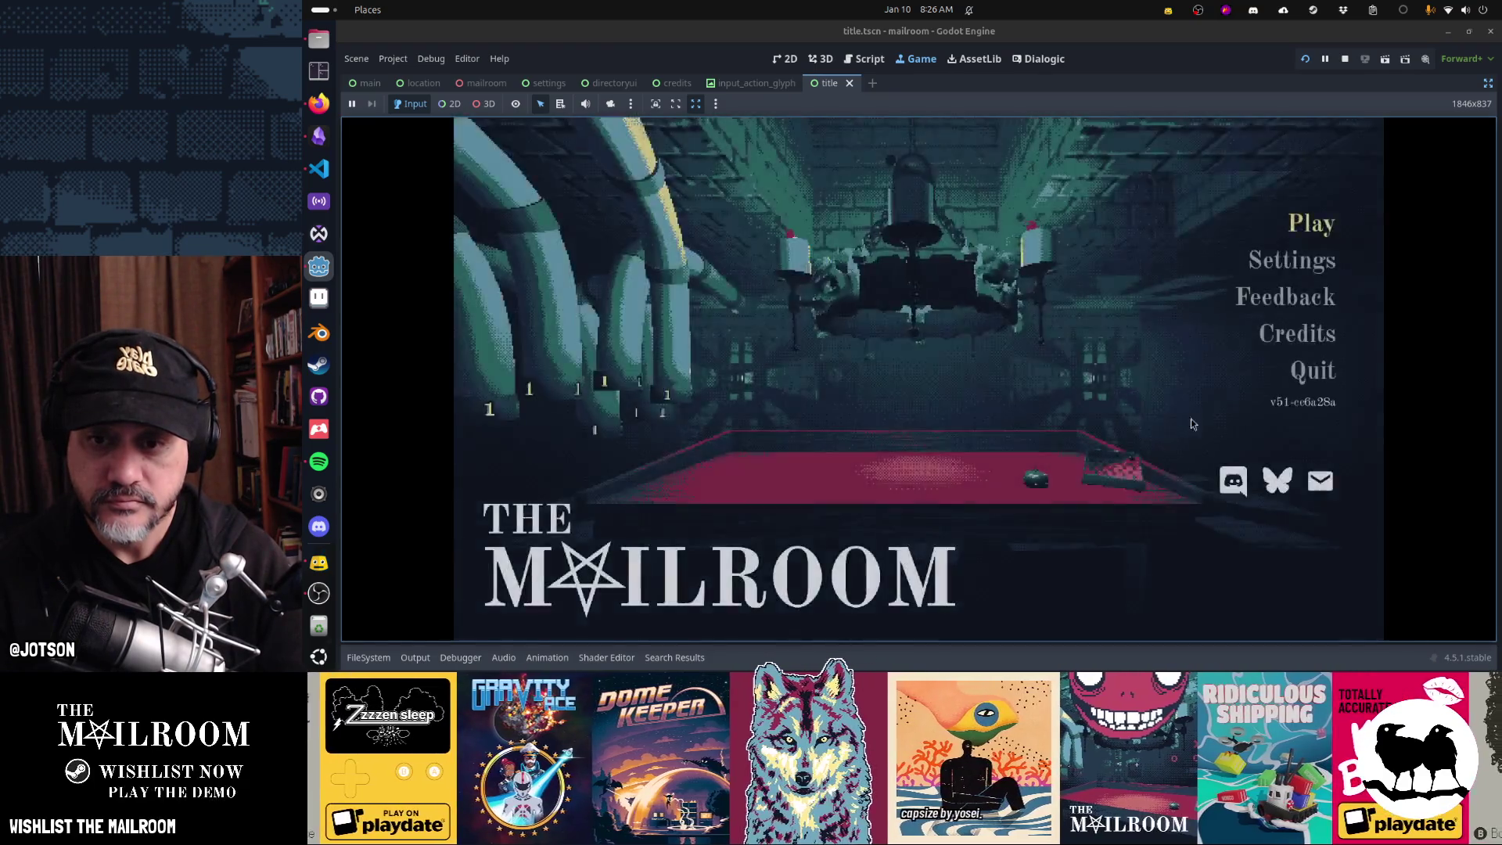
- Choose Play on the title menu to enter The Toilet and its brick corridors
key("Return")
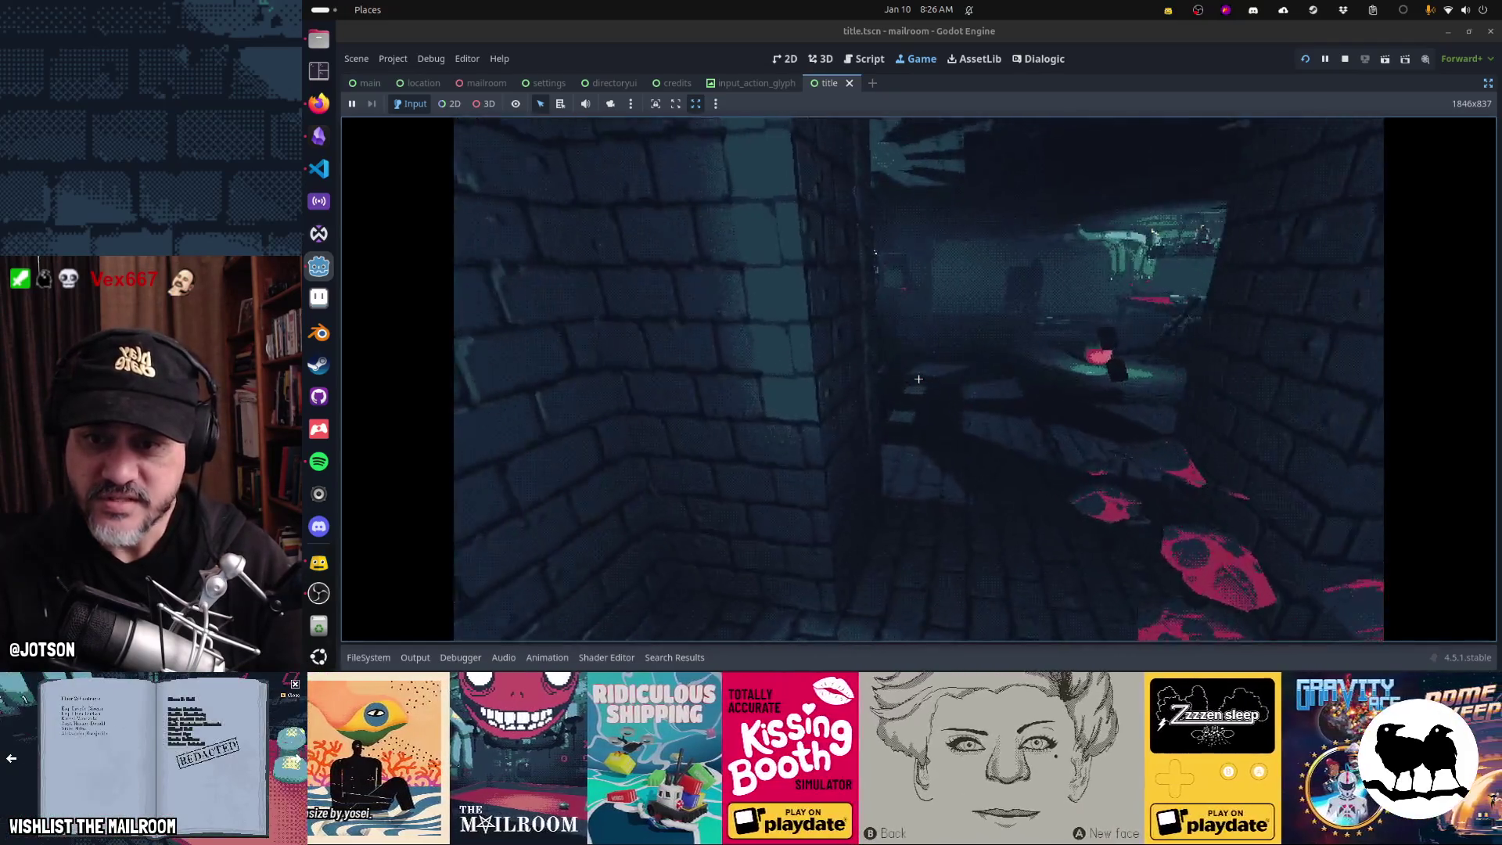
- Run the day command, then the reload command, in the game's debug console
key("grave")
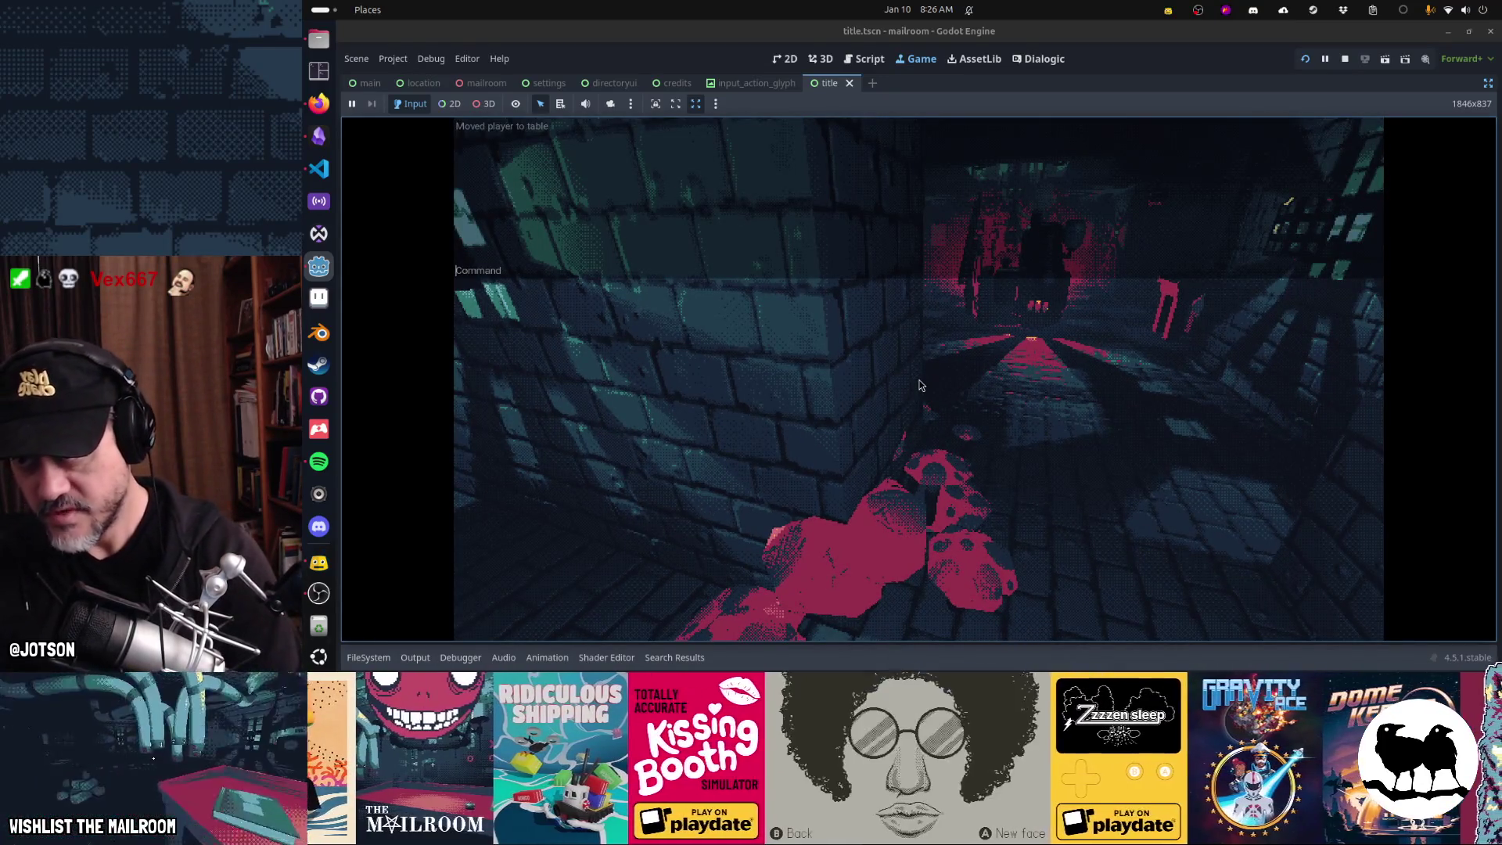
type("day 1")
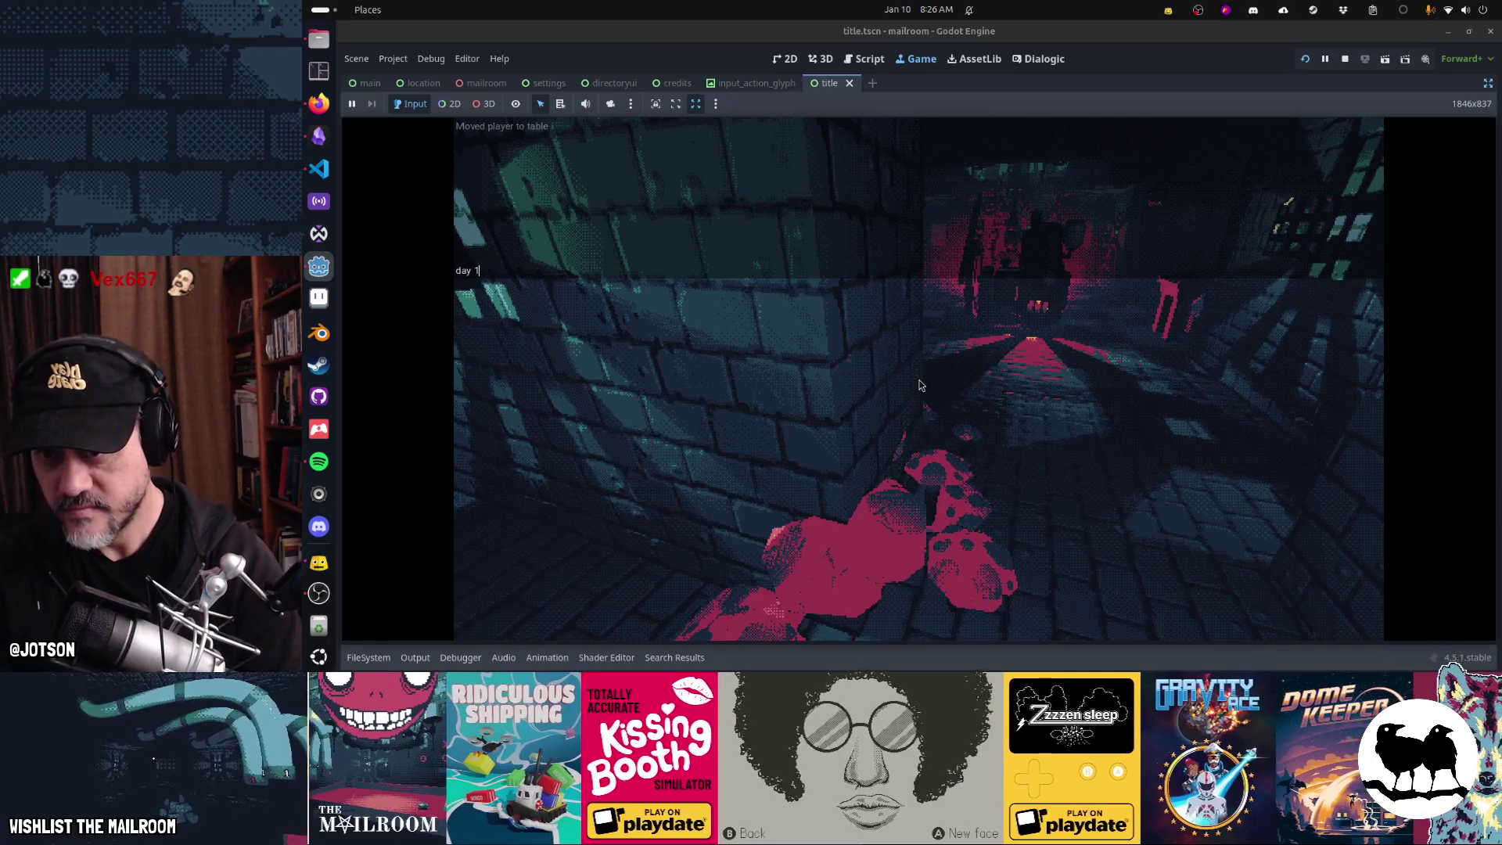
key("Return")
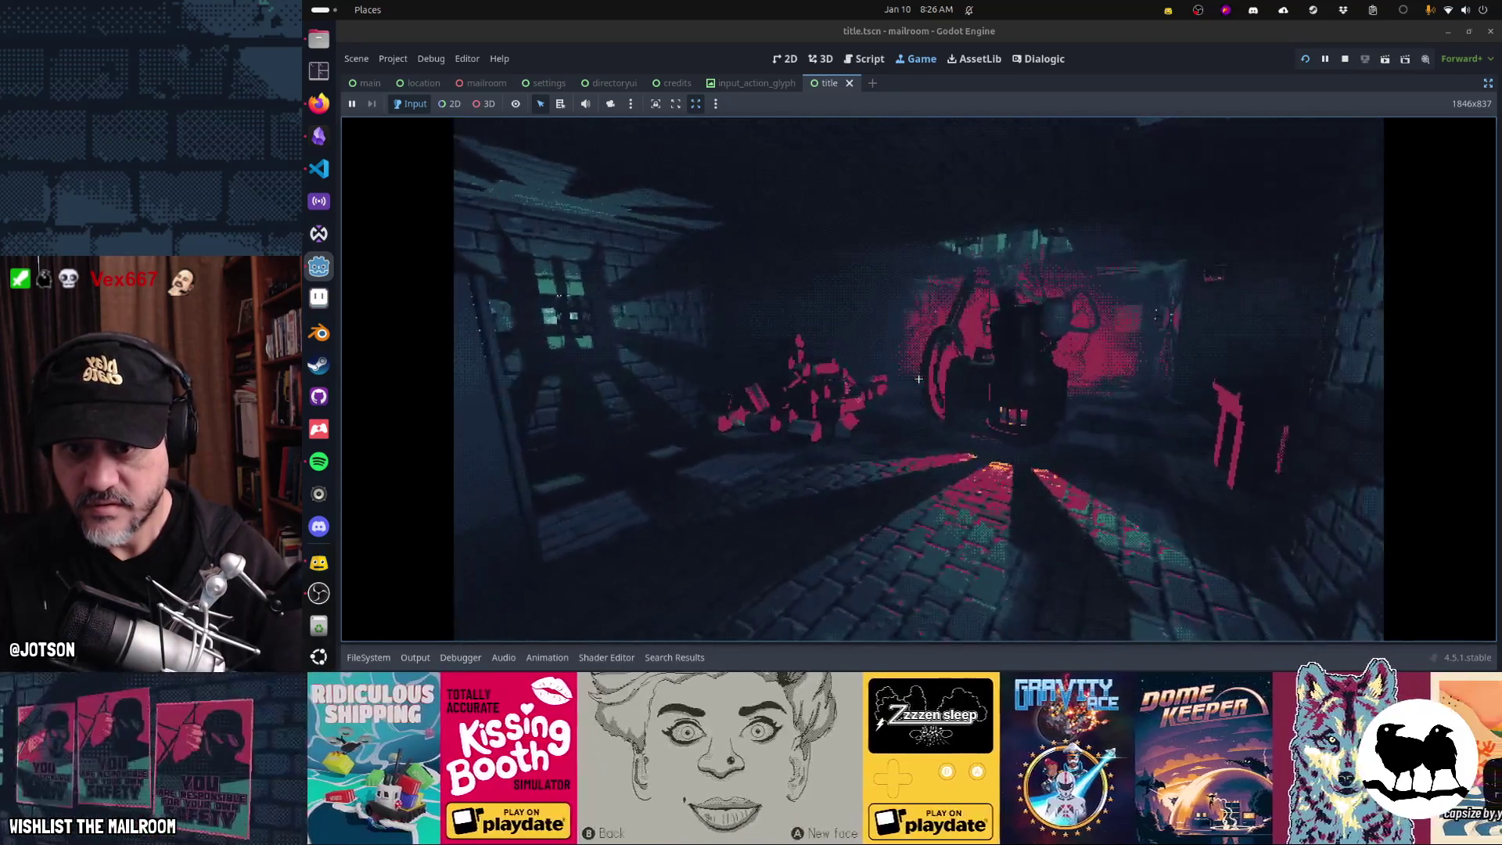
key("grave")
type("reload")
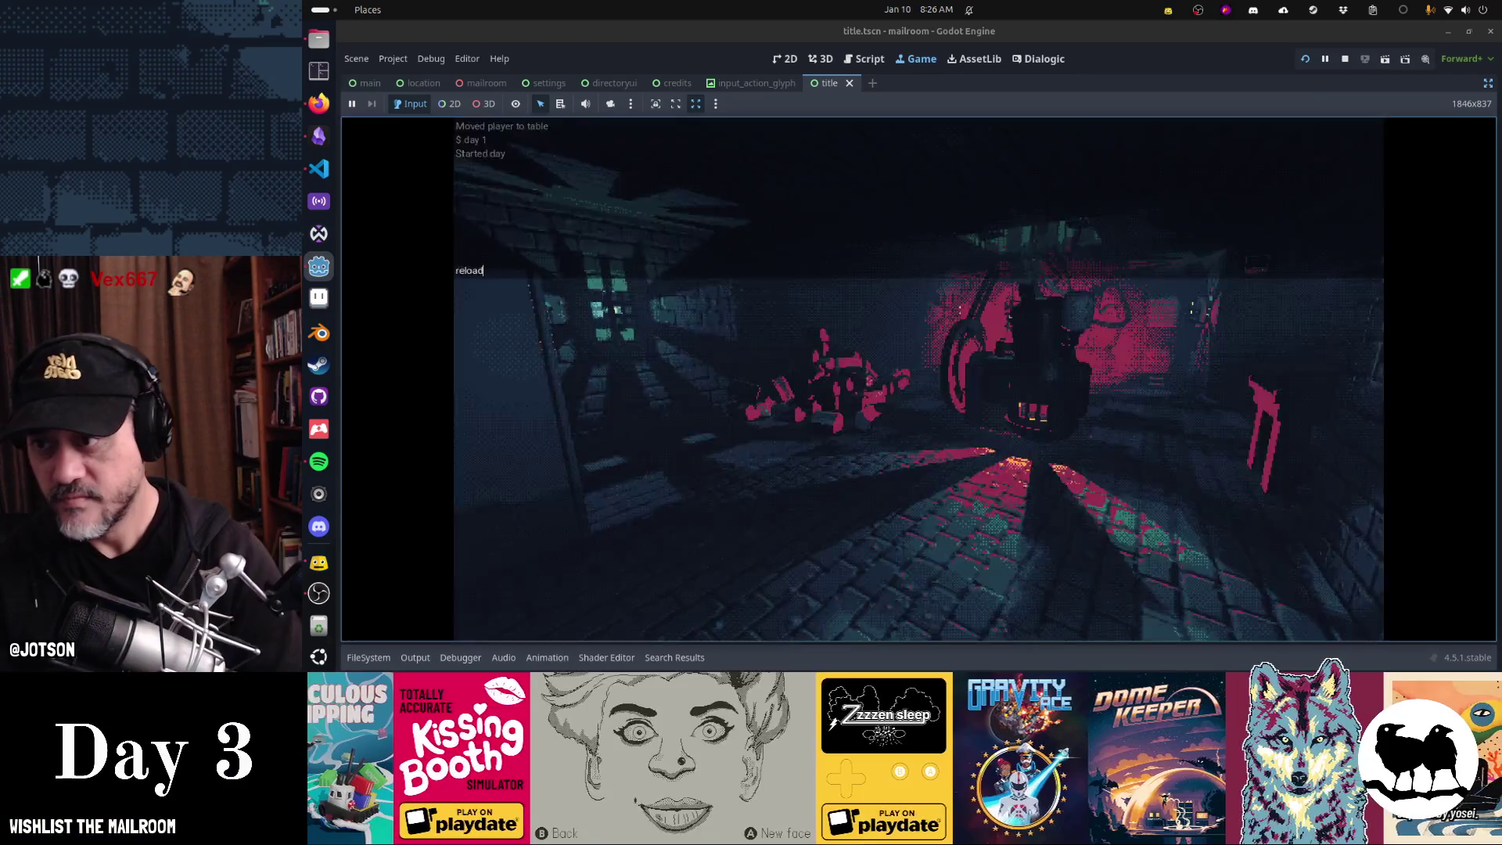
key("Return")
key("Return")
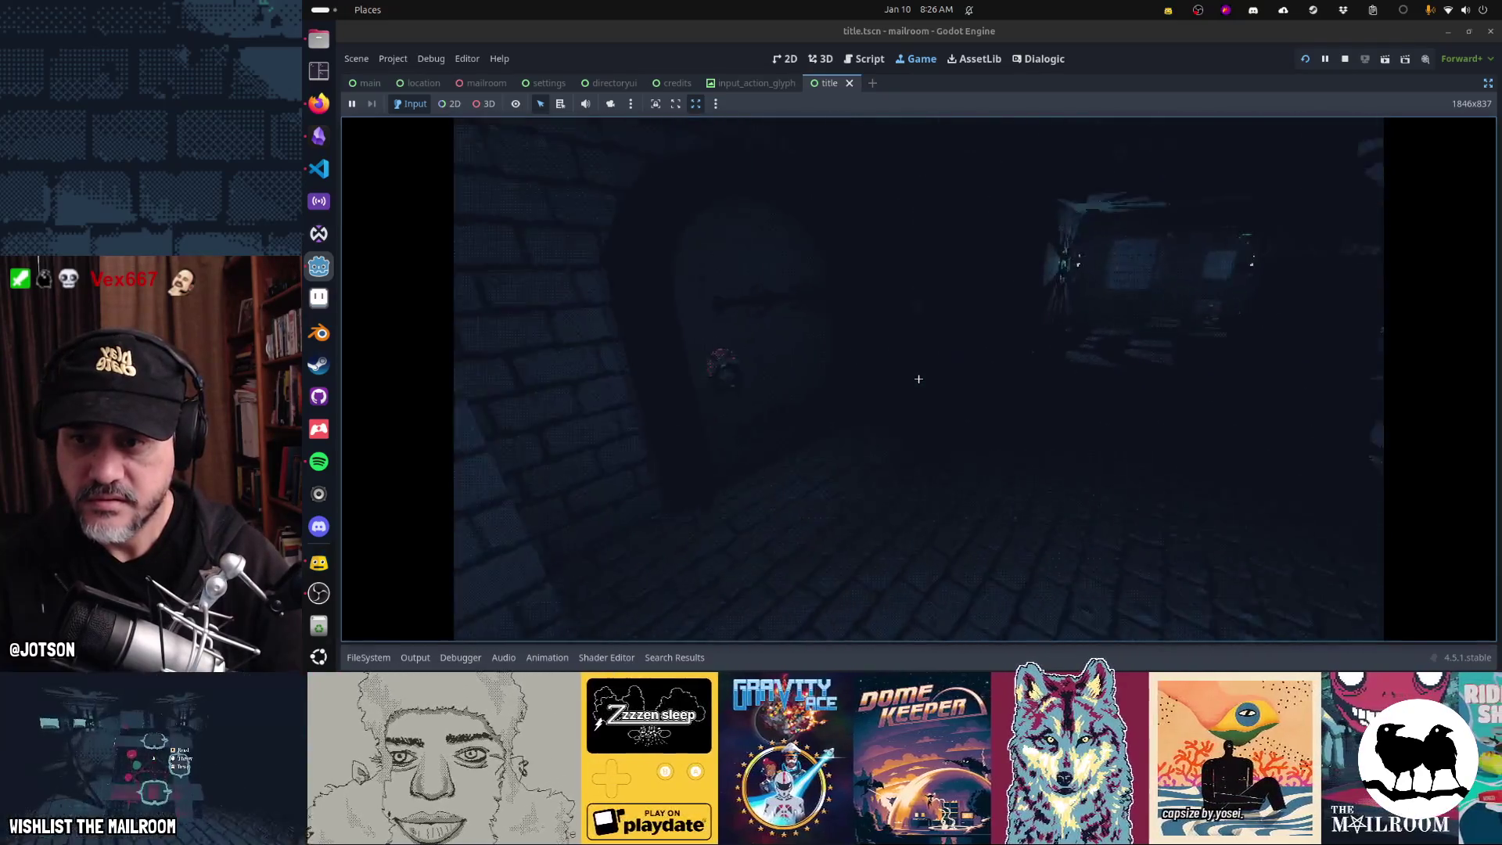
- Spawn the security key with the securitykey console command and unlock the door
key("grave")
type("security")
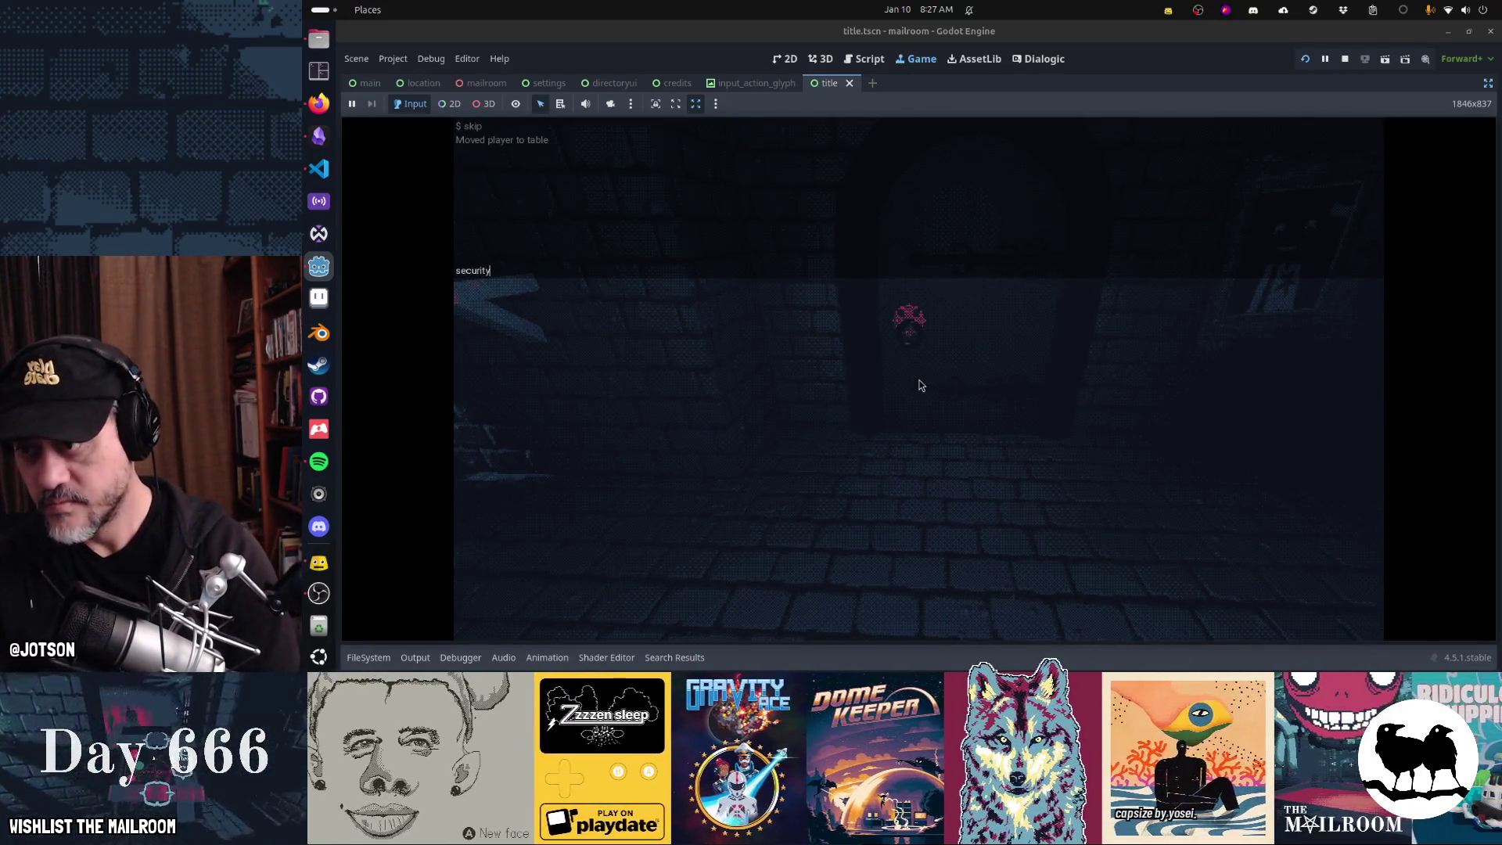
type("kle")
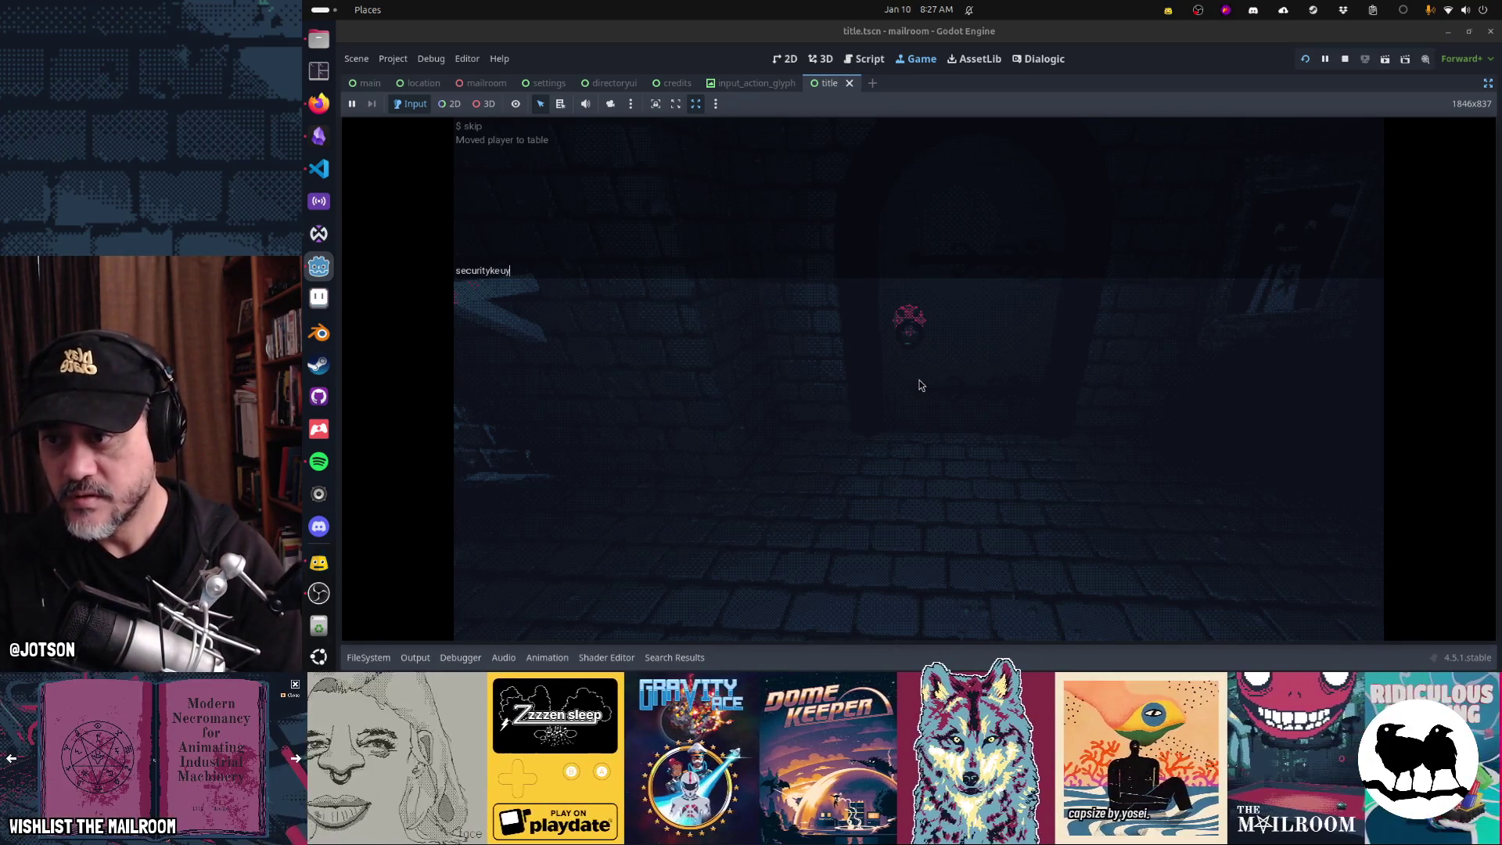
key("Return")
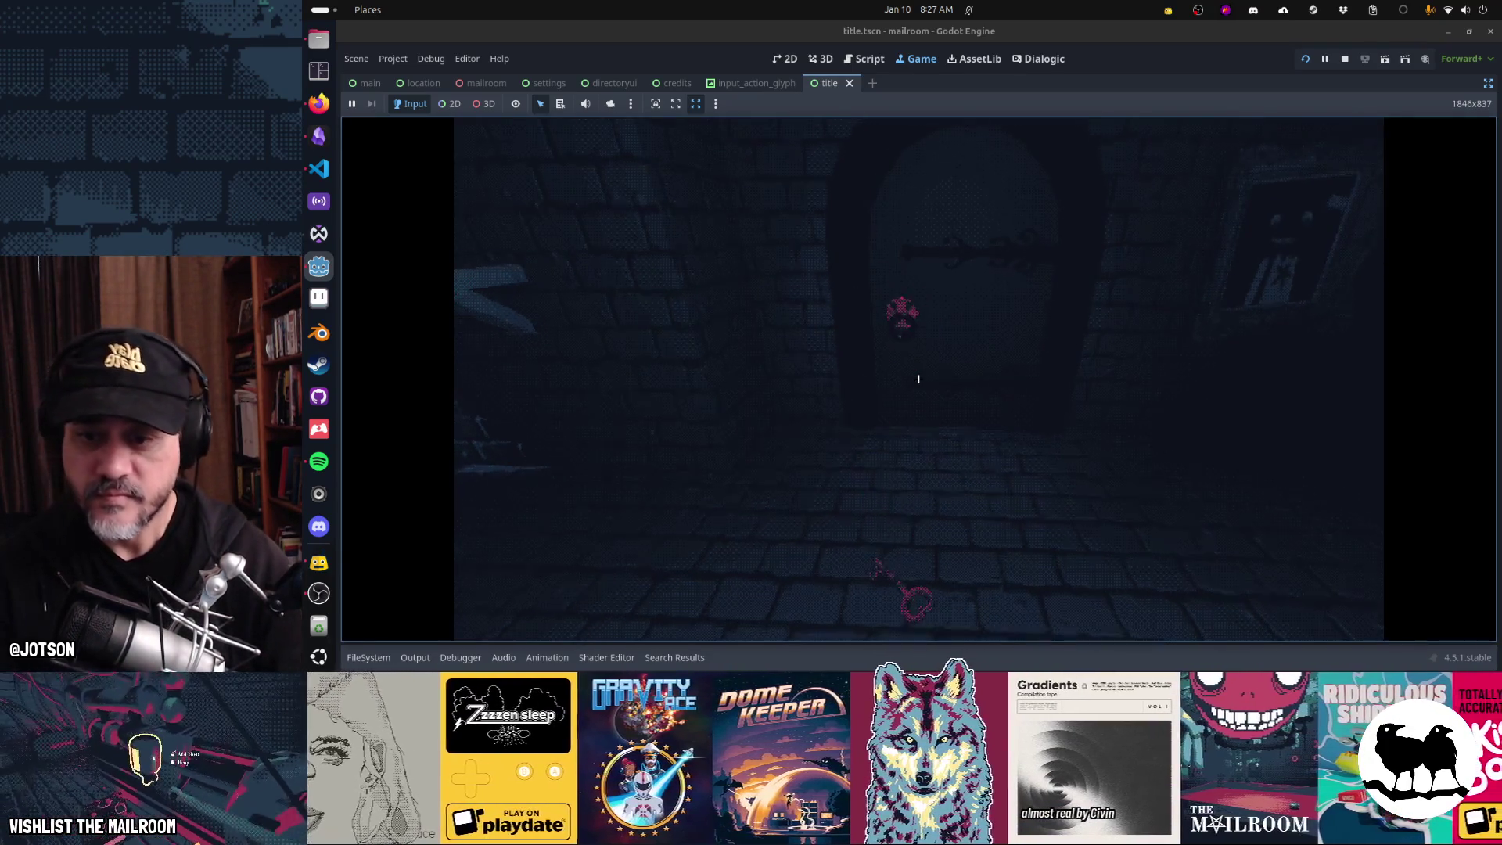
left_click(918, 379)
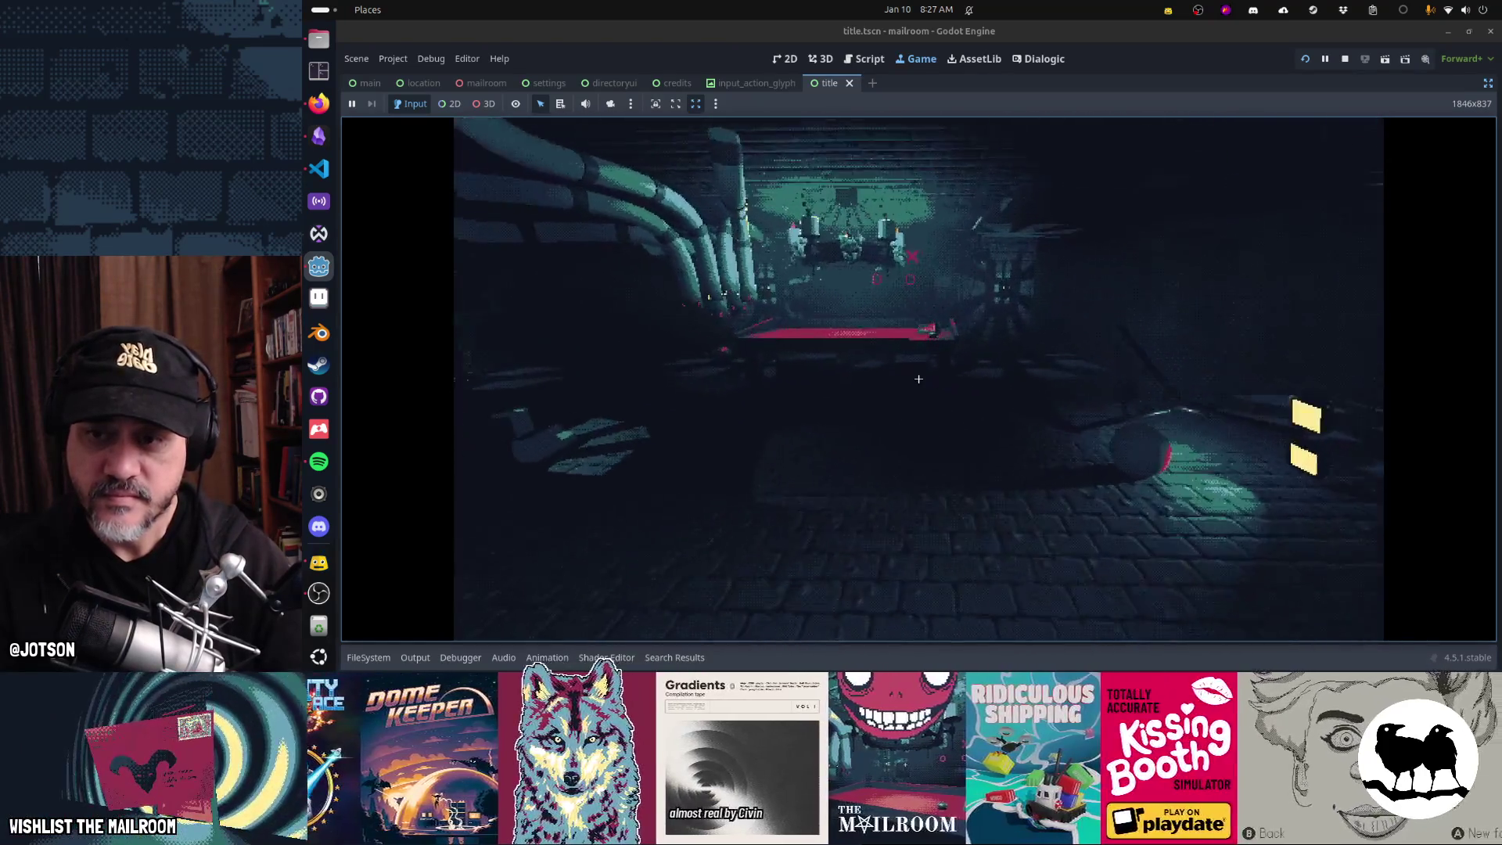
- Run reload from the debug console to return to the gate scene
key("grave")
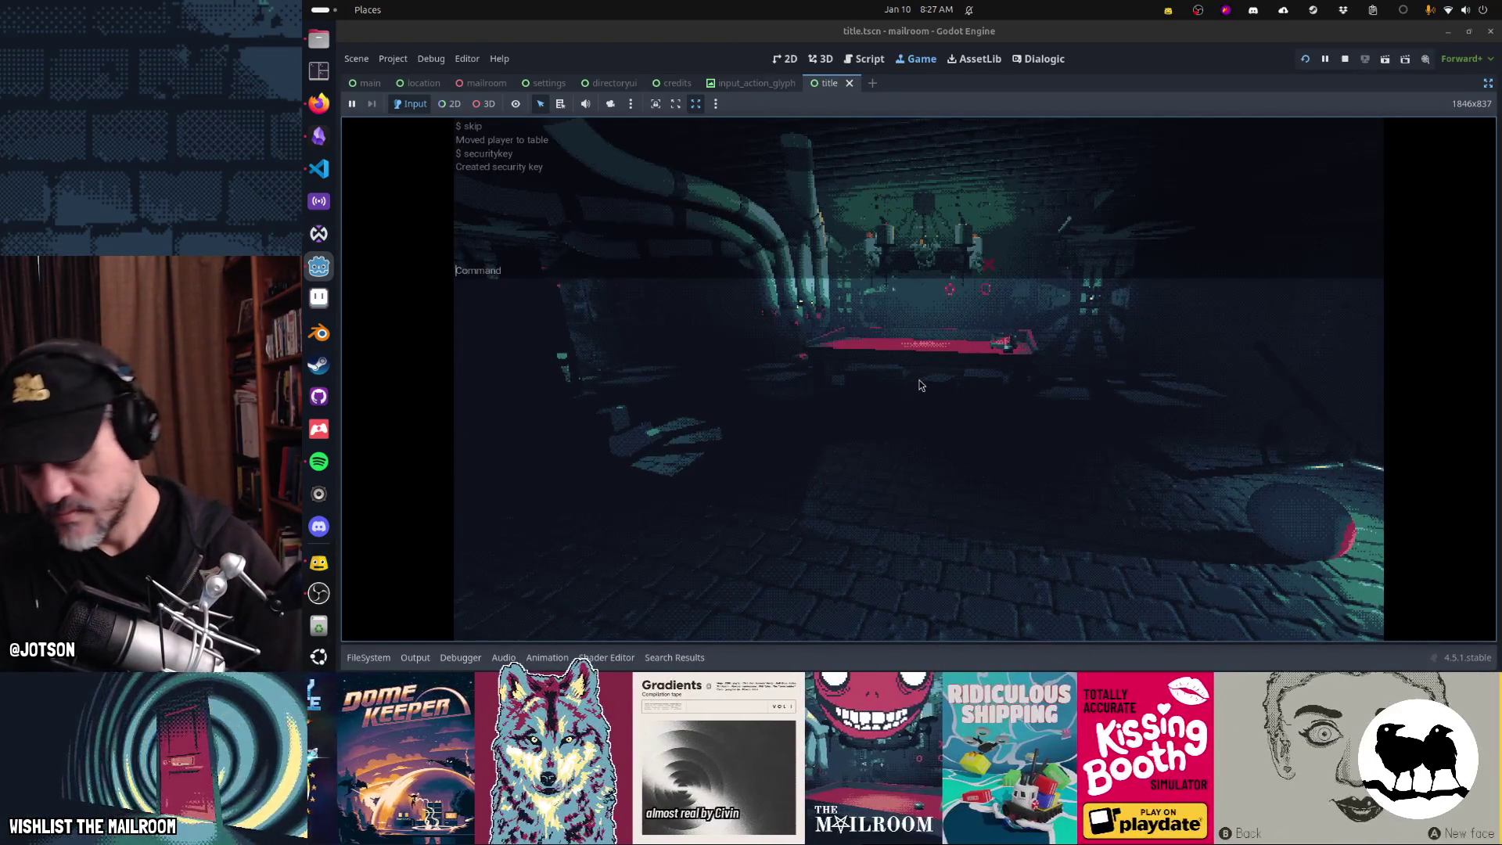
type("dzy")
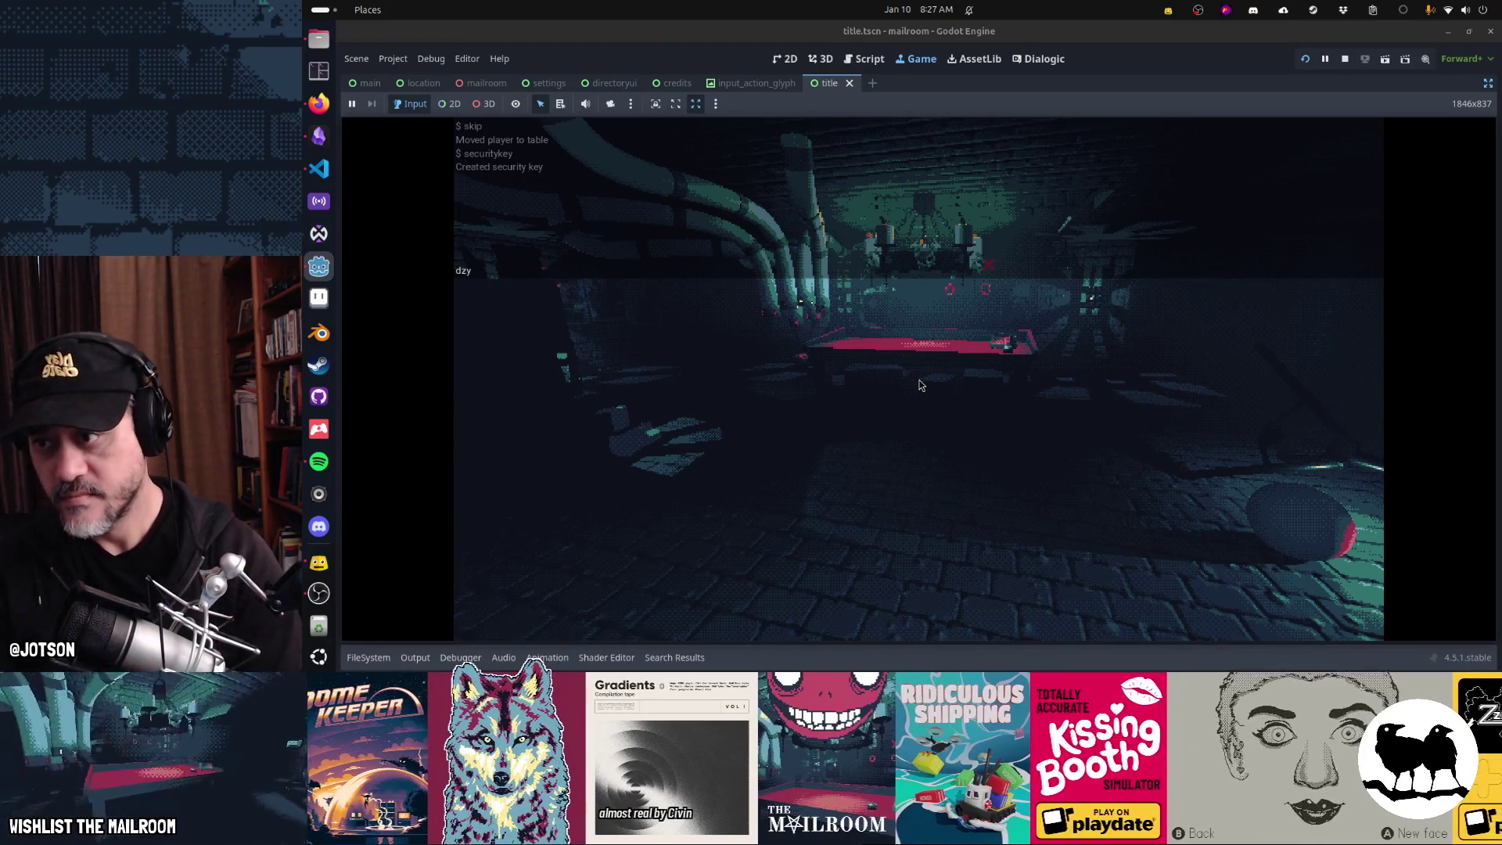
key("Return")
key("grave")
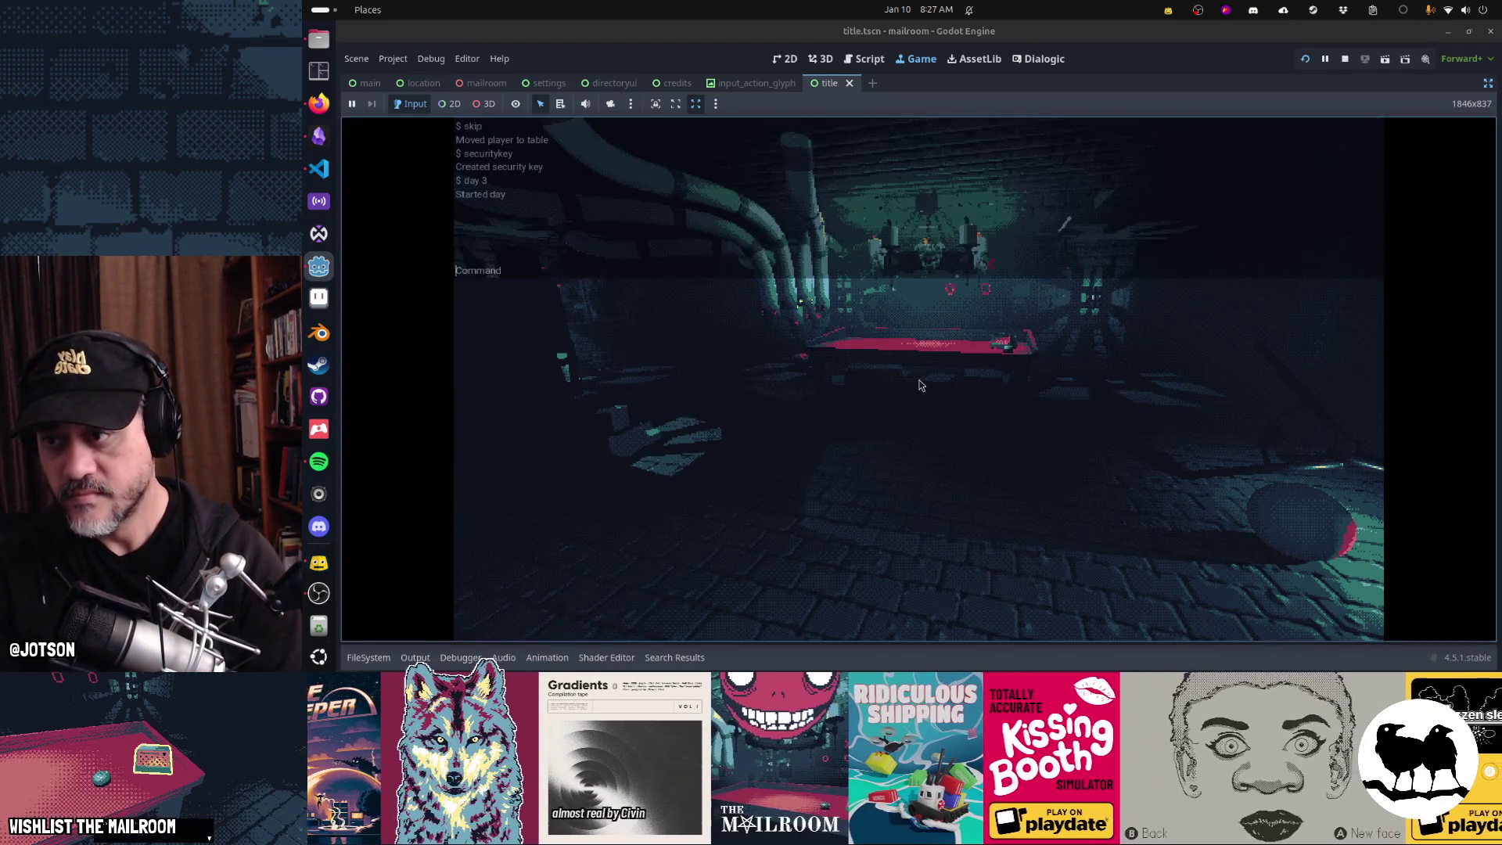
type("reload")
key("Return")
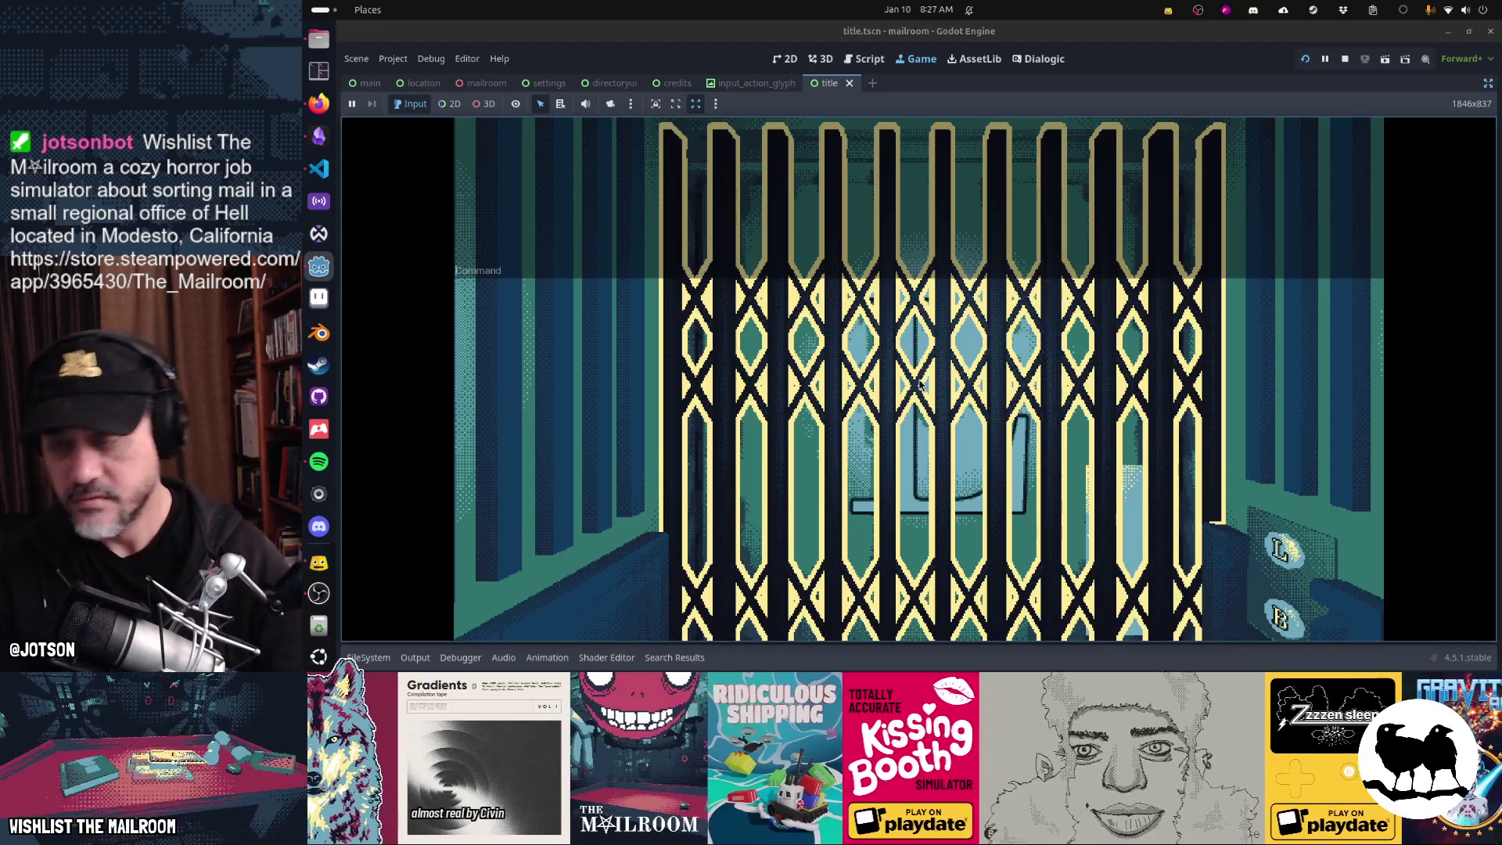
- Quit to the title menu, confirm losing progress, then choose Play demo in the Testing menu
key("Escape")
left_click(913, 389)
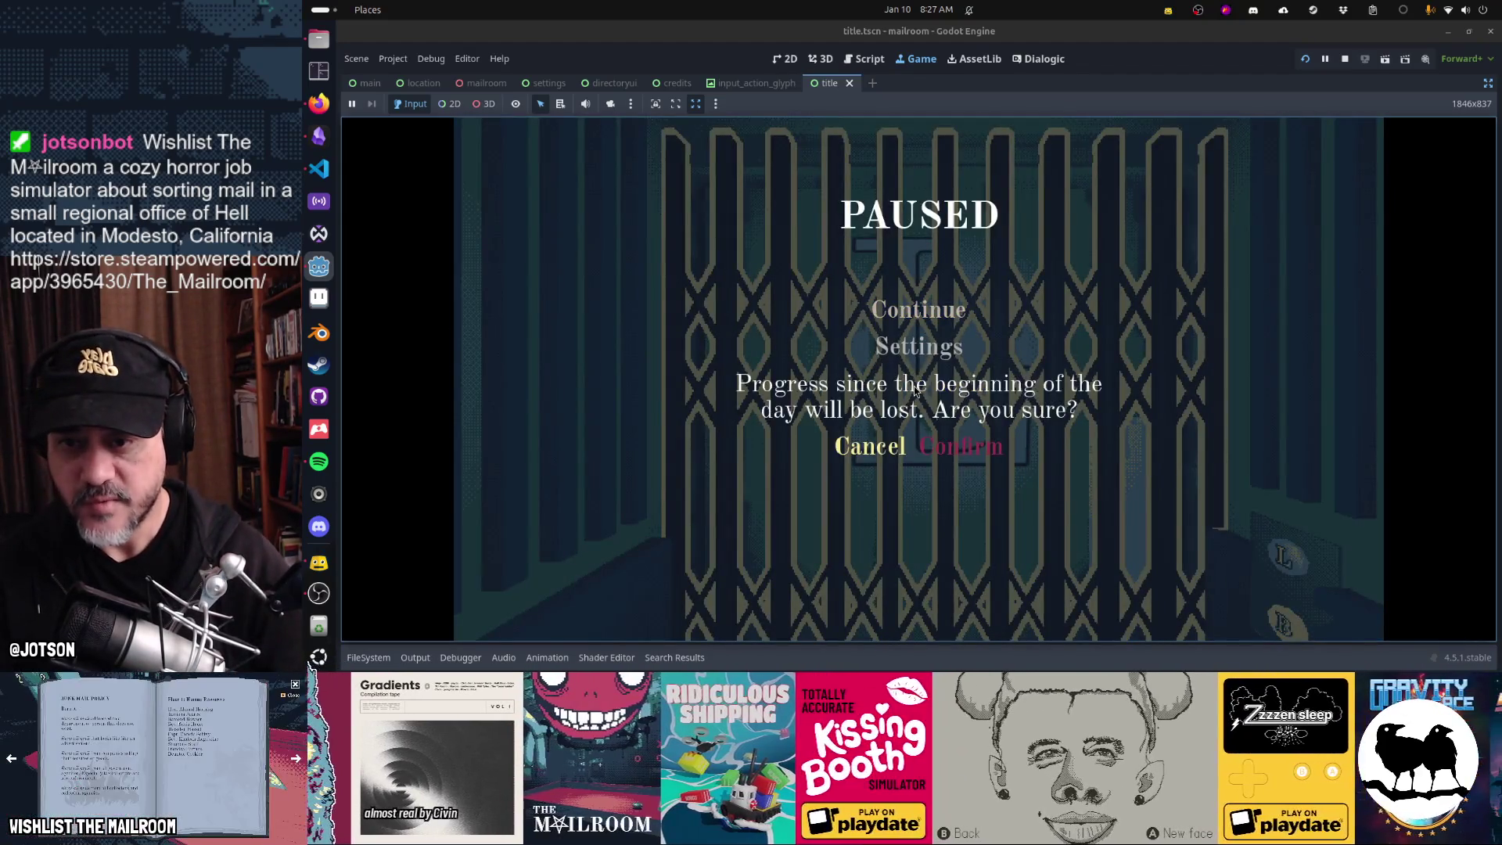
left_click(969, 448)
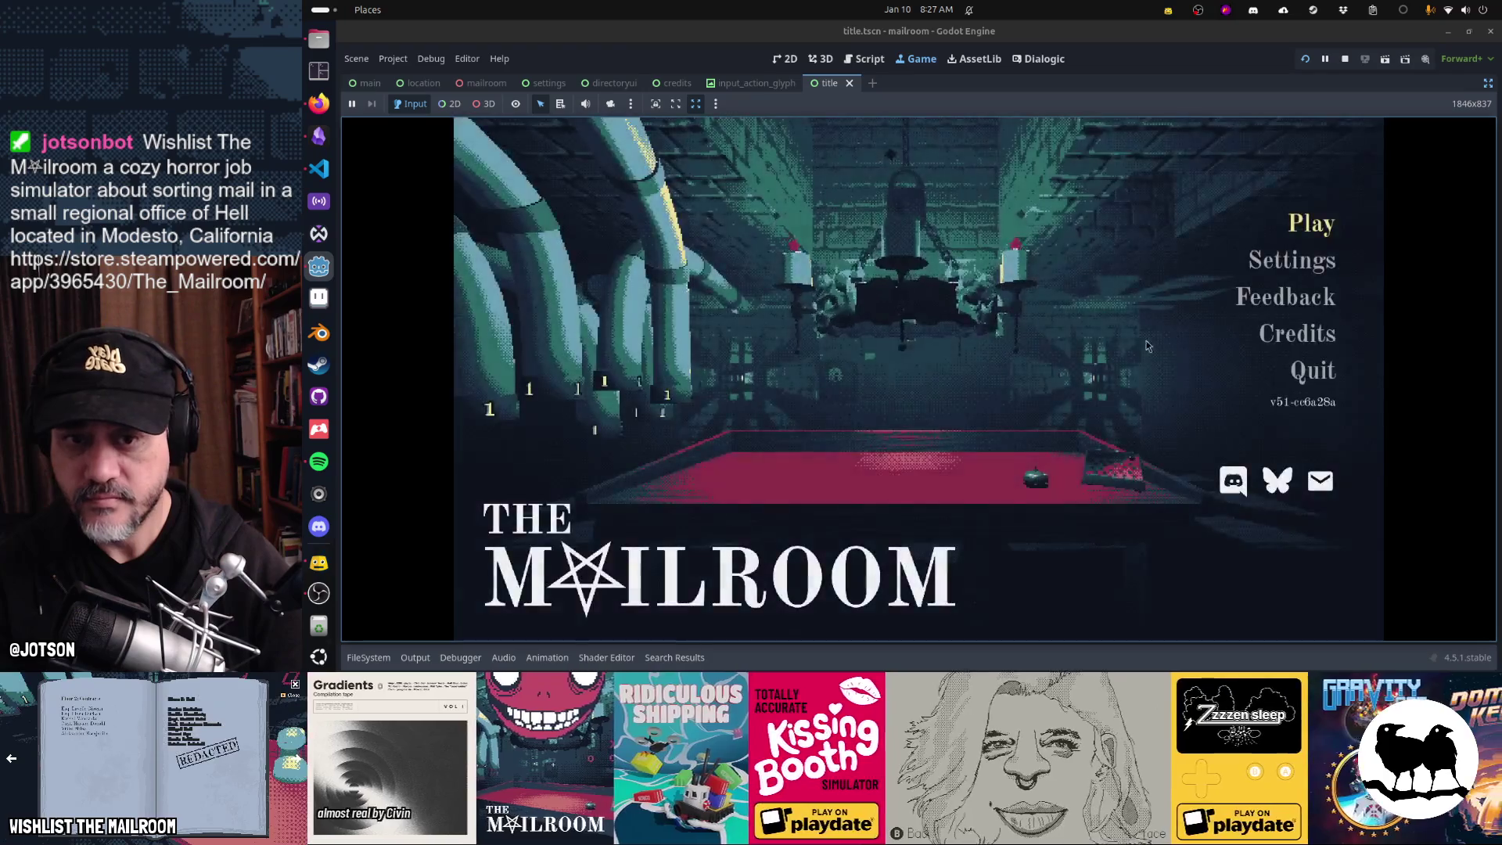
key("F1")
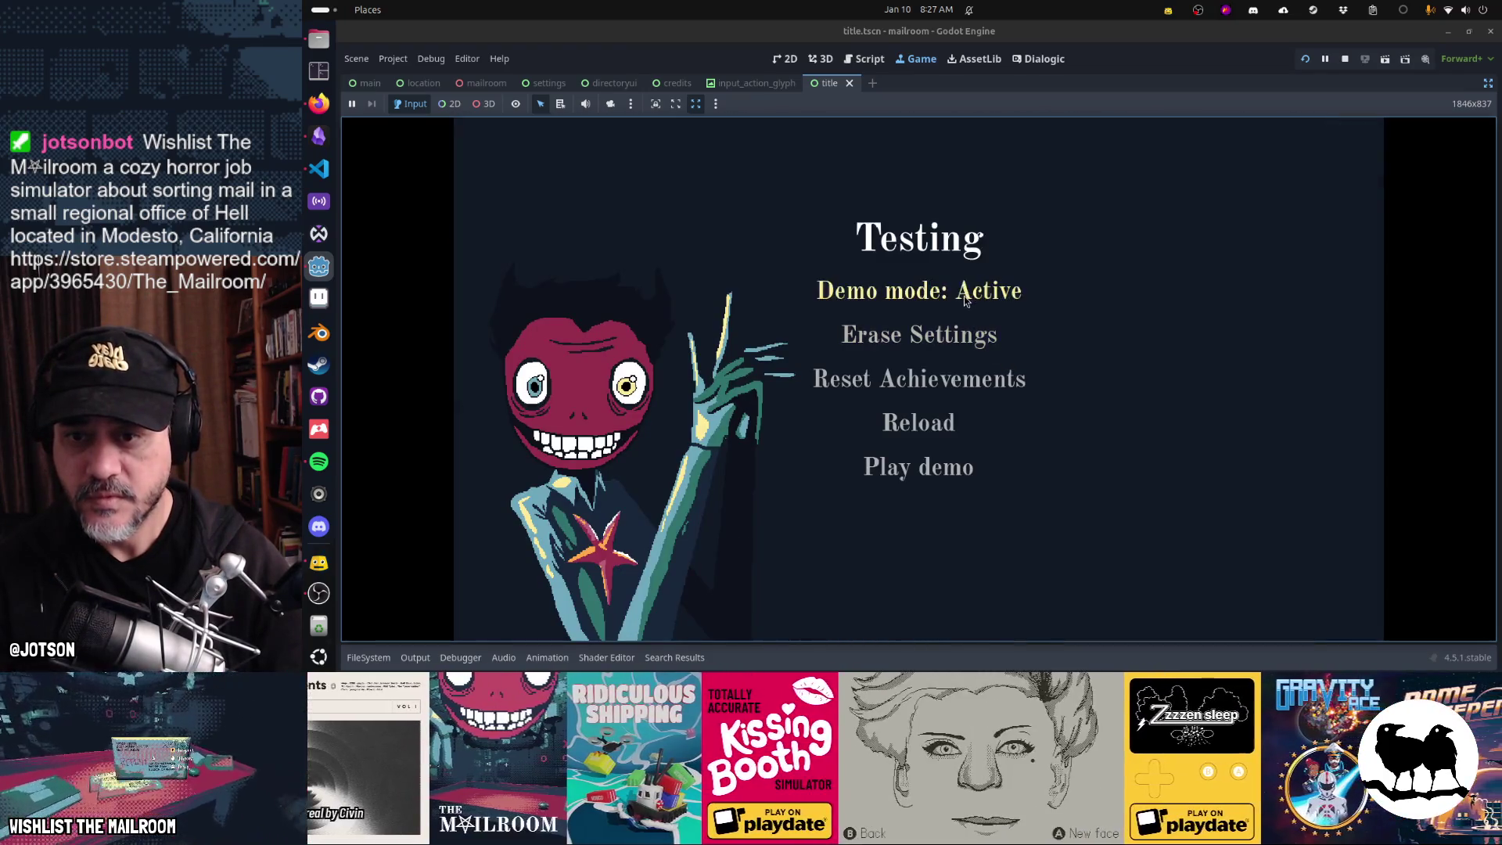
left_click(953, 475)
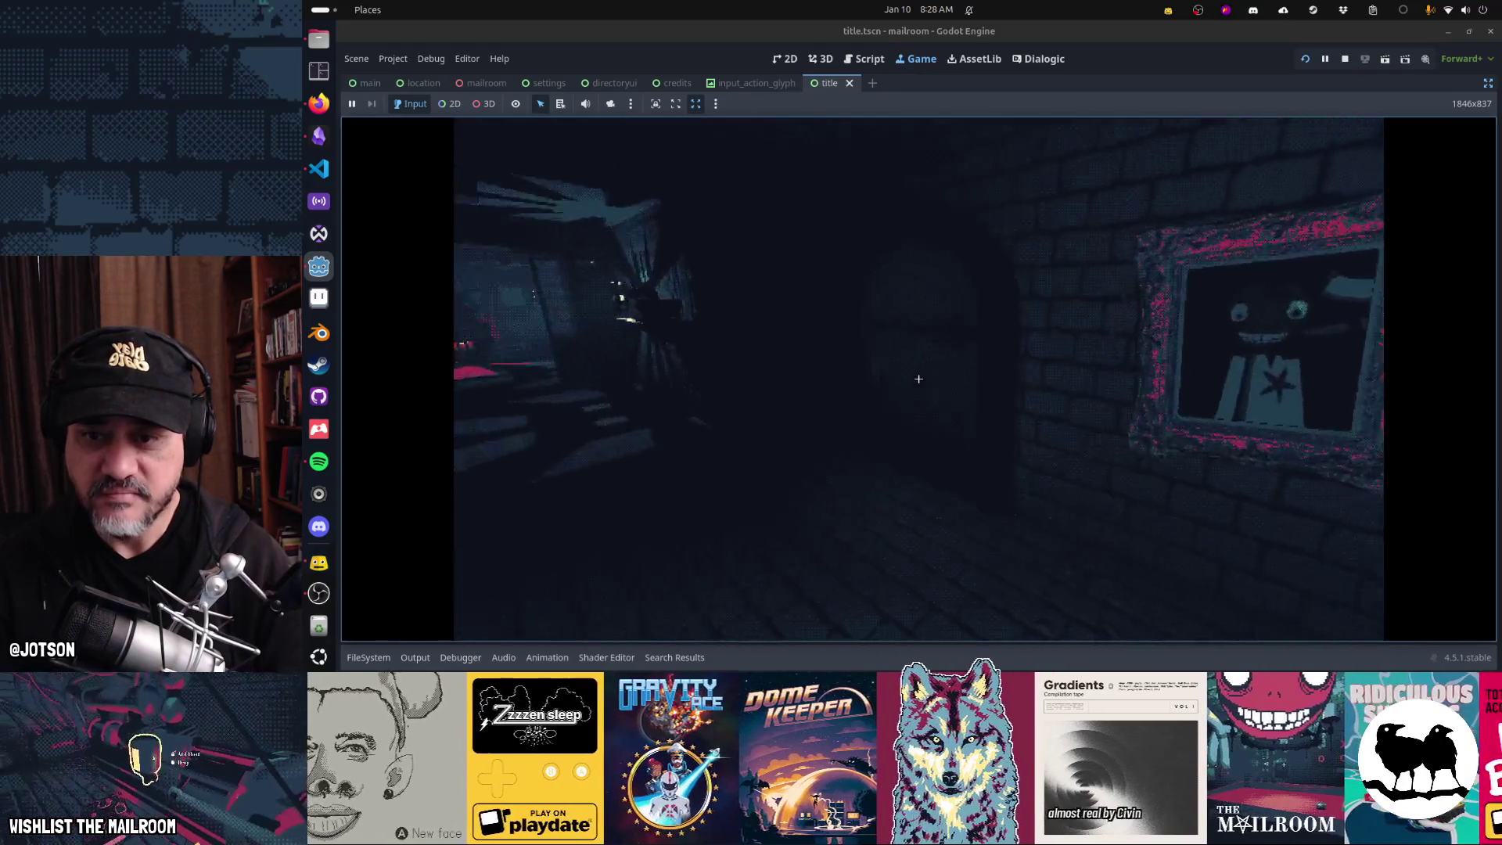
- Spawn the security key, walk through the door into the Security Office, then restart the scene
key("grave")
type("securi")
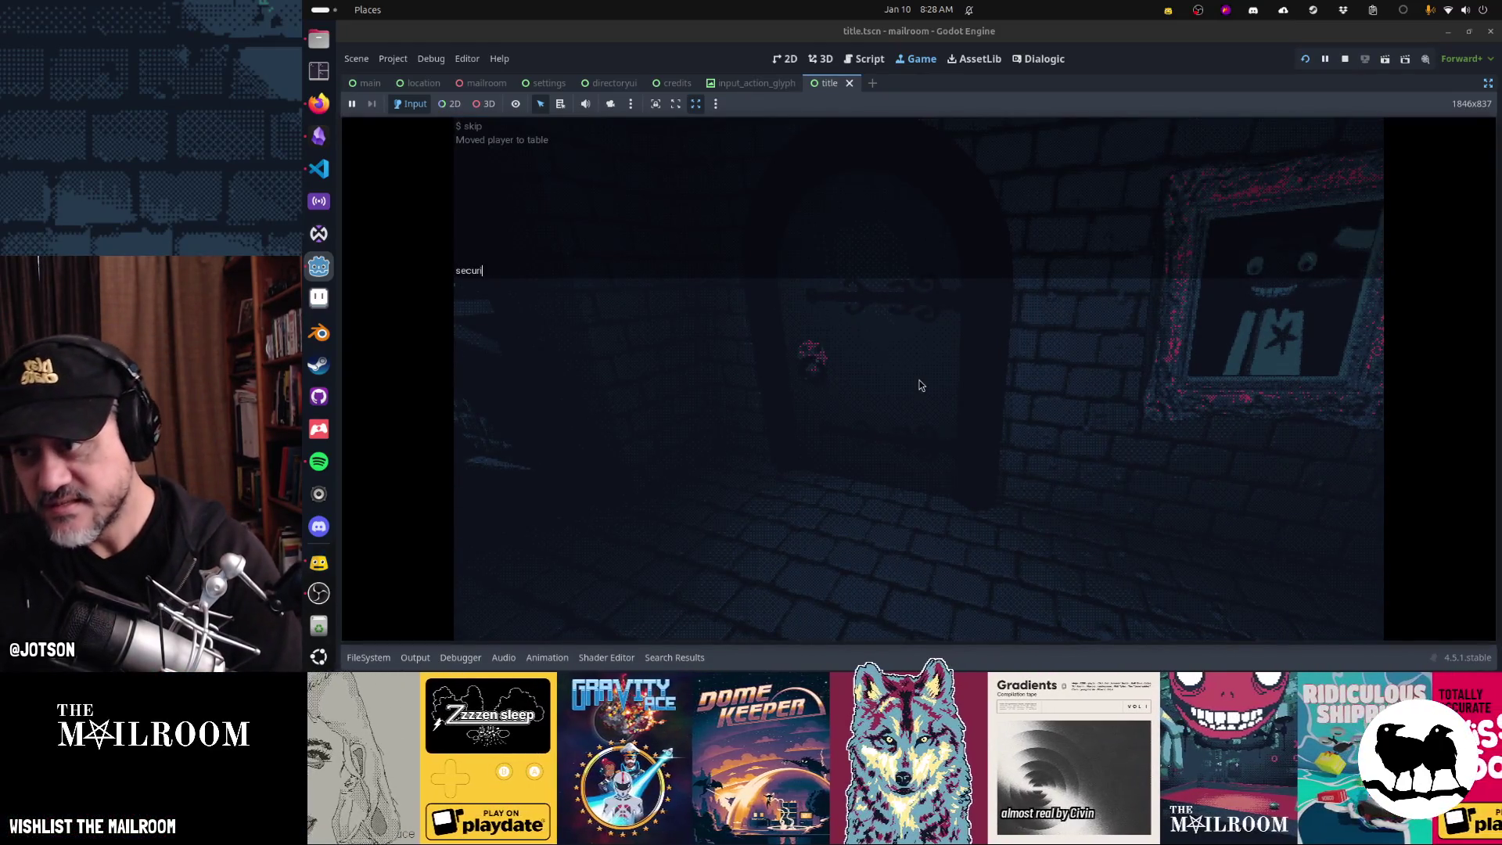
type("ey")
key("Return")
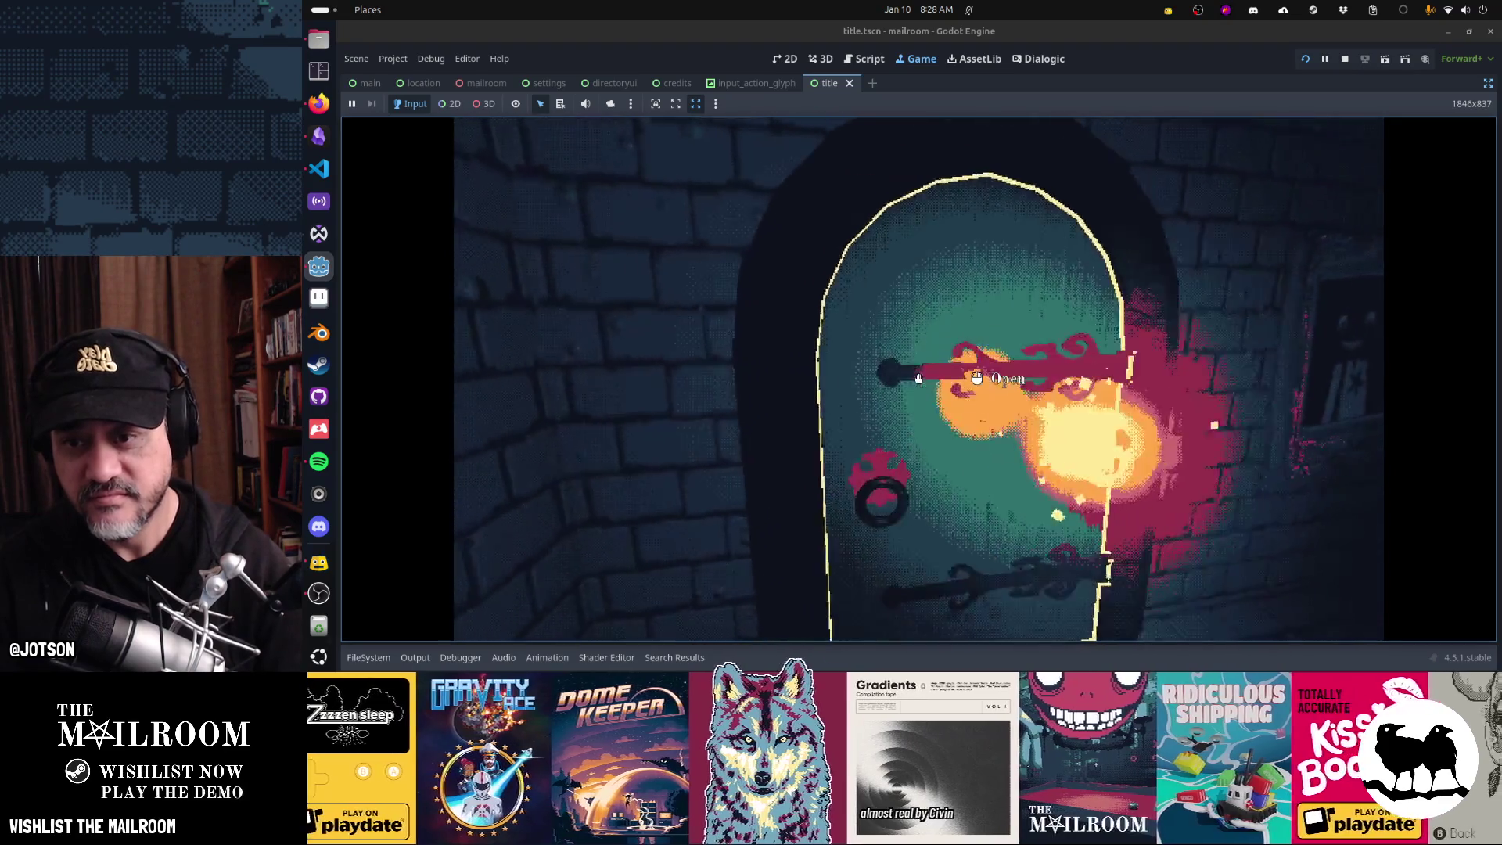
left_click(919, 378)
key("w")
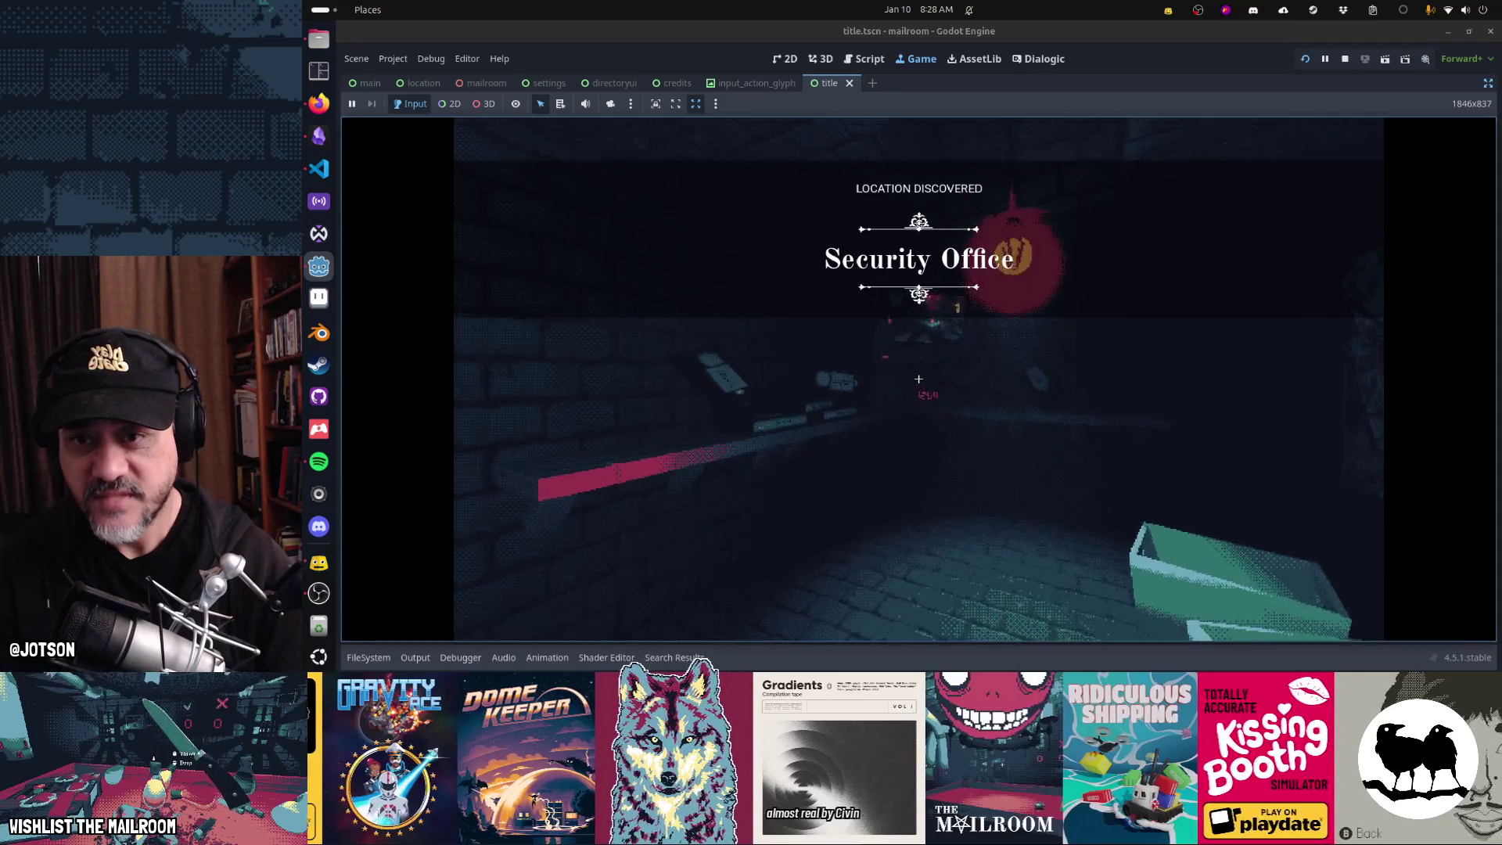
key("w")
key("w")
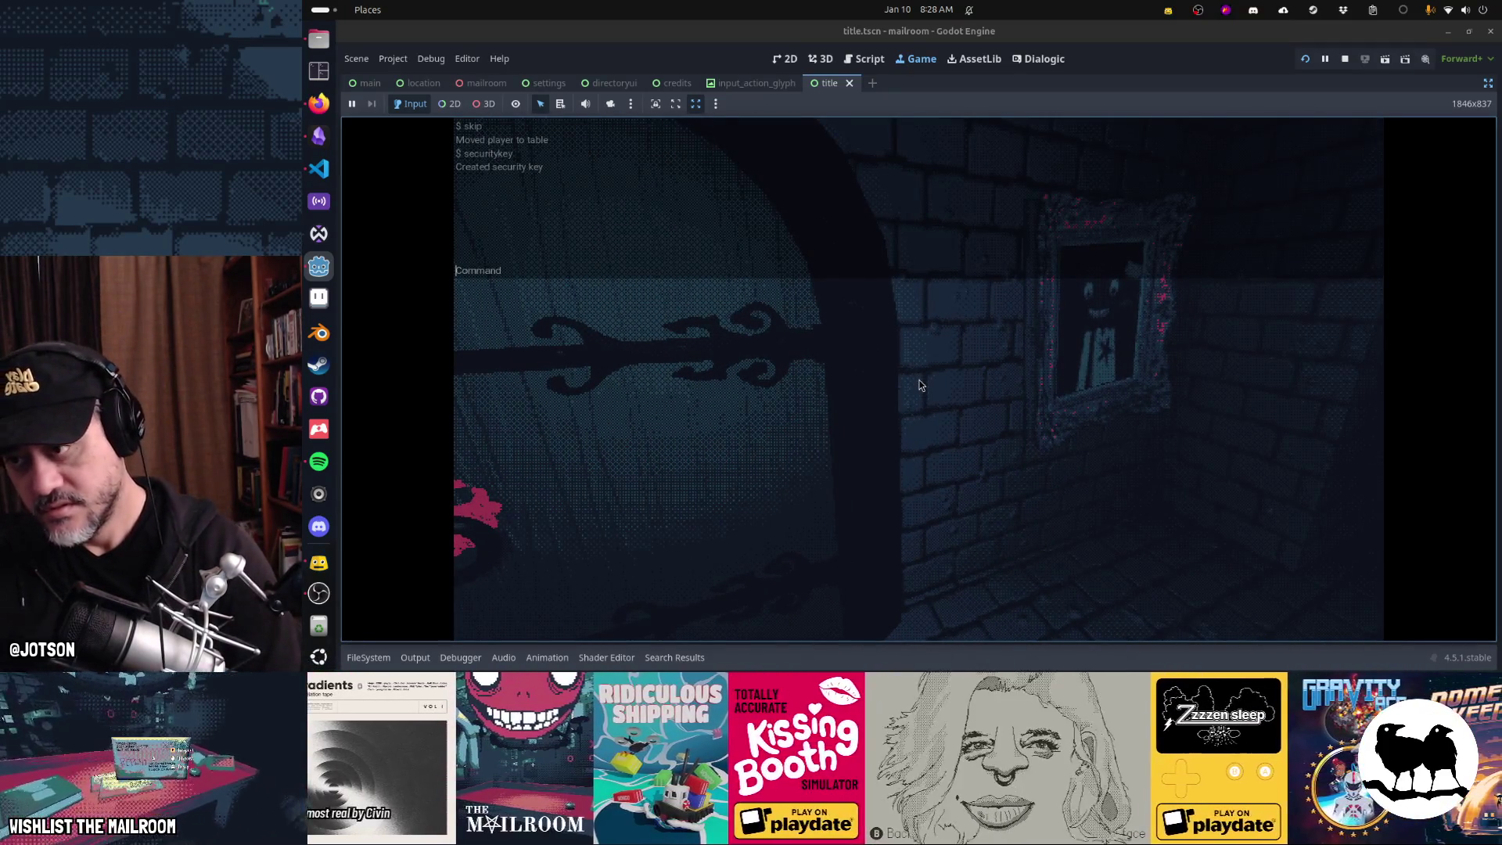
type("da")
left_click(920, 384)
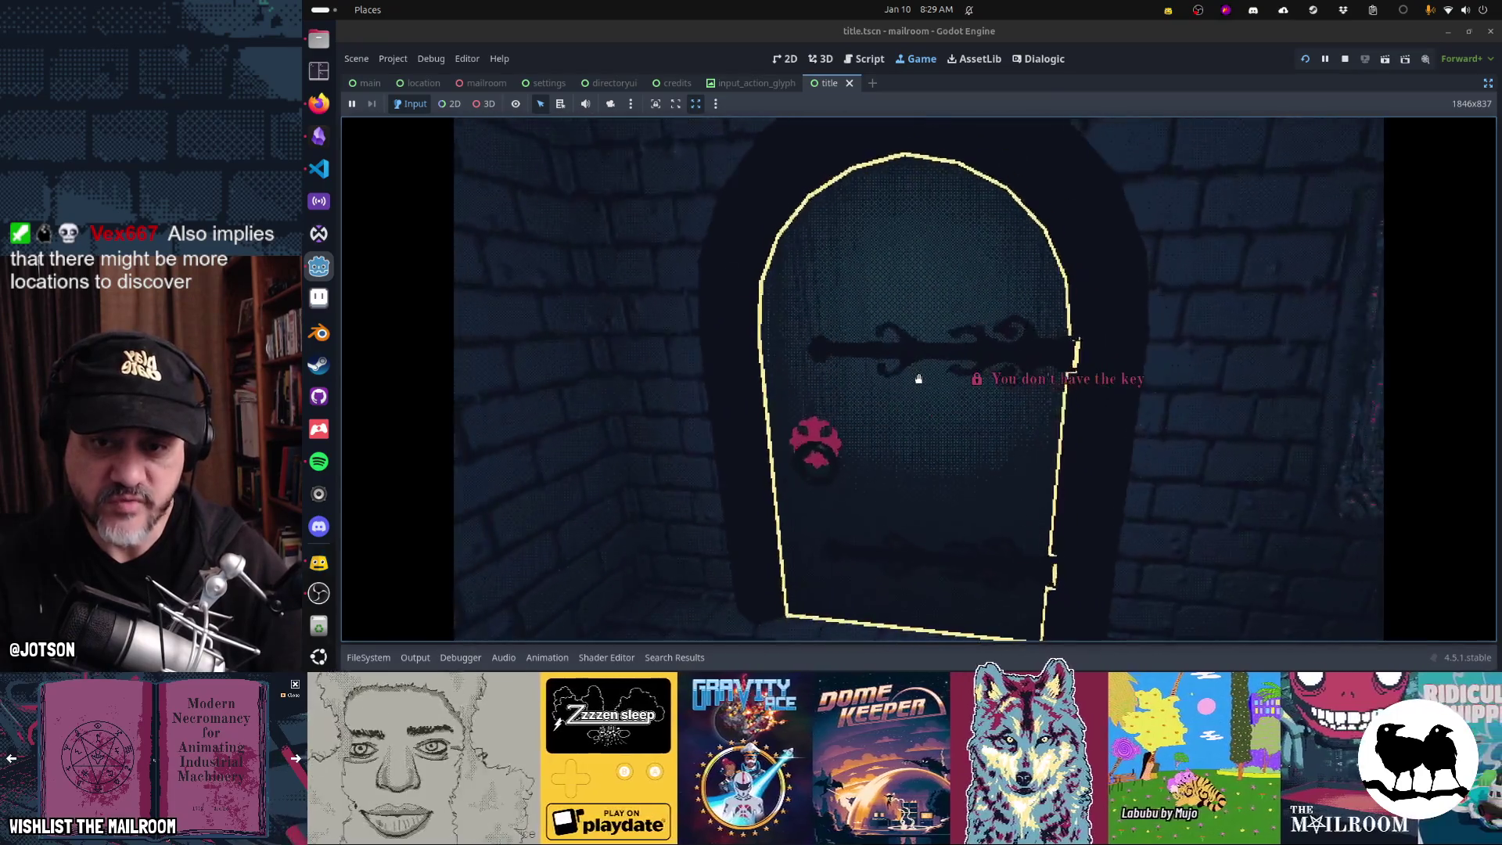
- Spawn the security key from the console, pick it up, and unlock and pass through the door
key("grave")
type("secu")
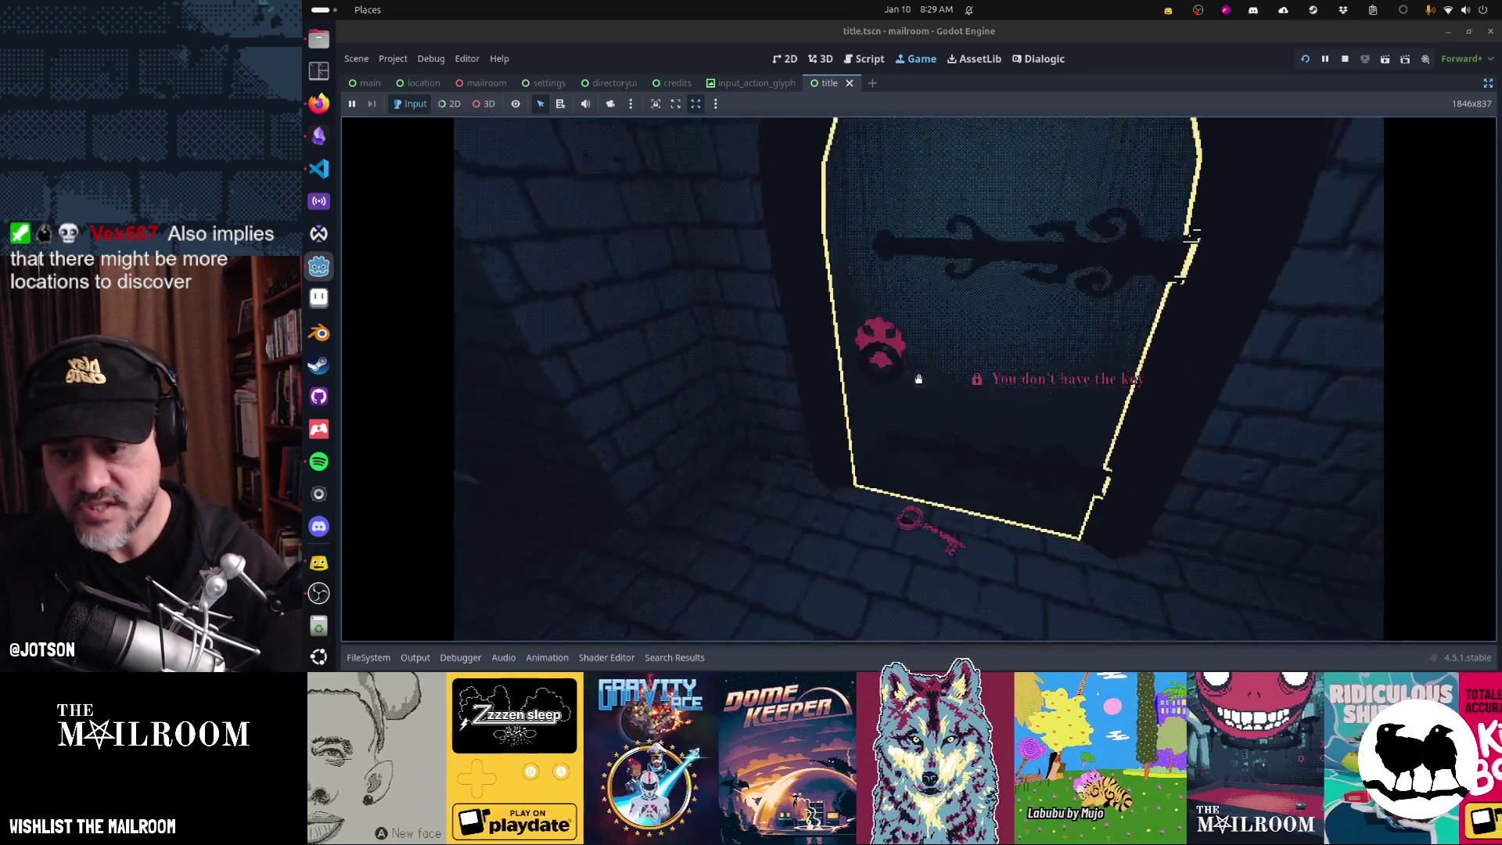
left_click(918, 378)
left_click(919, 379)
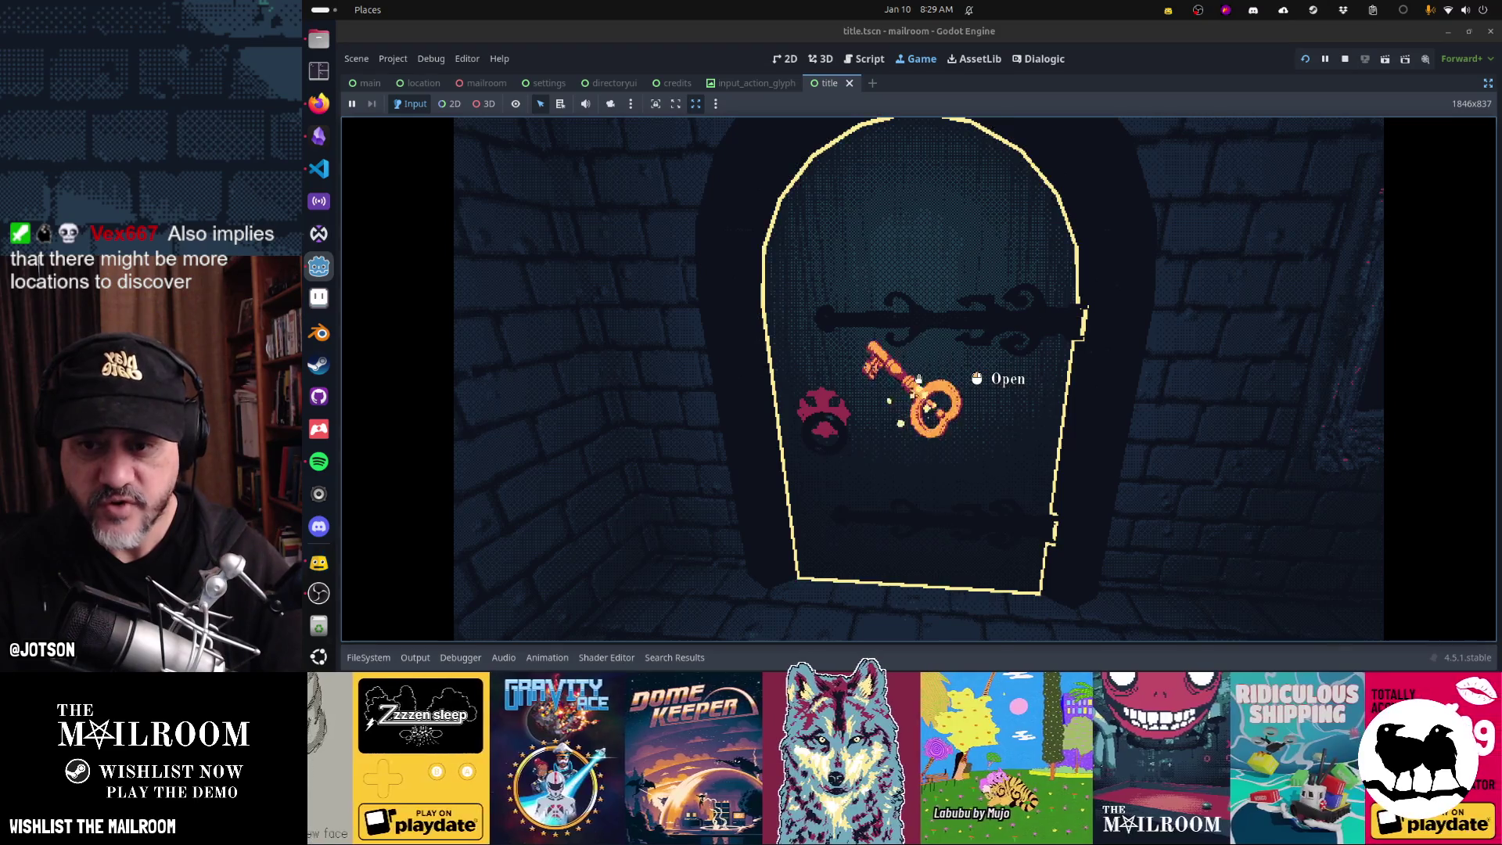
left_click(919, 378)
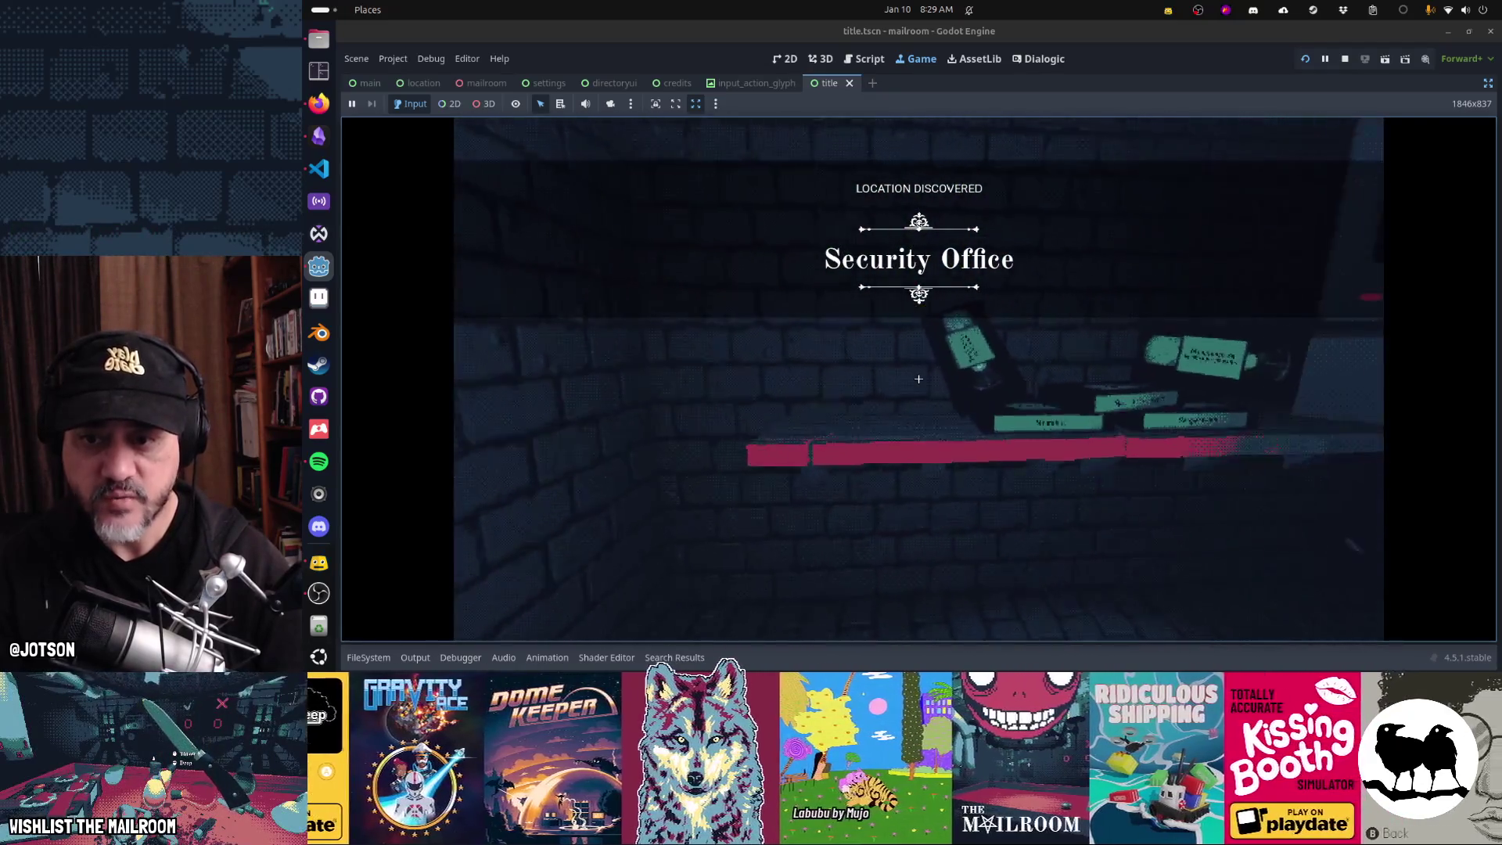
- Insert the frog figure into the machine, then eject it again
key("grave")
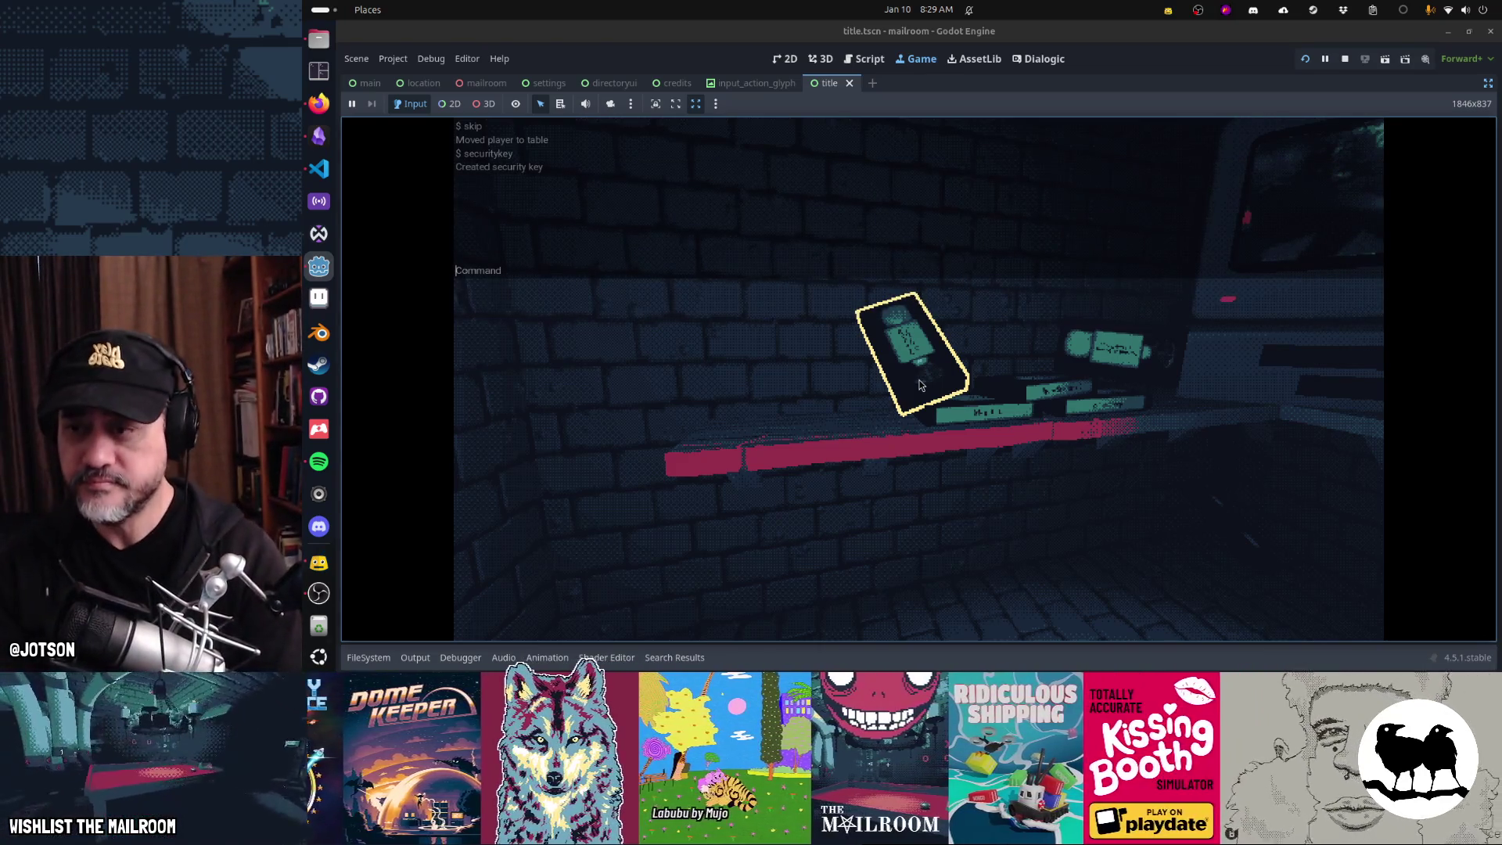
type("a fi")
key("grave")
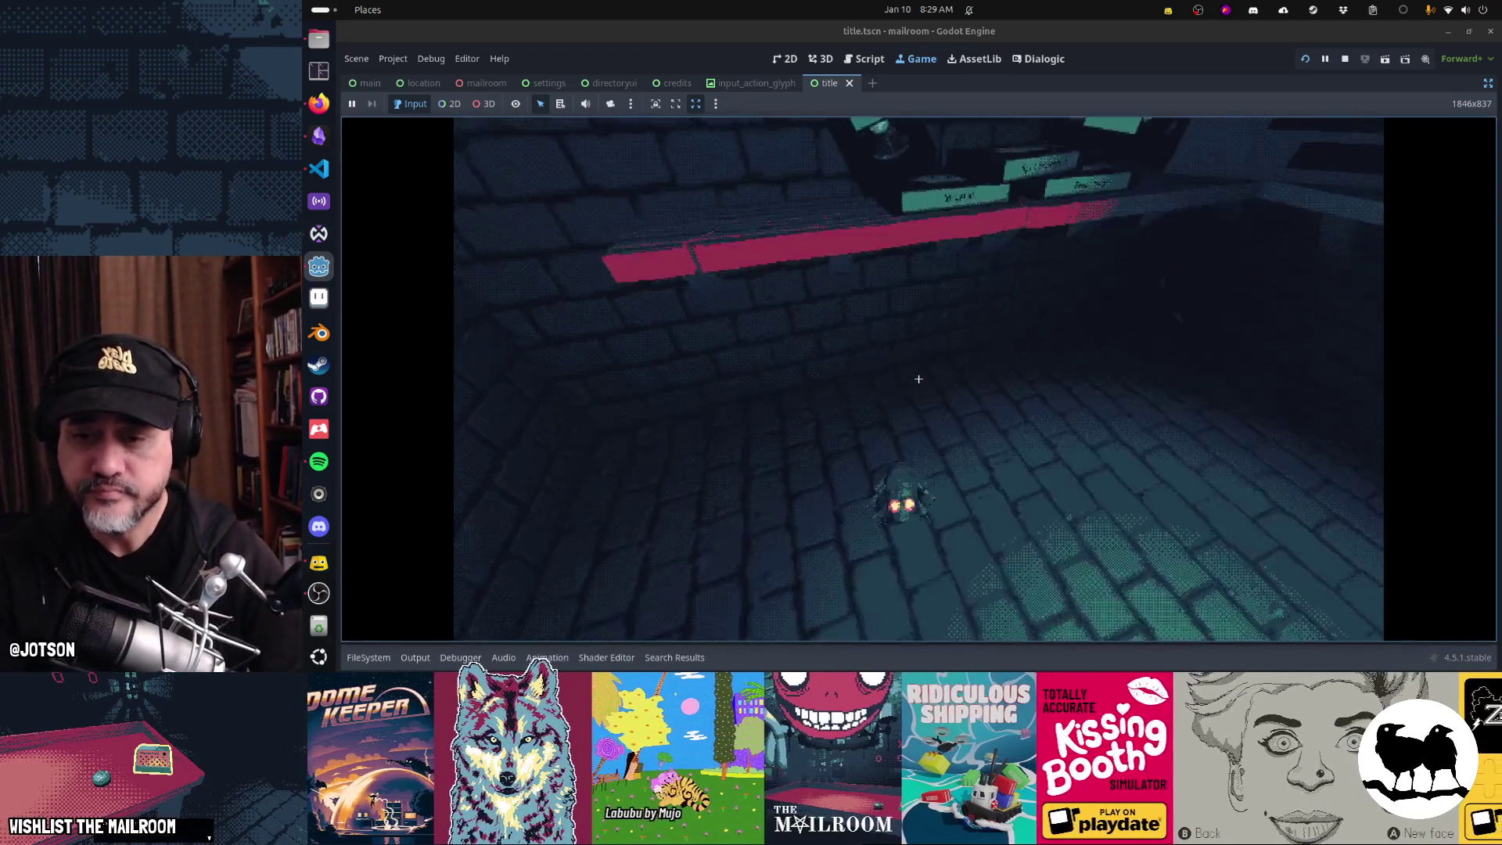
left_click(919, 378)
left_click(919, 379)
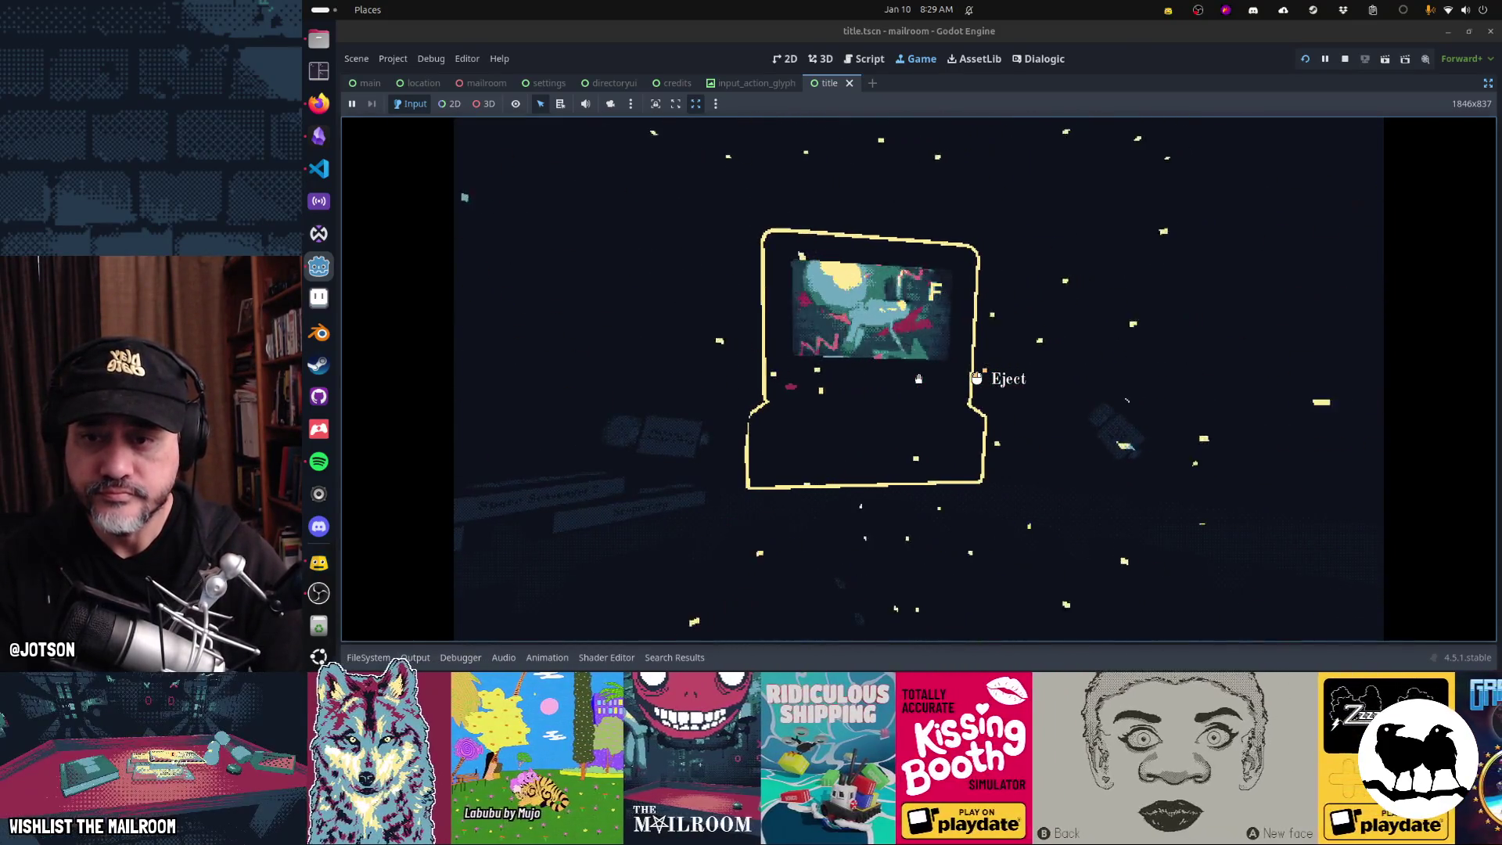
left_click(918, 378)
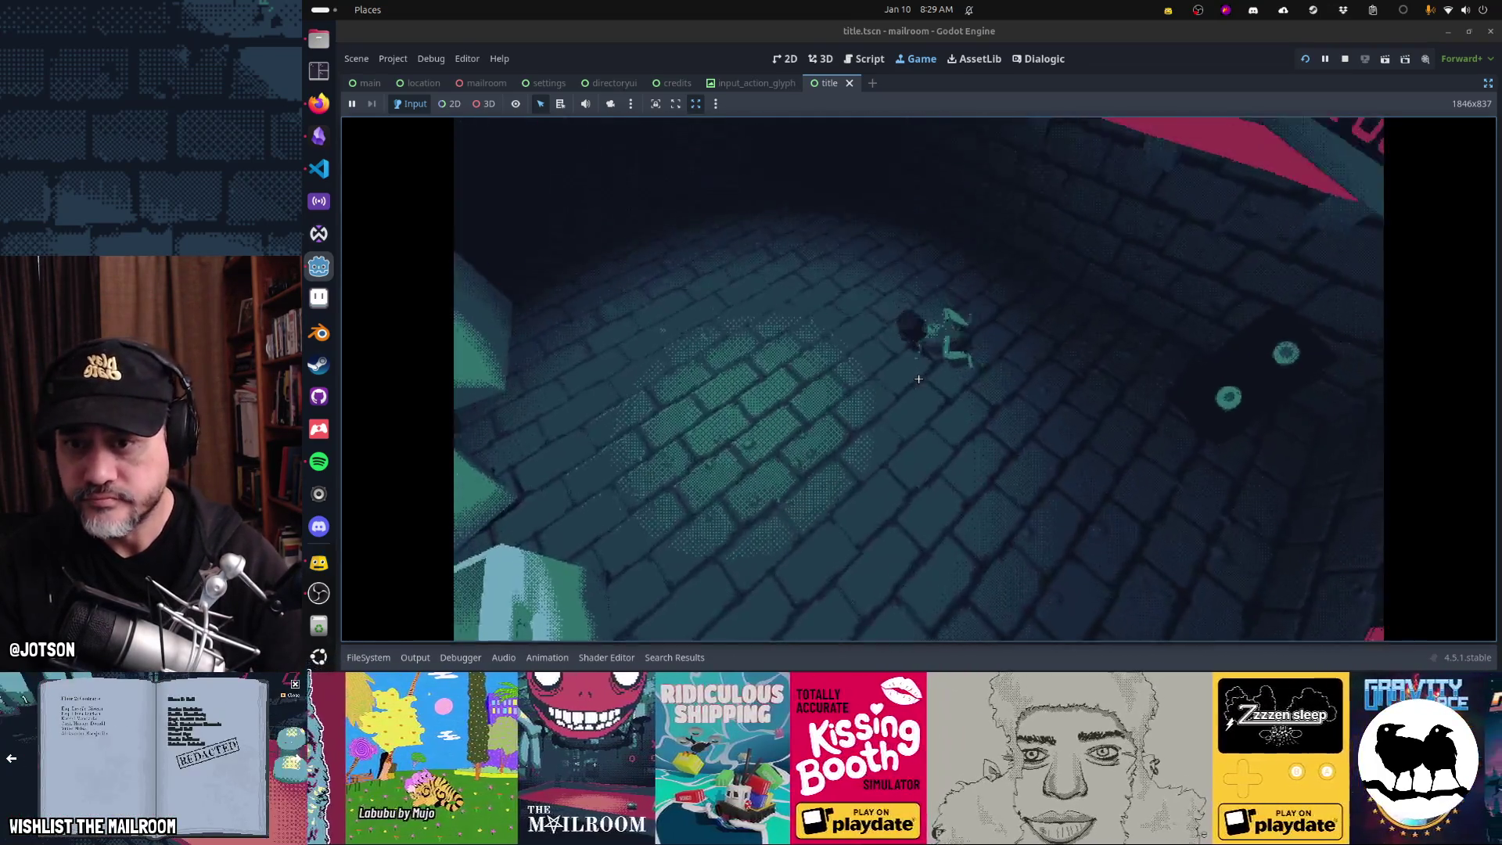
- Carry the frog onto the red table, then stop the game with F8
left_click(919, 378)
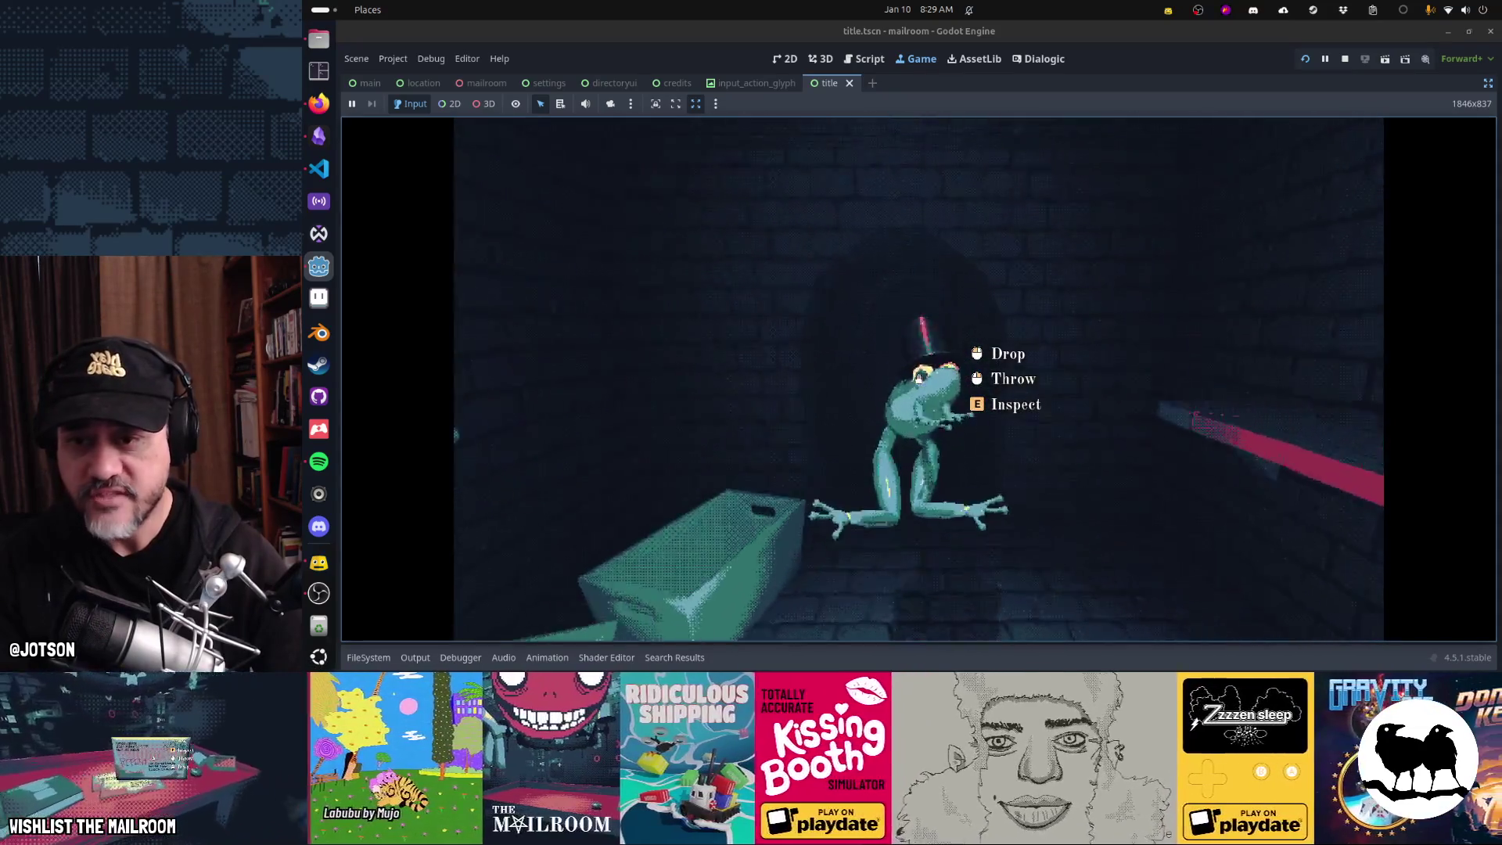
right_click(919, 378)
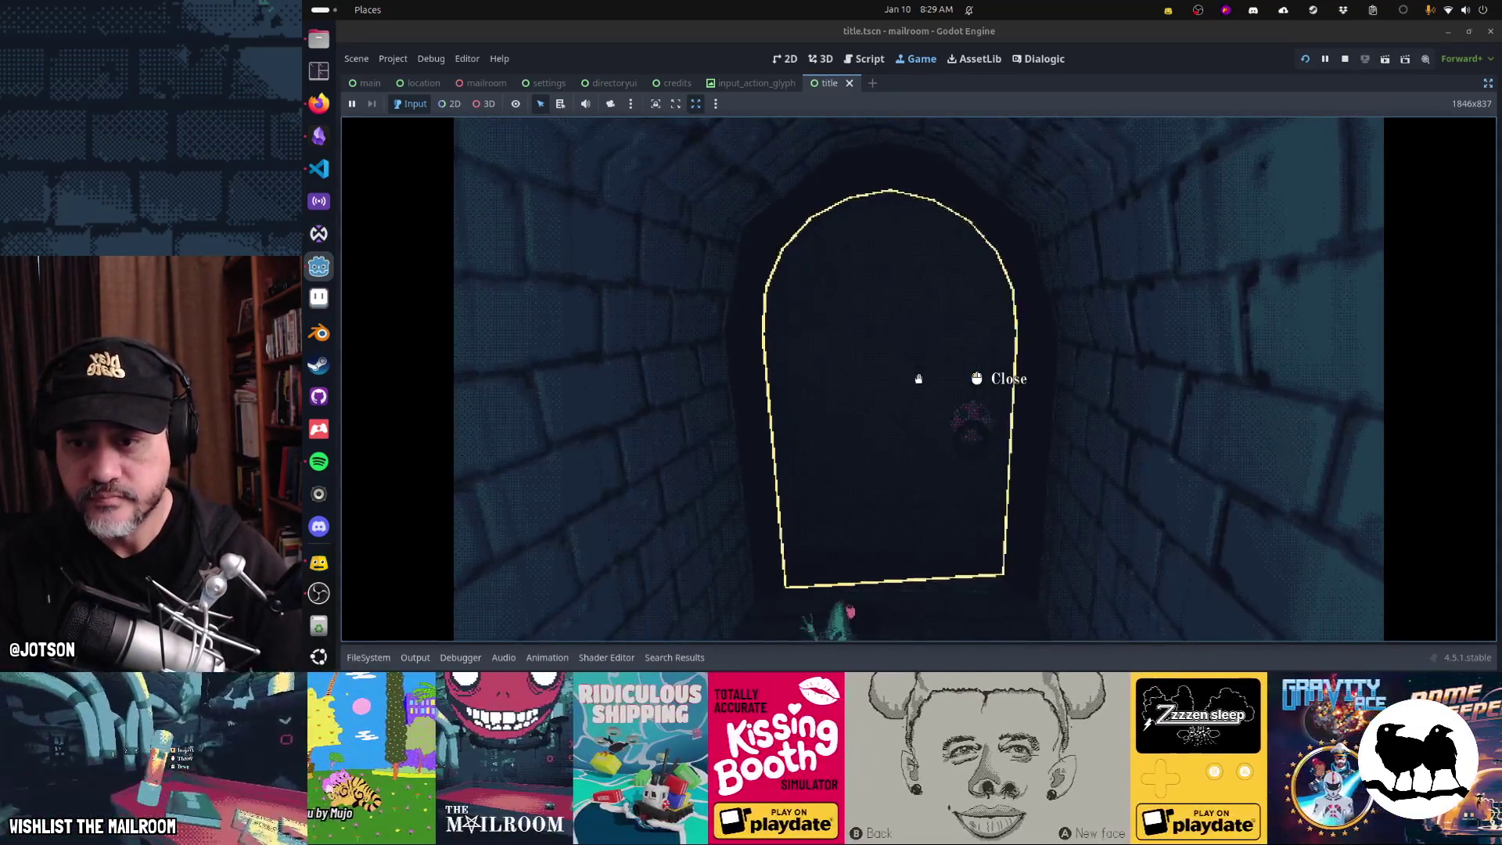
left_click(918, 378)
key("w")
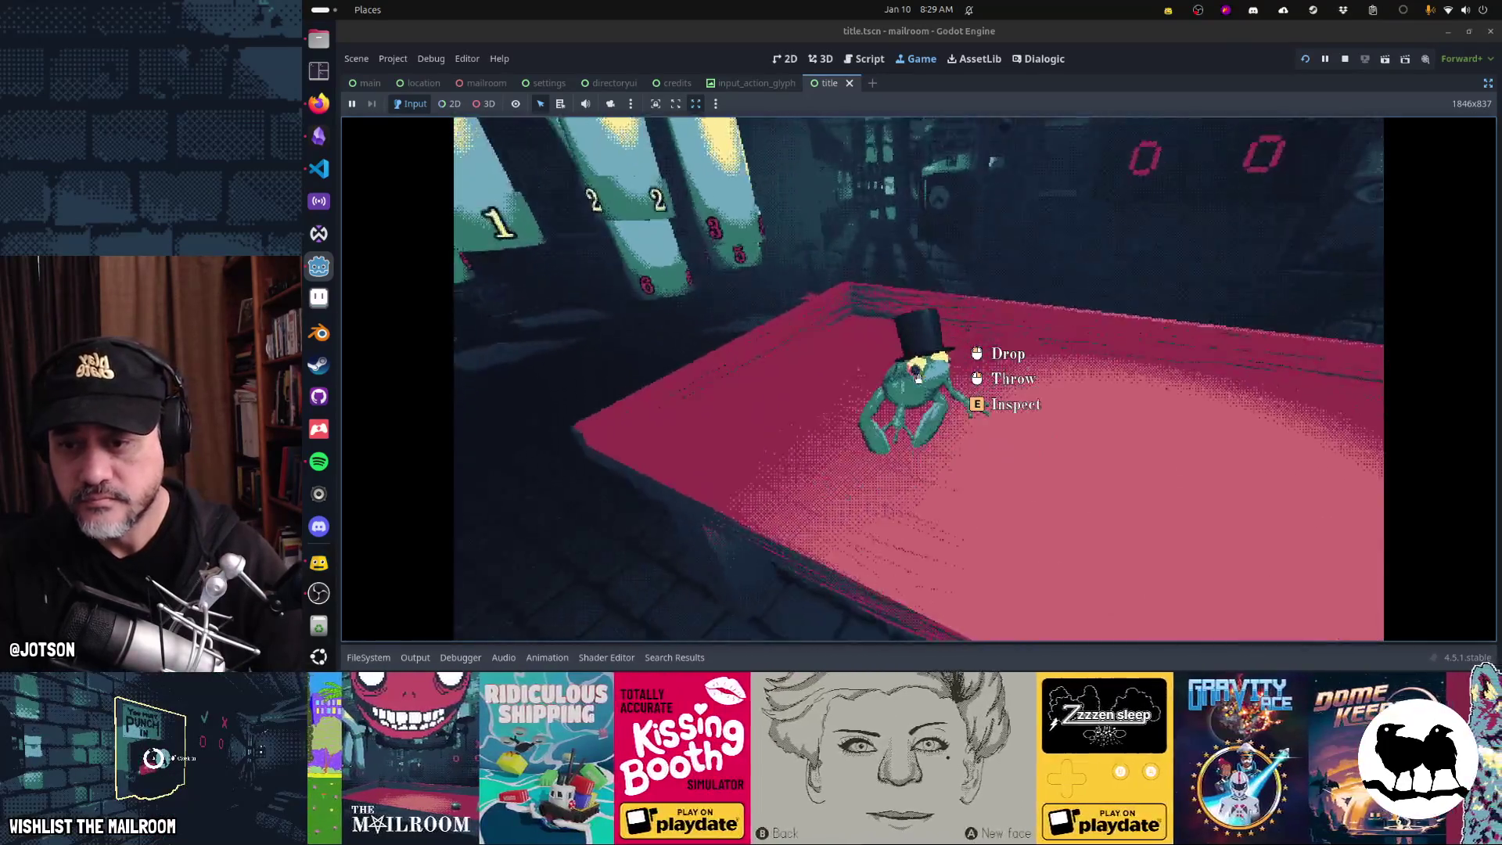
left_click(919, 378)
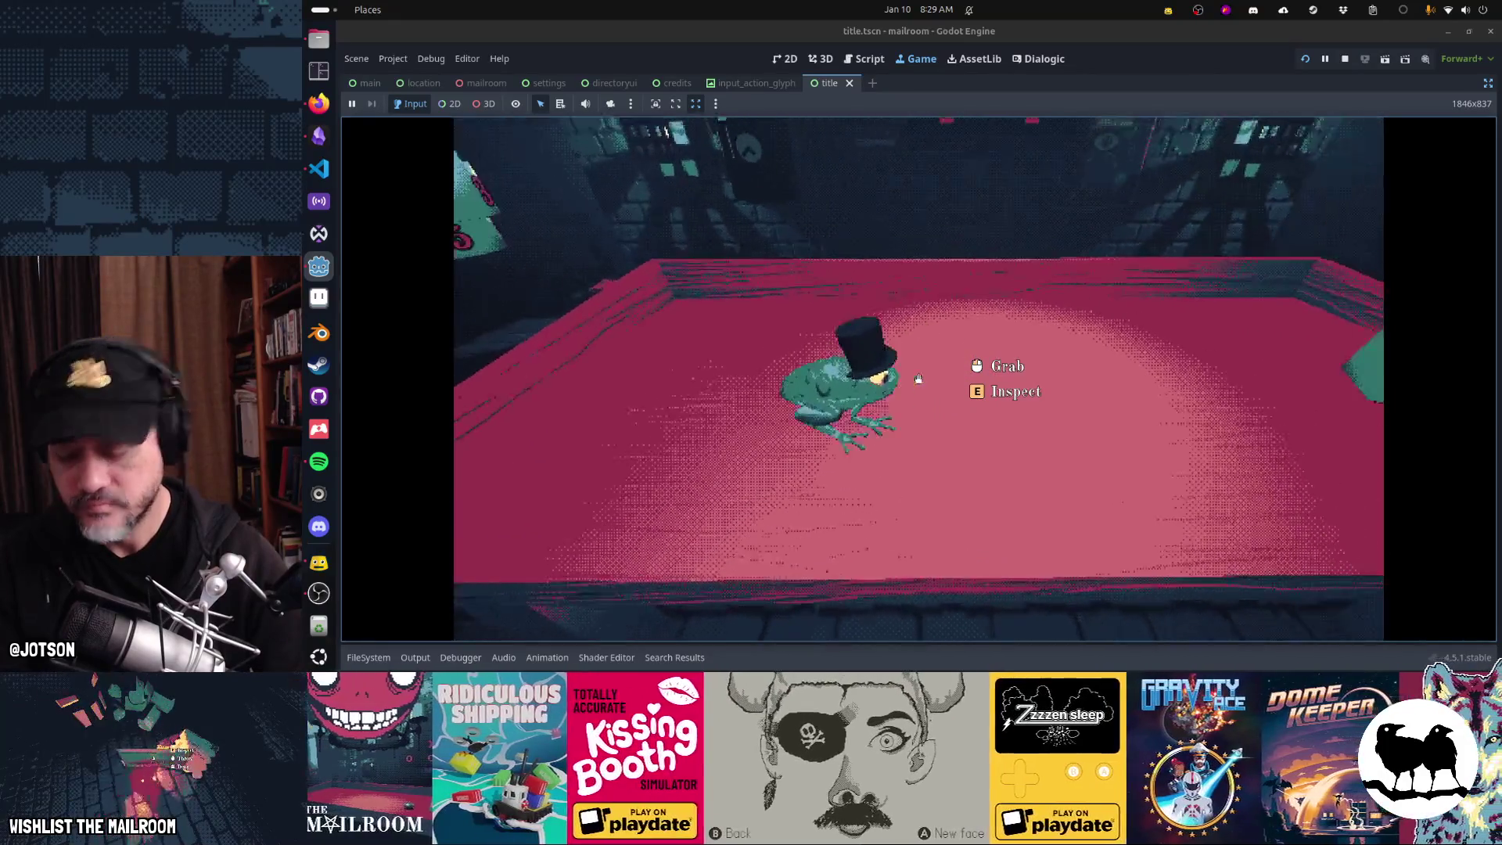
key("F8")
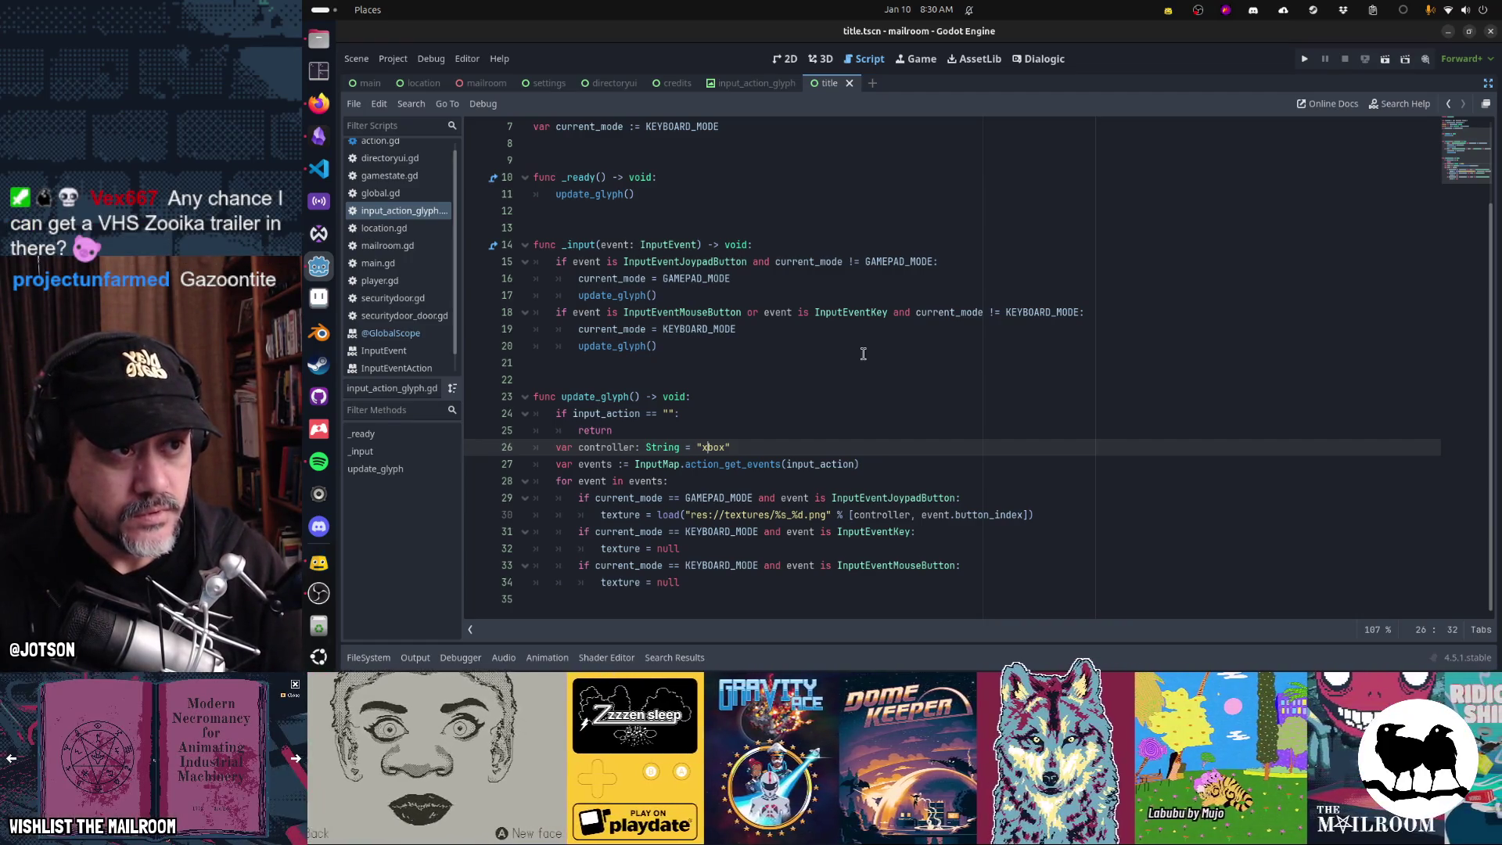
- In Obsidian, create a Mailroom backlog card titled 'Add Zooika trailer VHS tape'
left_click(318, 136)
left_click(967, 110)
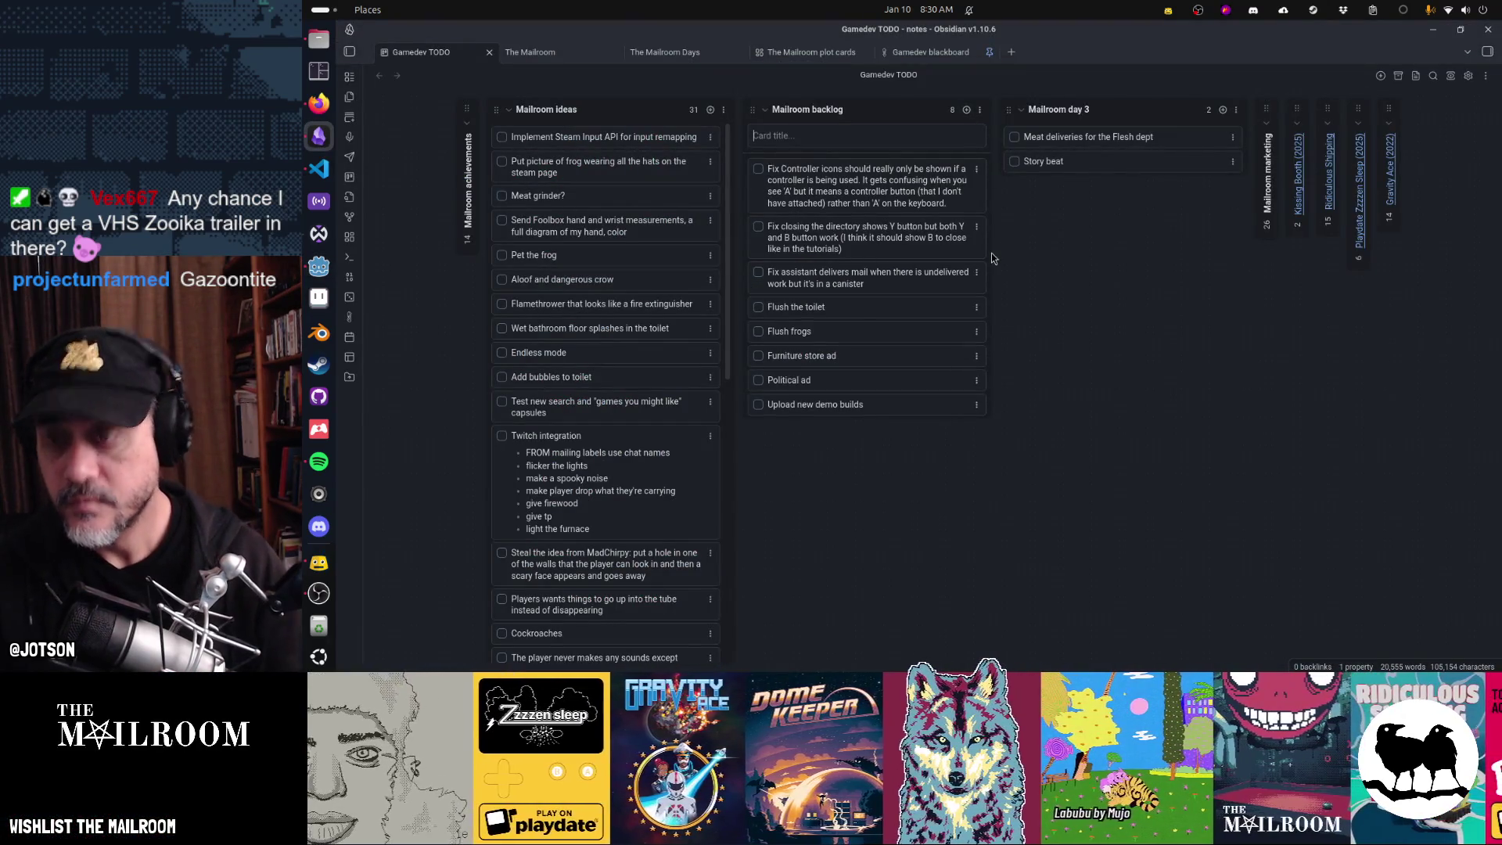
type("Add Zooika trailer ")
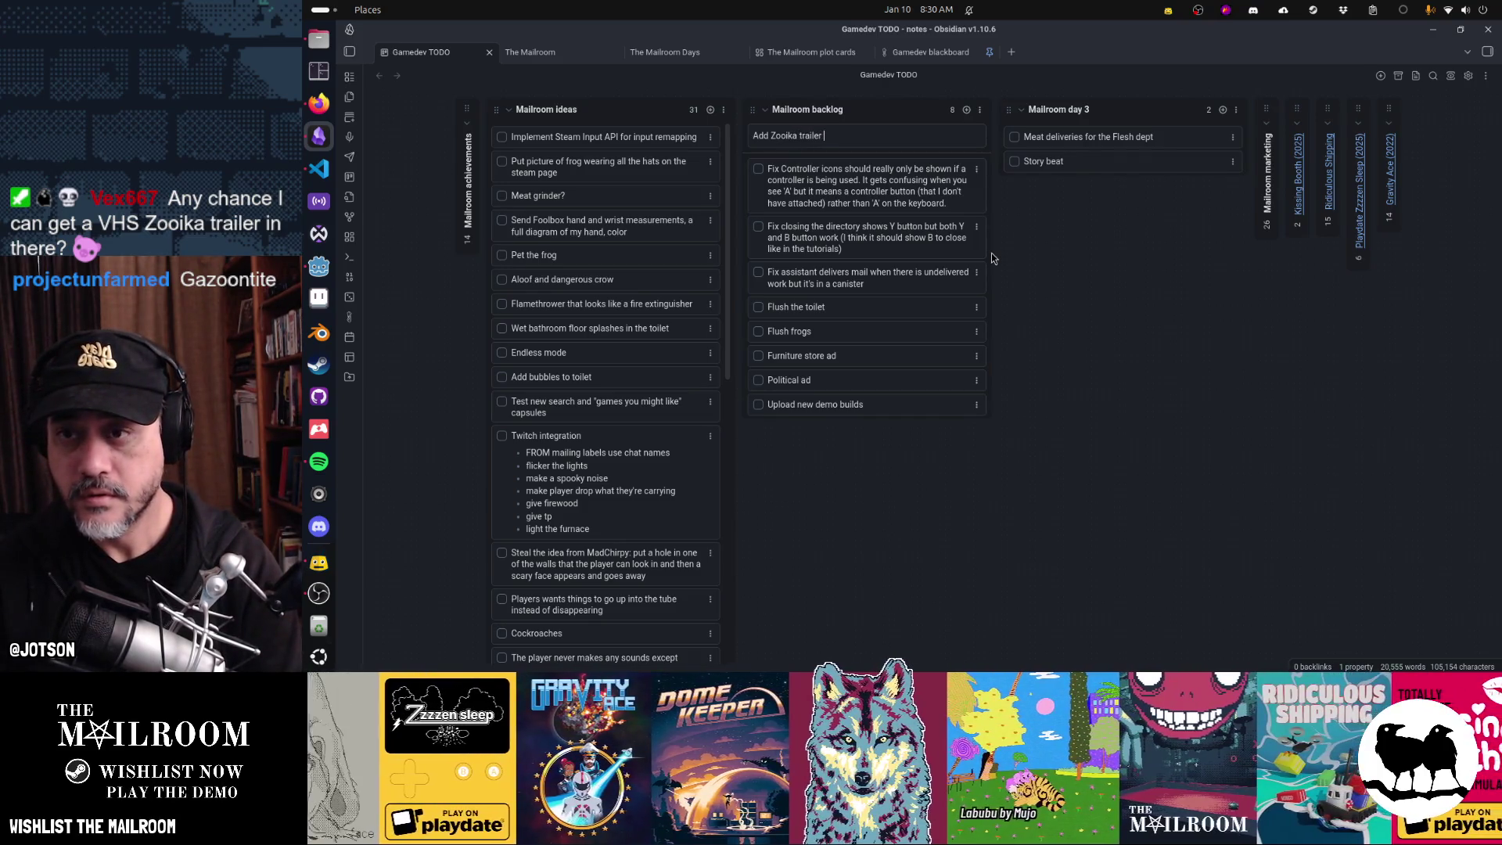
type("to V")
key("BackSpace")
key("BackSpace")
key("BackSpace")
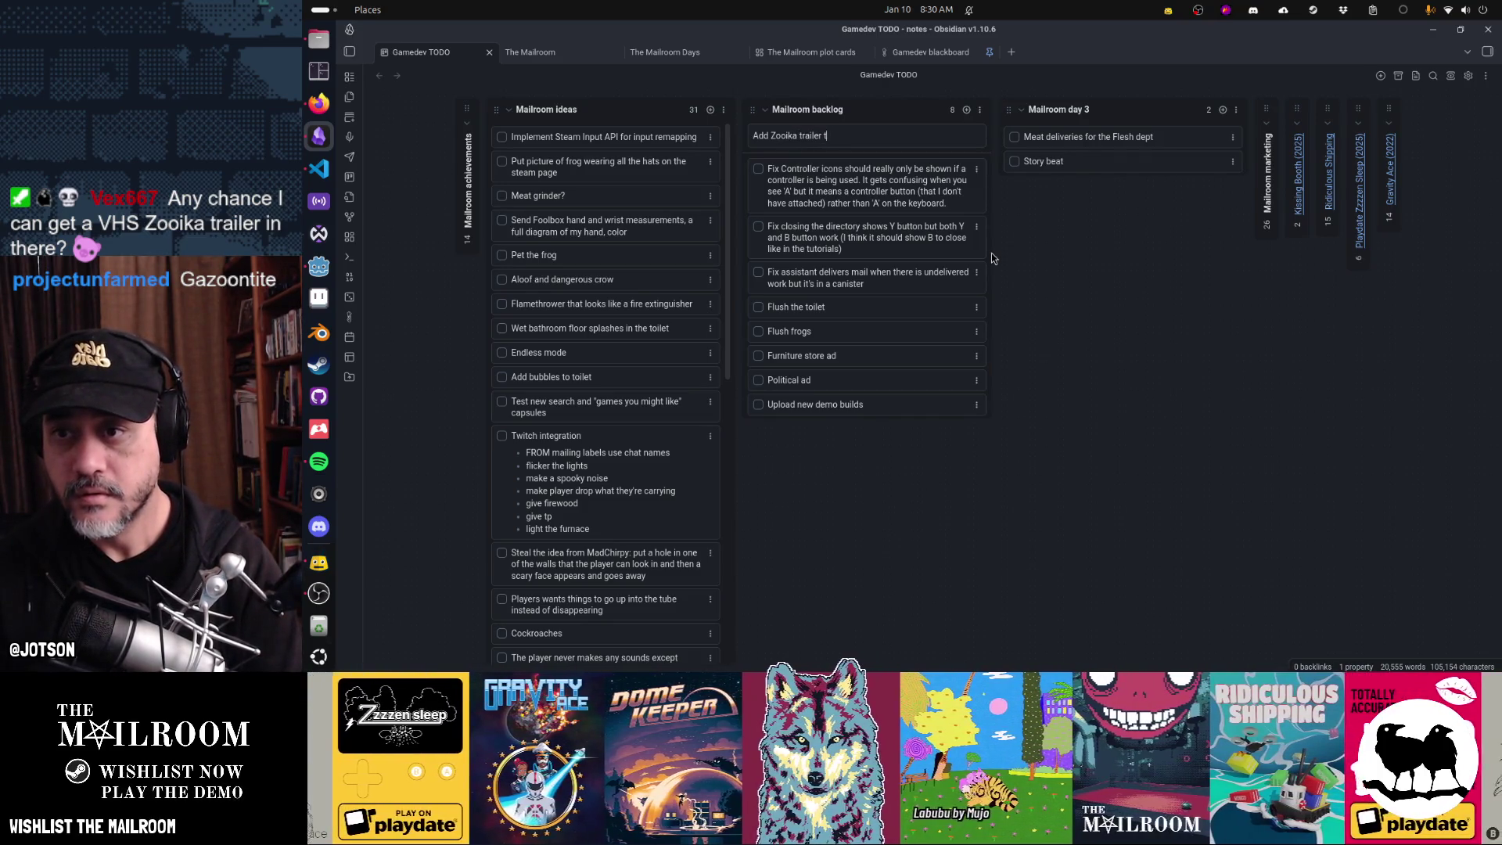
type("VHS tape")
key("Return")
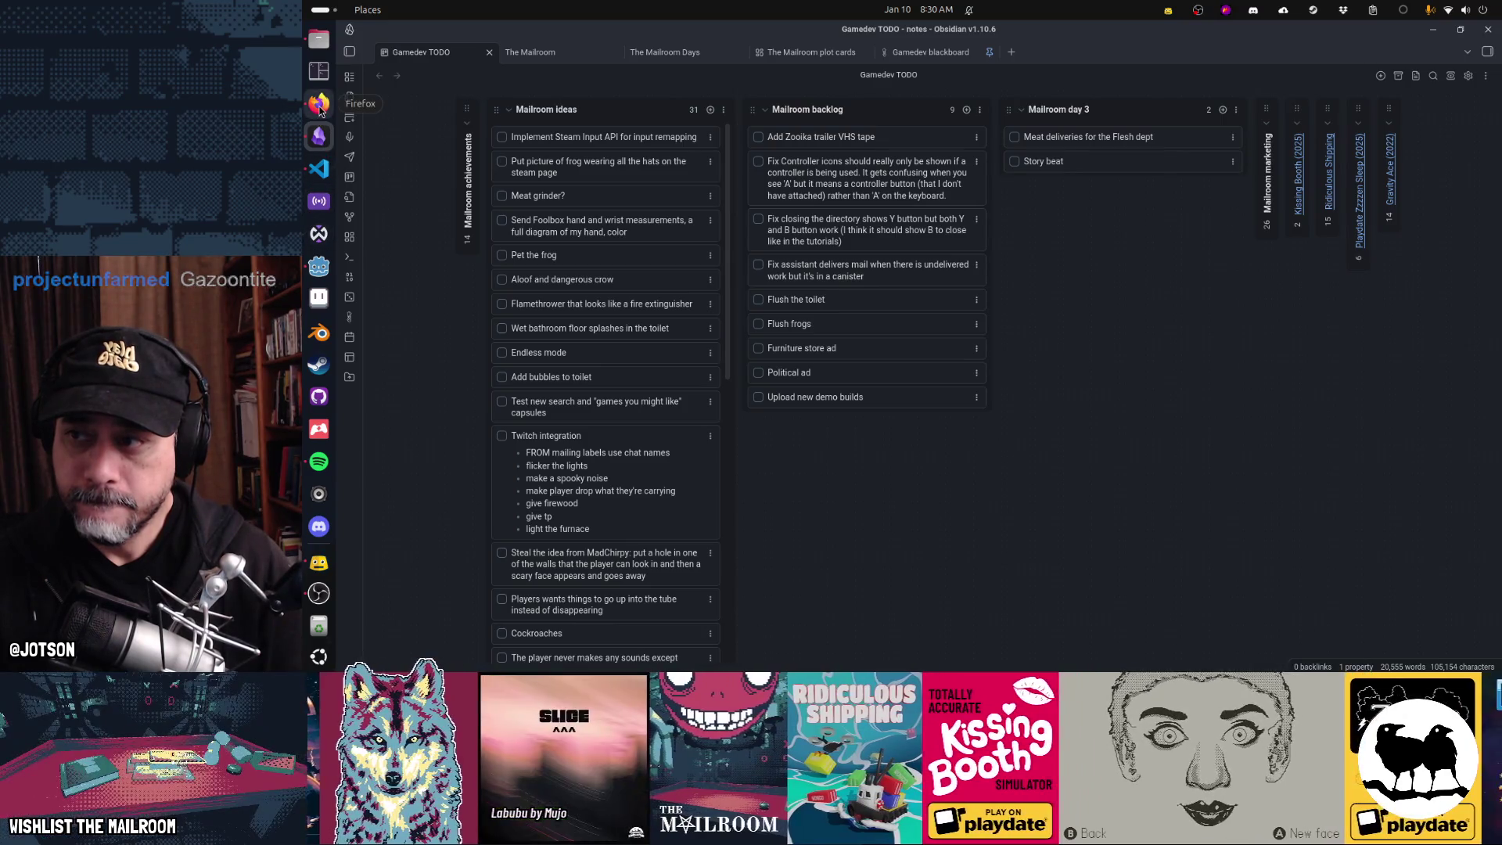
- Return to the Godot editor and bring back the scene tree and inspector panels
left_click(319, 266)
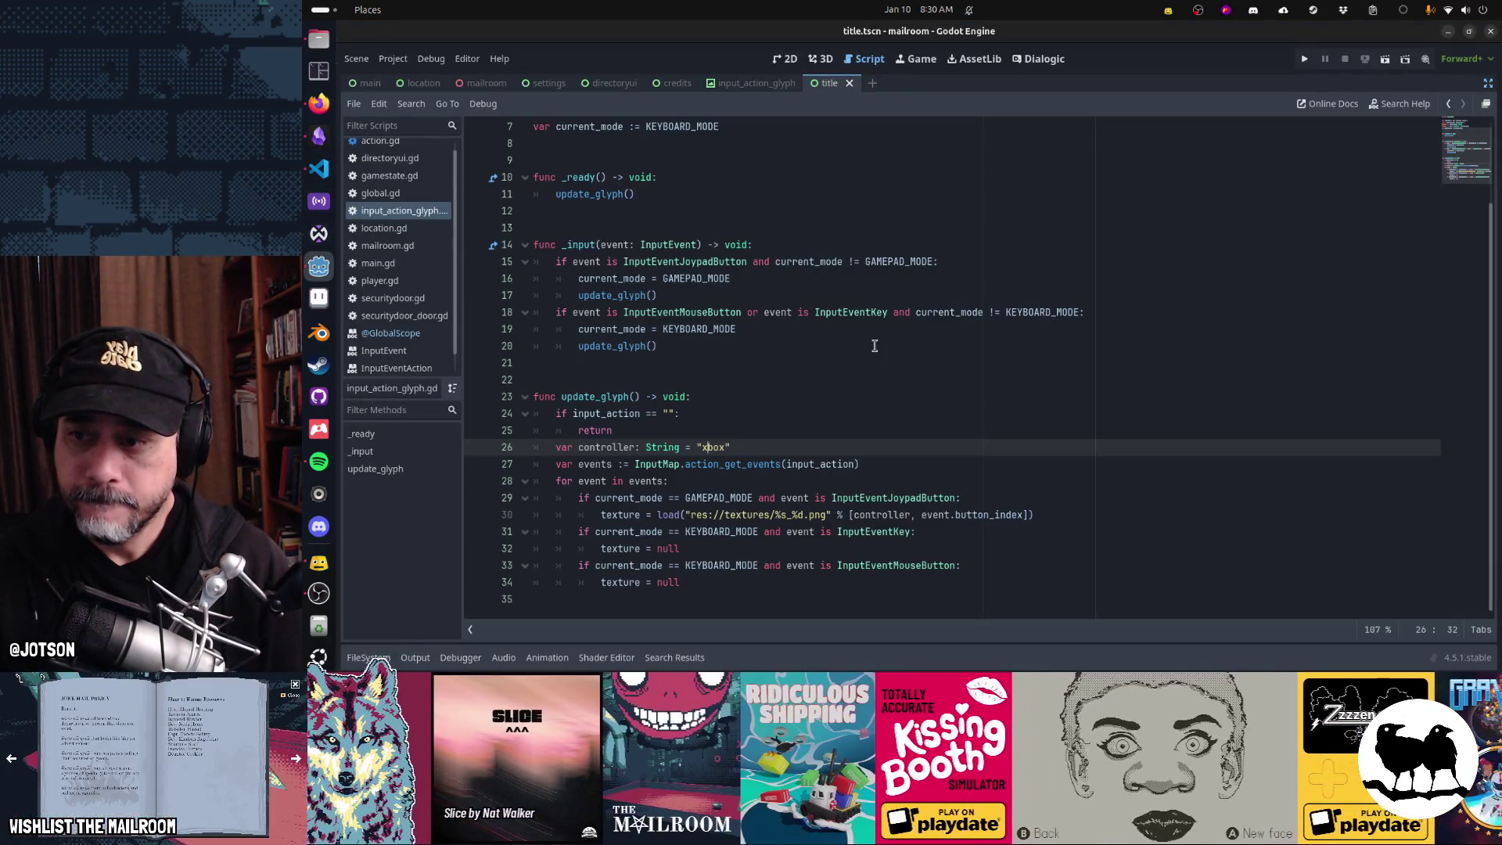
left_click(1488, 83)
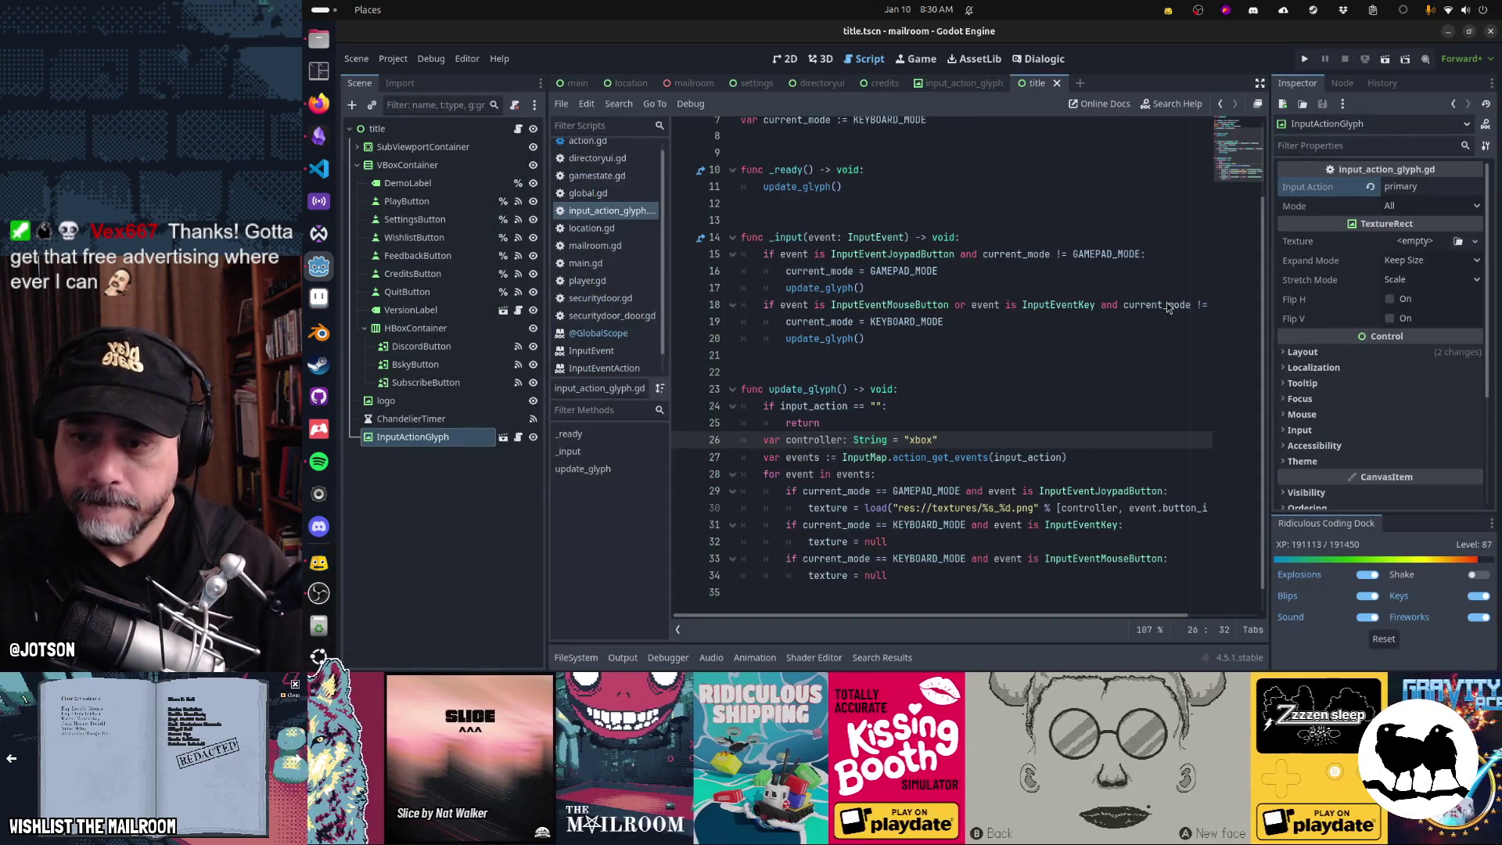
scroll(1040, 345, "down", 1)
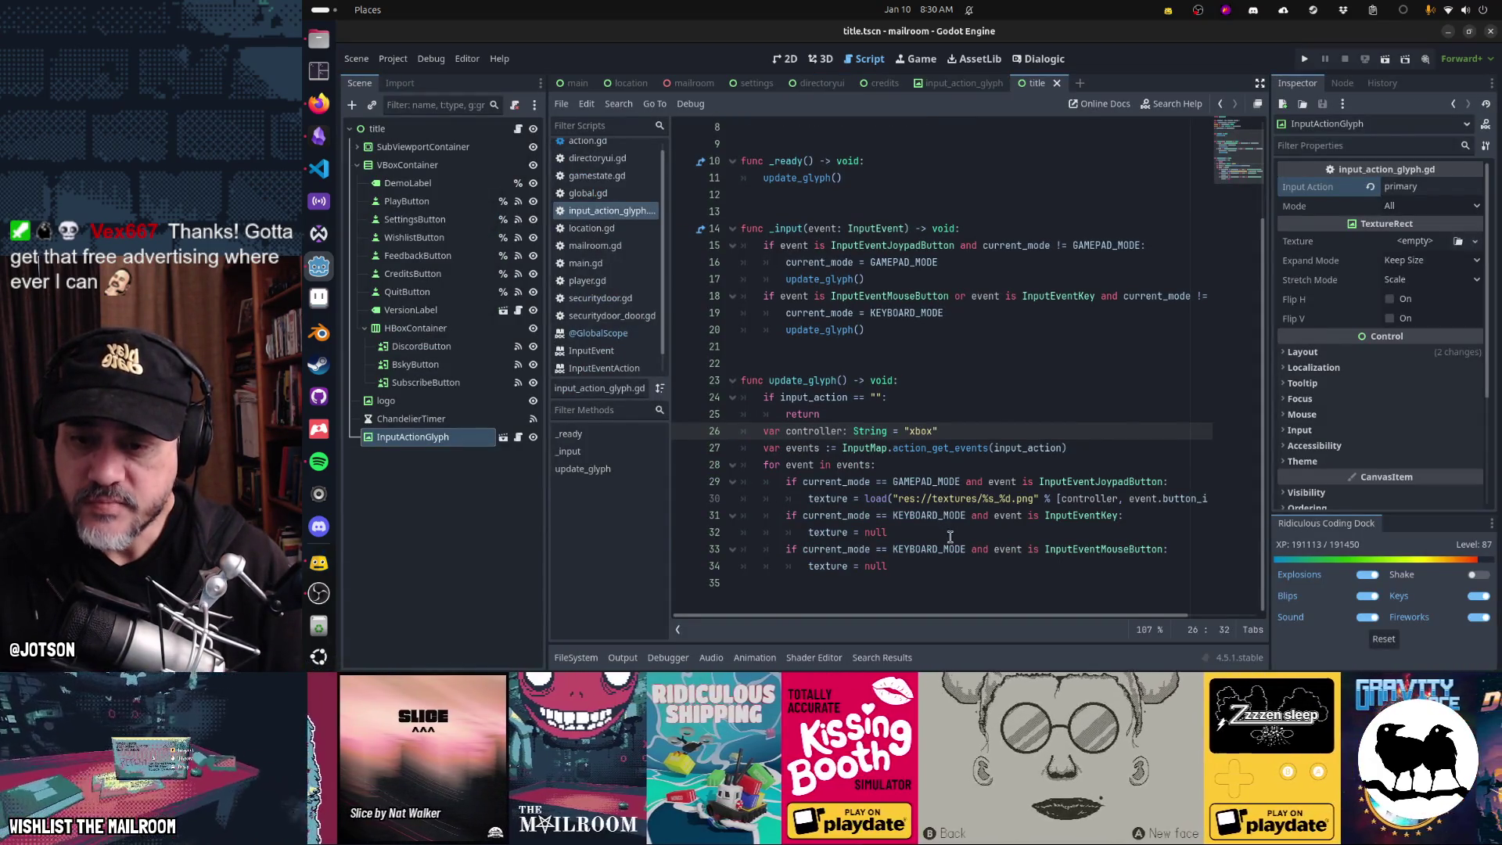
- Replace null on line 32 with load("res://textures/kbd_%s")
left_click(949, 533)
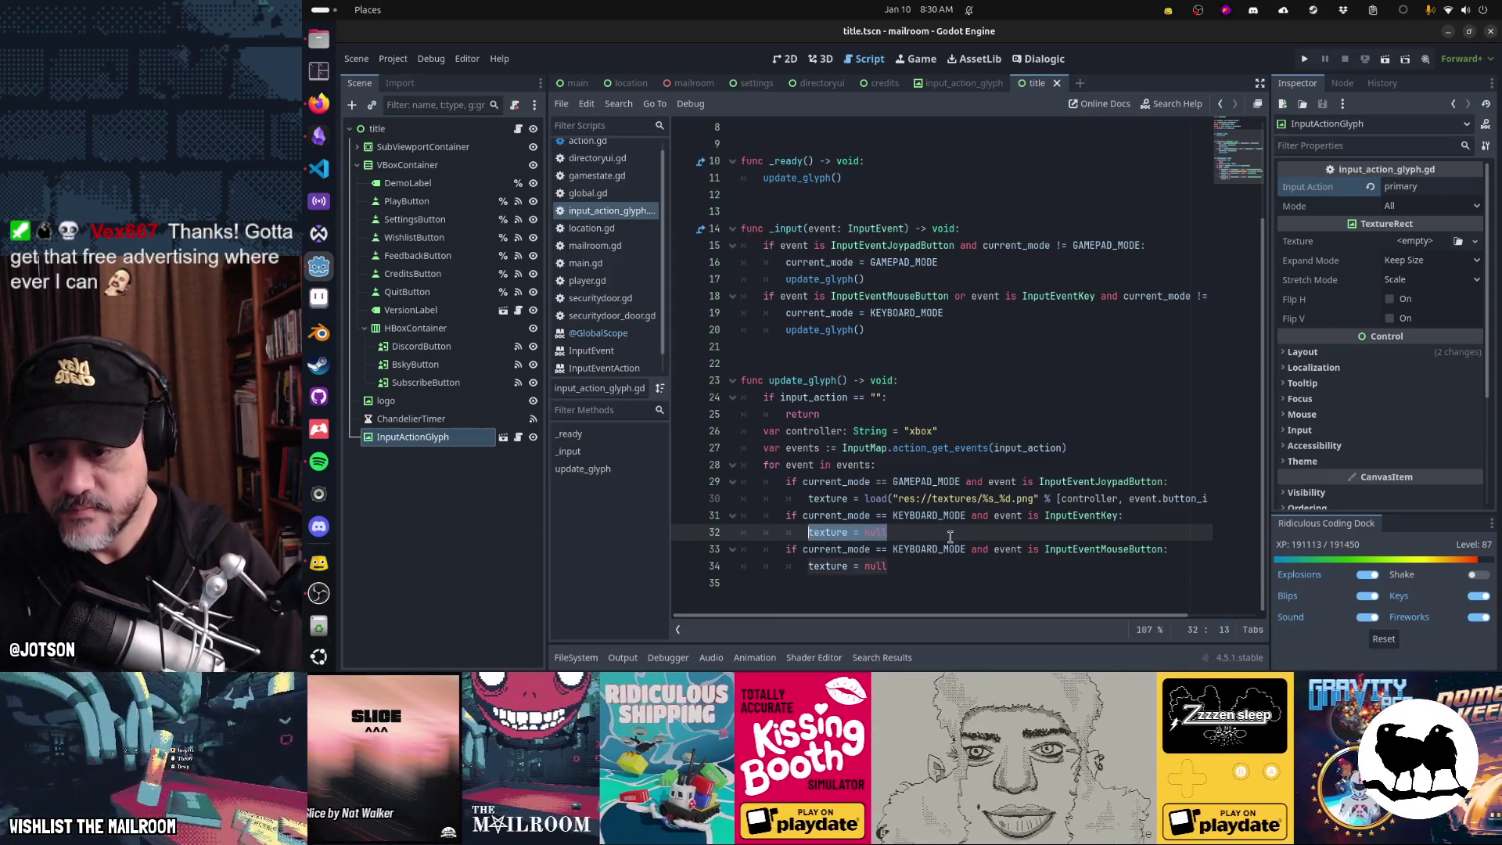
key("ctrl+shift+Left")
type("load(\"res://")
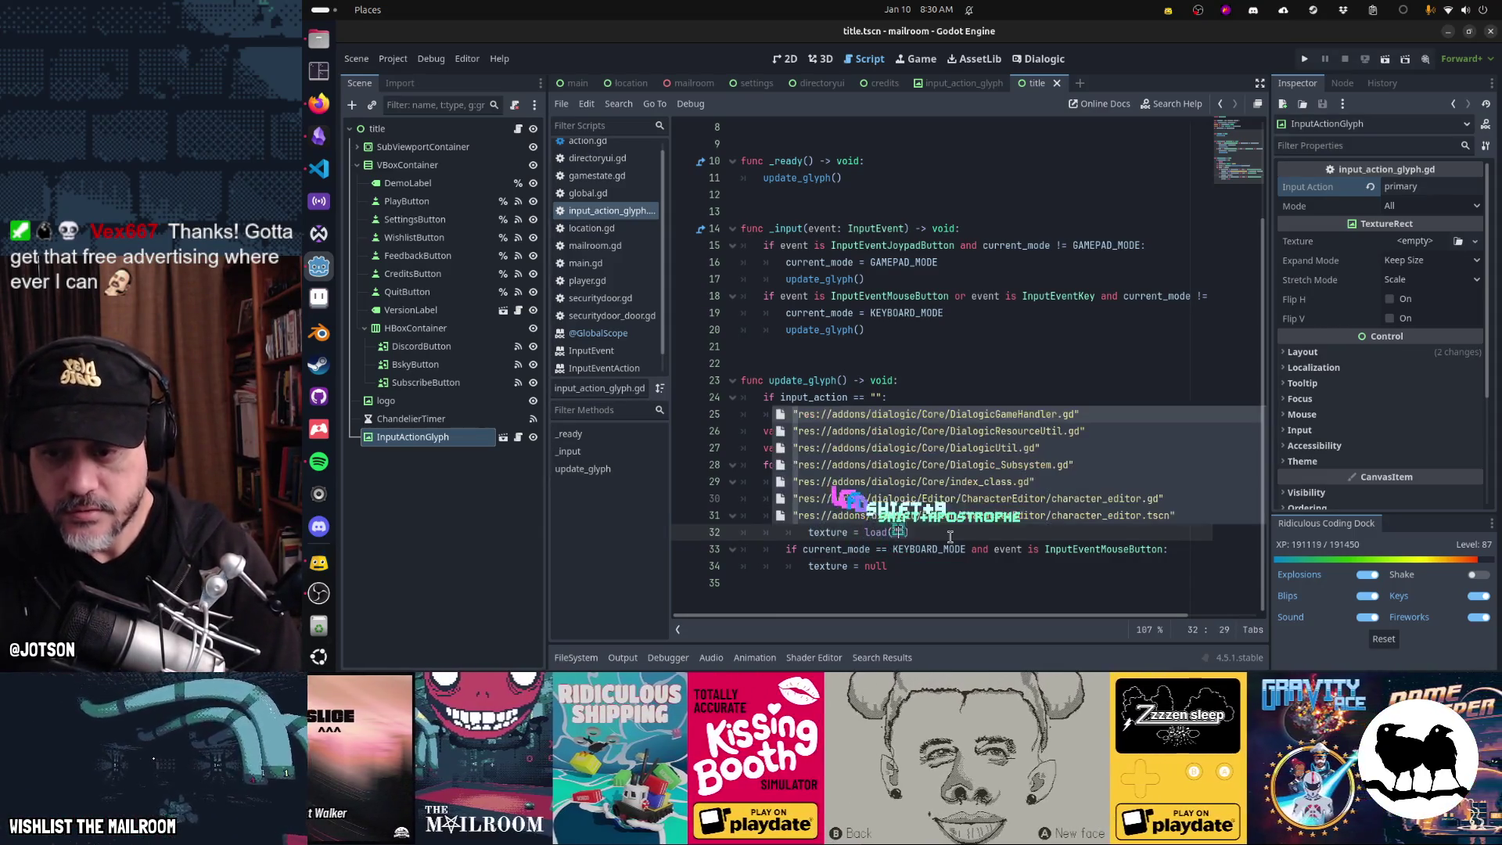
type("textures/k")
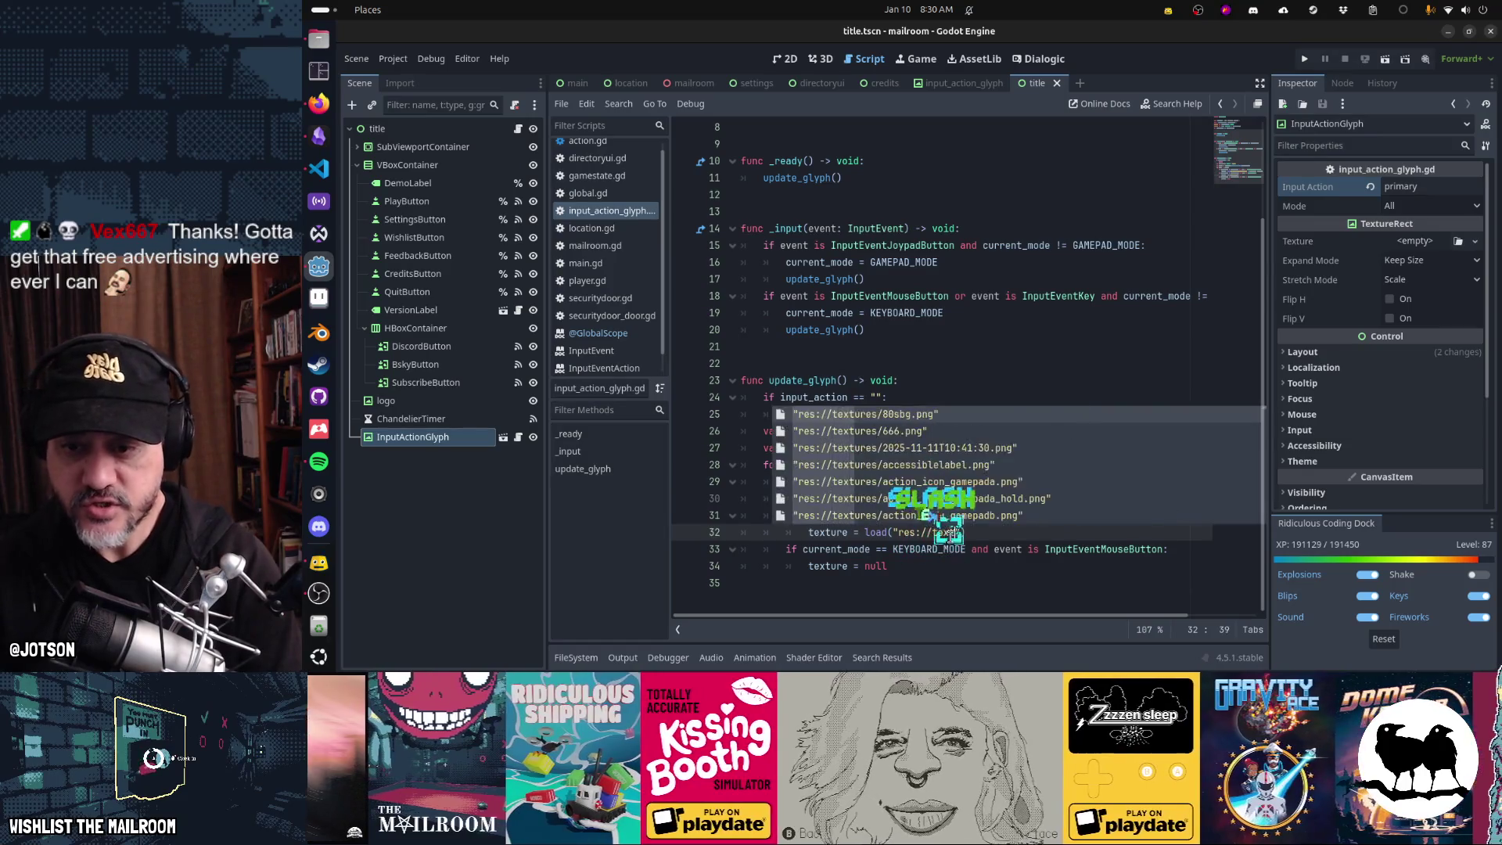
type("bd_")
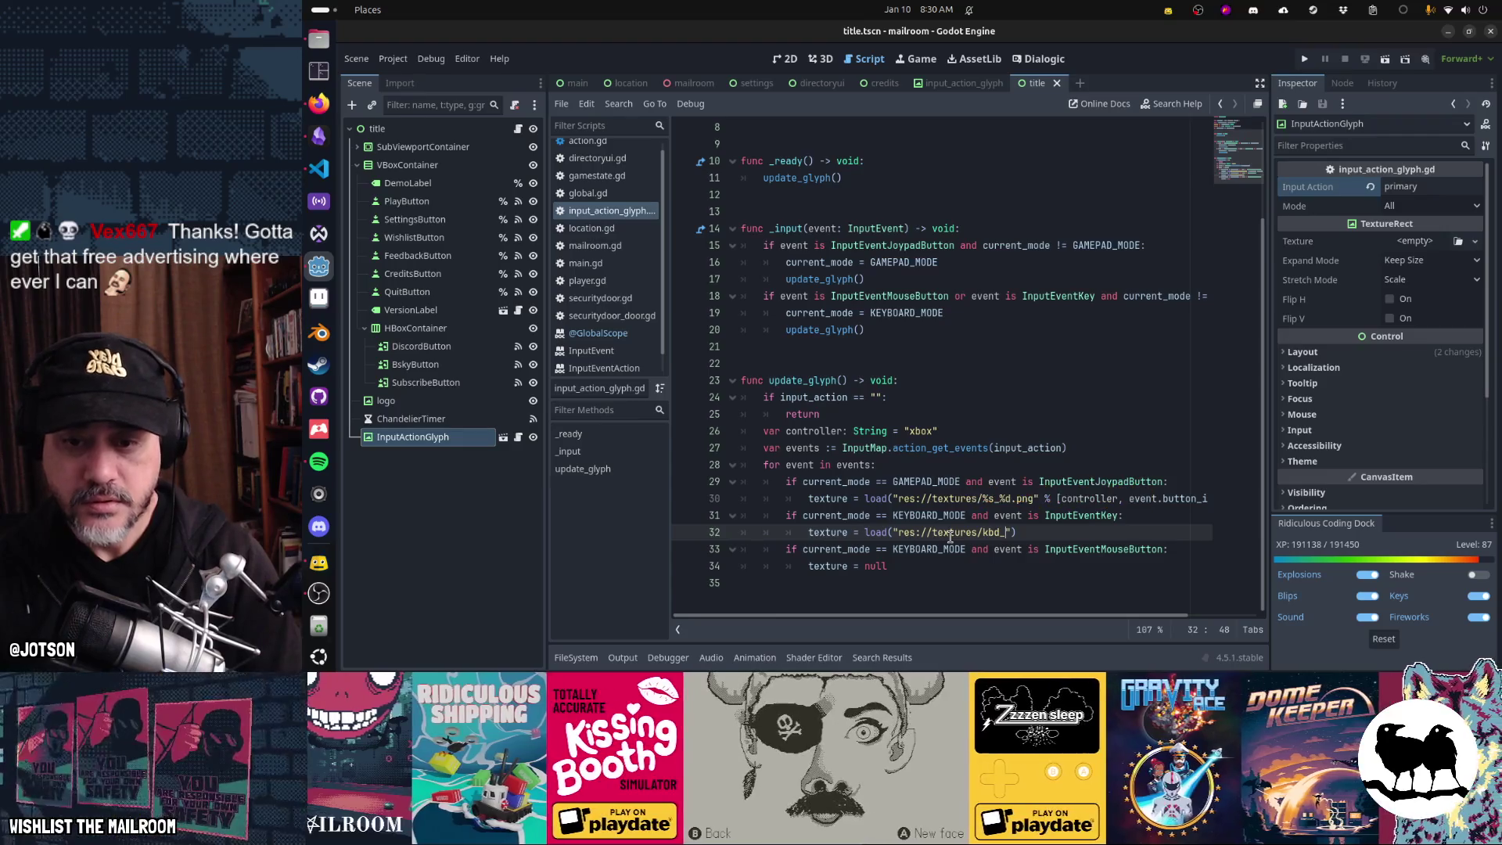
type("%s\"")
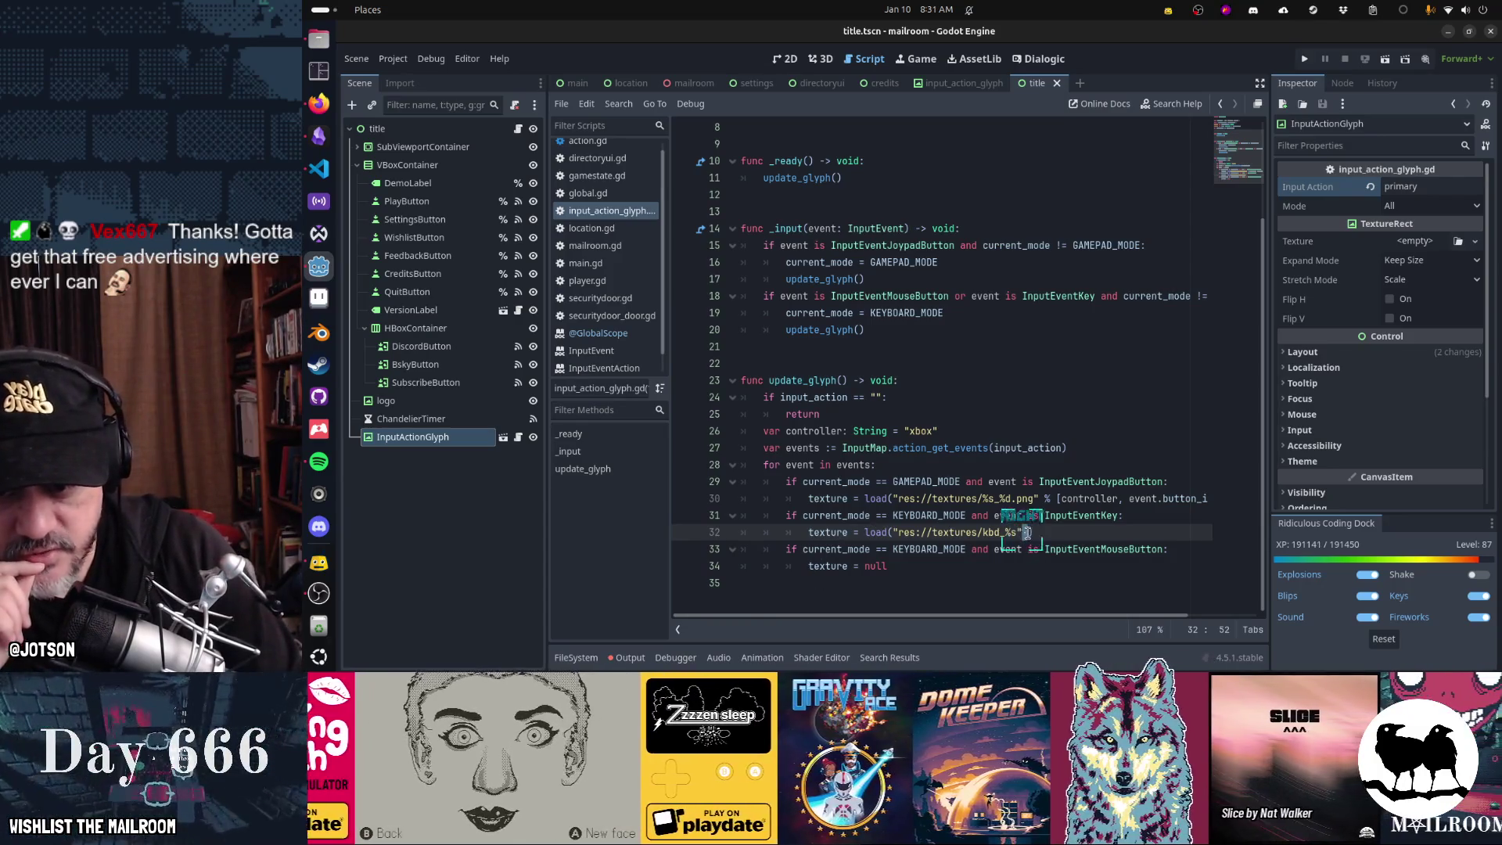
type("·")
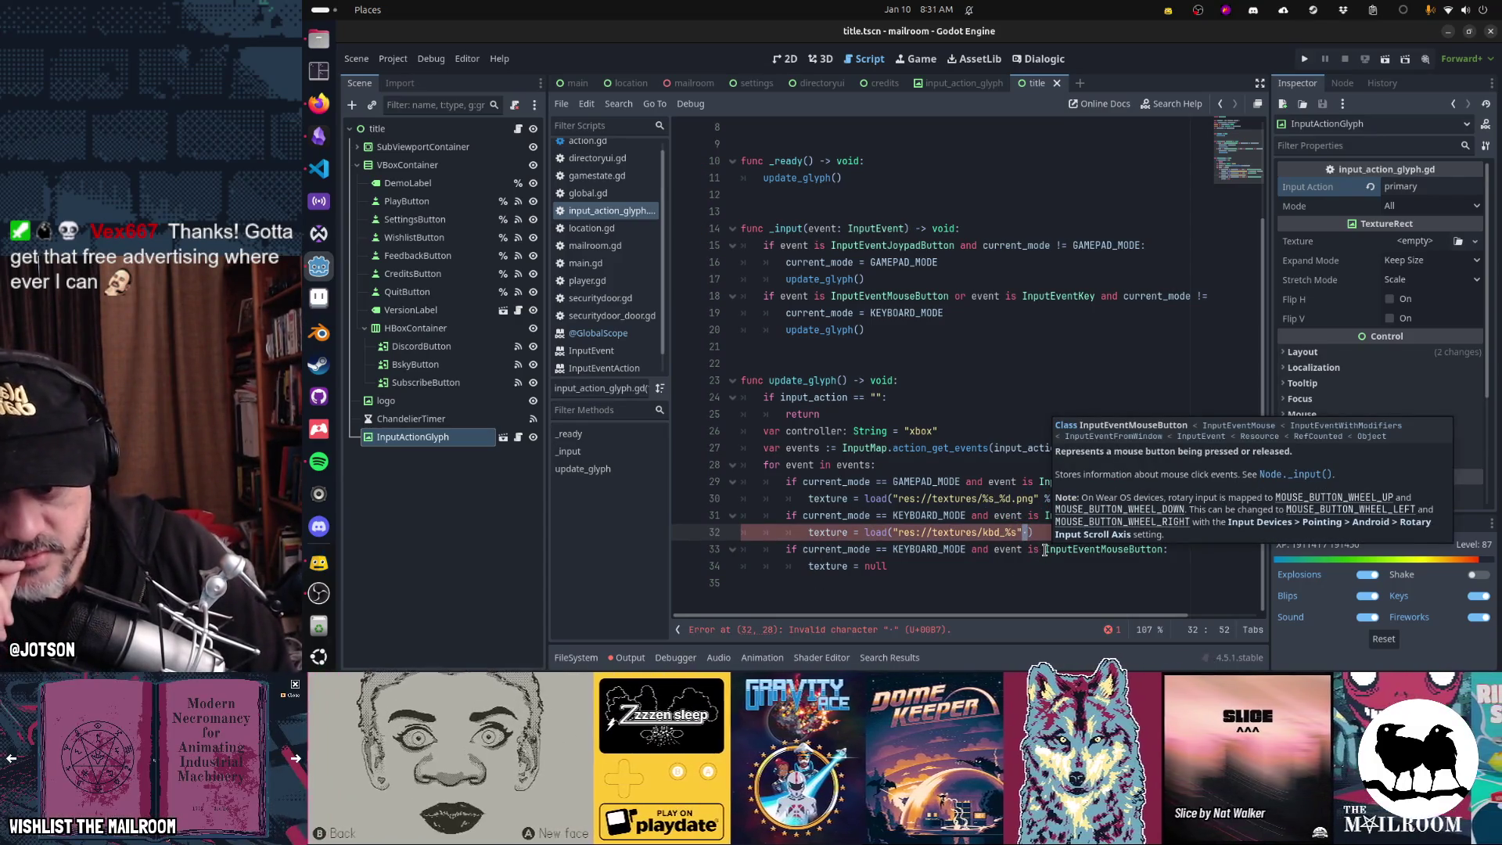
- Choose Project > Reload Current Project to restart the editor with input_action_glyph.gd
left_click(975, 481)
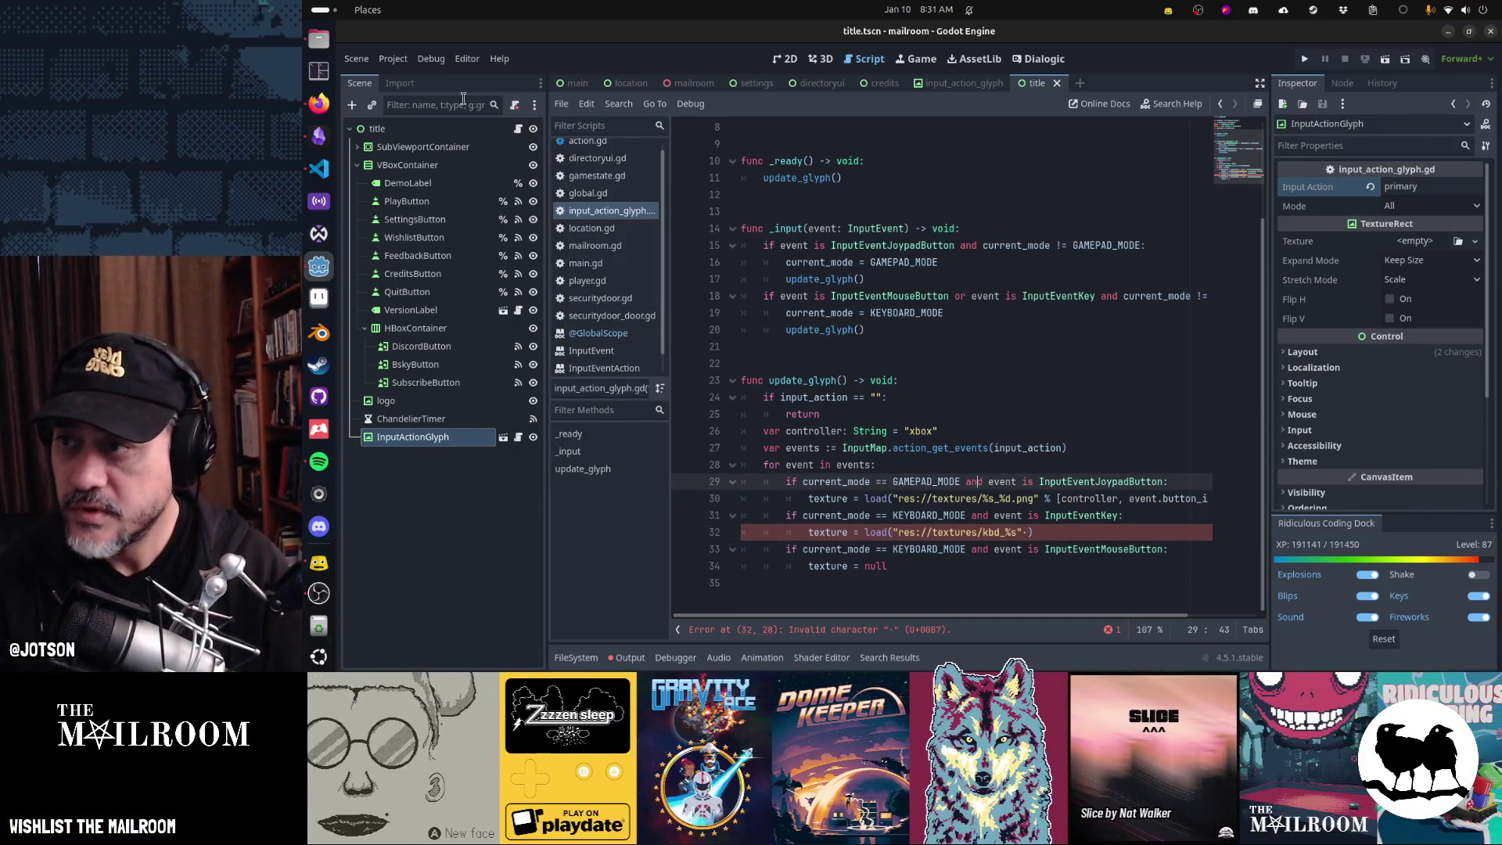
left_click(403, 62)
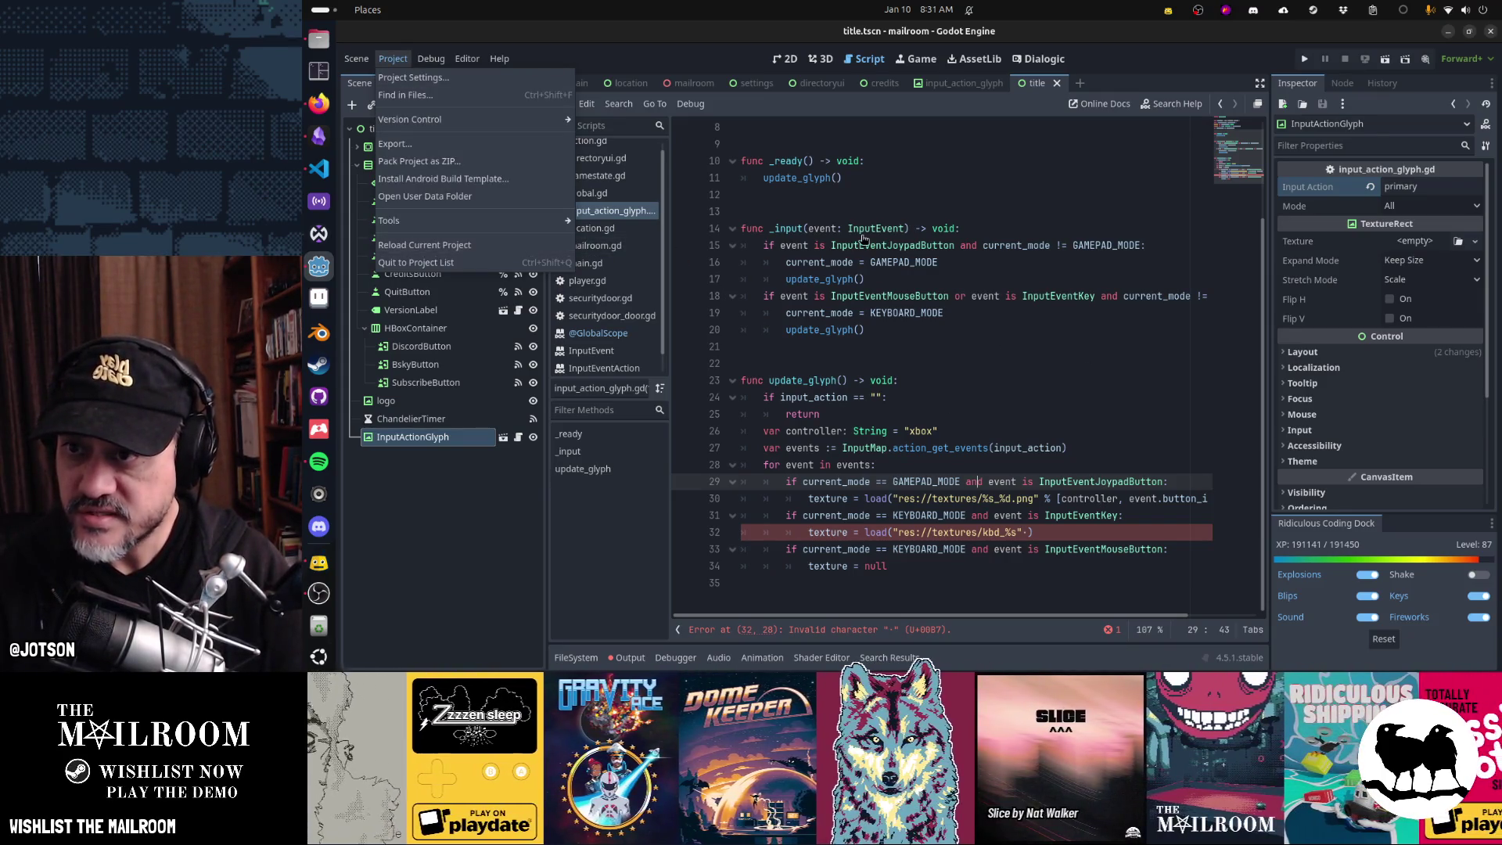
left_click(633, 187)
left_click(563, 104)
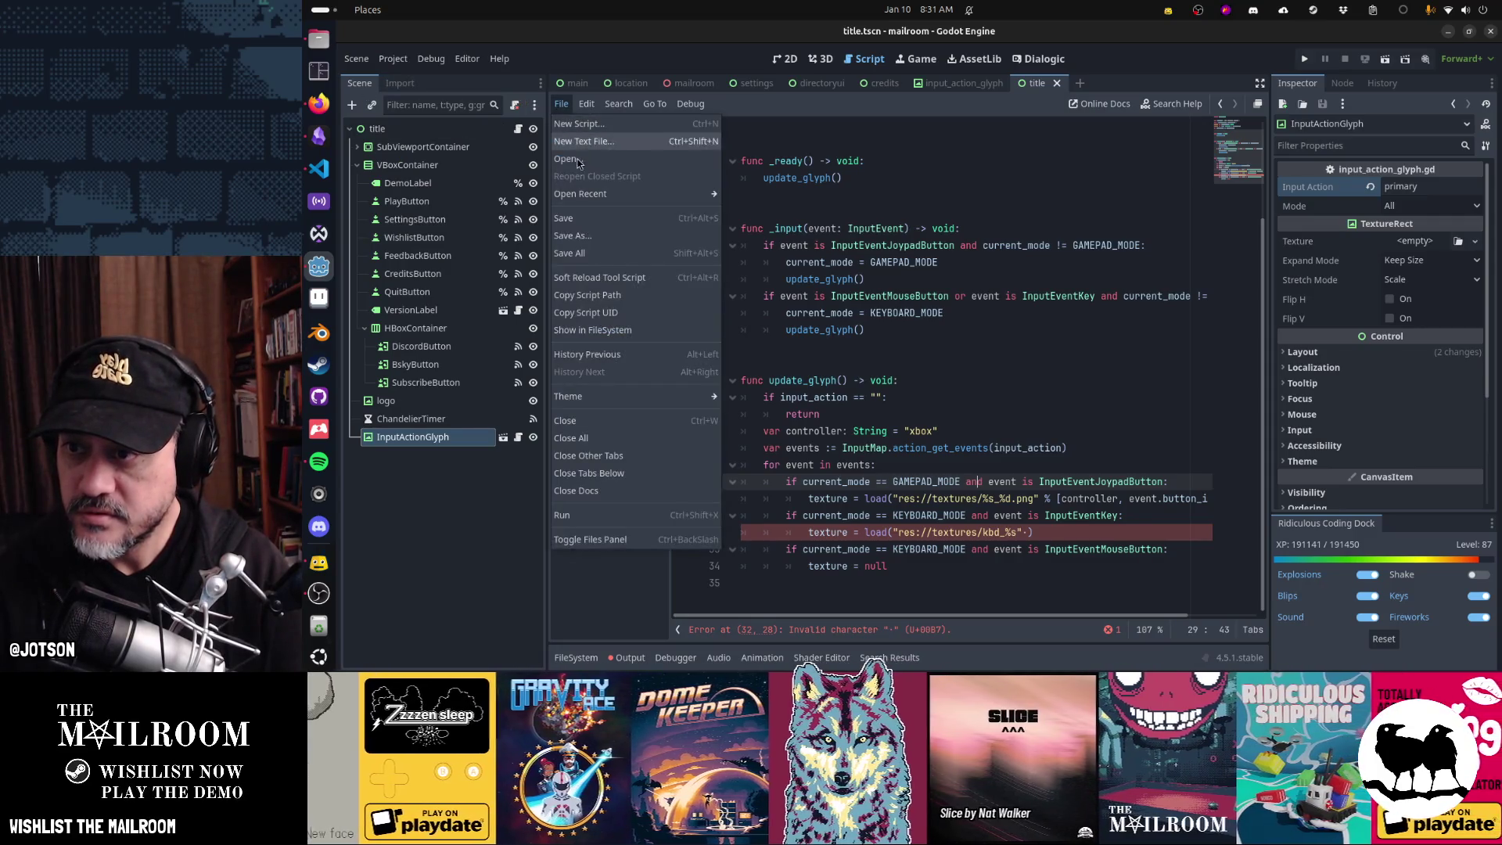
left_click(594, 215)
left_click(393, 59)
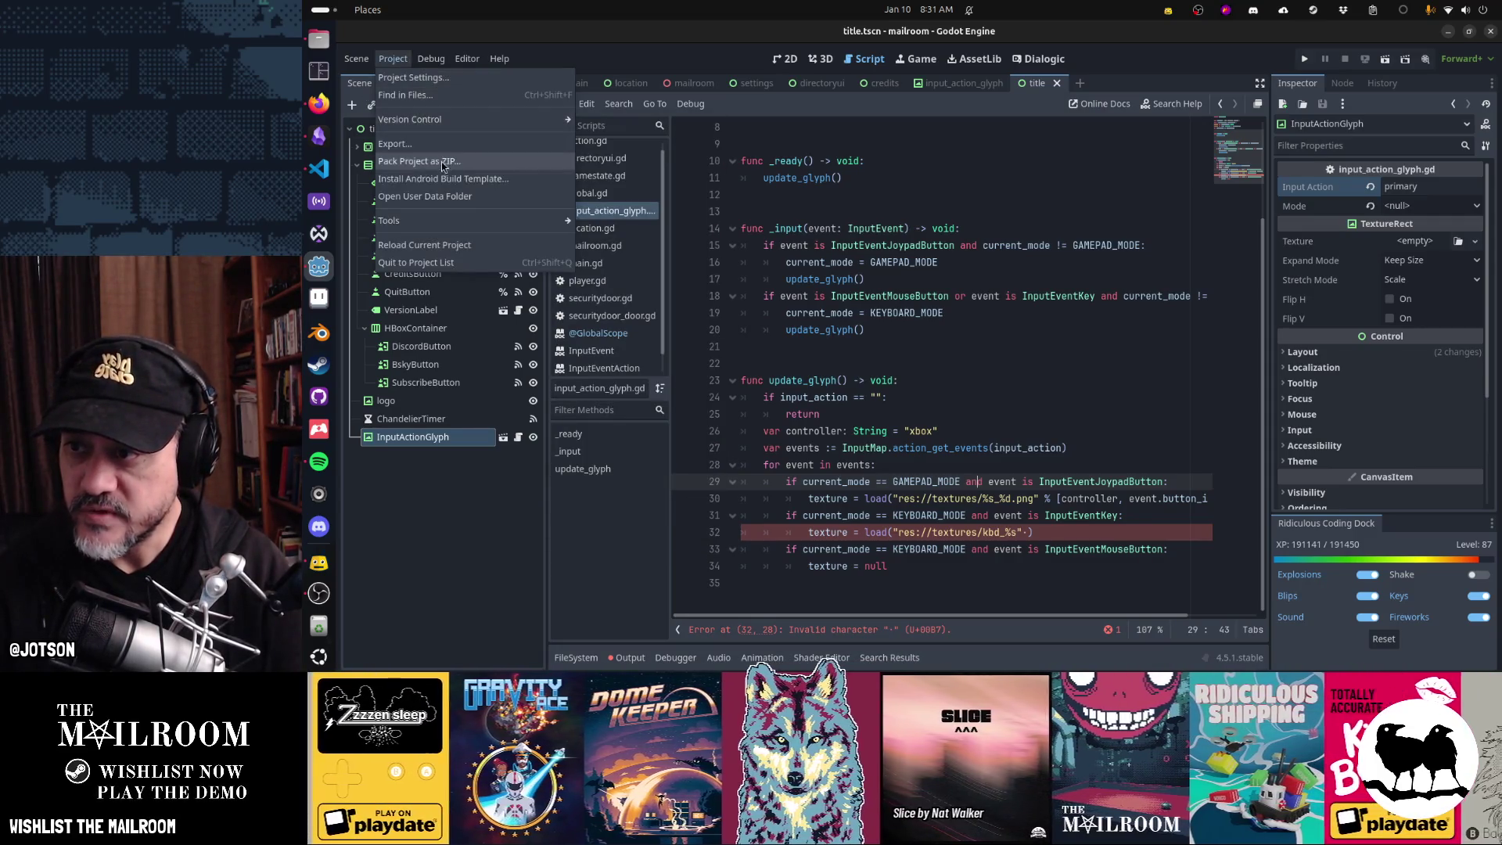
left_click(469, 245)
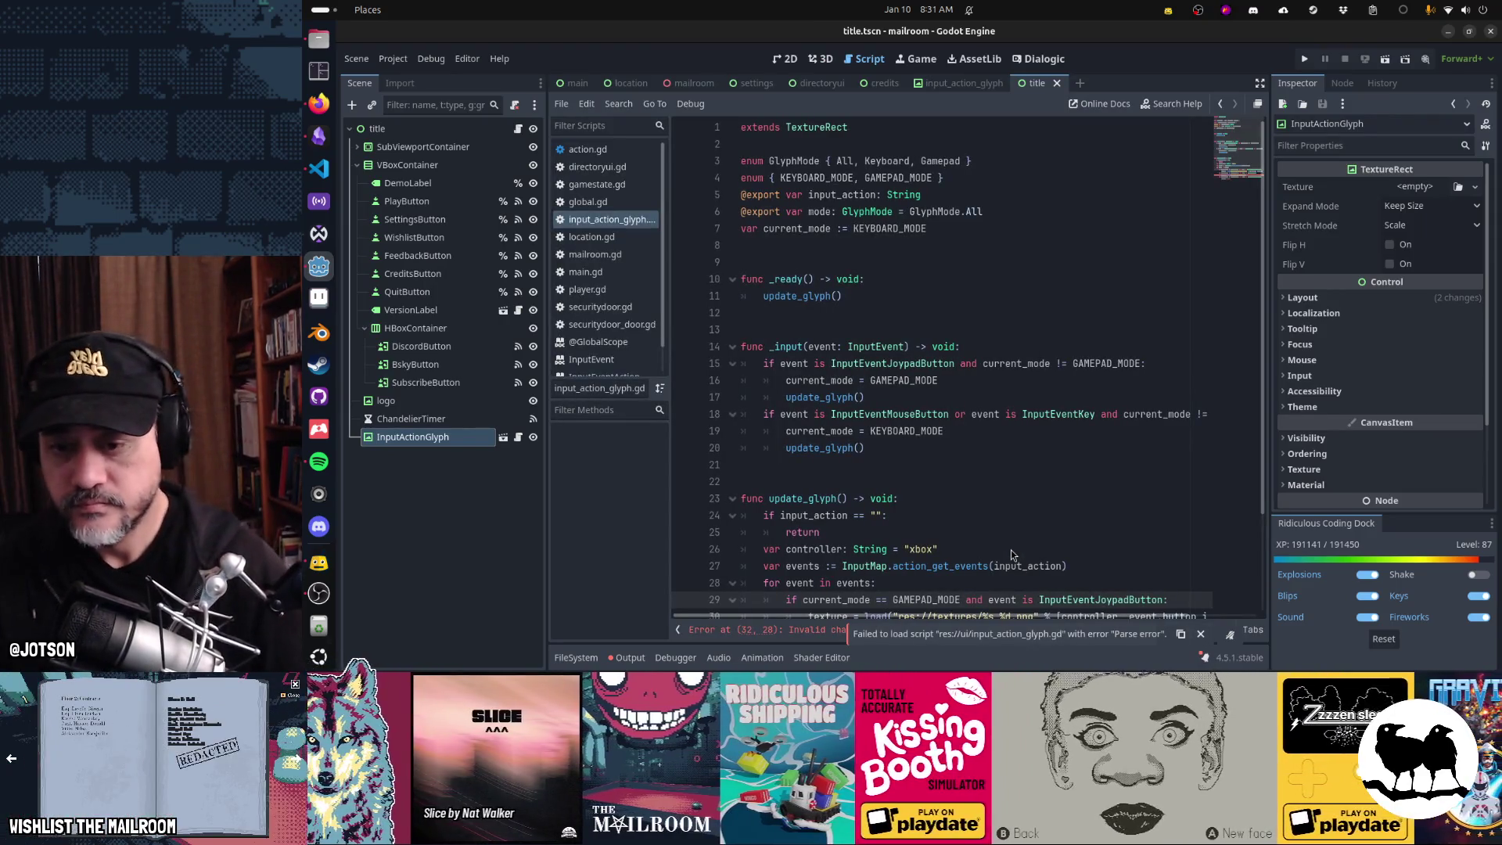
- Fix line 32 to load("res://textures/kbd_%s" % event.as_text())
scroll(1012, 555, "down", 3)
left_click(1018, 535)
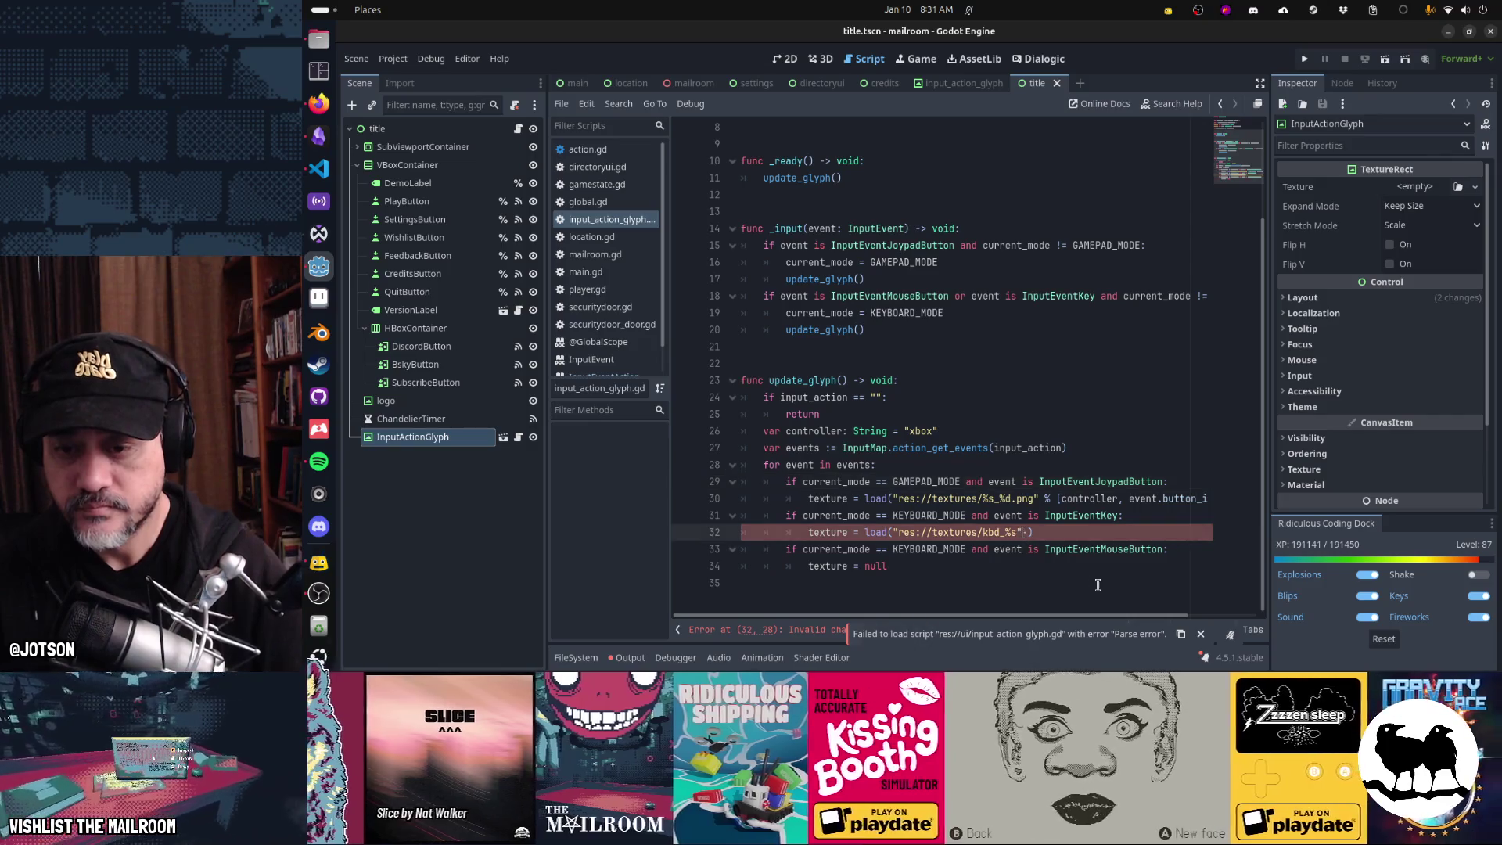
key("BackSpace")
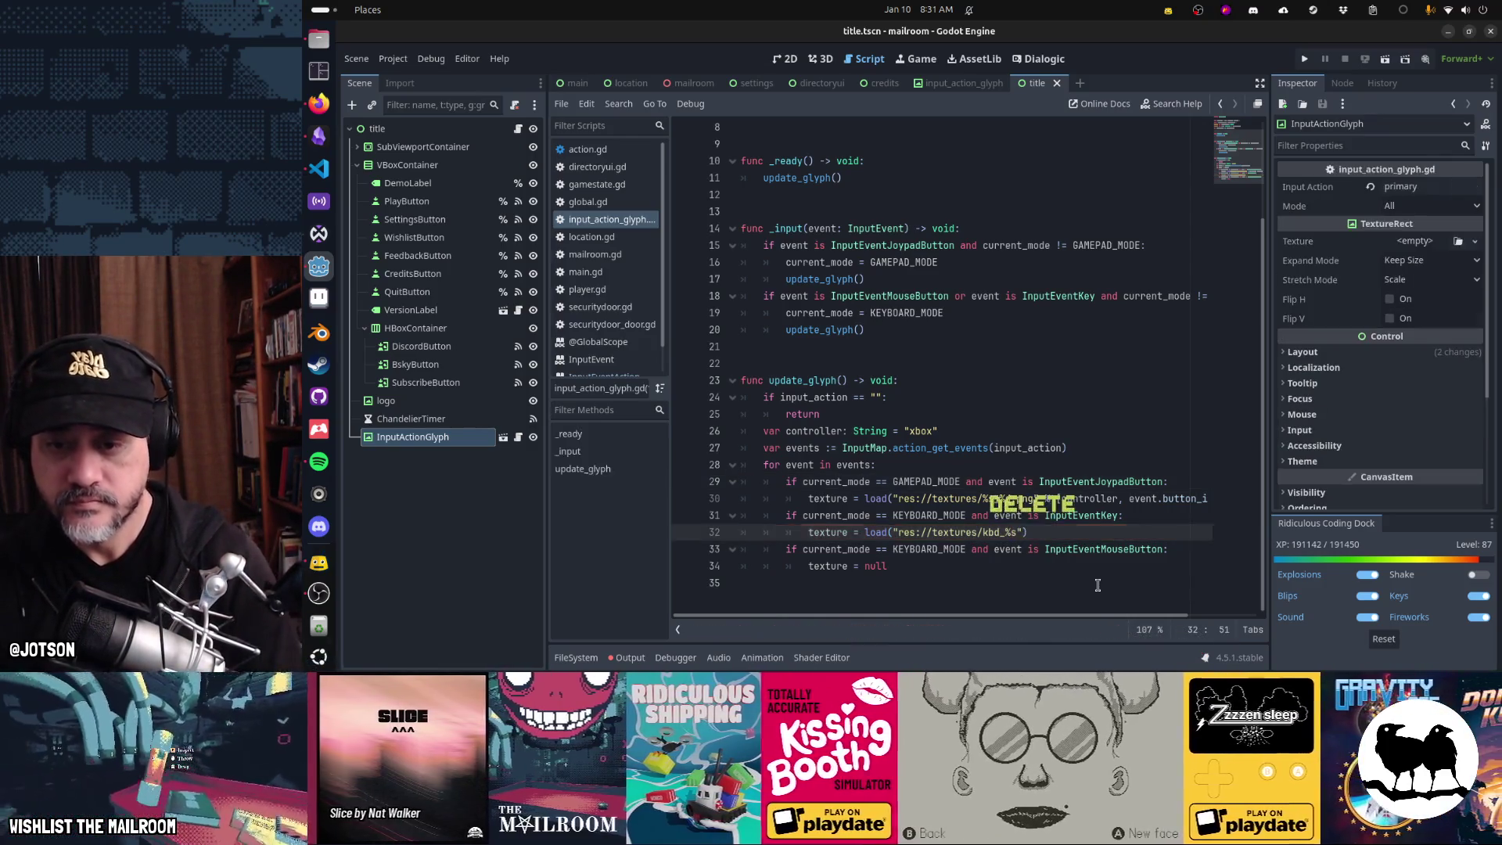
type("s\" T")
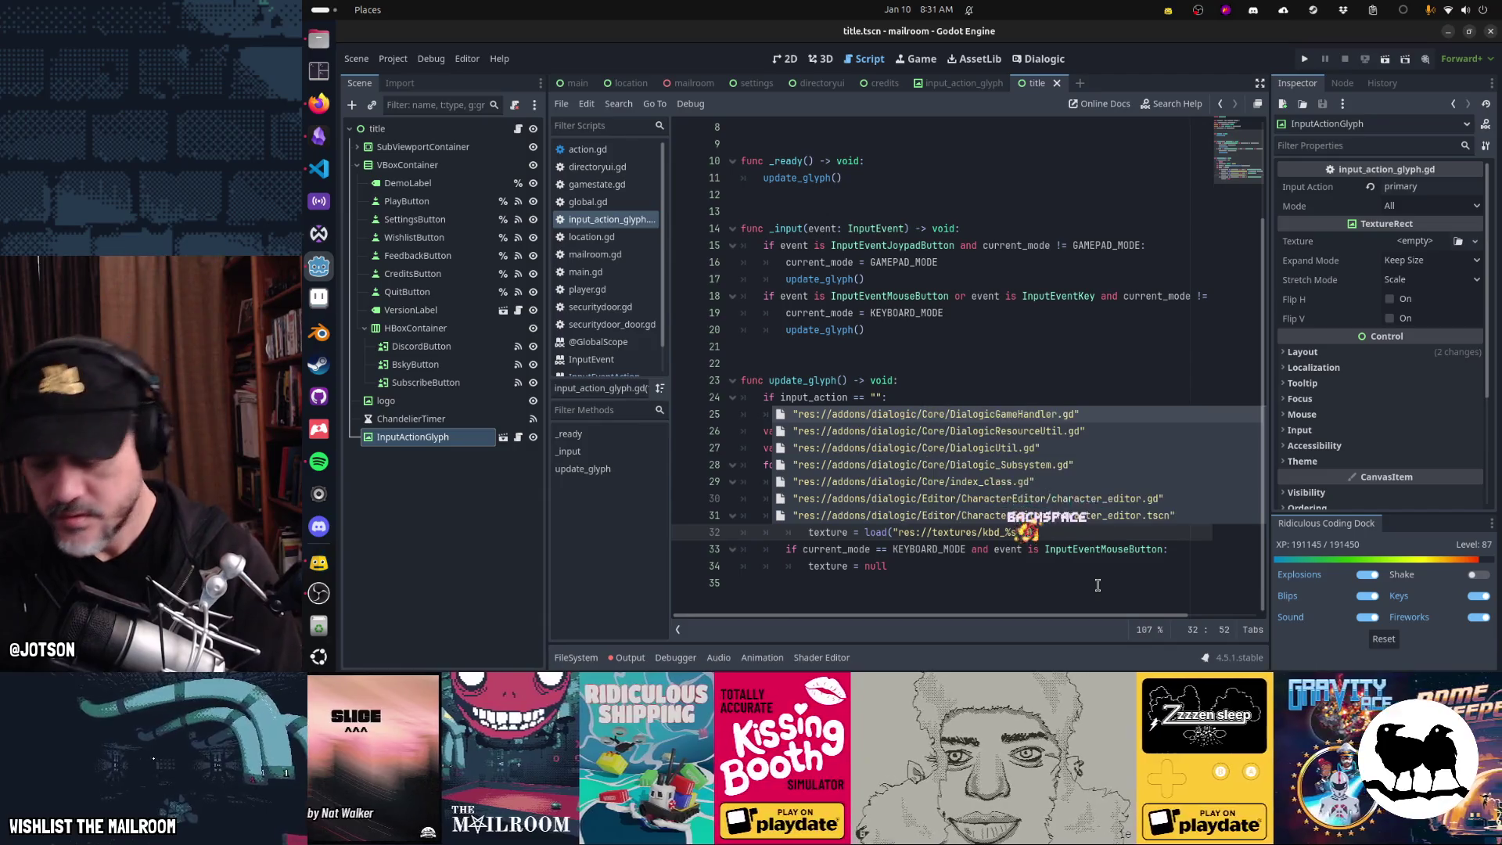
key("BackSpace")
type("% event.")
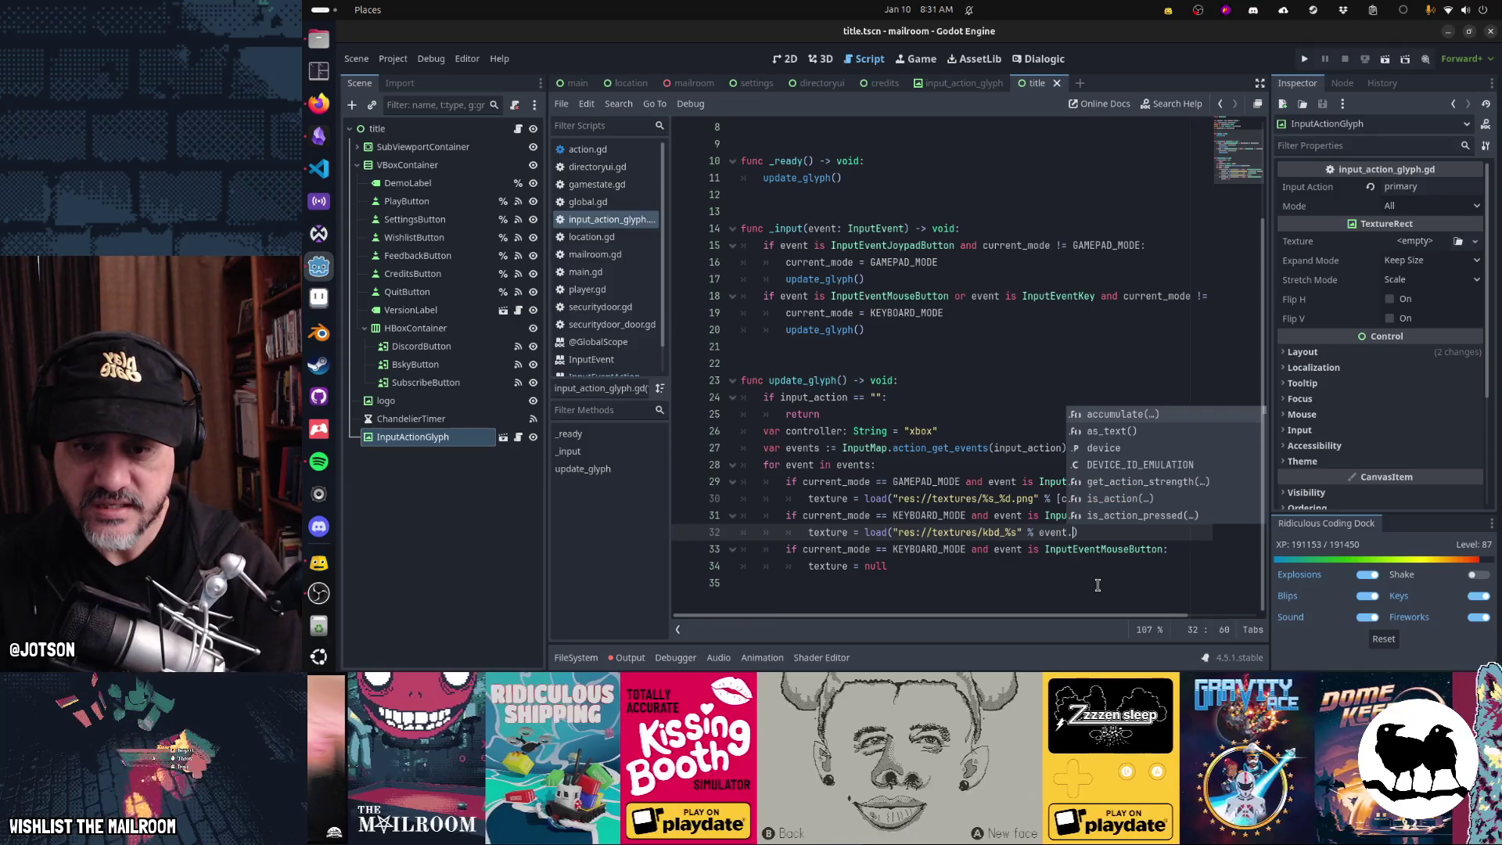
key("Down")
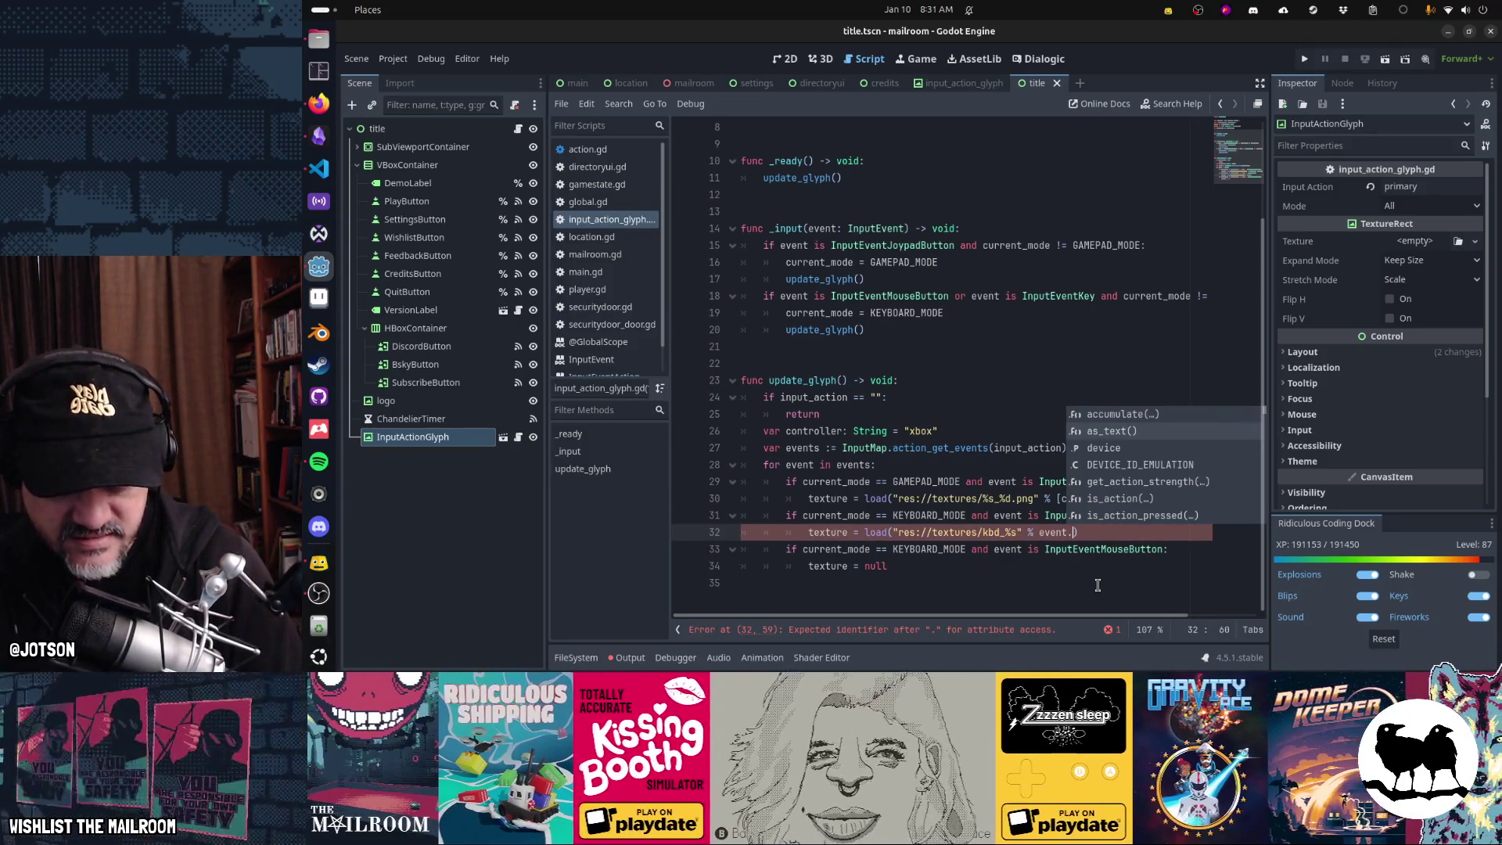
key("Return")
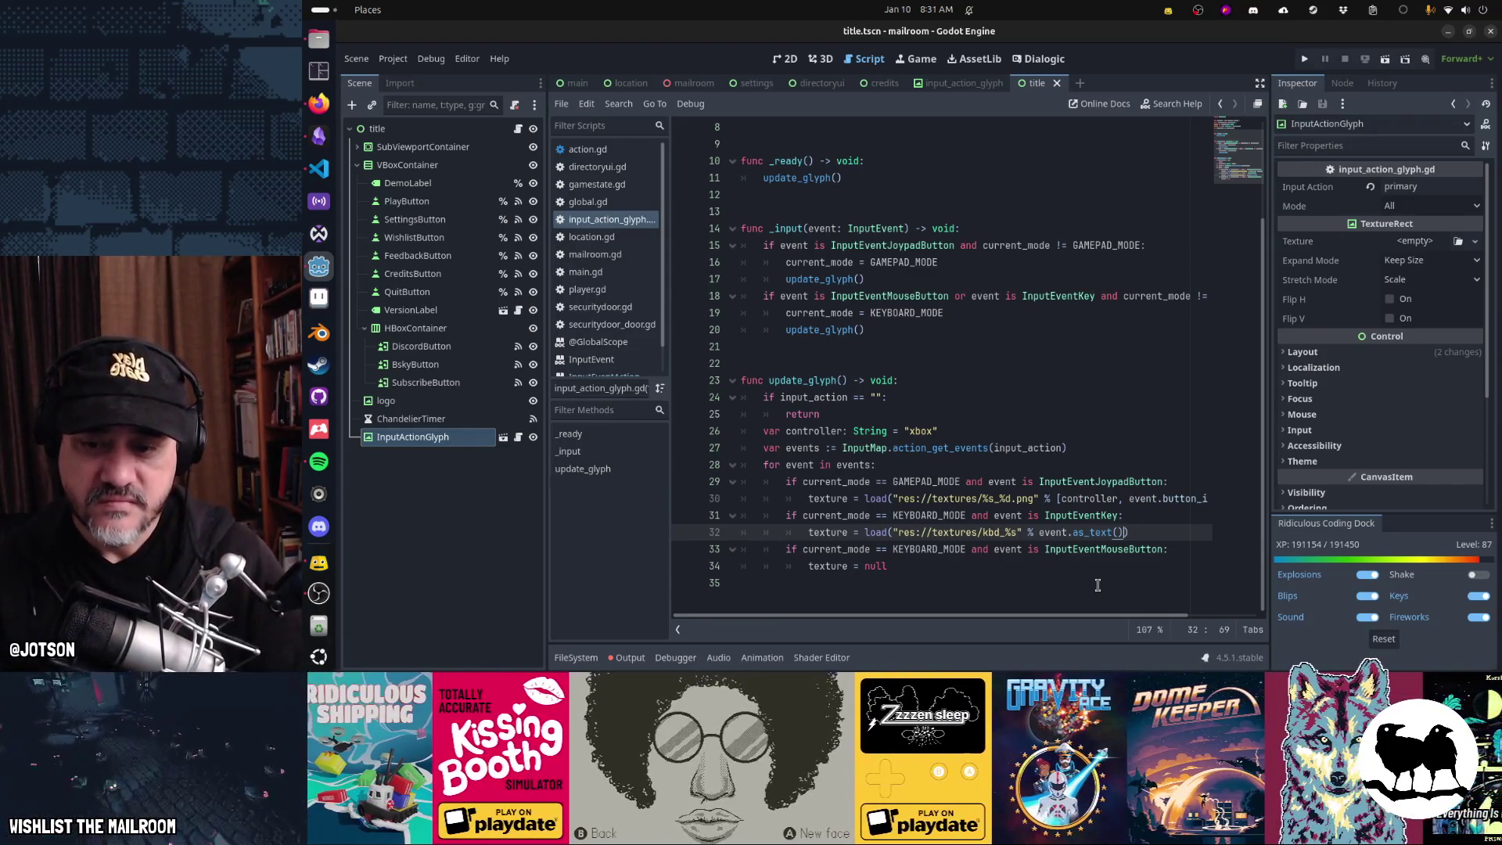
- Copy that load expression over texture = null in the mouse-button branch on line 34
key("shift+Home")
key("ctrl+c")
key("Down")
key("Down")
key("shift+Home")
key("ctrl+v")
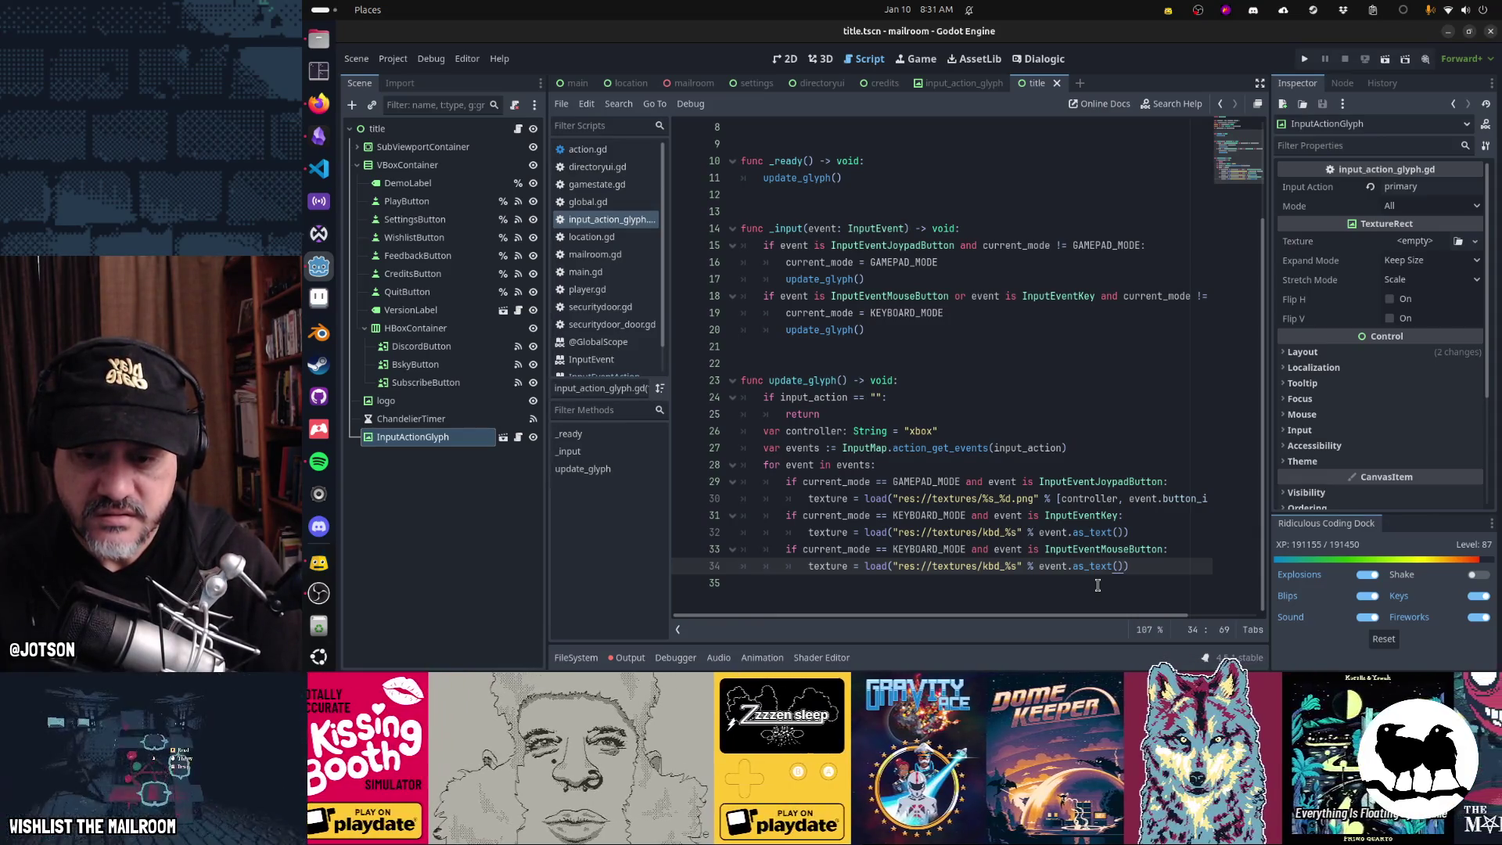
- Change line 34's texture path from 'kbd_%s' to 'mouse_%d'
key("Down")
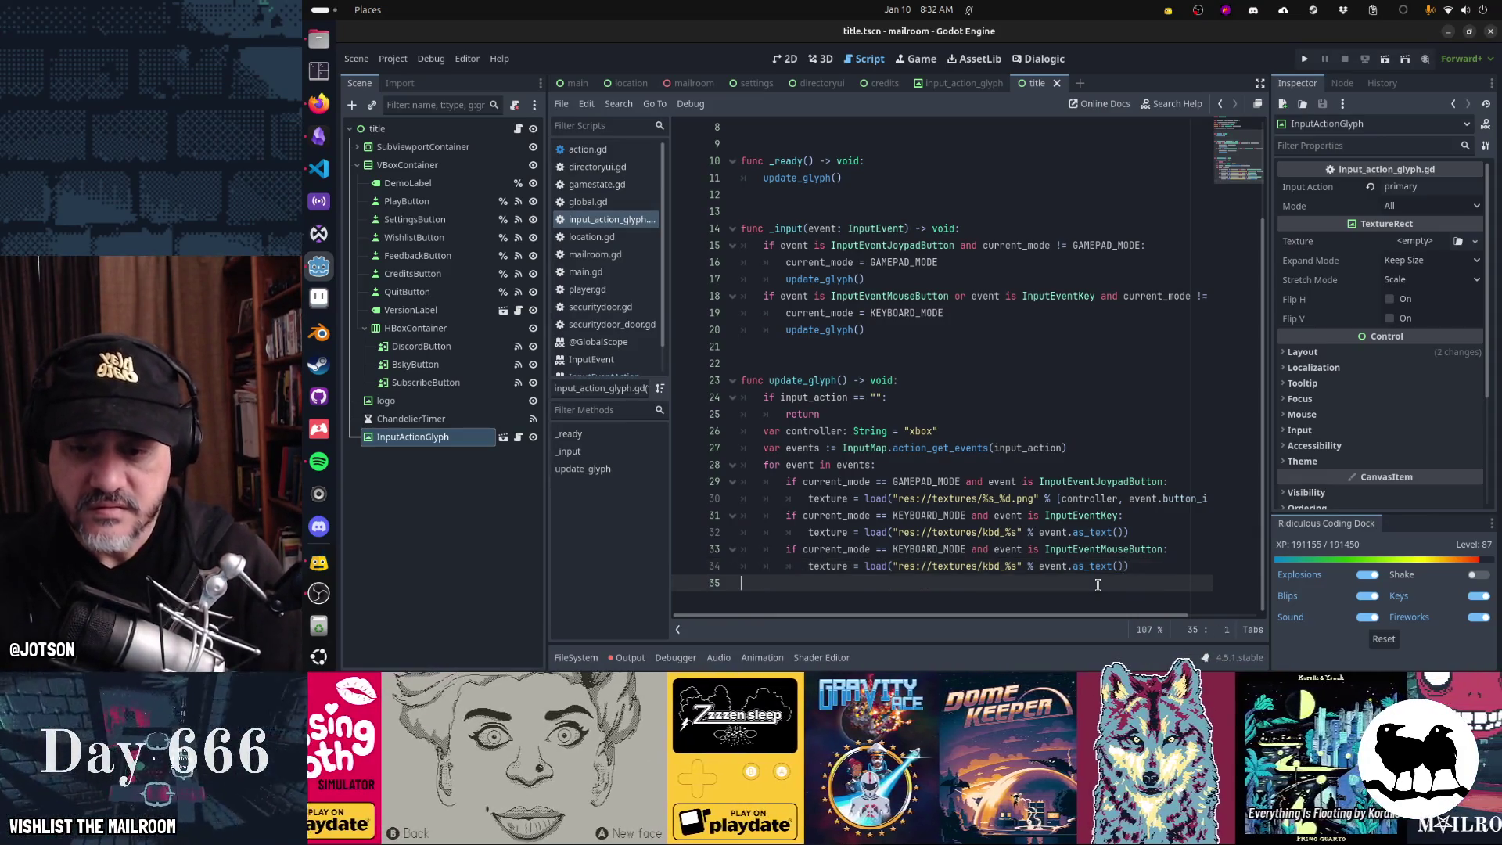
key("BackSpace")
key("BackSpace")
key("ctrl+z")
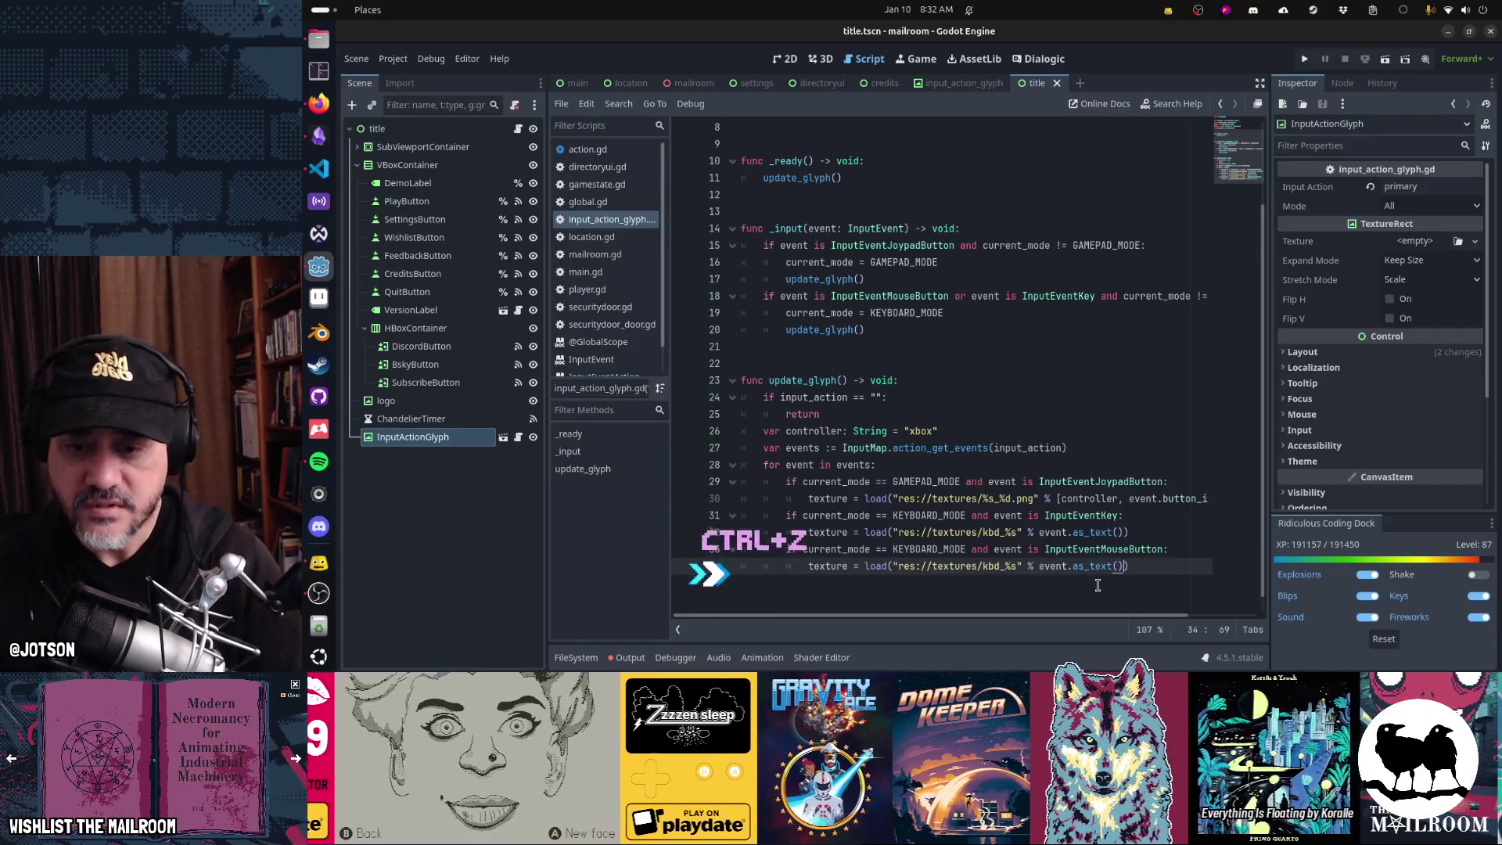
key("BackSpace")
key("BackSpace")
key("BackSpace")
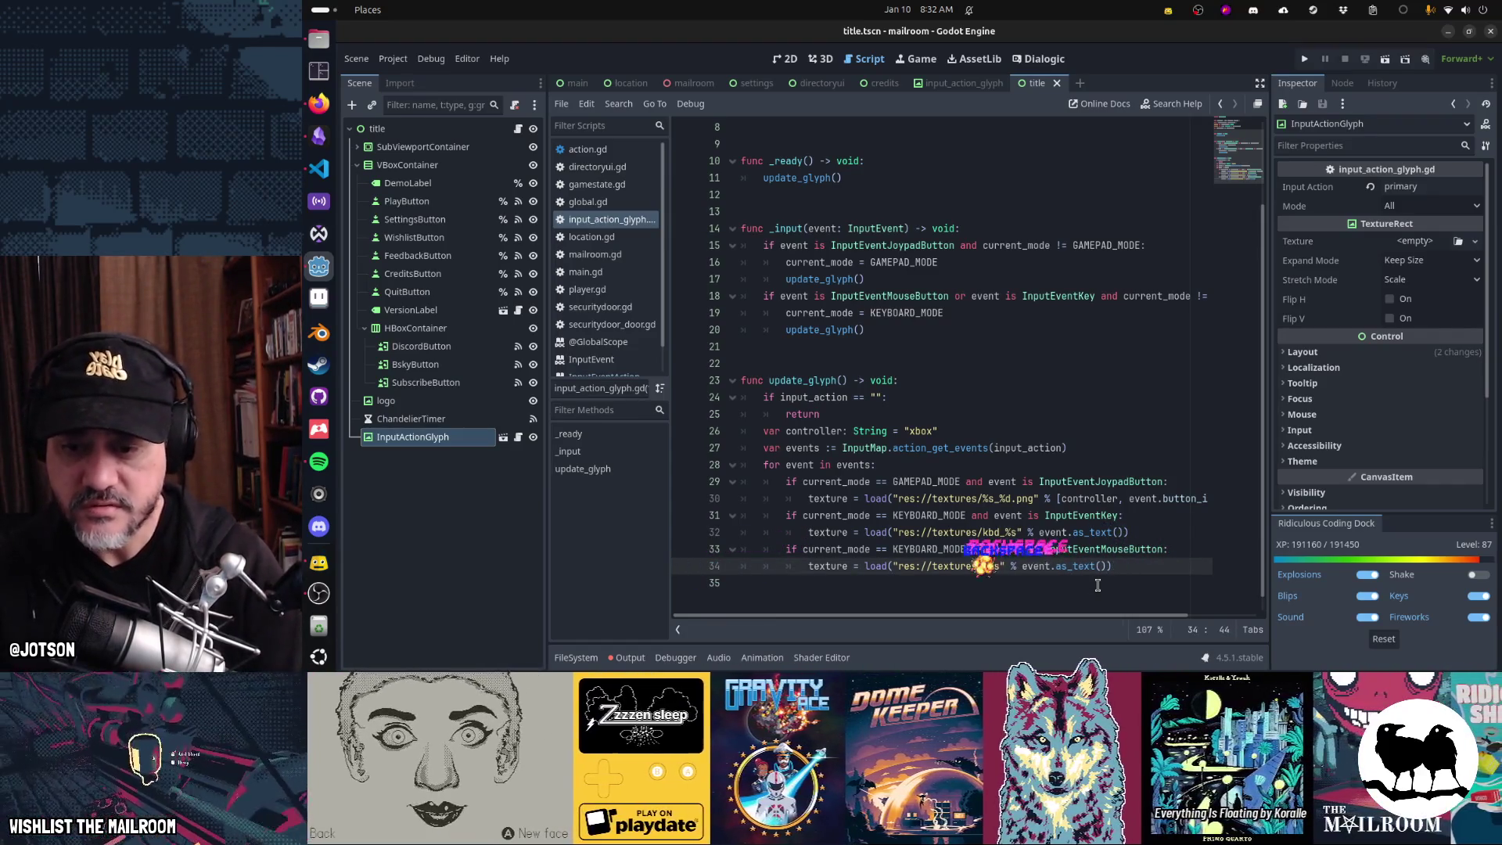
type("mouse_")
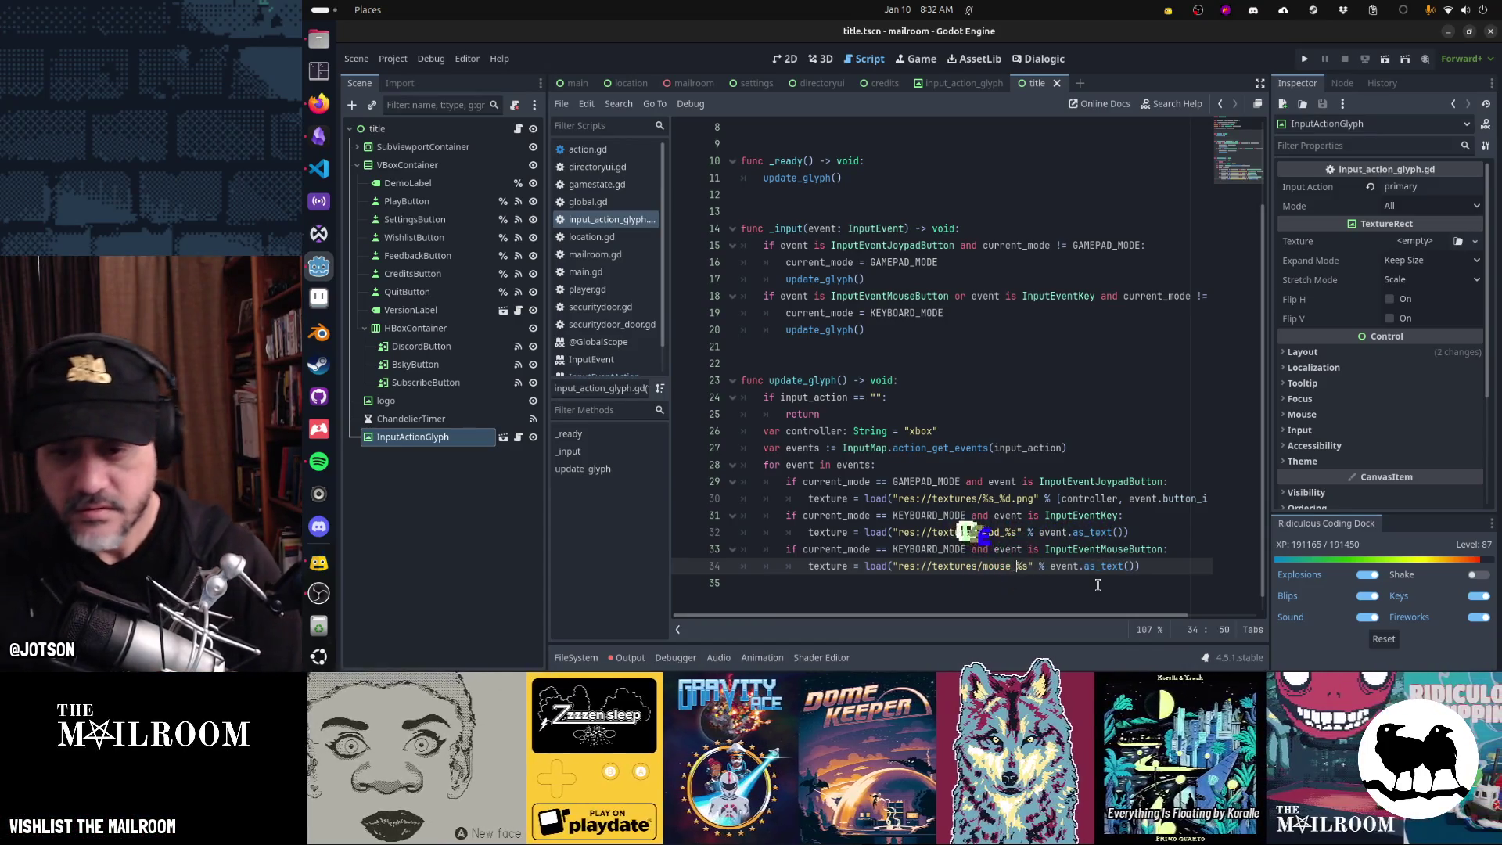
key("BackSpace")
- Delete the event.as_text() argument and begin retyping it as an event cast
key("ctrl+Right")
key("ctrl+Right")
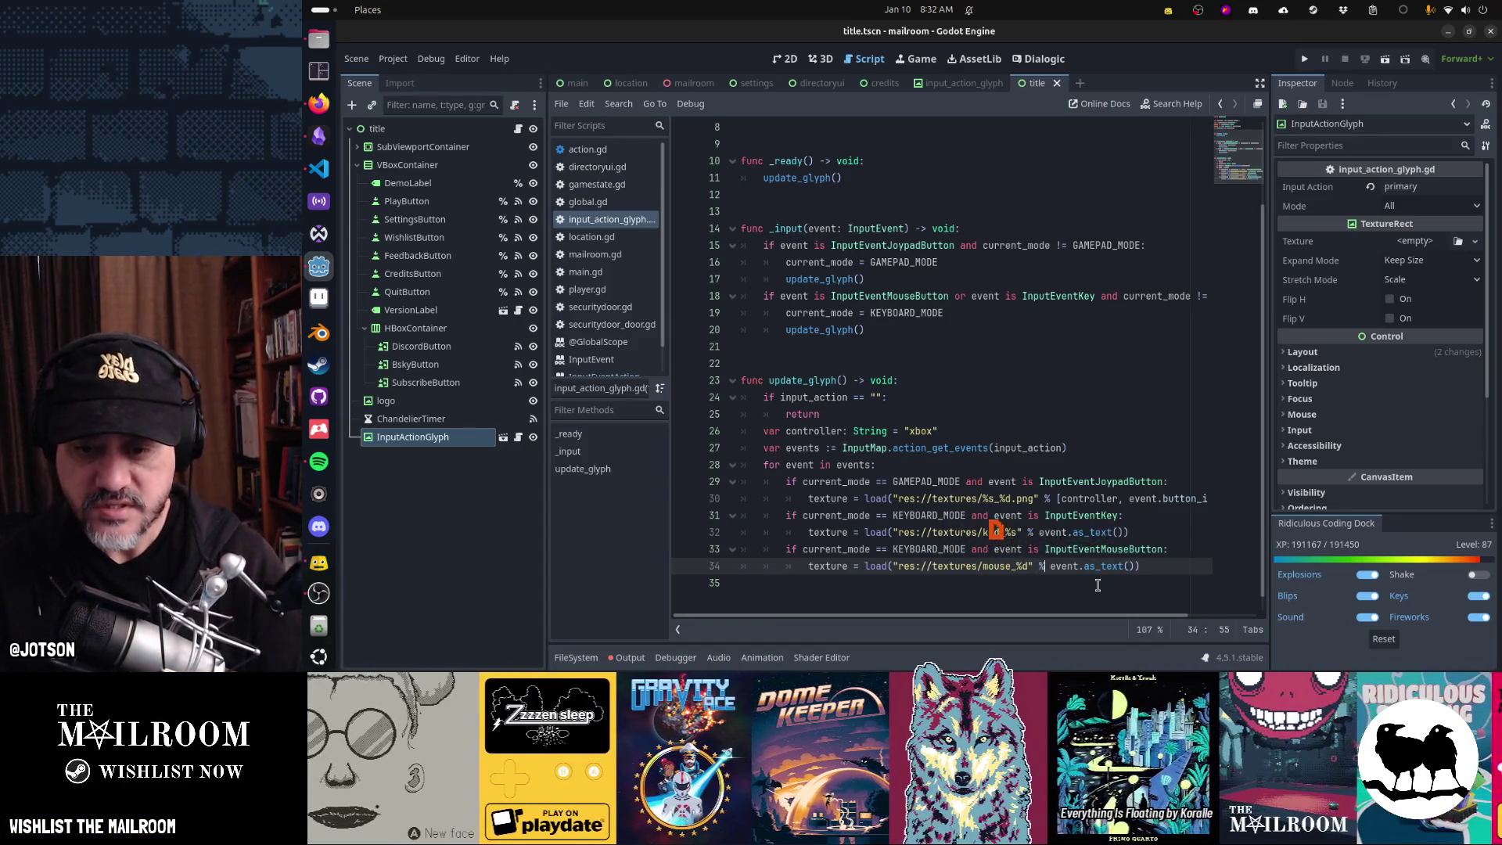
key("shift+End")
key("BackSpace")
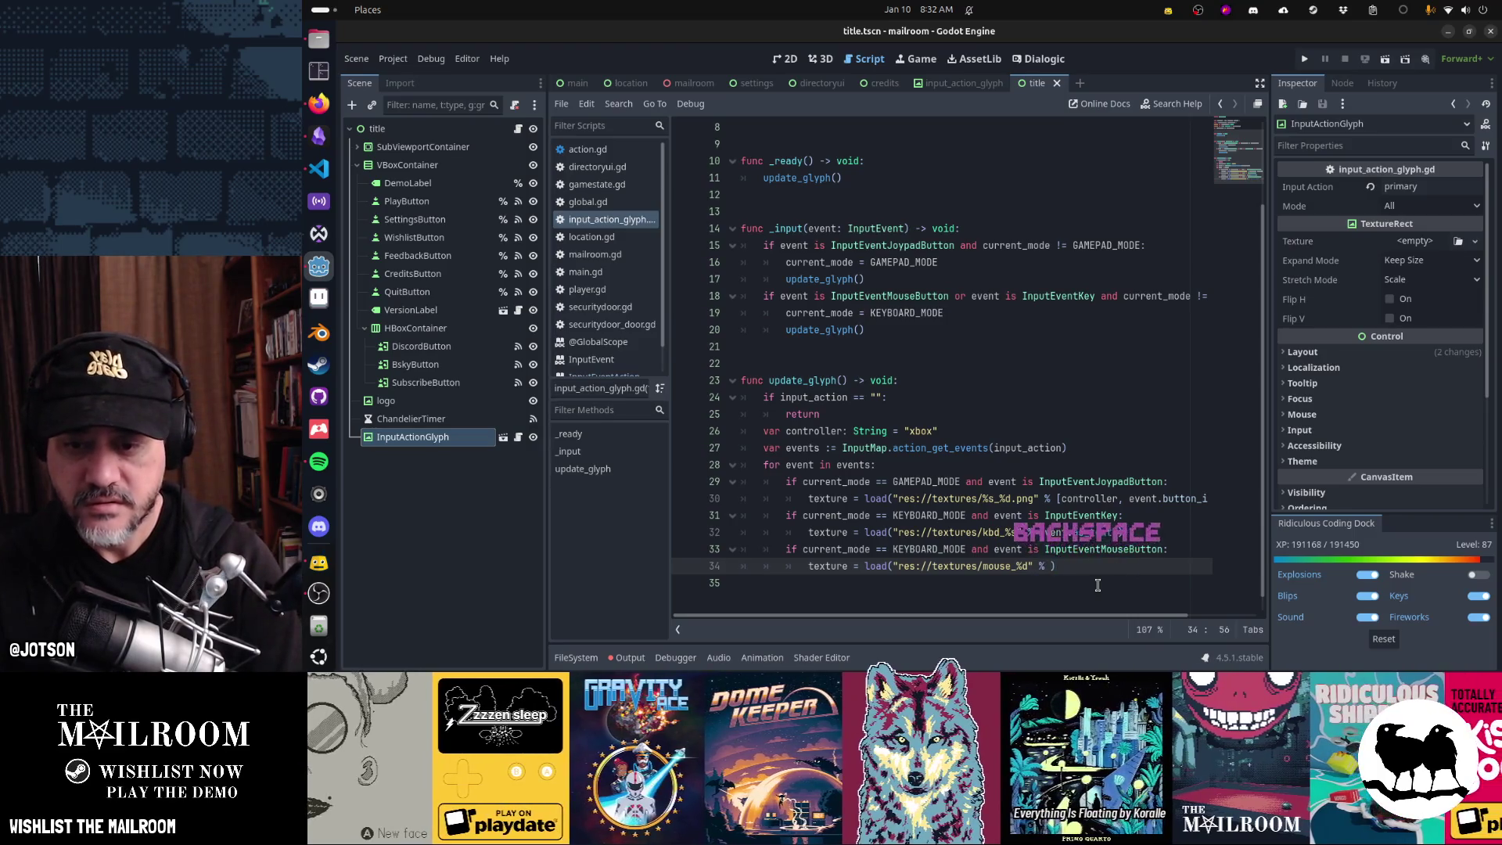
type("event.butt")
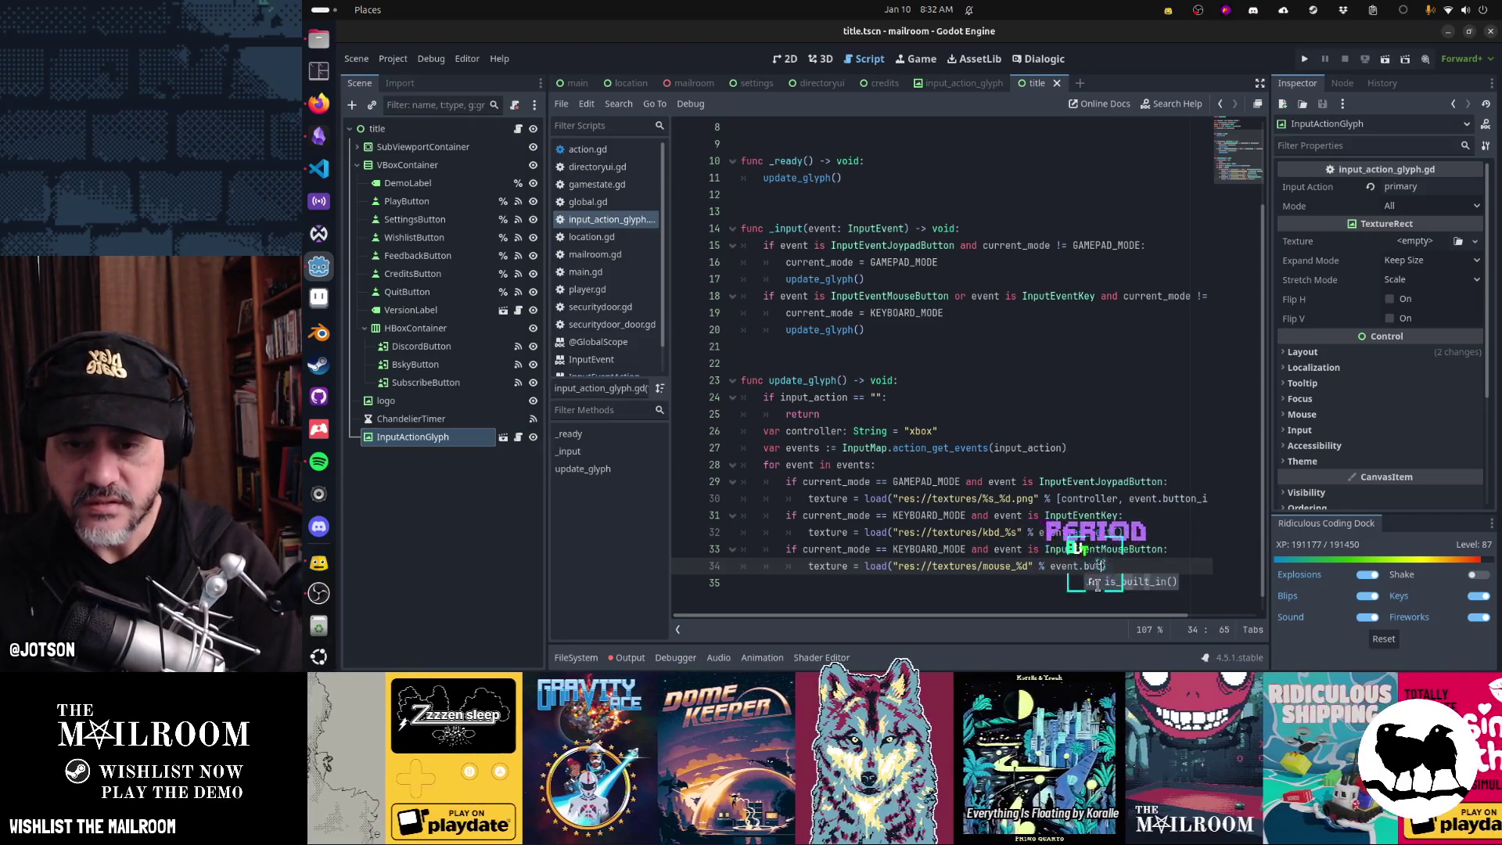
type("on_inde")
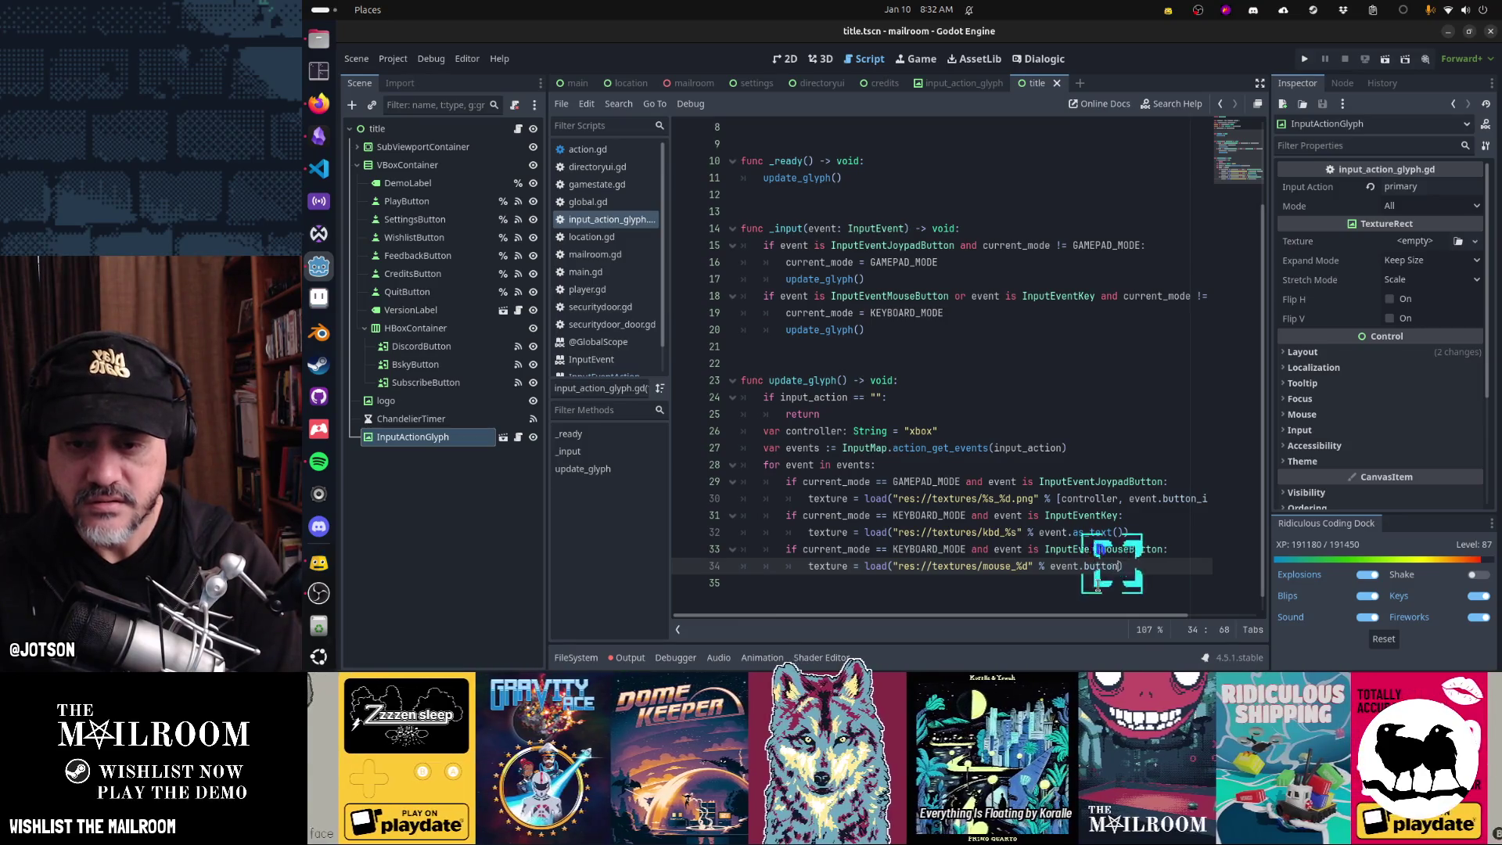
type("x")
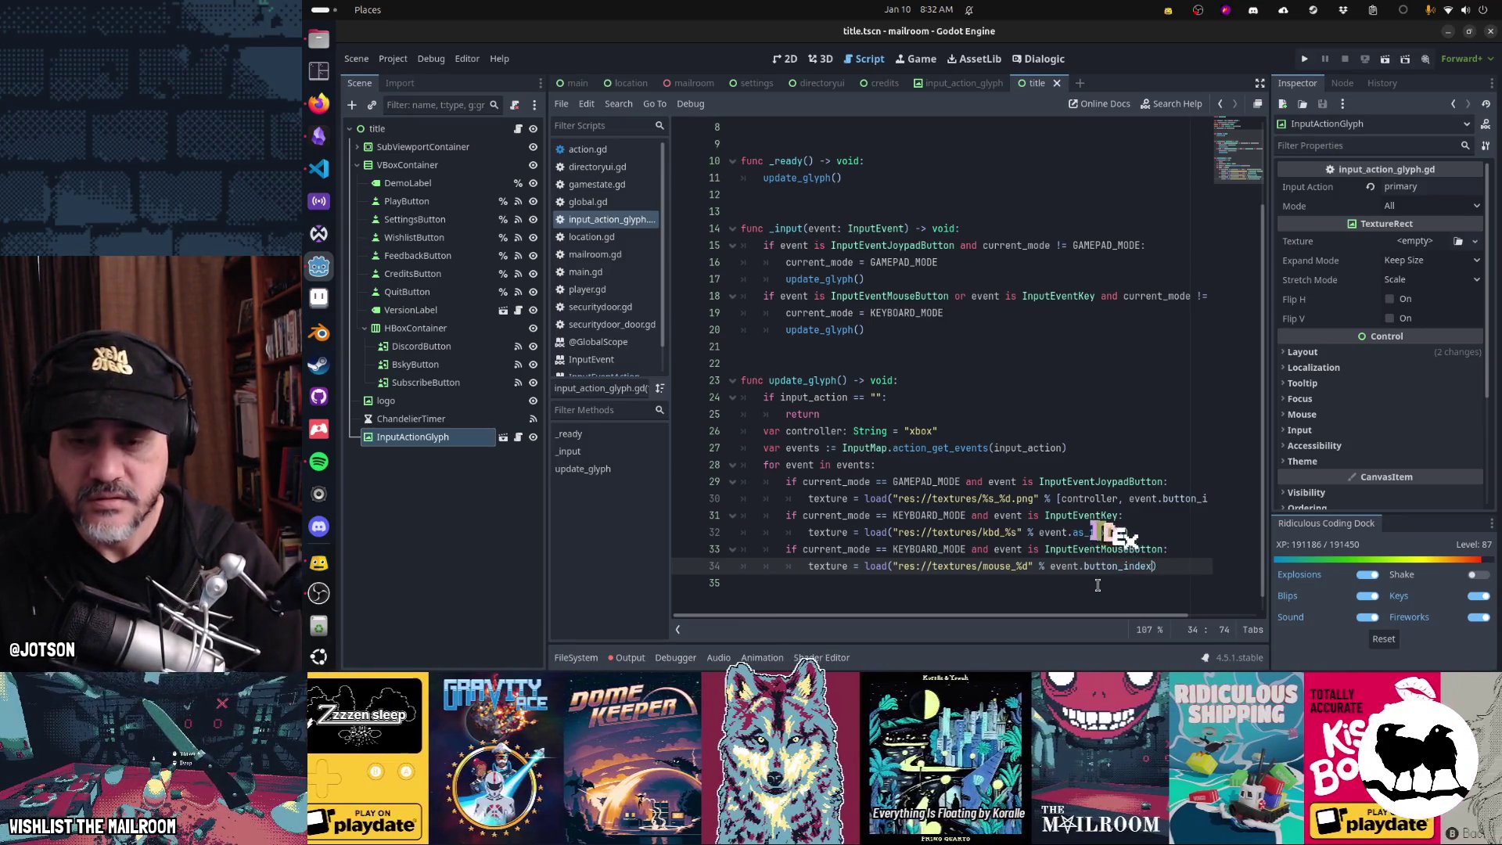
key("ctrl+Left")
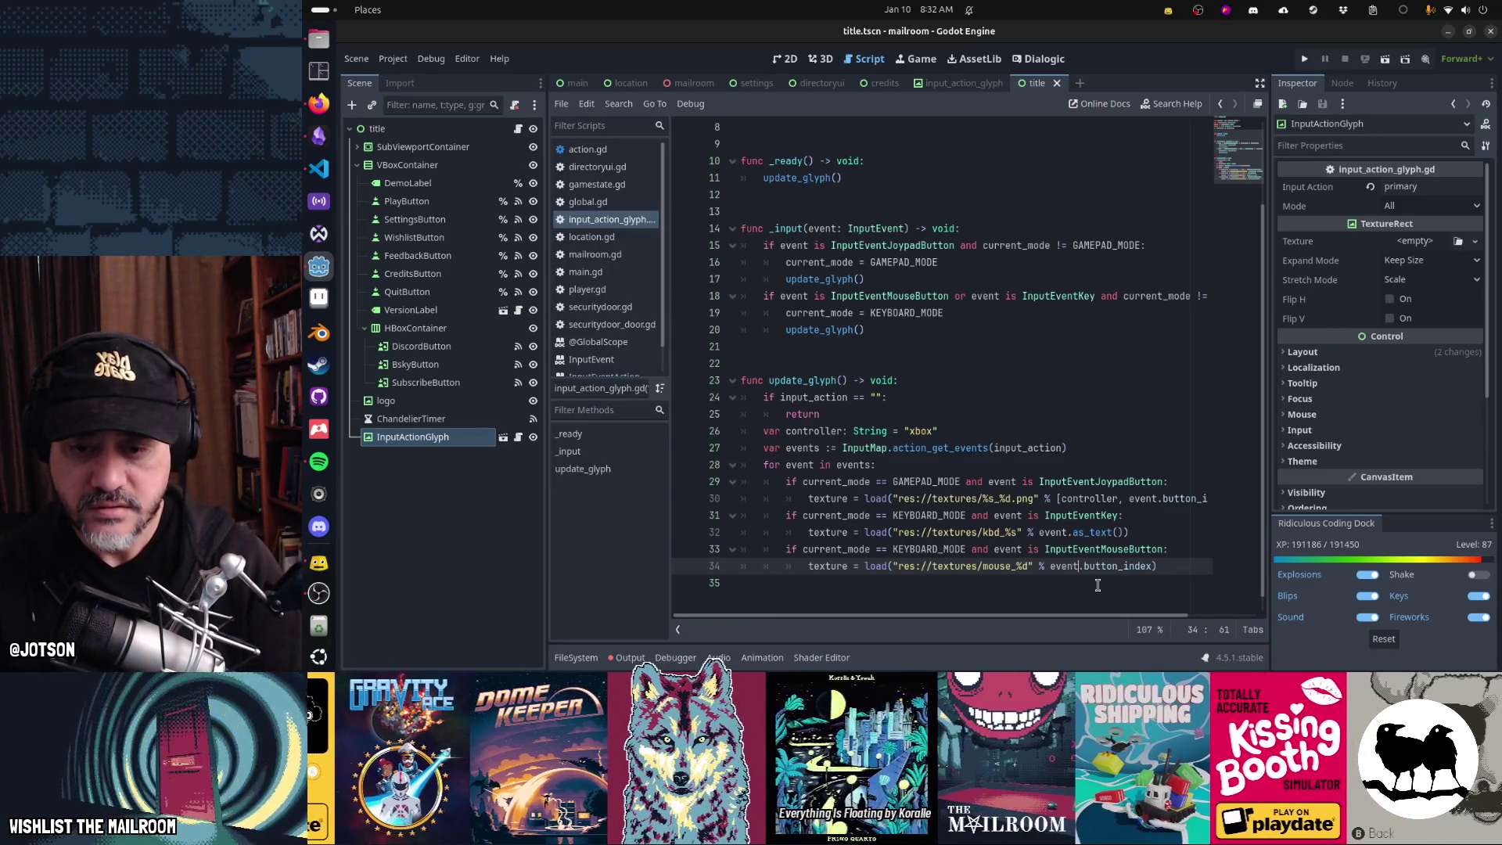
key("shift+End")
type(".")
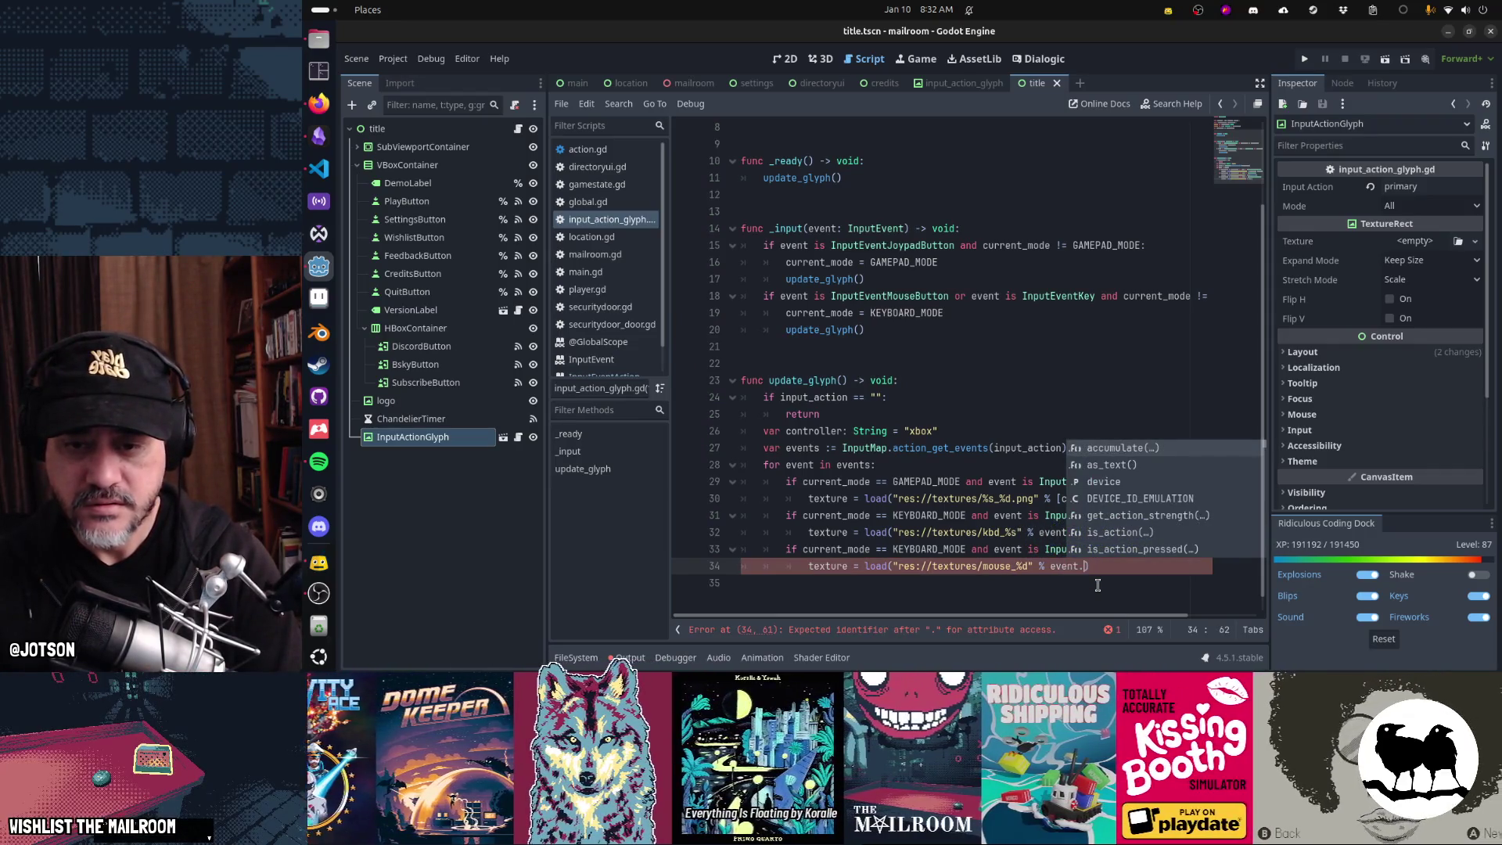
type("but")
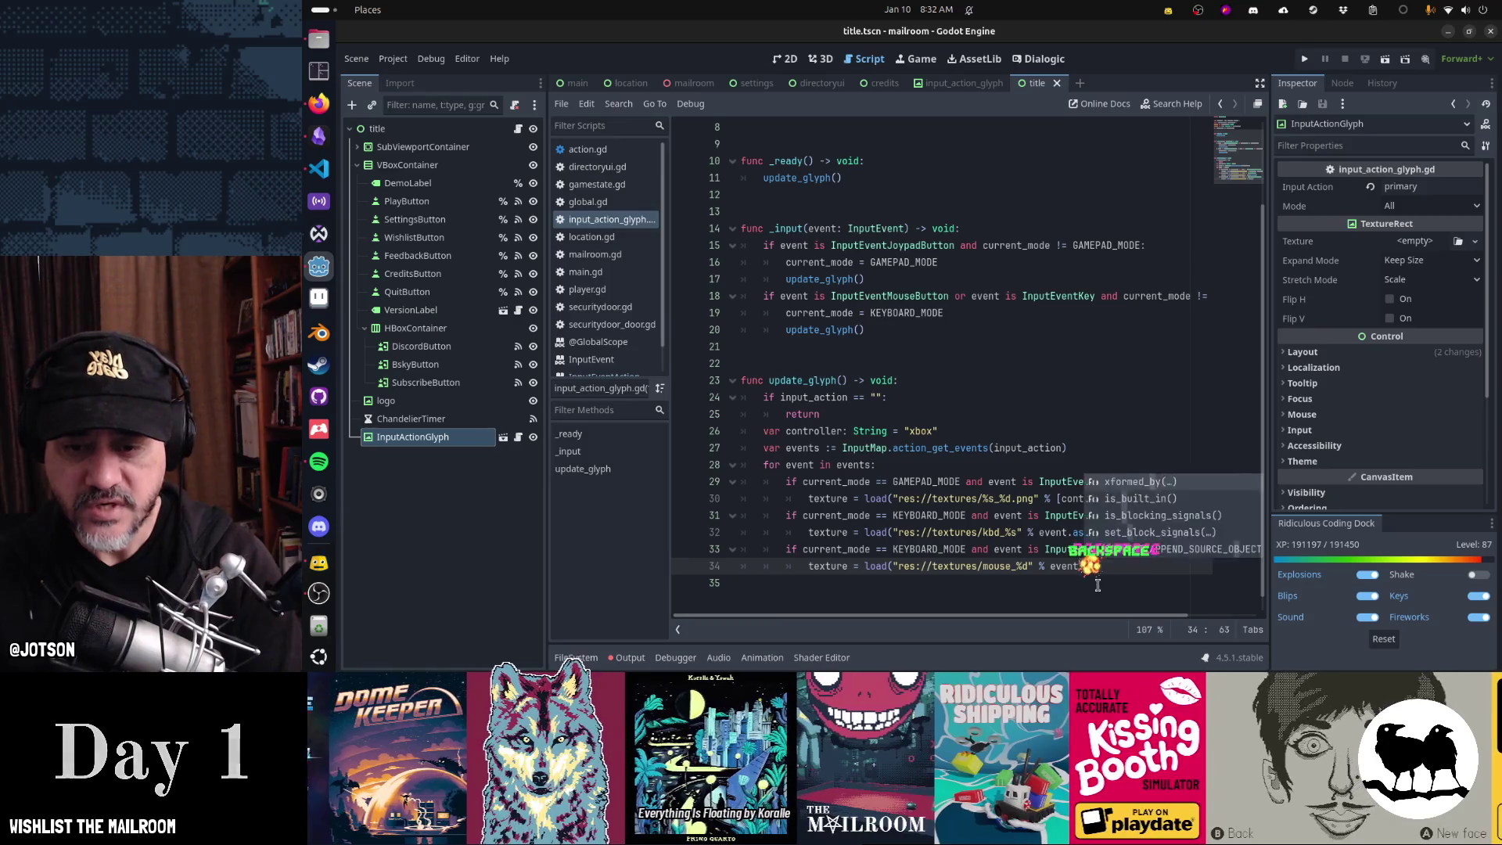
key("BackSpace")
type(".in")
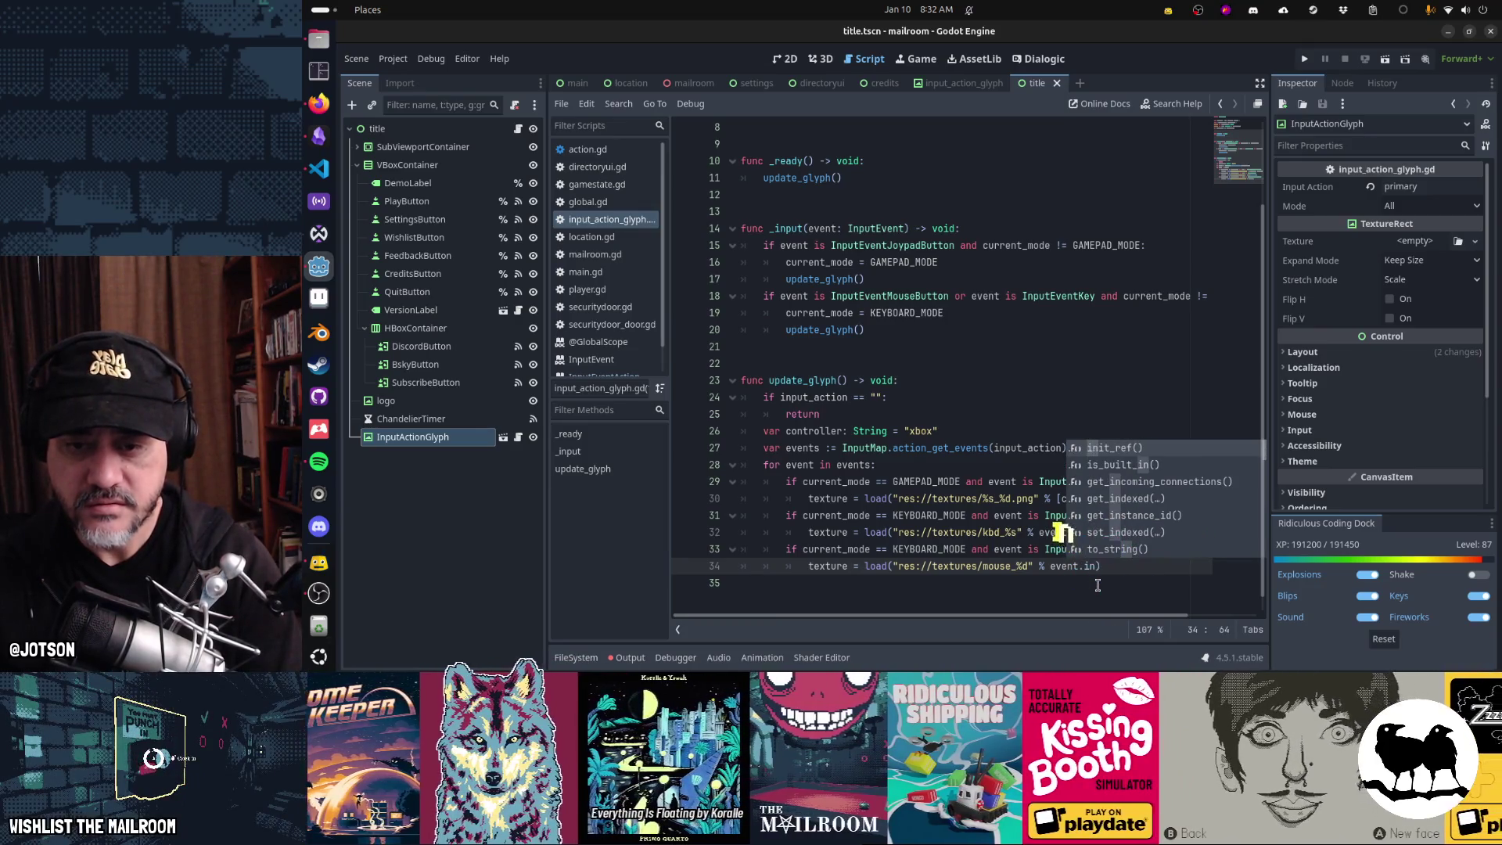
type("dex")
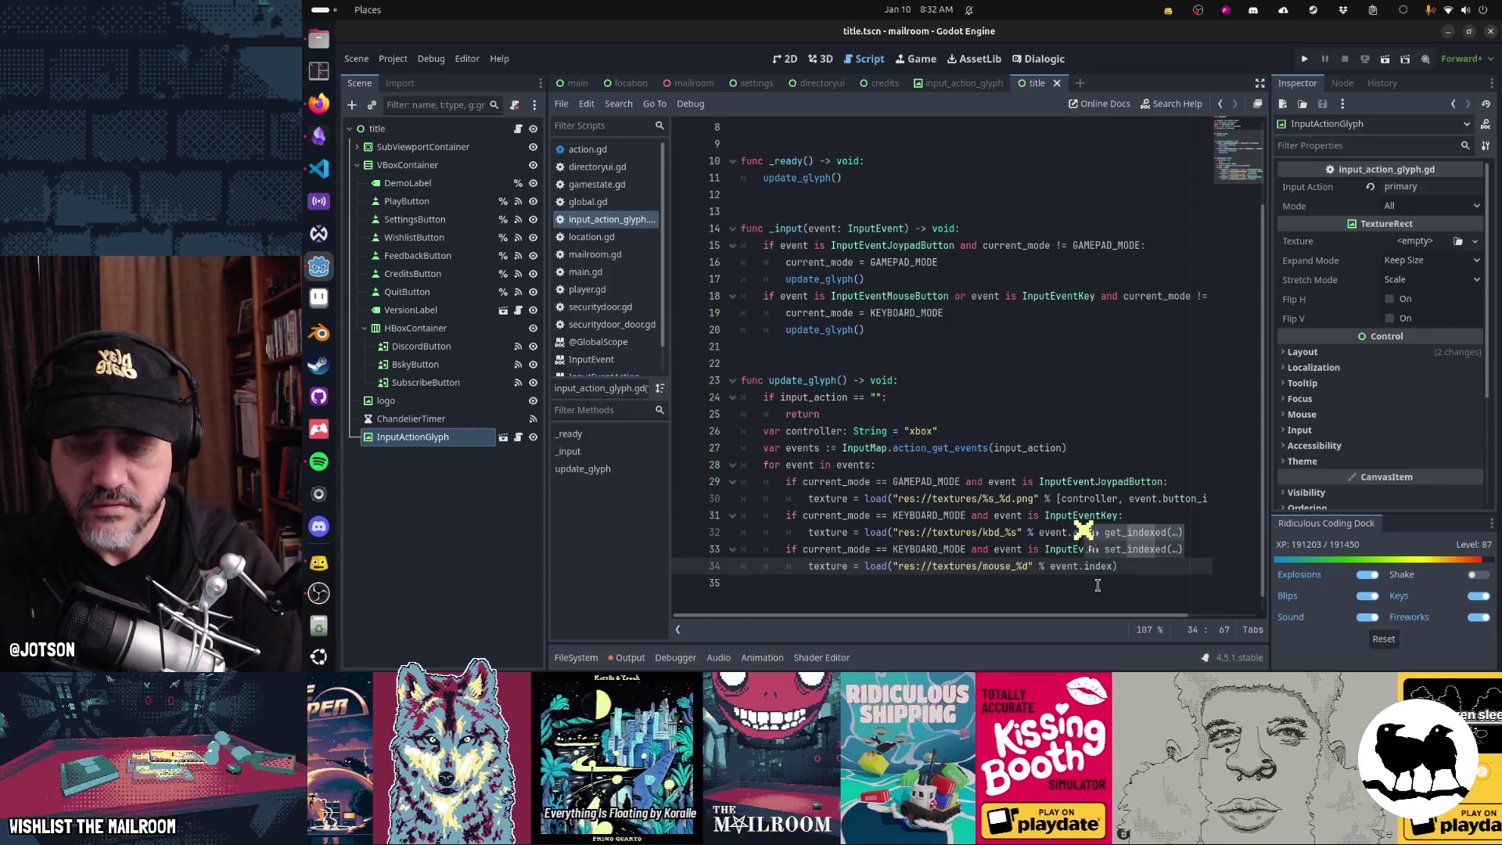
key("BackSpace")
key("BackSpace")
key("BackSpace")
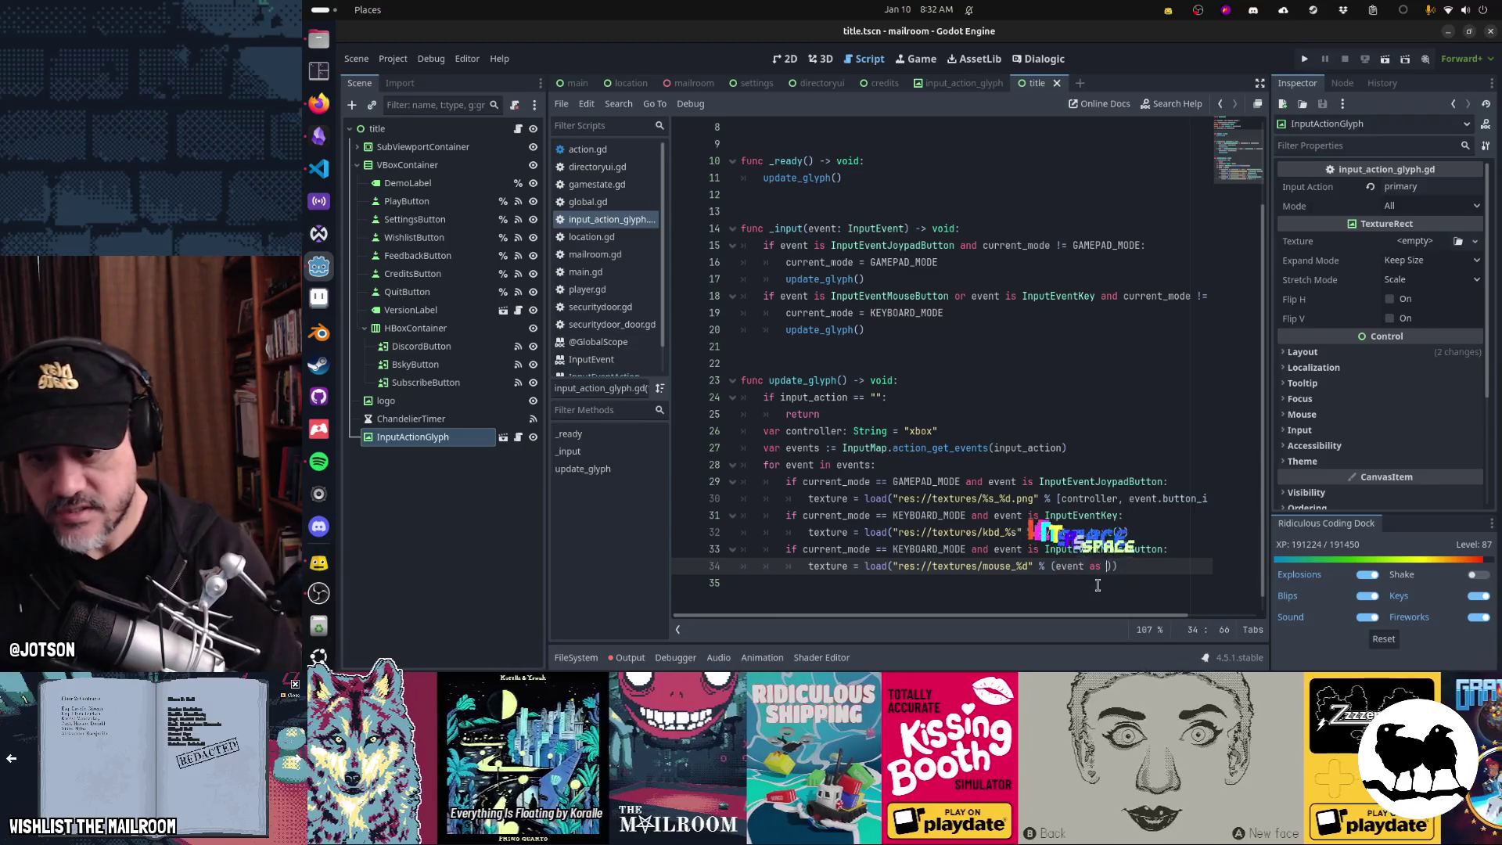
- Cast event as InputEventMouseButton and read its button_index for the mouse_%d path
type("InputEventM")
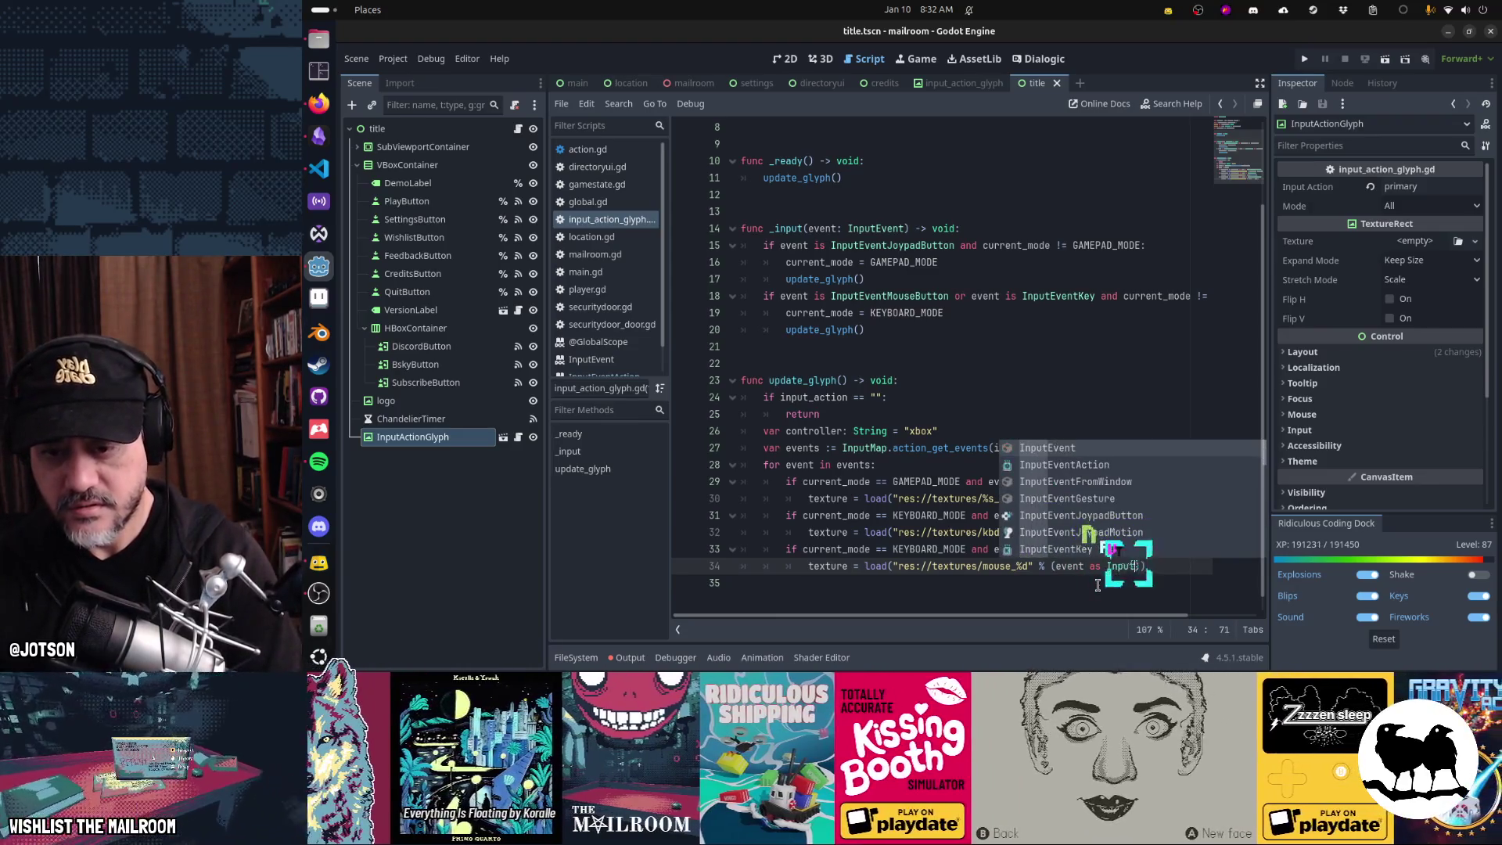
type("ouse")
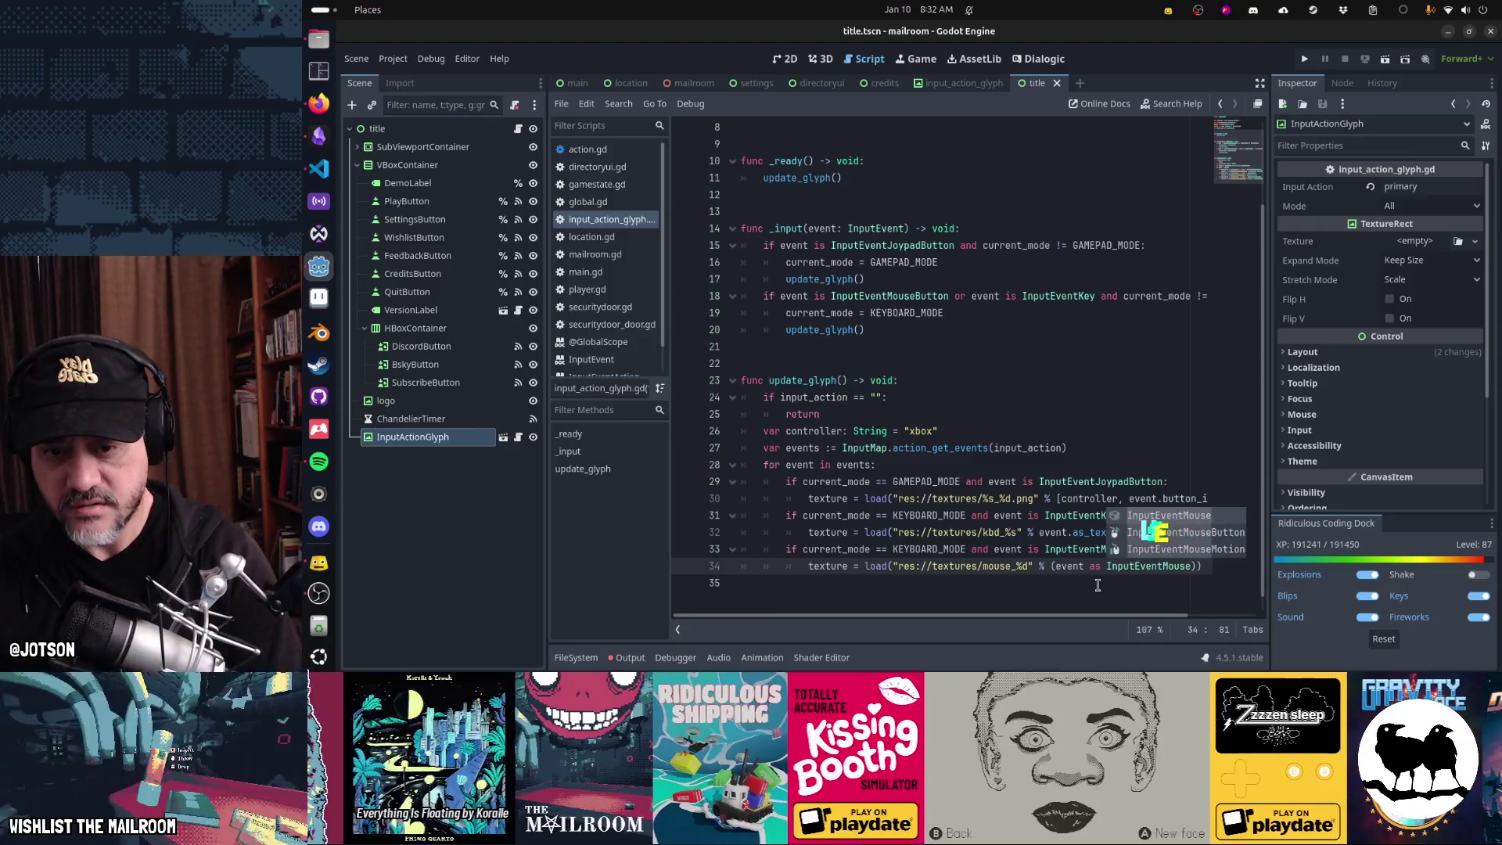
key("Return")
type(").")
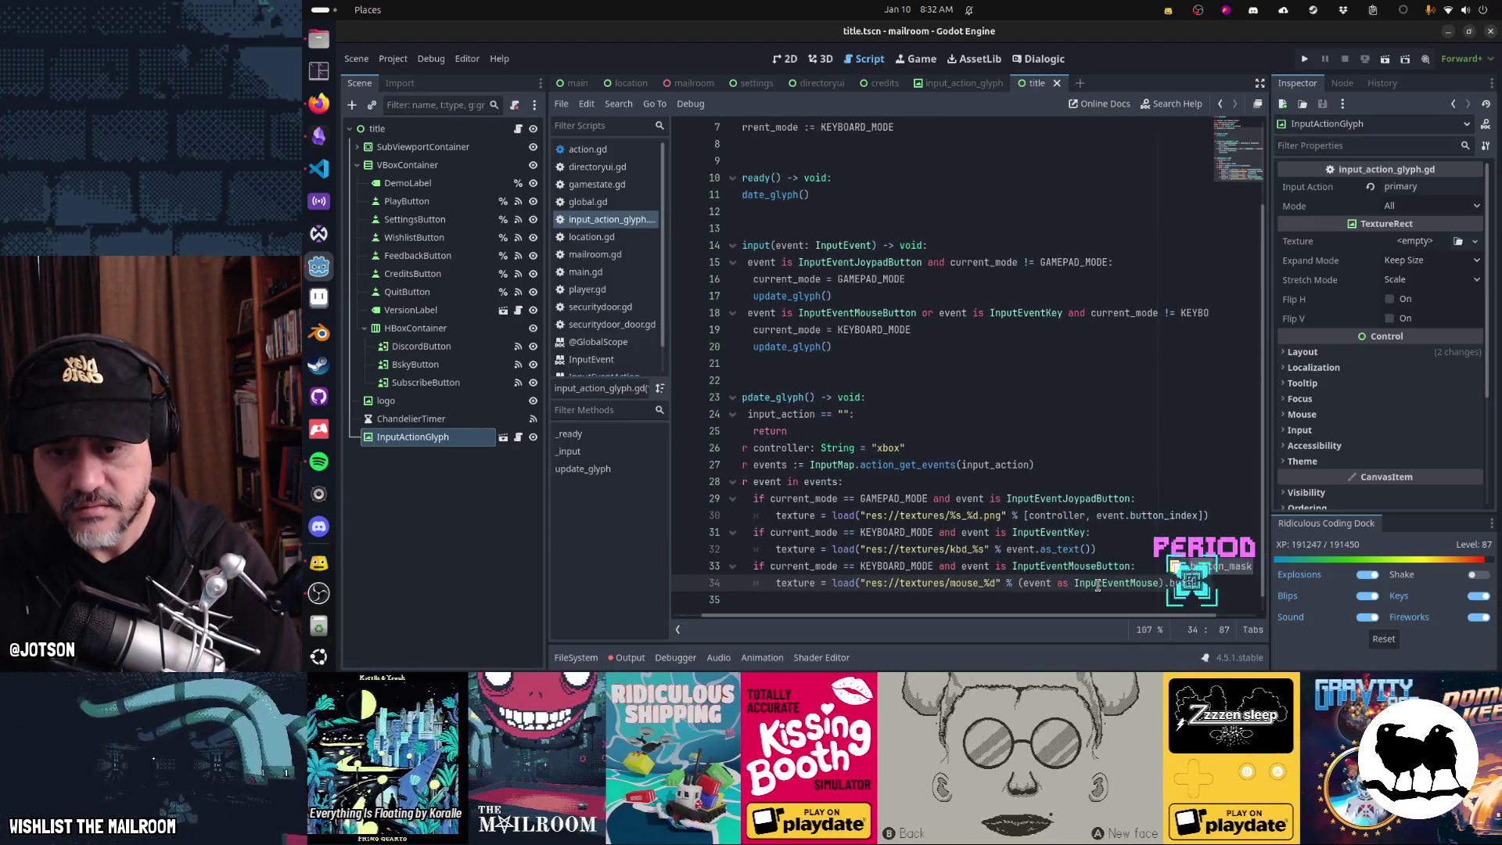
type("butt")
key("BackSpace")
key("BackSpace")
key("BackSpace")
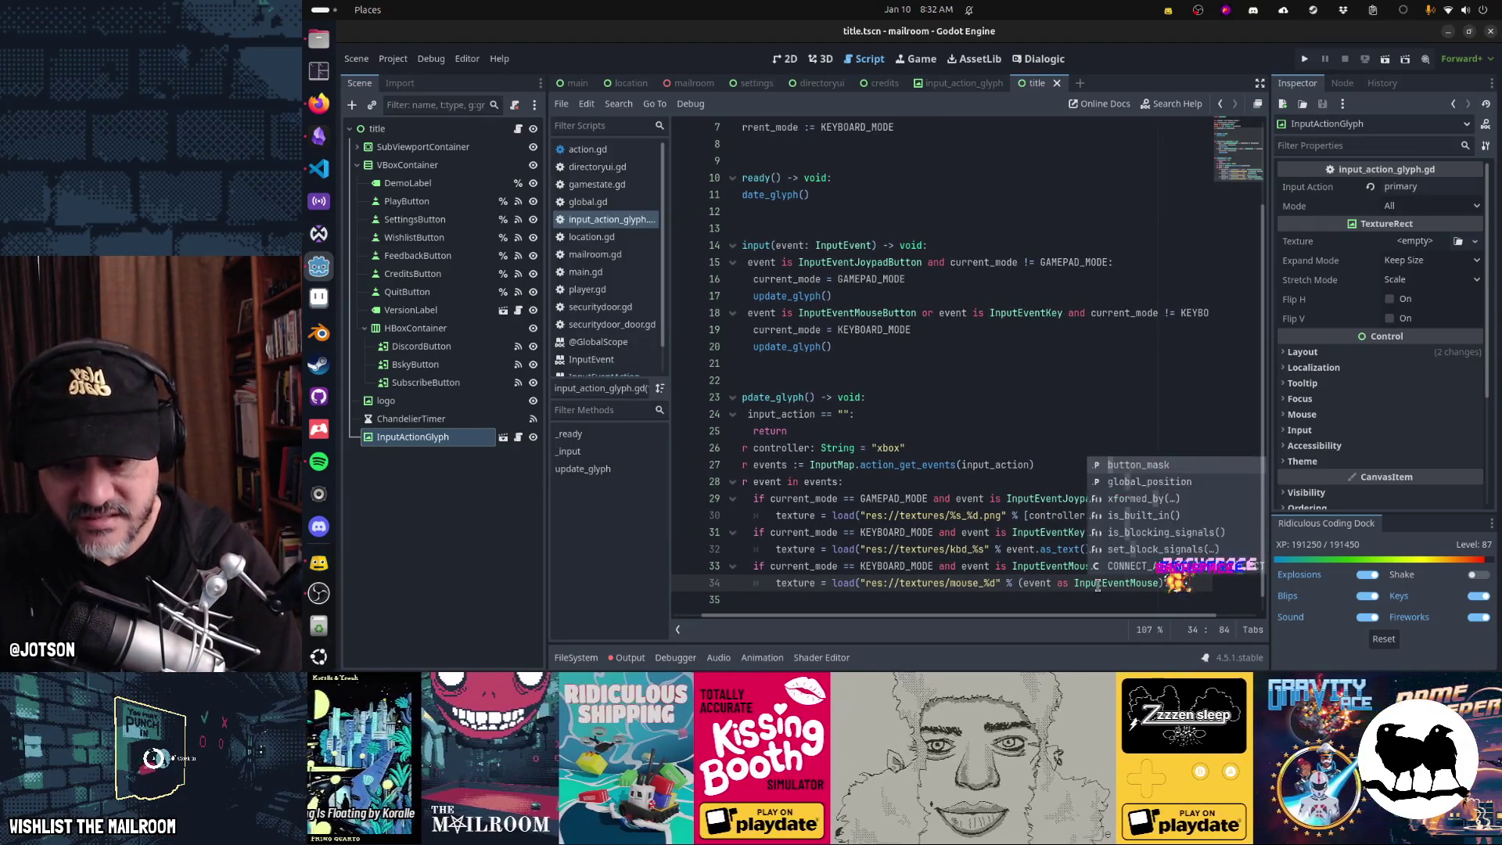
key("Down")
key("Down")
key("Down")
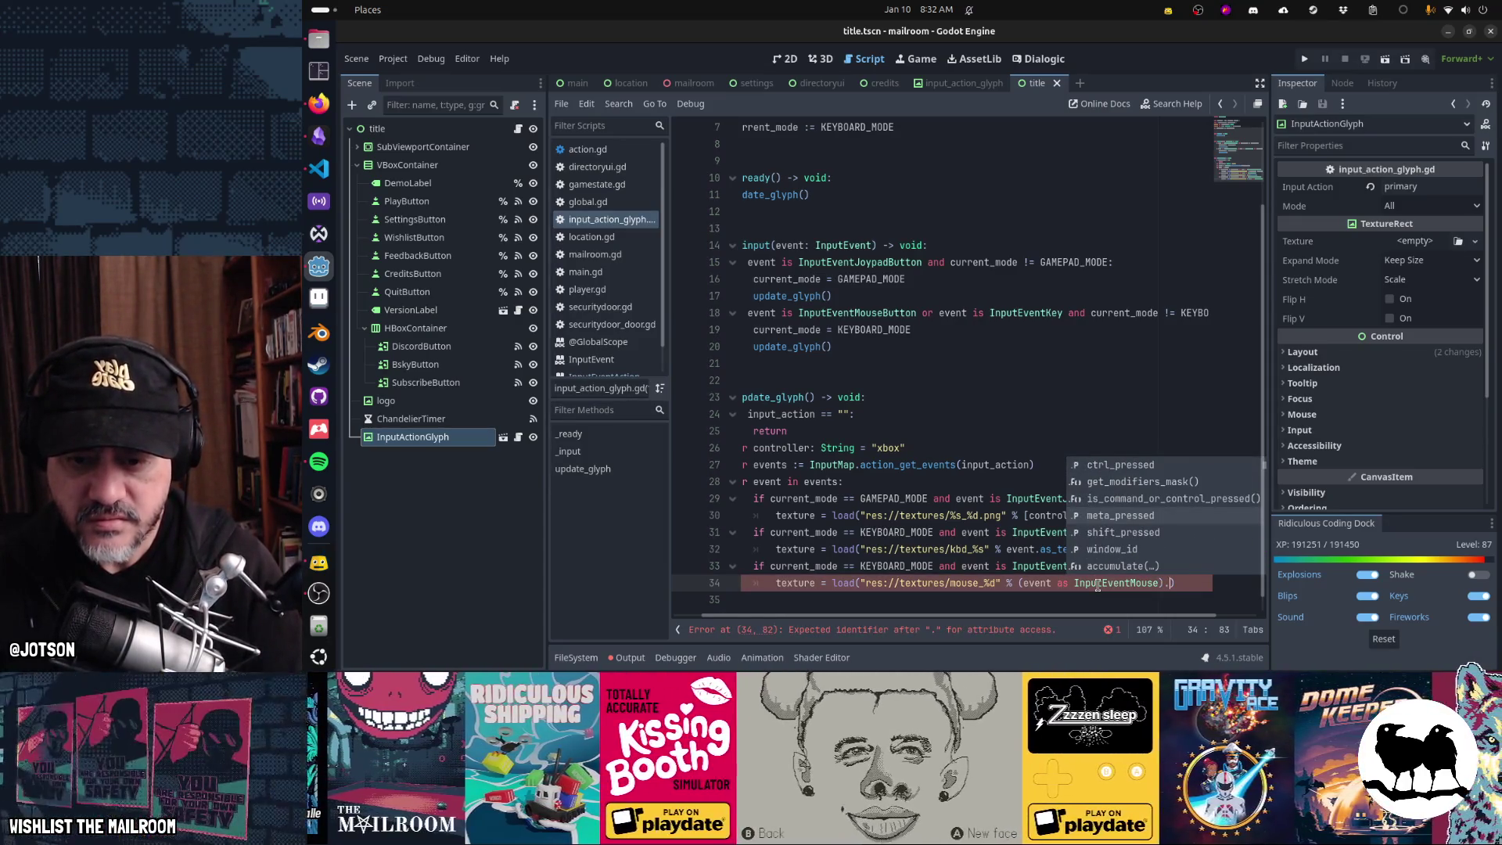
key("Left")
key("Left")
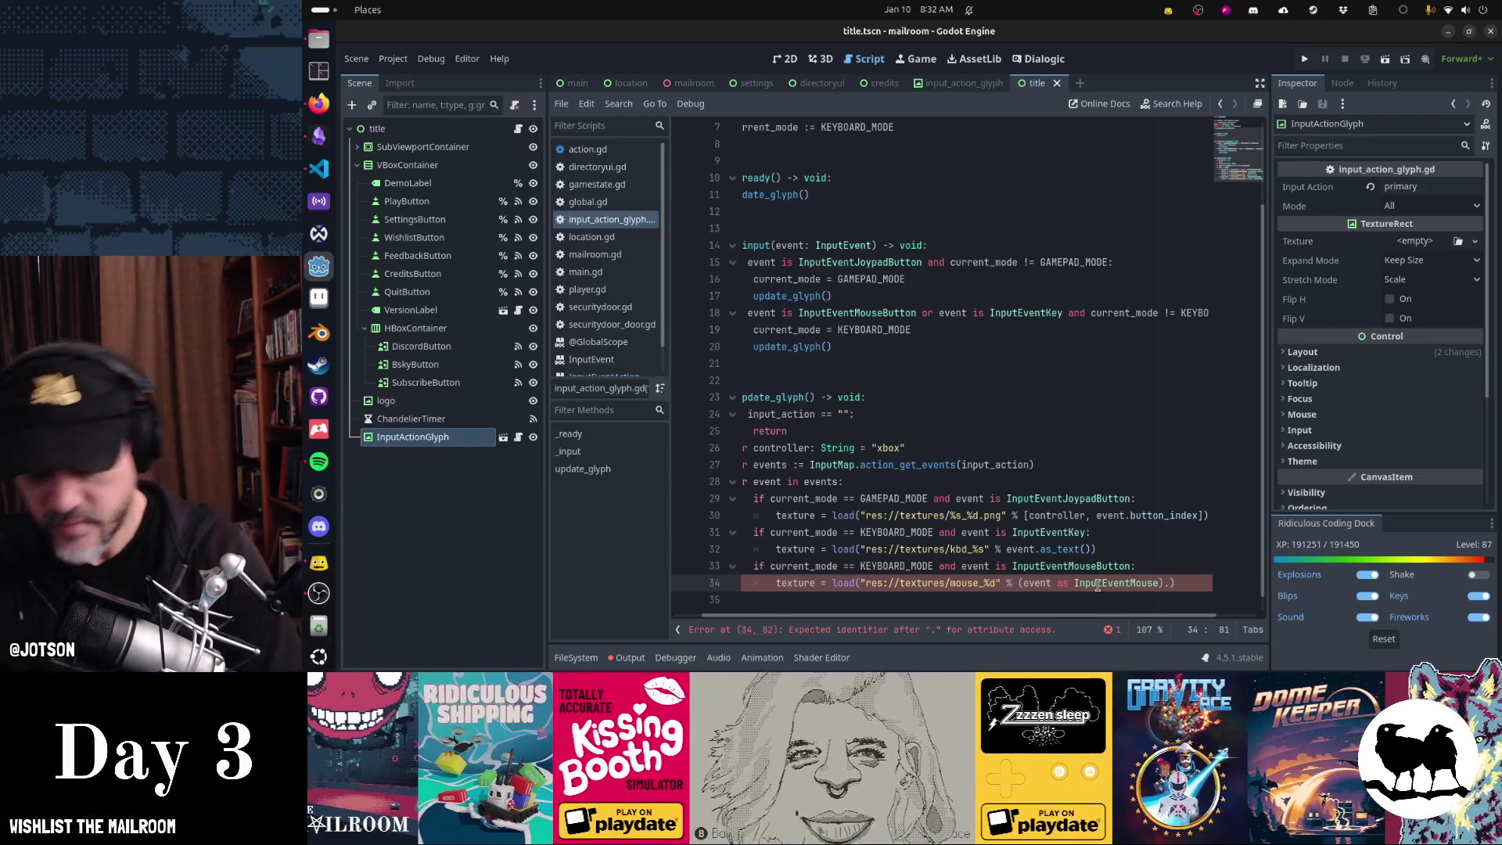
type("Button")
key("End")
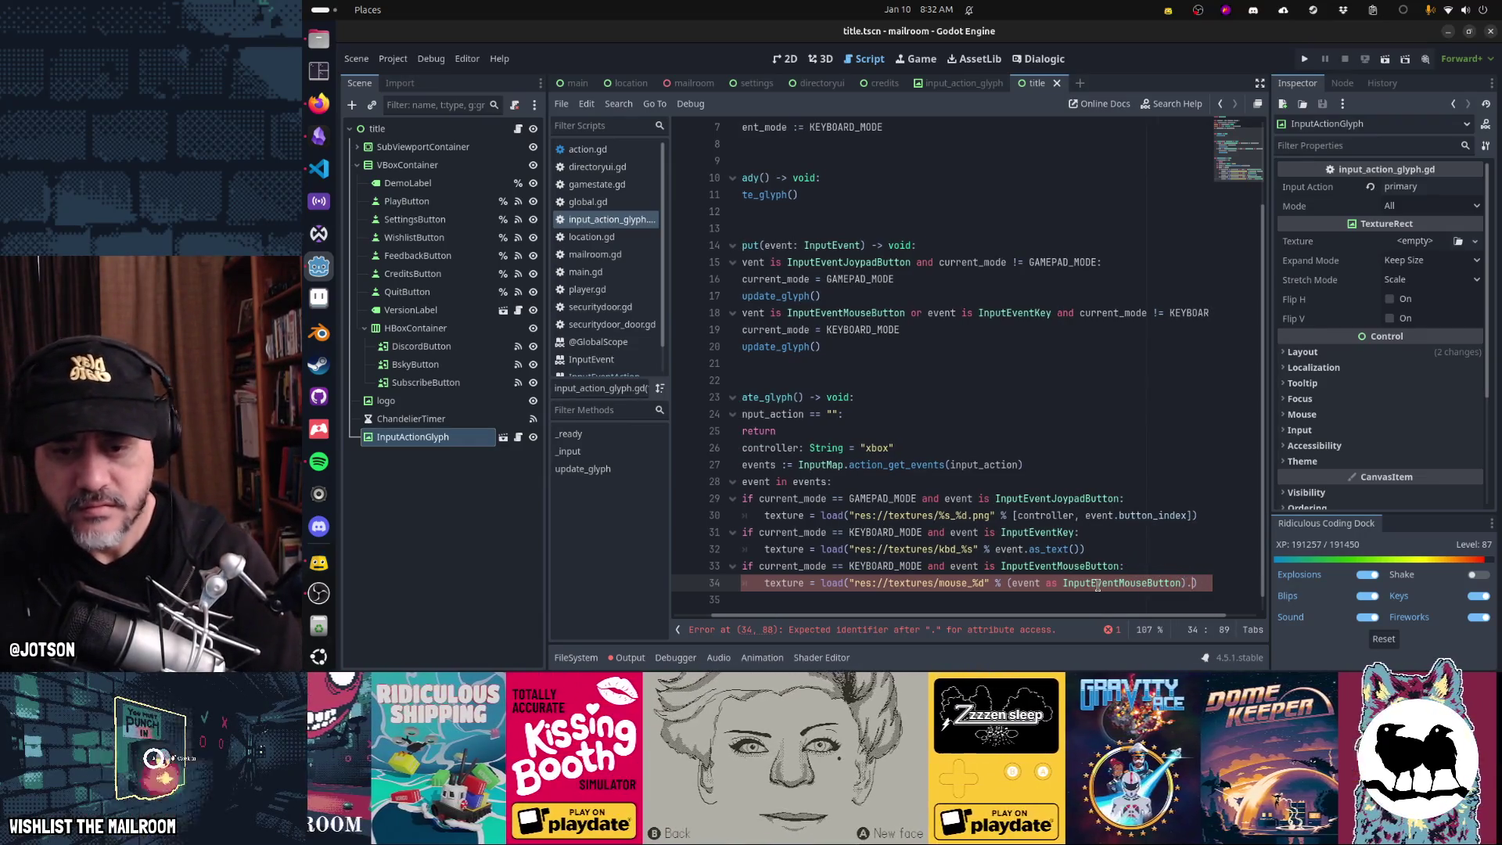
type("butt")
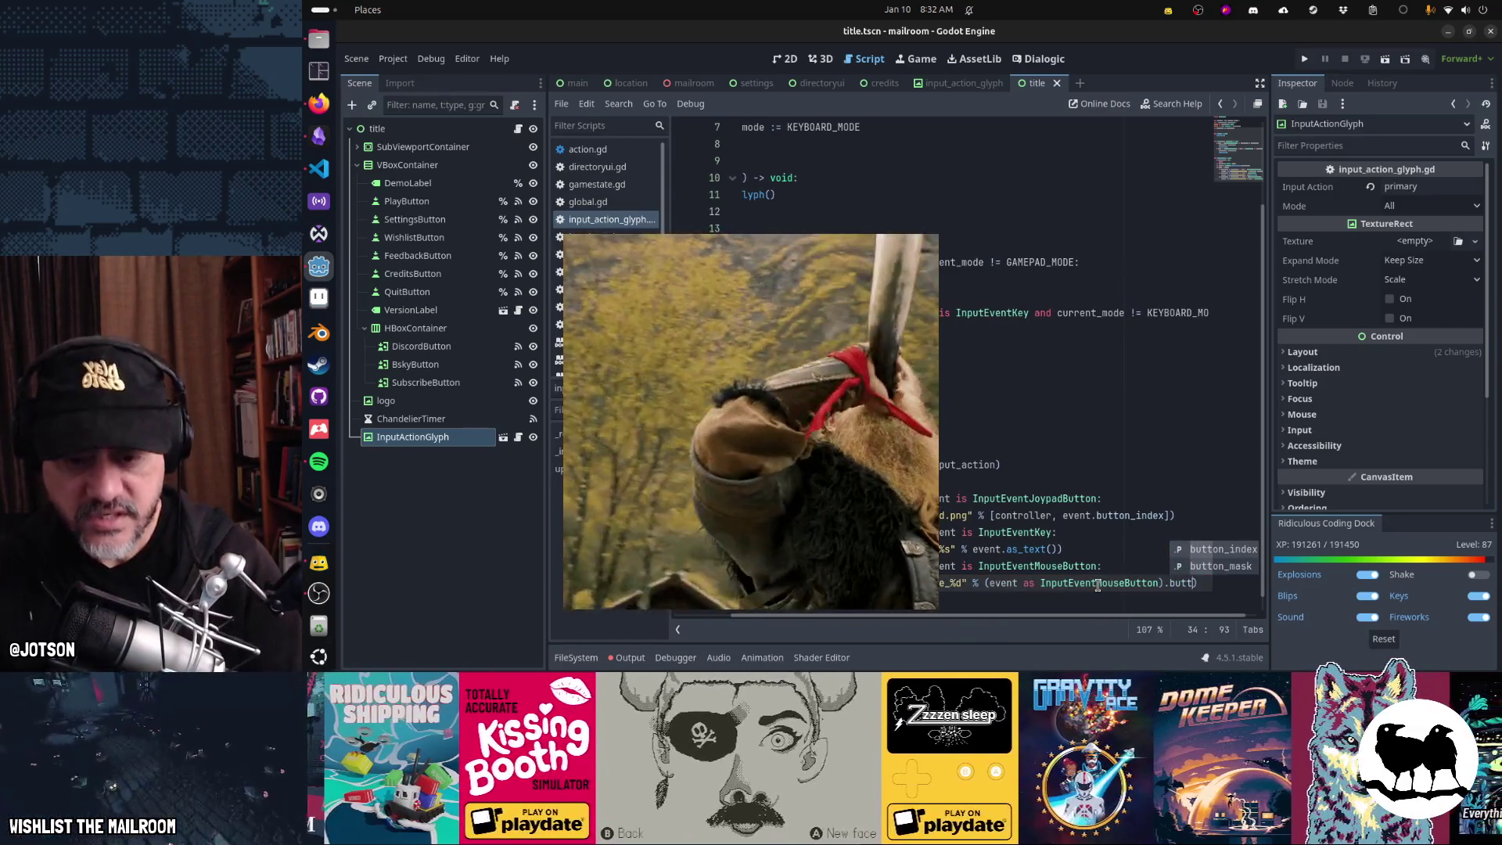
key("Return")
- Replace the cast with plain event and add the .png extension to the texture path
left_click_drag(1132, 584, 959, 584)
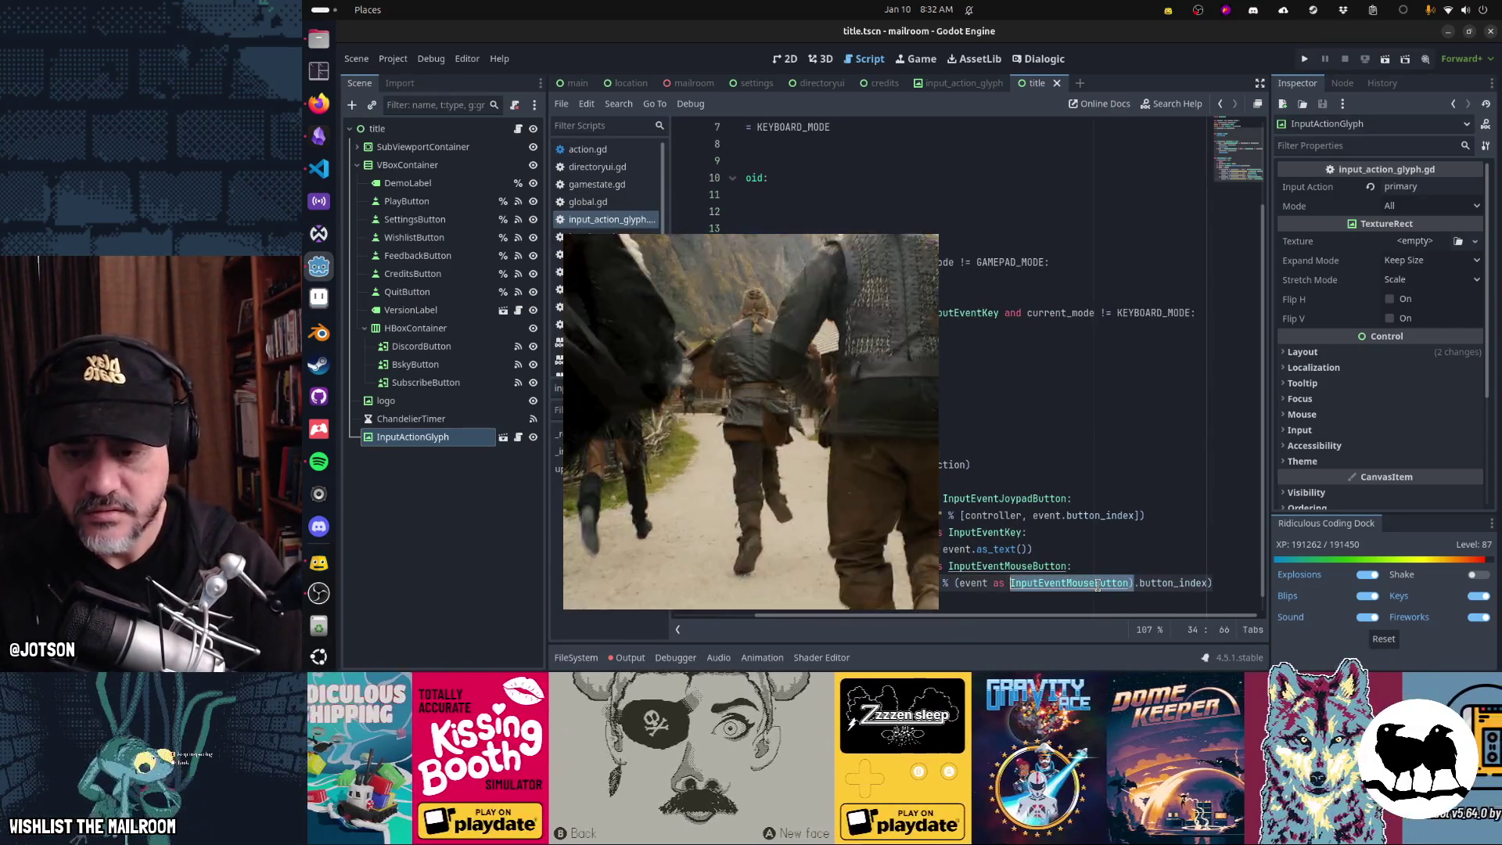
type("d\" % event")
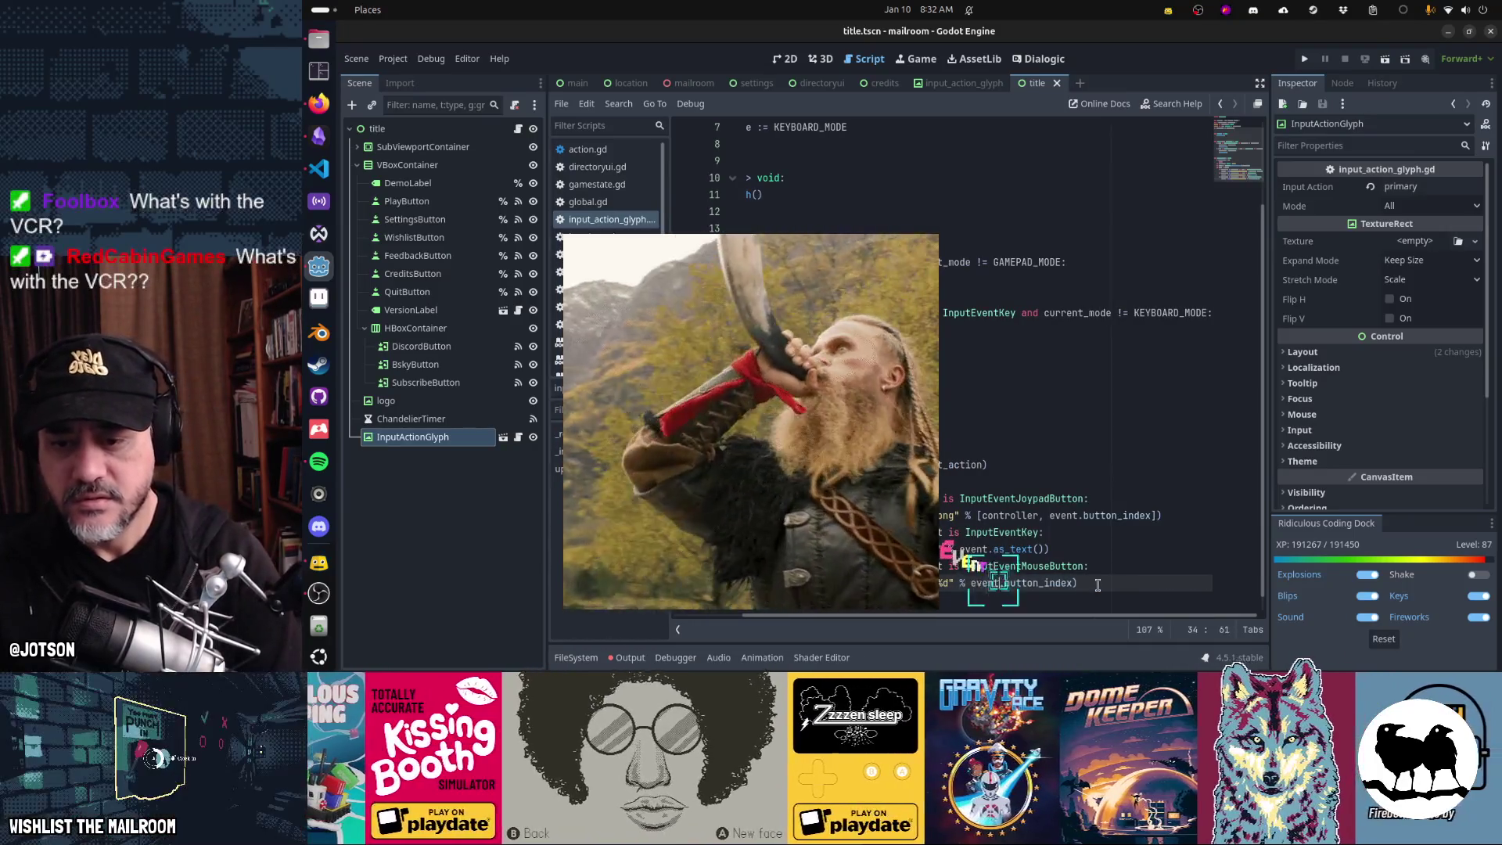
key("Delete")
key("ctrl+Left")
key("BackSpace")
key("End")
key("Left")
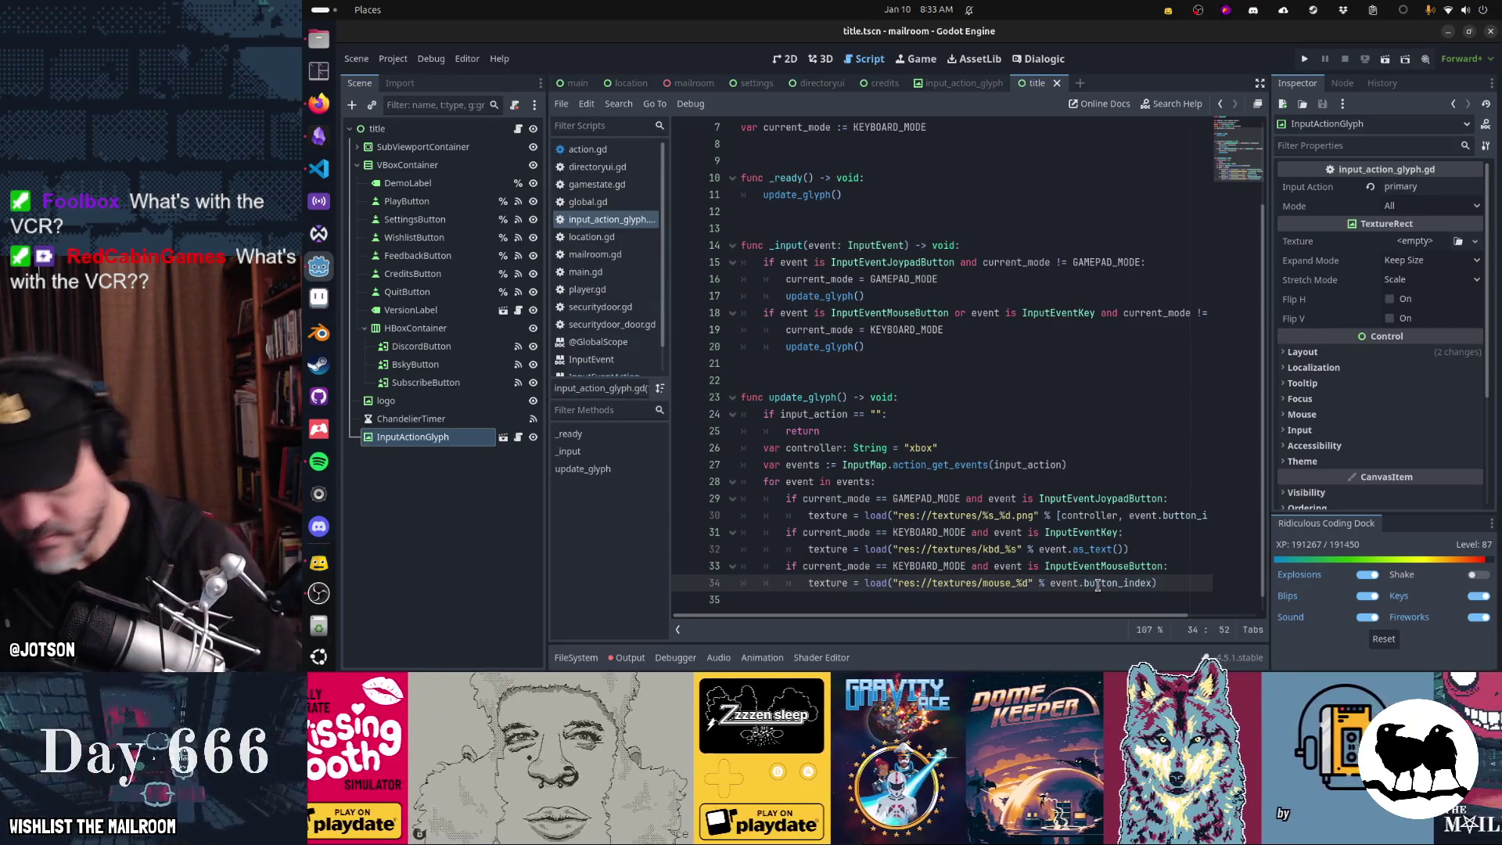
type(".png")
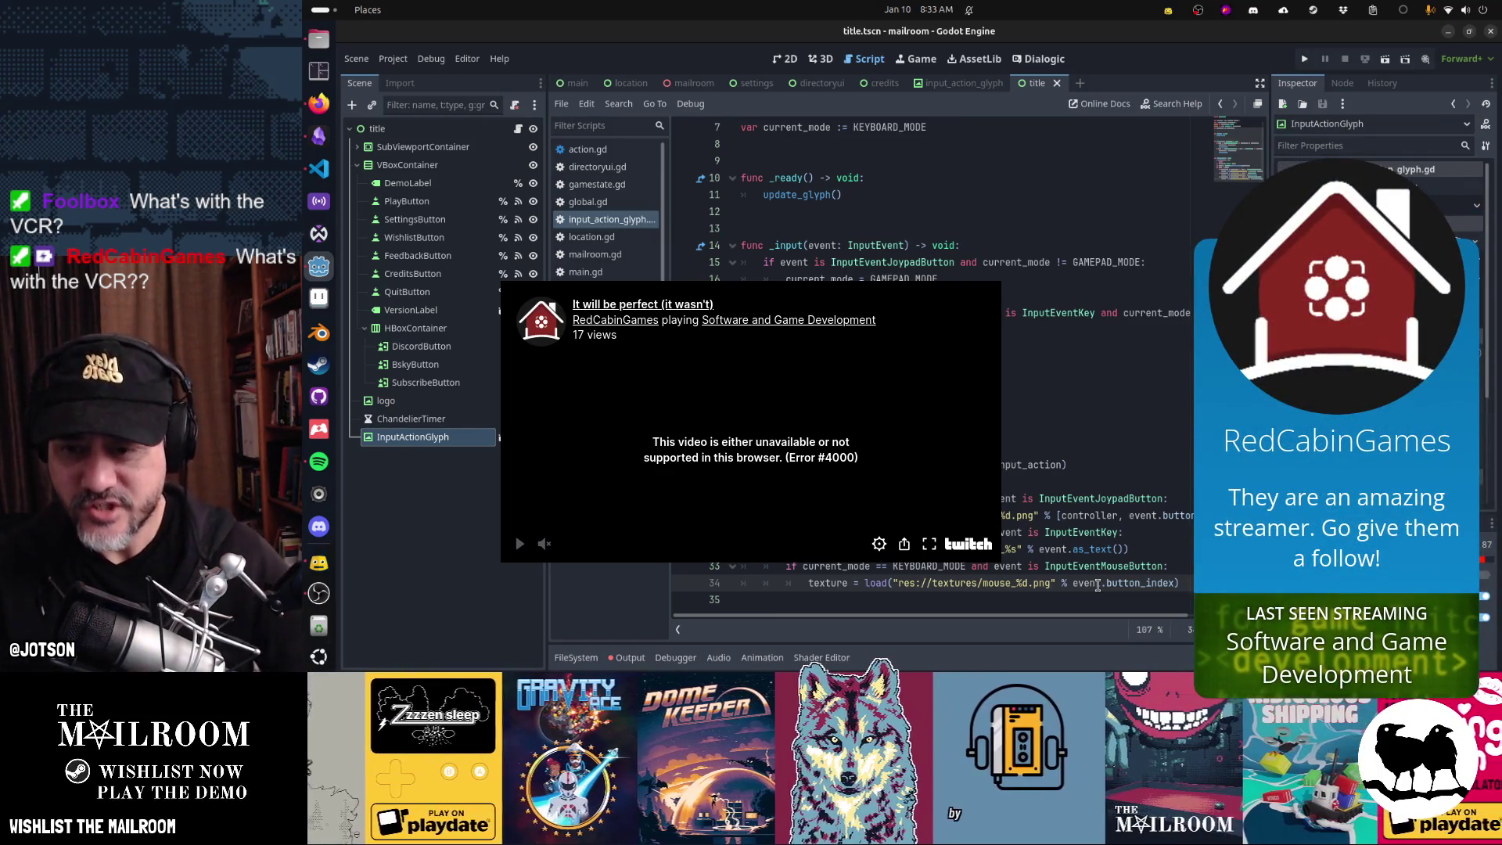
- Run the project with F5 to test the glyphs in the embedded game view
key("F5")
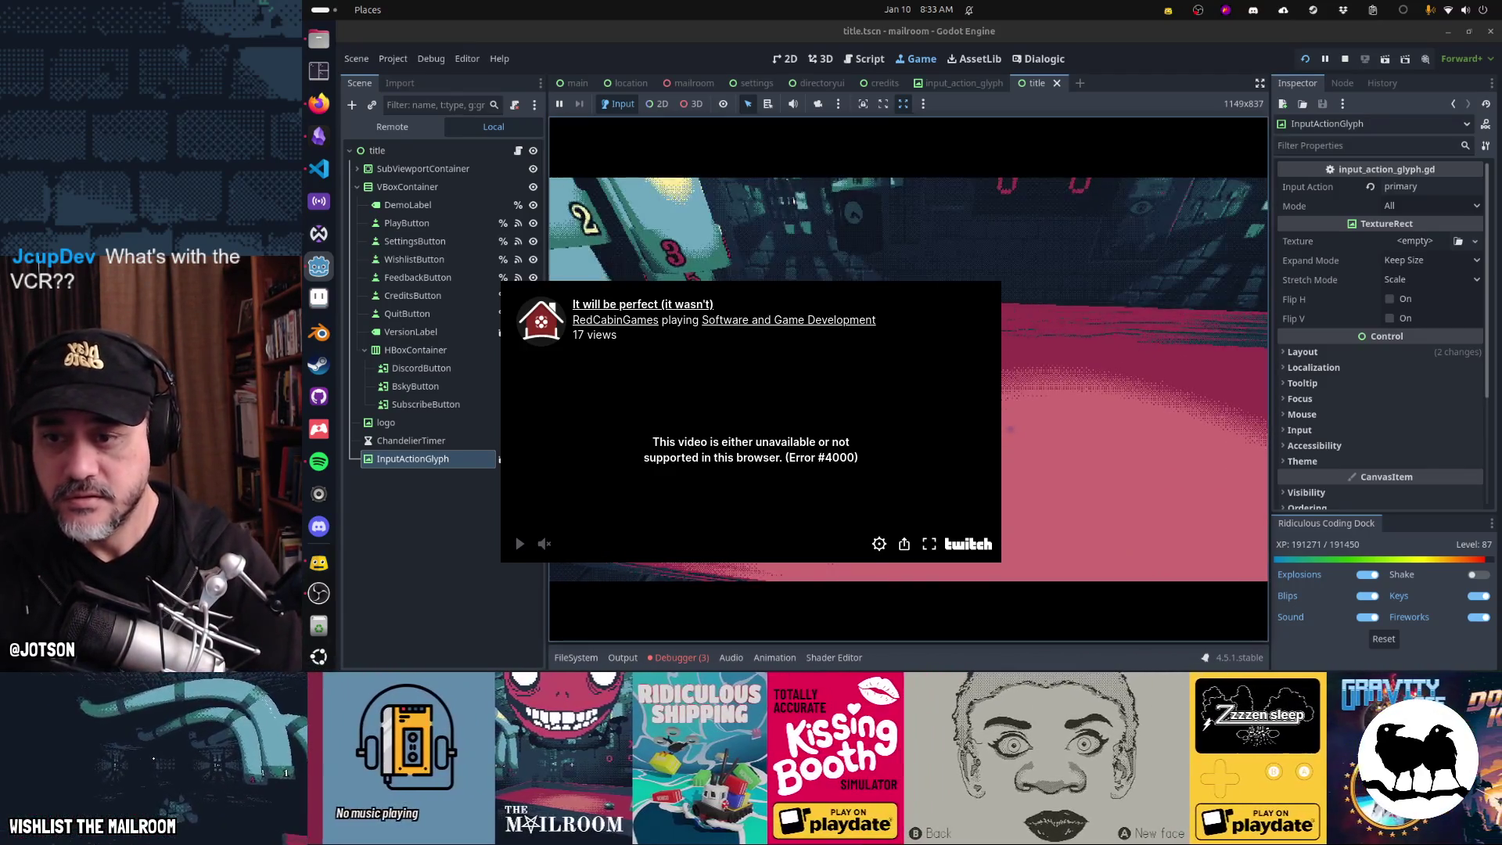
- Spawn the golden key with the console command, grab it, and unlock the door
type("securi")
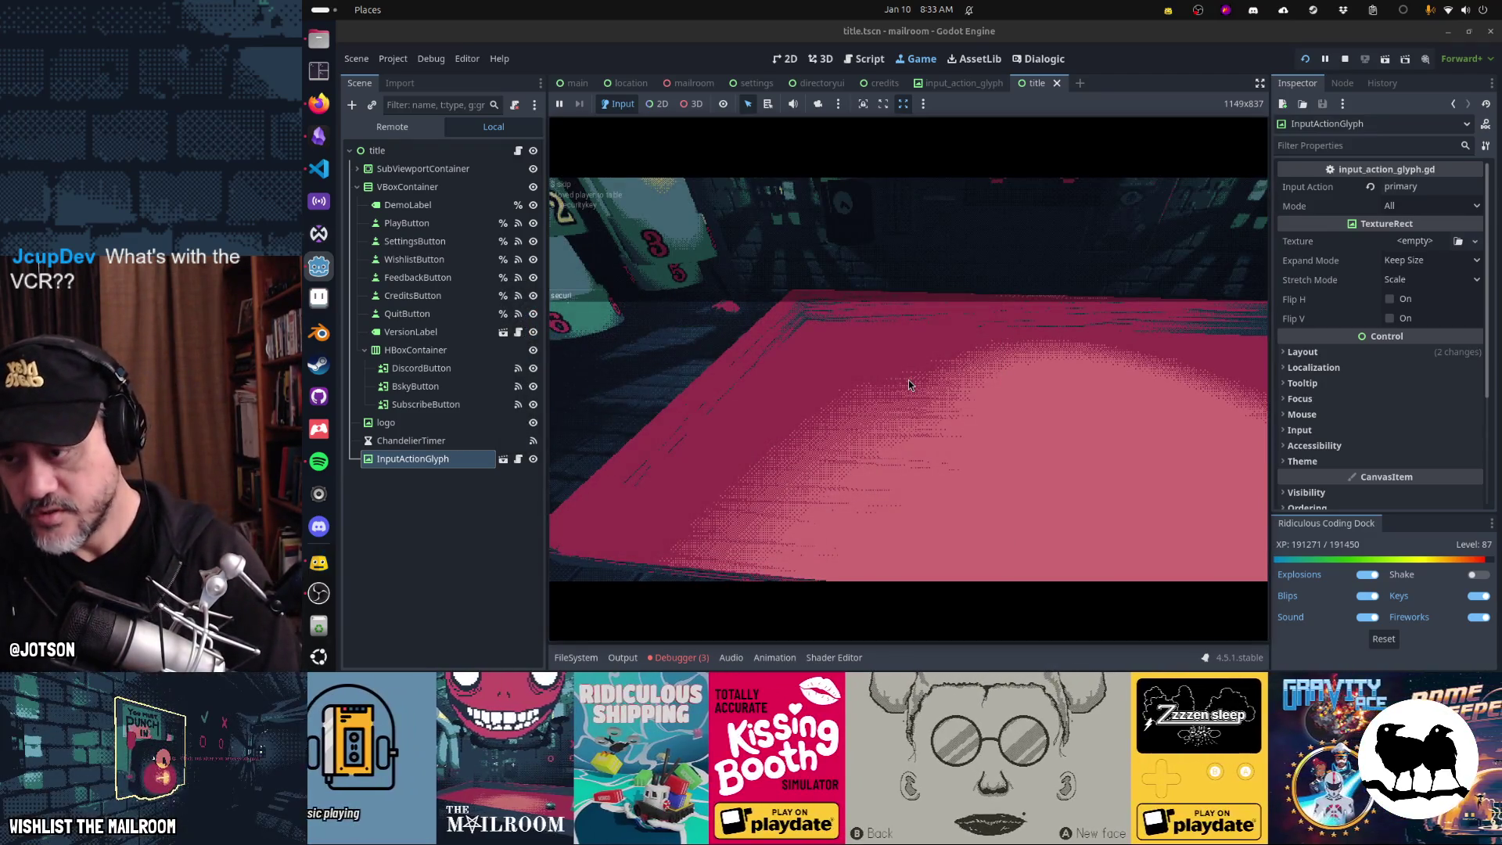
key("Return")
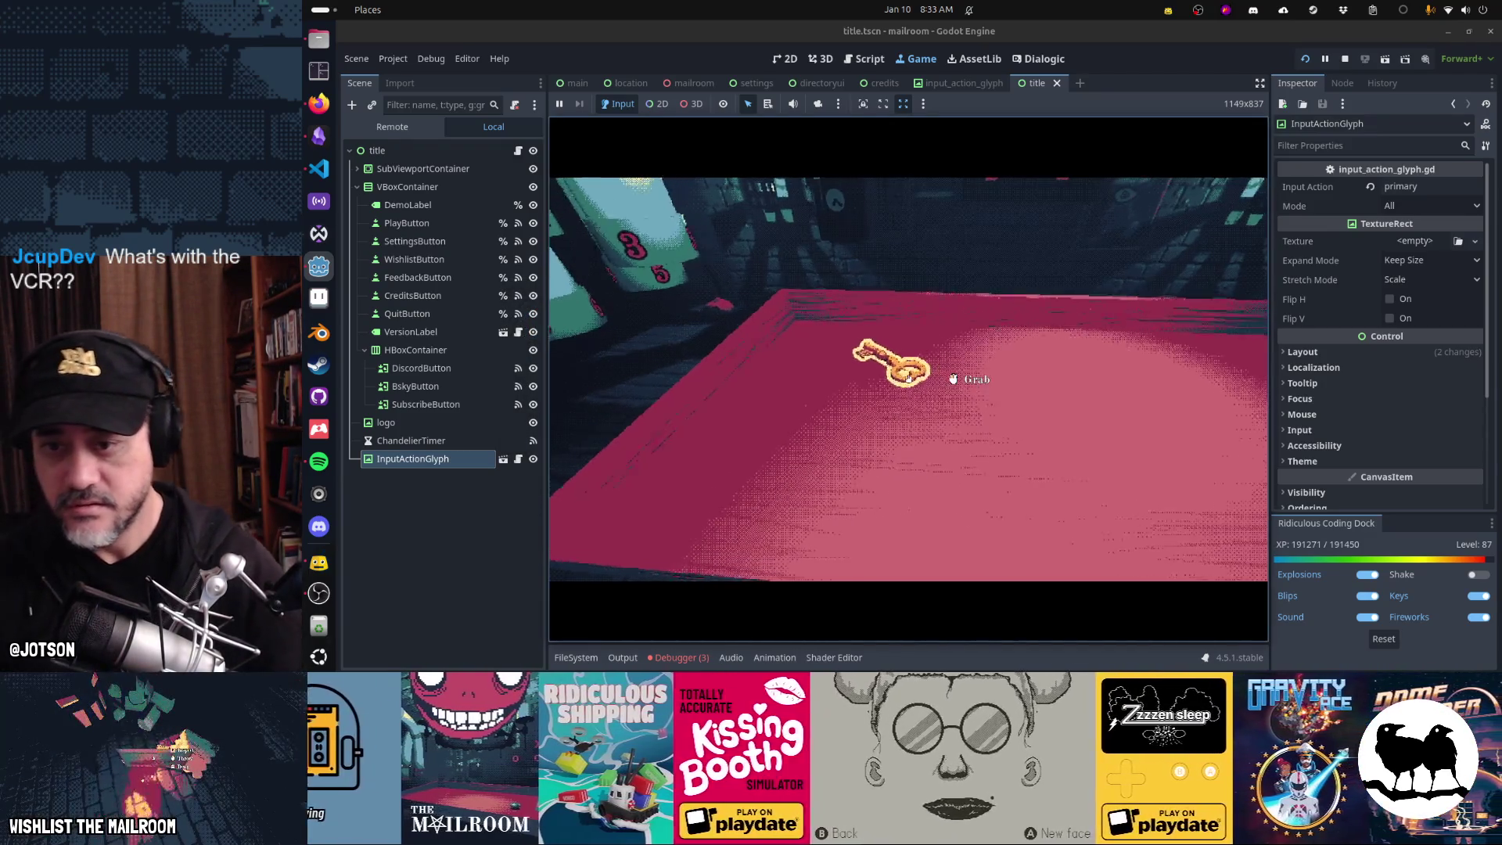
left_click(908, 380)
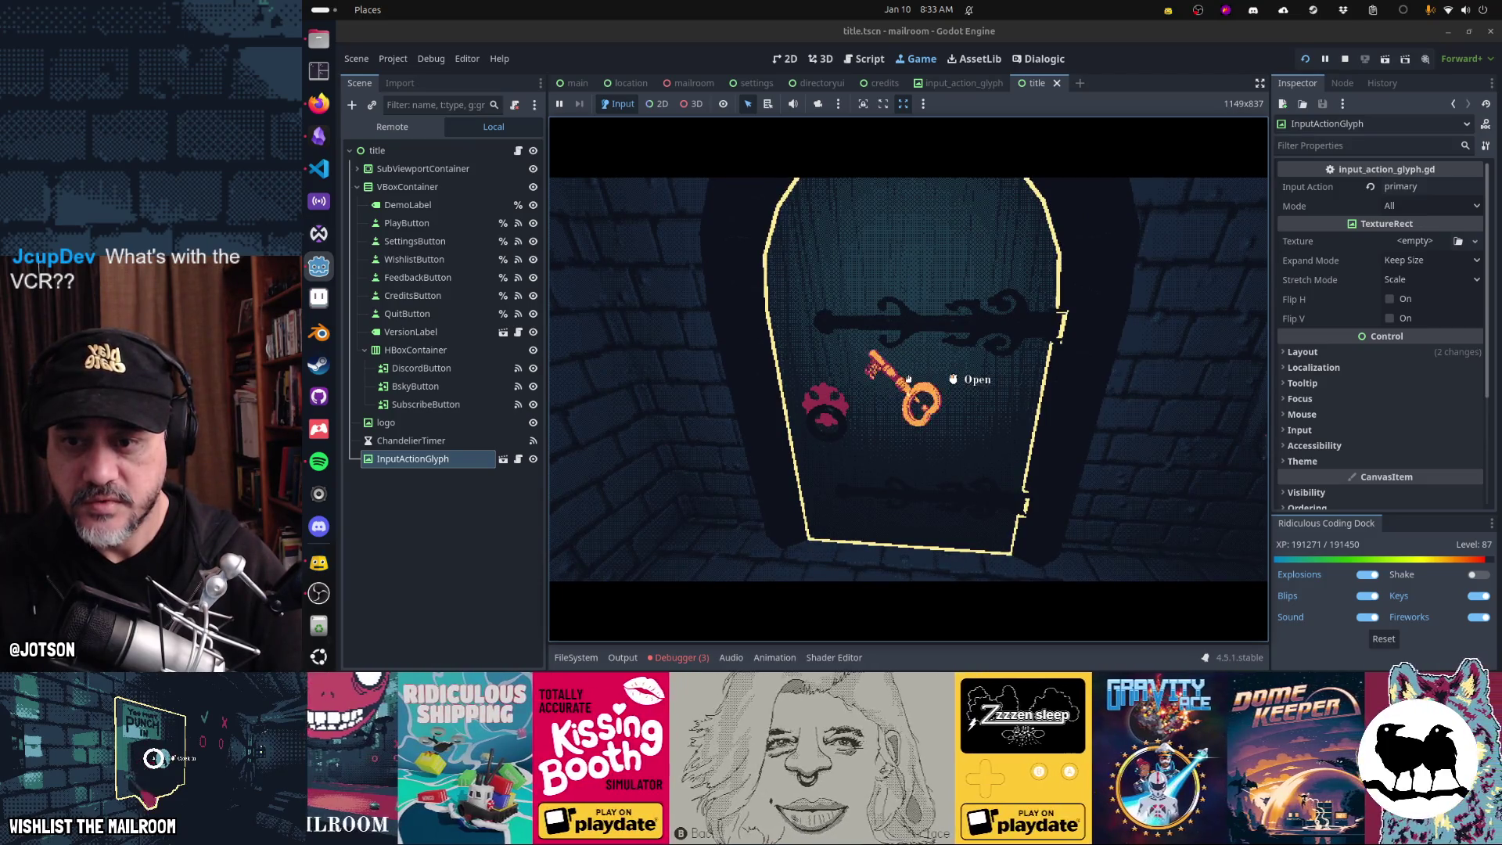
left_click(908, 379)
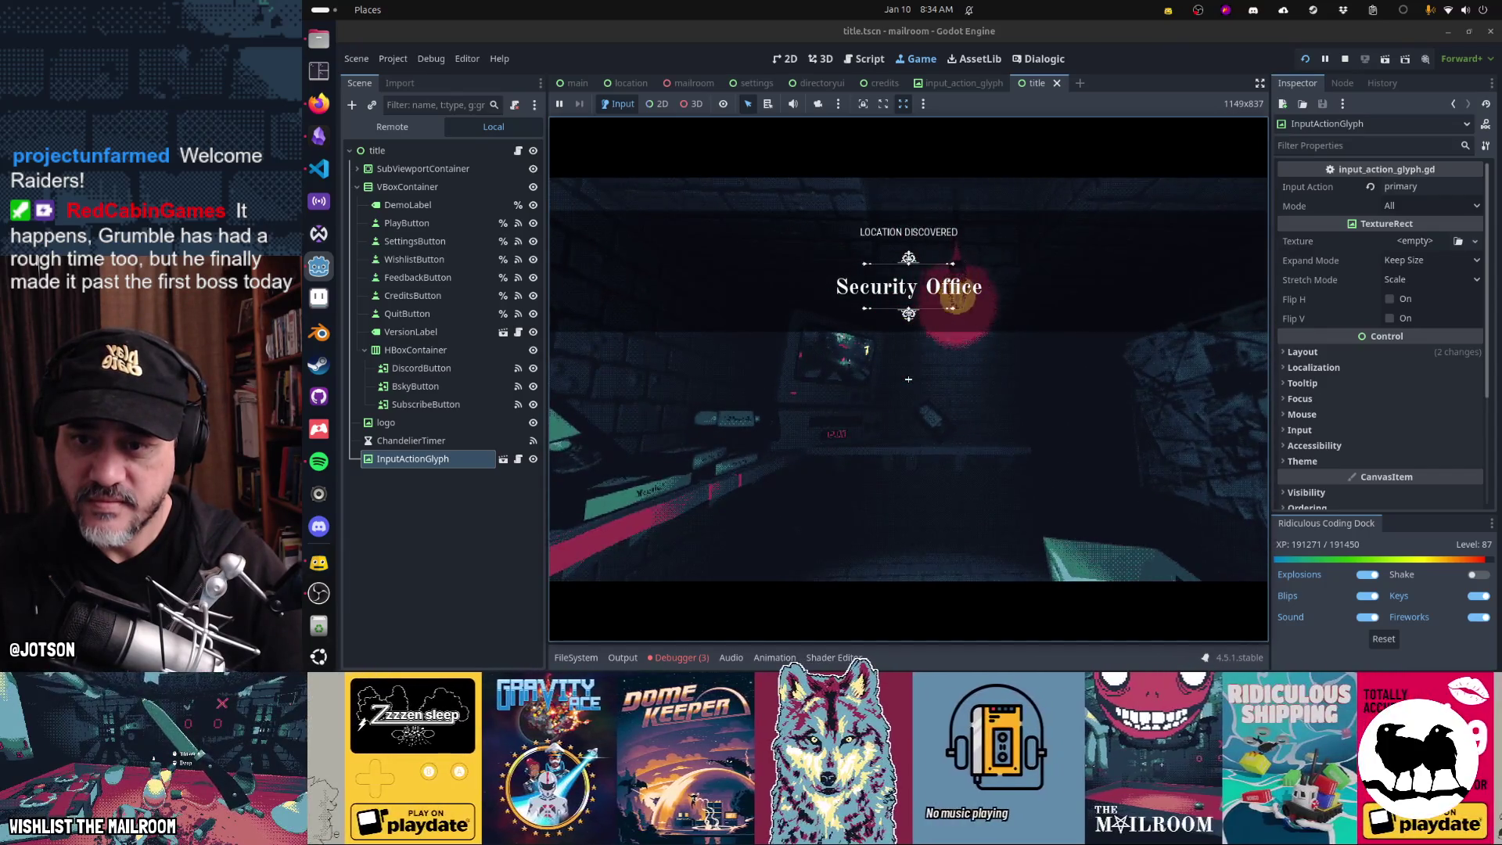
- Set the game's Music volume to about 70% in Sound settings and resume playing
key("Escape")
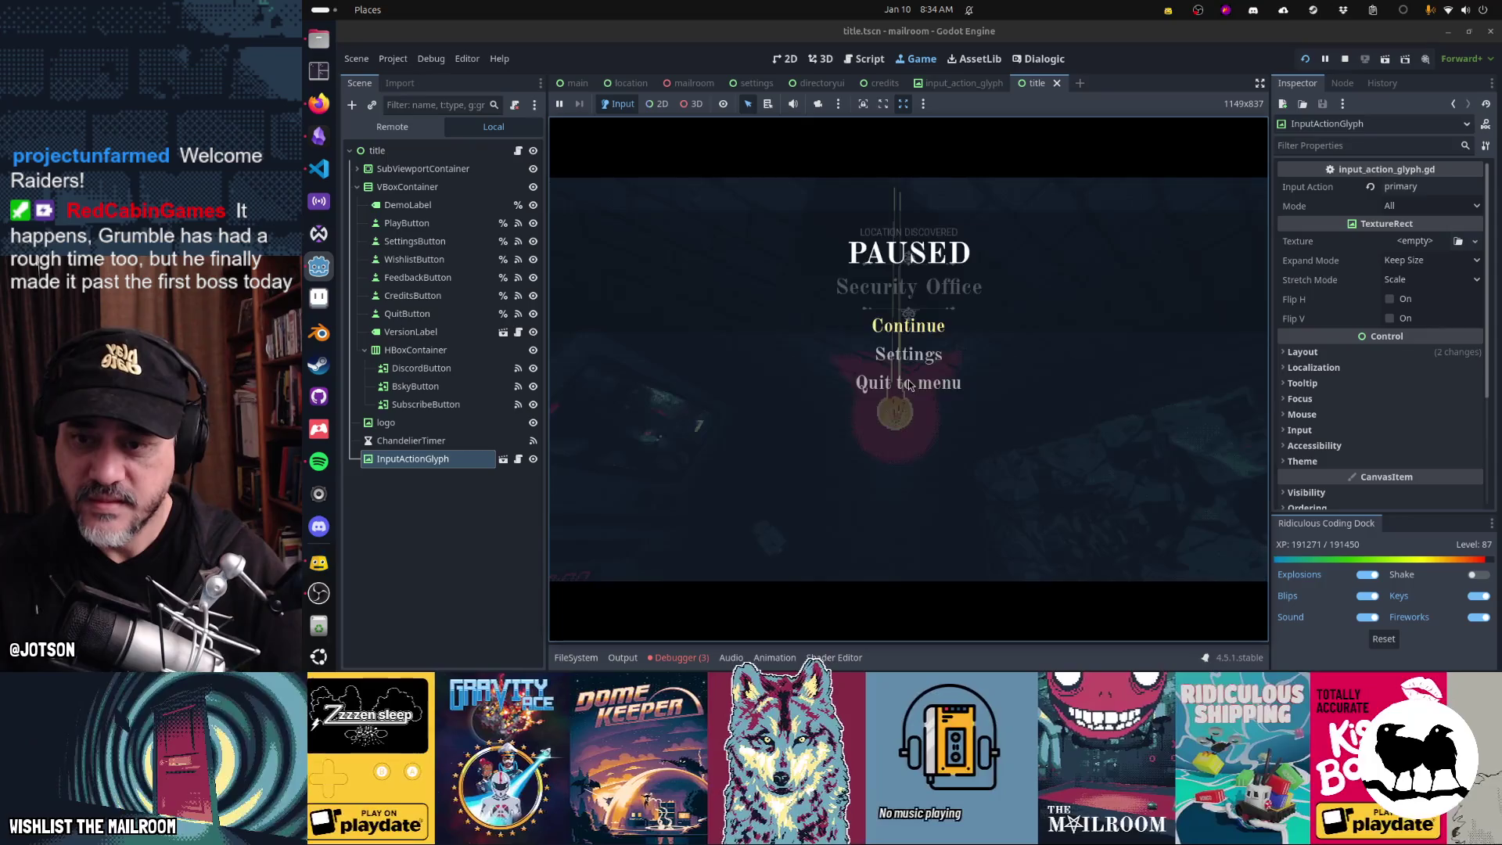
left_click(908, 352)
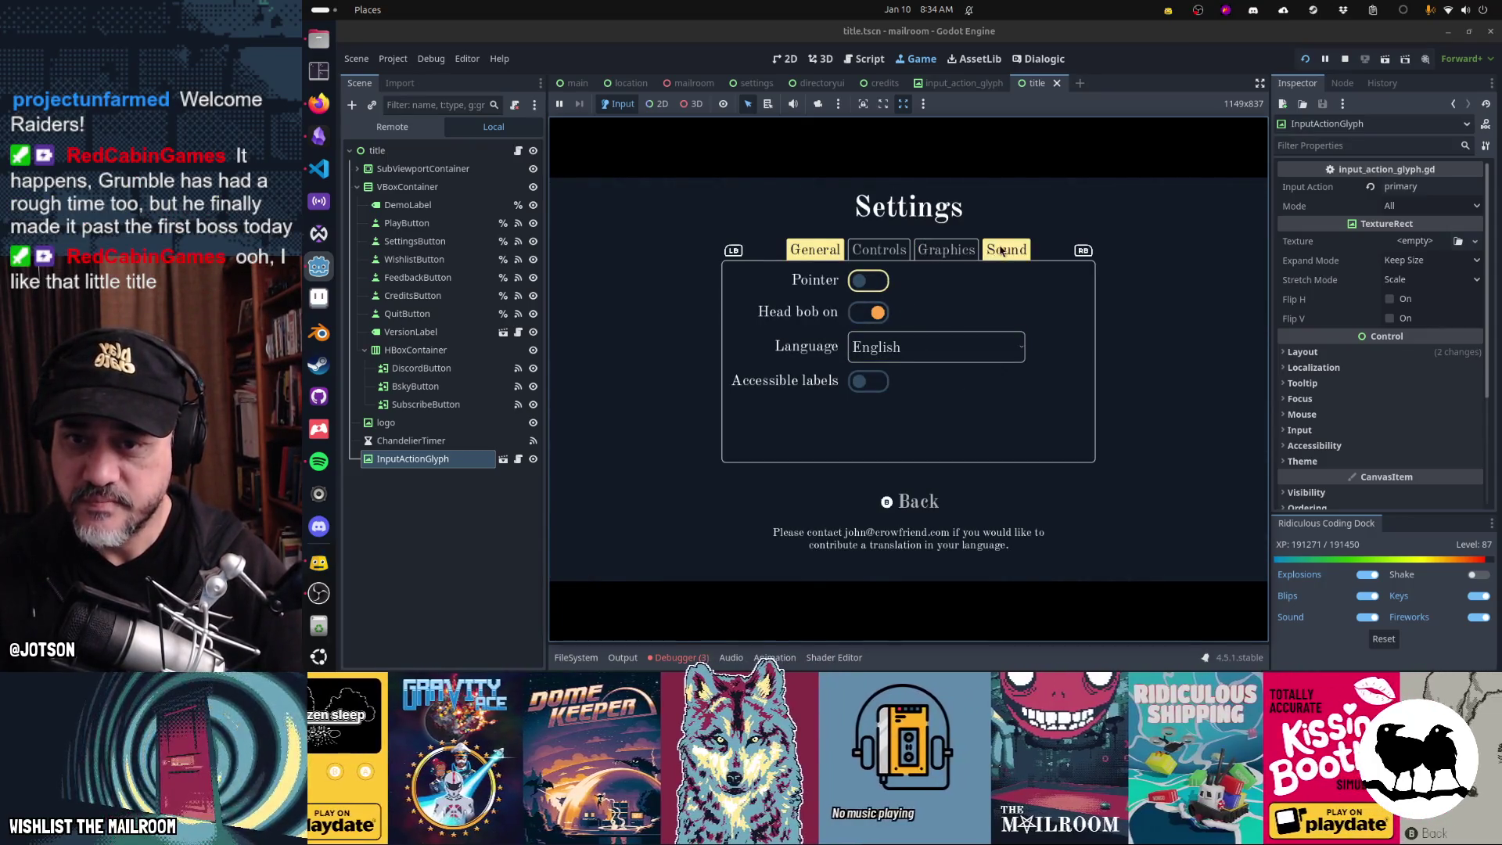
left_click(1002, 250)
mouse_move(931, 301)
left_mouse_down()
mouse_move(811, 304)
mouse_move(1008, 316)
left_mouse_up()
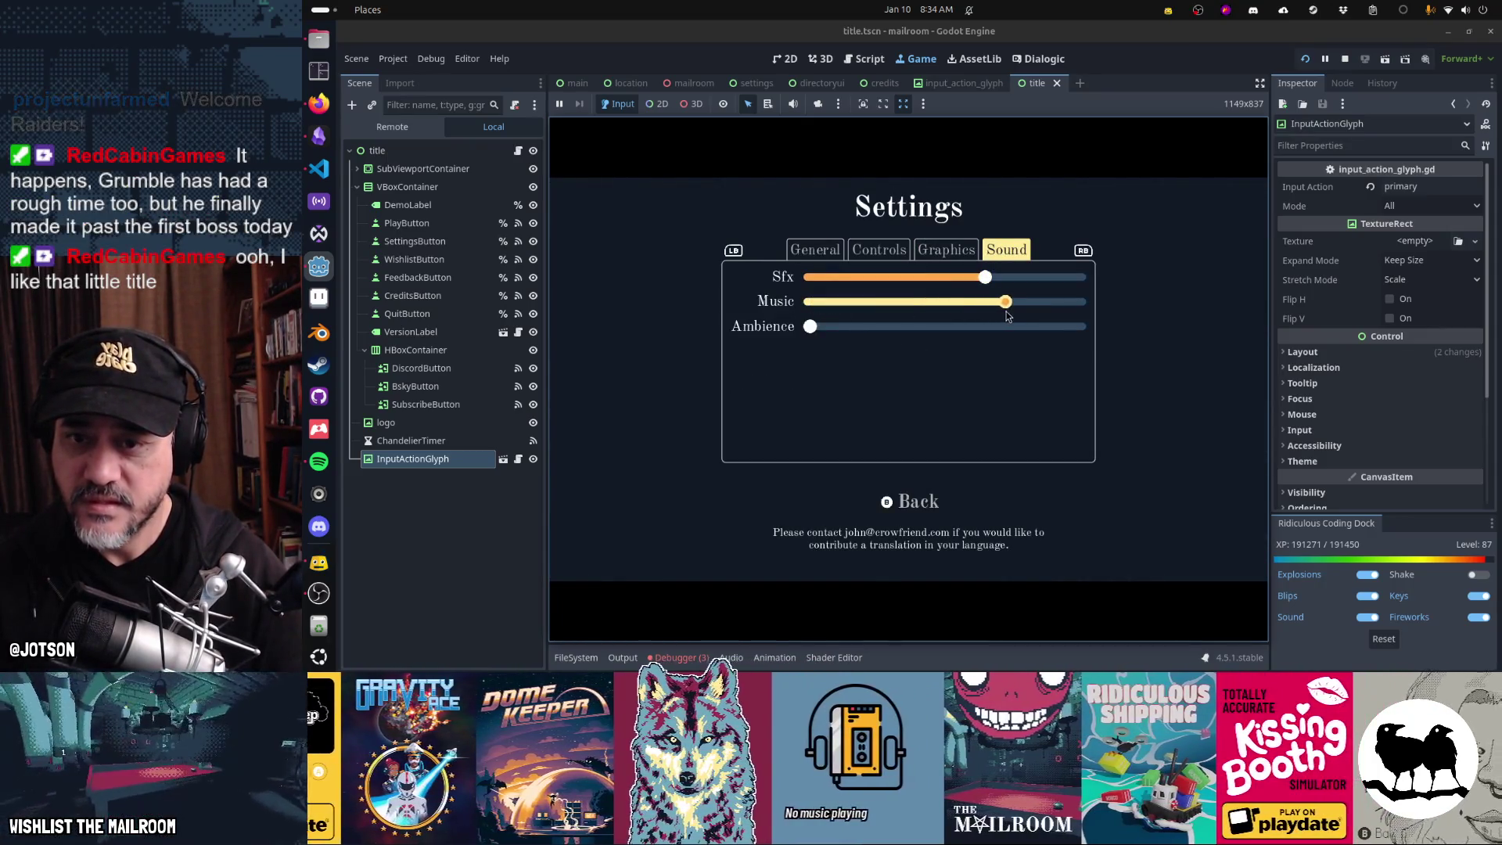
left_click(917, 502)
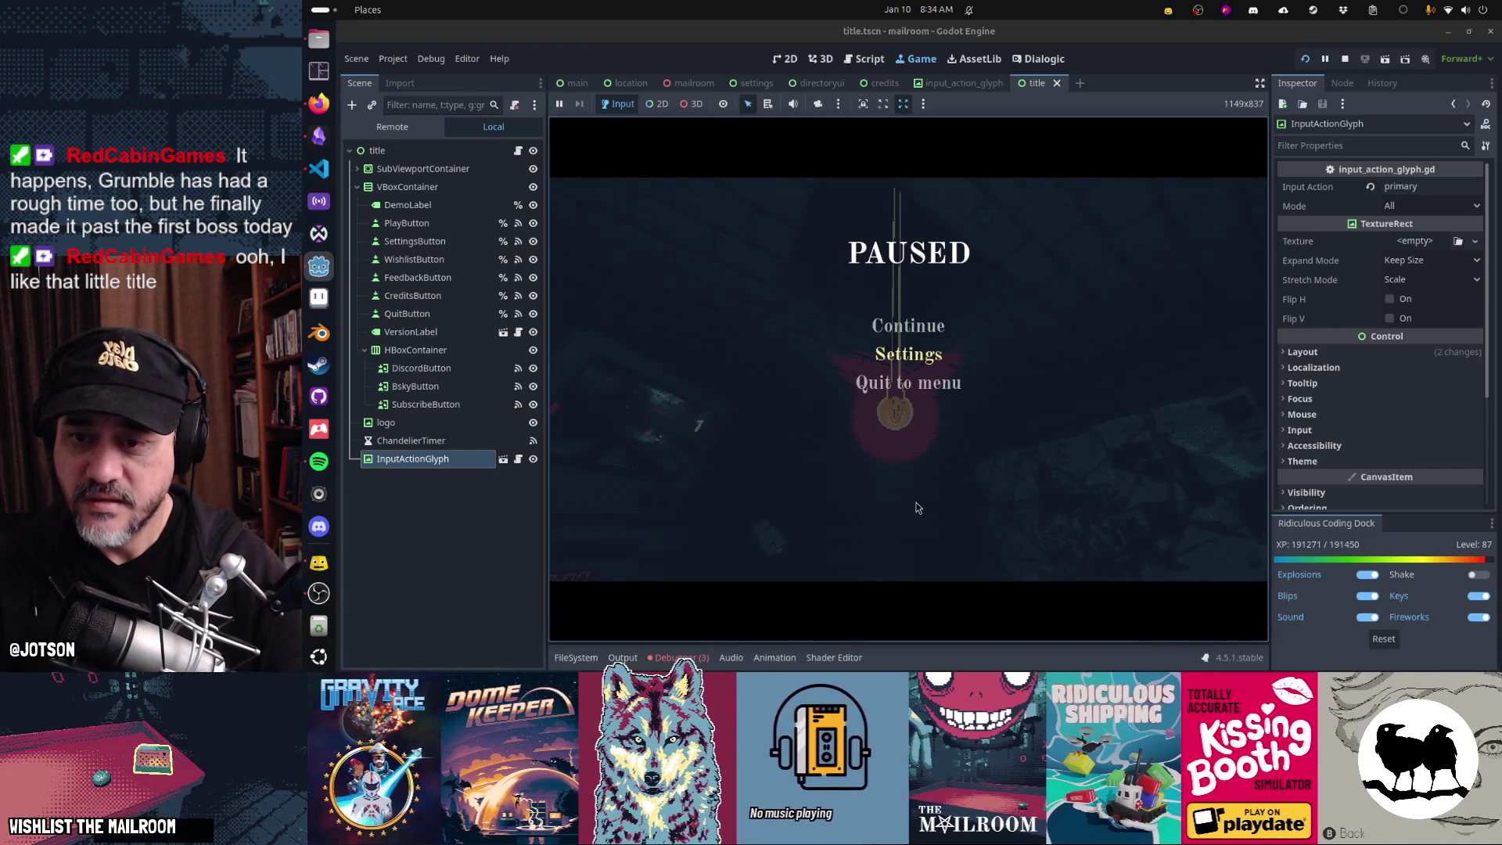
left_click(908, 381)
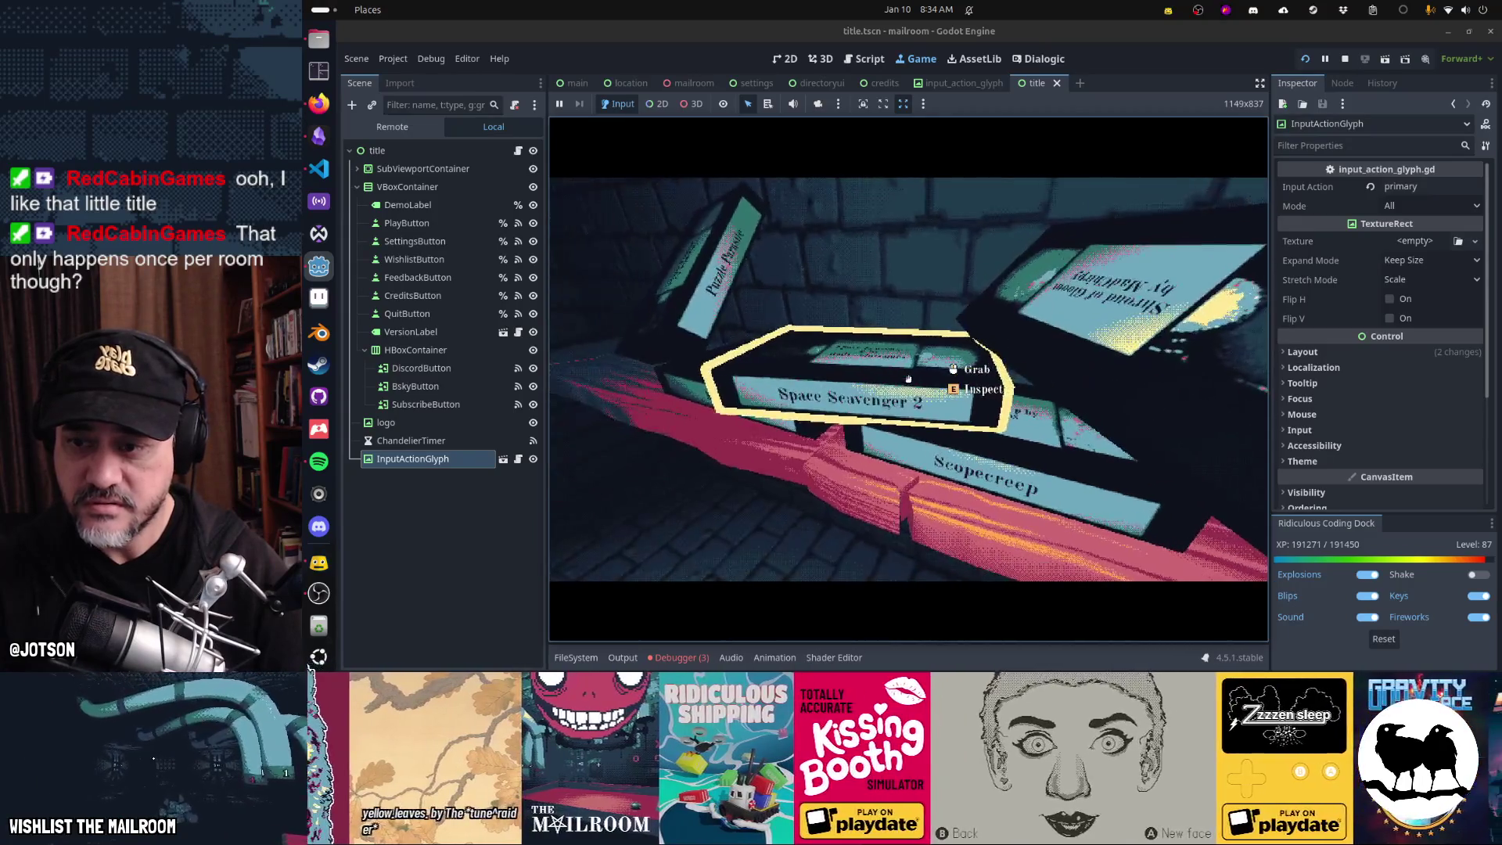
- Grab the Space Scavenger 2 tape, eject and insert at the computer, inspect it, and set it down
left_click(908, 379)
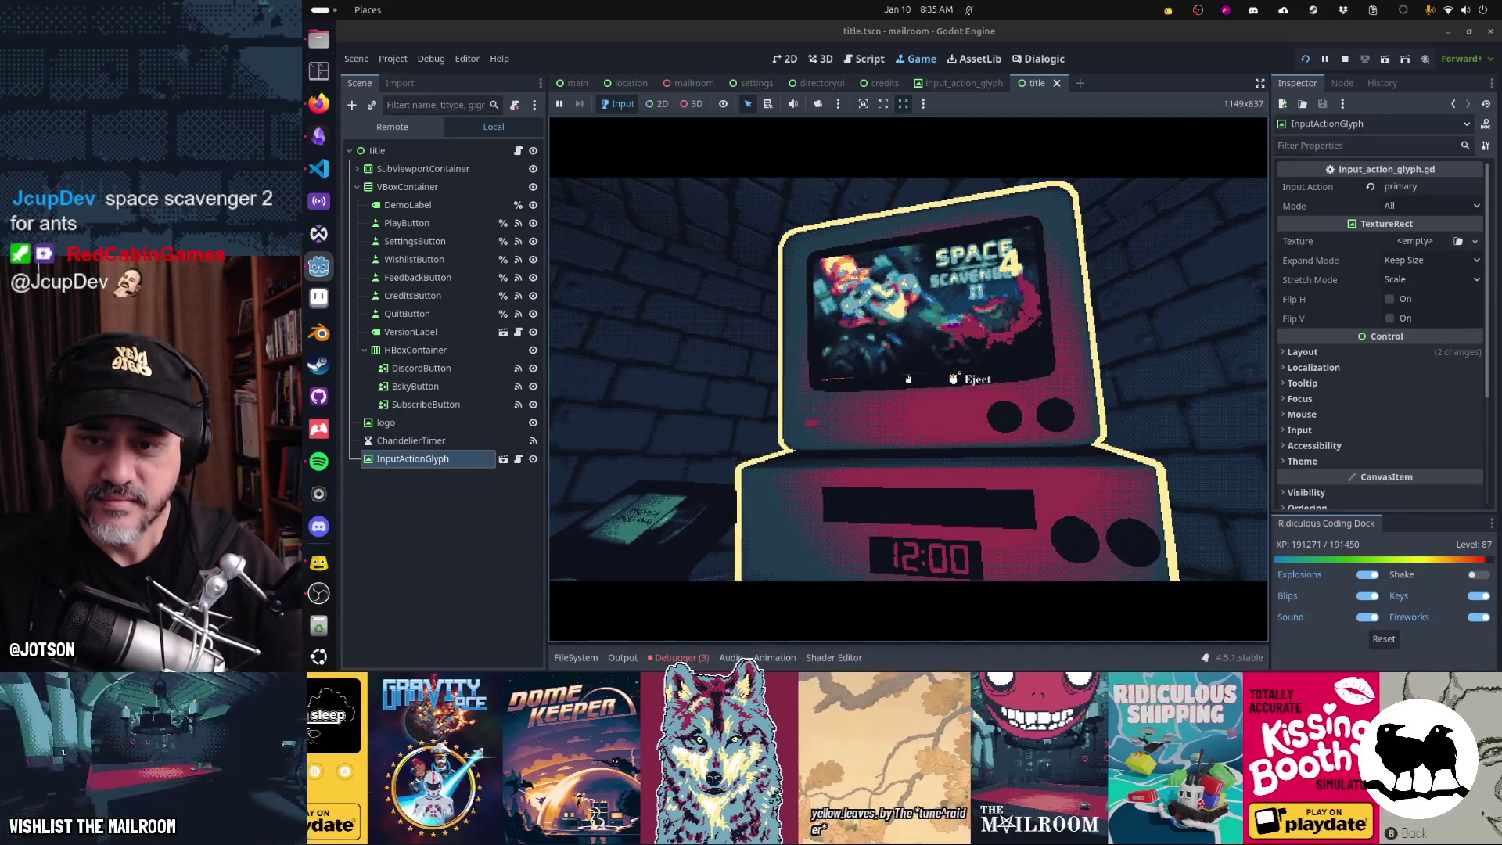
left_click(909, 379)
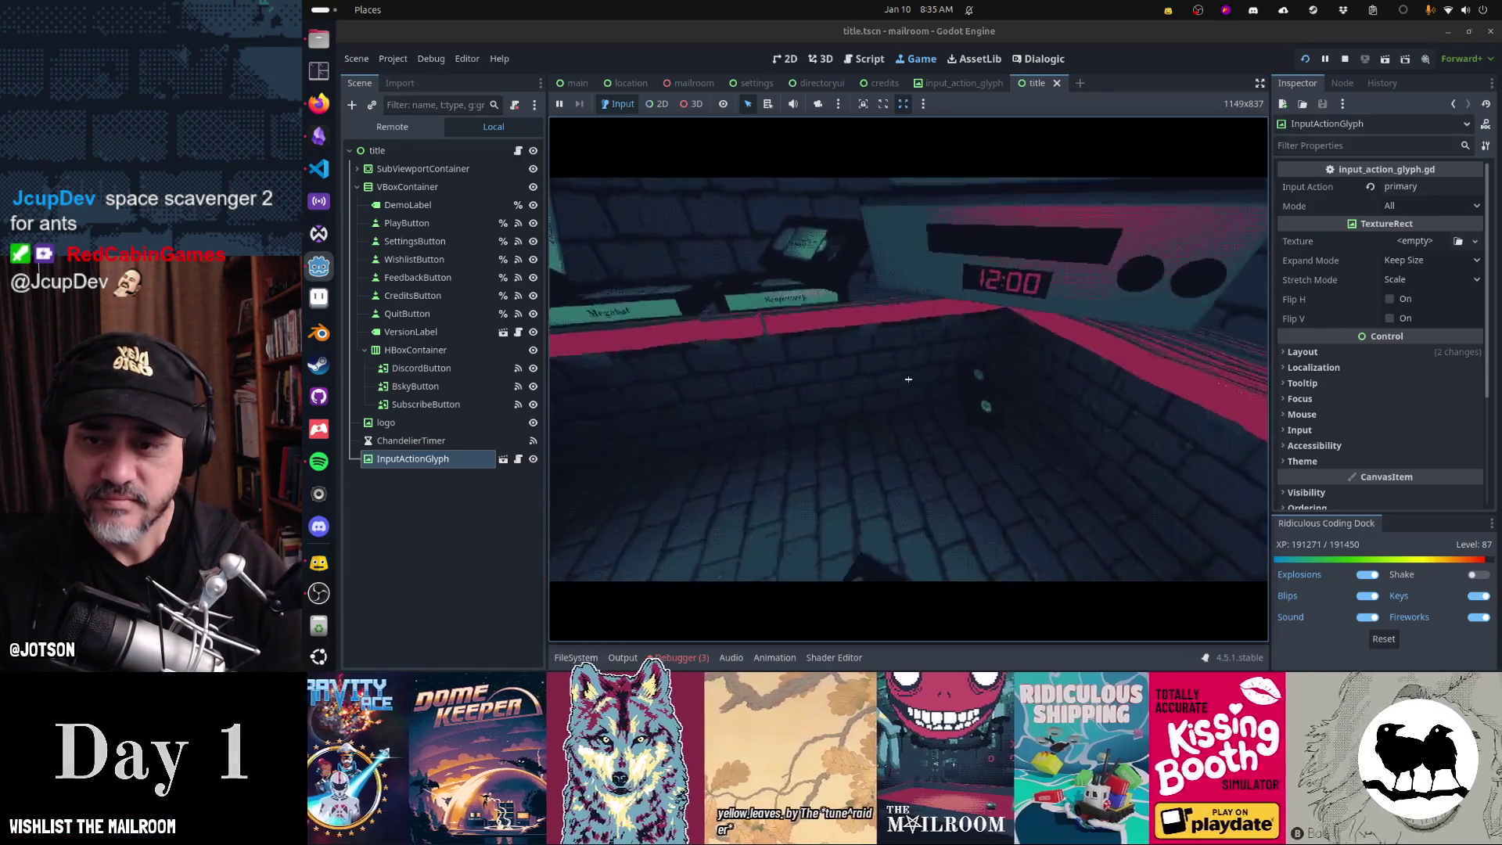
left_click(908, 379)
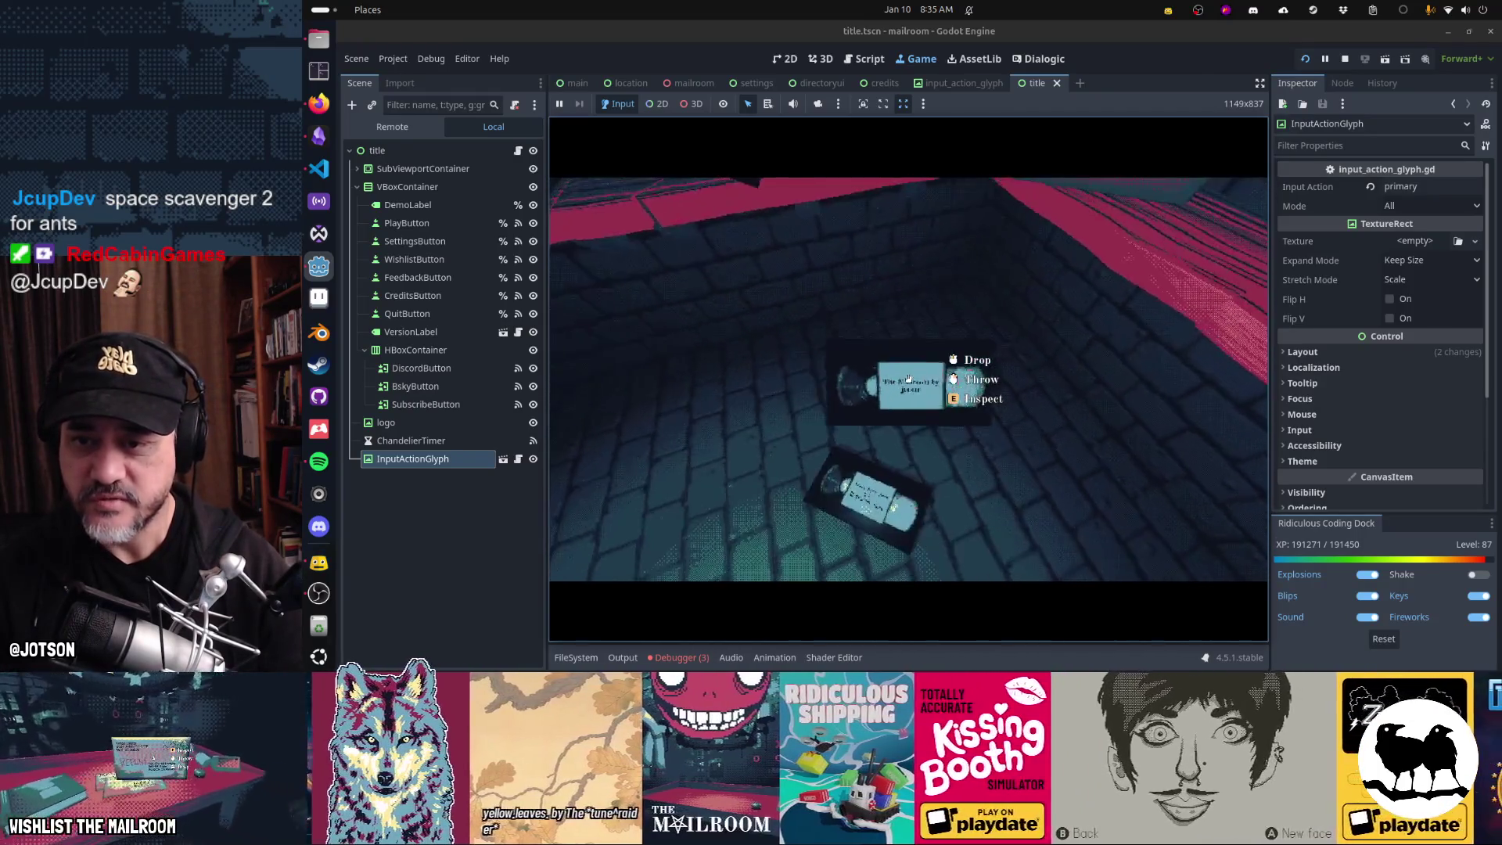
key("e")
key("e")
left_click(908, 378)
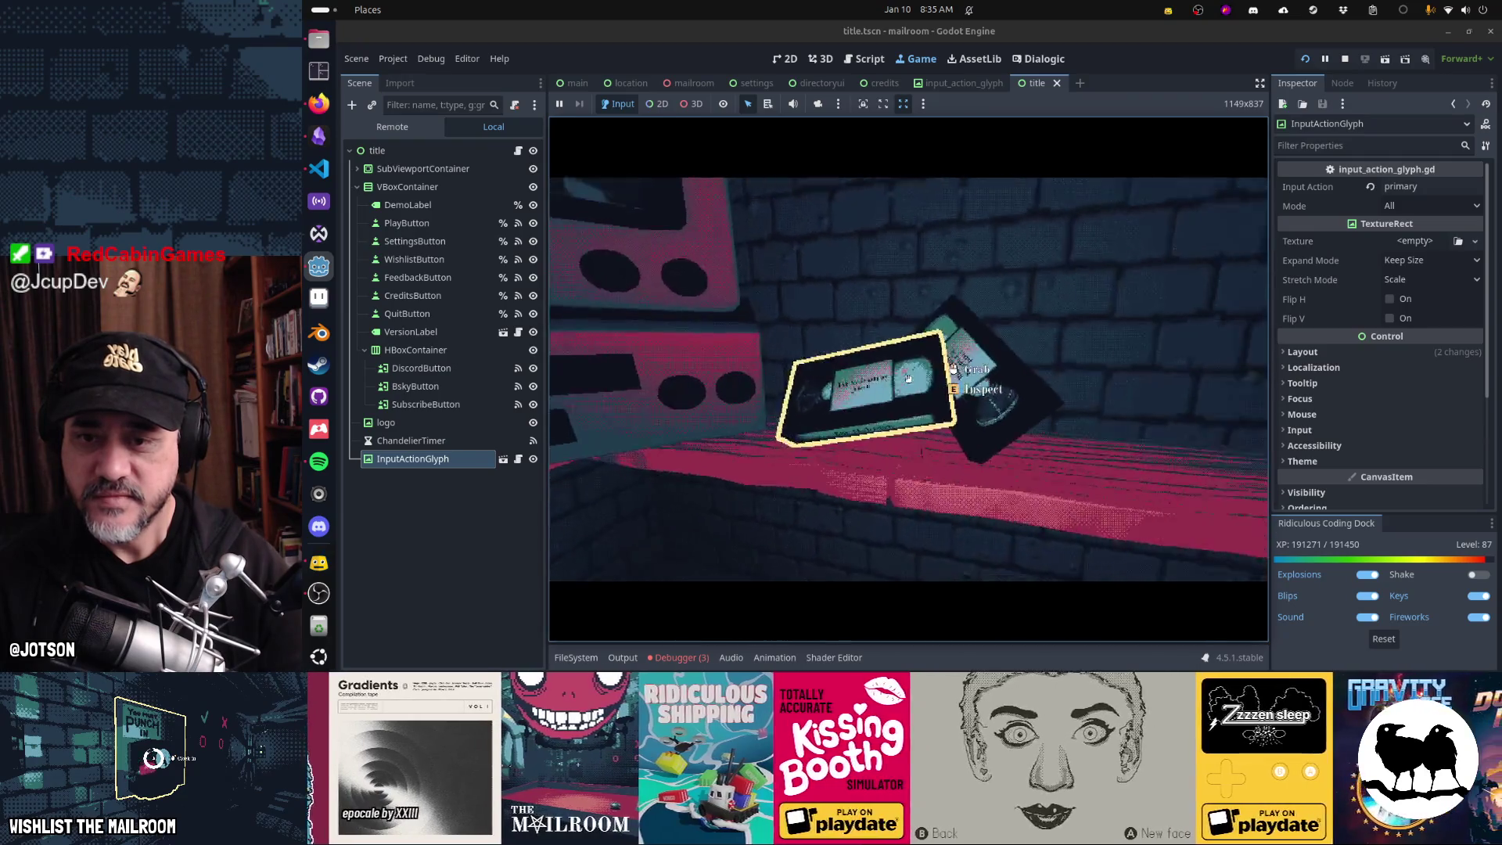
- Insert a tape into the VCR and eject it again
left_click(908, 379)
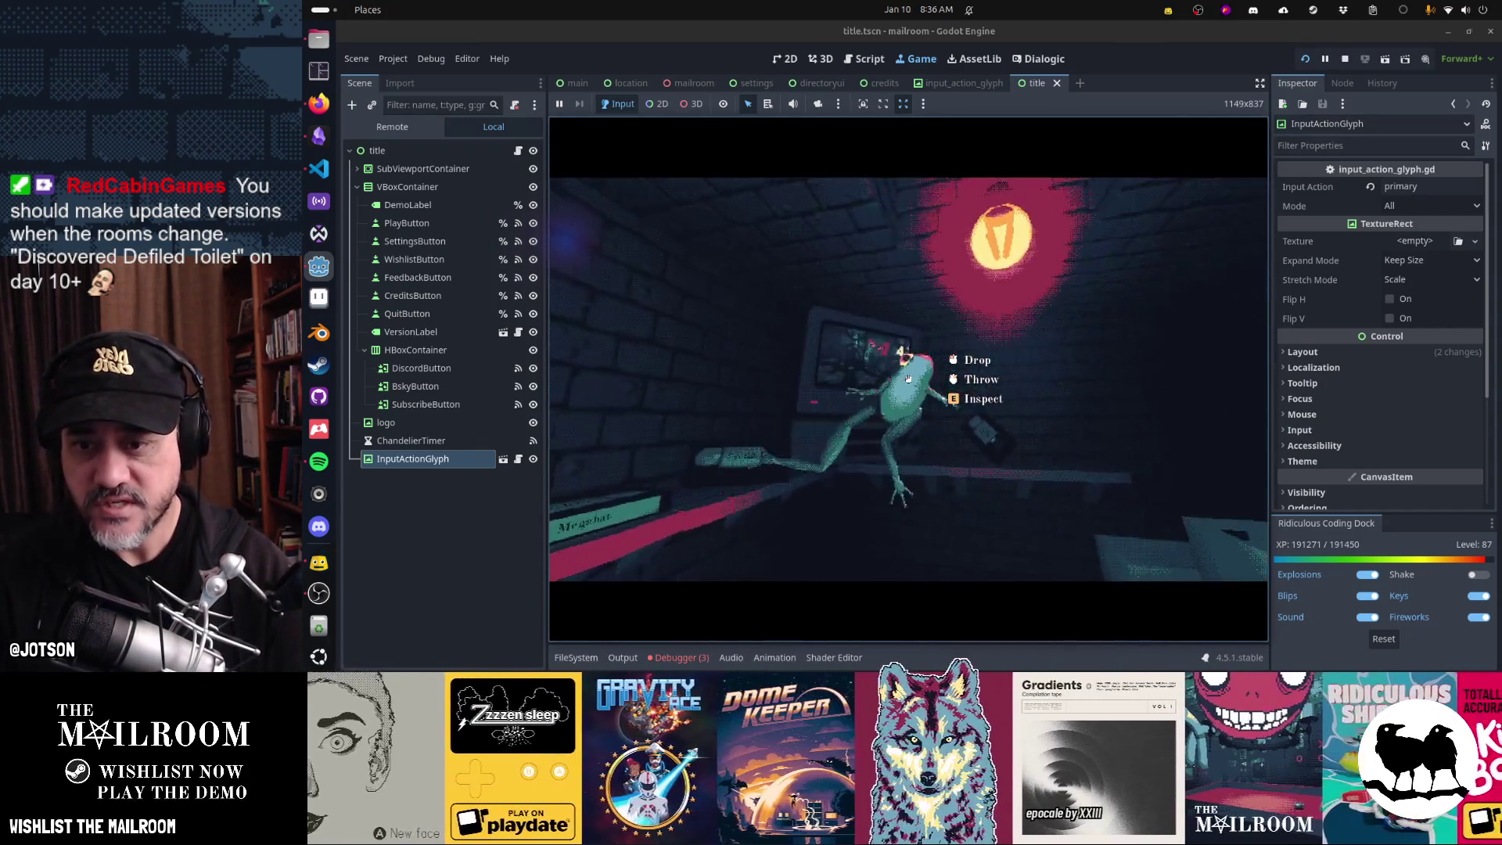
left_click(909, 379)
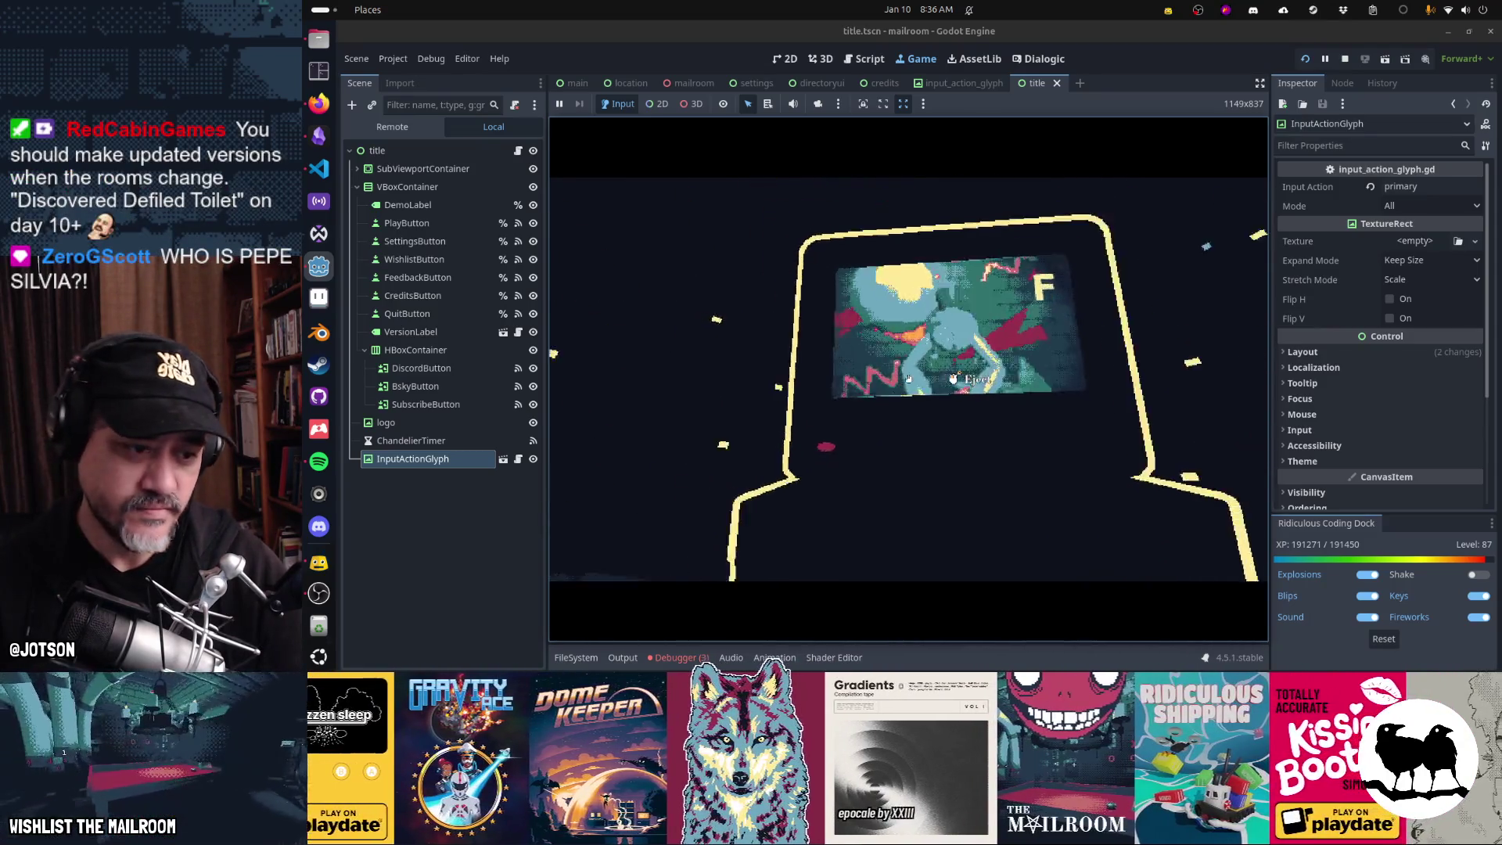
left_click(908, 379)
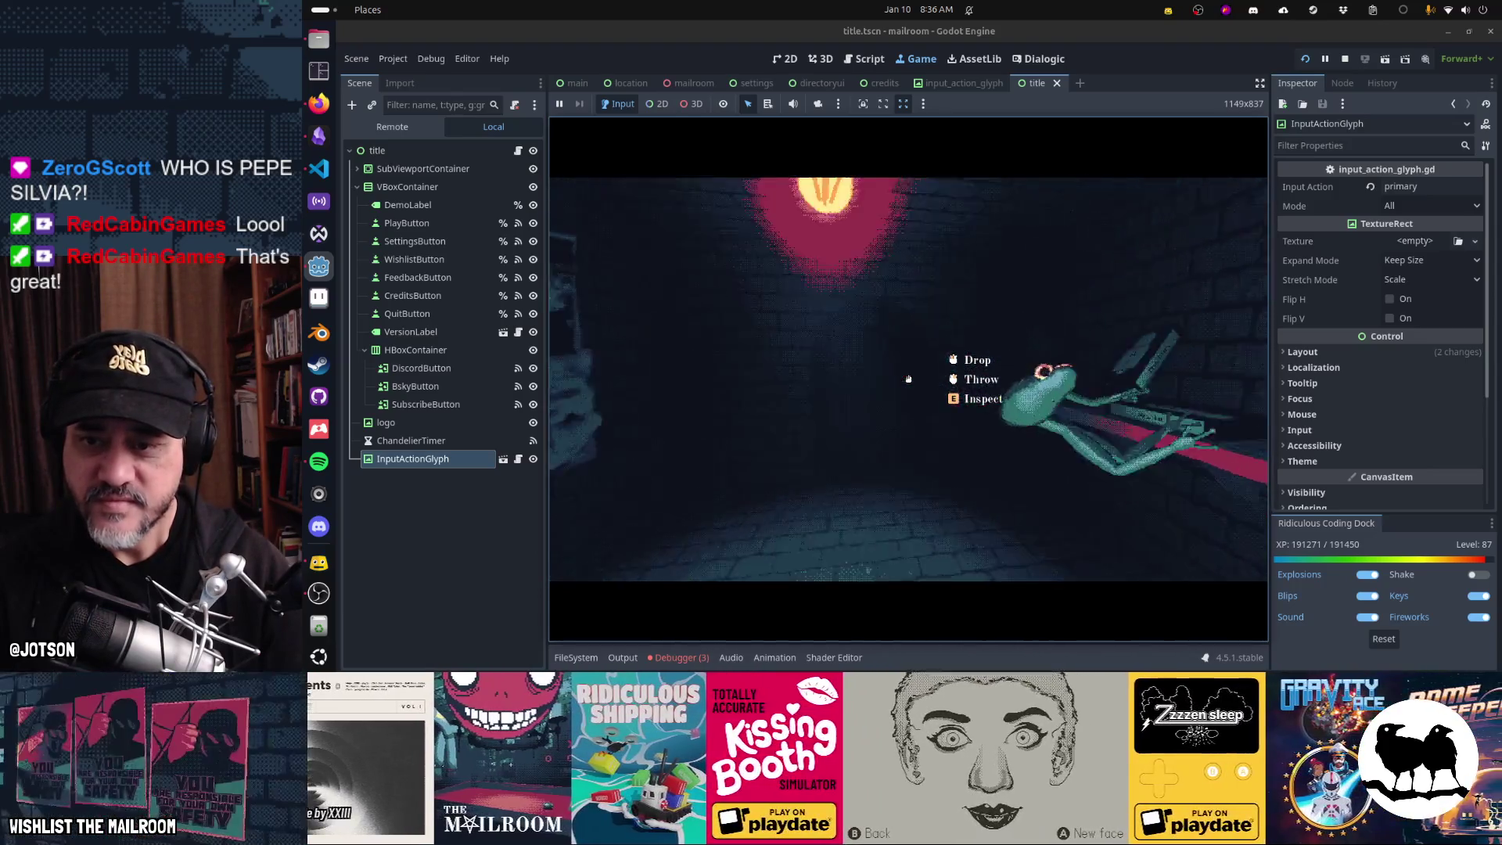
- Drop and re-grab the frog, walk around the red table, and open the debug console
left_click(908, 378)
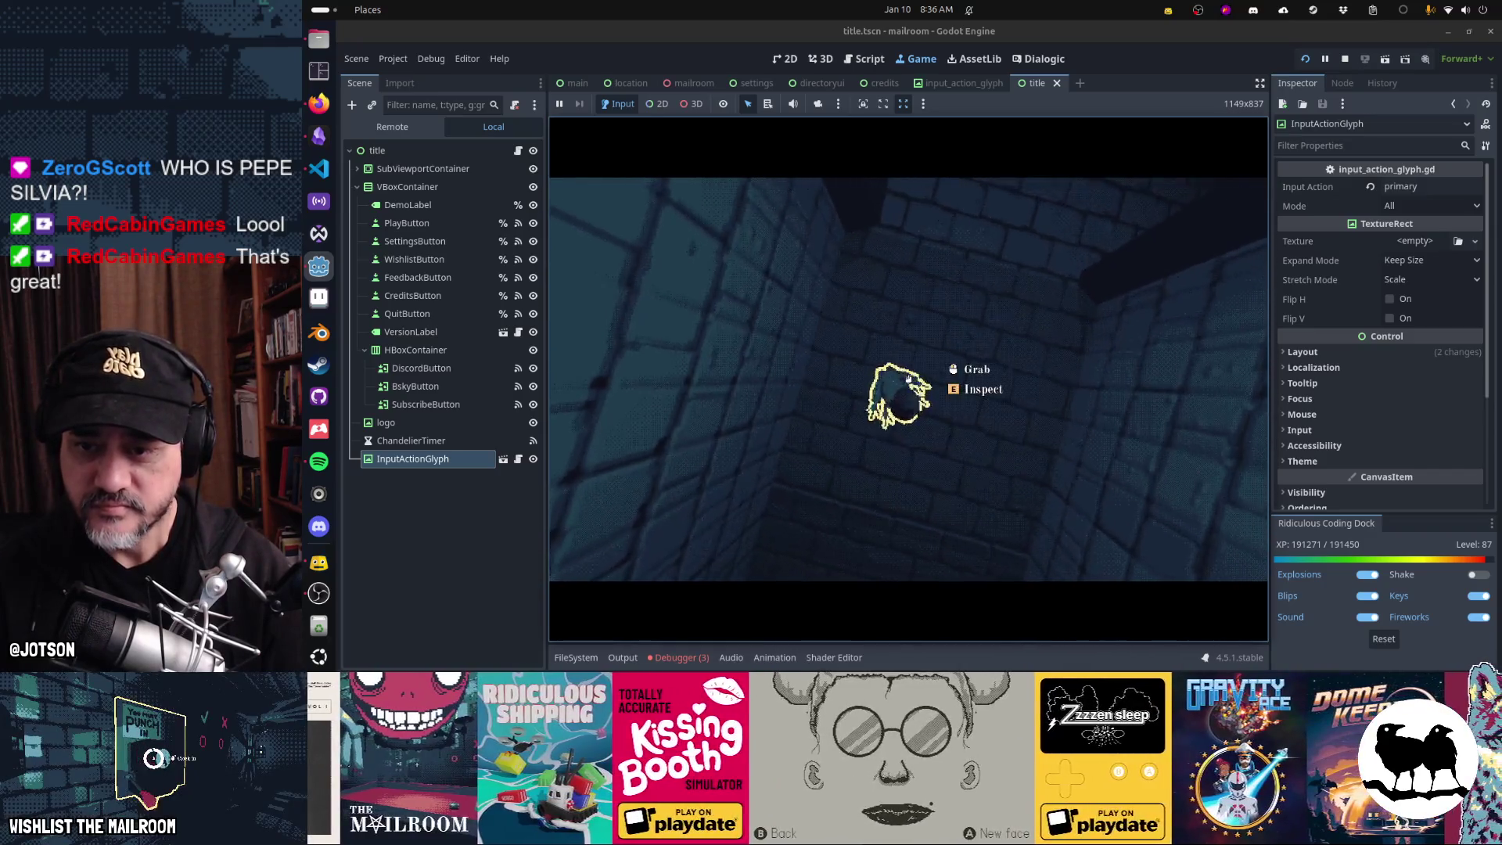
left_click(908, 378)
key("w")
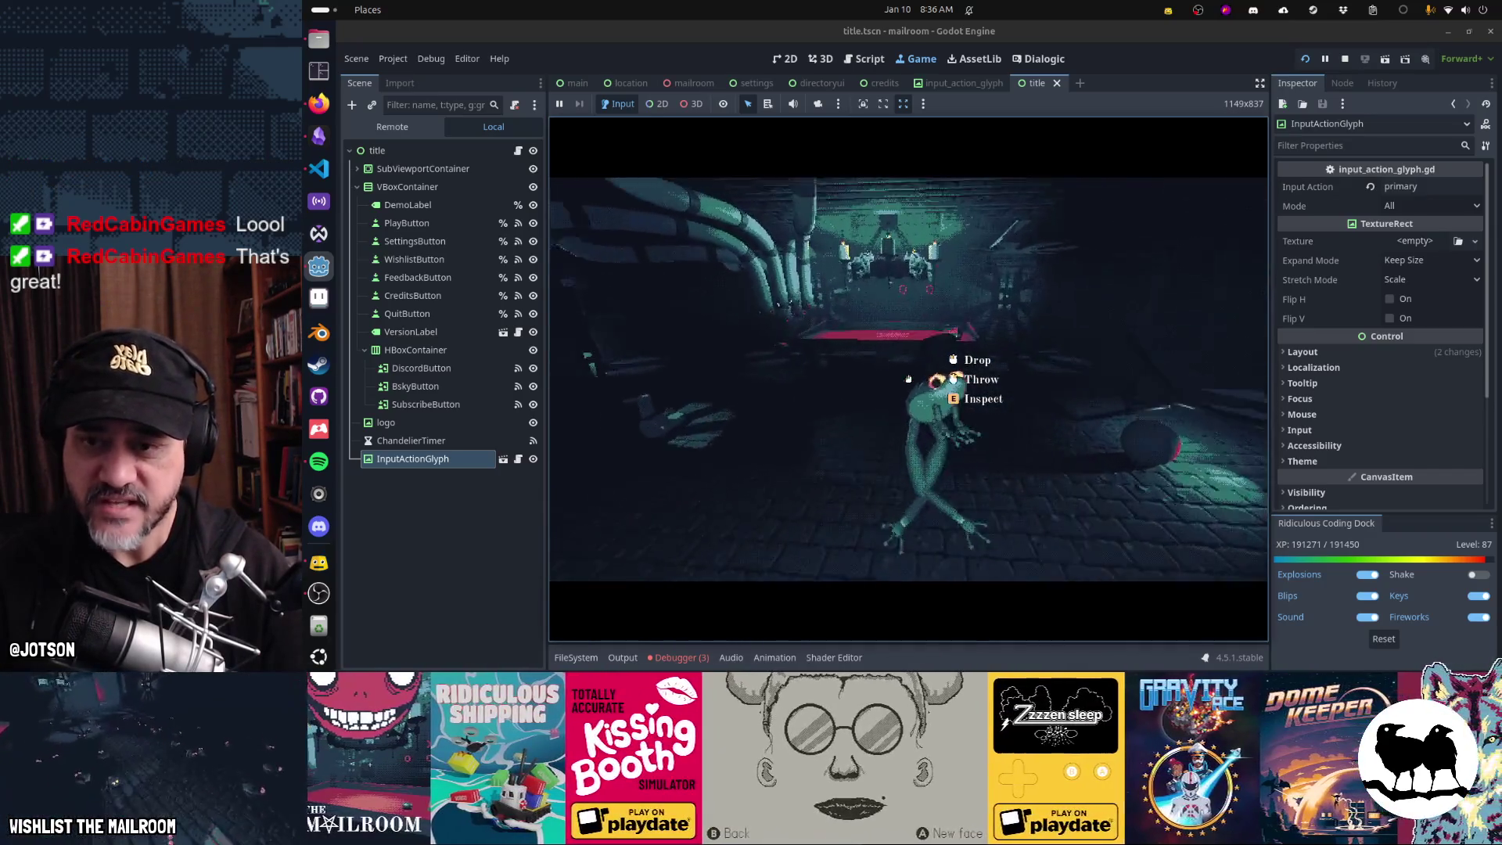
key("s")
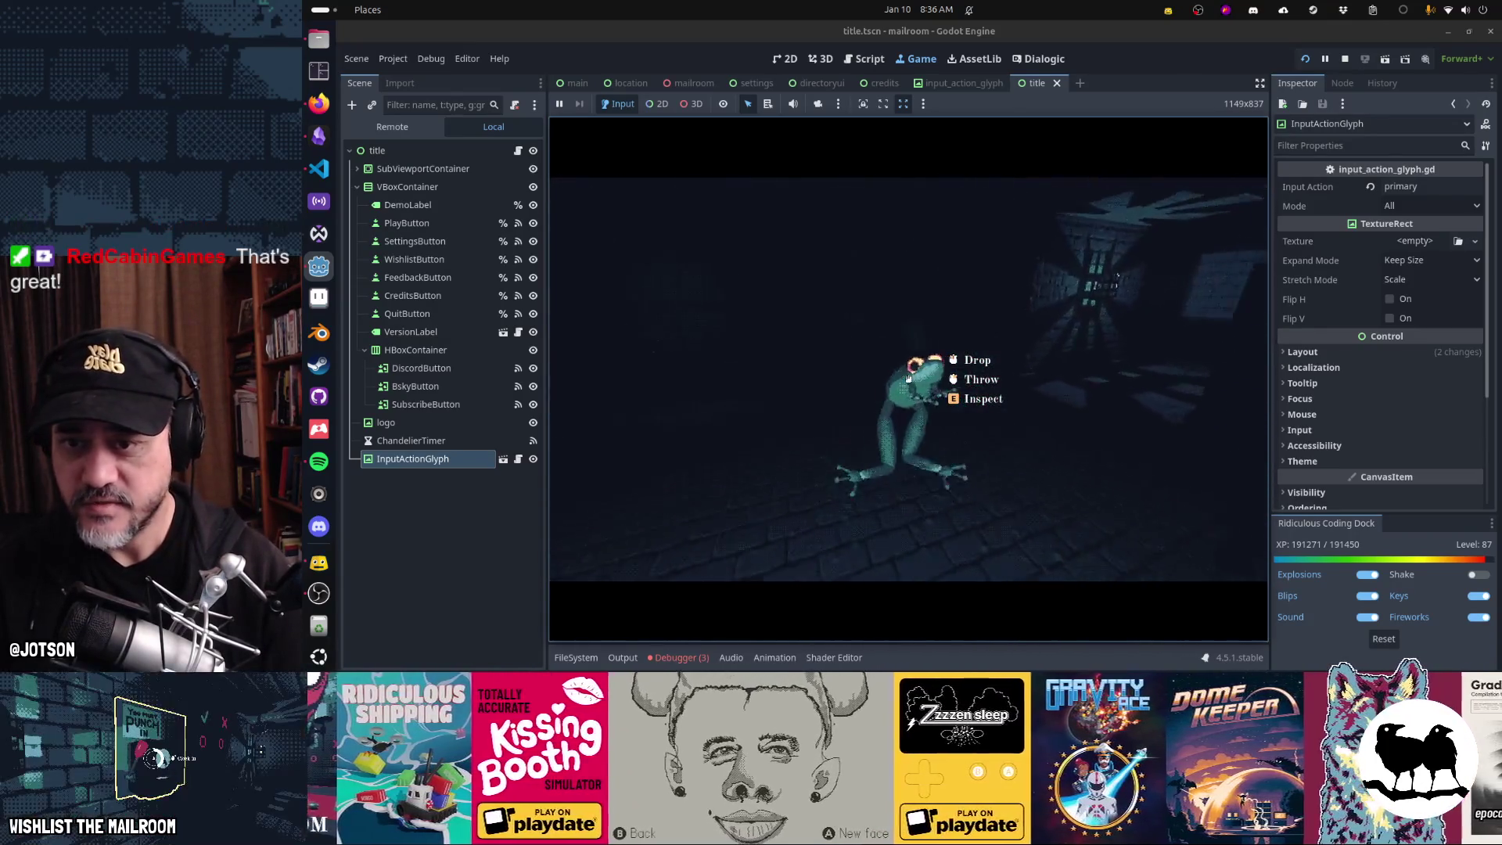
key("w")
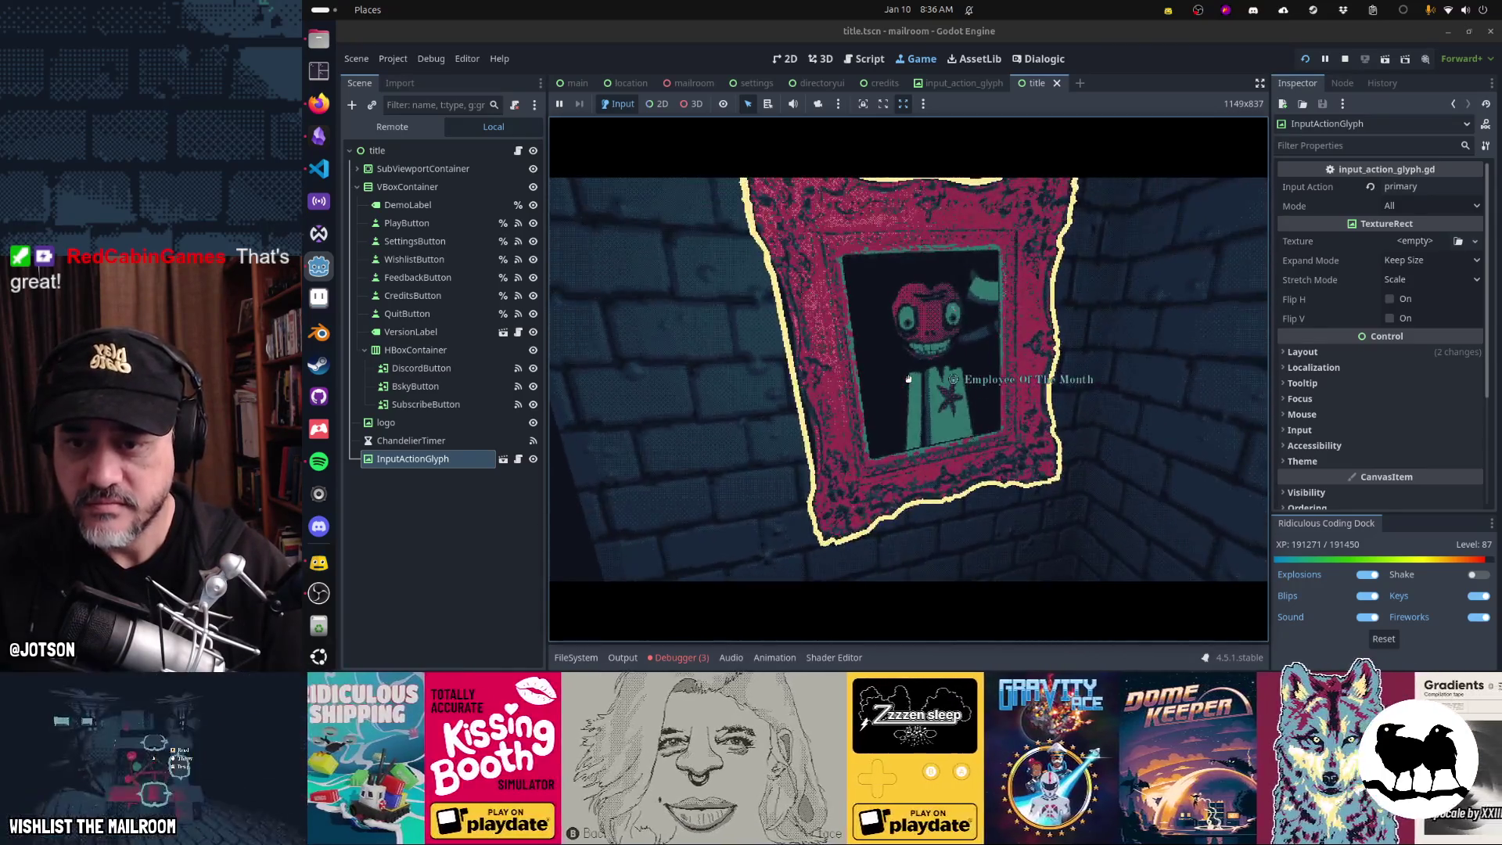
key("grave")
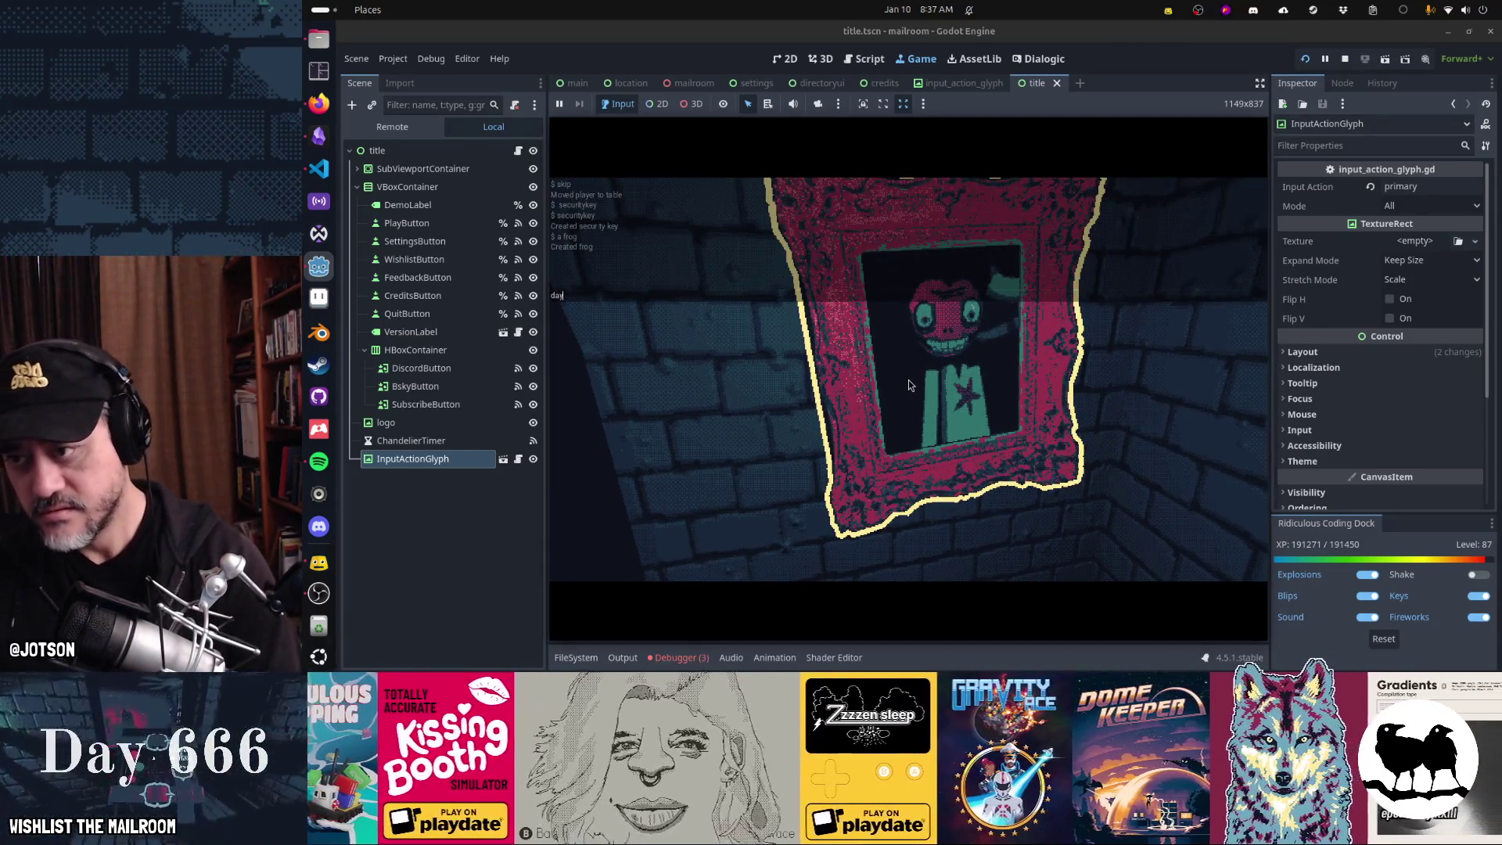
- Run the 'day 3' and 'reload' commands in the debug console
type("day")
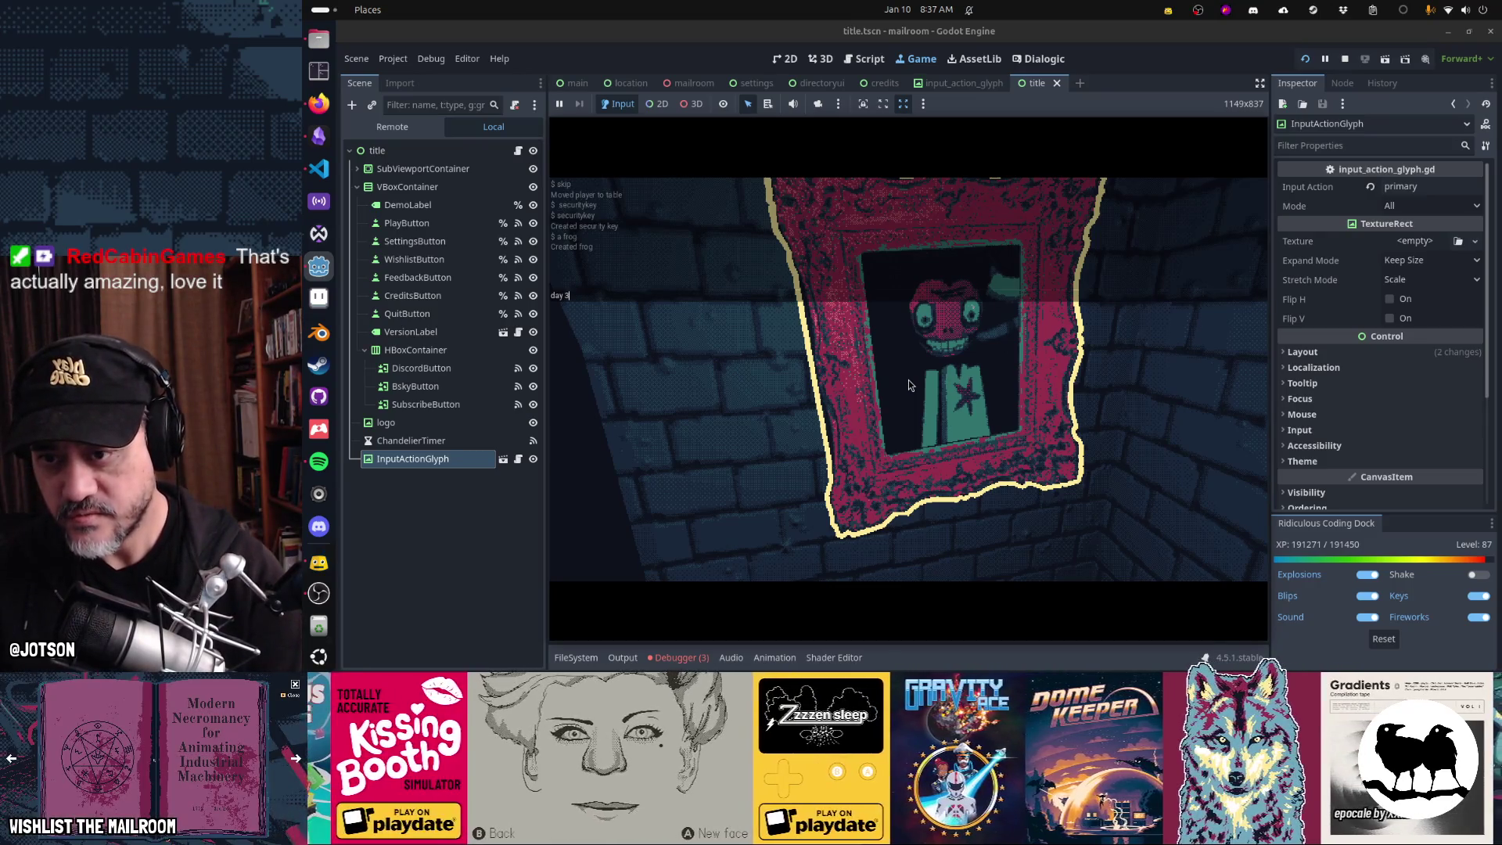
key("Return")
key("s")
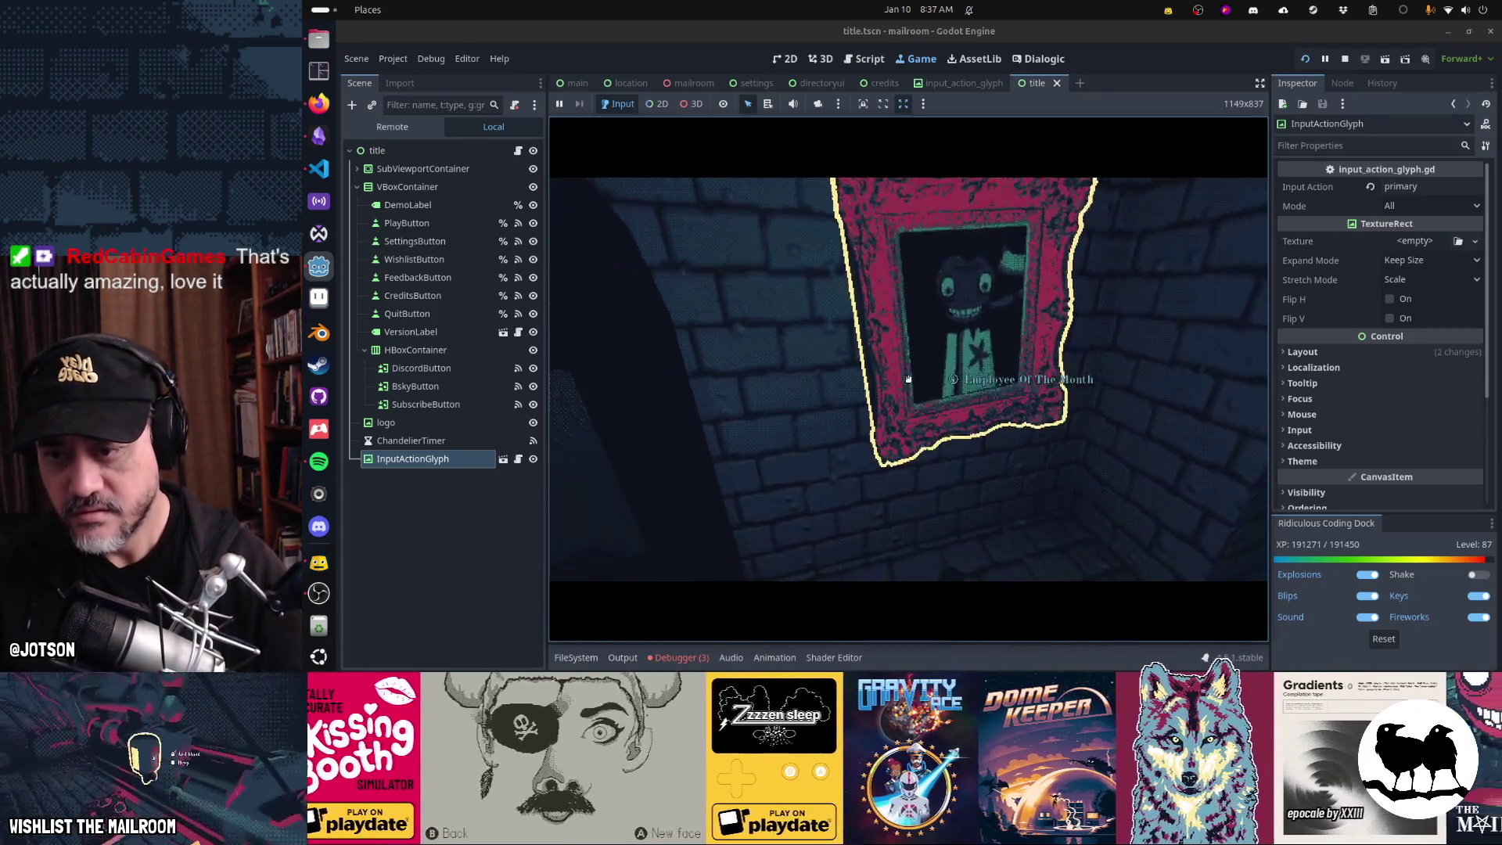
key("grave")
type("day 3")
key("Return")
key("grave")
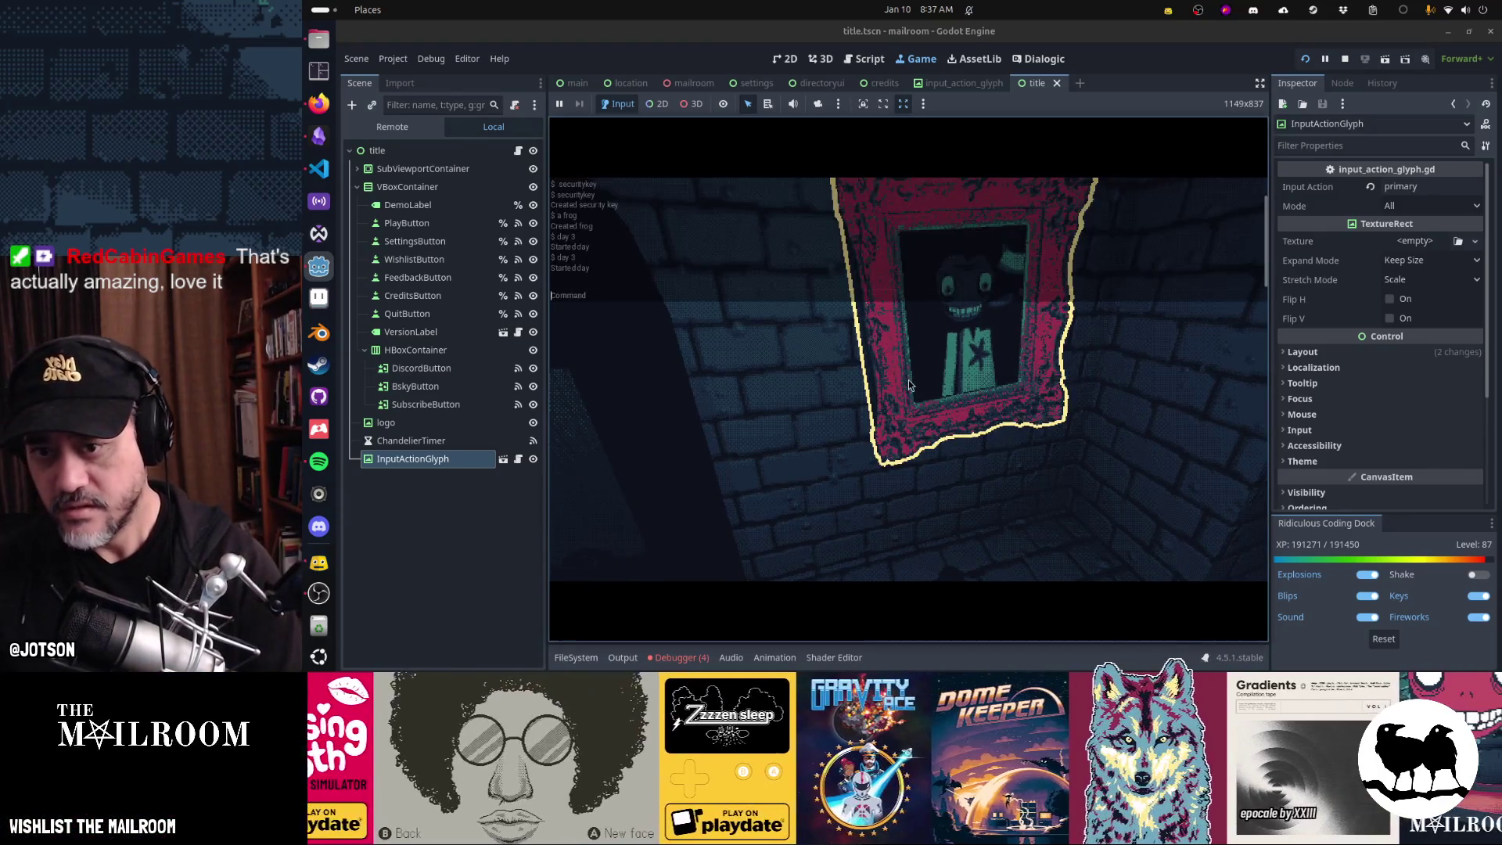
type("reload")
key("Return")
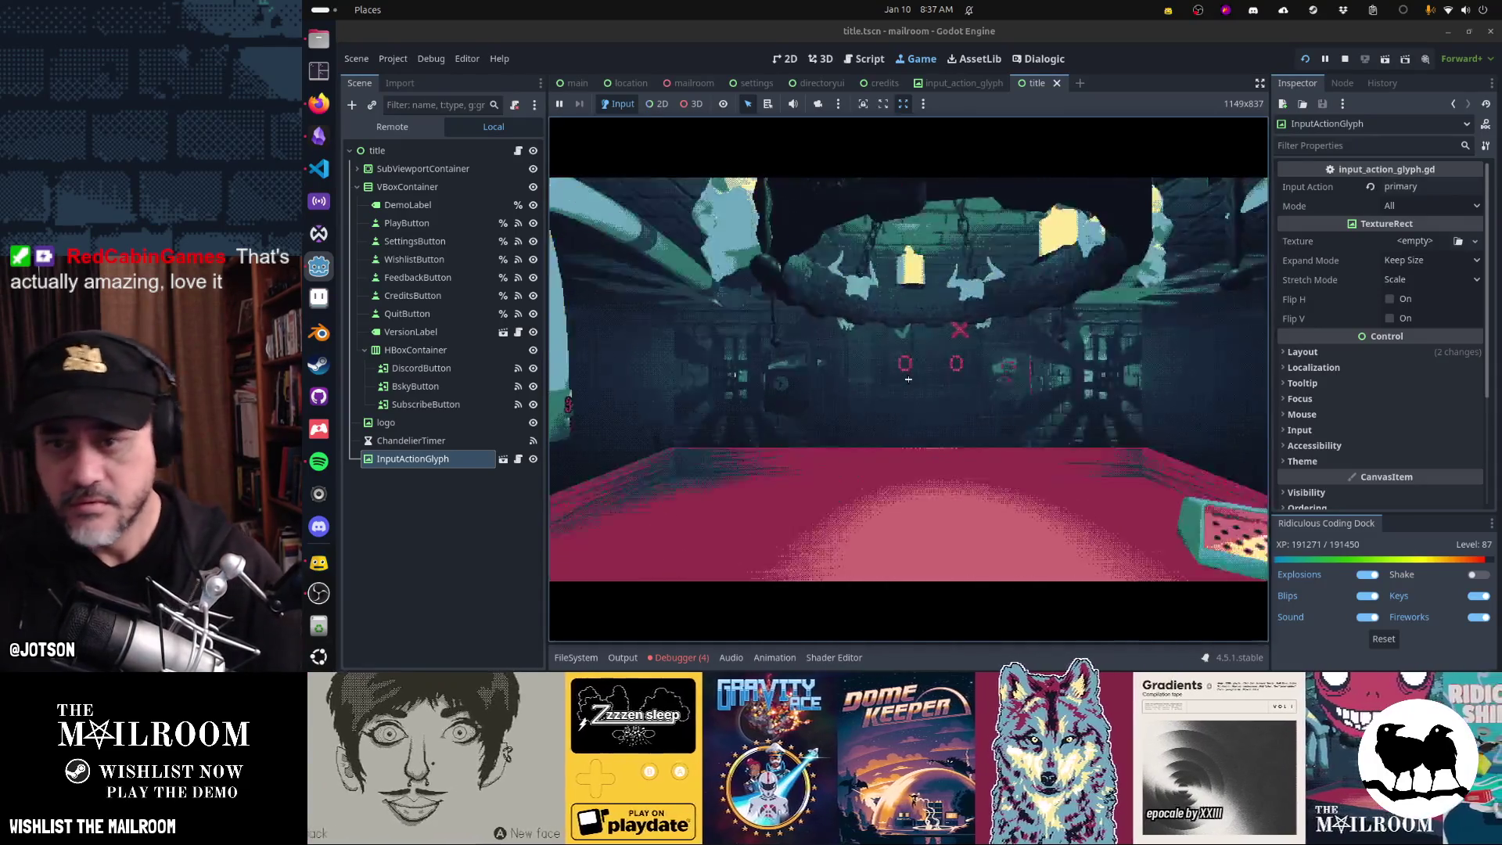
- Quit to the title menu, run a day command from the console, then pause the game
key("Escape")
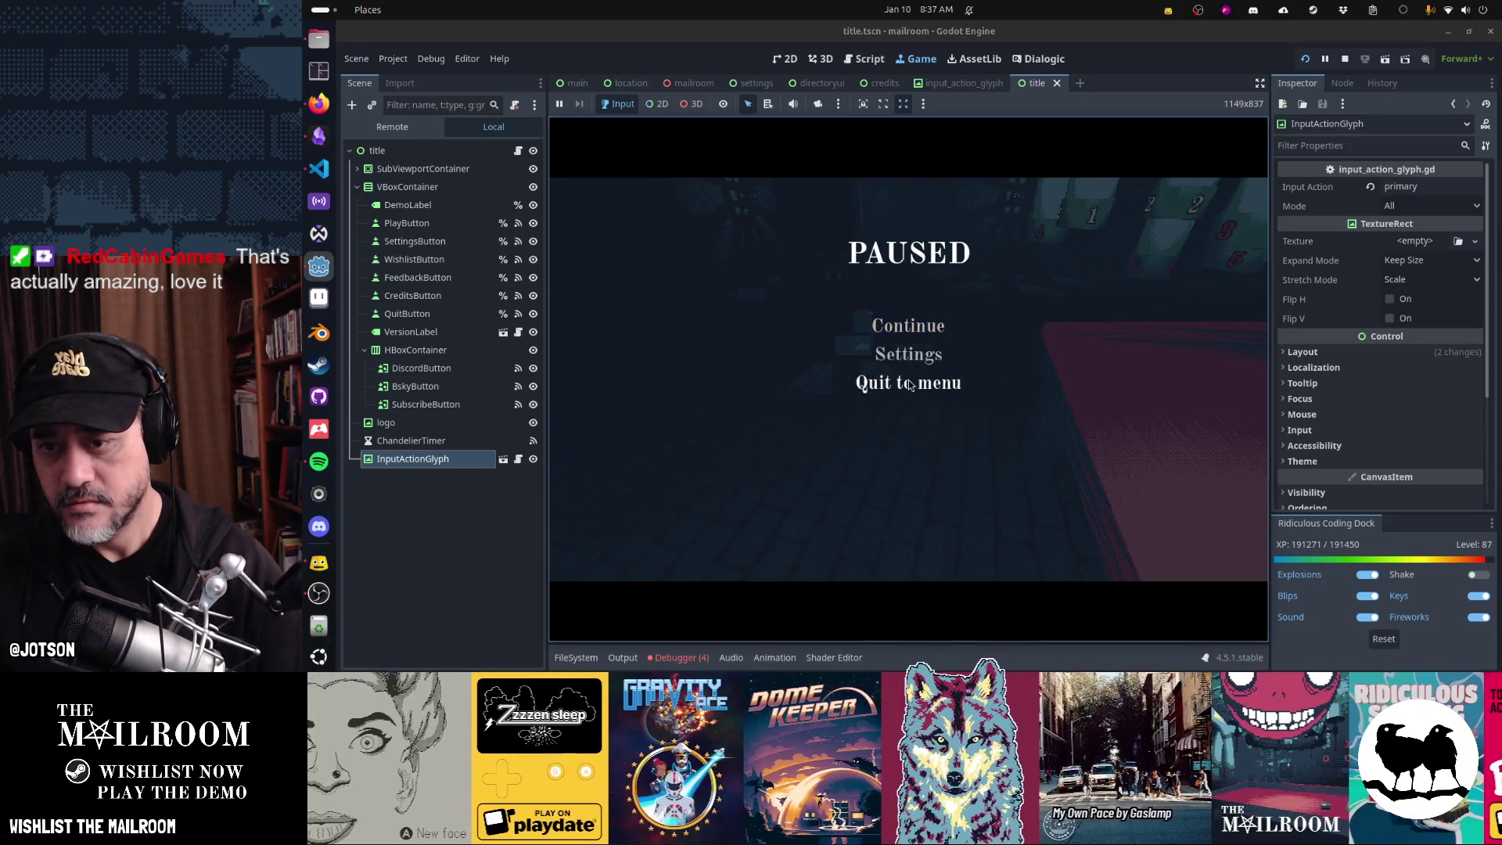
left_click(909, 384)
left_click(942, 433)
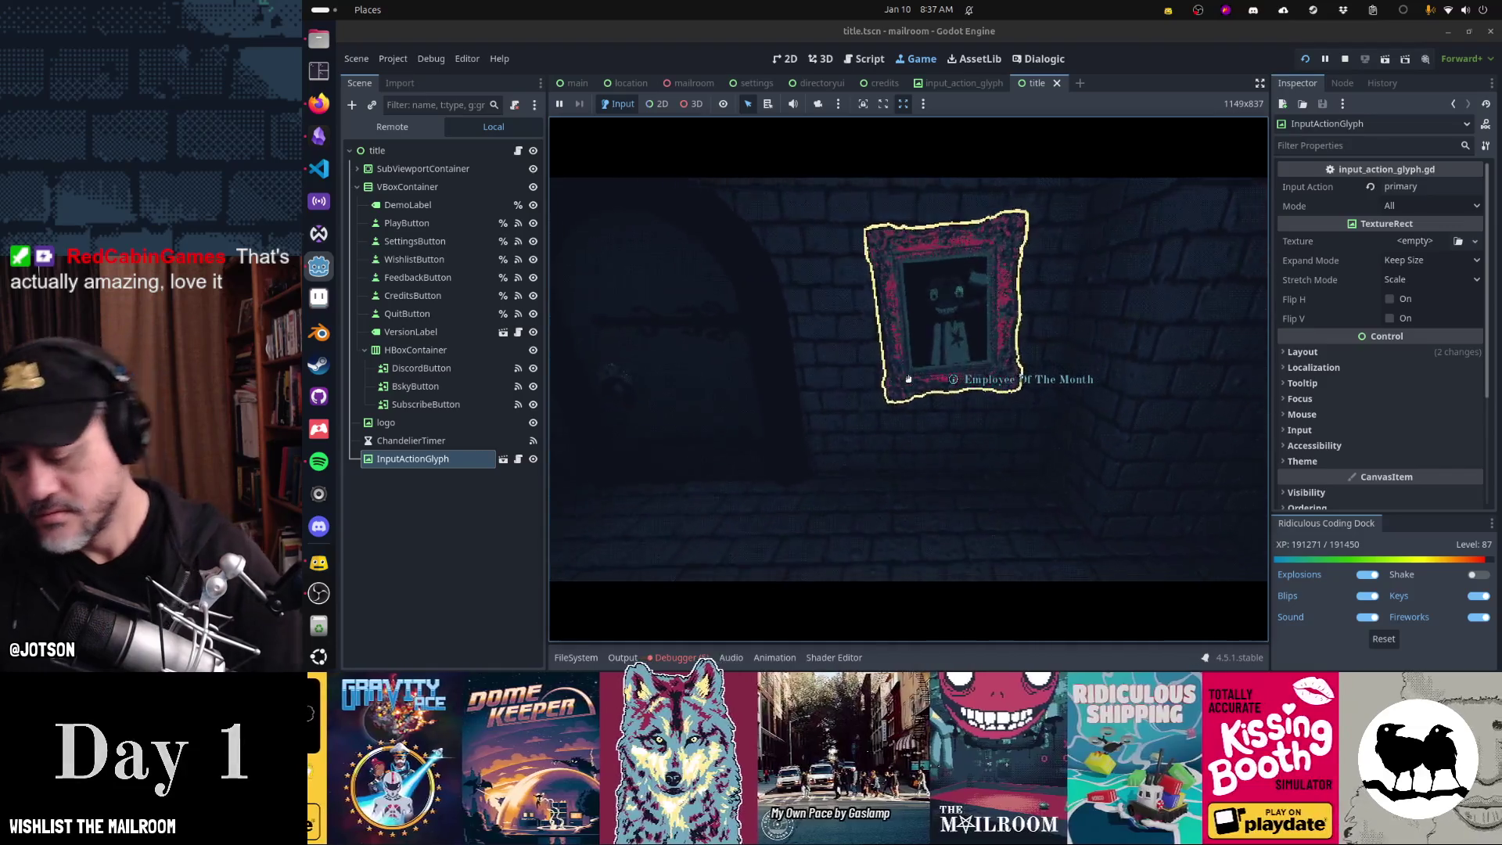
key("grave")
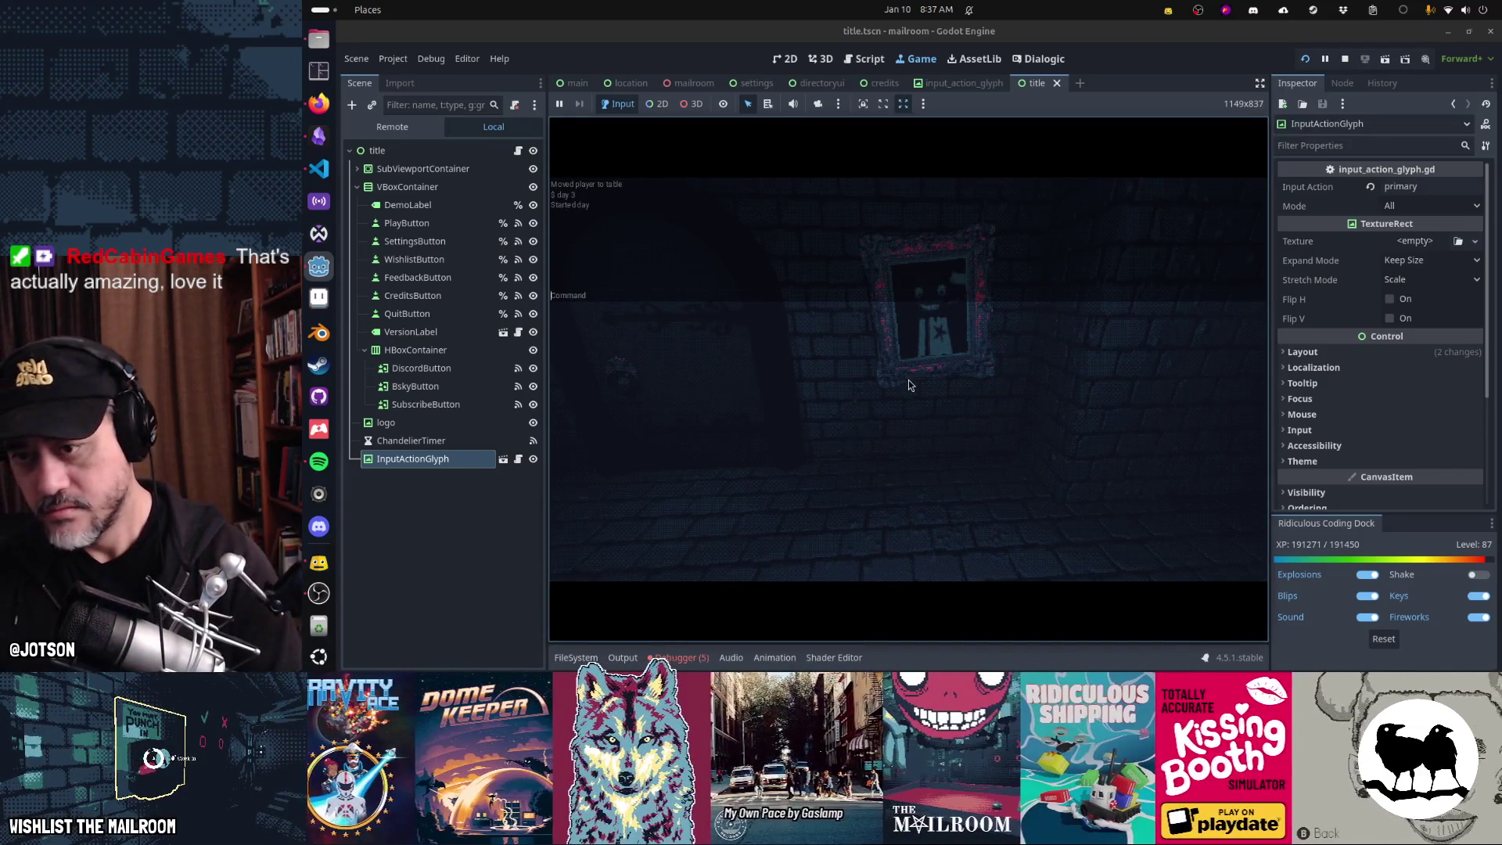
type("day 2")
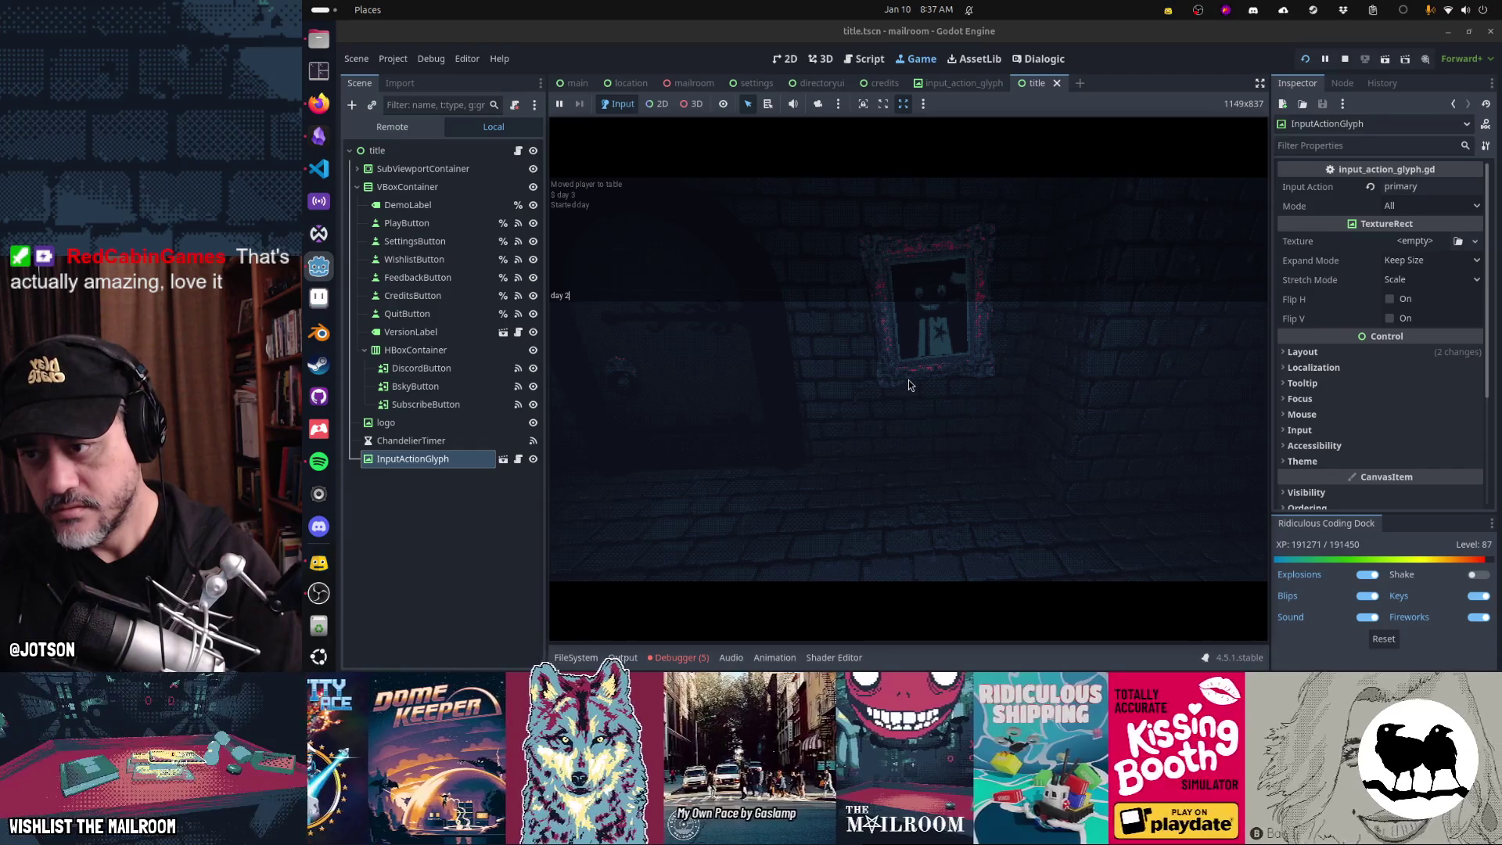
key("Return")
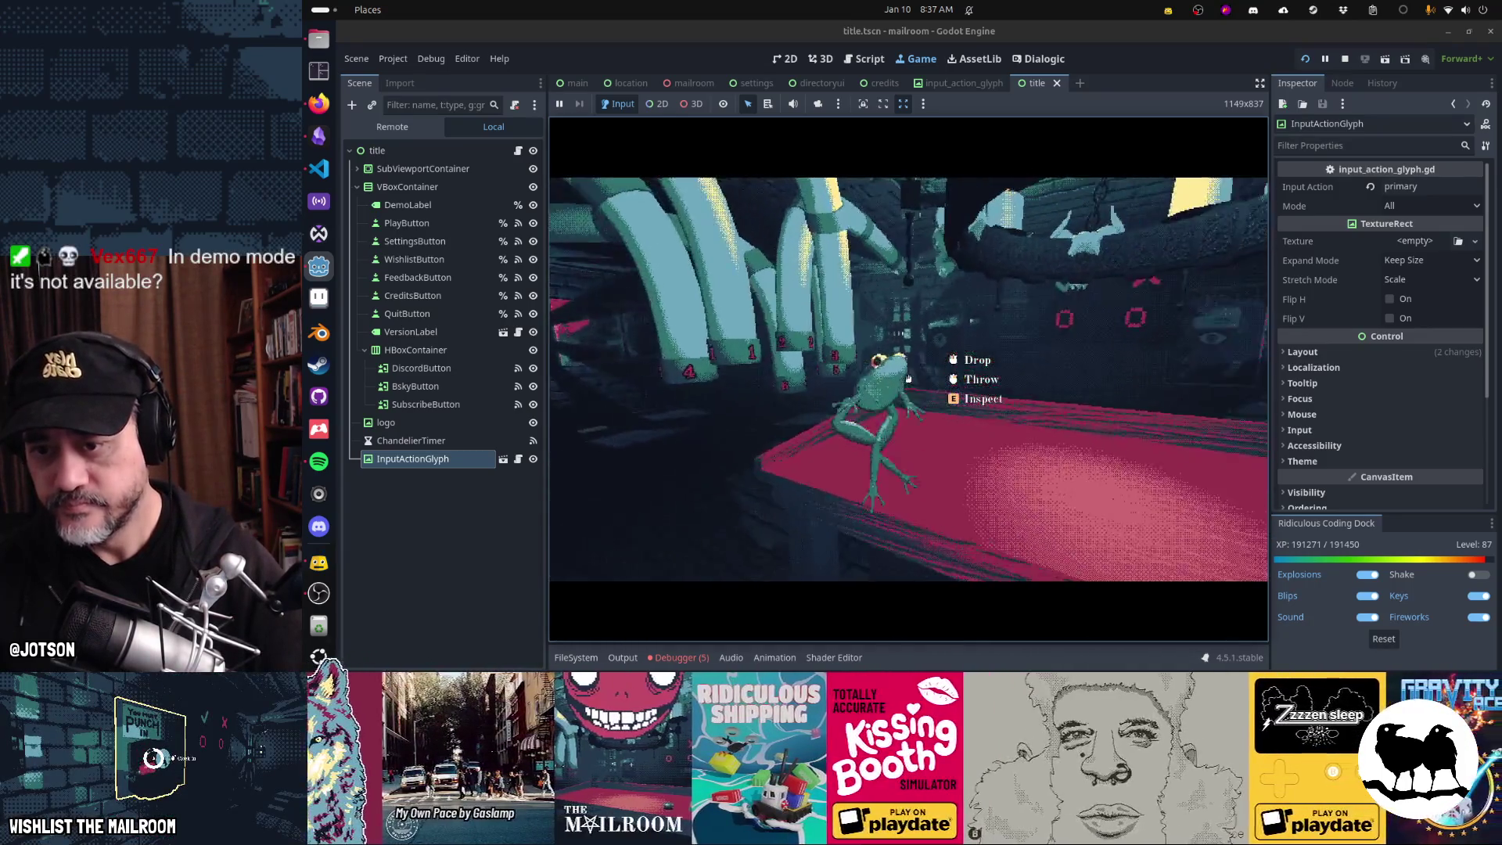
key("Escape")
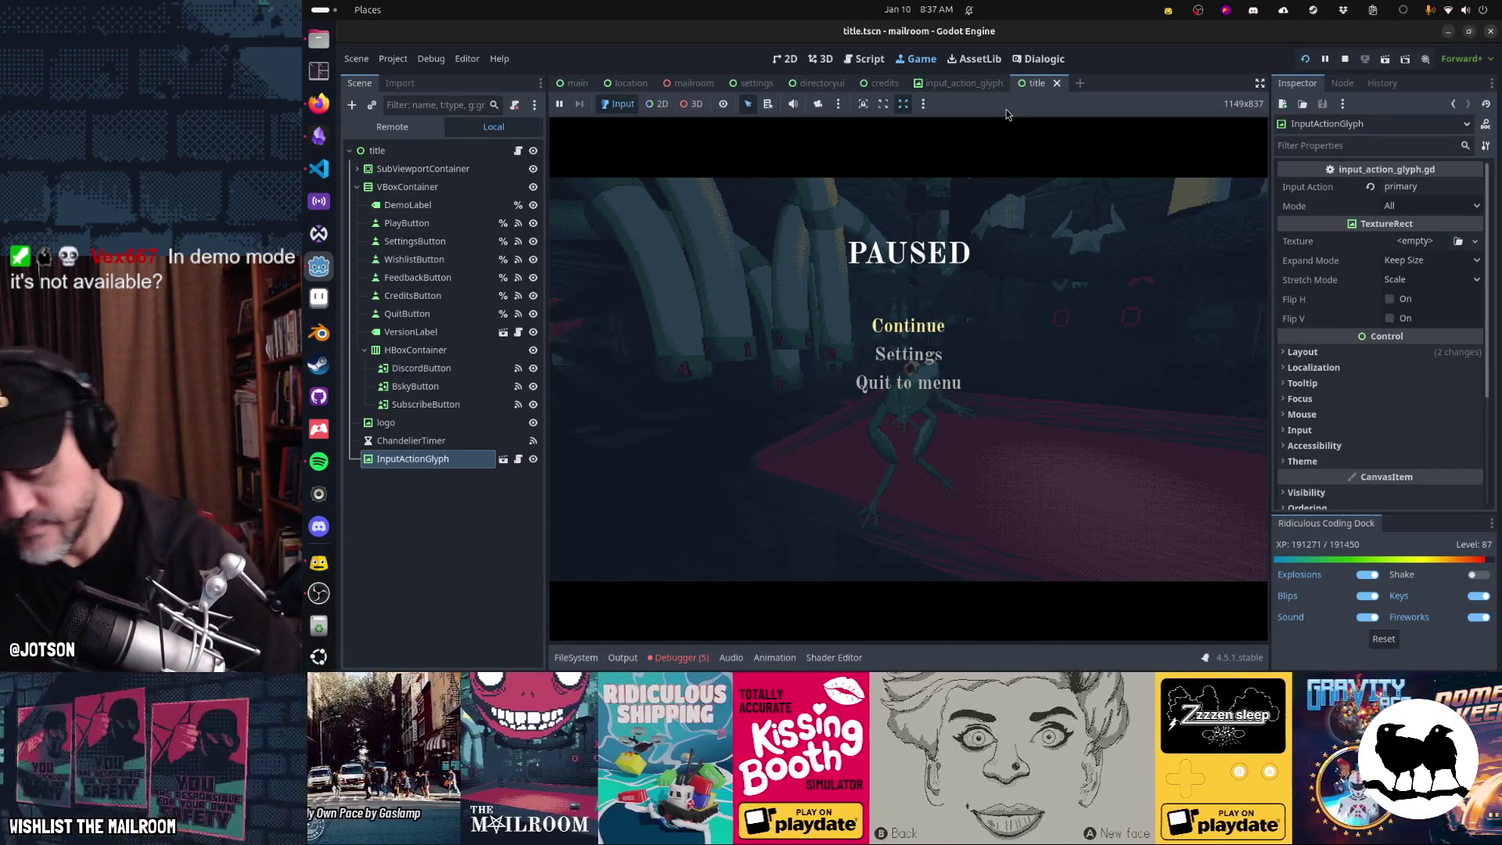
- Open frog.tscn through the quick file search
key("shift+alt+o")
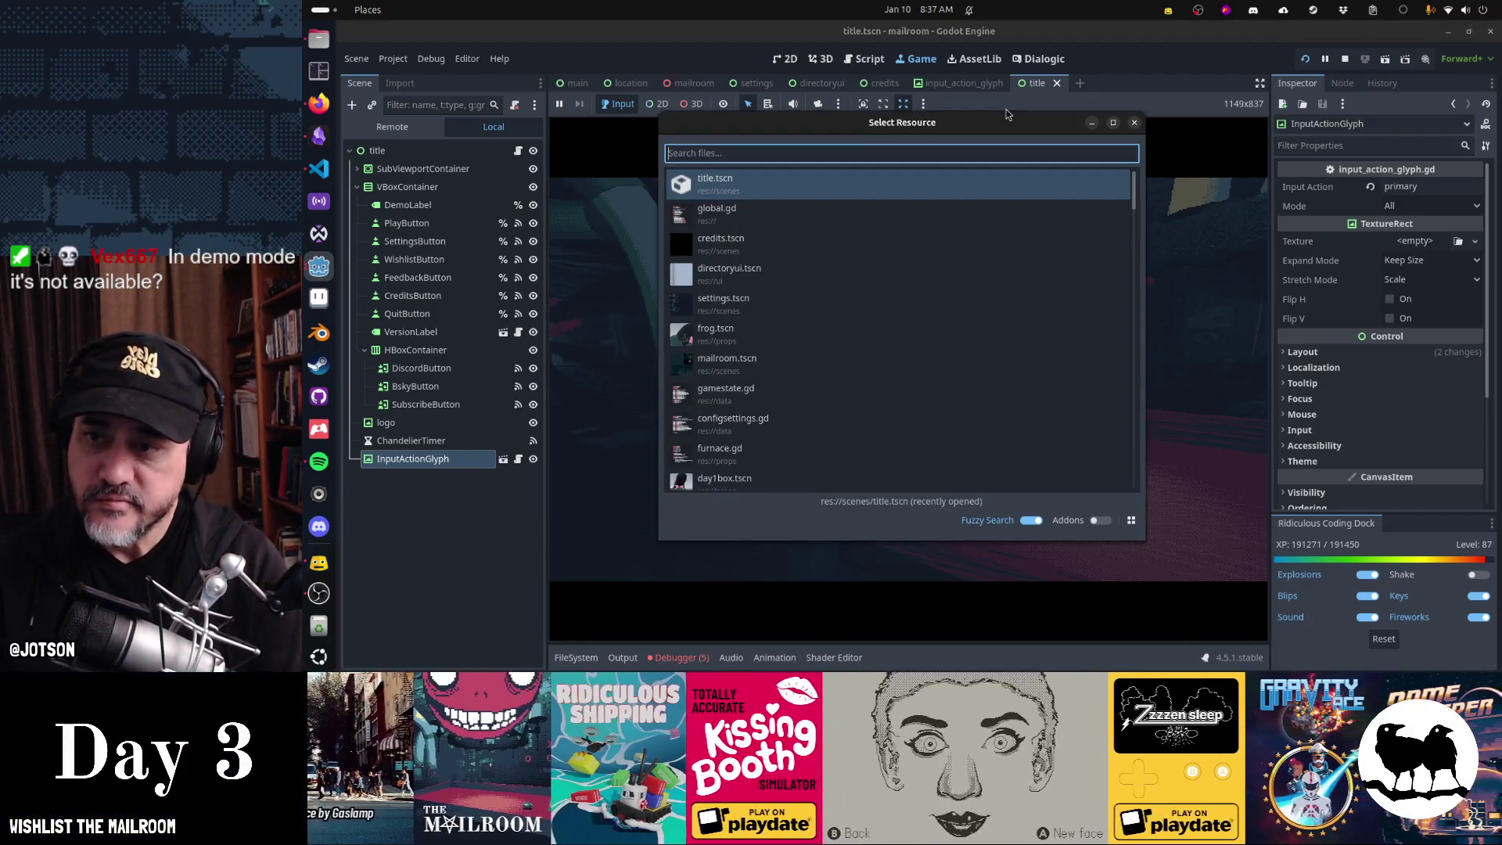
type("frog")
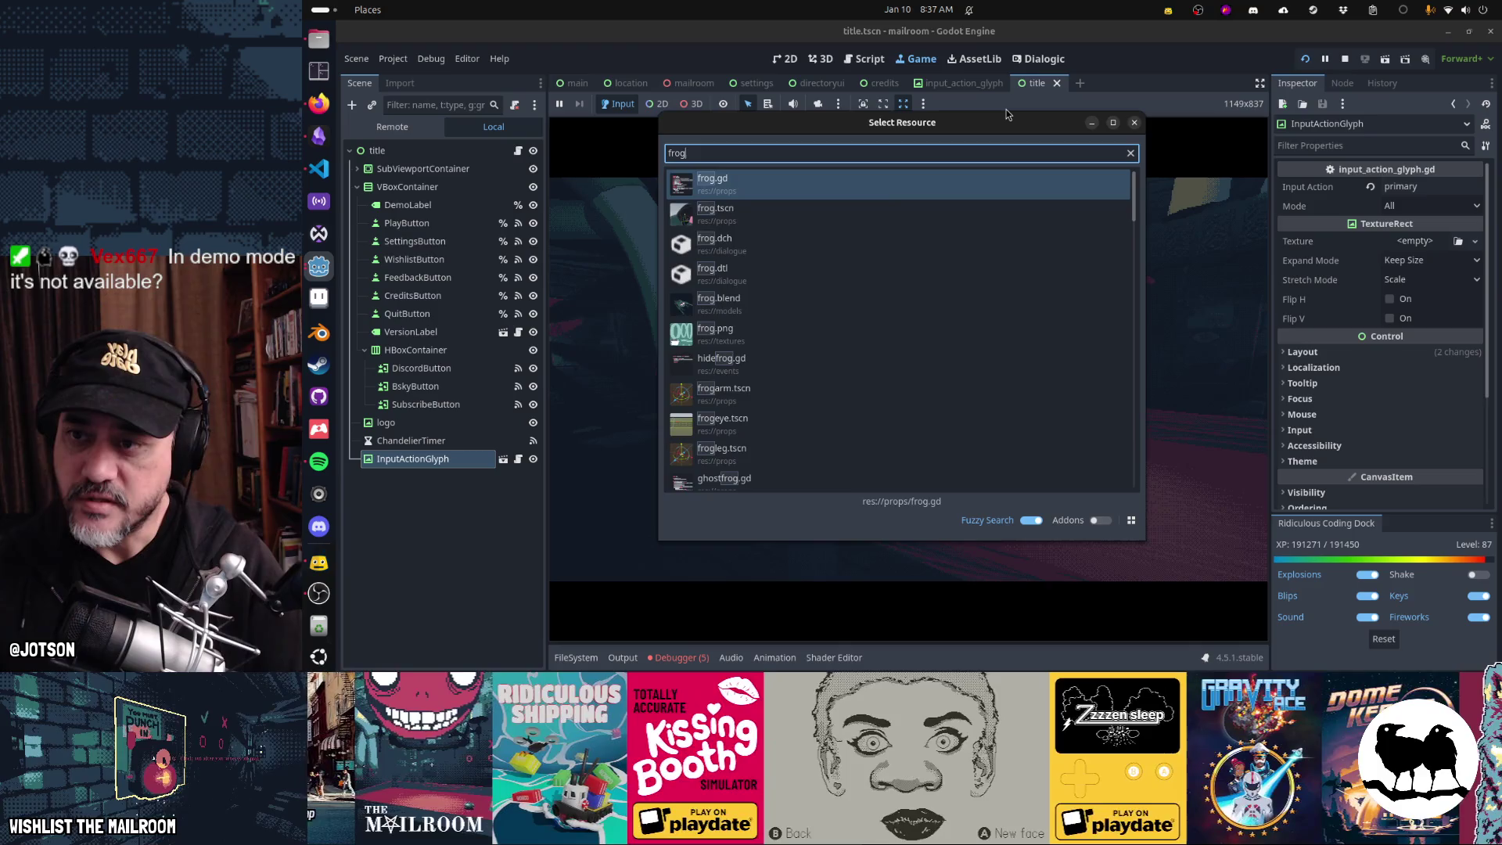
key("Down")
key("Return")
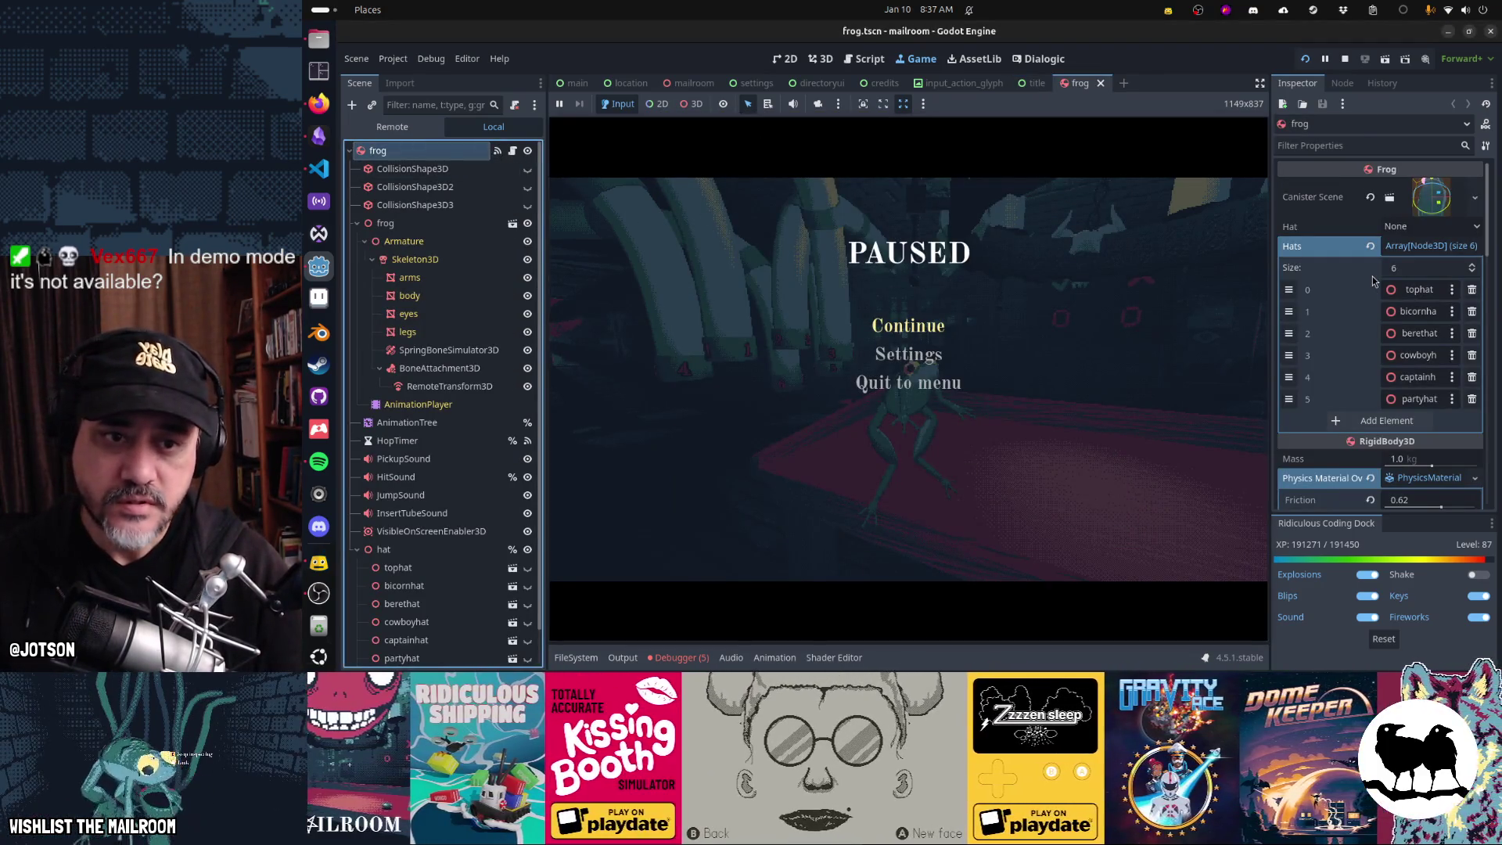
- Set the frog's Hat to Bicorn, then Pomp, resuming the game to view each
left_click(1415, 229)
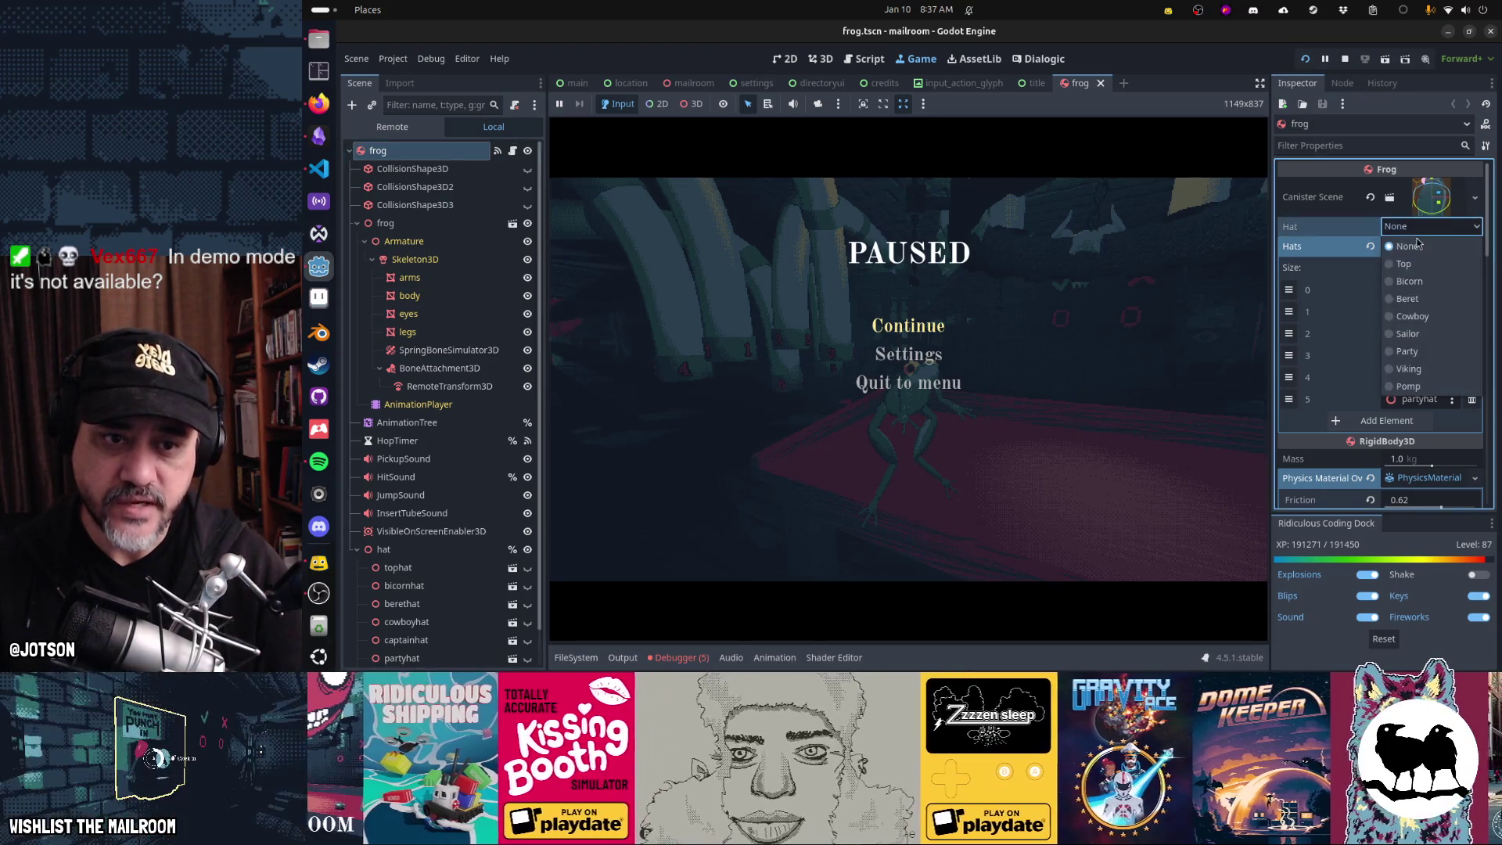
left_click(1419, 282)
key("Escape")
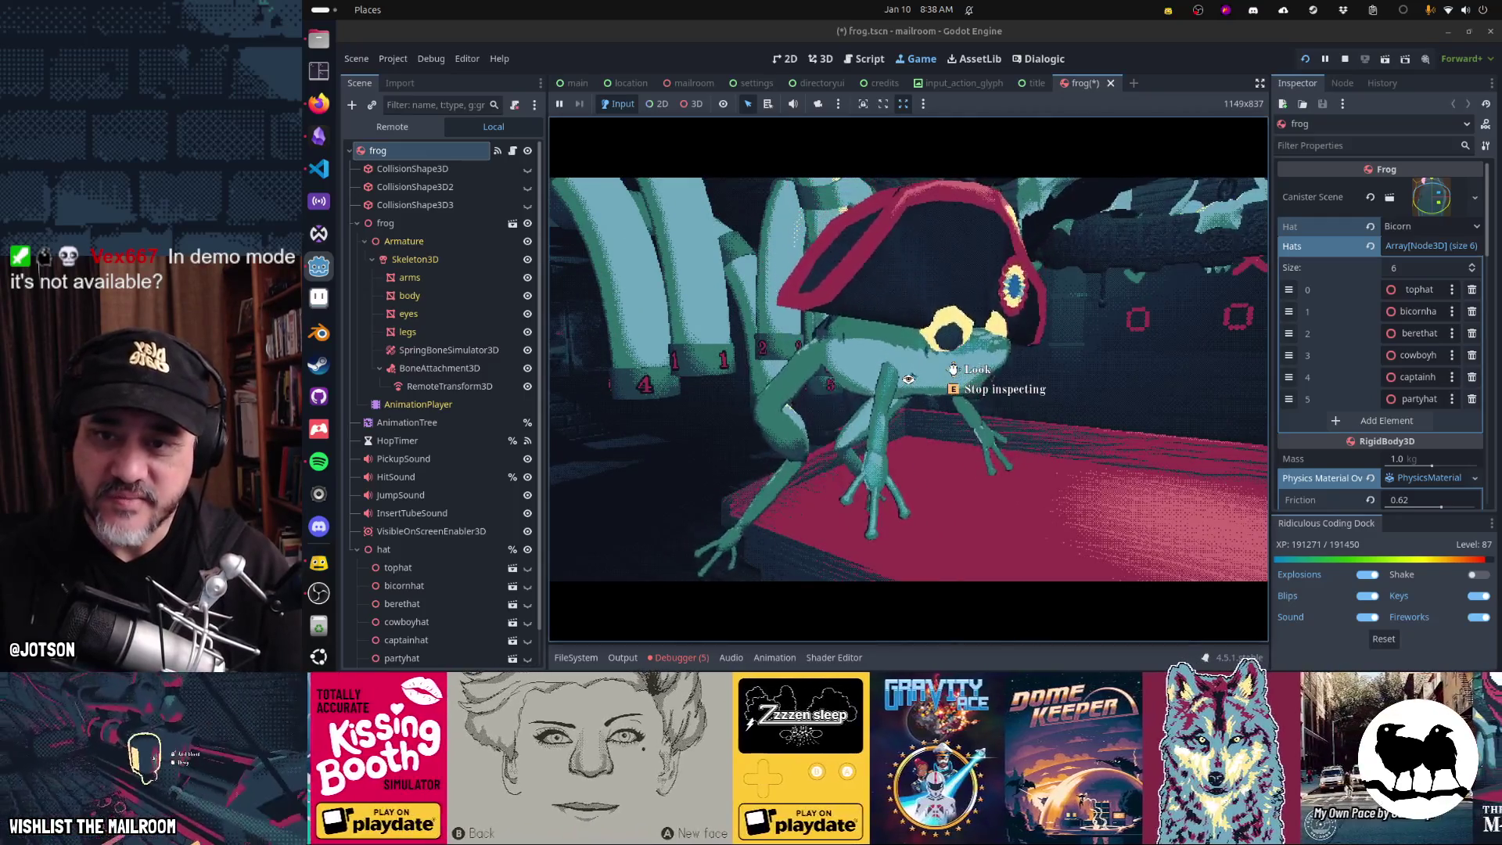
key("Escape")
left_click(1432, 226)
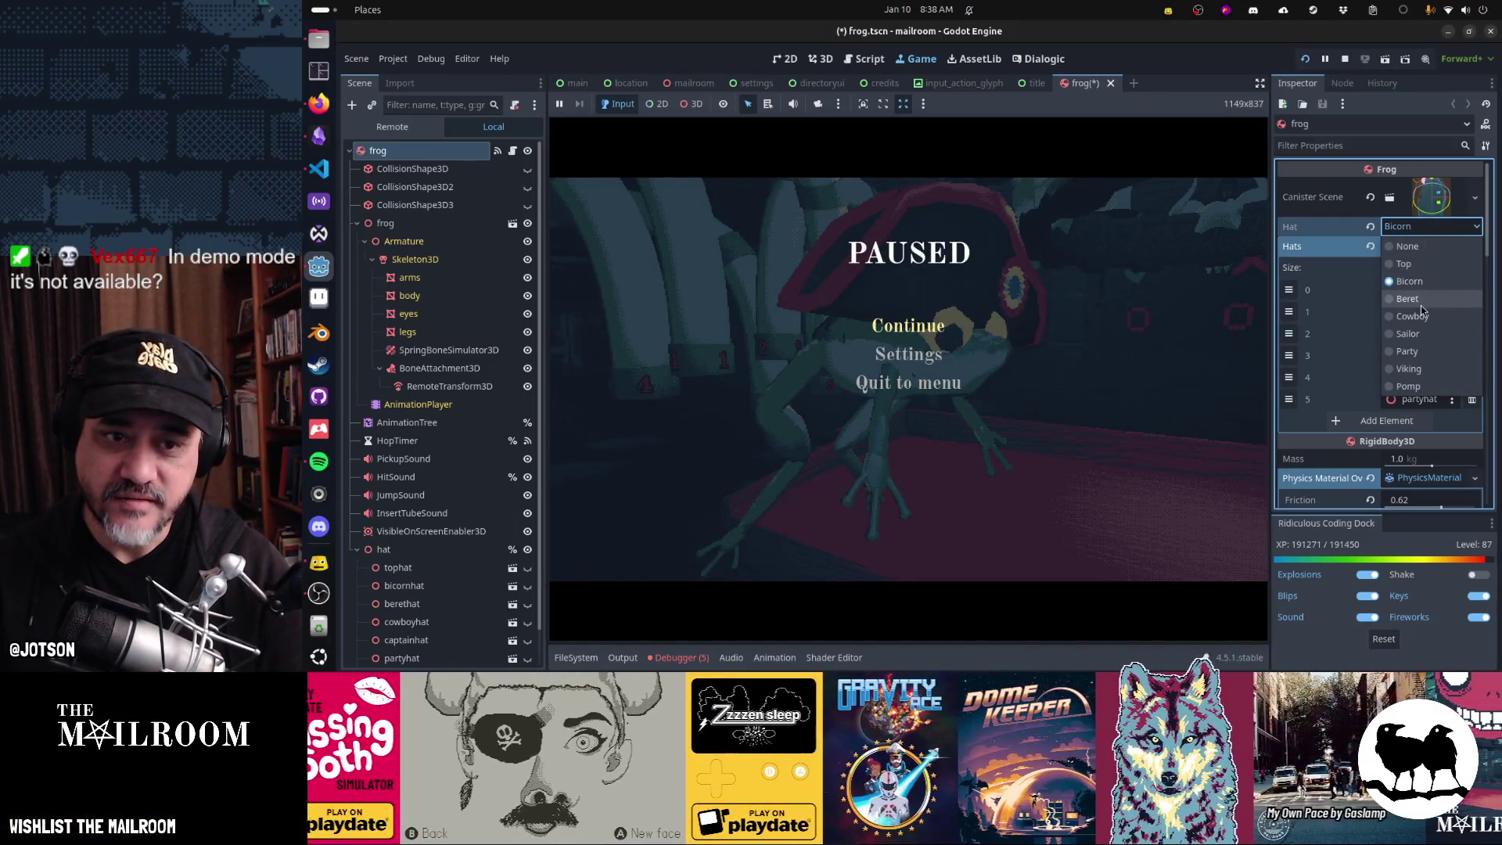
left_click(1408, 386)
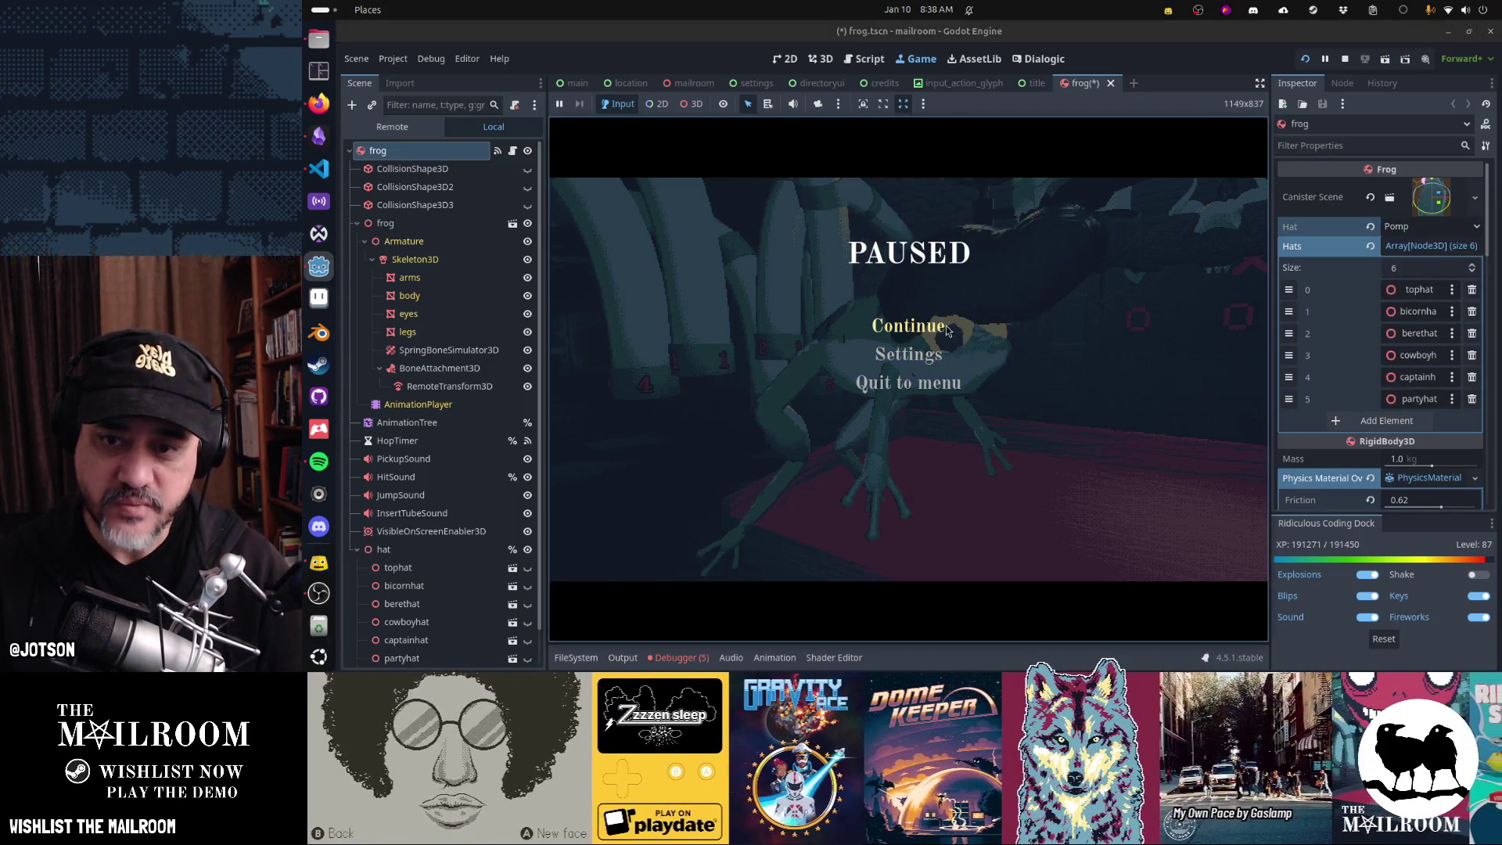
left_click(943, 326)
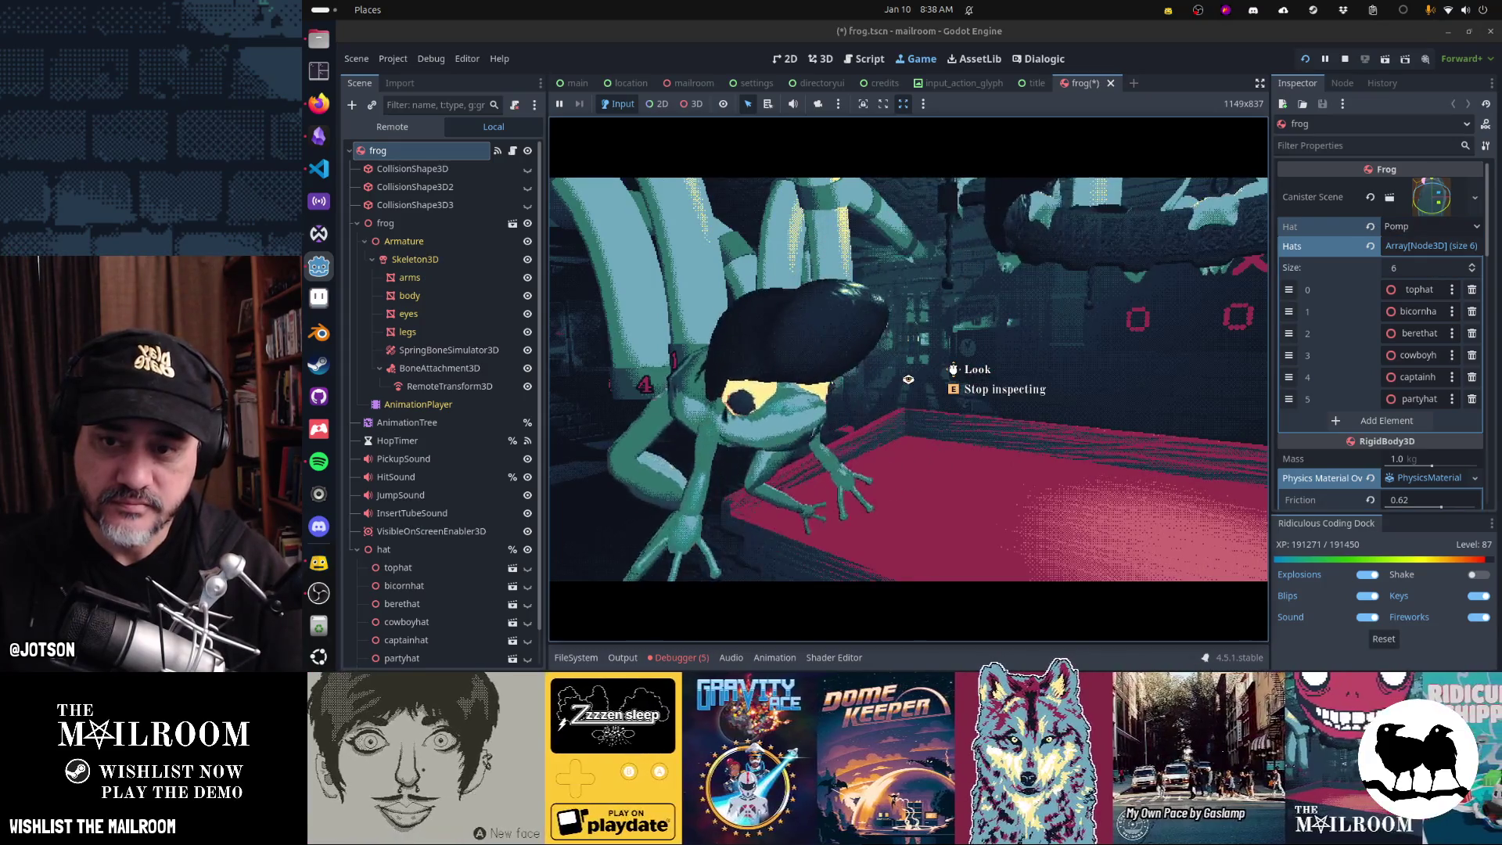
- Toggle the close-up view of the frog wearing the Pomp hat several times
key("e")
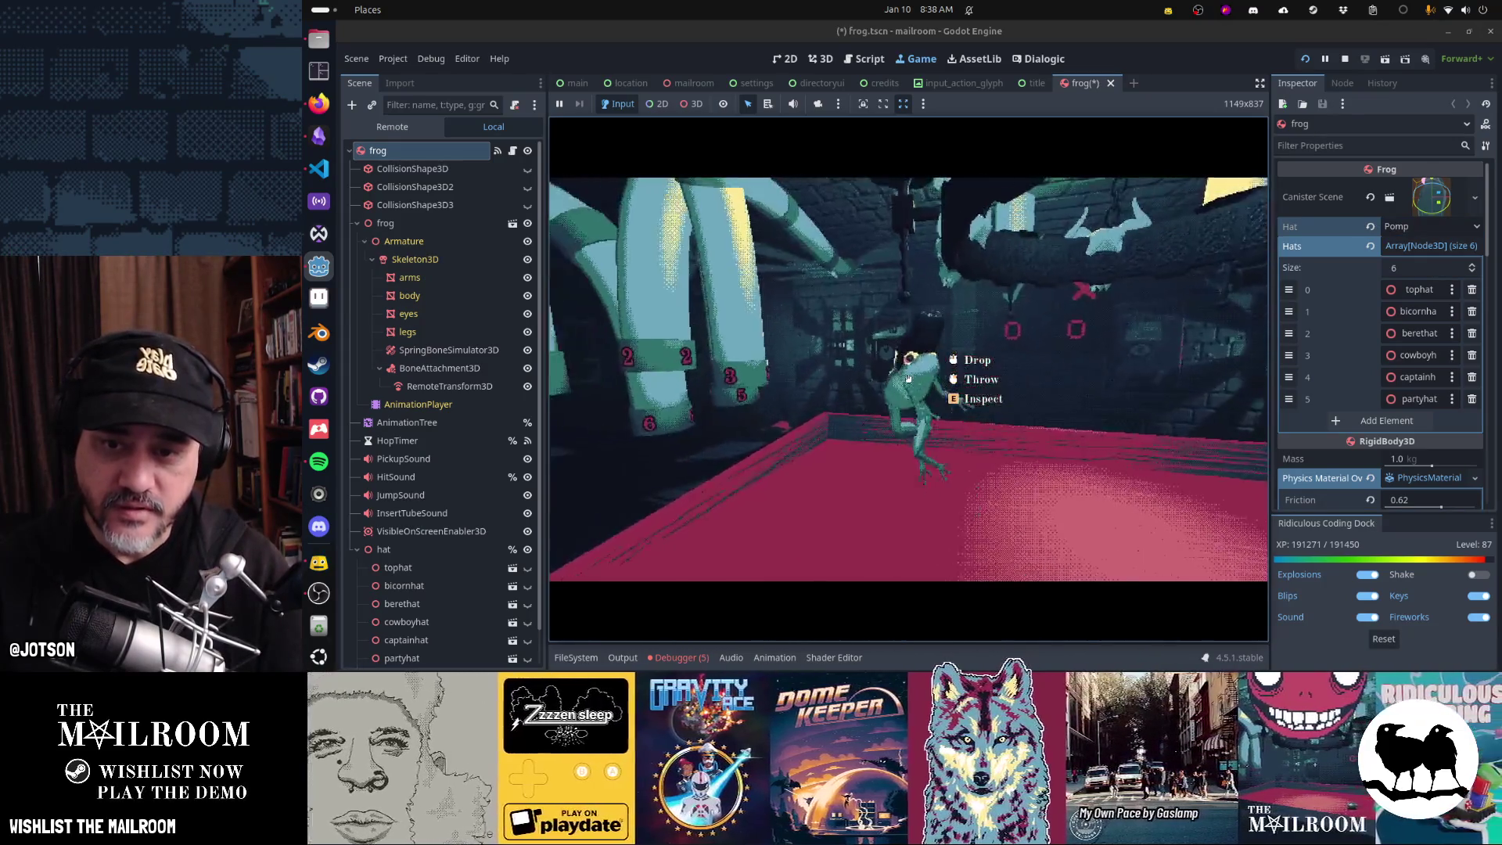
key("e")
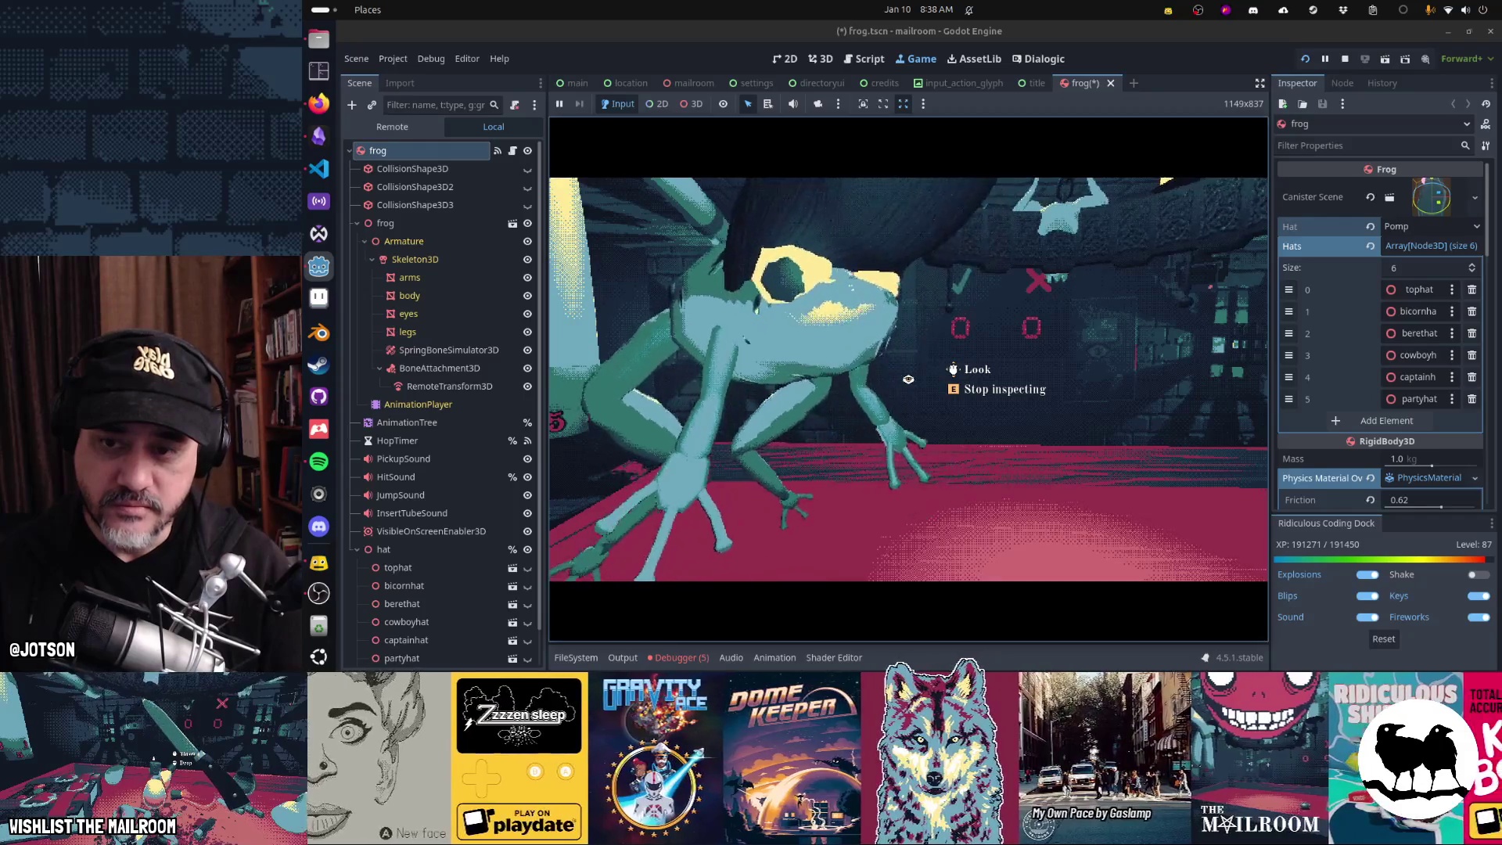
key("e")
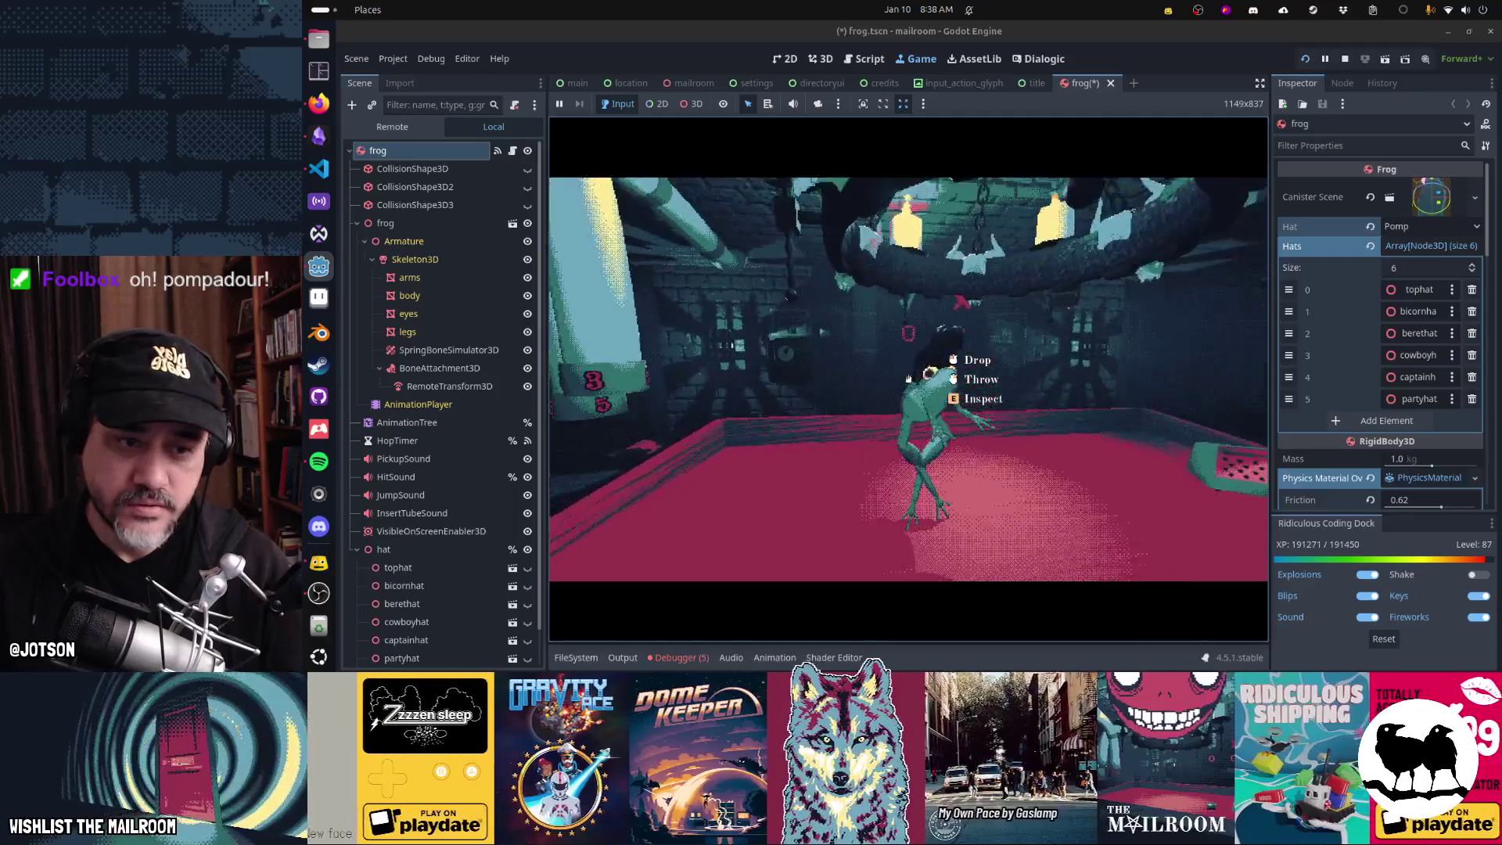
key("e")
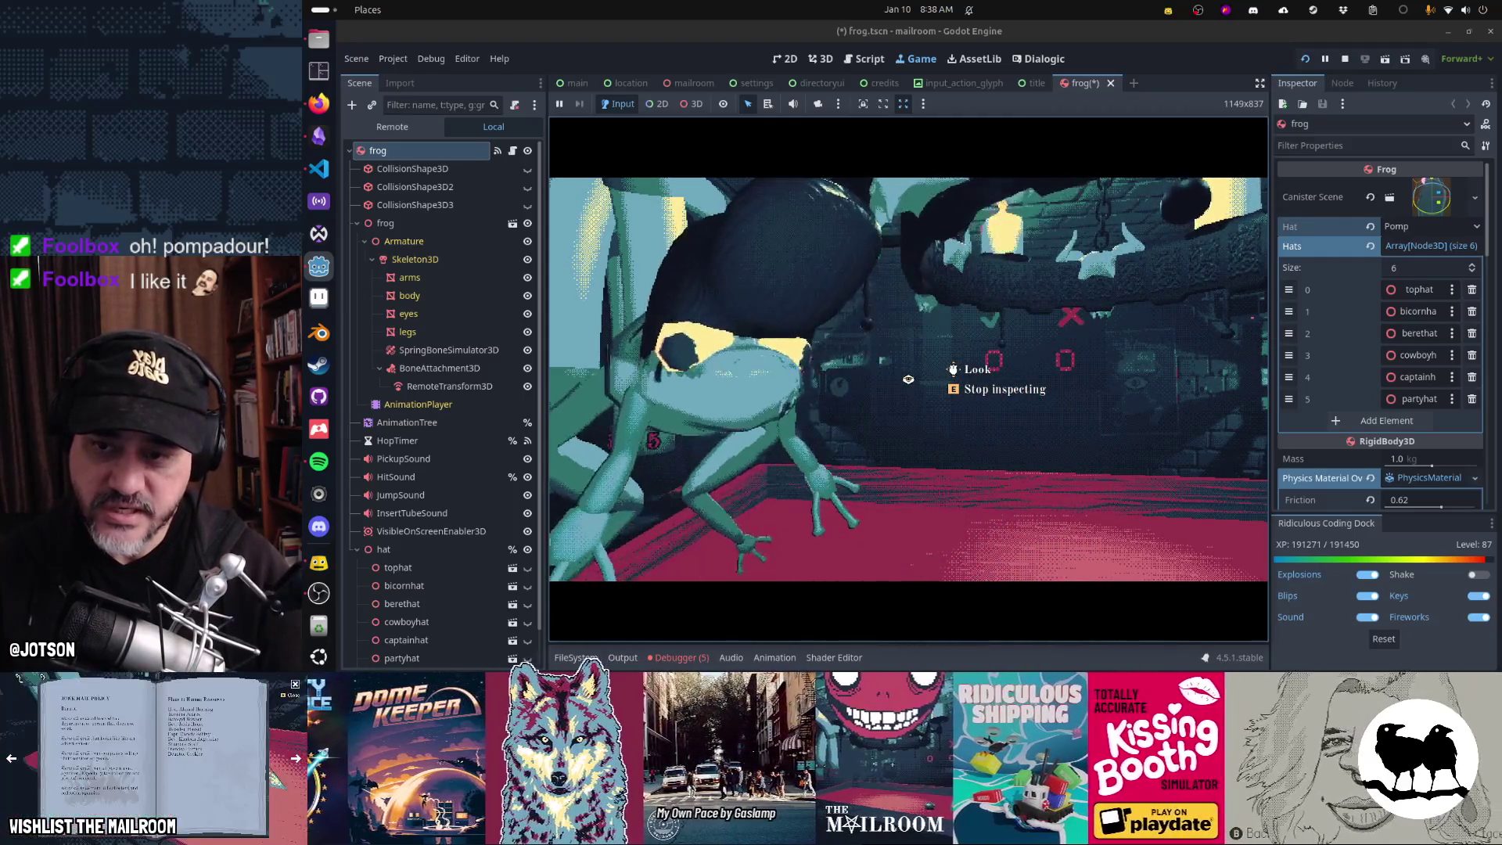
key("e")
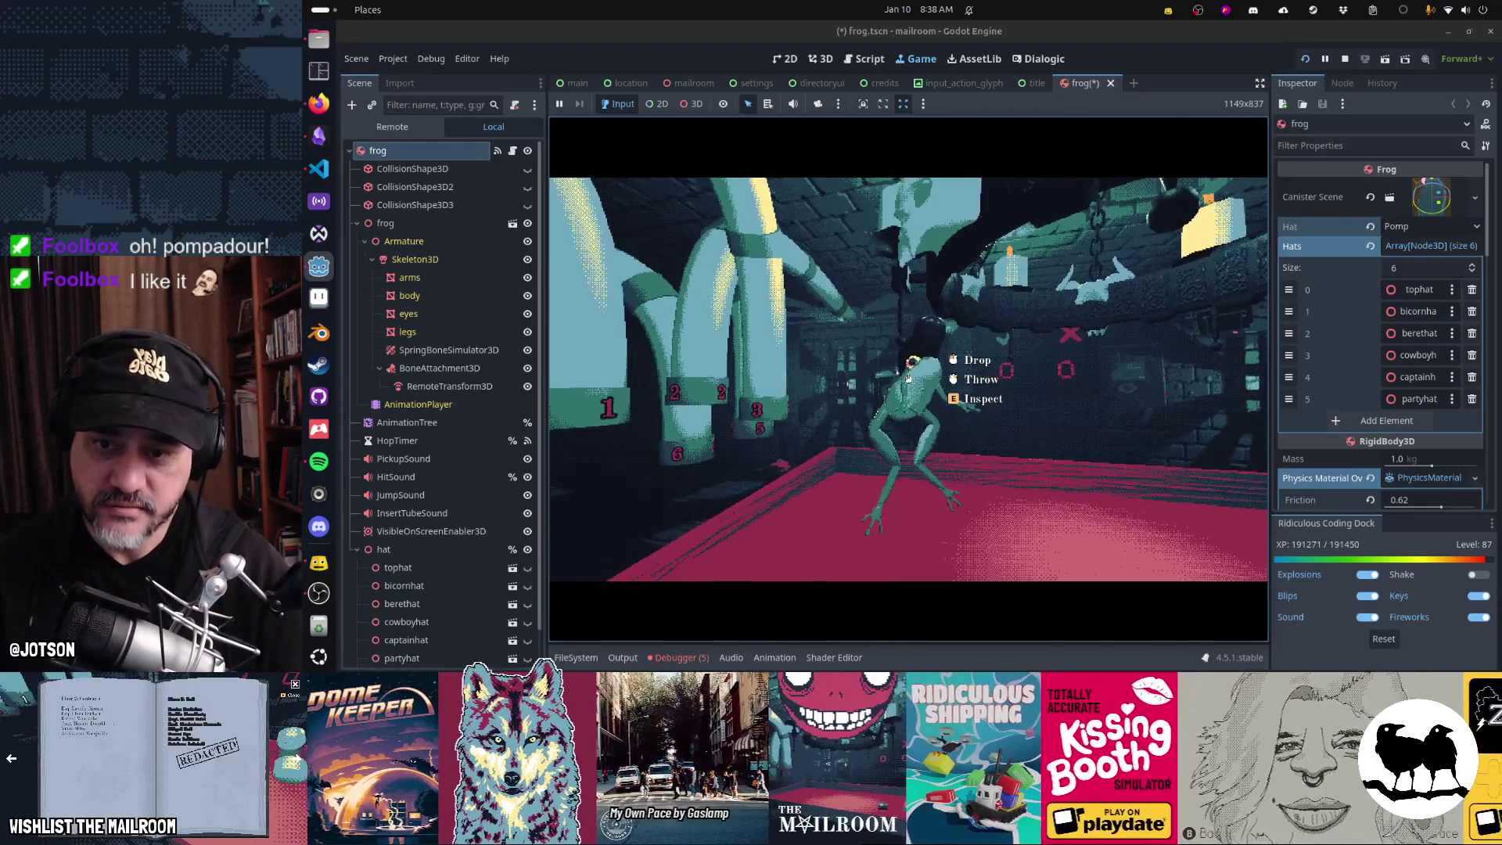
- Set the frog's Hat to Cowboy and inspect it up close in the game
key("Escape")
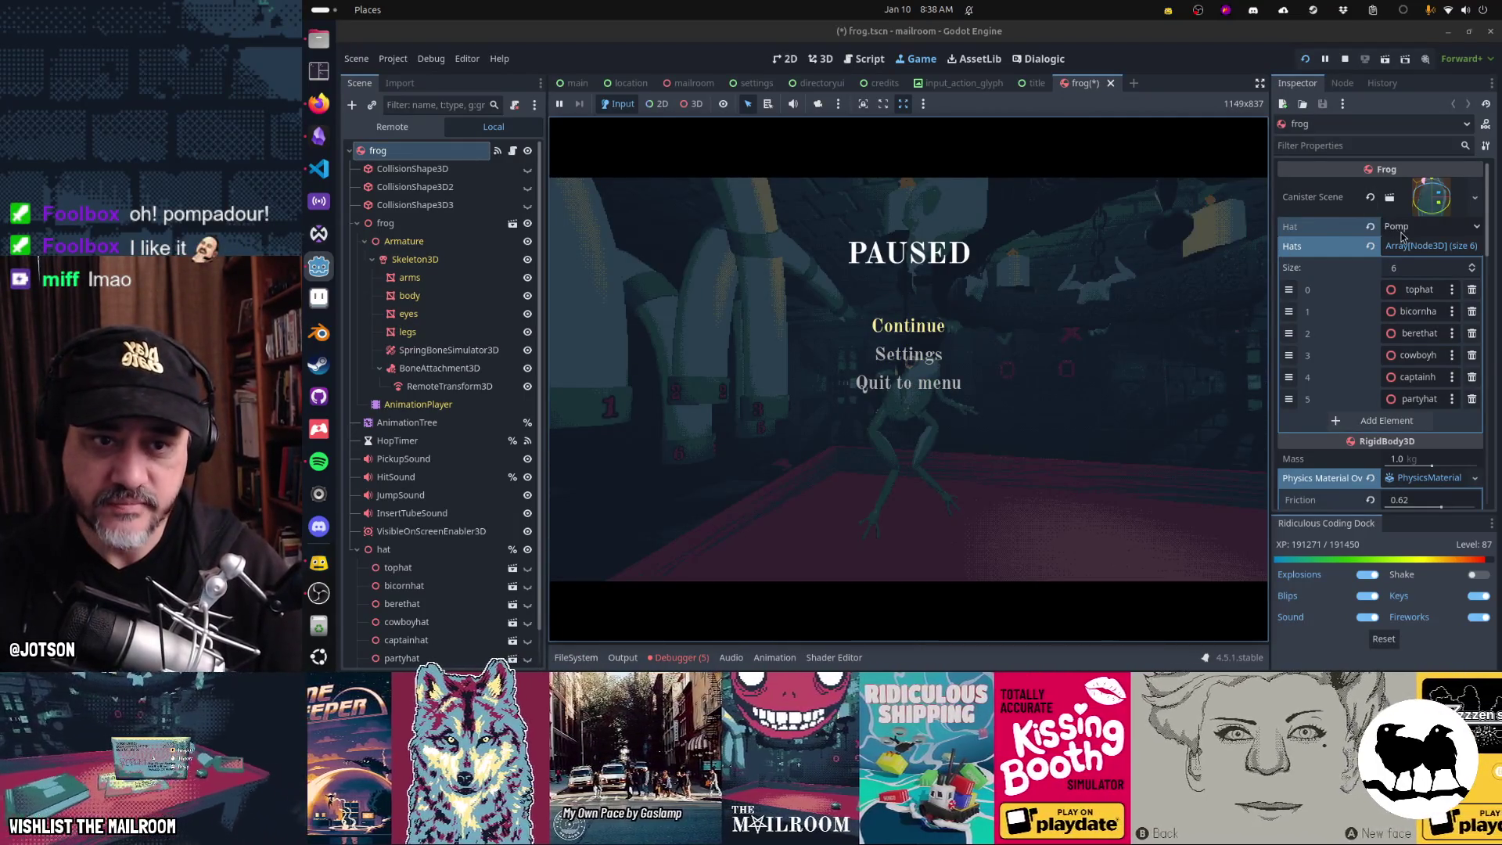
left_click(1401, 231)
left_click(1382, 322)
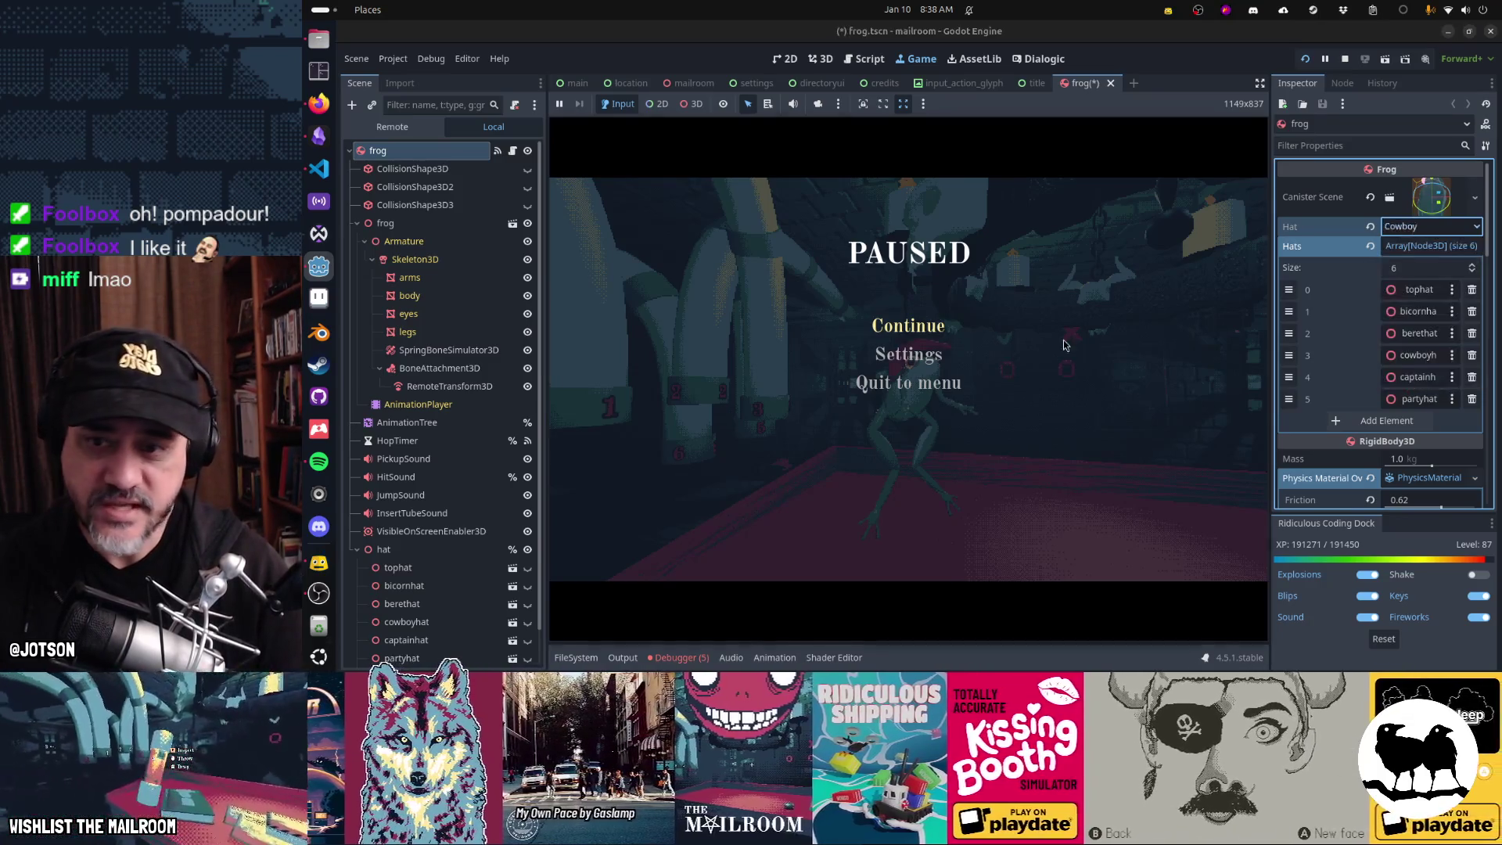
left_click(908, 325)
key("e")
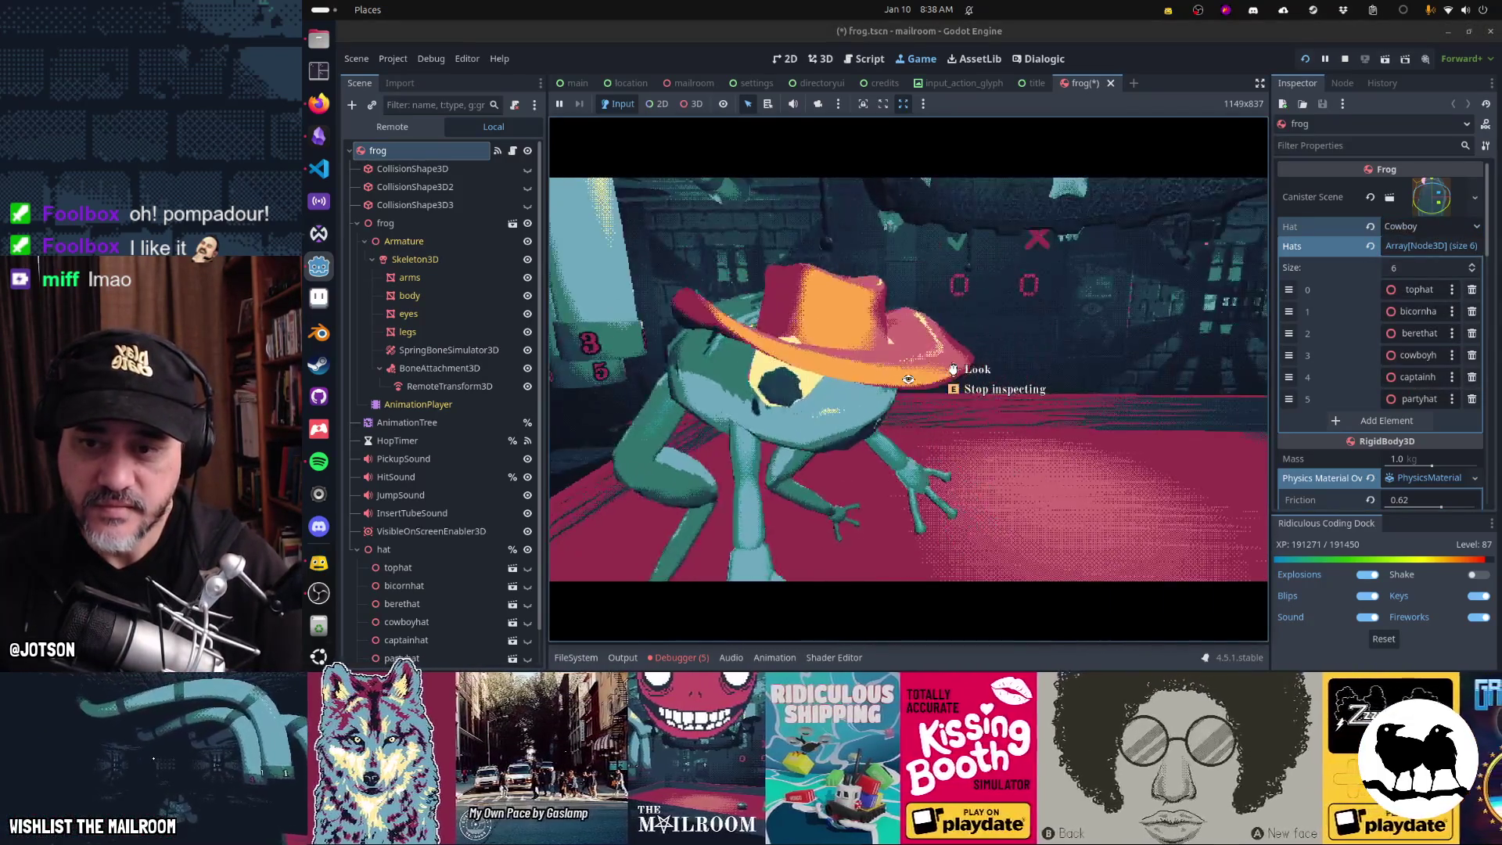
key("e")
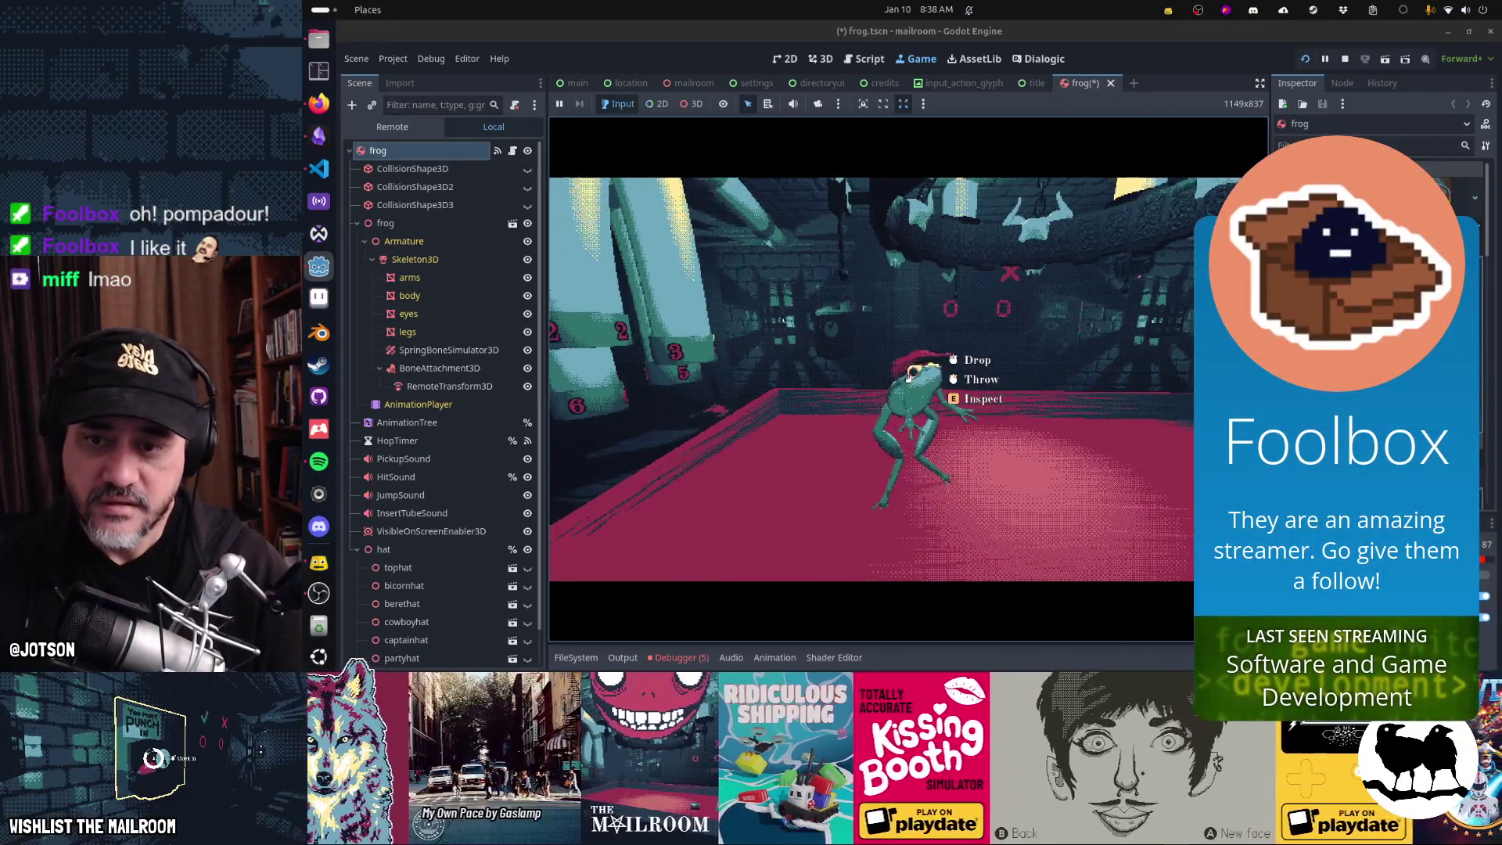
- Swap the hat to Viking, inspect it, drop the frog, and stop the game with F8
key("Escape")
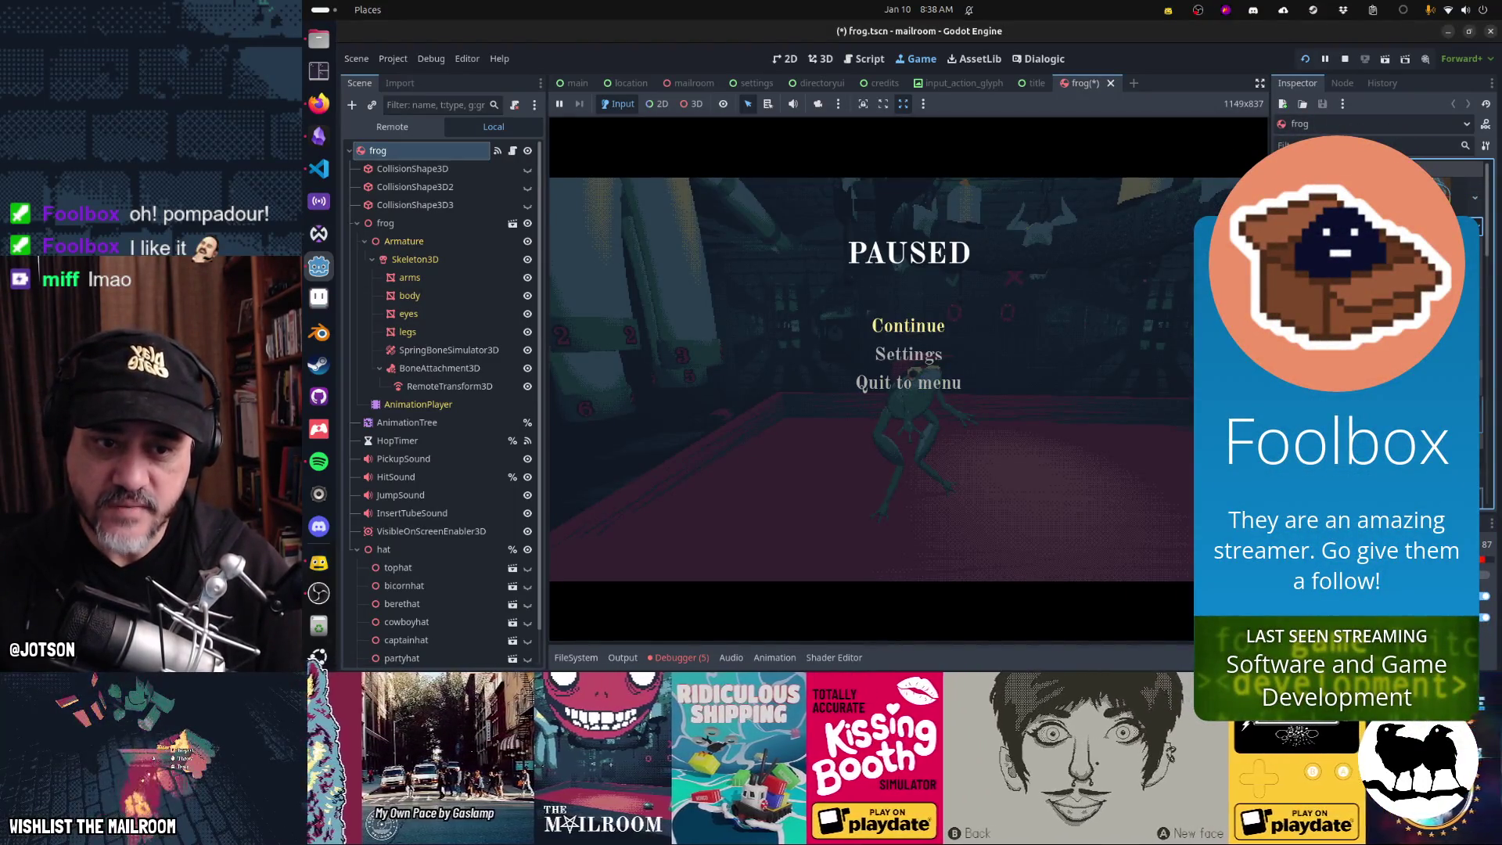
left_click(901, 333)
key("e")
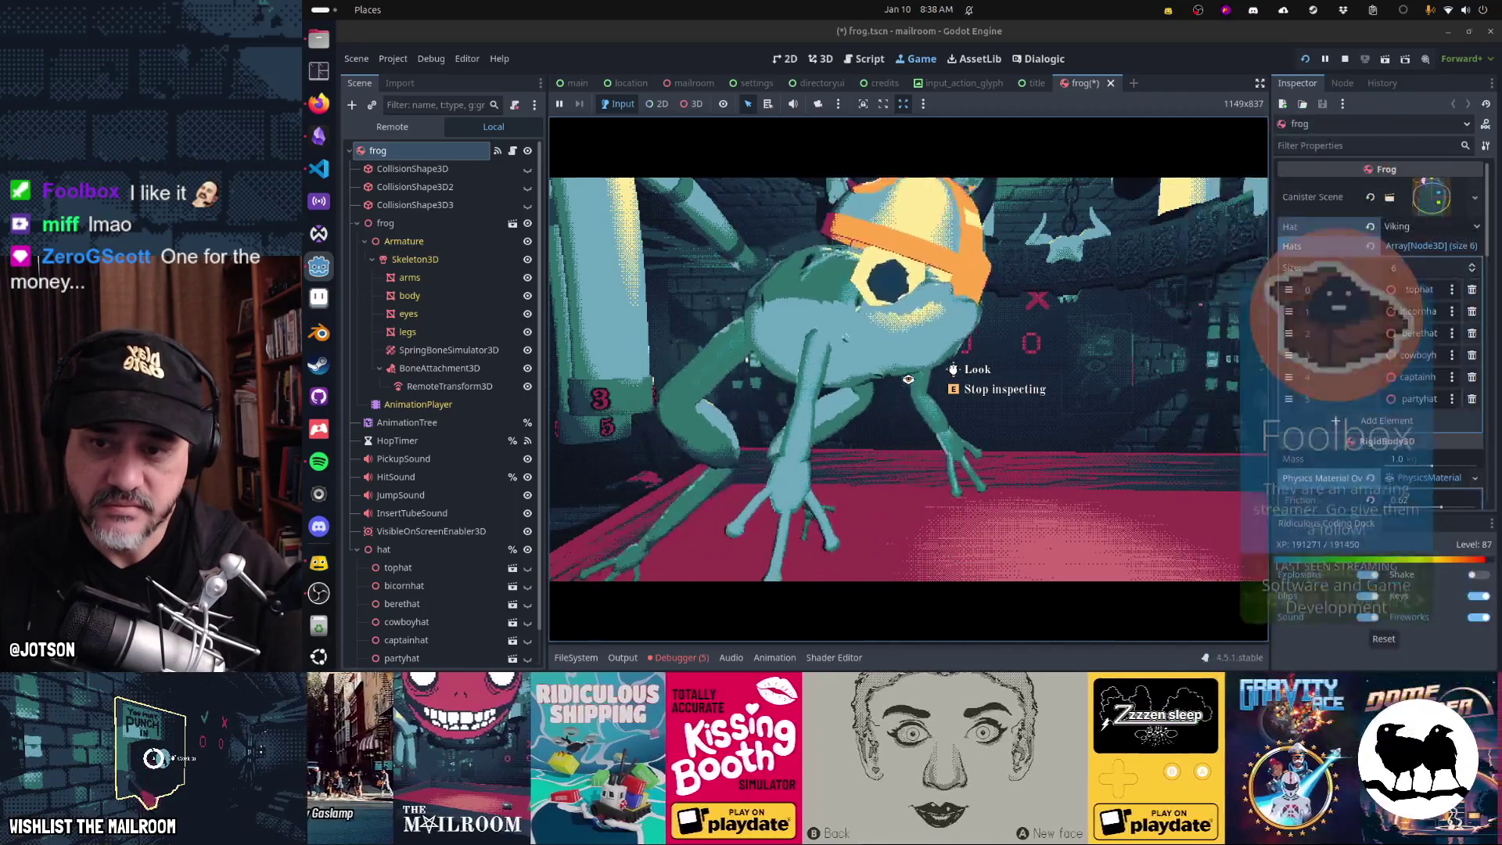
key("e")
left_click(909, 378)
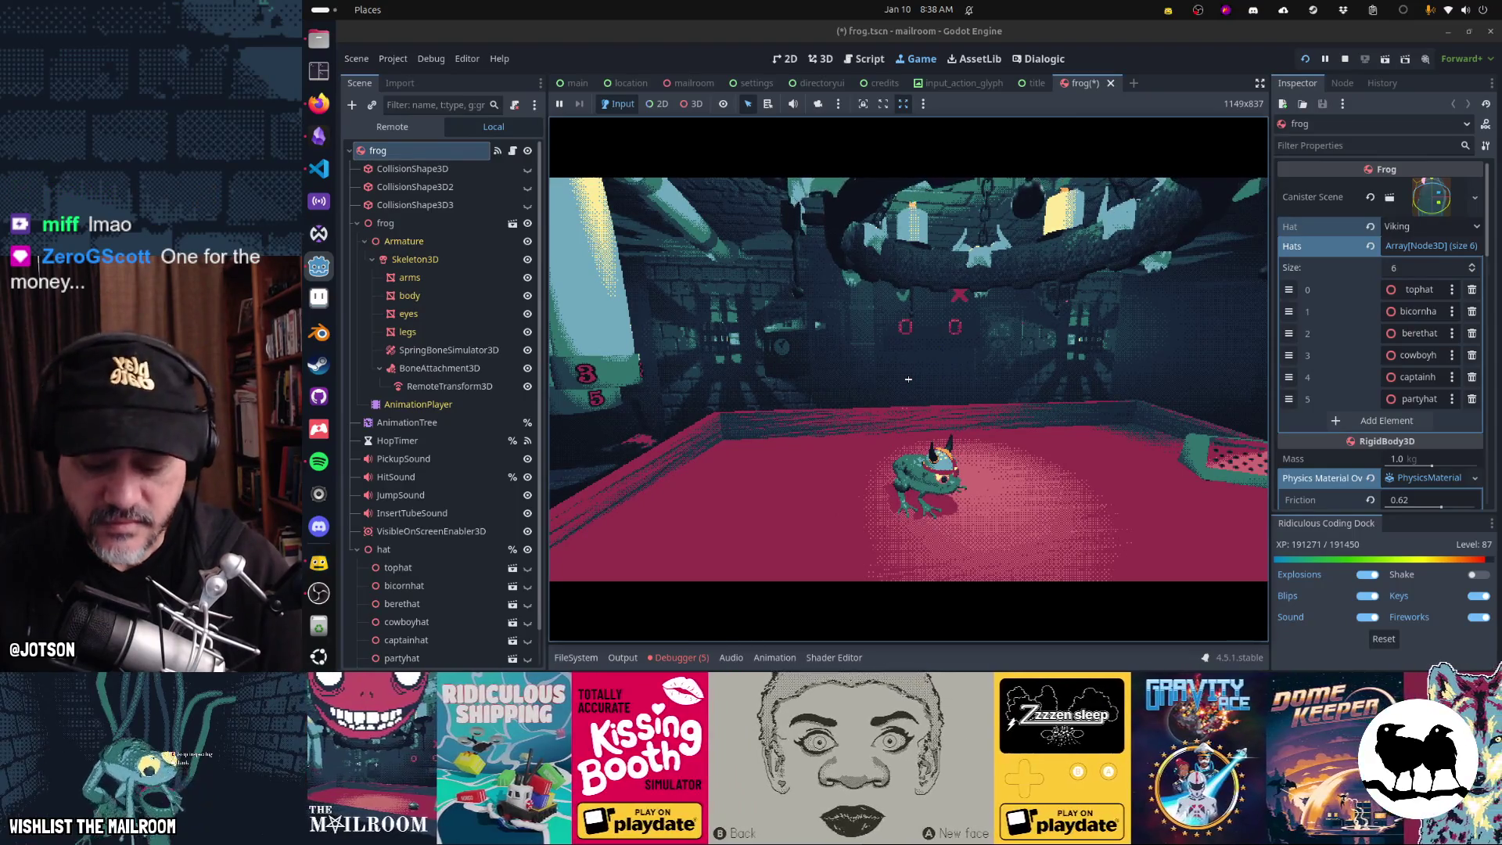
key("F8")
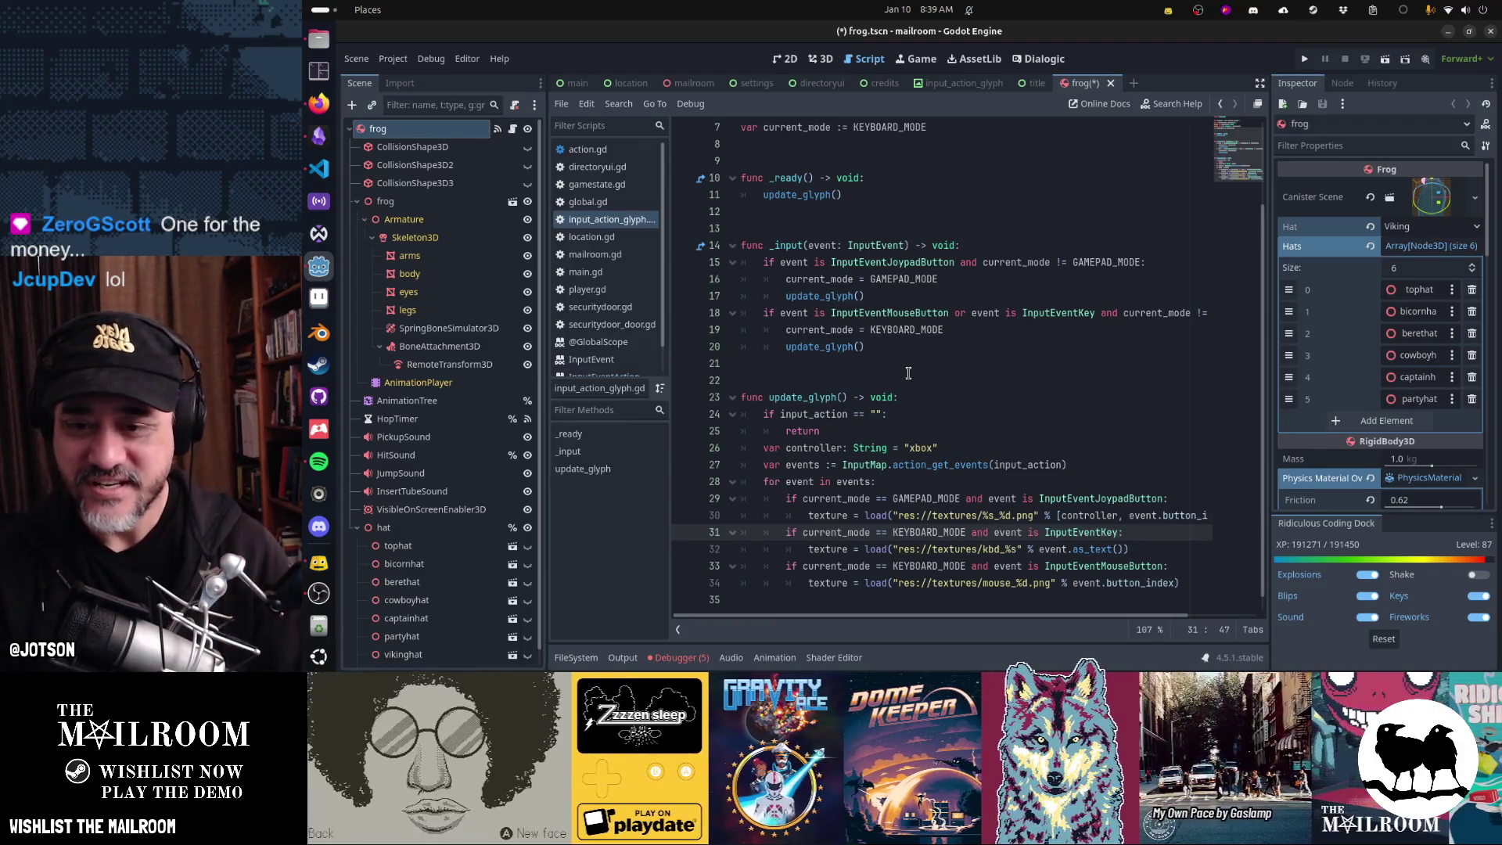
- Select the controller texture path on line 30, then bring the Gamedev TODO board forward
key("Up")
key("Home")
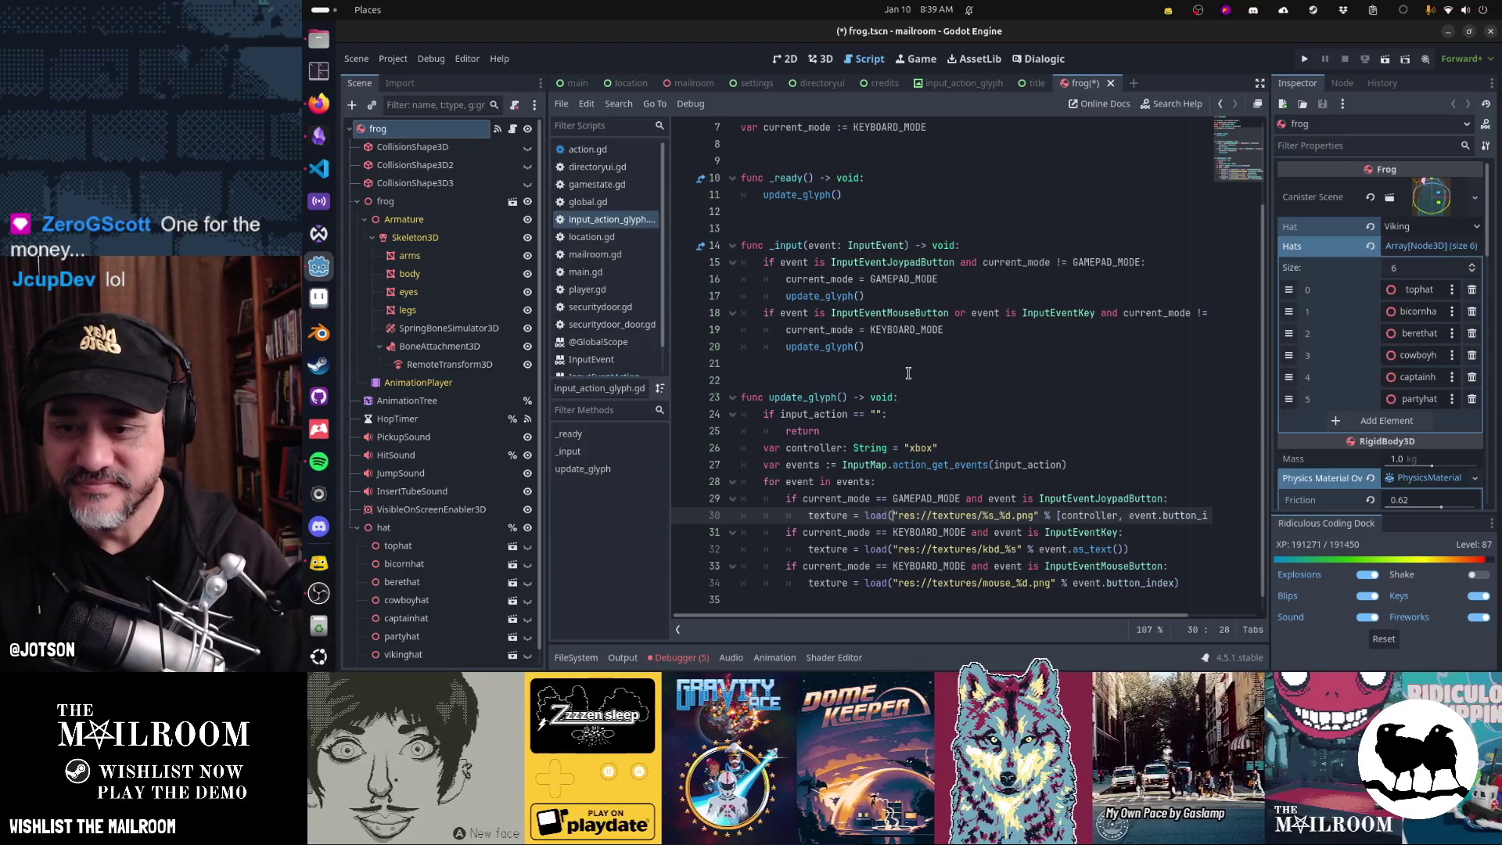
key("shift+End")
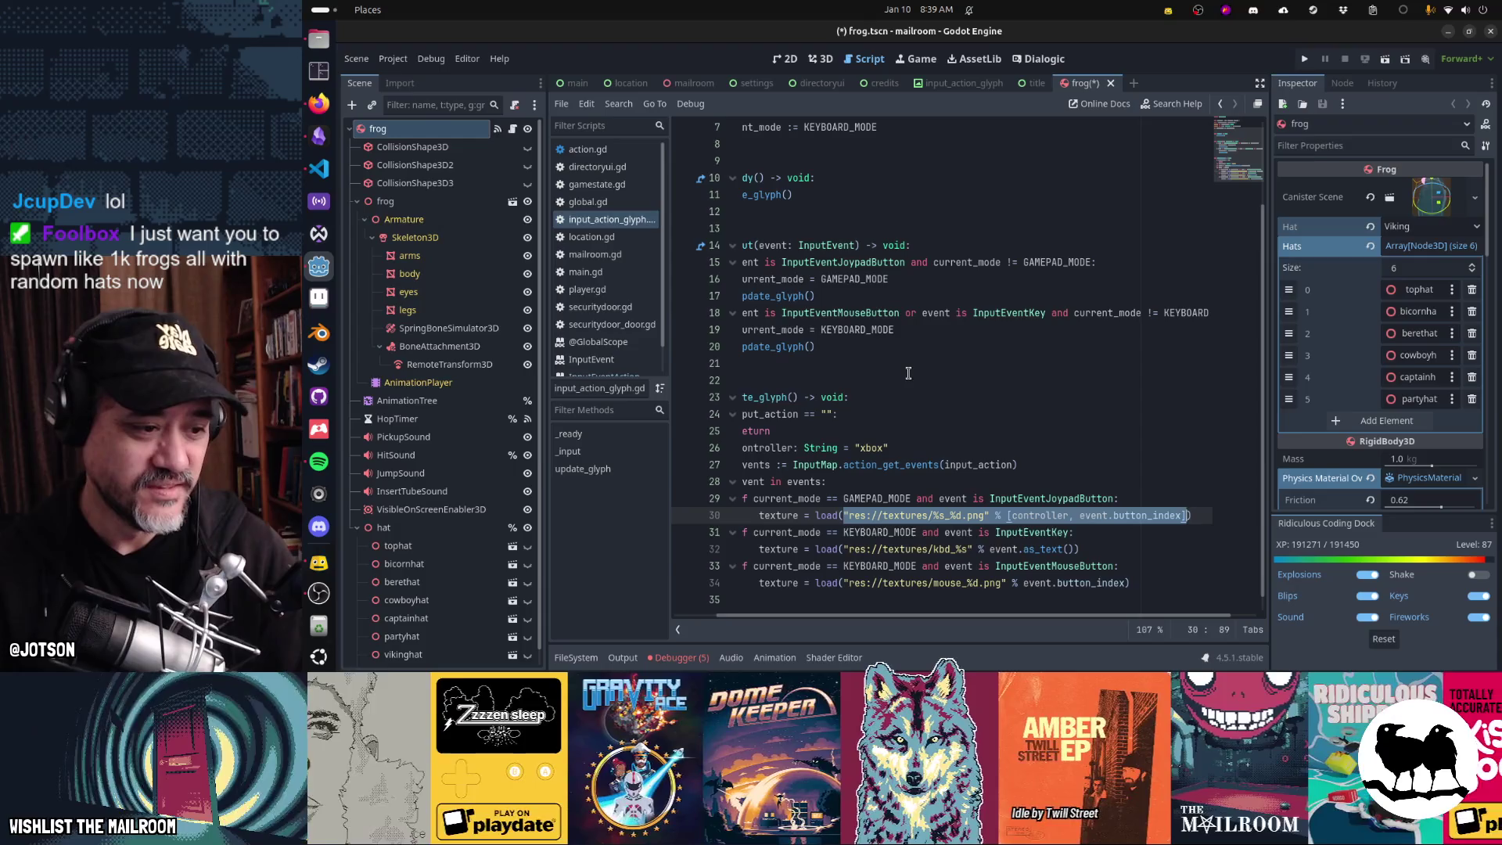
key("Right")
key("Up")
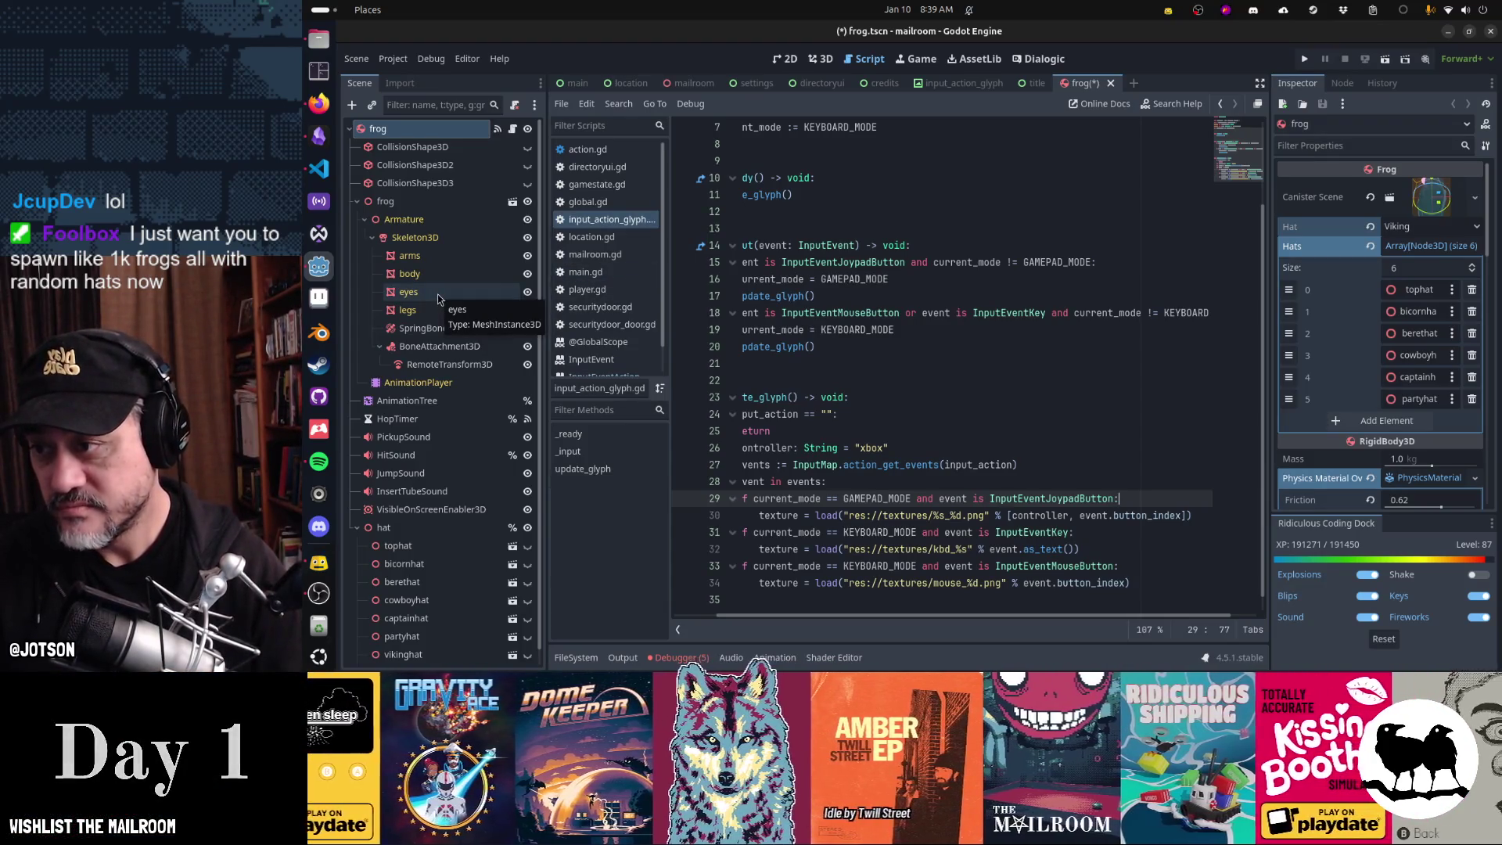
left_click(318, 136)
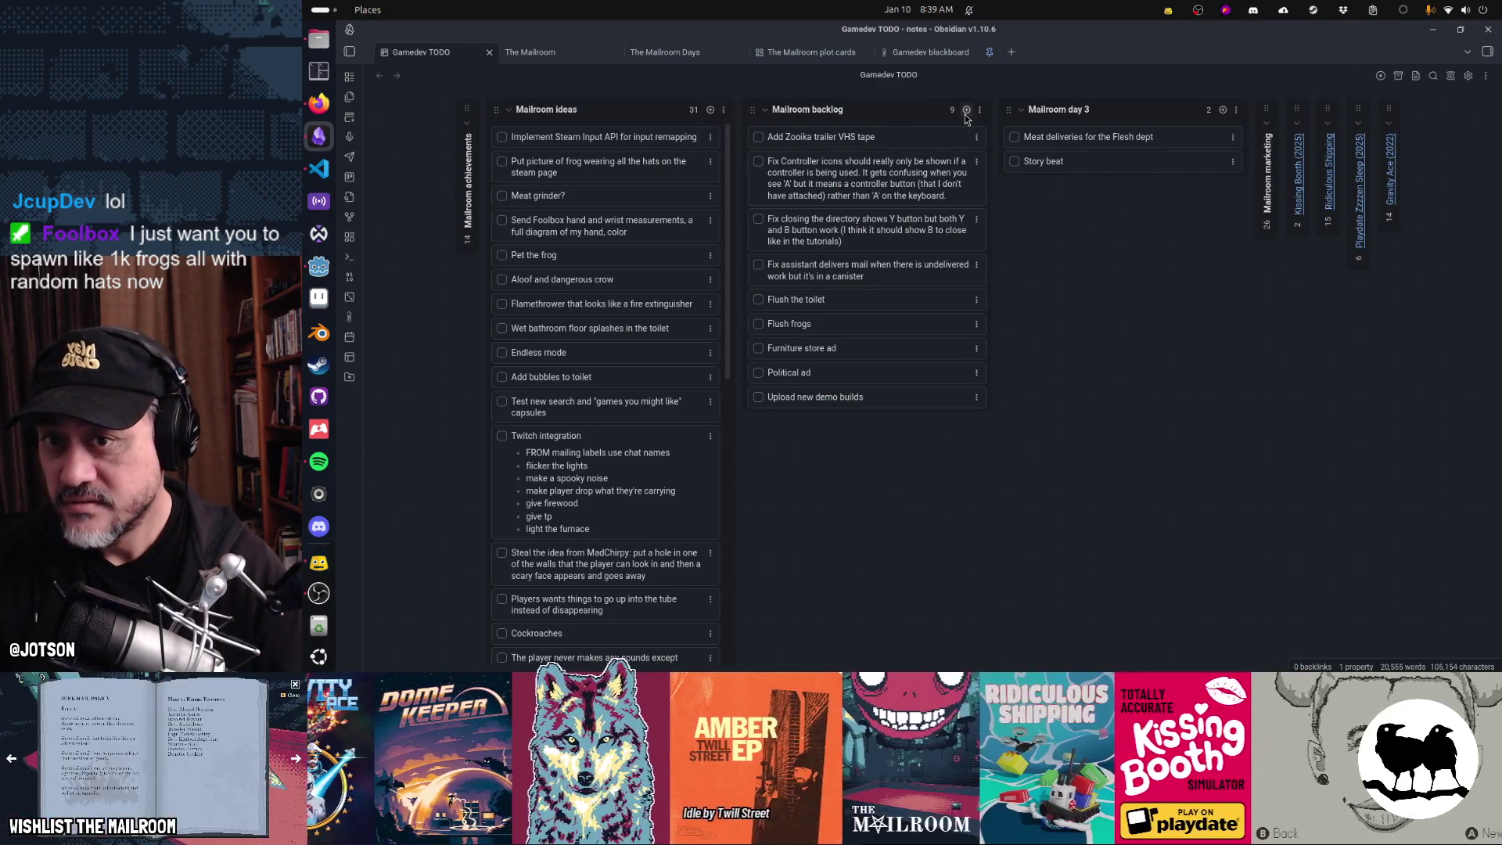
- Add a 'Spawn hundreds of frogs with random hats and tiktok' card to the Mailroom backlog
left_click(967, 109)
type("S")
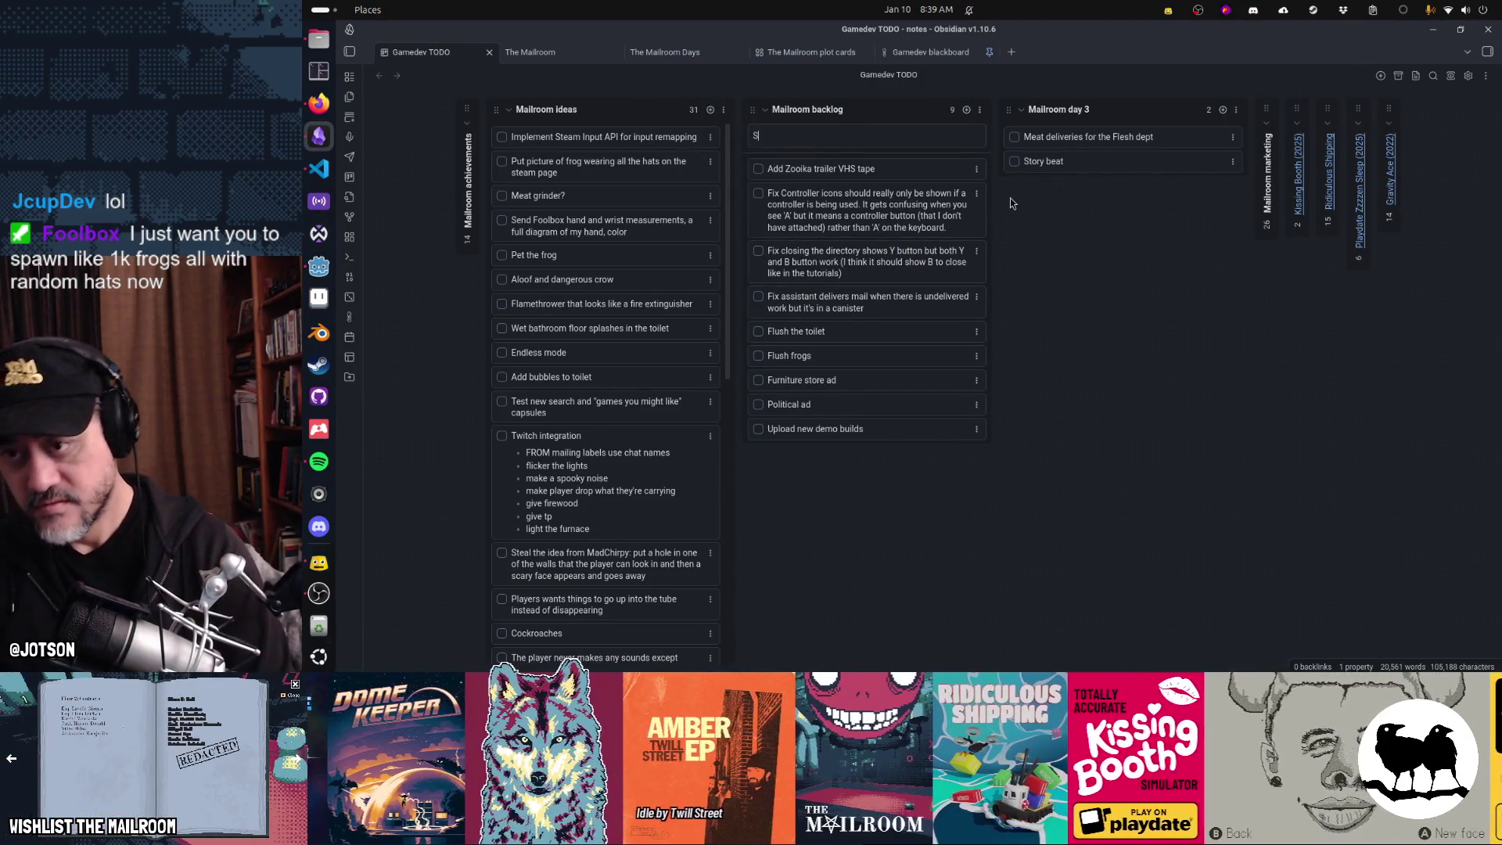
type("pawn frogs with random hats")
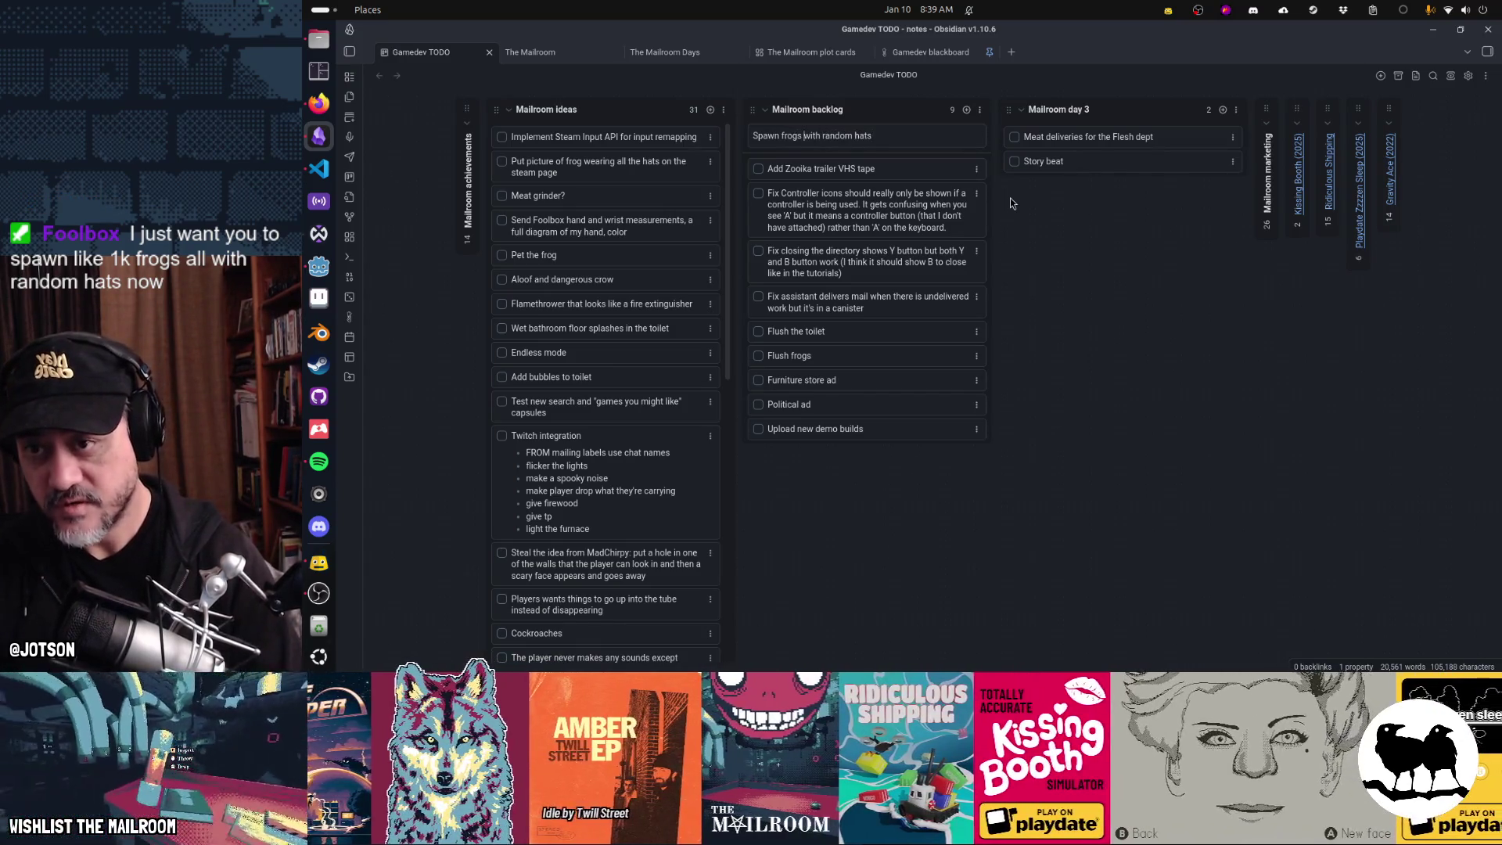
type("hundreds of ")
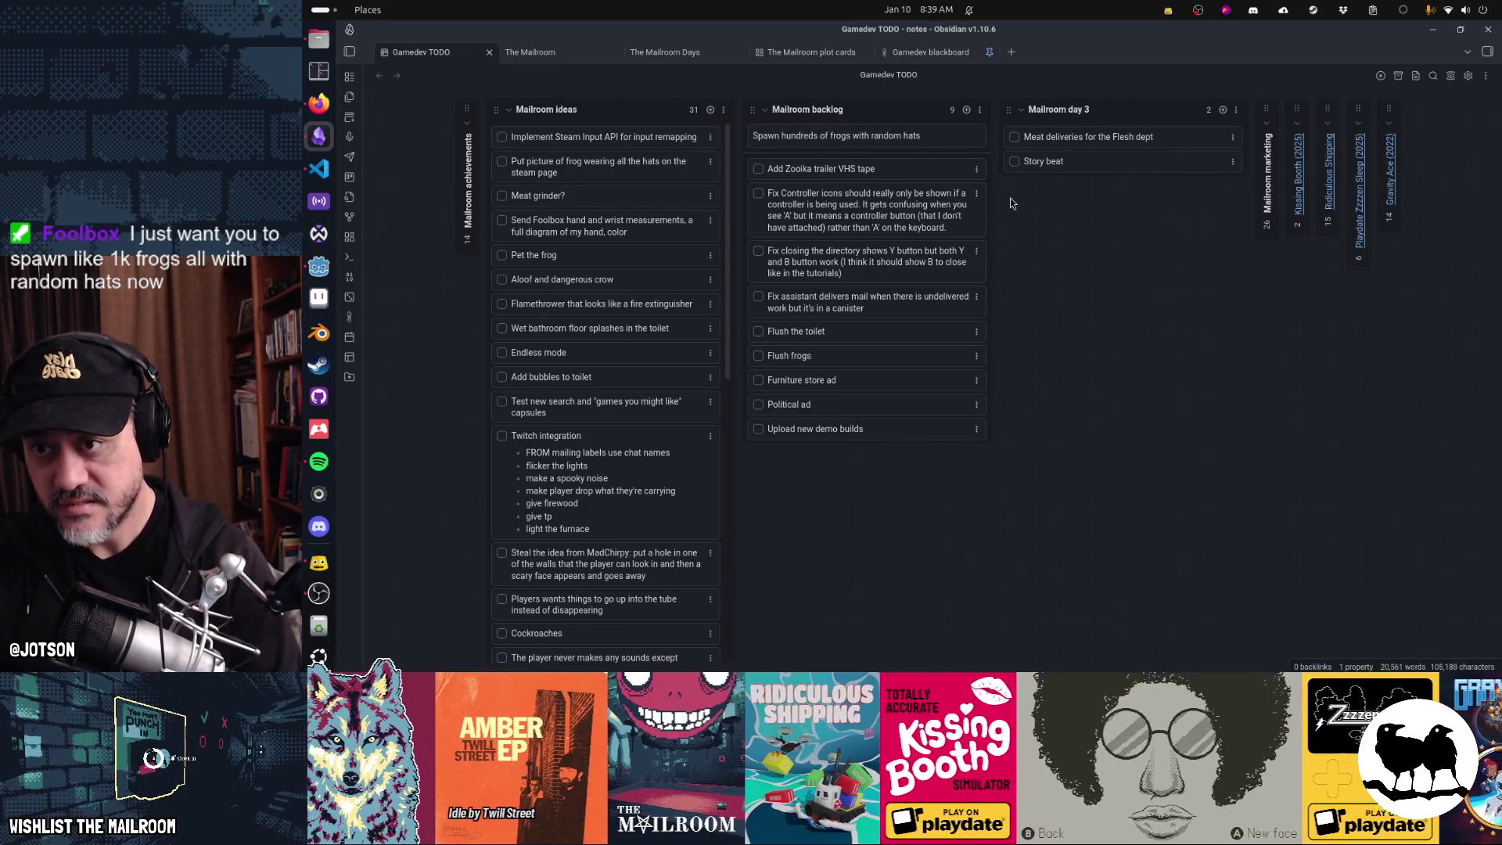
type(" and")
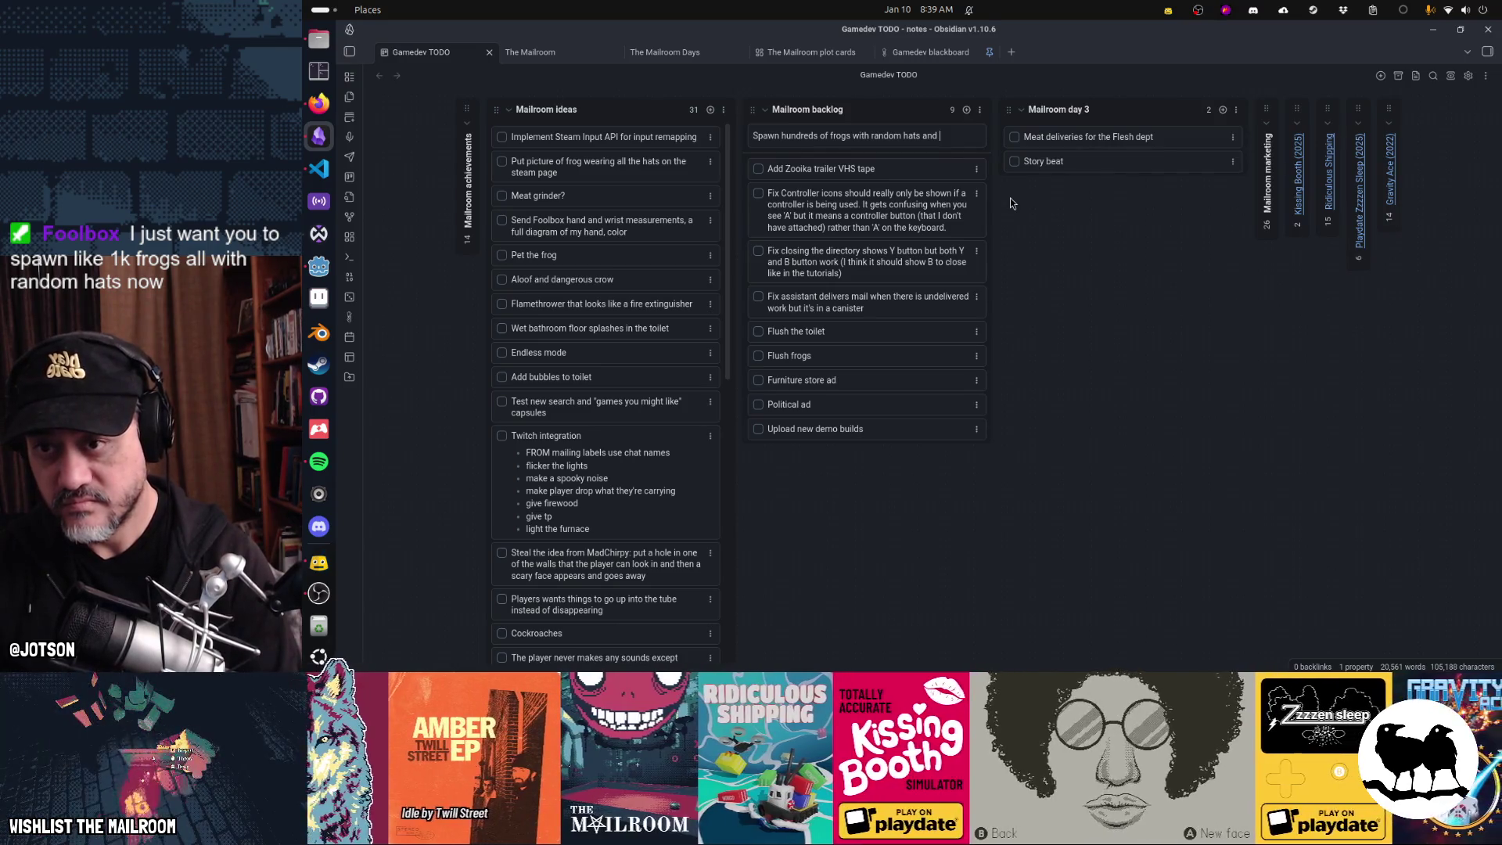
type(" tiktok")
key("Return")
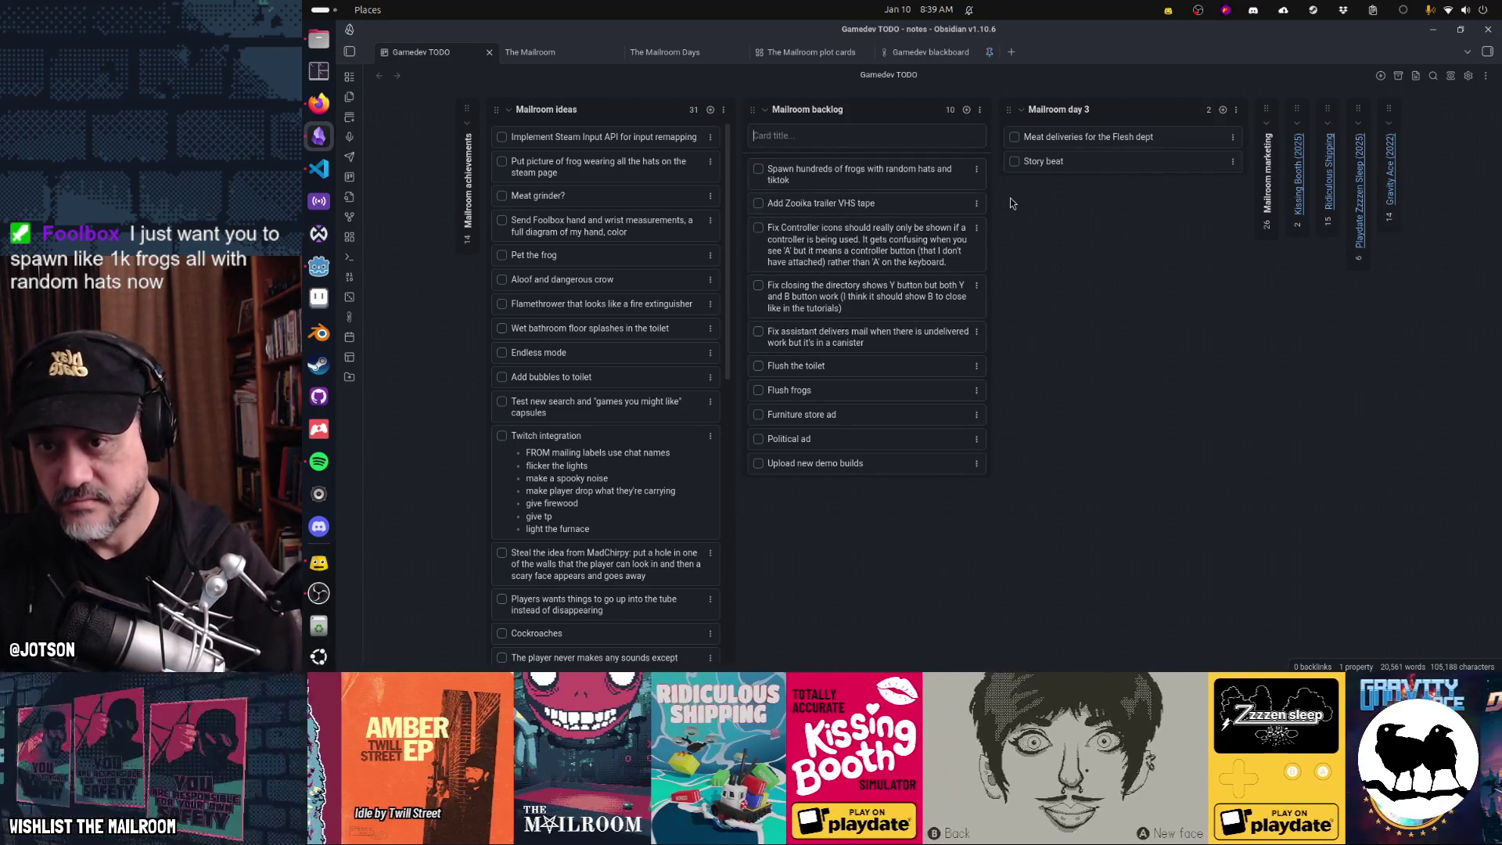
key("alt+Tab")
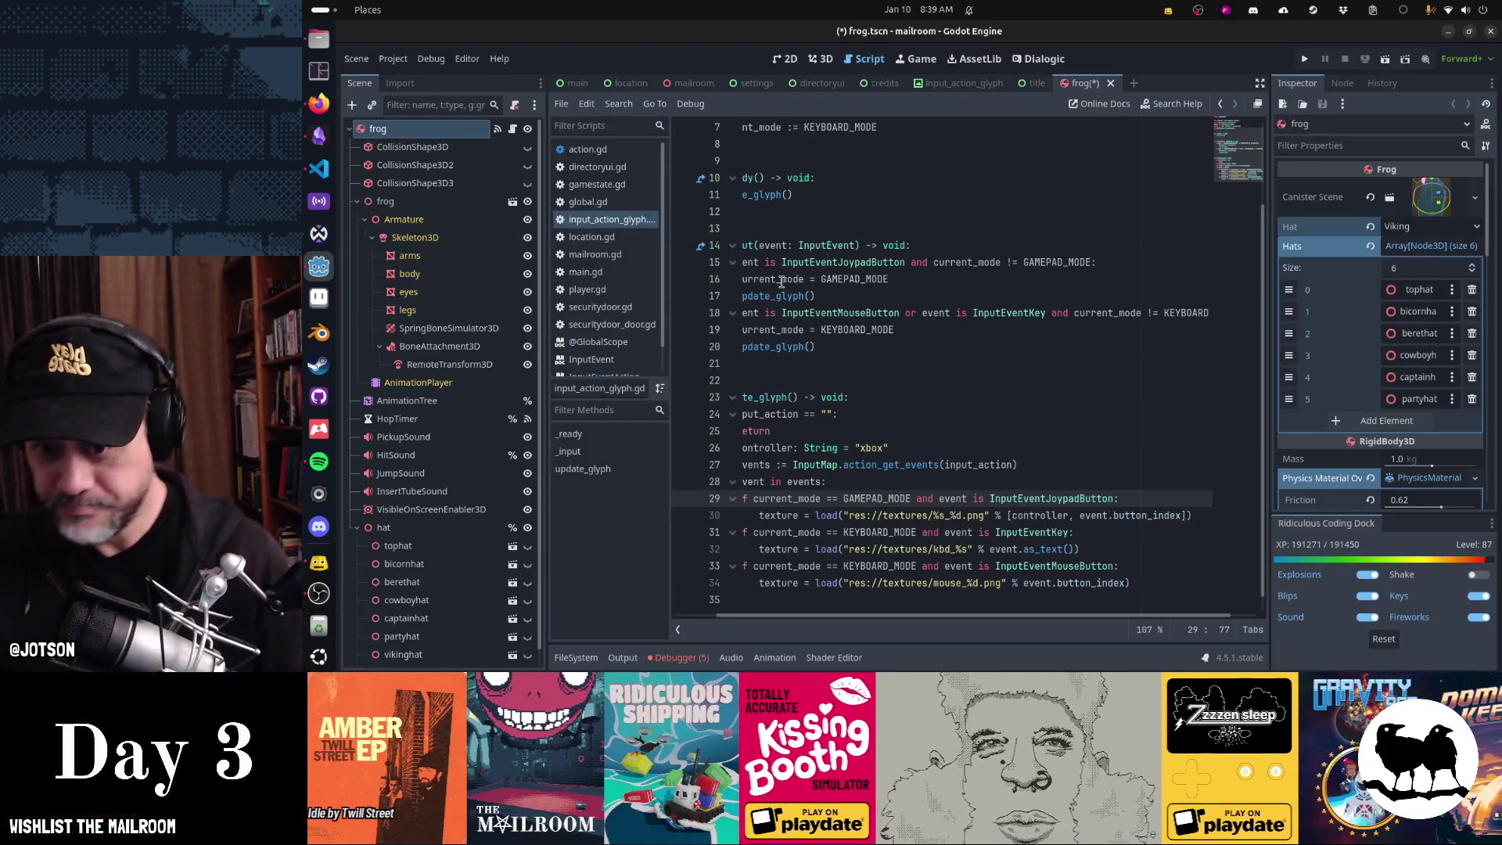
- Copy the gamepad glyph path expression onto a new line 30
left_click(843, 517)
key("shift+End")
key("ctrl+c")
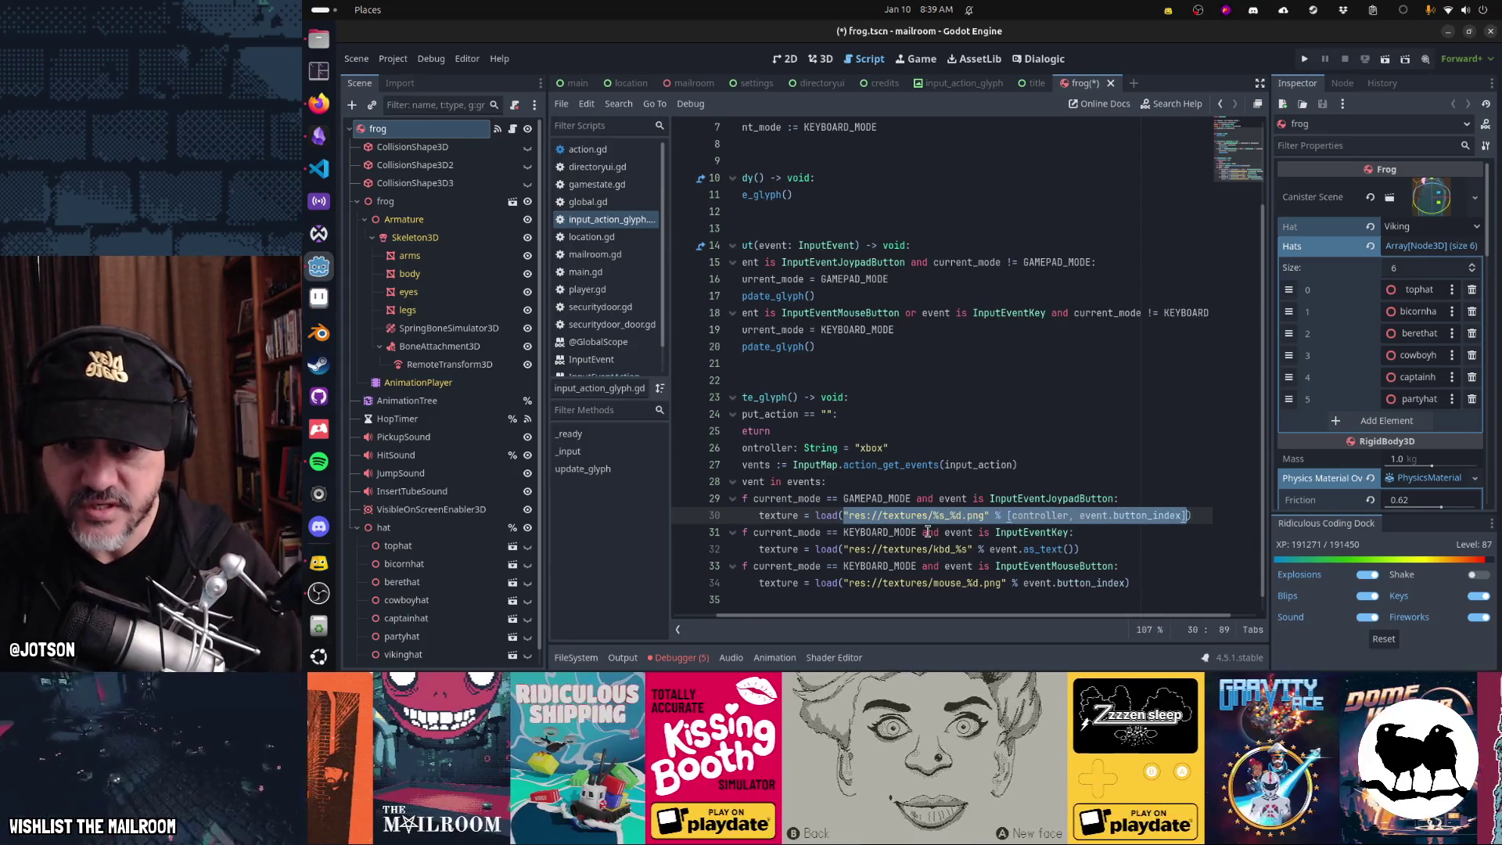
key("Up")
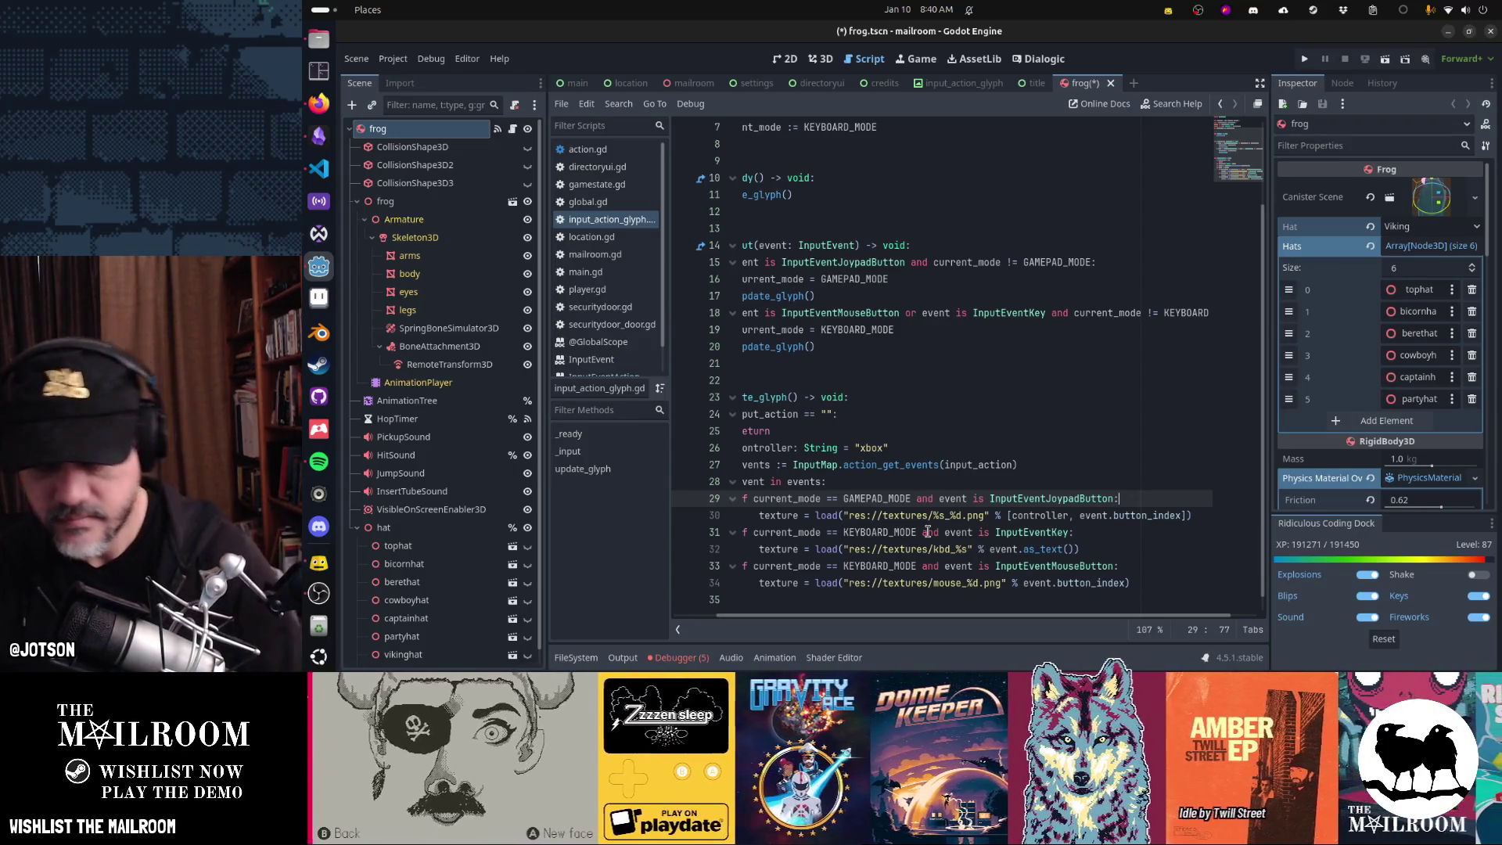
key("Return")
key("ctrl+v")
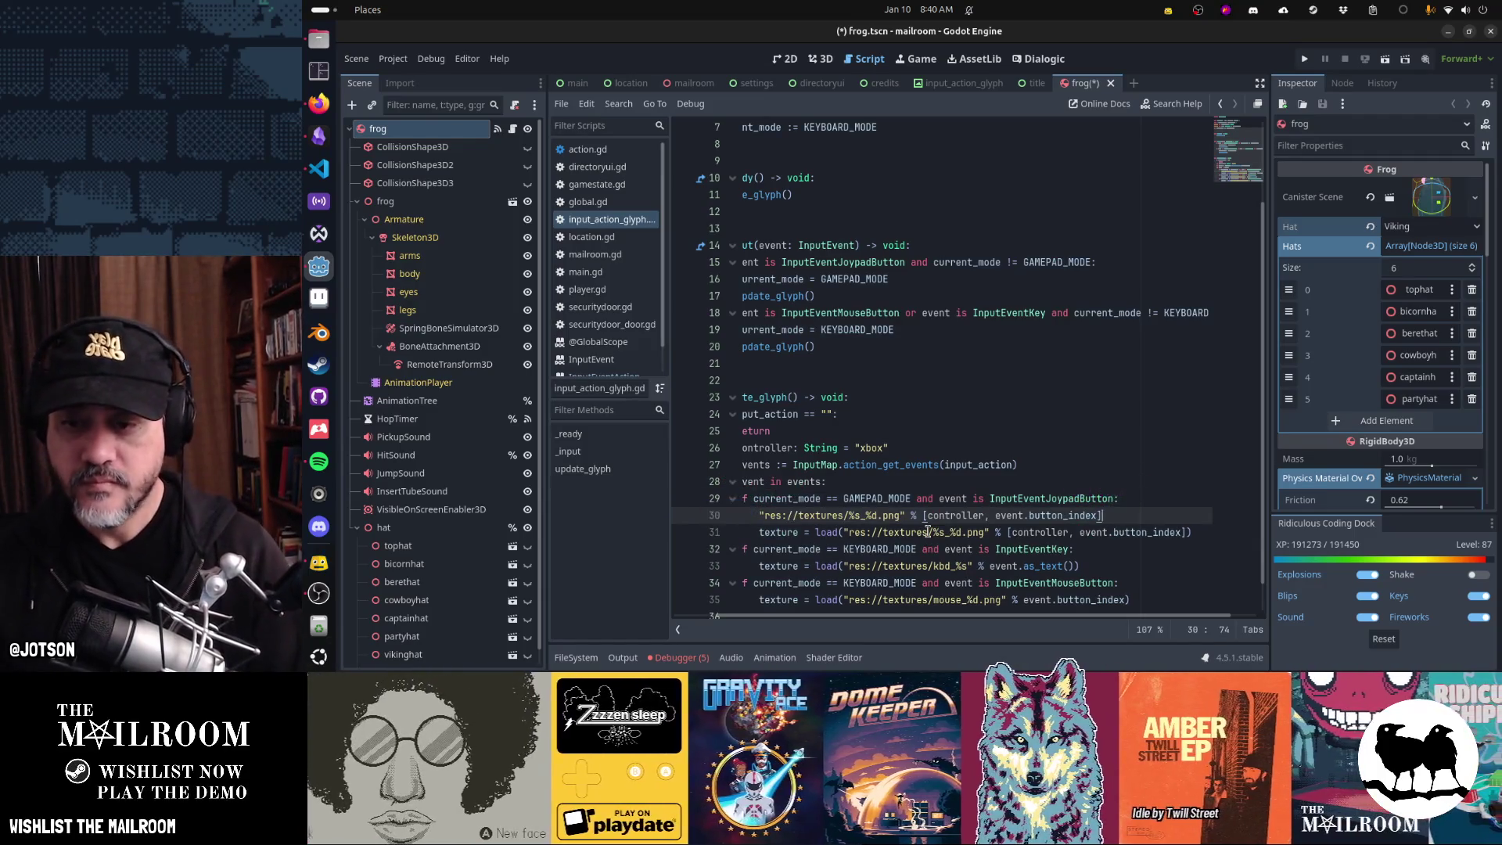
key("Home")
- Prefix the new line with 'texture_path =' so it assigns the gamepad path
type("var ")
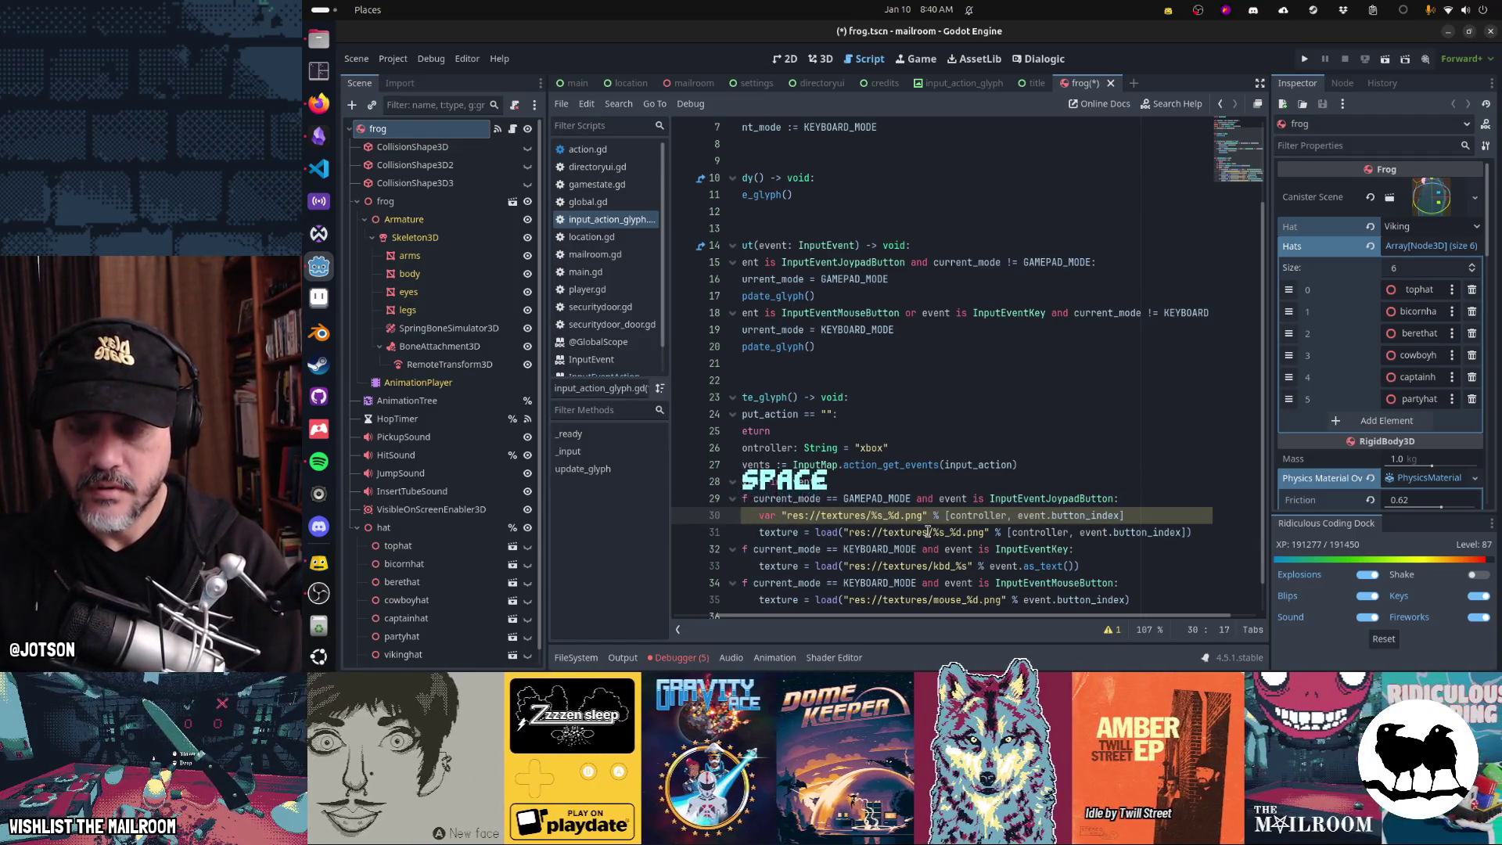
type("t")
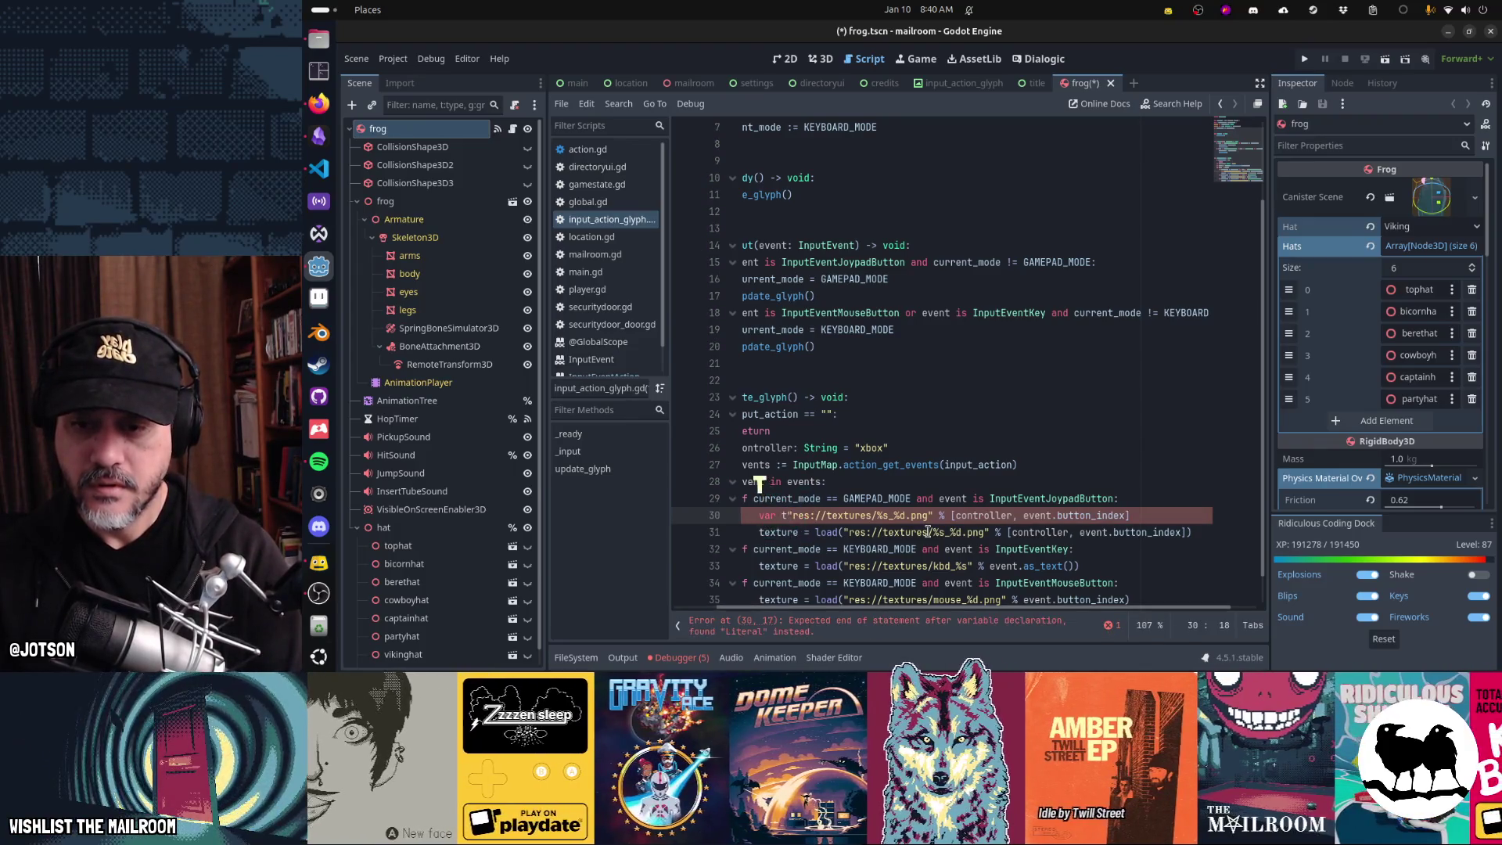
type("extu")
key("BackSpace")
type("ure_path =")
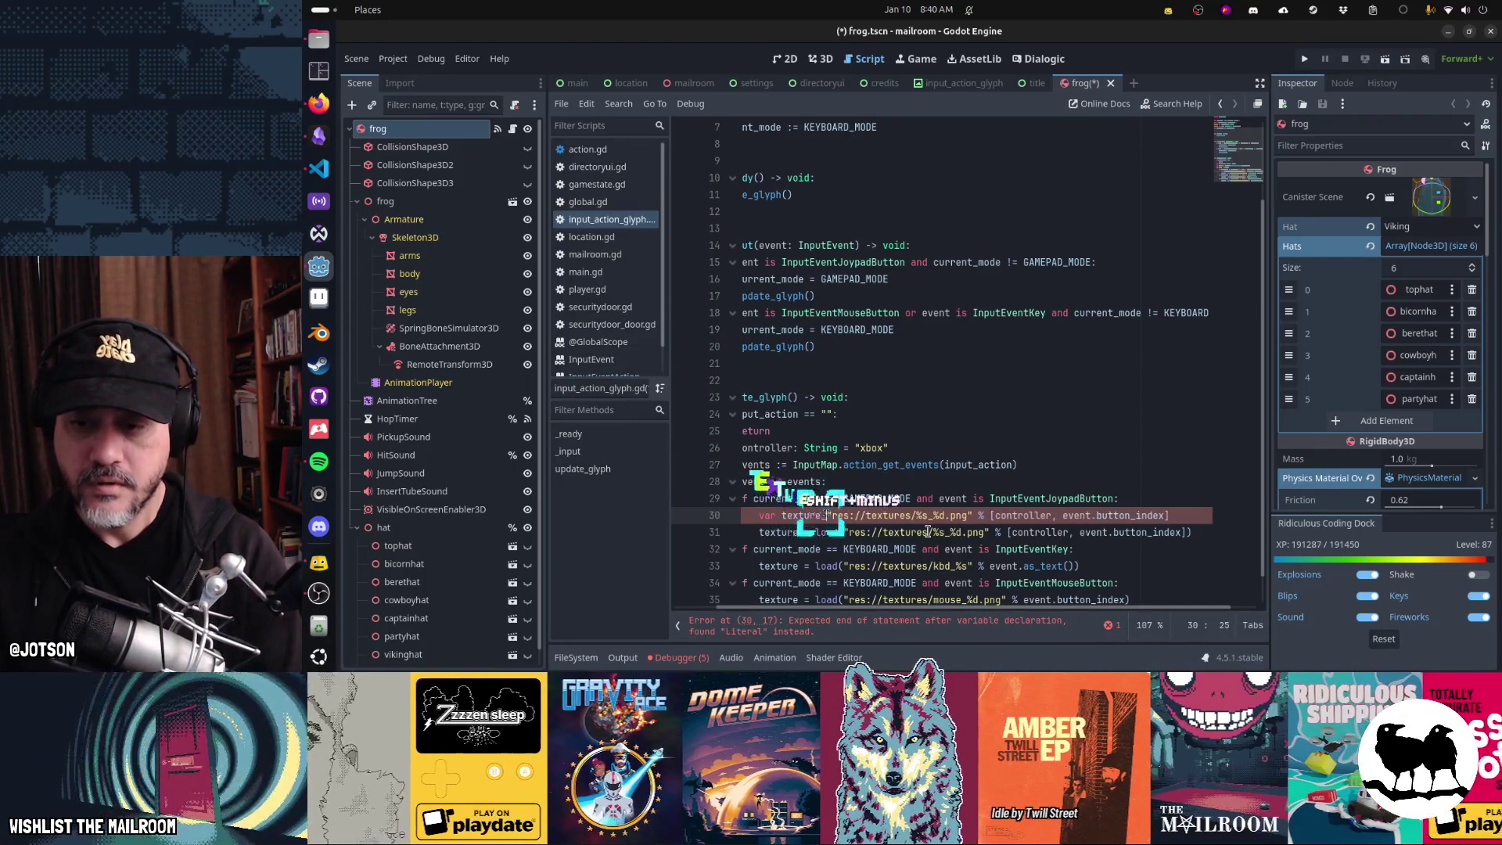
key("Home")
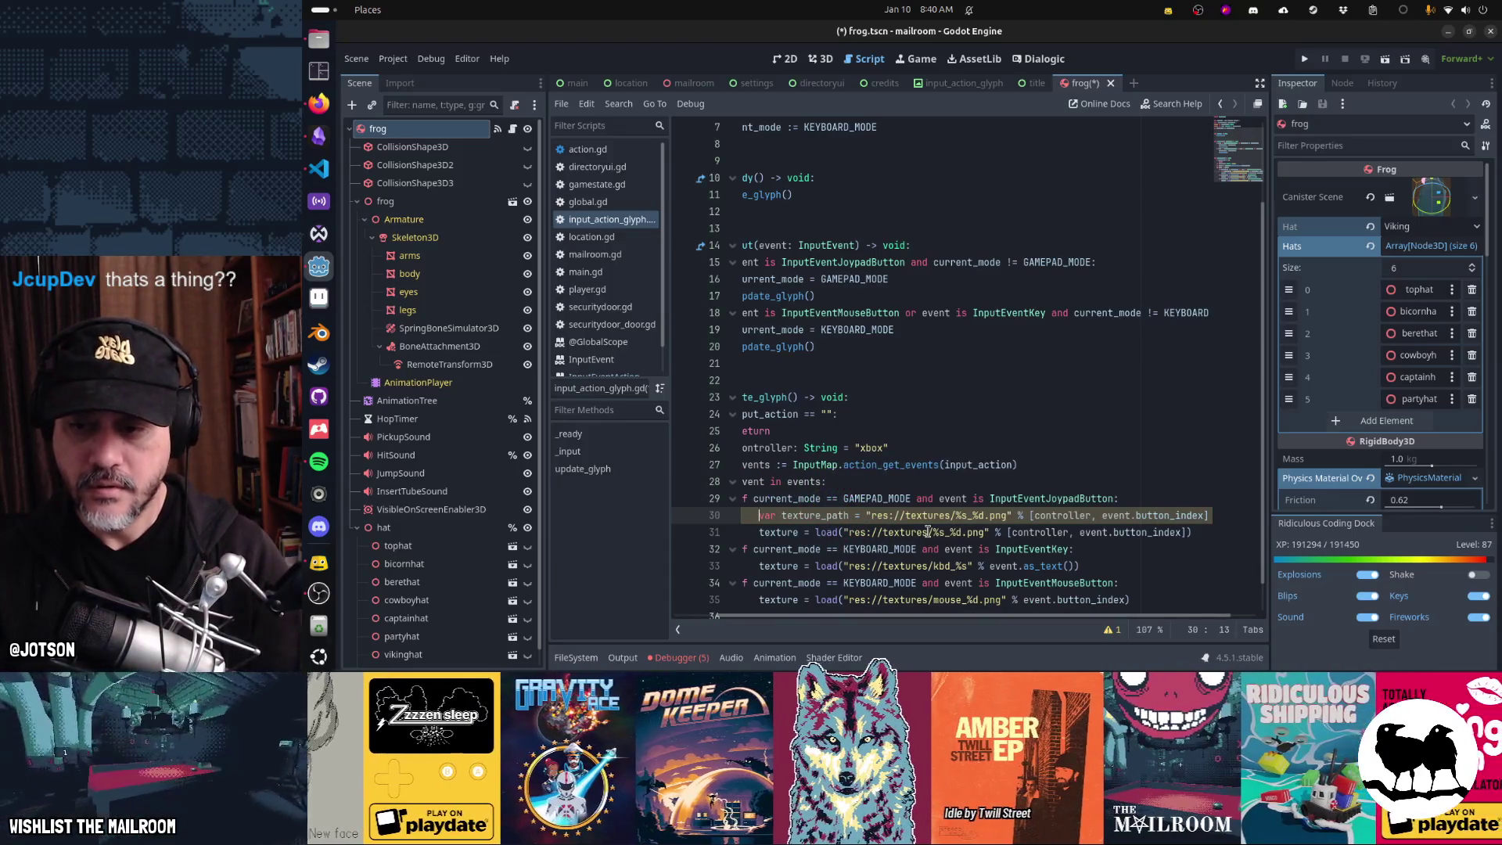
key("Delete")
key("Delete")
key("Delete")
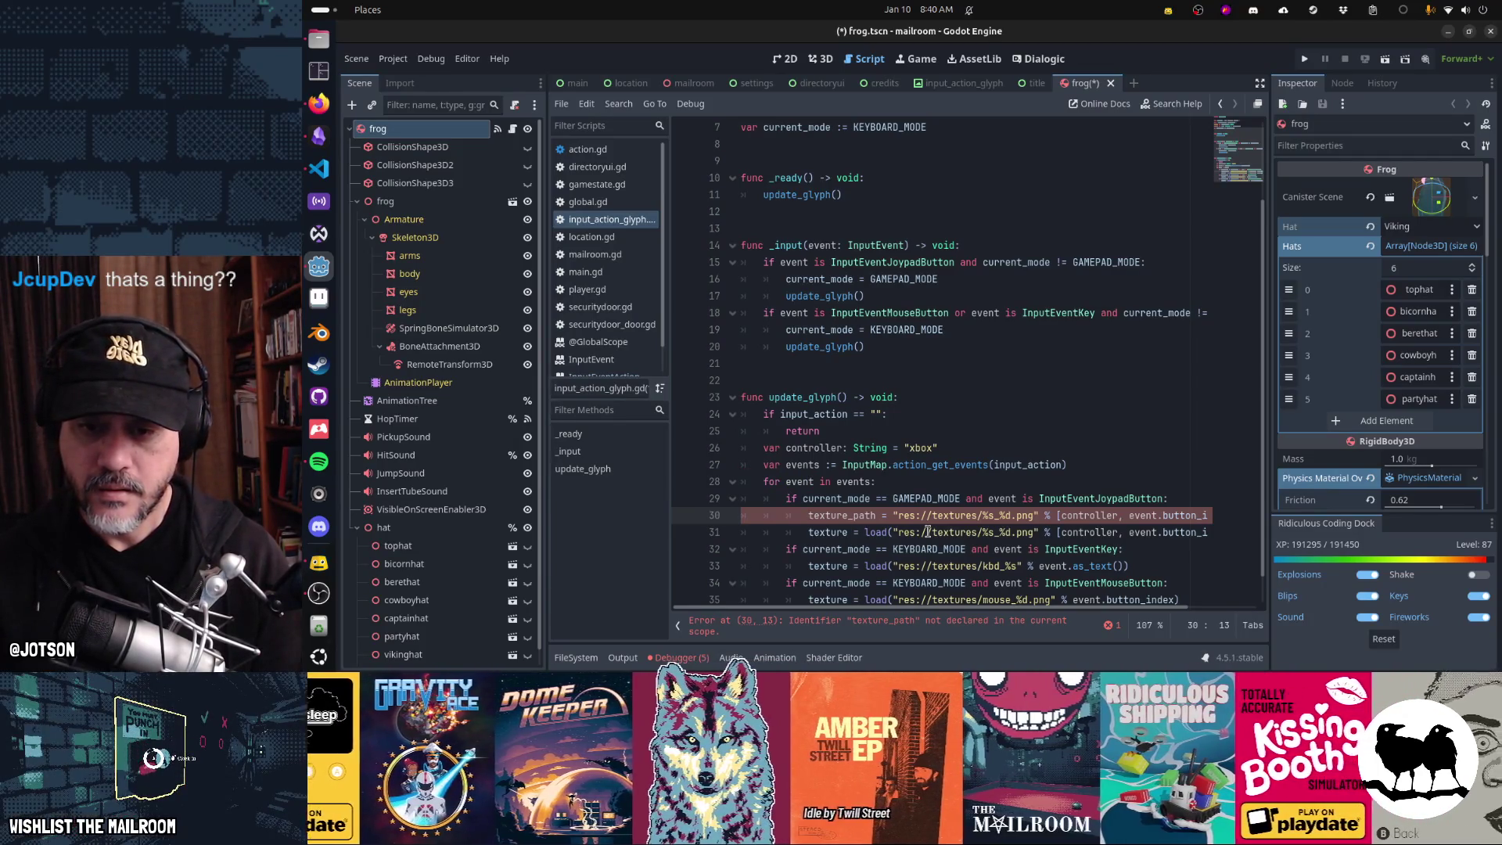
scroll(928, 532, "down", 1)
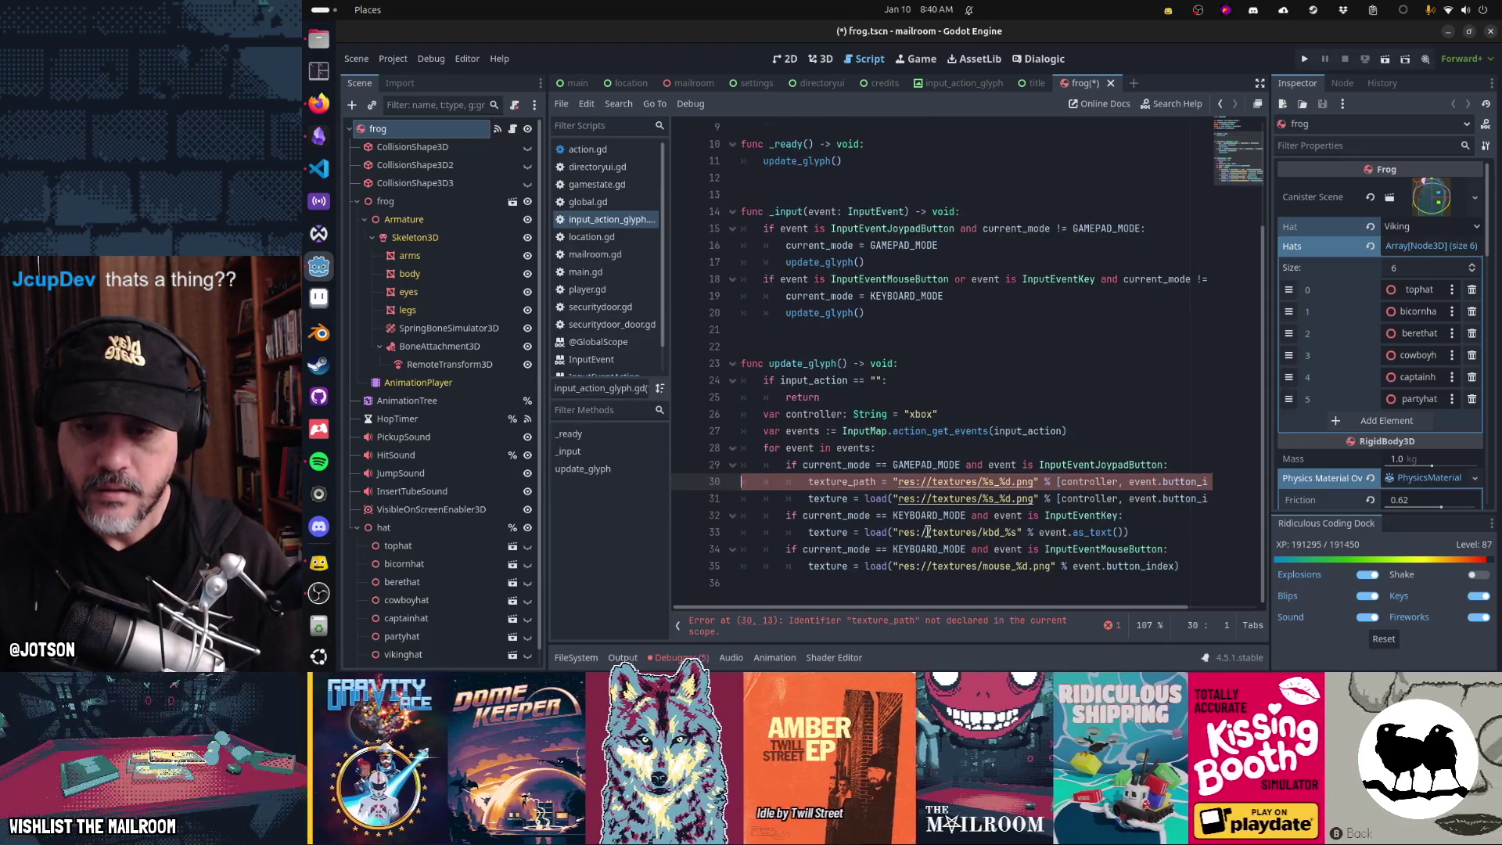
key("Up")
key("Up")
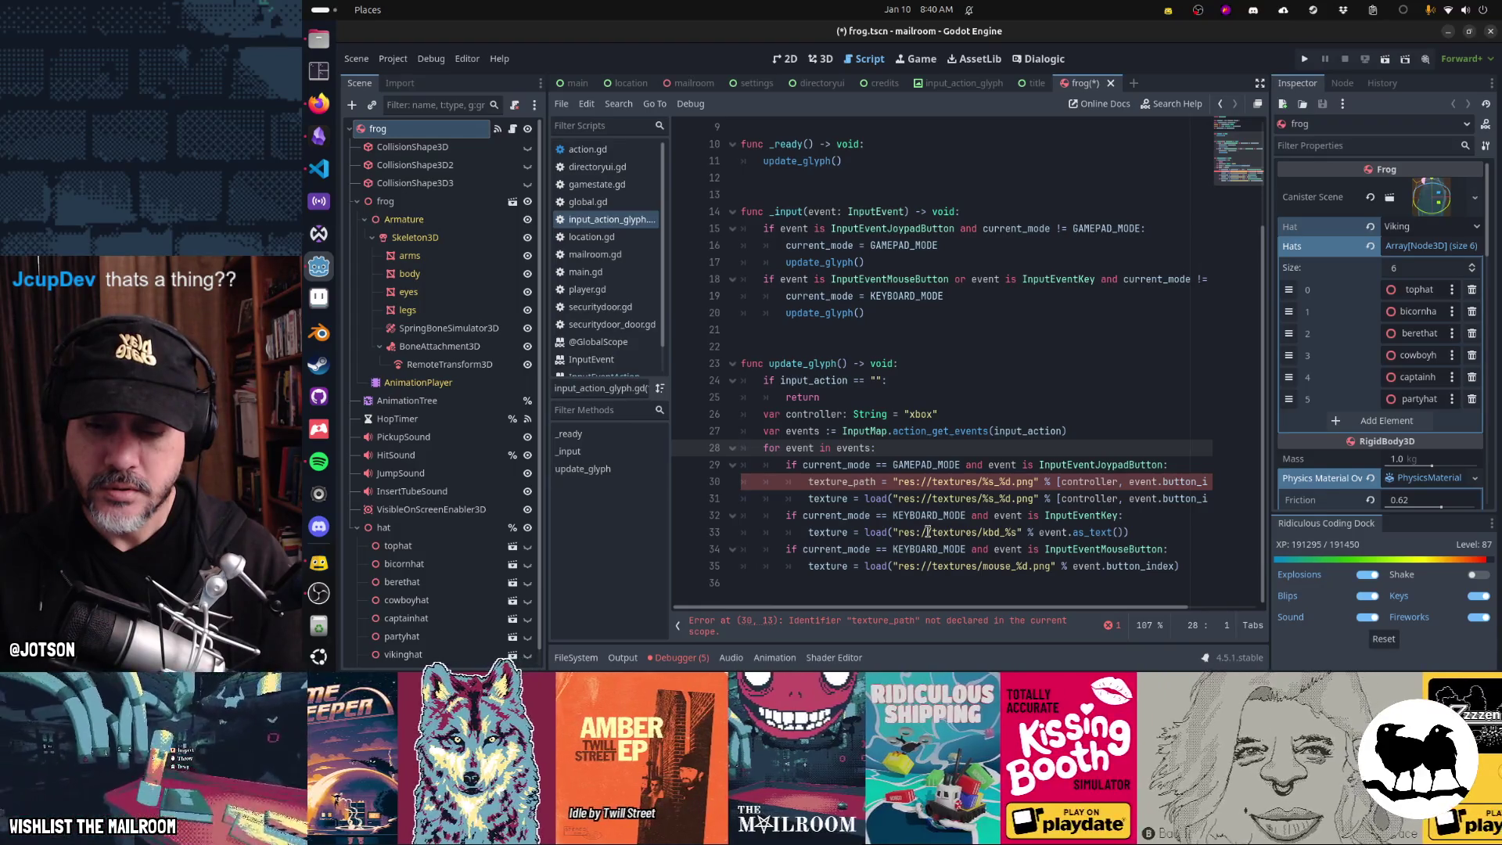
- Declare 'var texture_path: String' inside the for loop
key("End")
key("Return")
type("var textur")
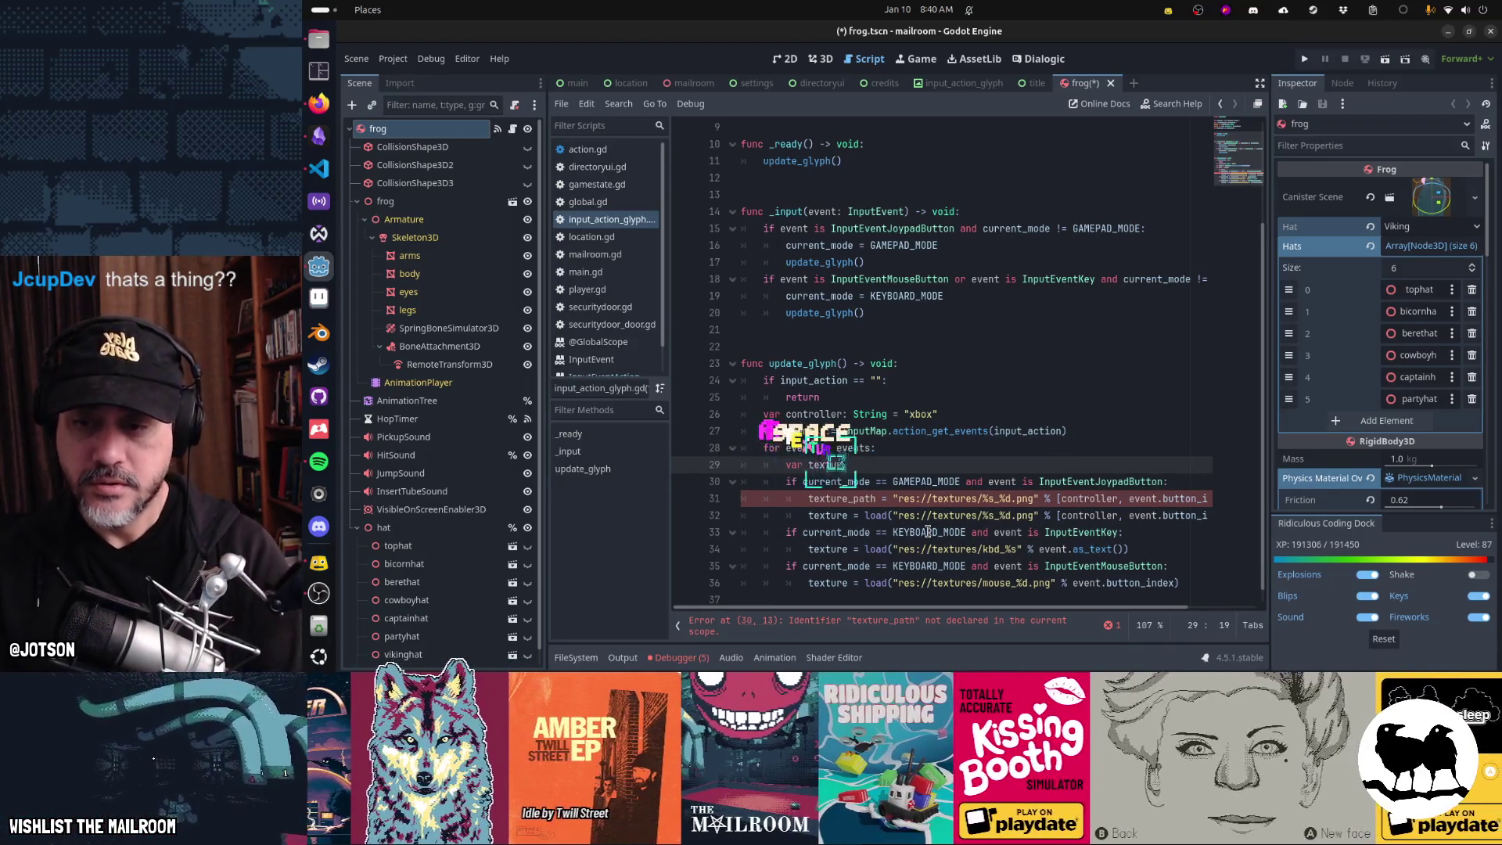
type("e_path: String")
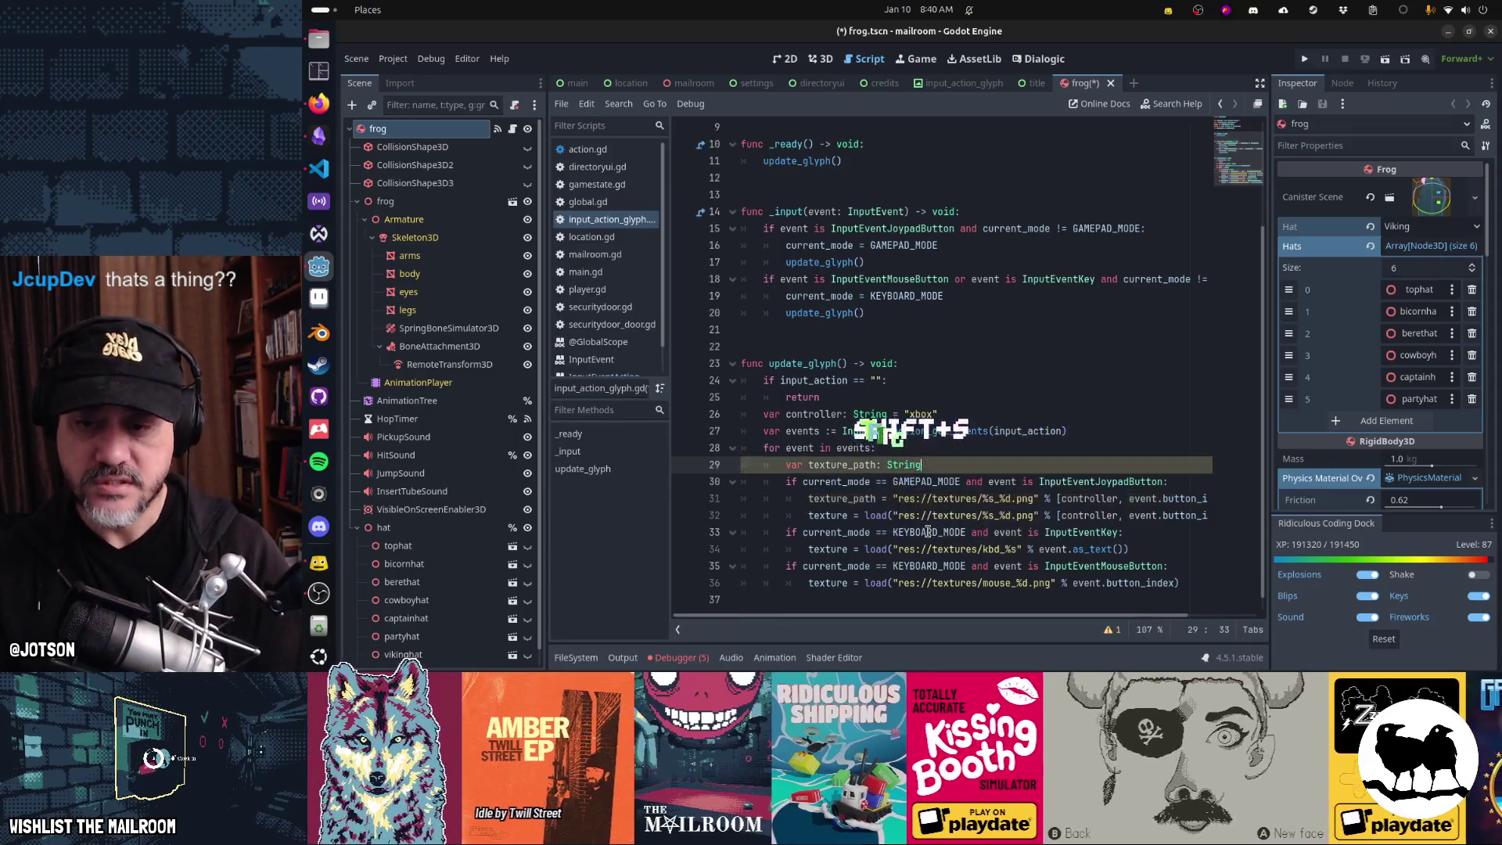
key("Down")
key("Down")
key("Down")
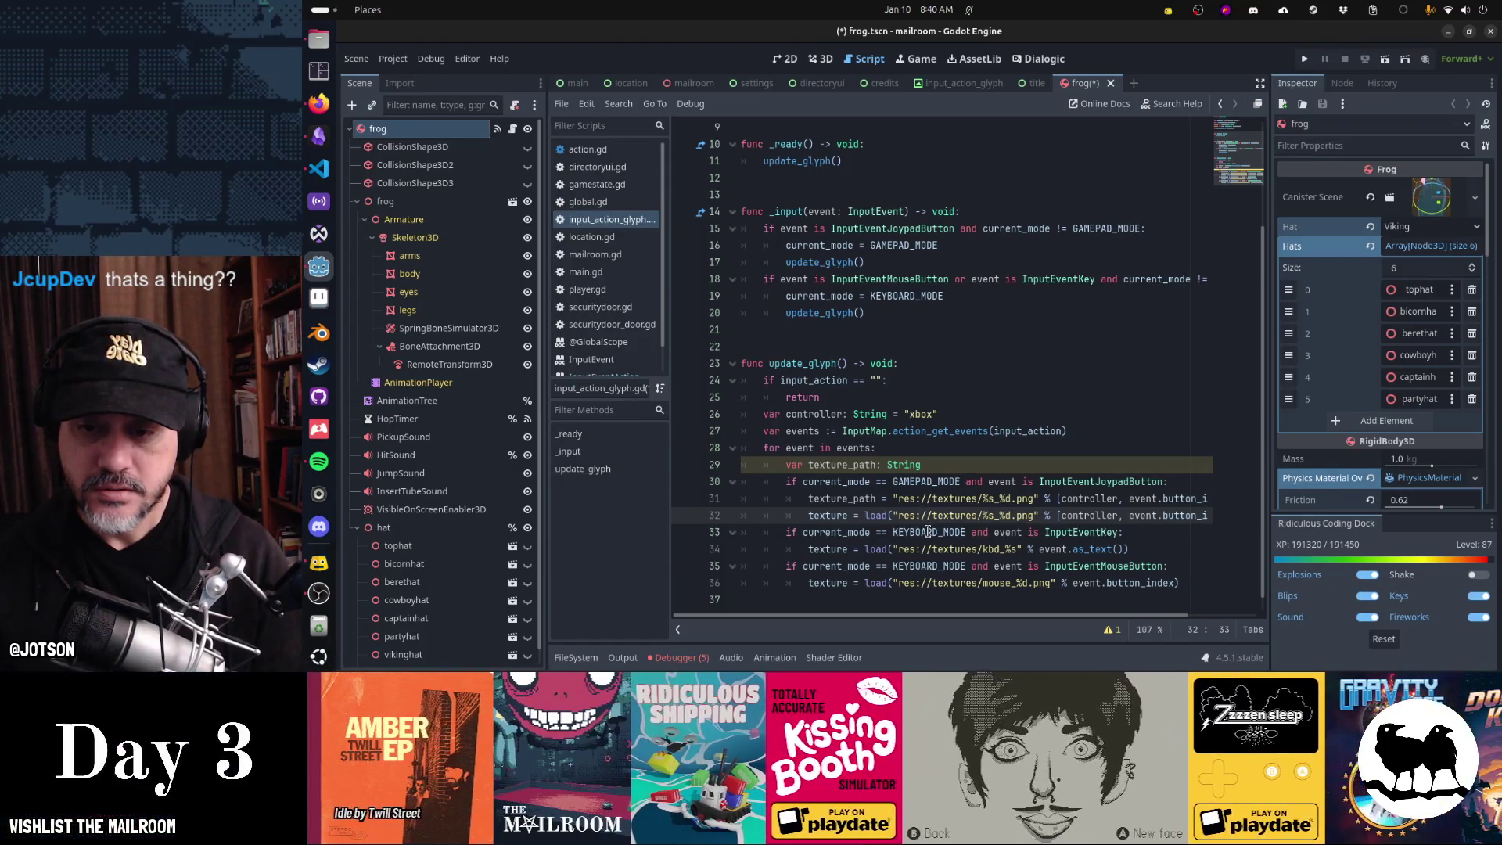
- Cut the gamepad load line and make the keyboard branch assign its path to texture_path
key("ctrl+x")
key("Down")
key("Home")
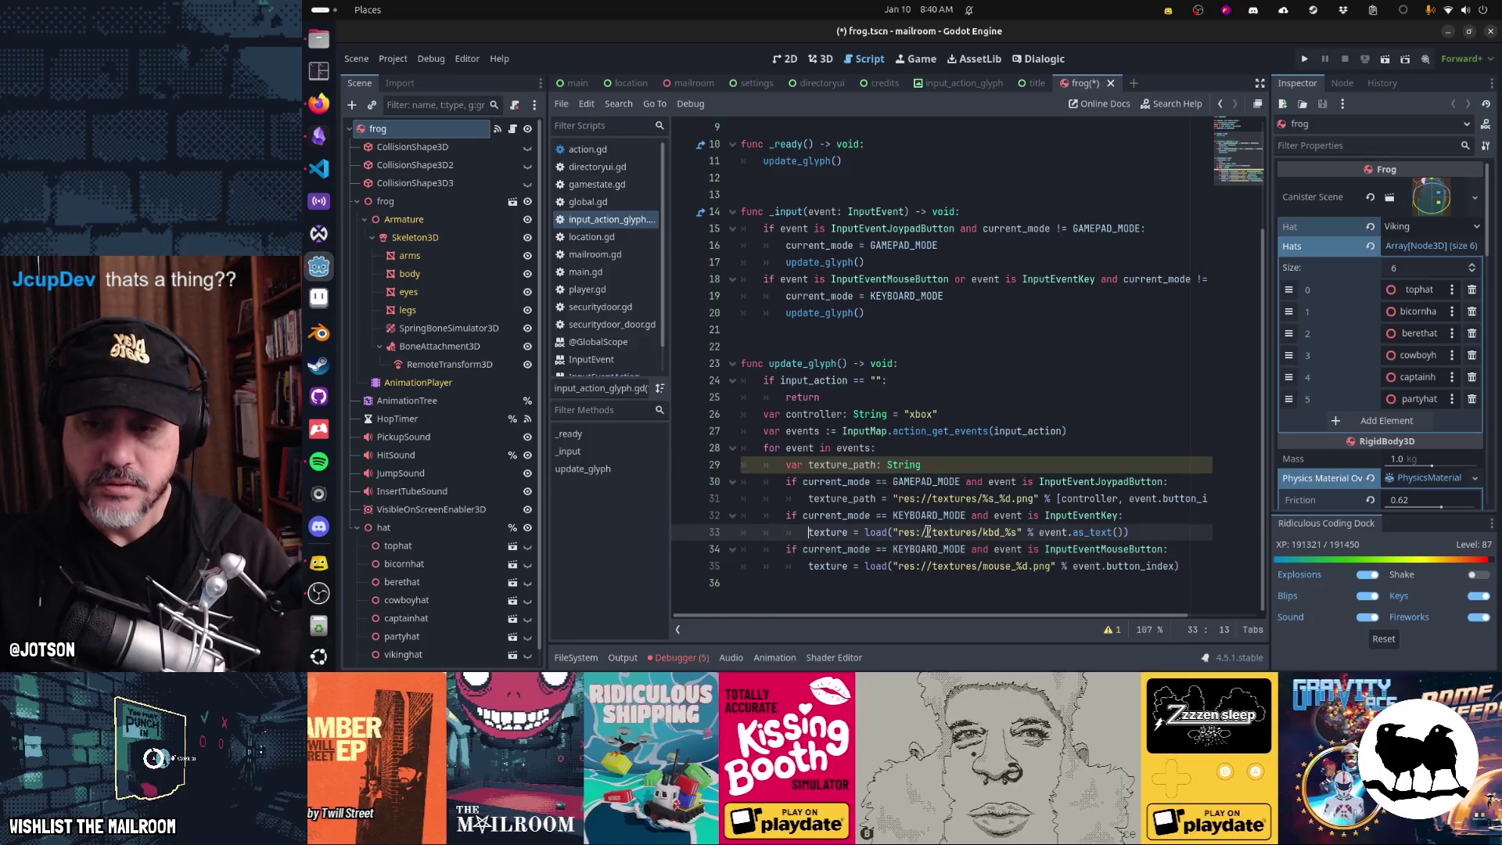
key("BackSpace")
type("_path")
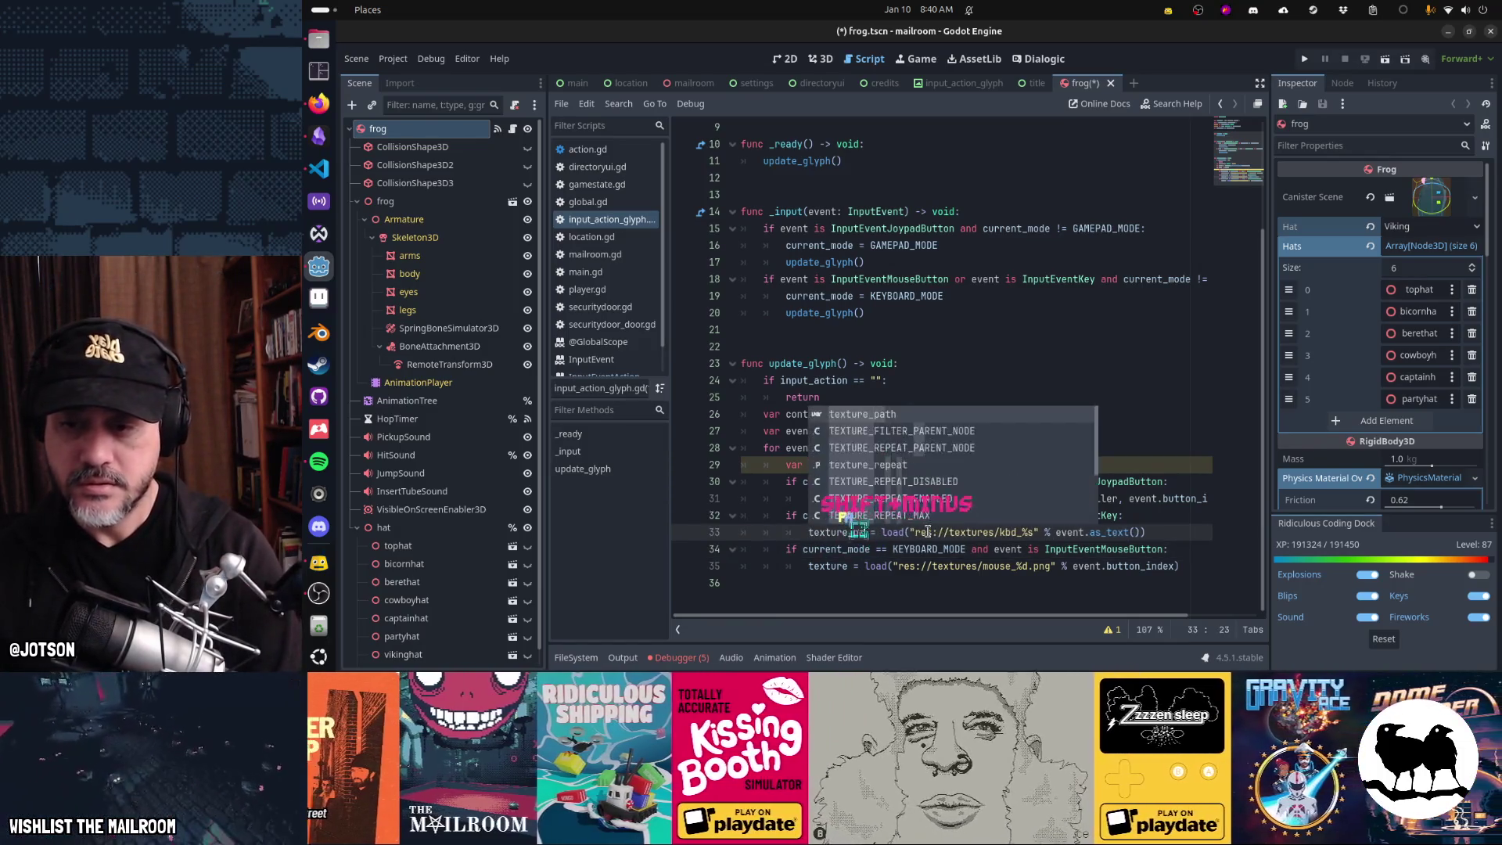
key("Right")
key("Right")
key("Right")
key("Delete")
key("Delete")
key("Delete")
key("End")
key("BackSpace")
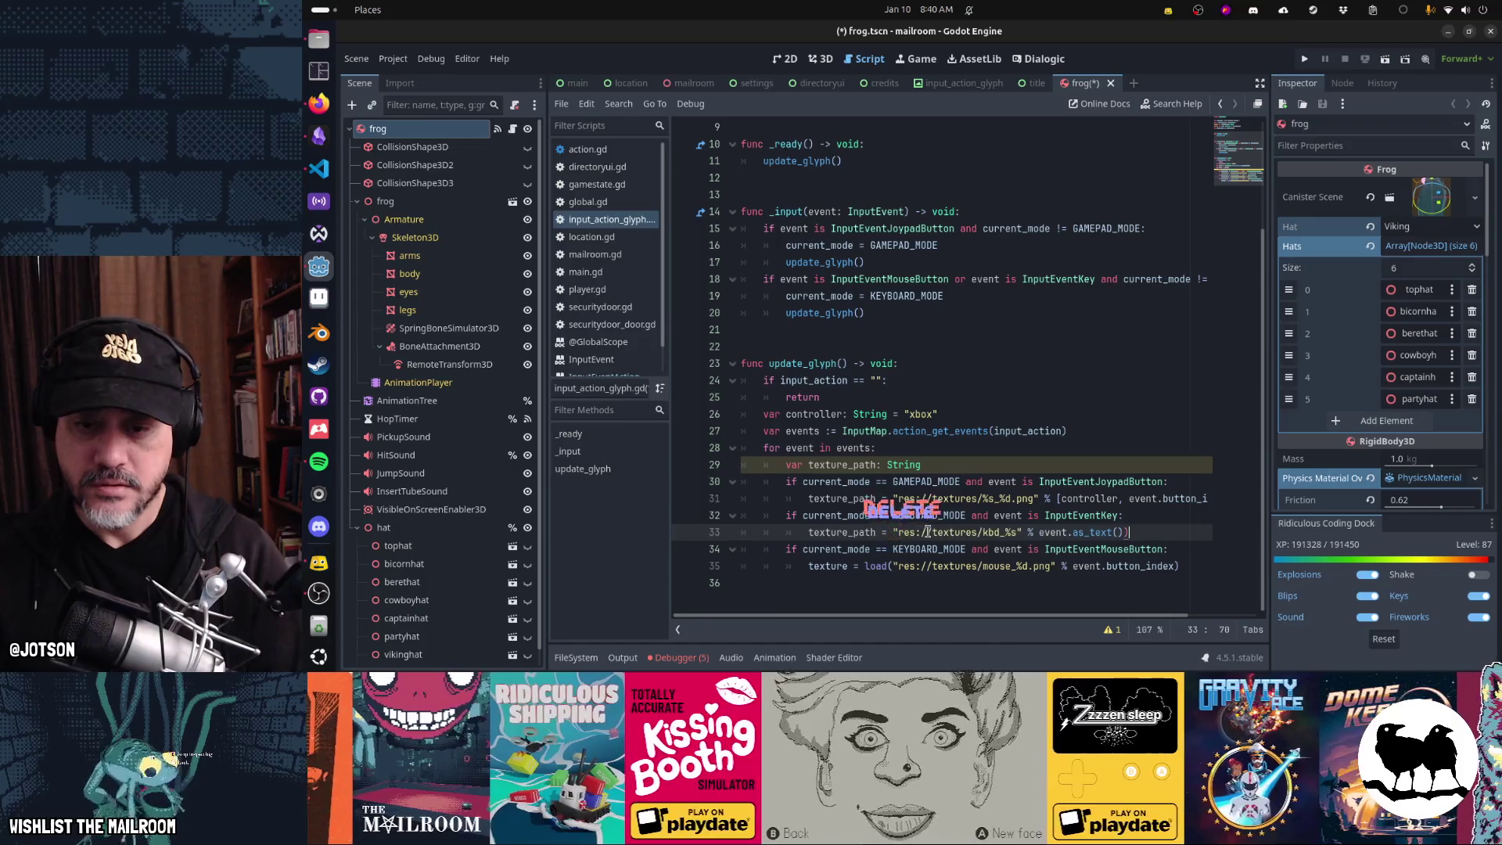
- Make the mouse branch assign its path to texture_path instead of loading it
key("Down")
key("Down")
key("Home")
key("ctrl+Right")
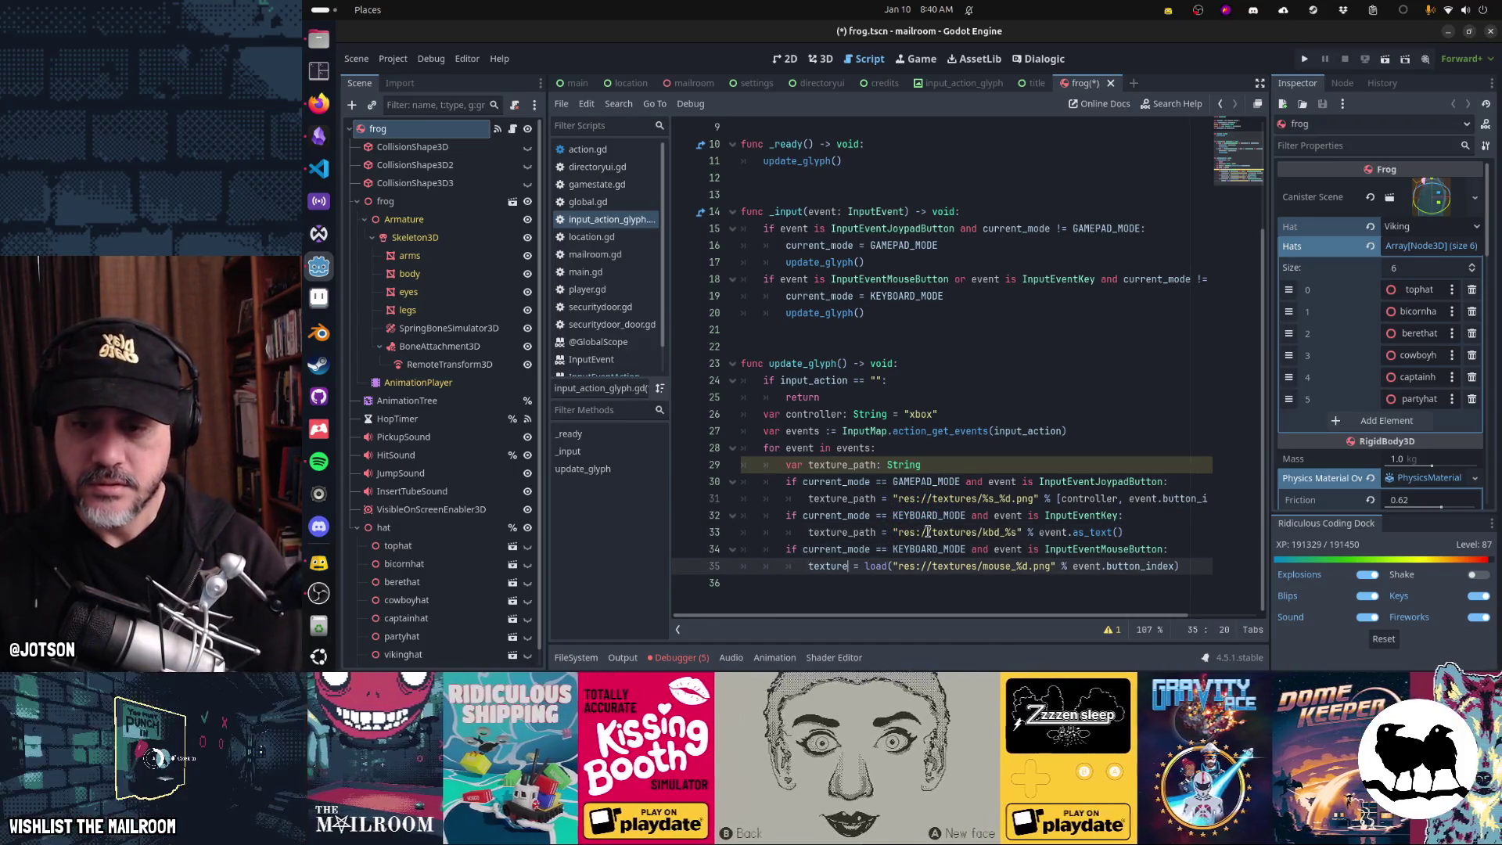
type("_path")
key("Right")
key("Right")
key("Right")
key("Delete")
key("Delete")
key("Delete")
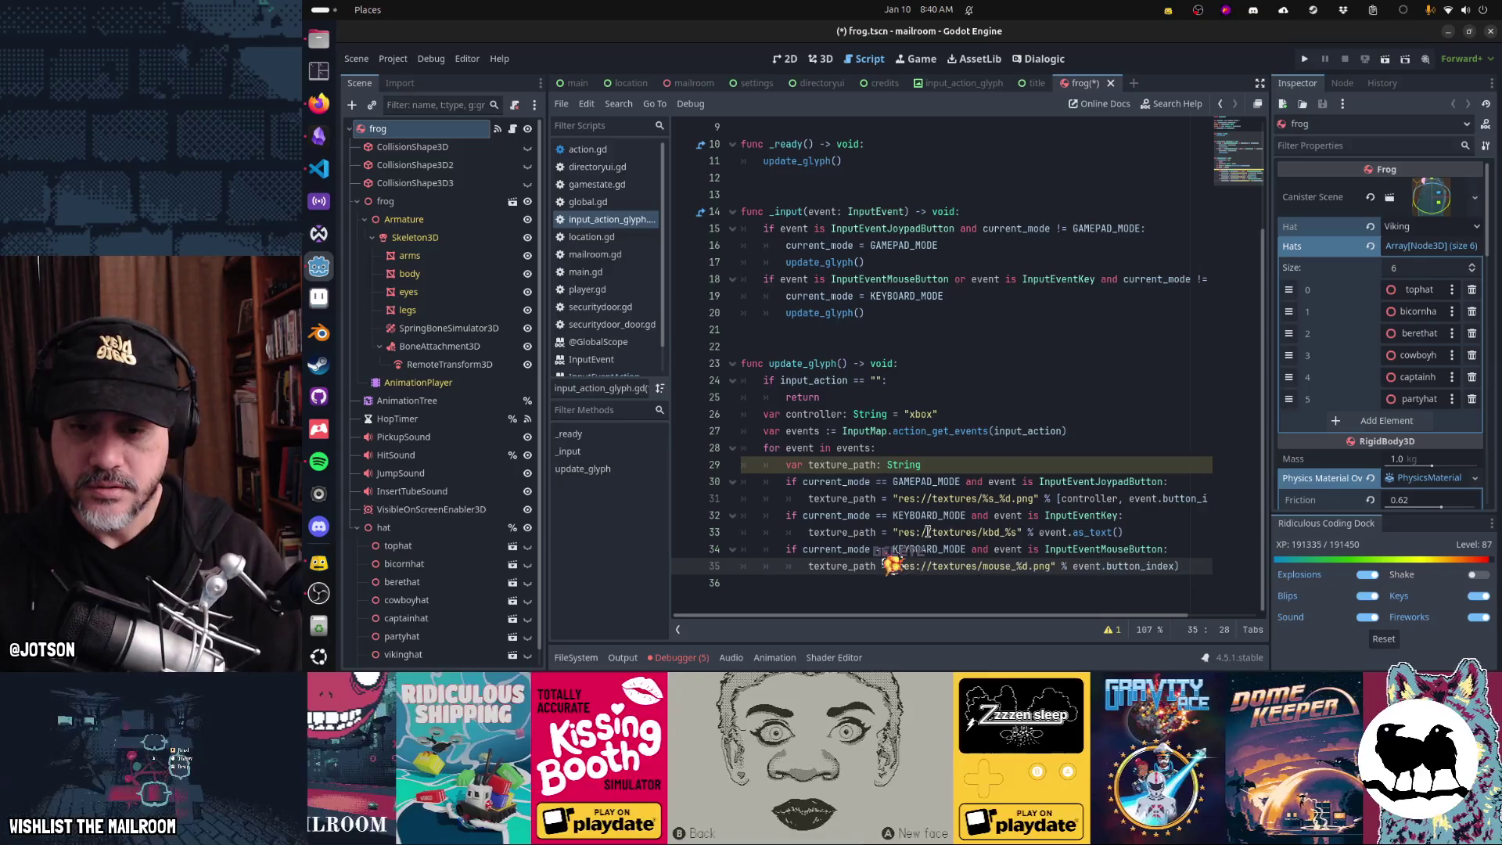
key("End")
key("BackSpace")
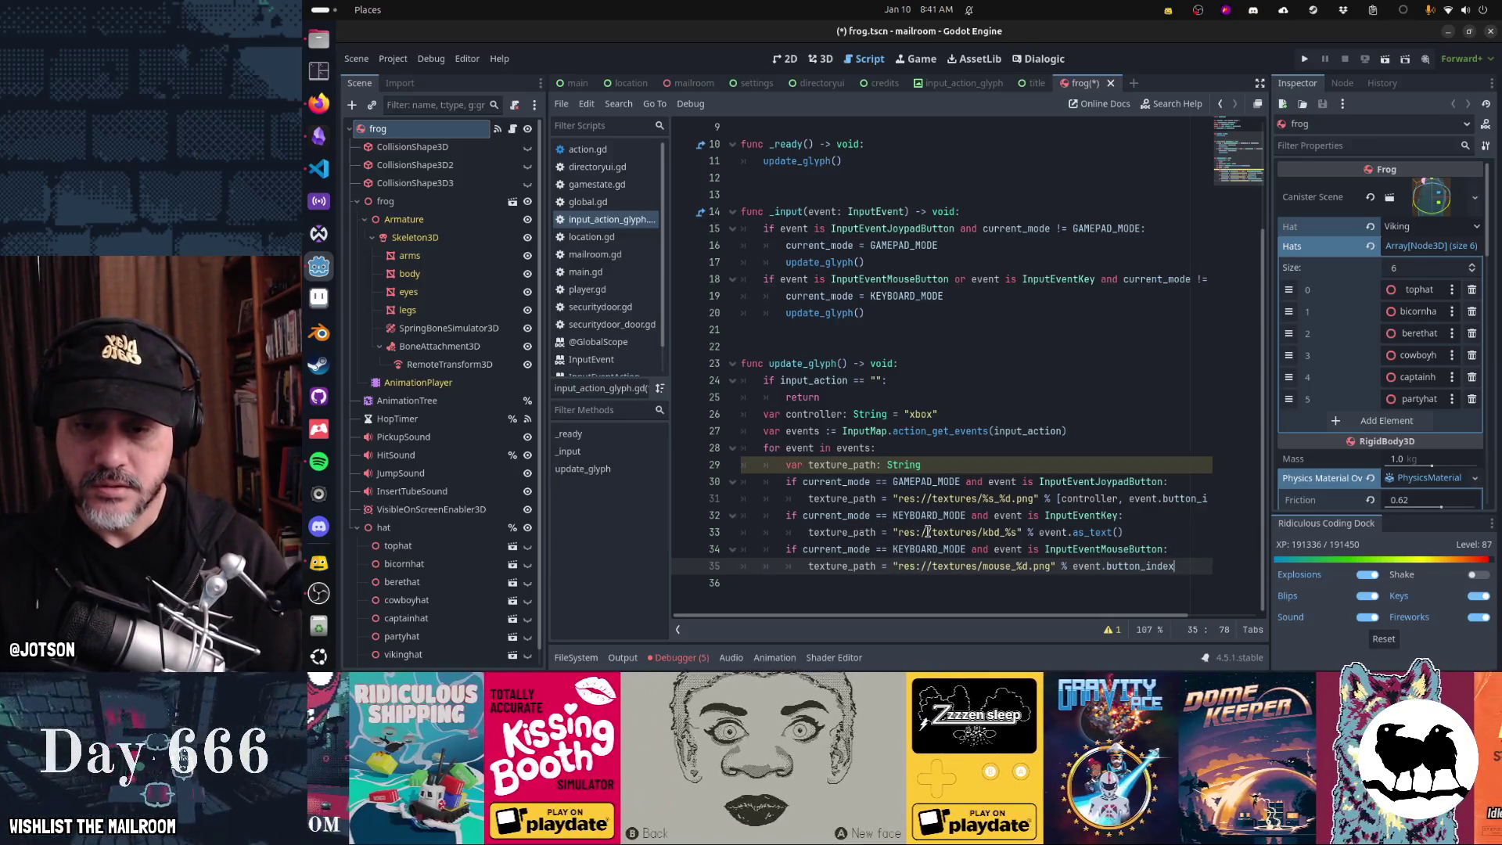
key("Up")
key("Up")
key("Up")
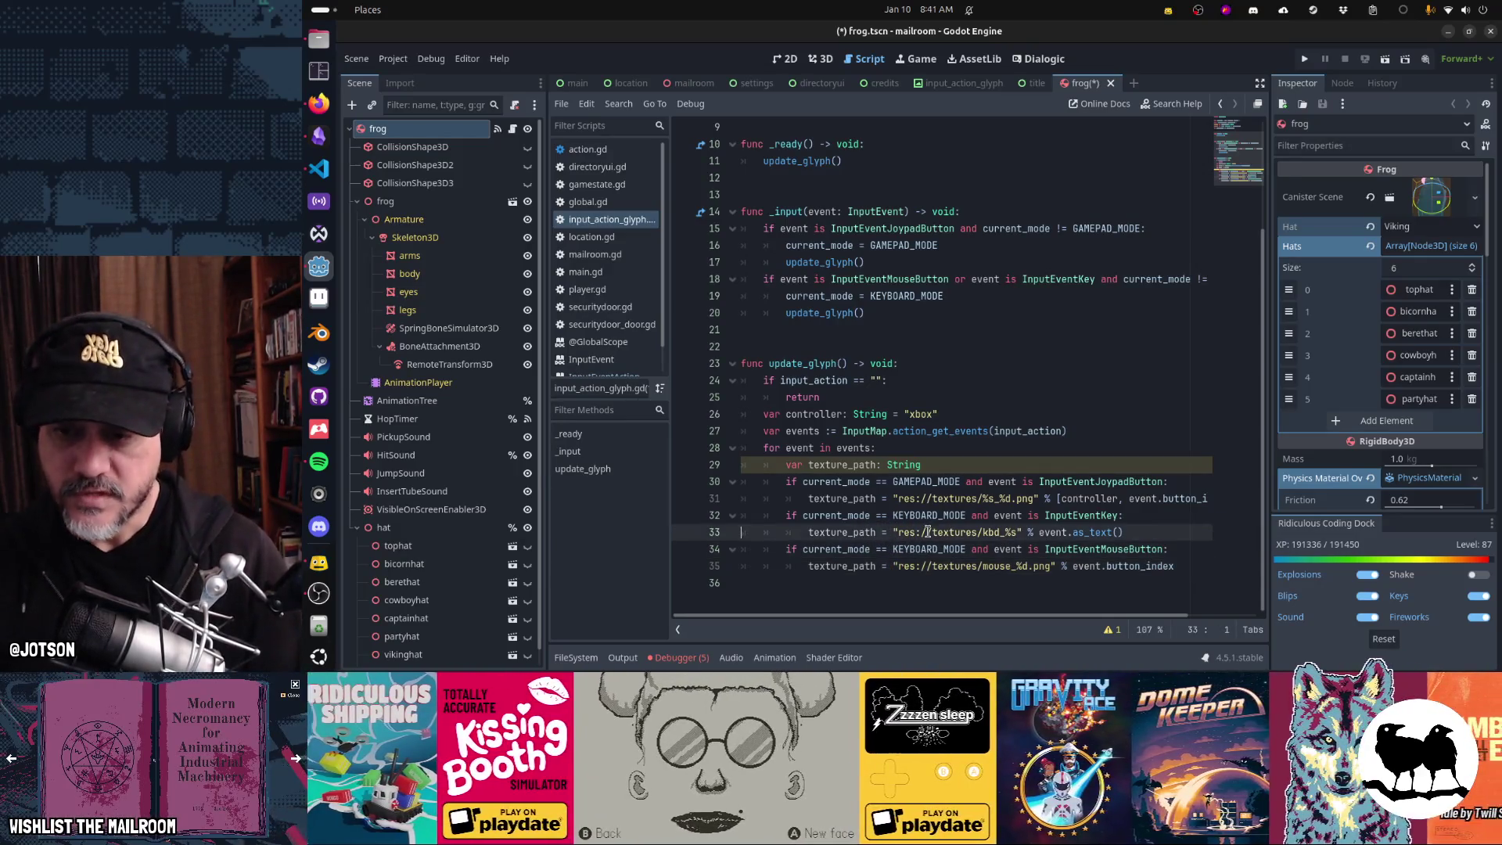
key("Home")
key("Down")
- Add 'if not ResourceLoader.exists(texture_path):' falling back to res://textures/gamepad_button_unknown.png
key("End")
key("Return")
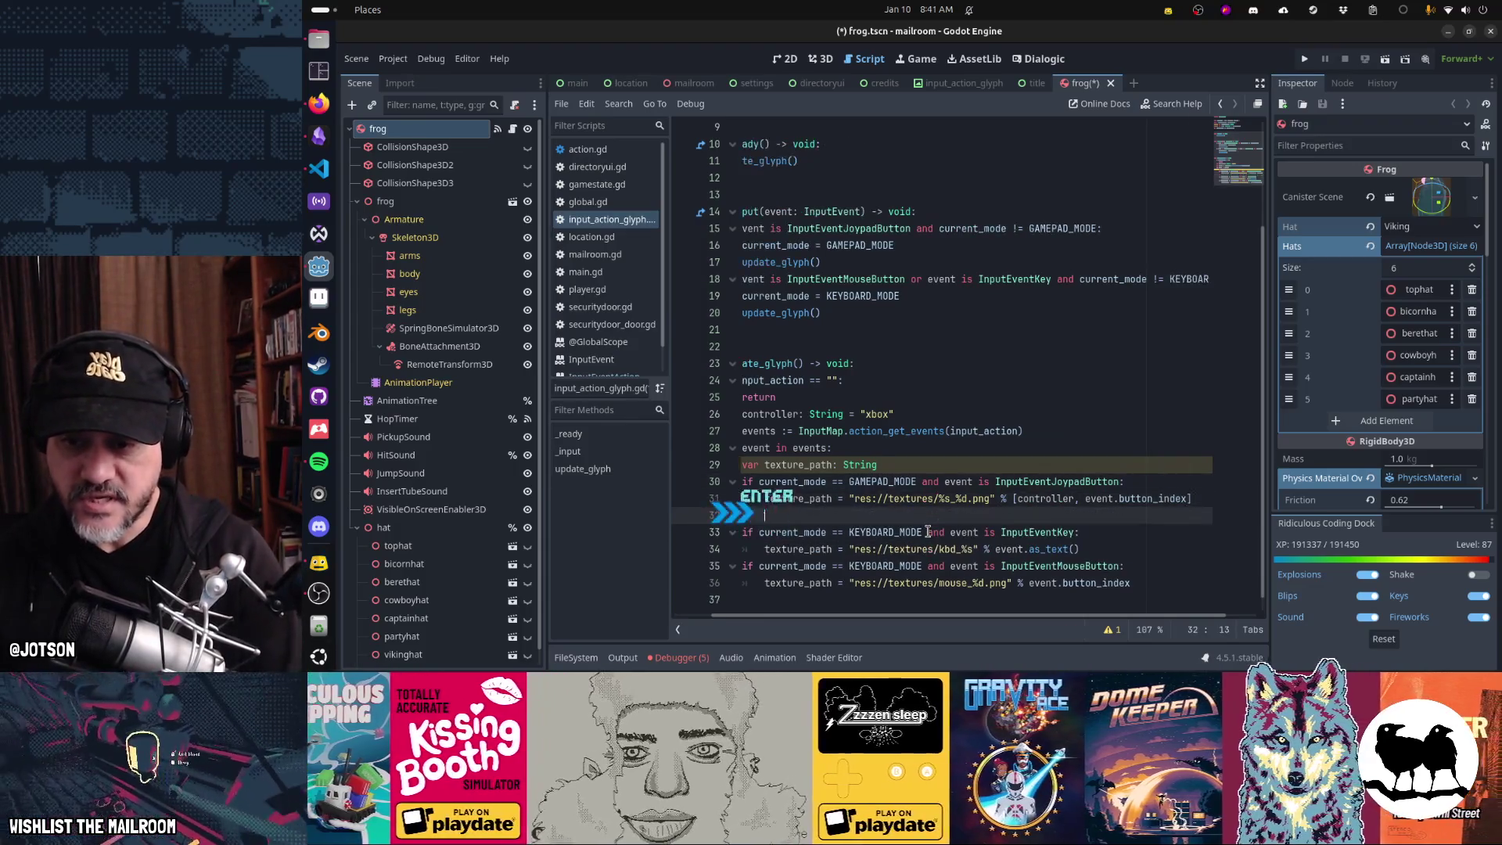
type("if")
key("BackSpace")
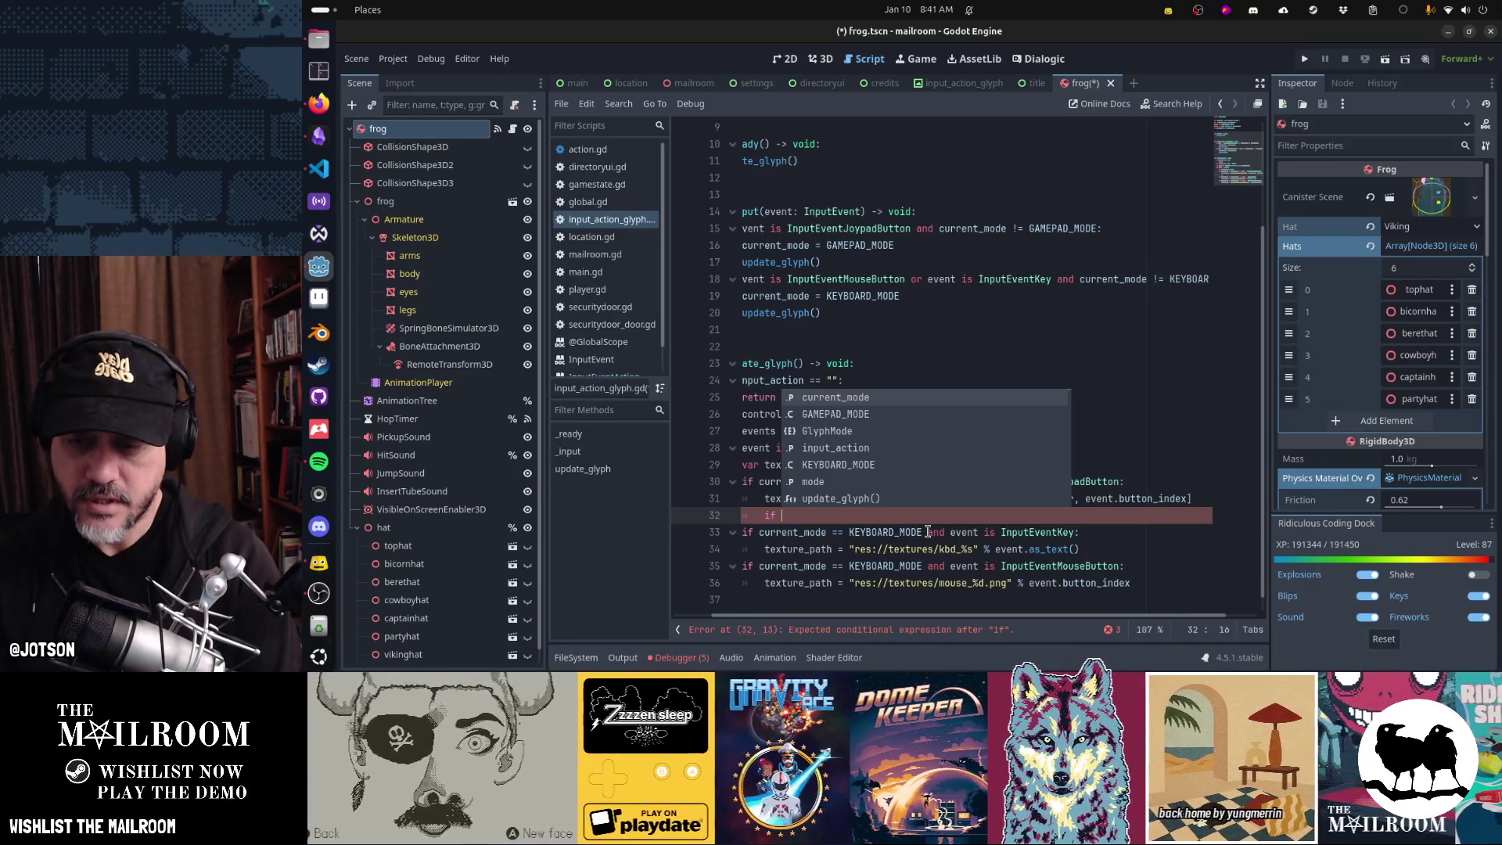
type("R")
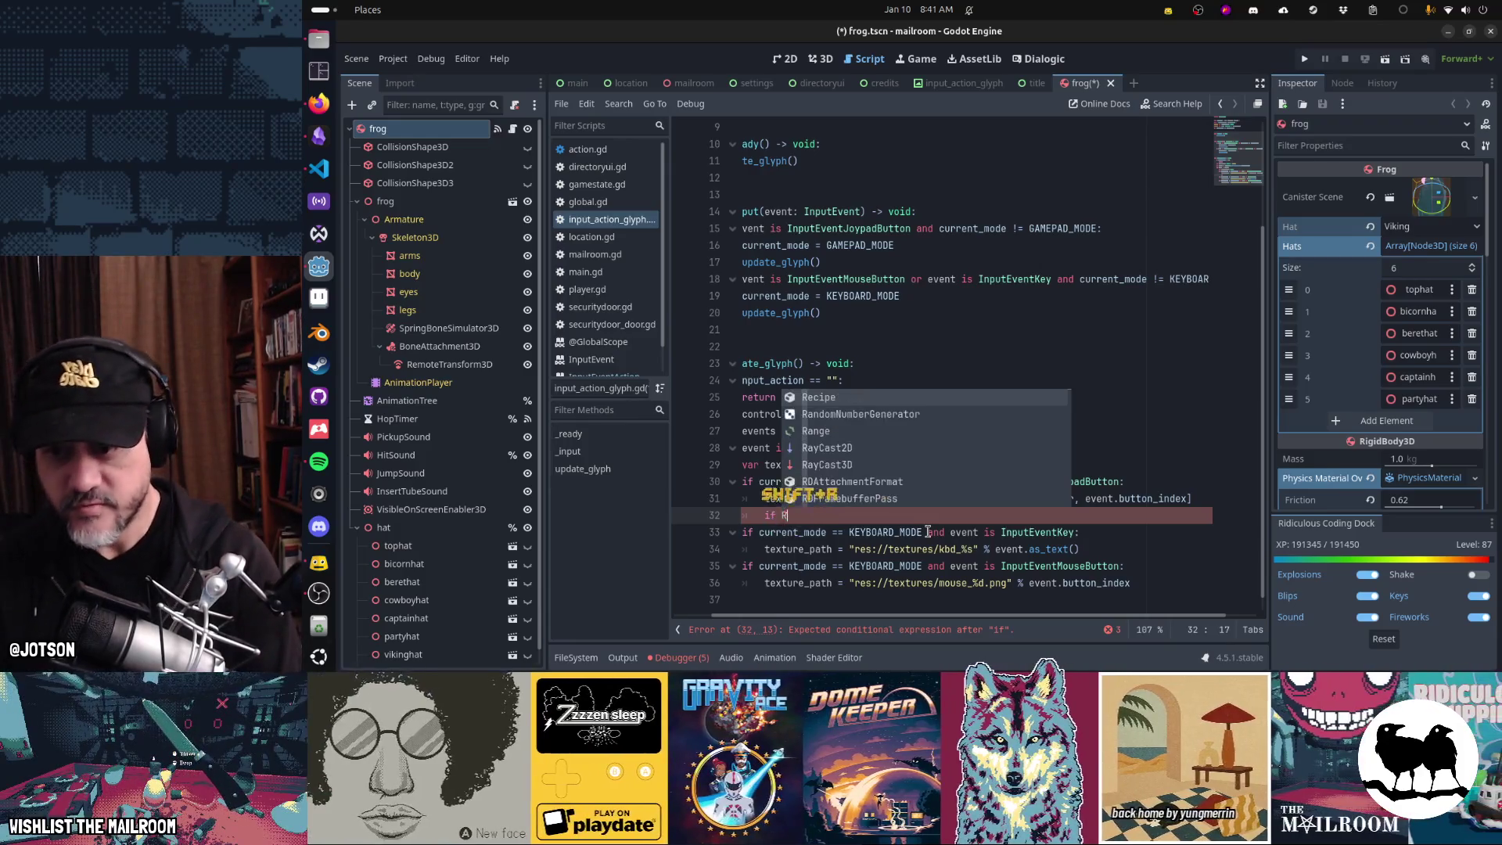
type("esource.")
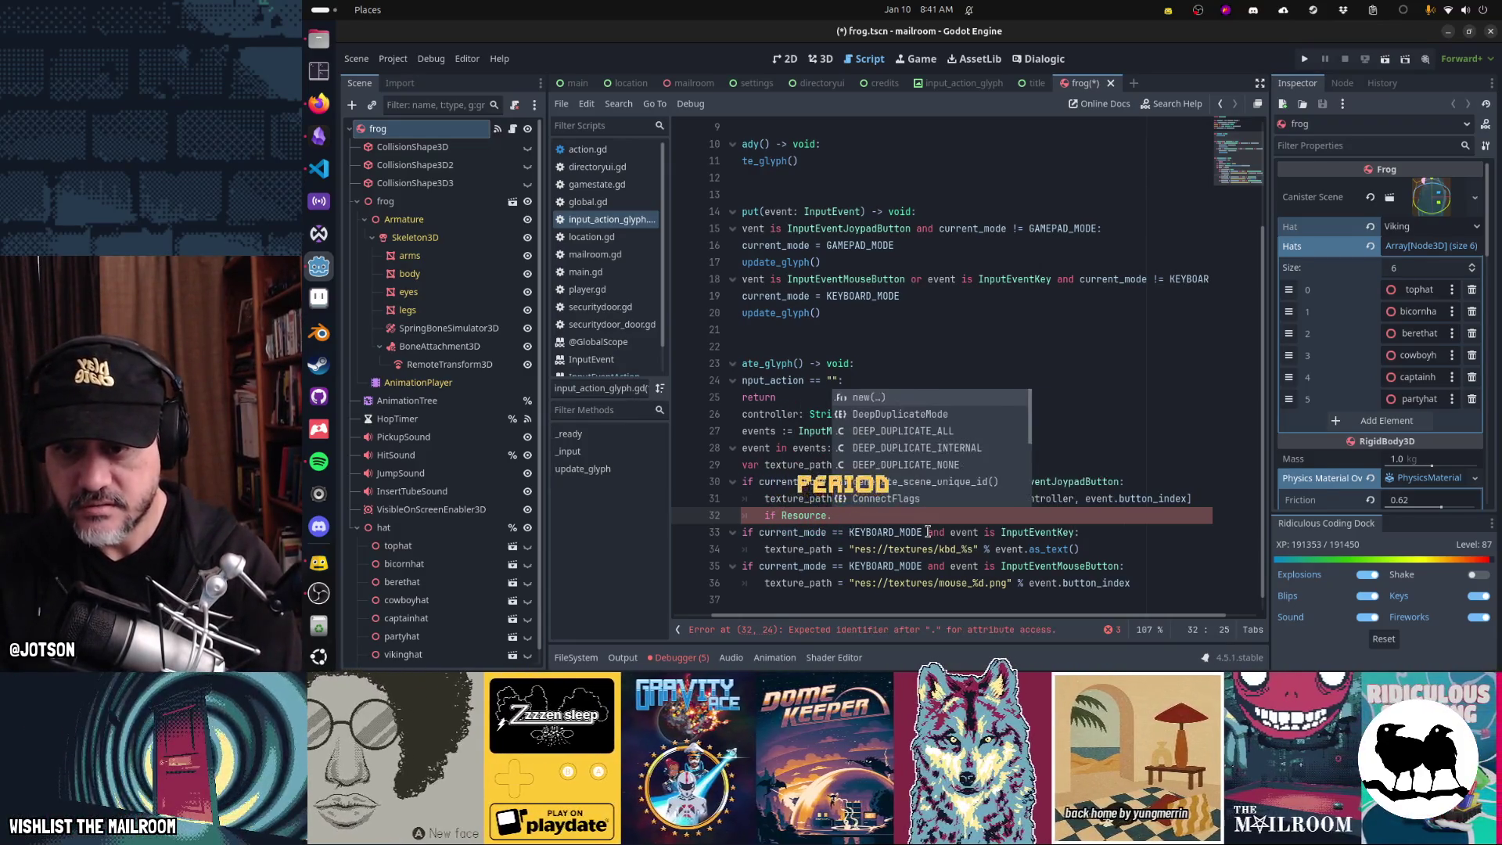
type("exis")
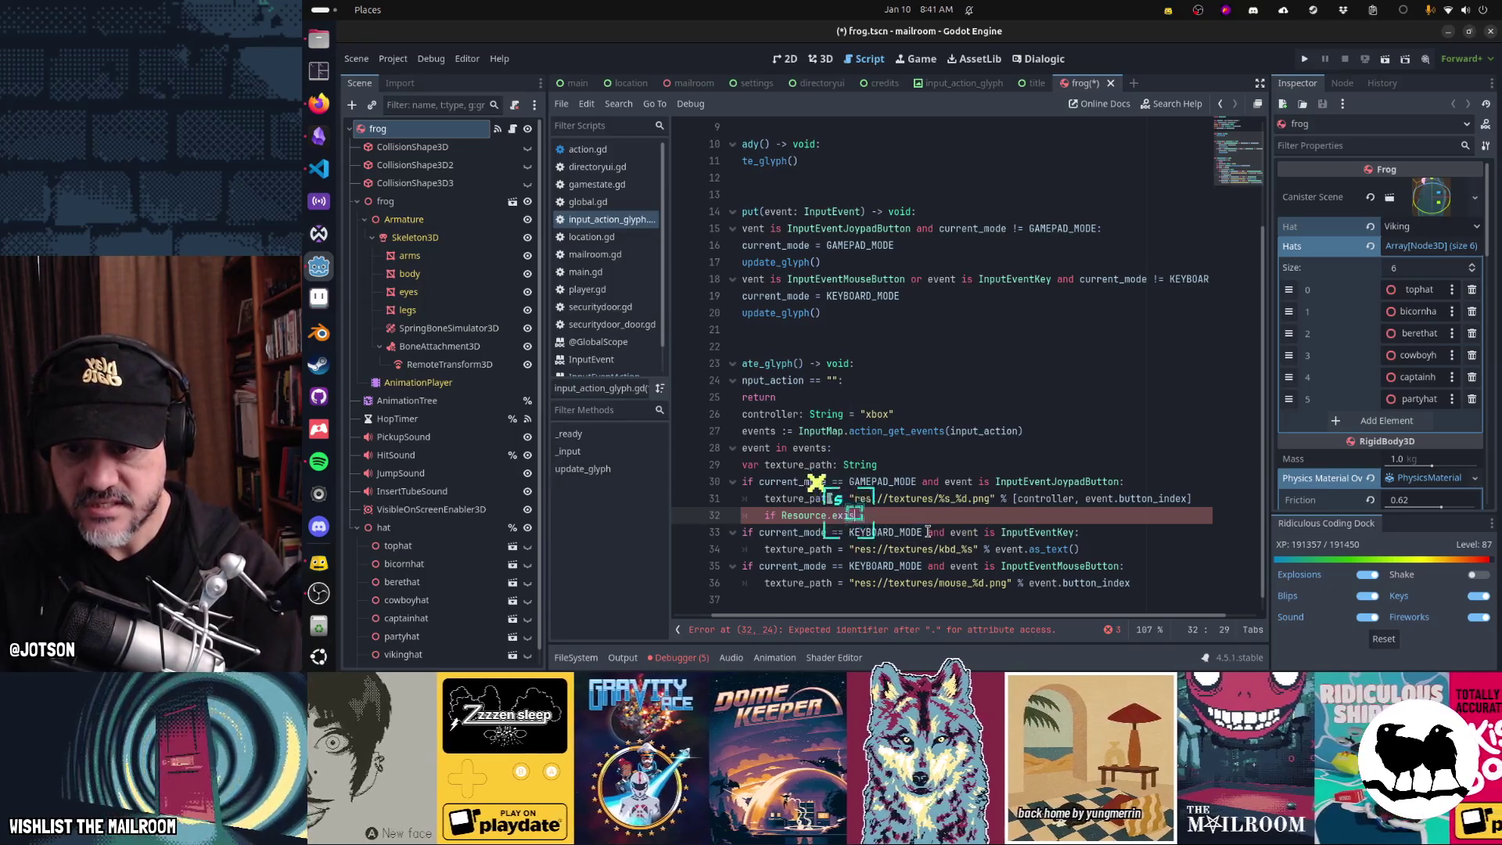
key("BackSpace")
key("BackSpace")
key("BackSpace")
key("BackSpace")
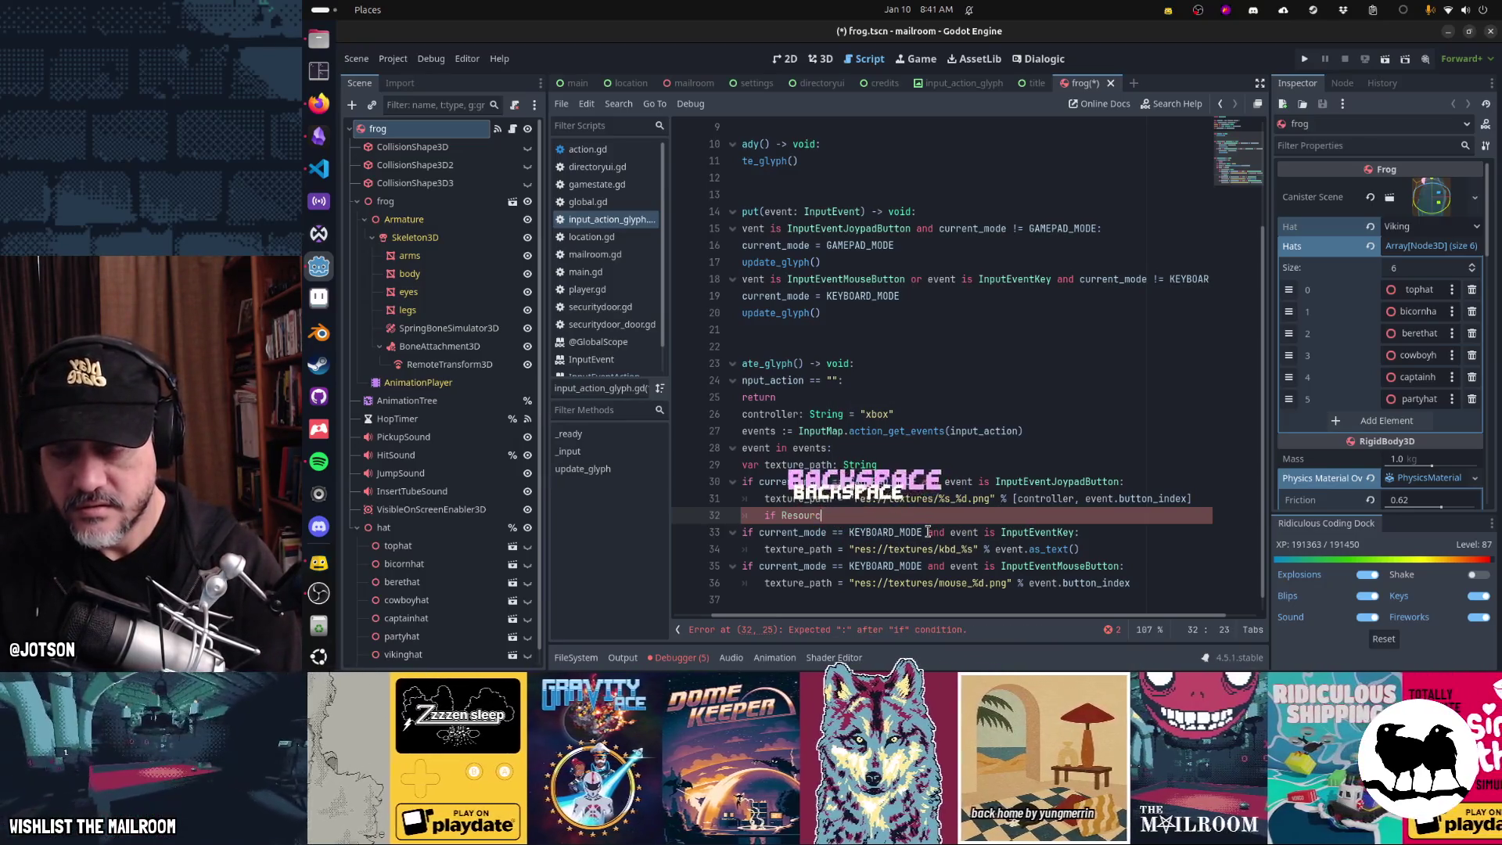
type("eLoader.ex")
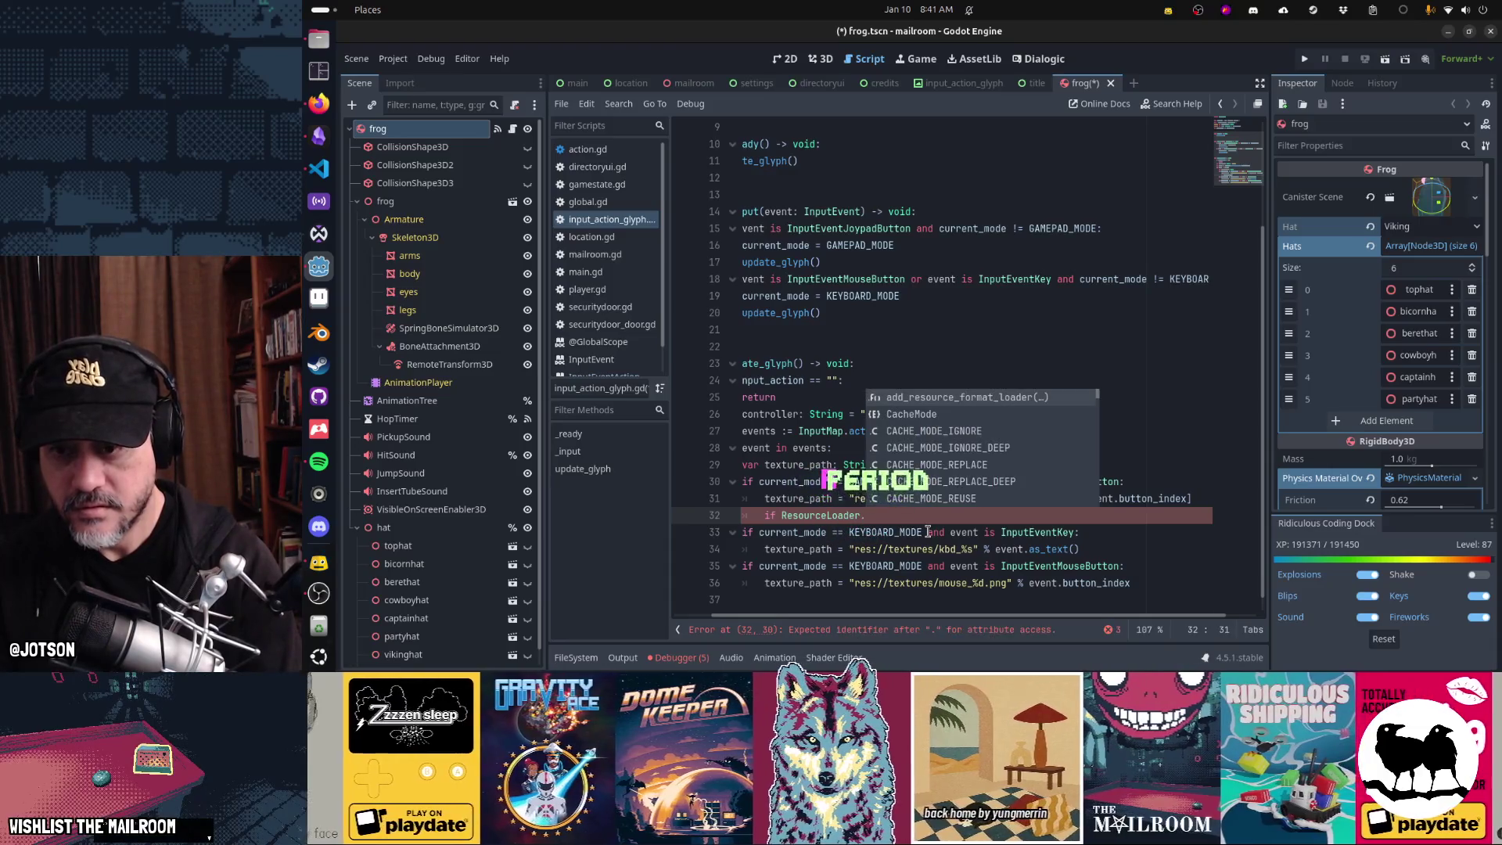
key("Return")
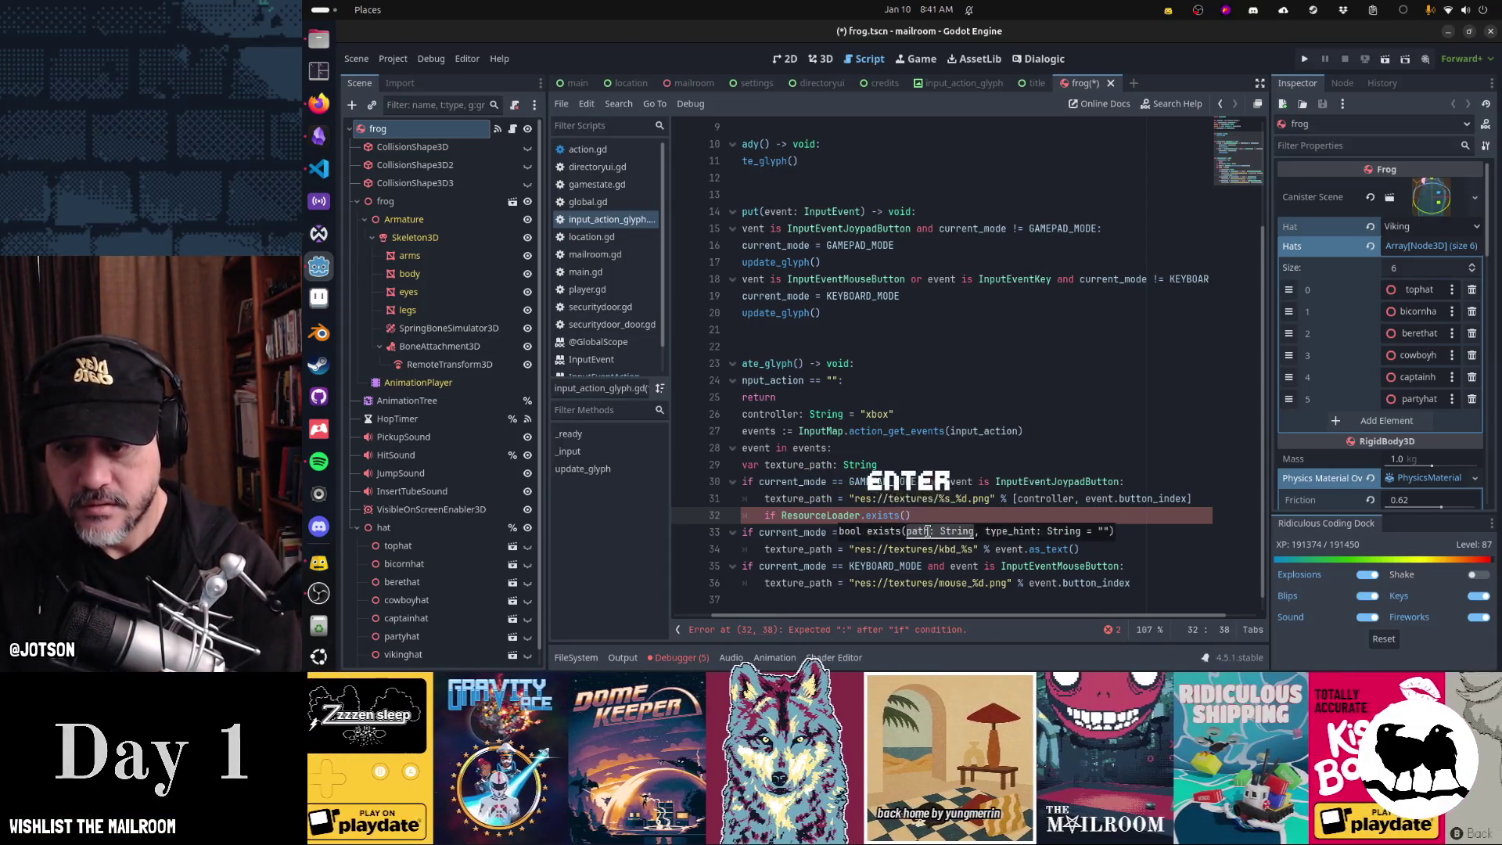
type("texture_path)")
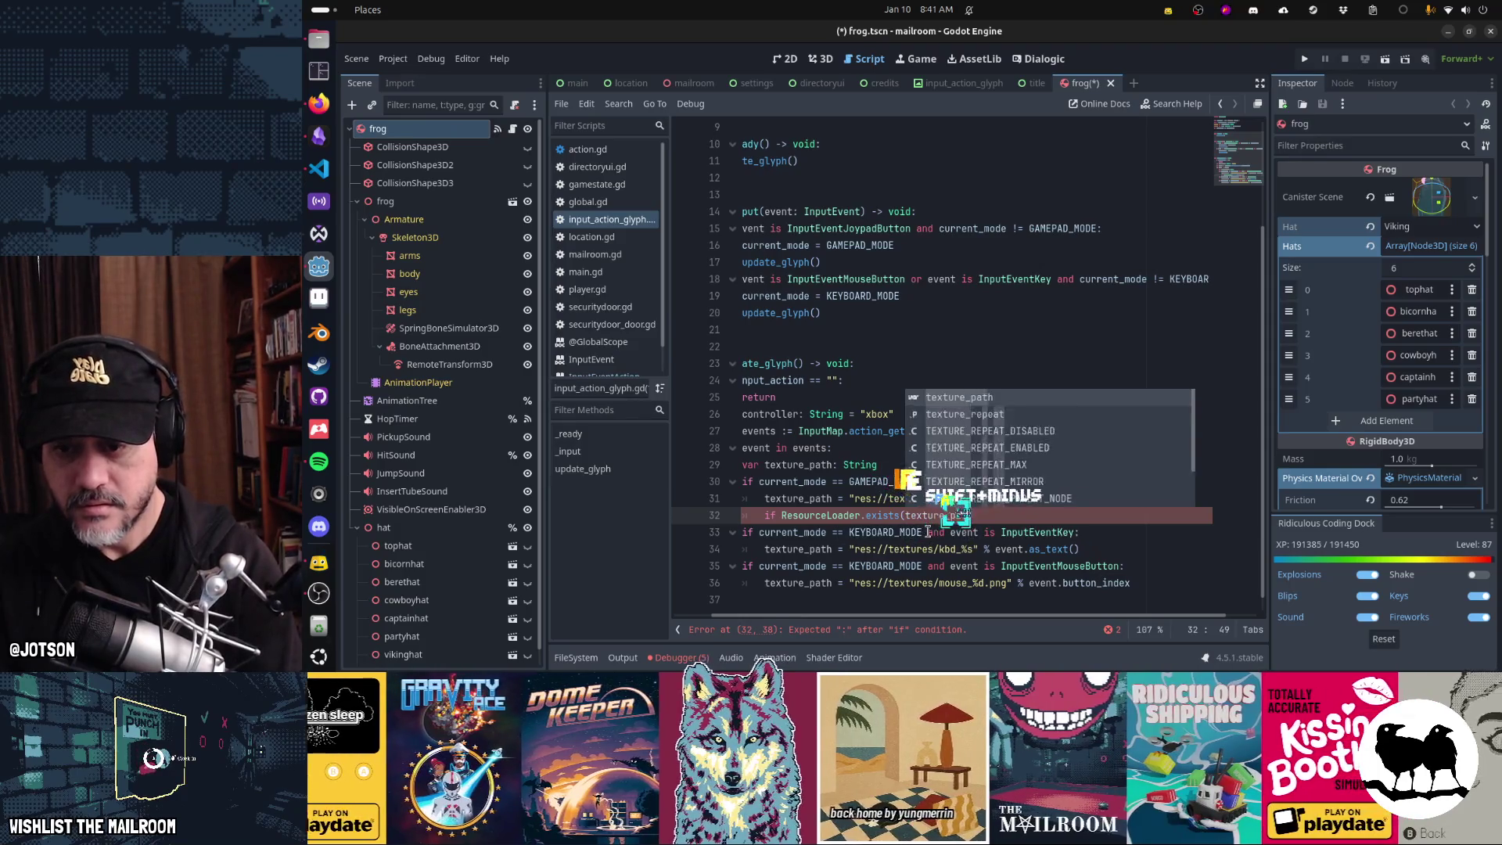
type(":")
key("Home")
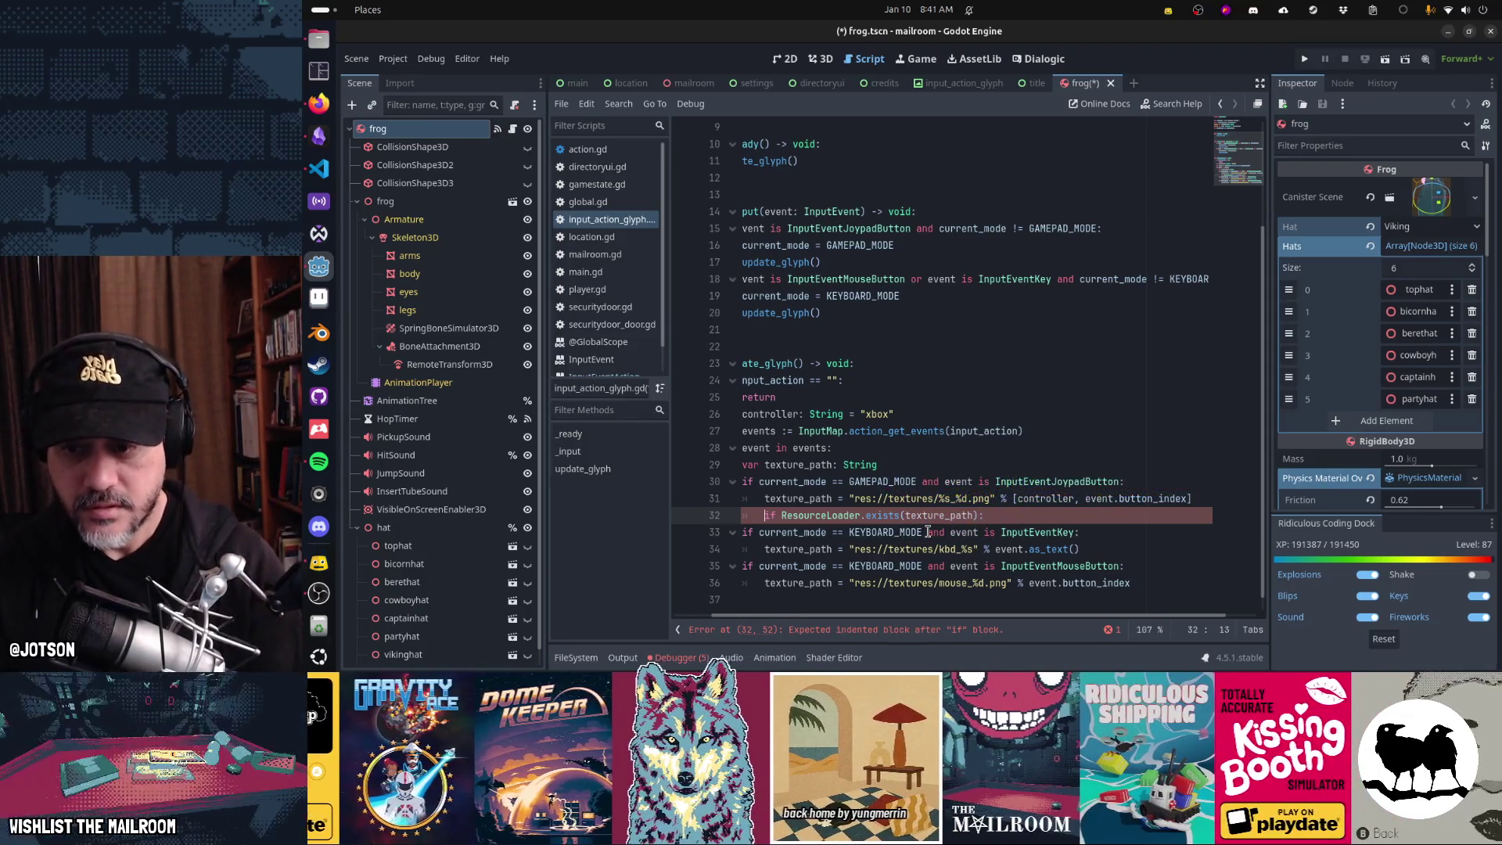
type("not")
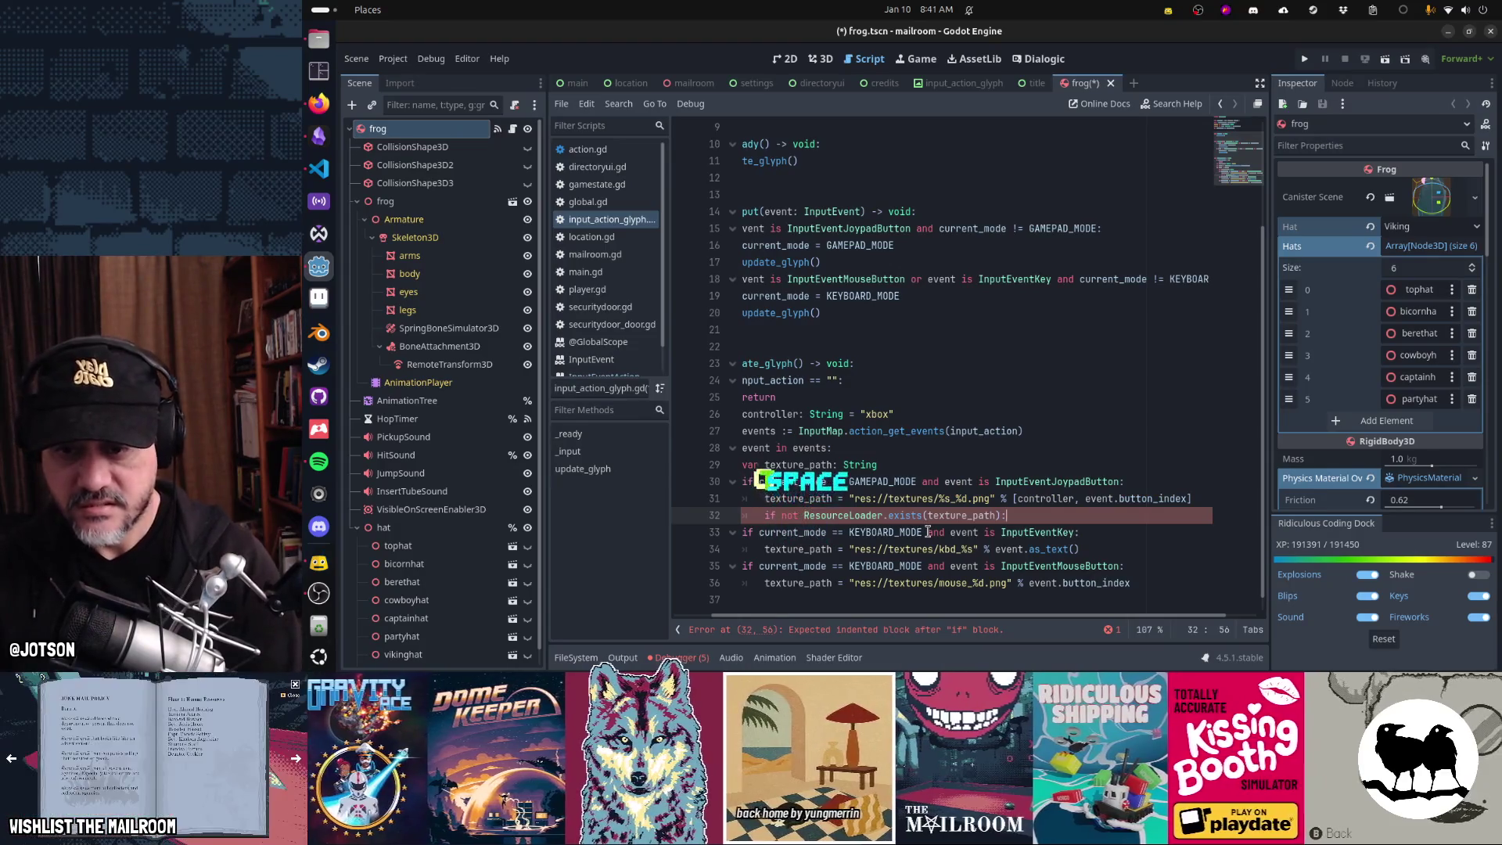
key("Return")
type("texture_pa")
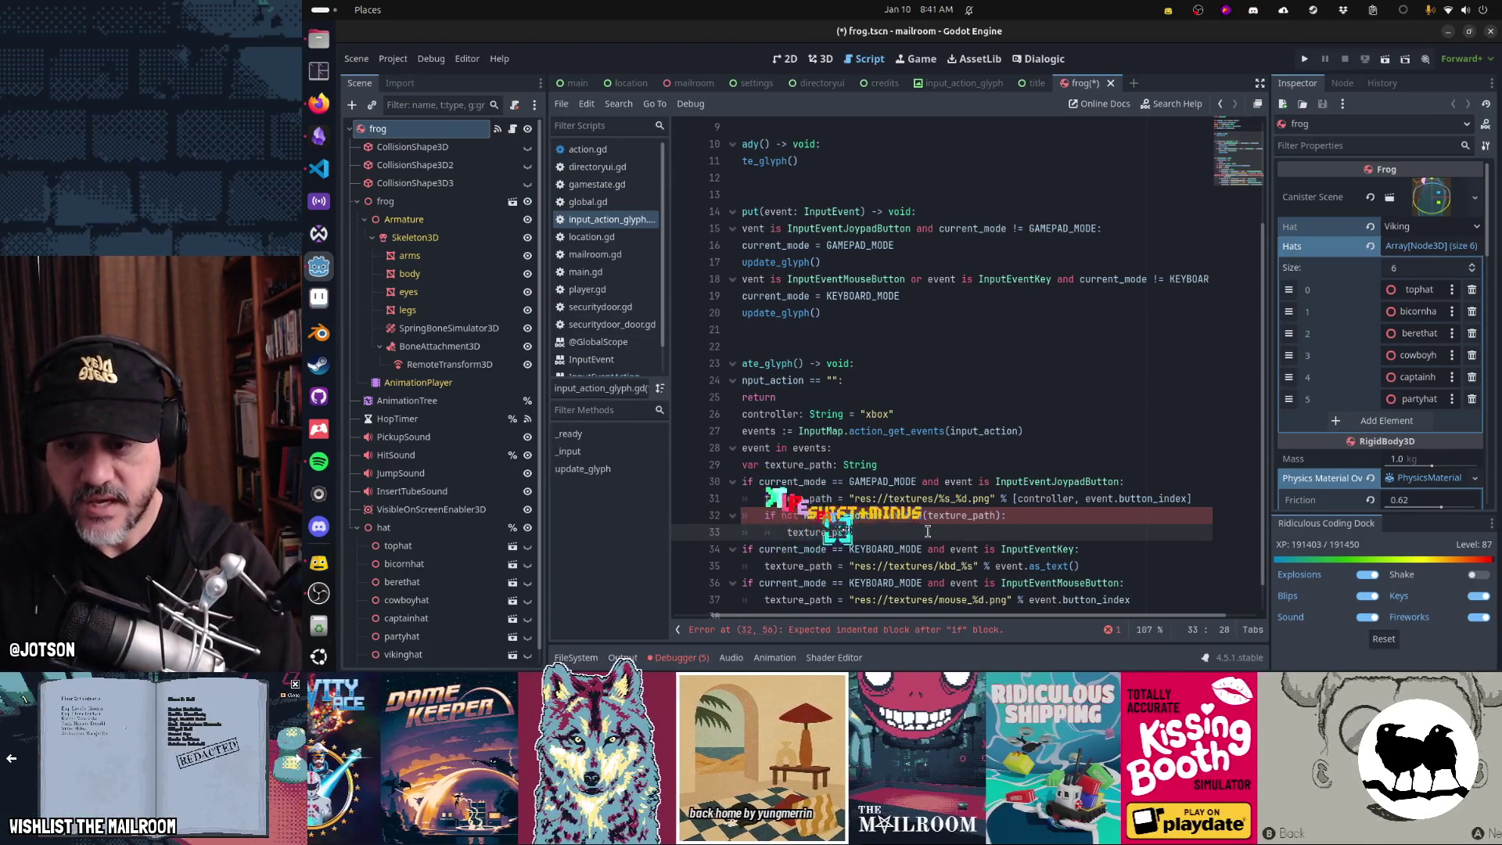
type("th = \"res://texture")
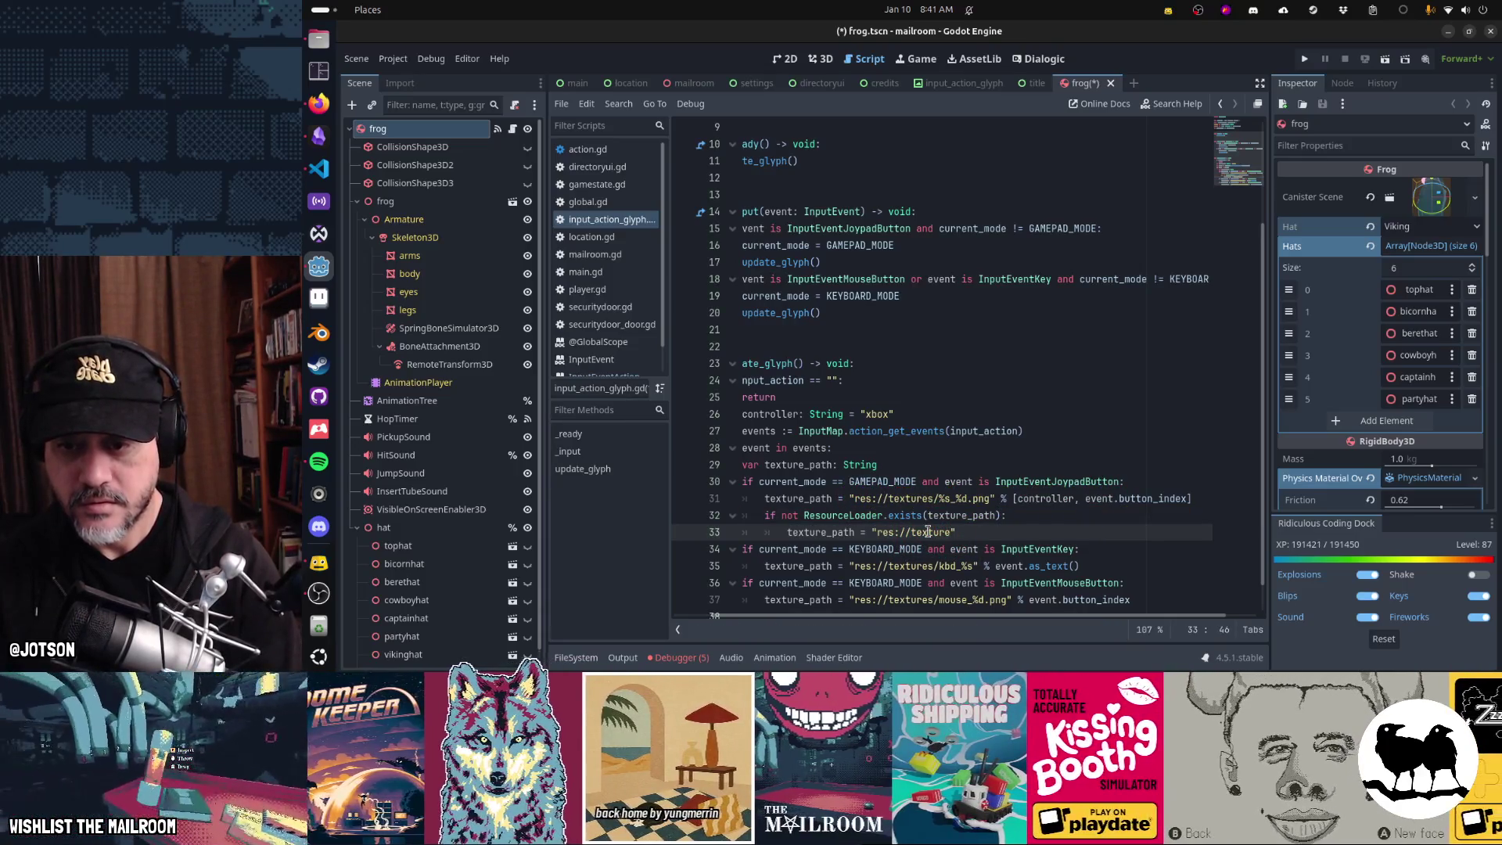
type("s/")
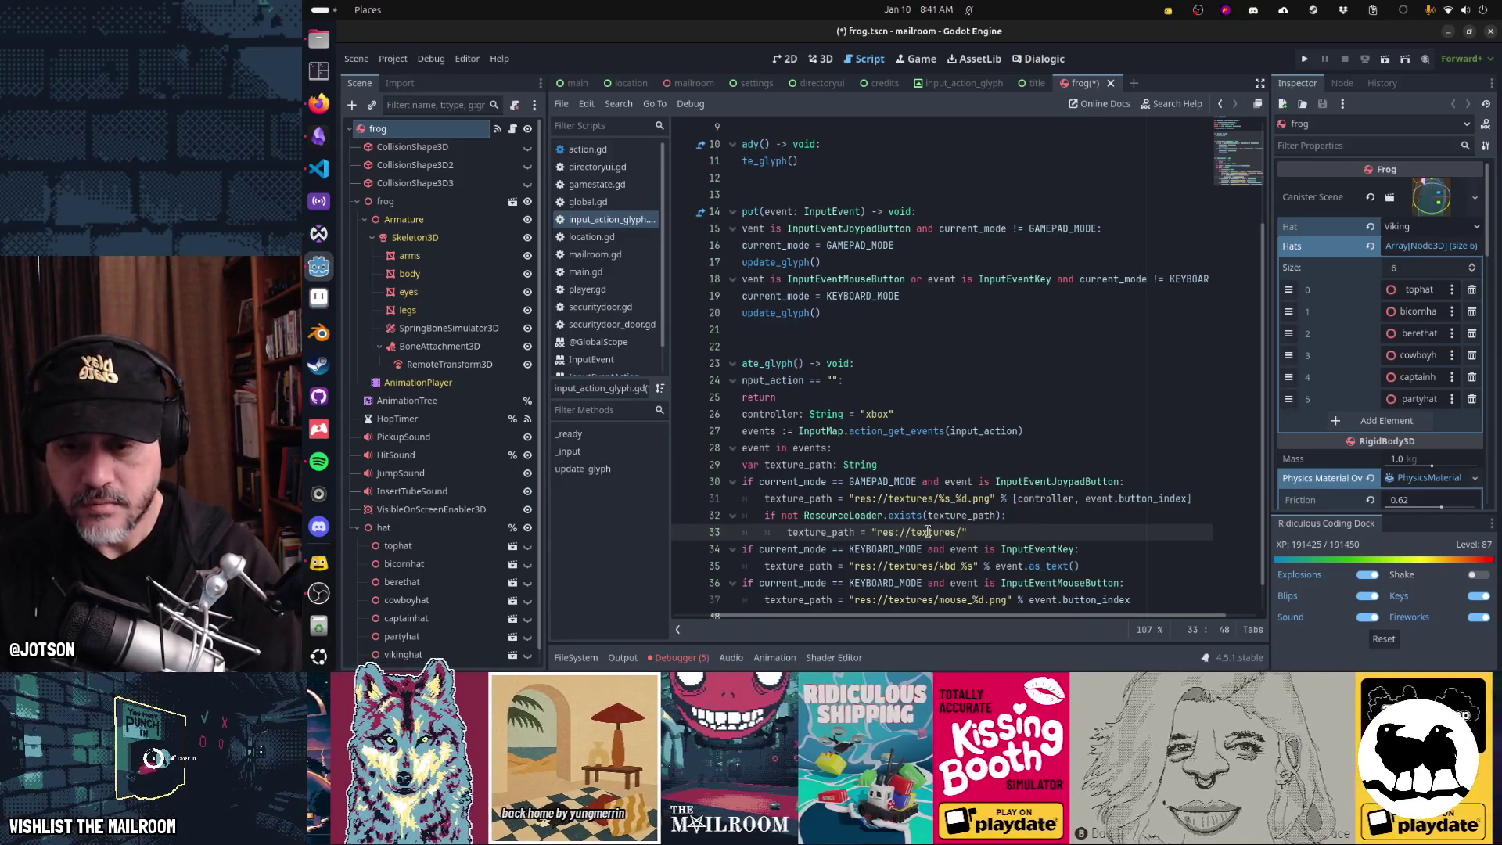
type("gam")
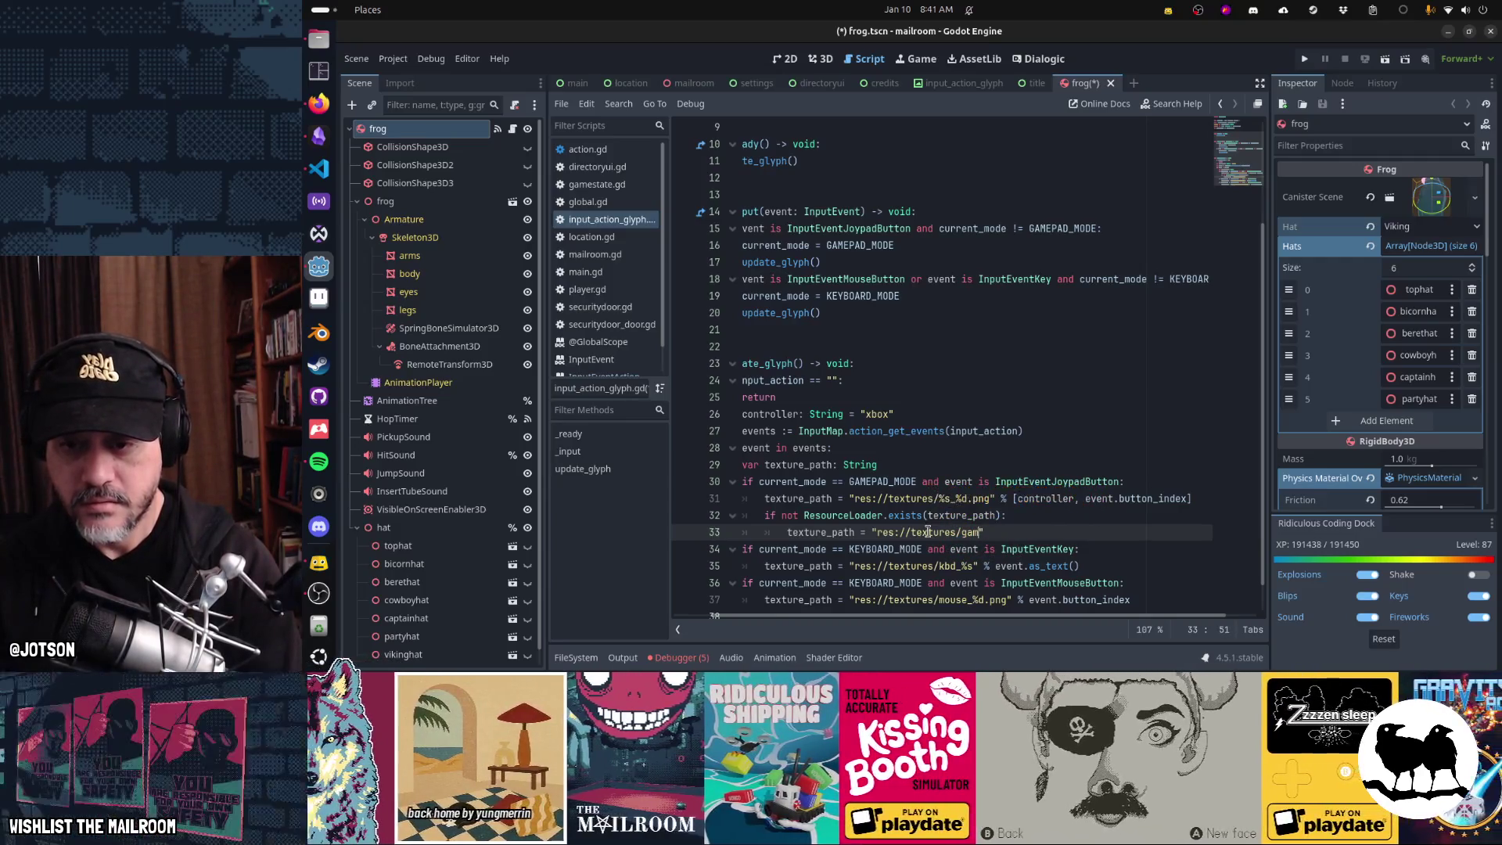
type("epad_button")
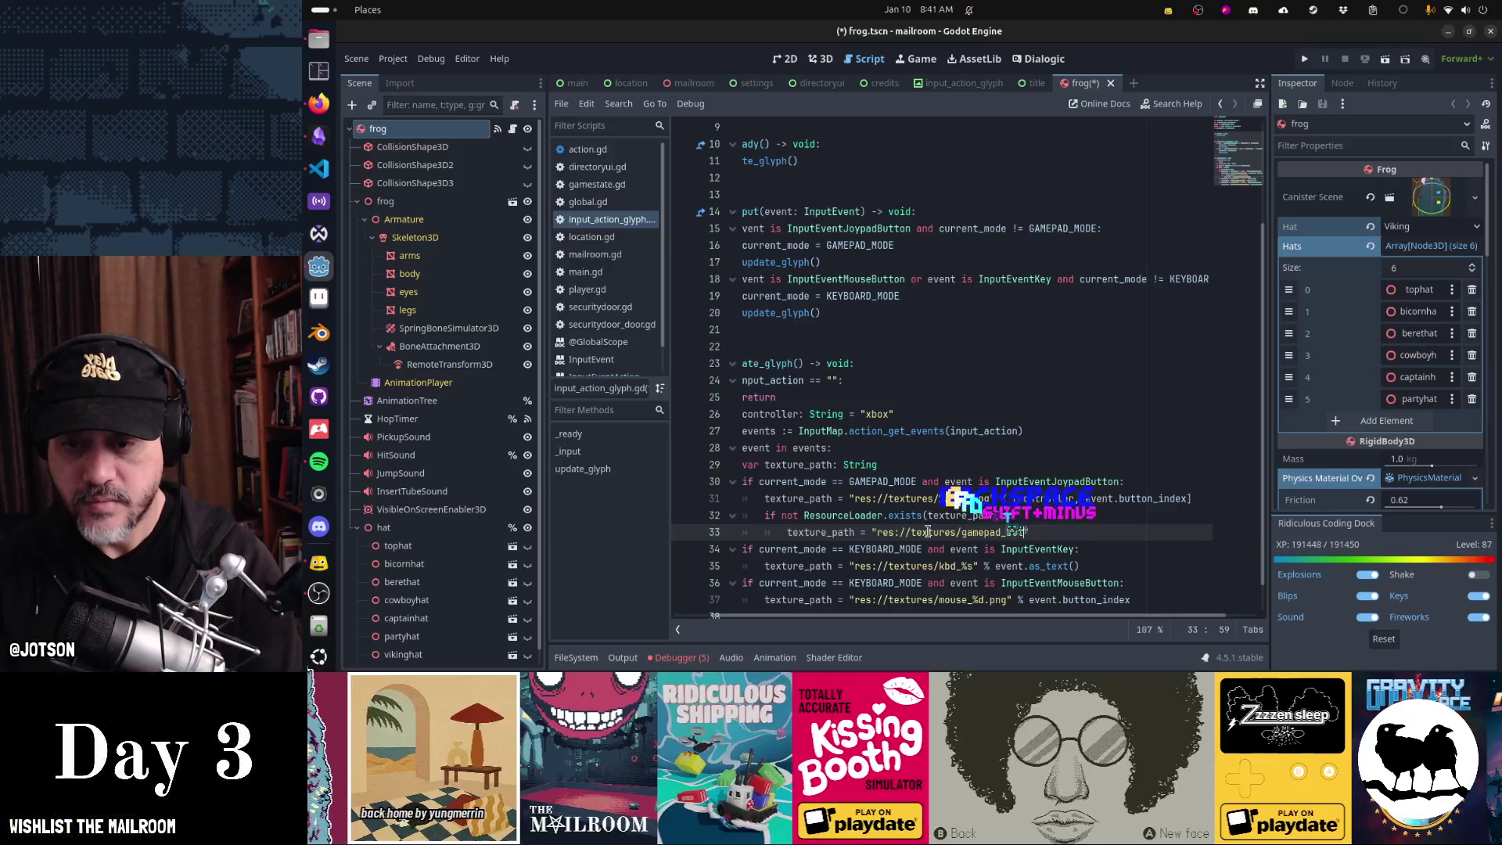
type("_unkno")
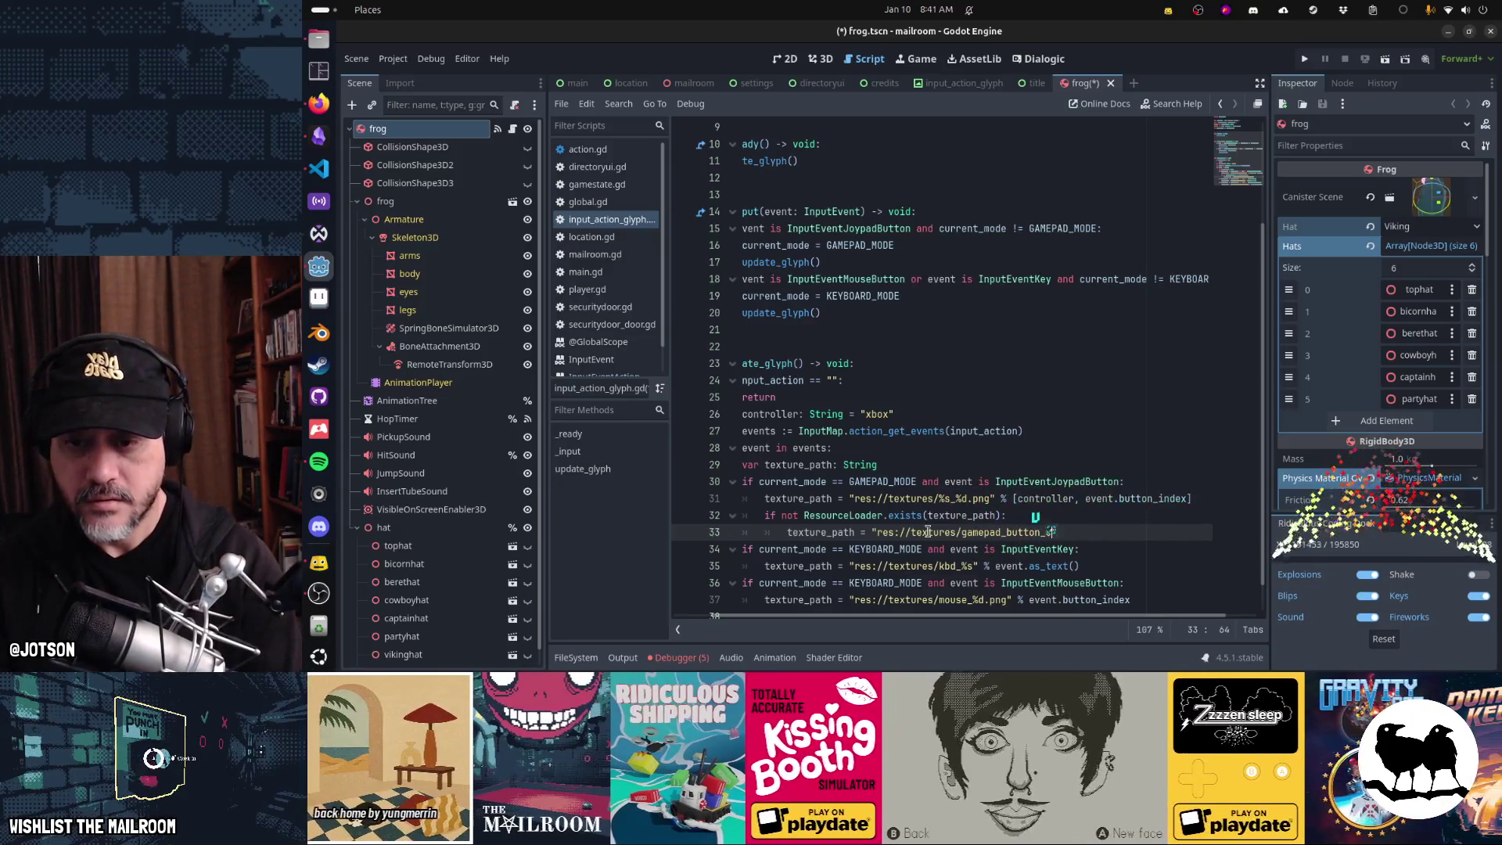
type("wn")
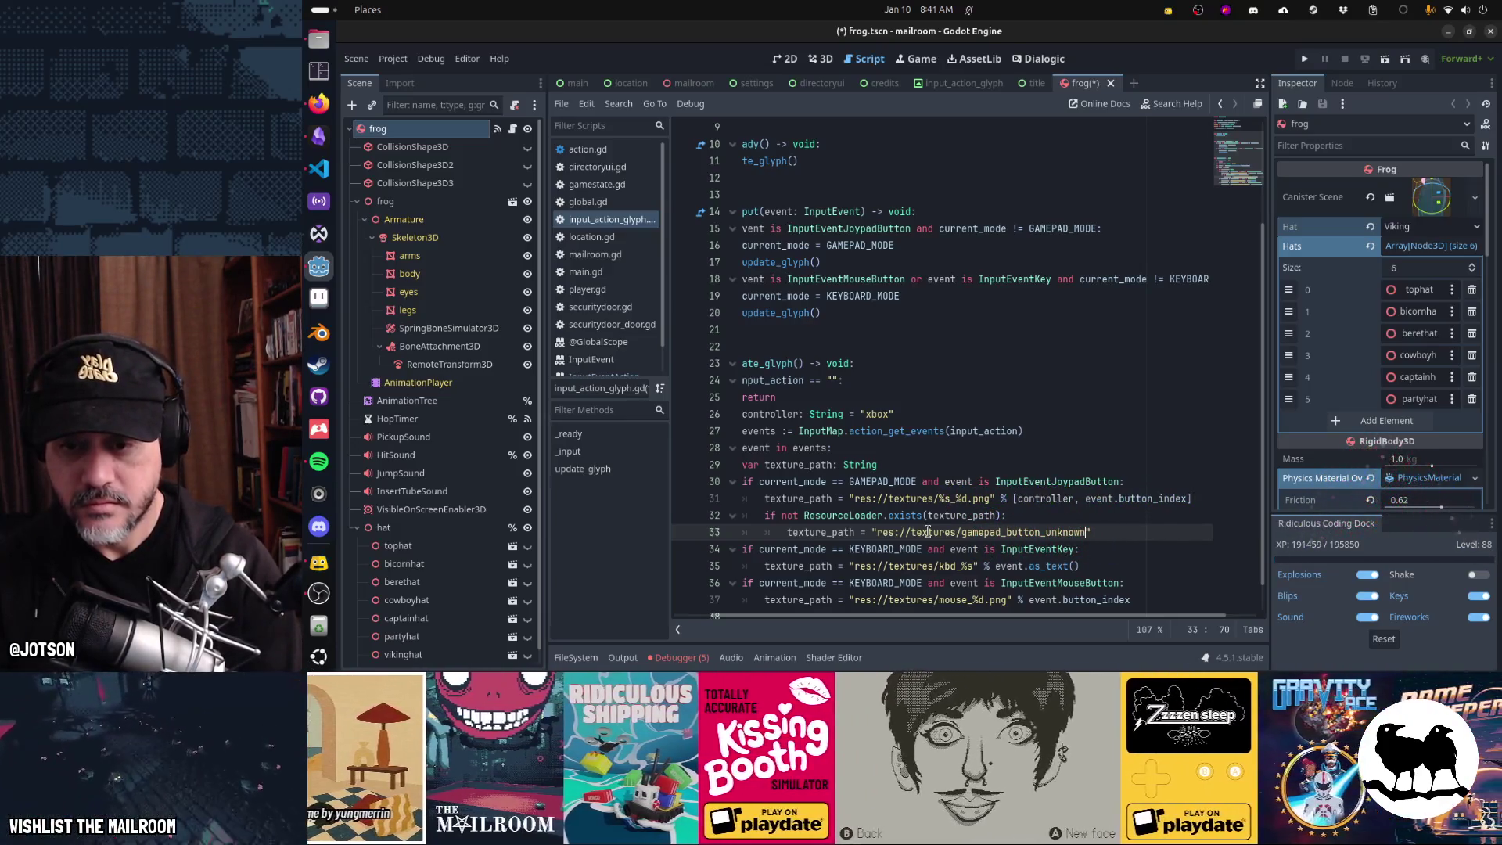
type(".png\"")
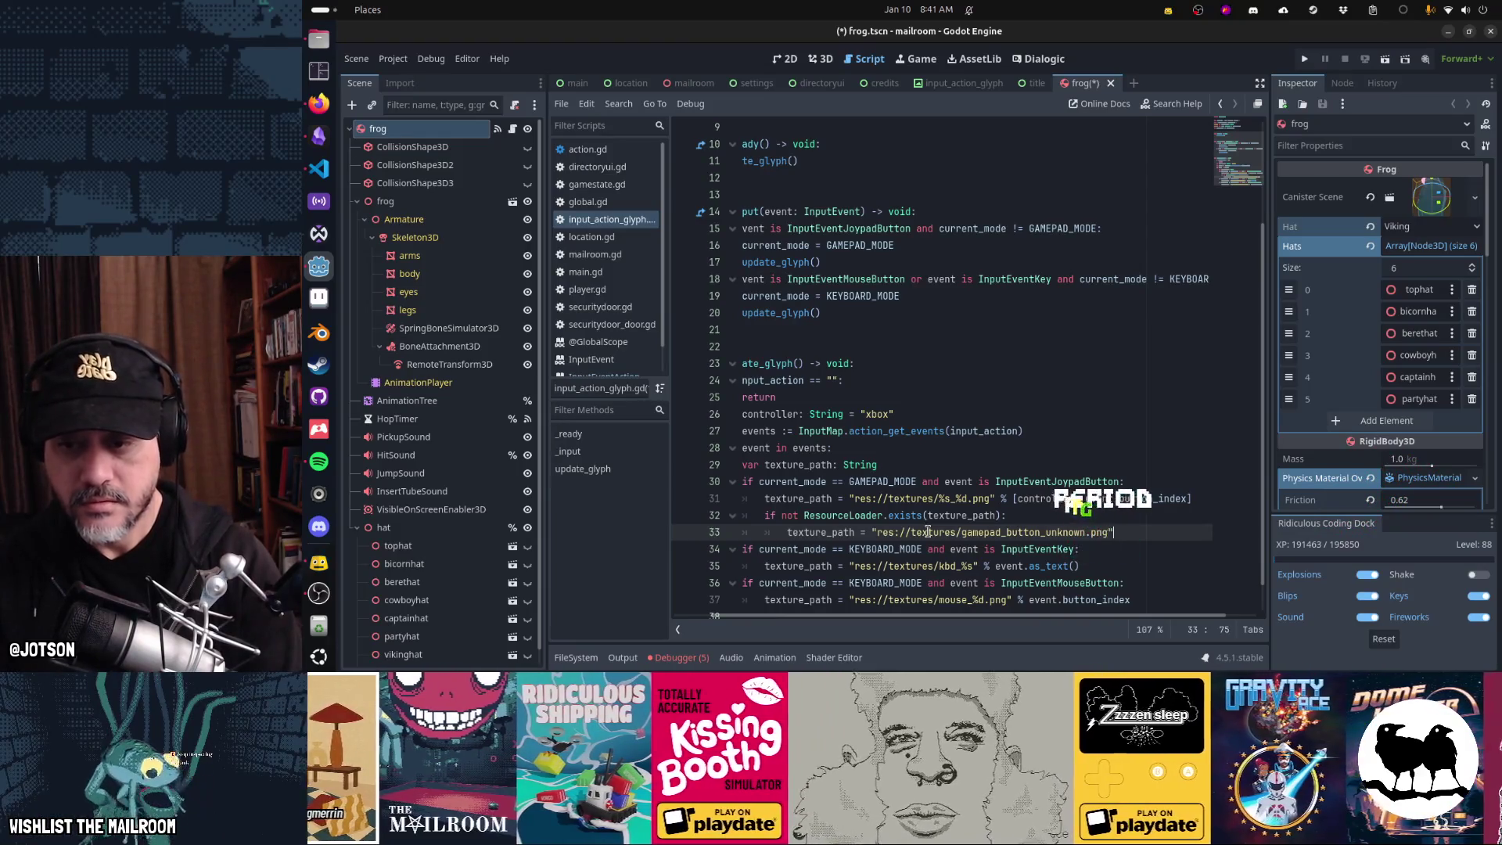
- Duplicate the existence check into the keyboard branch, using keyboard_button_unknown.png
key("Up")
key("Home")
key("shift+Down")
key("shift+Down")
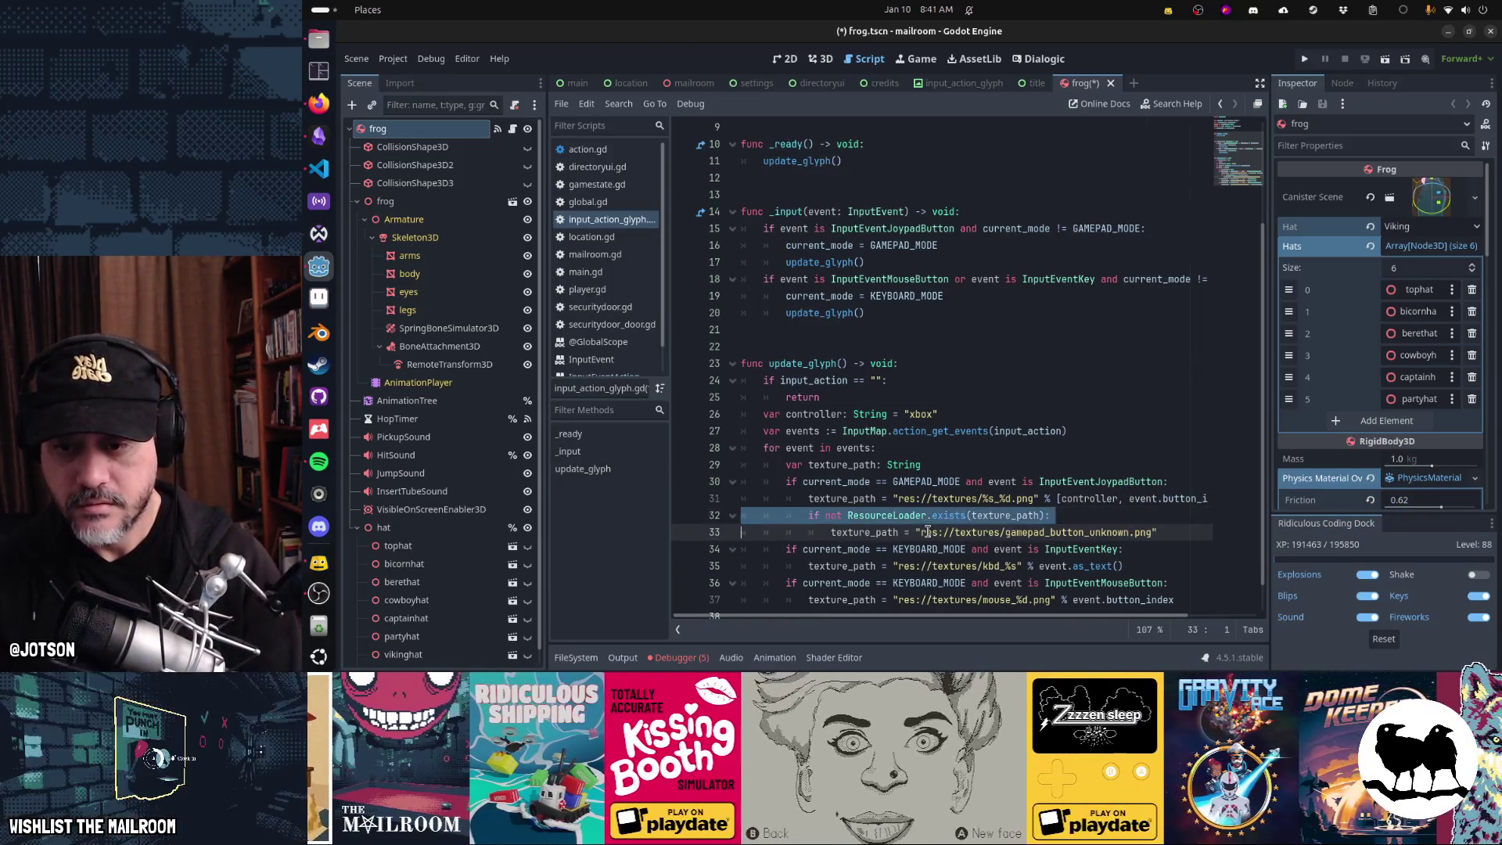
key("ctrl+c")
key("Down")
key("Down")
key("ctrl+v")
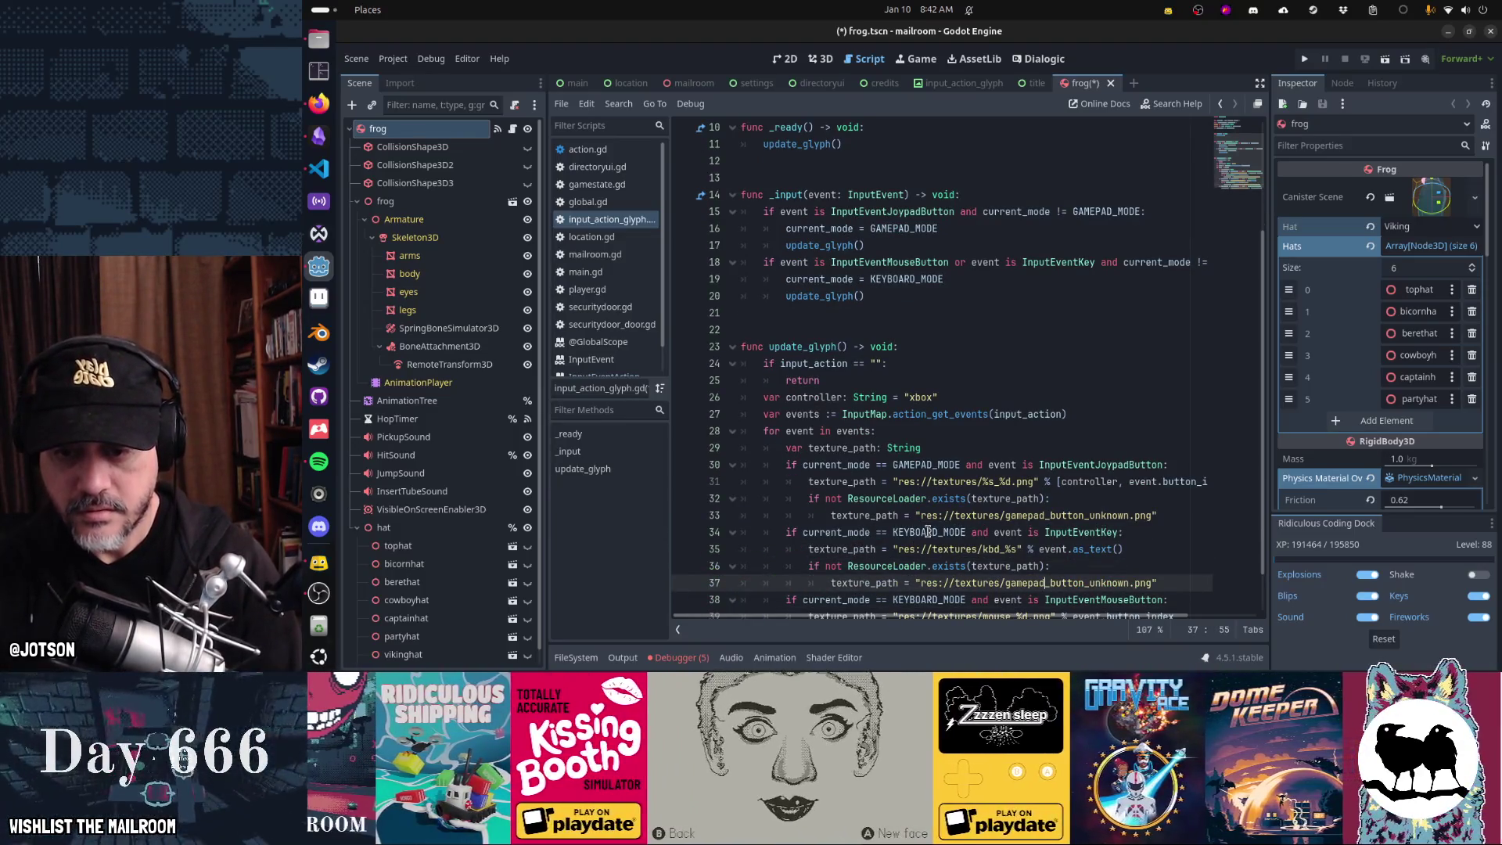
key("shift+Left")
key("shift+Left")
key("shift+Left")
type("keyboard")
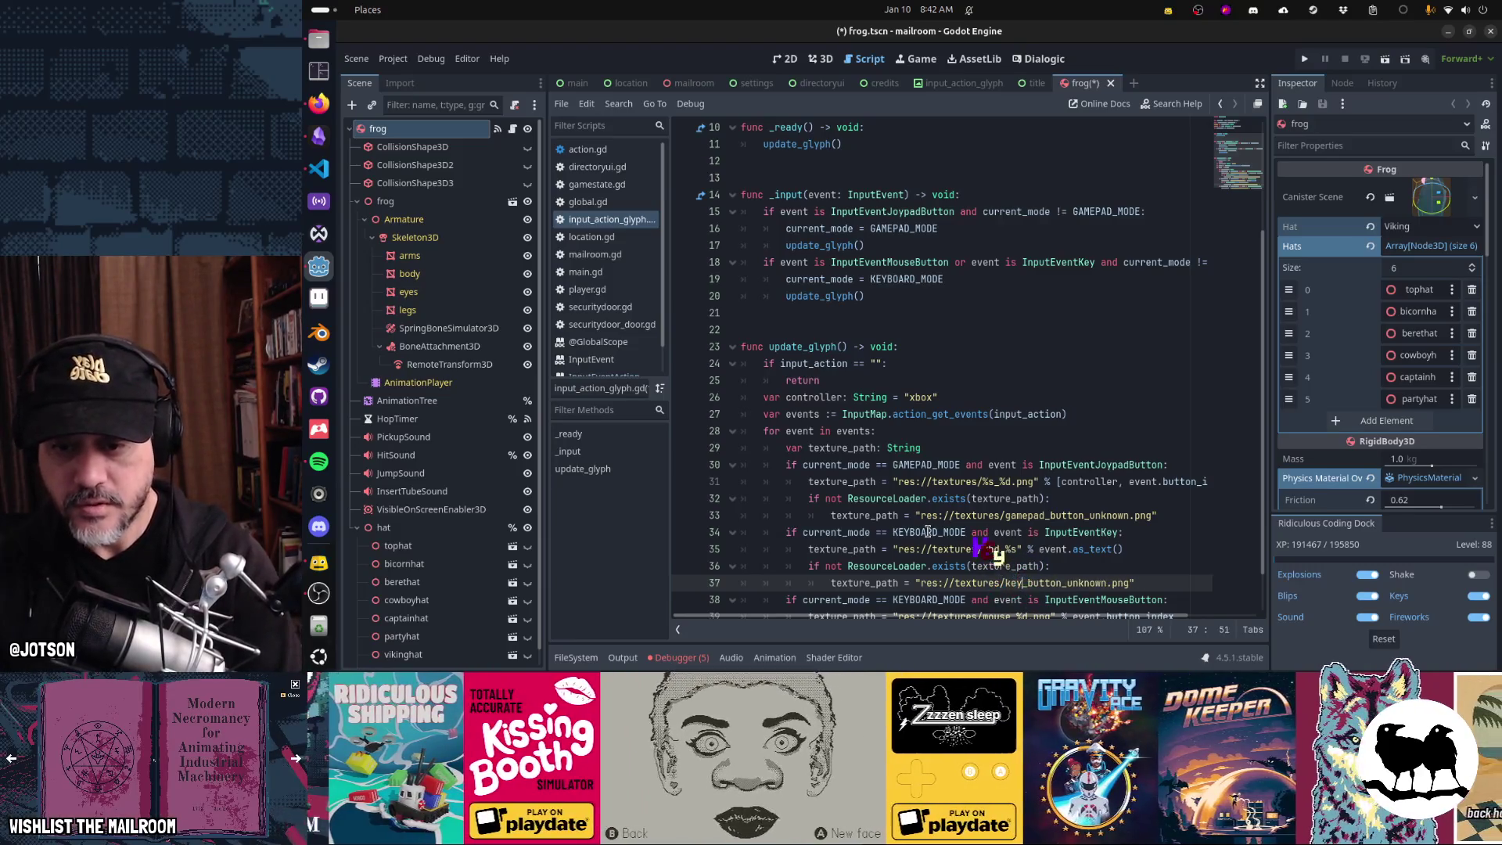
- Paste the check under the mouse branch, falling back to mouse_button_unknown.png
key("Up")
key("Home")
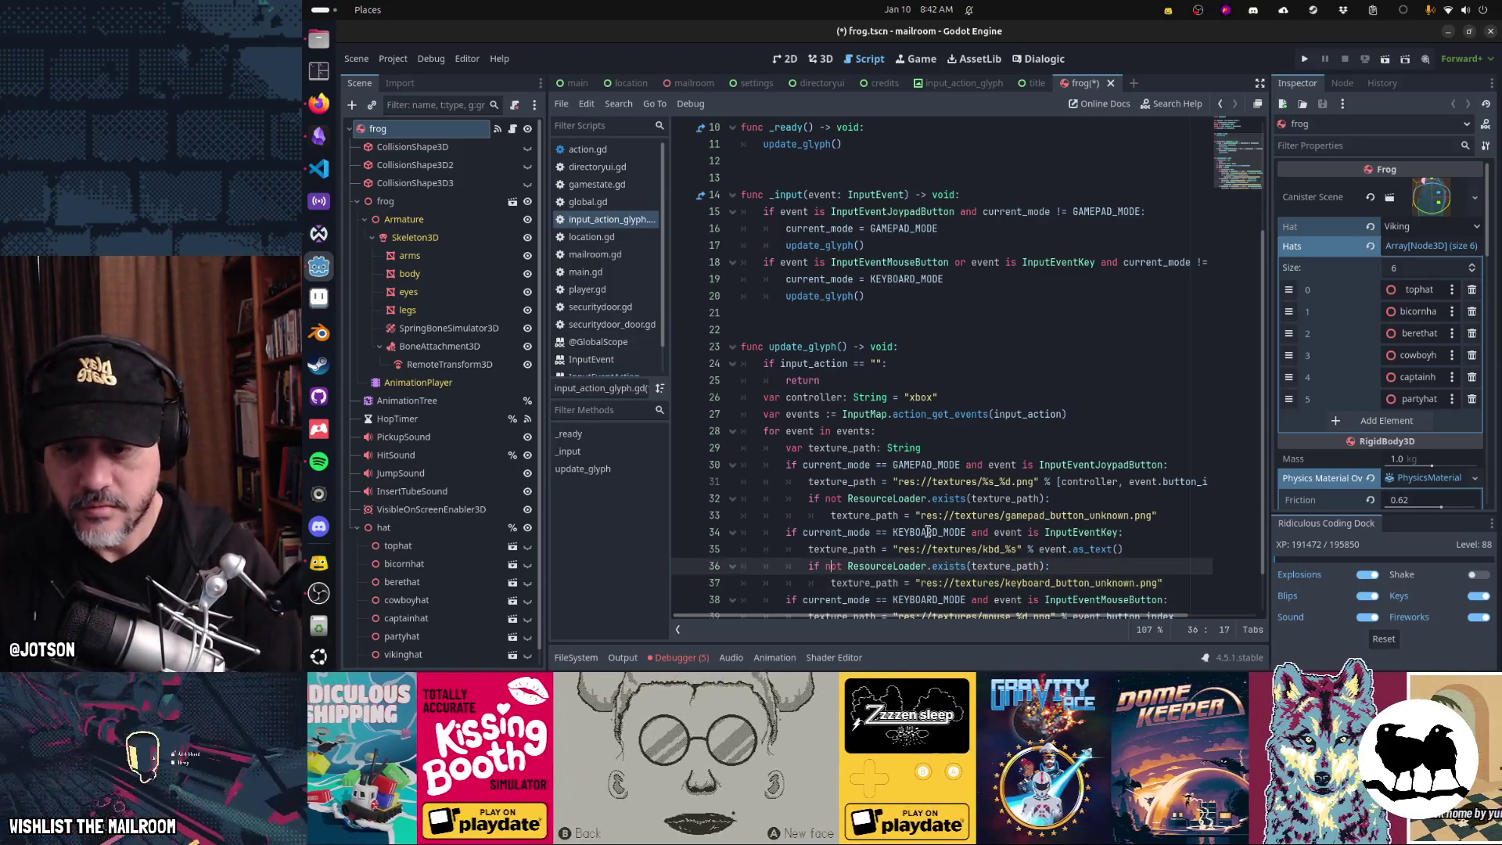
key("shift+Down")
key("shift+Down")
key("ctrl+c")
key("Down")
key("End")
key("Return")
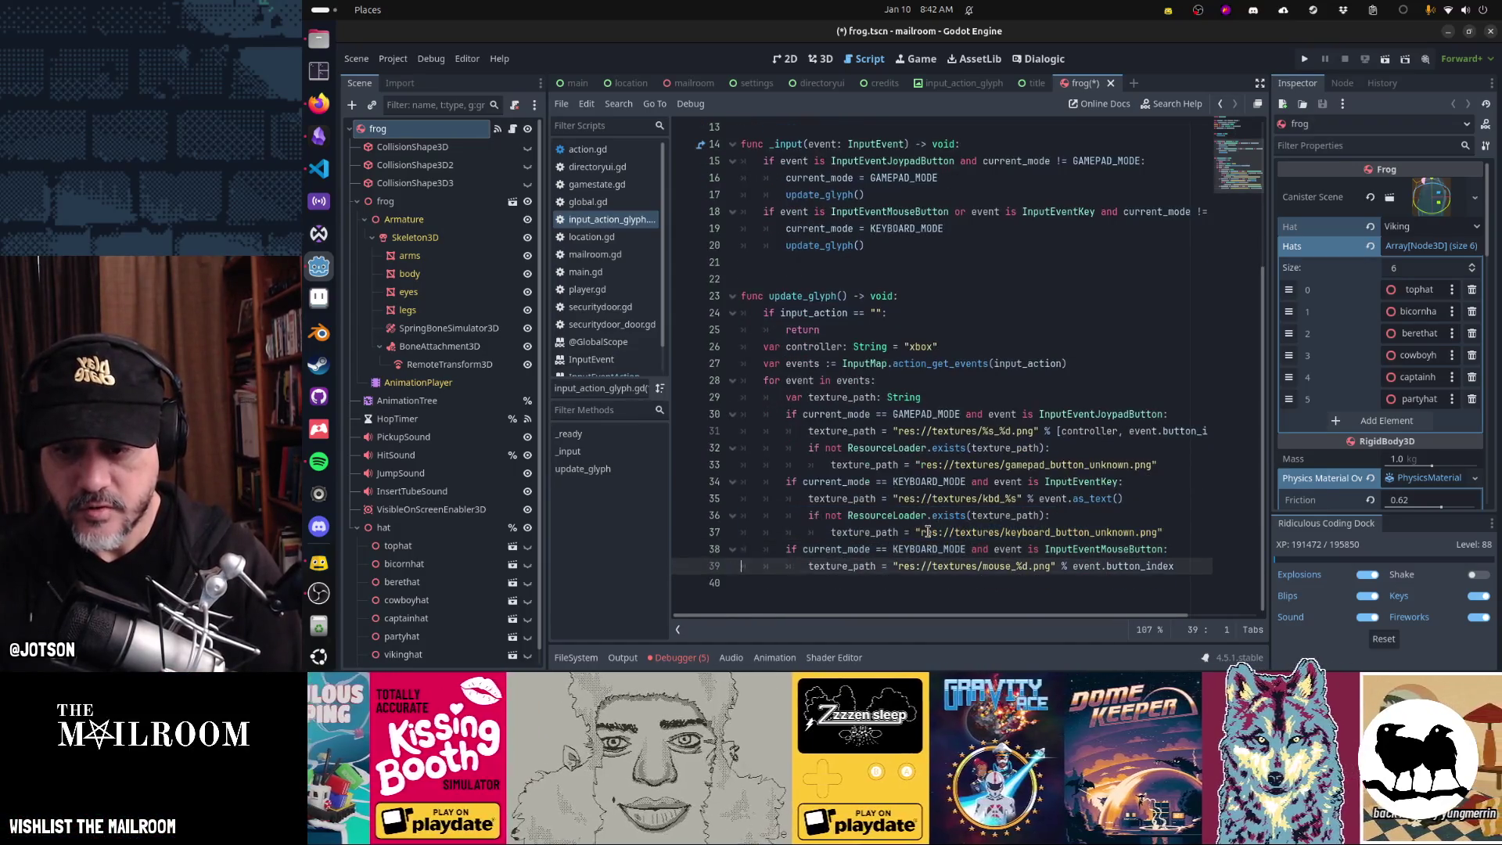
key("ctrl+v")
key("Left")
key("Left")
key("Left")
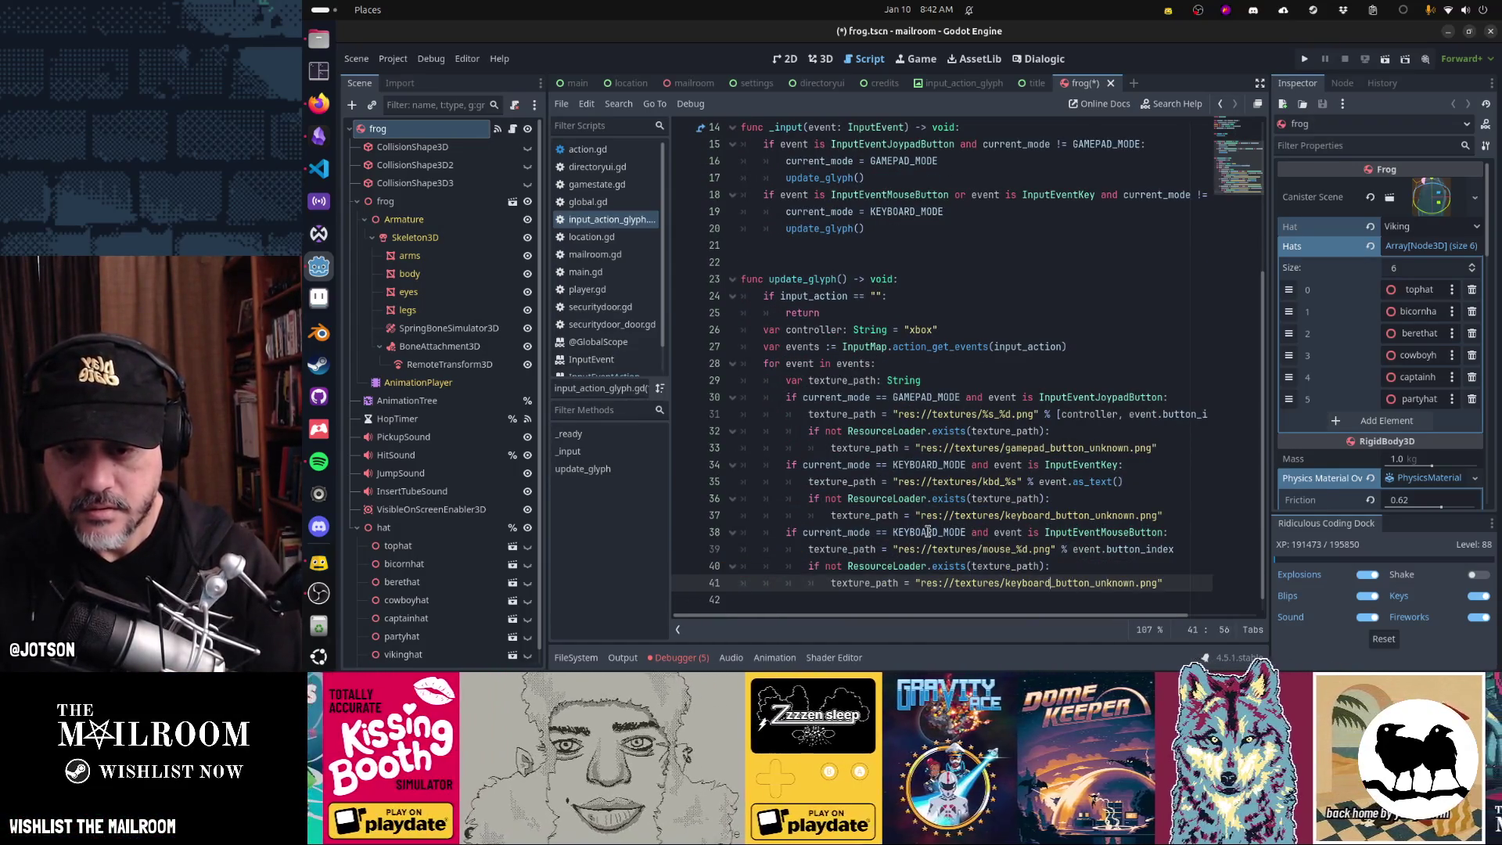
key("ctrl+BackSpace")
type("mouse")
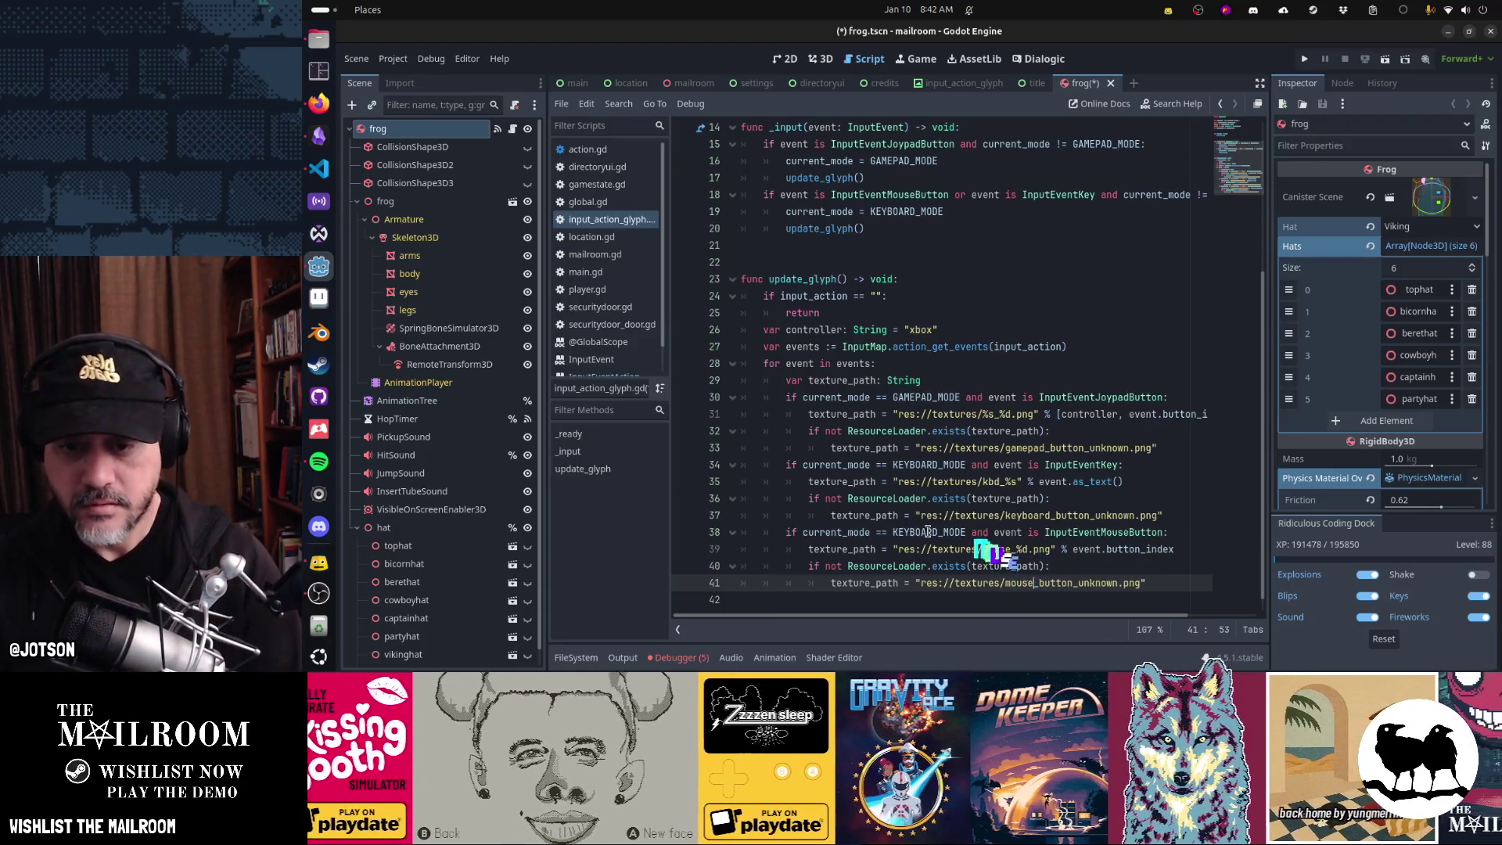
key("Home")
key("Home")
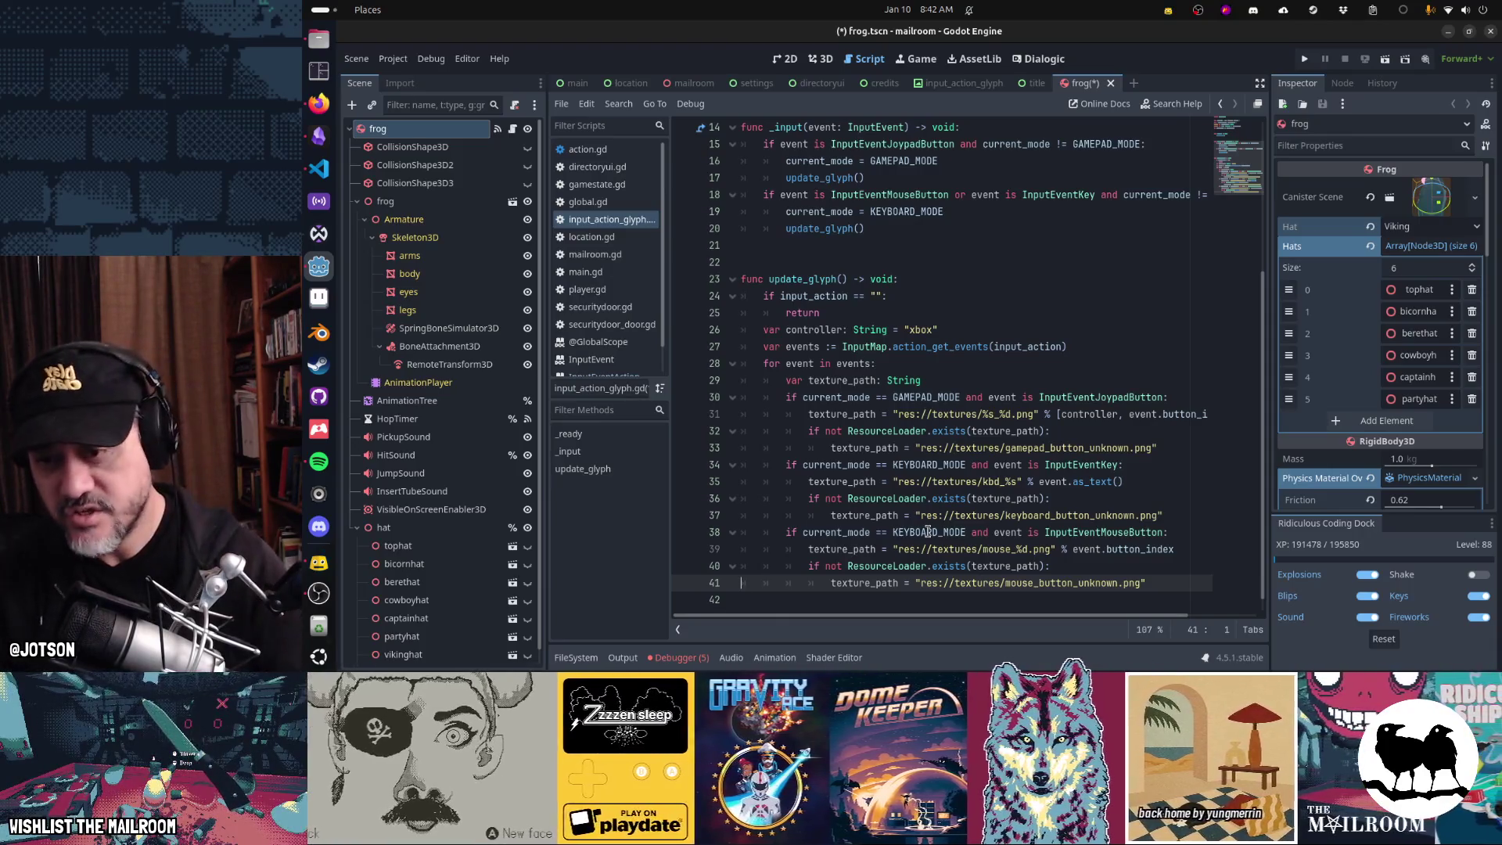
- Remove the gamepad and keyboard branches' fallback checks
key("Up")
key("Up")
key("Up")
key("Up")
key("Tab")
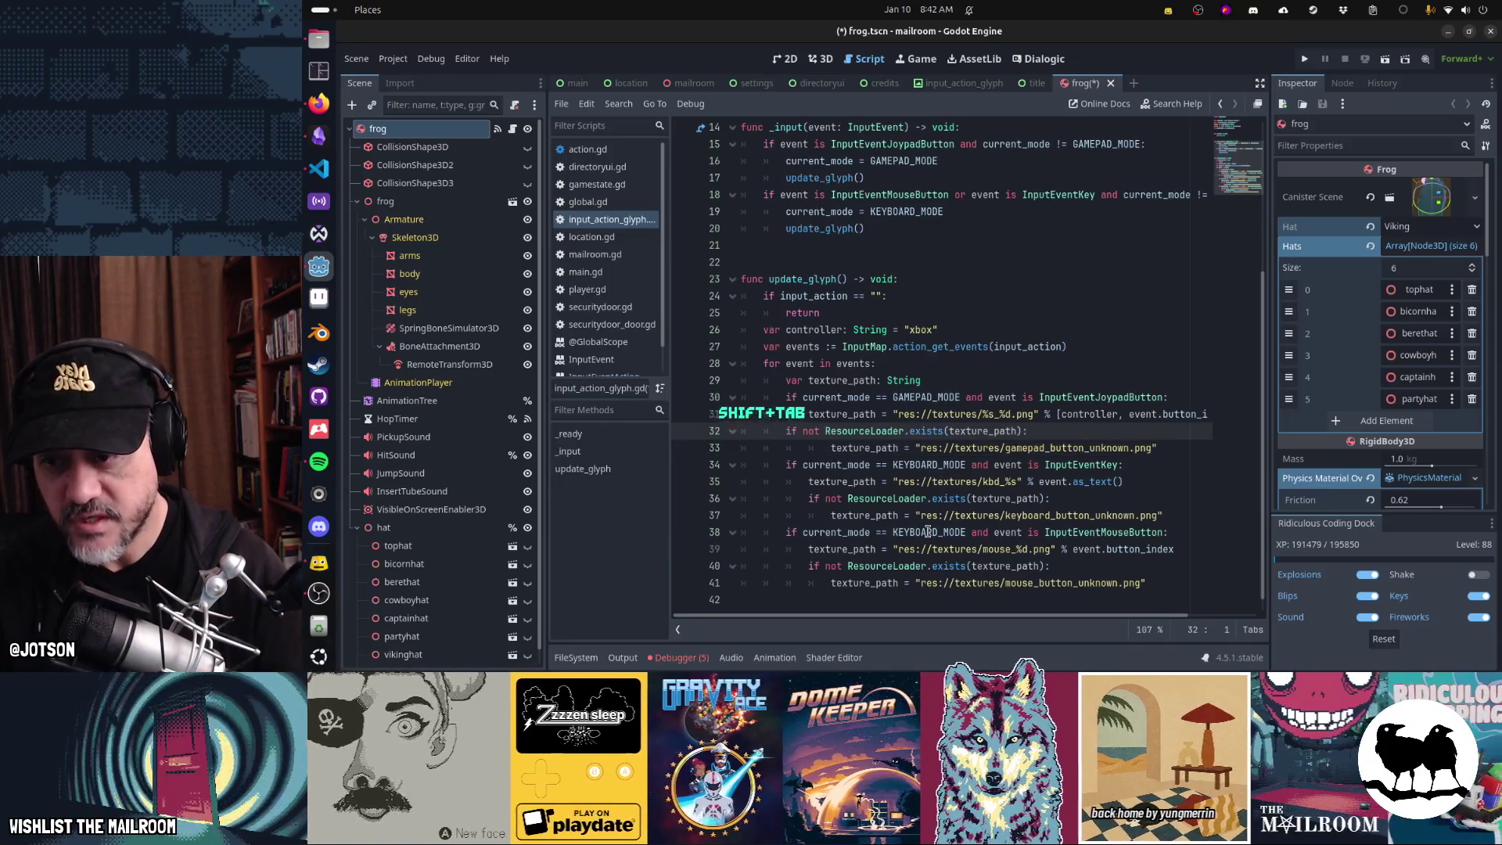
key("shift+Tab")
key("shift+Up")
key("ctrl+x")
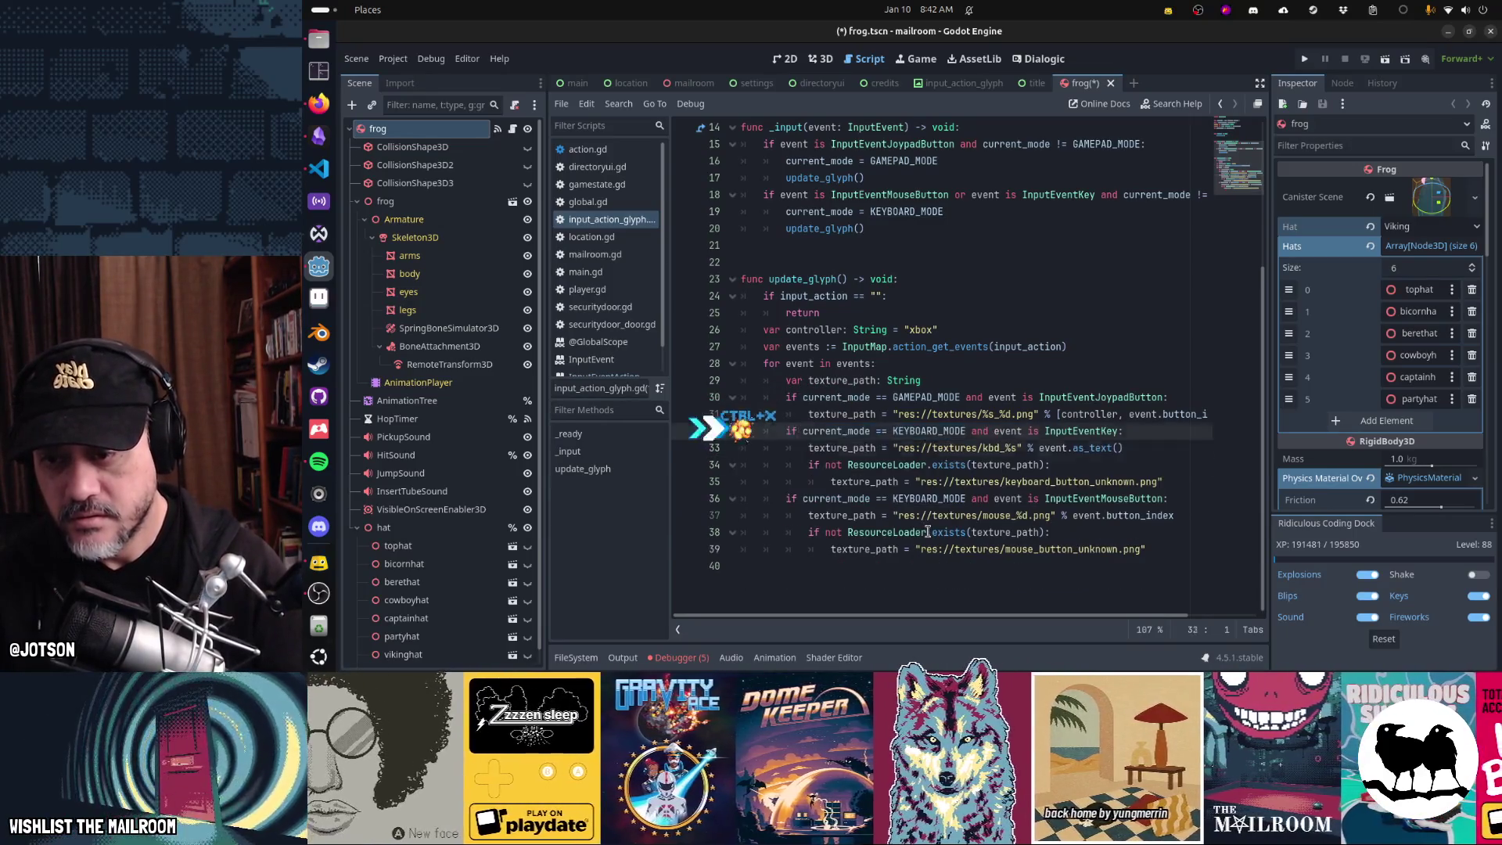
key("Down")
key("Down")
key("Down")
key("Up")
key("shift+Down")
key("shift+Down")
key("Delete")
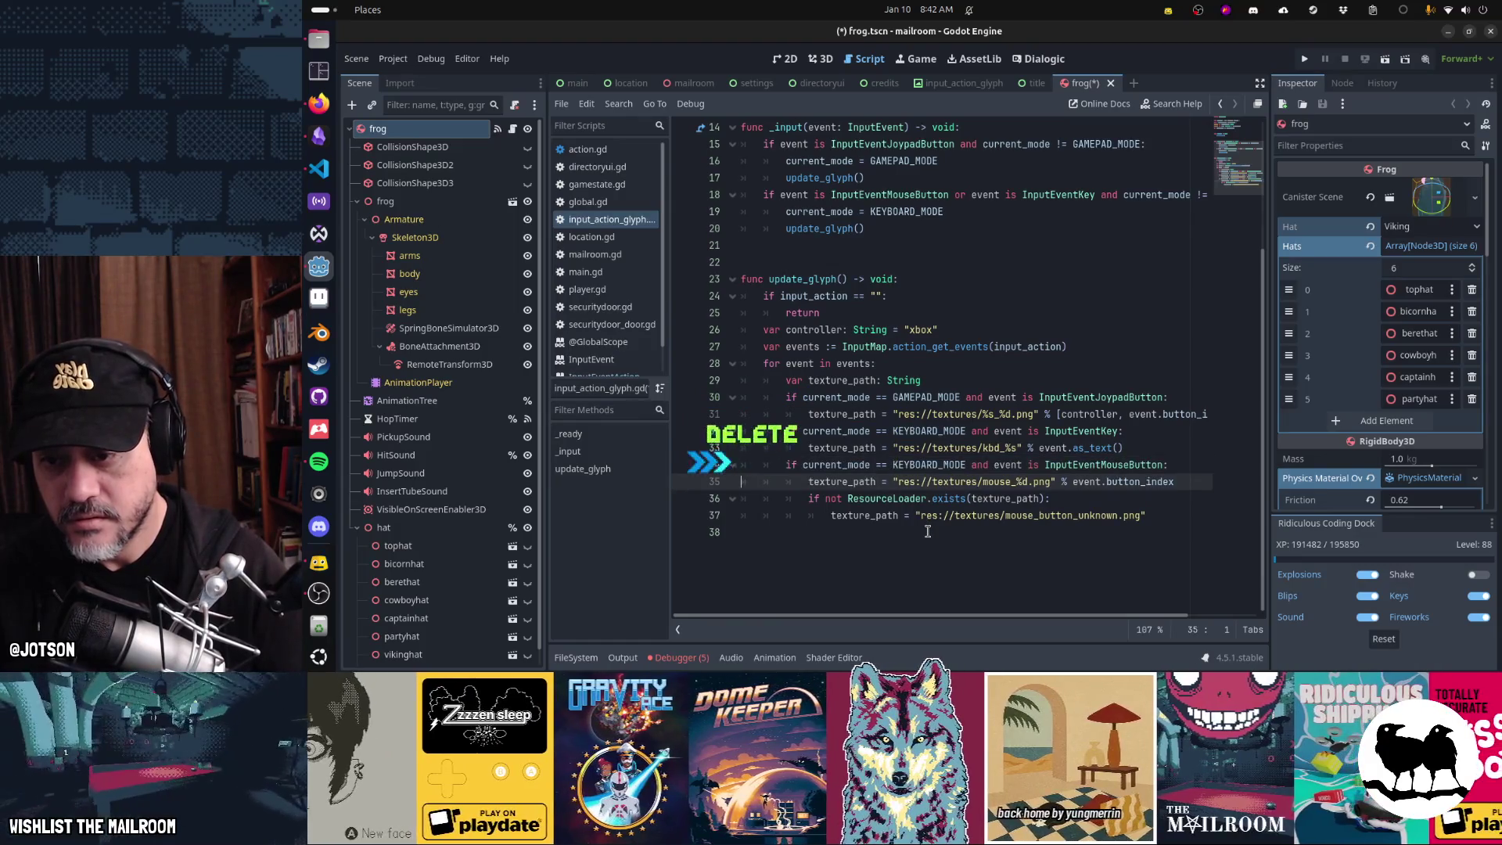
- Outdent the mouse check after all branches and rename its fallback to glyph_unknown.png
key("Down")
key("Down")
key("shift+Tab")
key("Down")
key("shift+Tab")
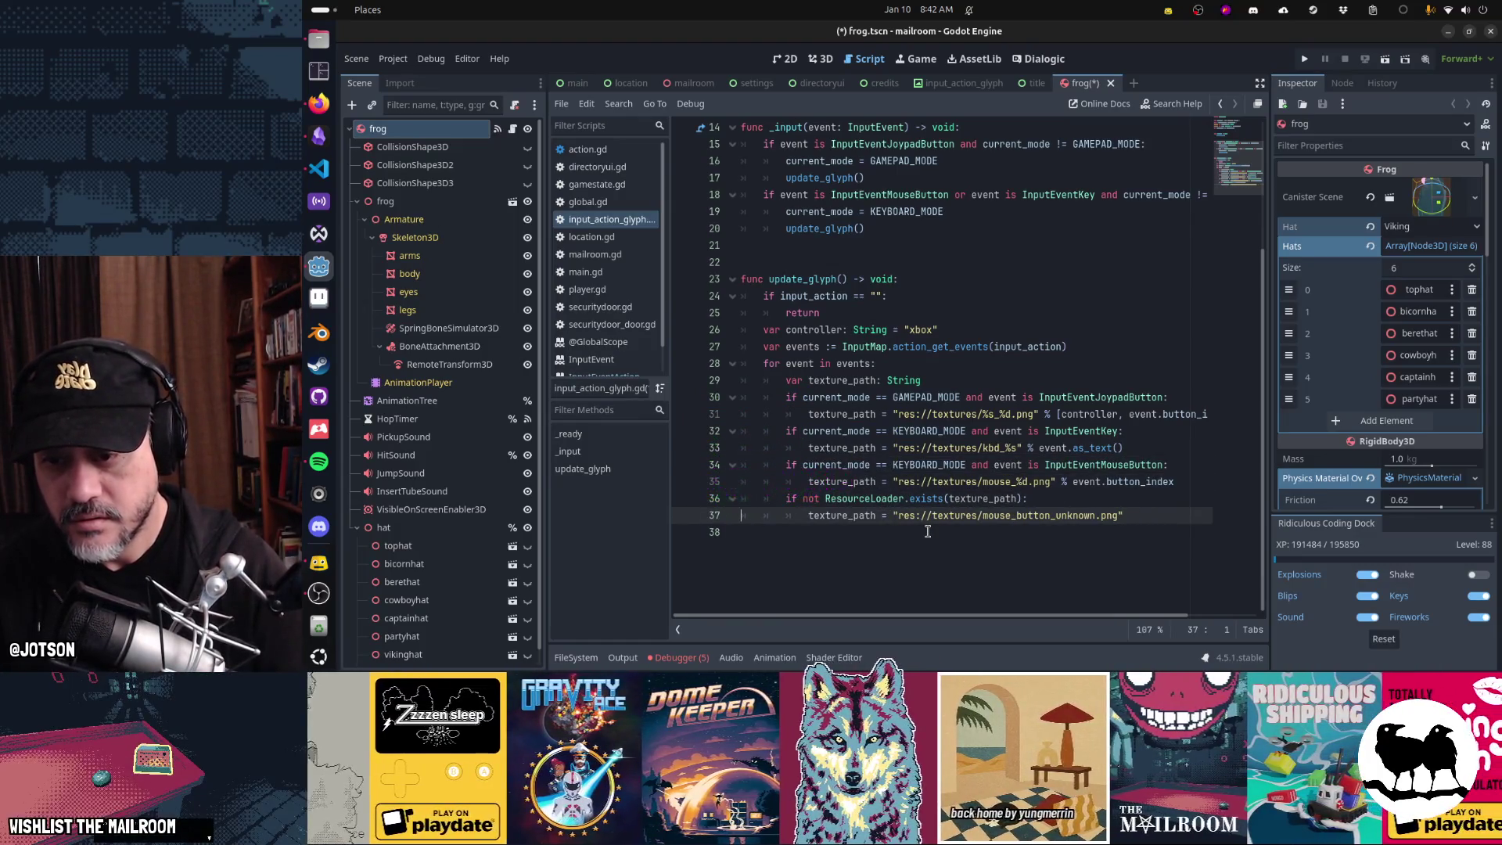
key("ctrl+shift+Left")
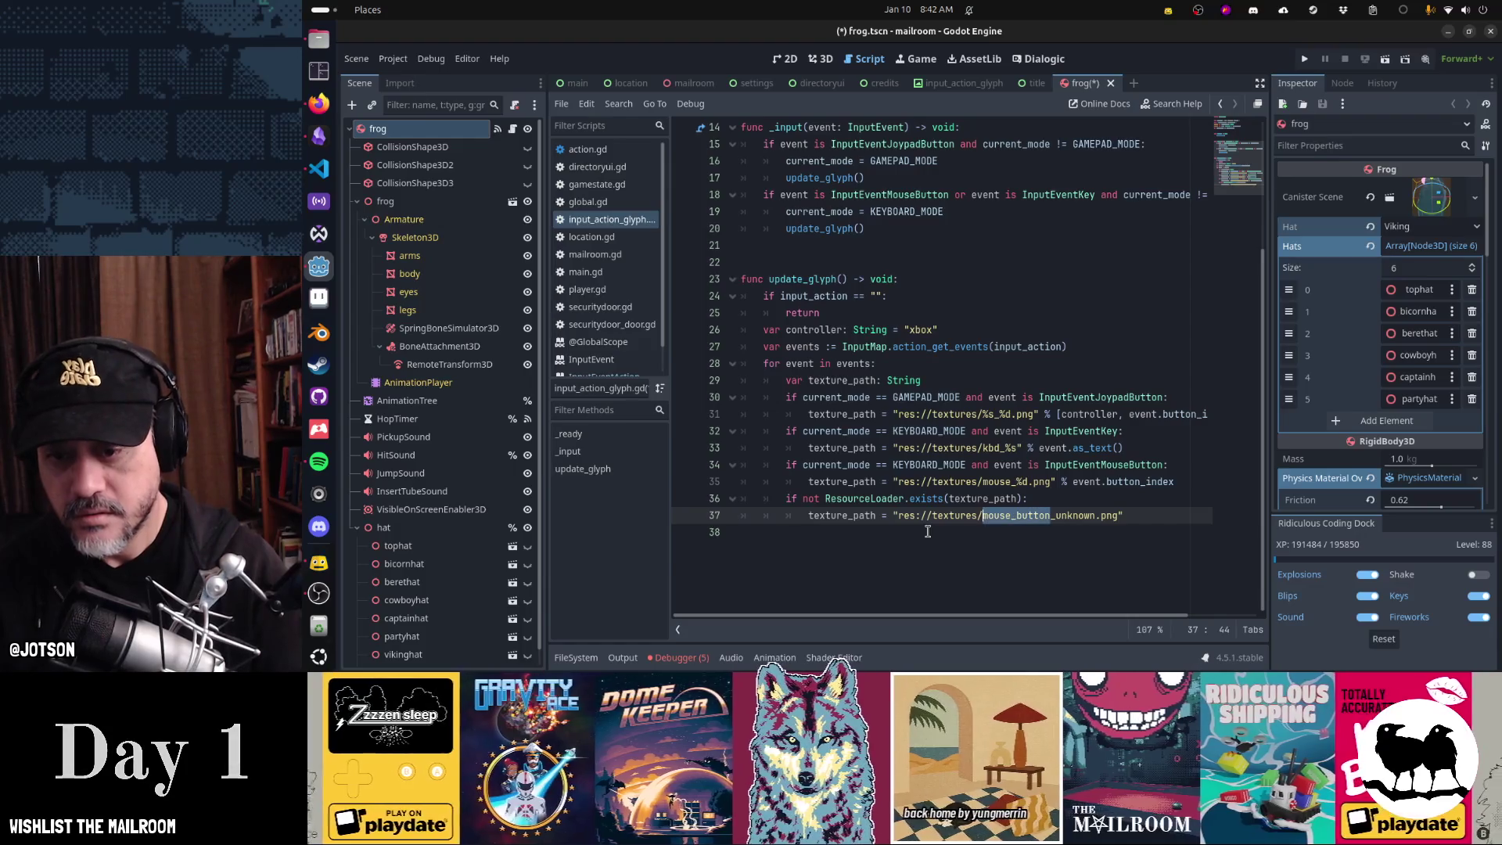
key("ctrl+shift+Left")
key("ctrl+shift+Left")
key("shift+Right")
key("shift+Right")
key("shift+Right")
key("shift+Right")
key("shift+Right")
key("shift+Right")
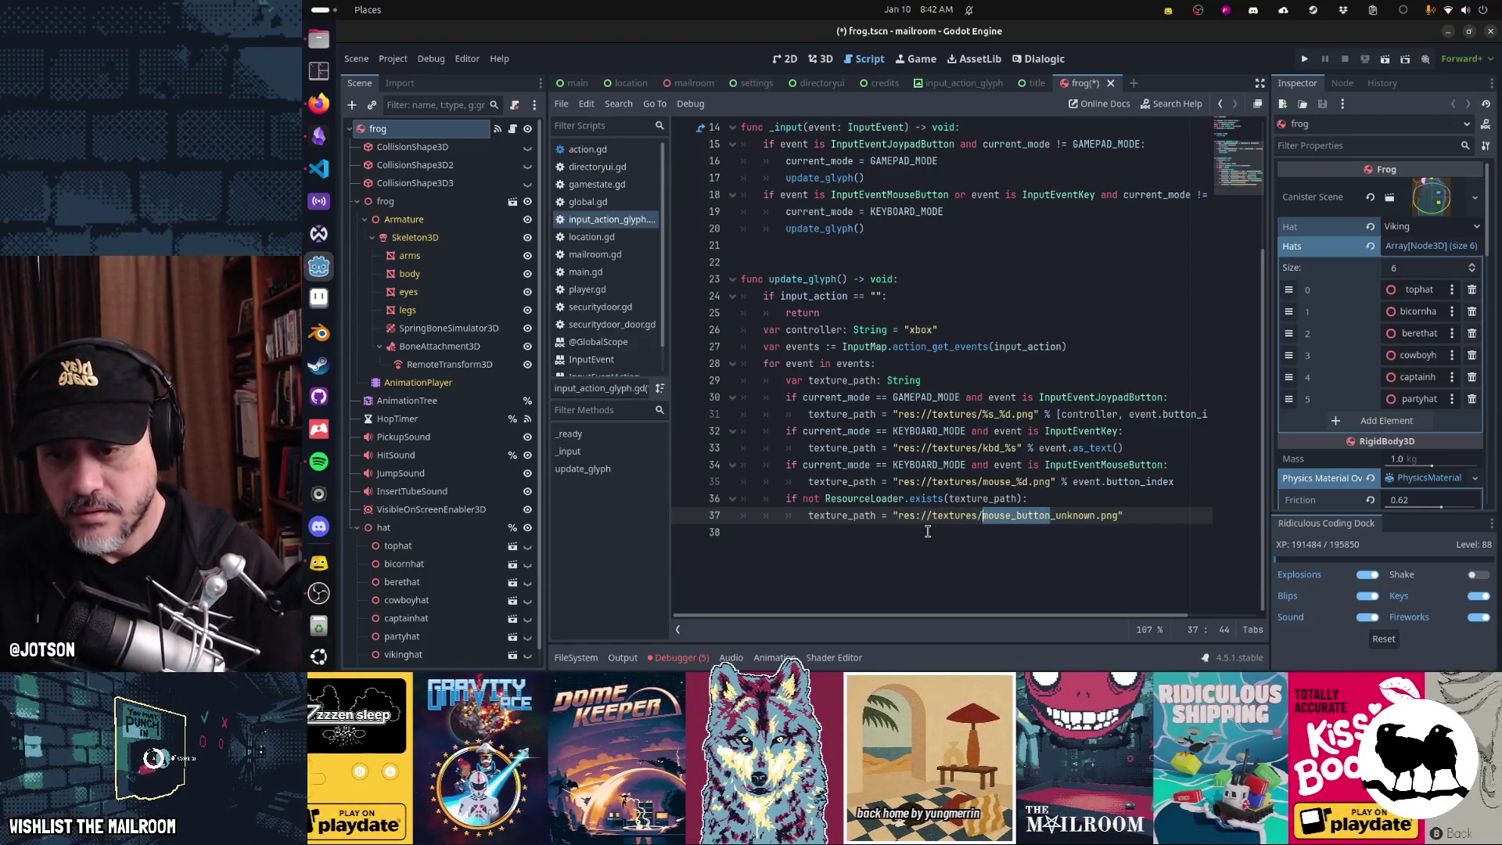
type("glyph")
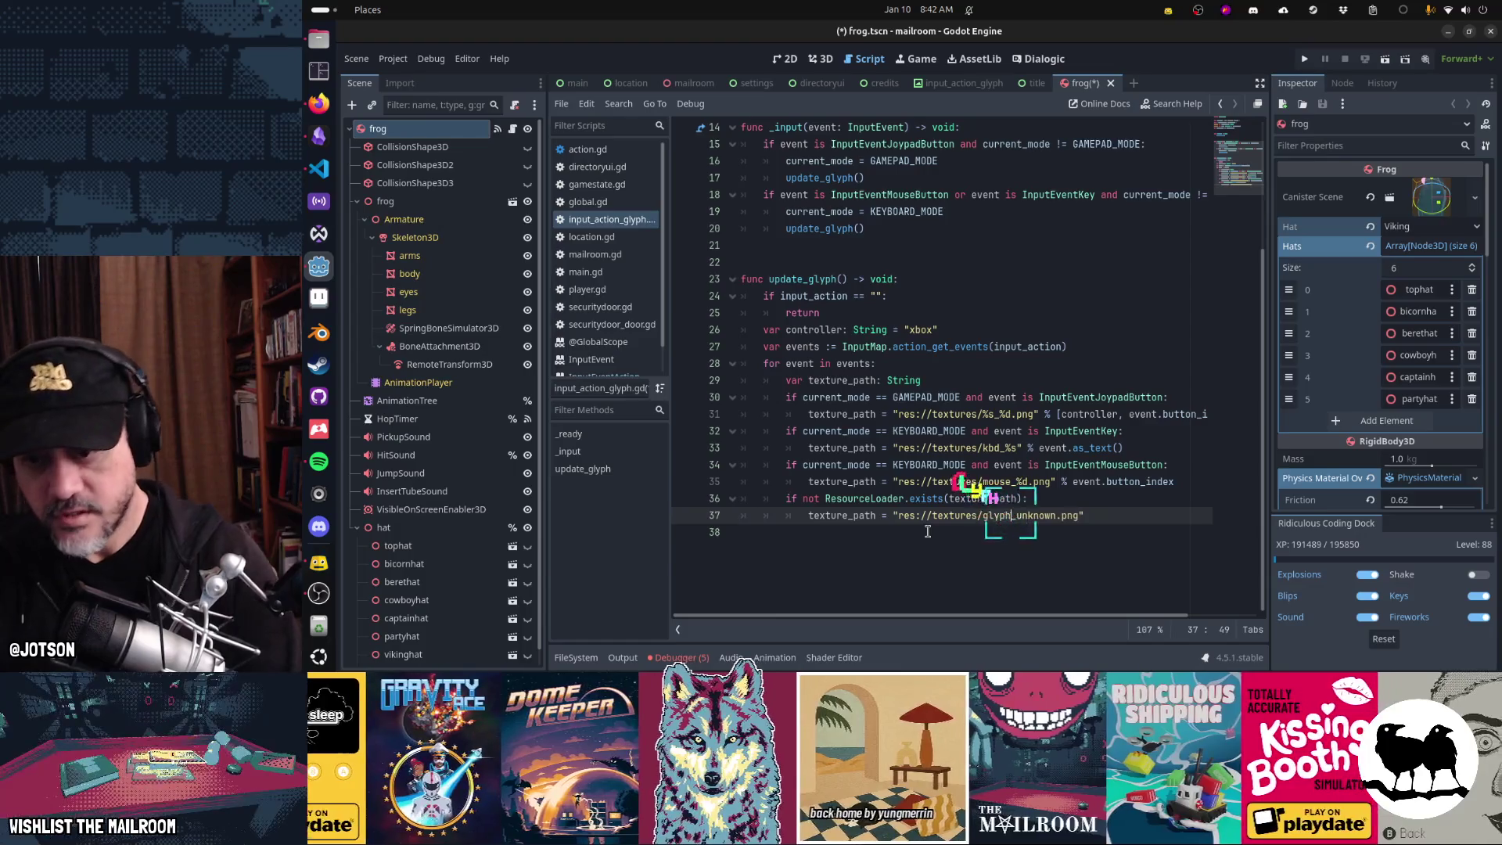
key("Home")
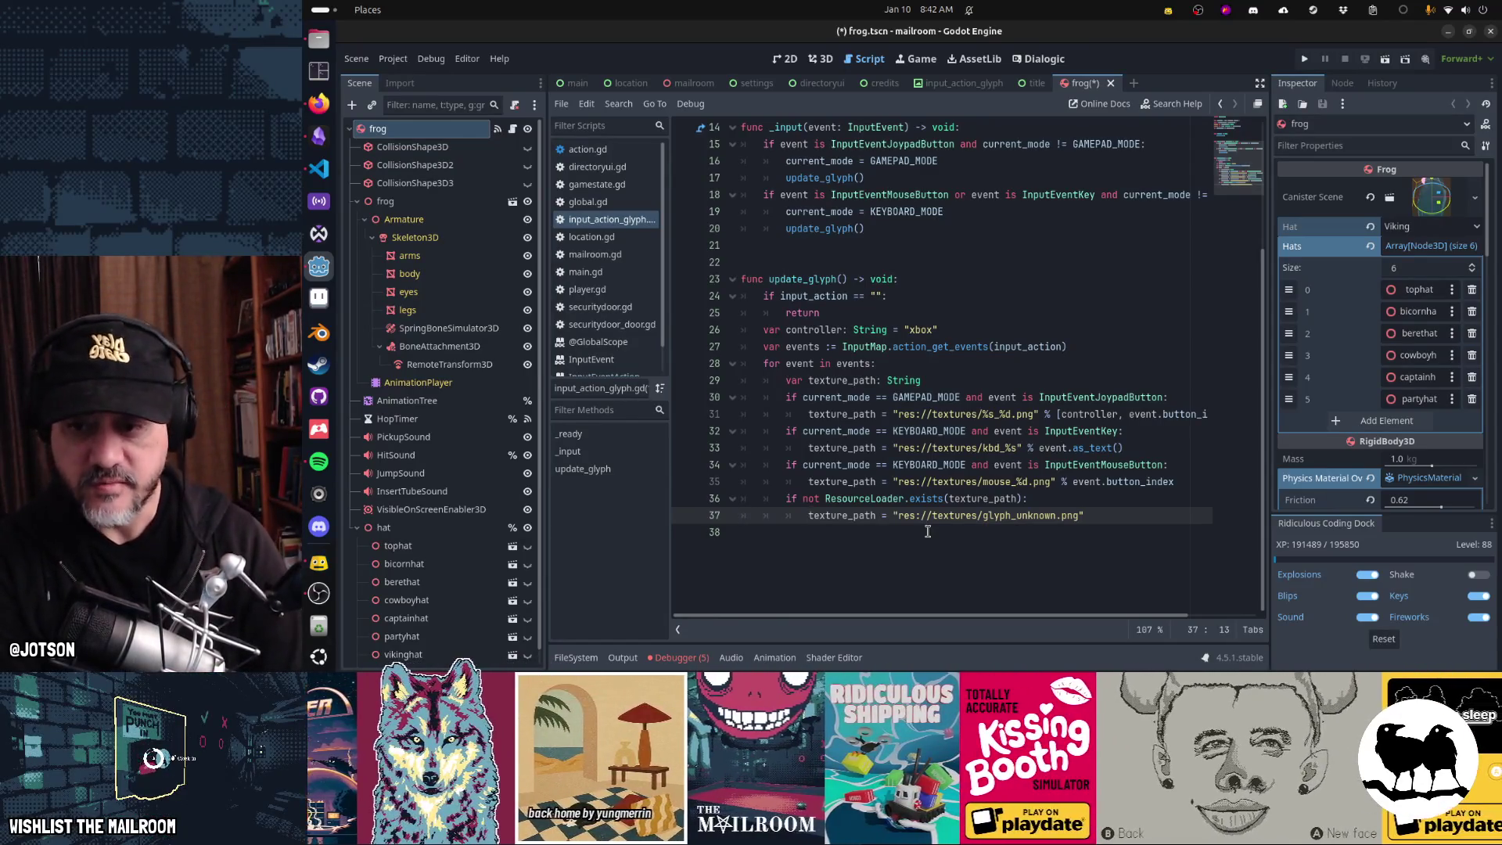
- End the loop with an indented 'texture = load(texture_path)' line and save
left_click(927, 531)
key("ctrl+Tab")
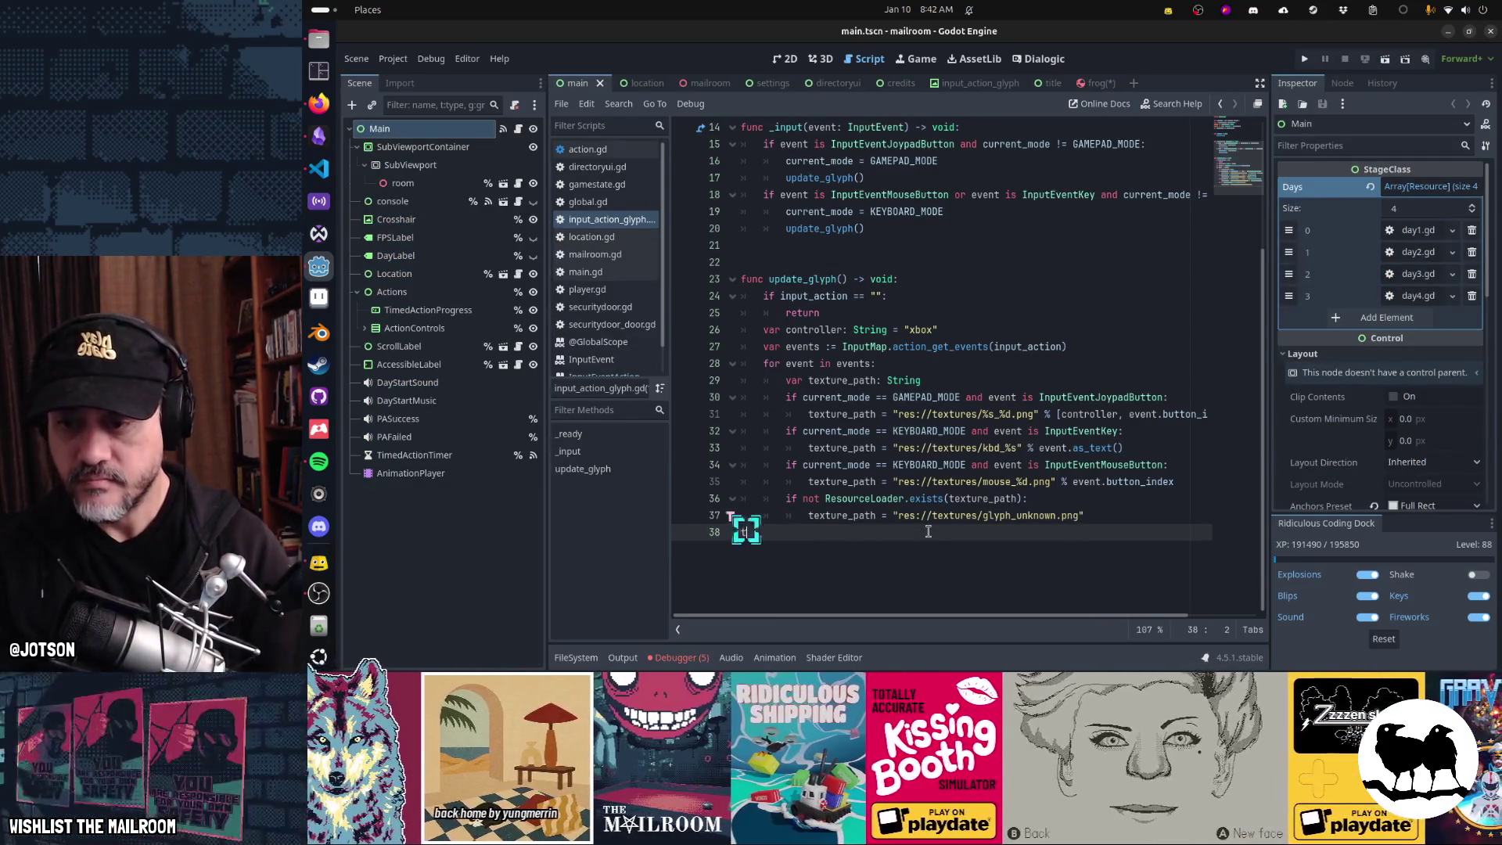
key("Tab")
key("Tab")
type("text")
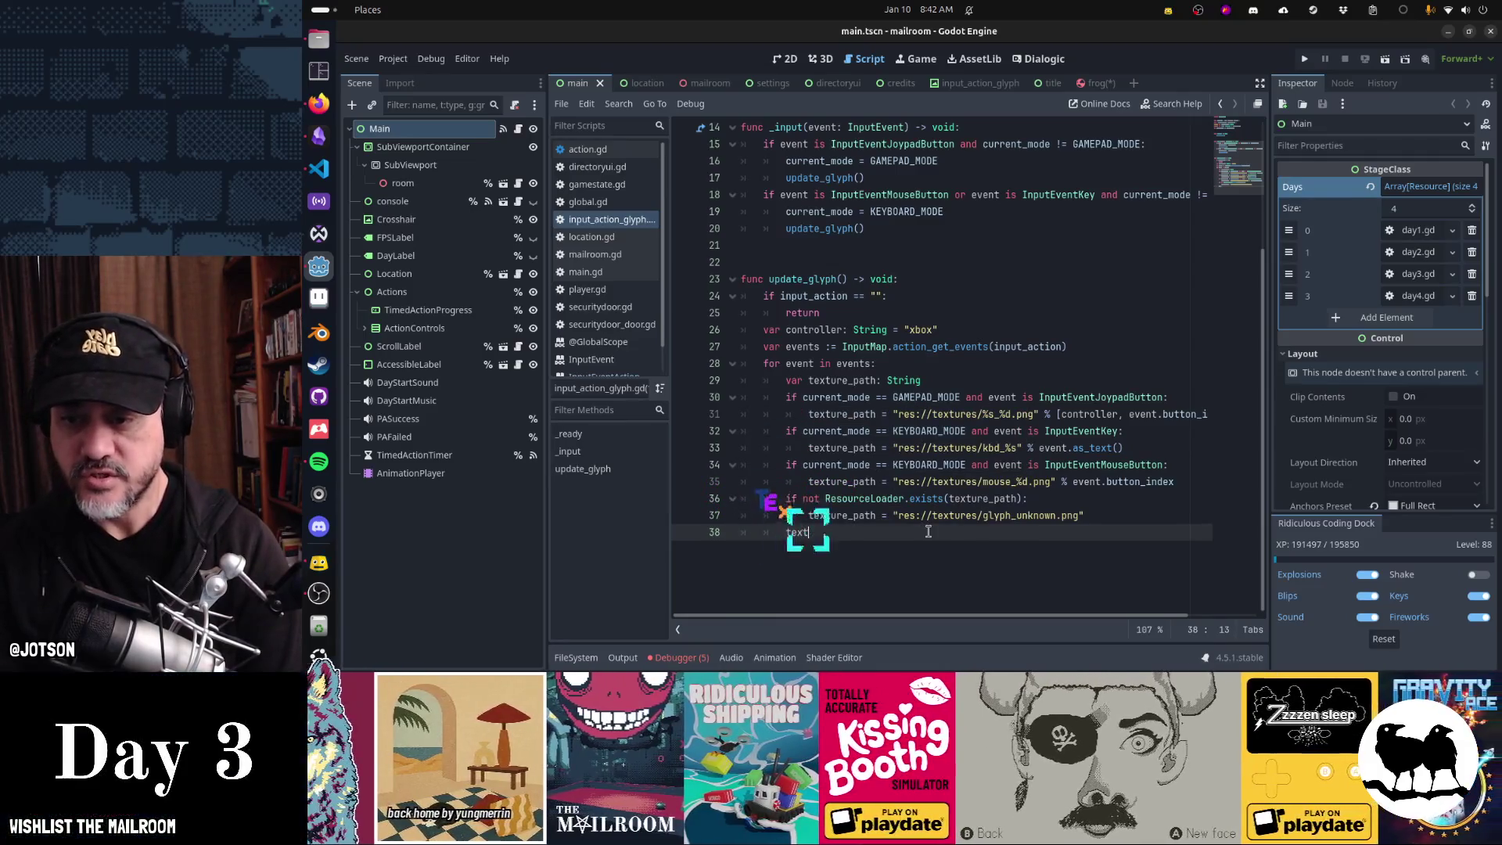
type("ure = load(texture_path)")
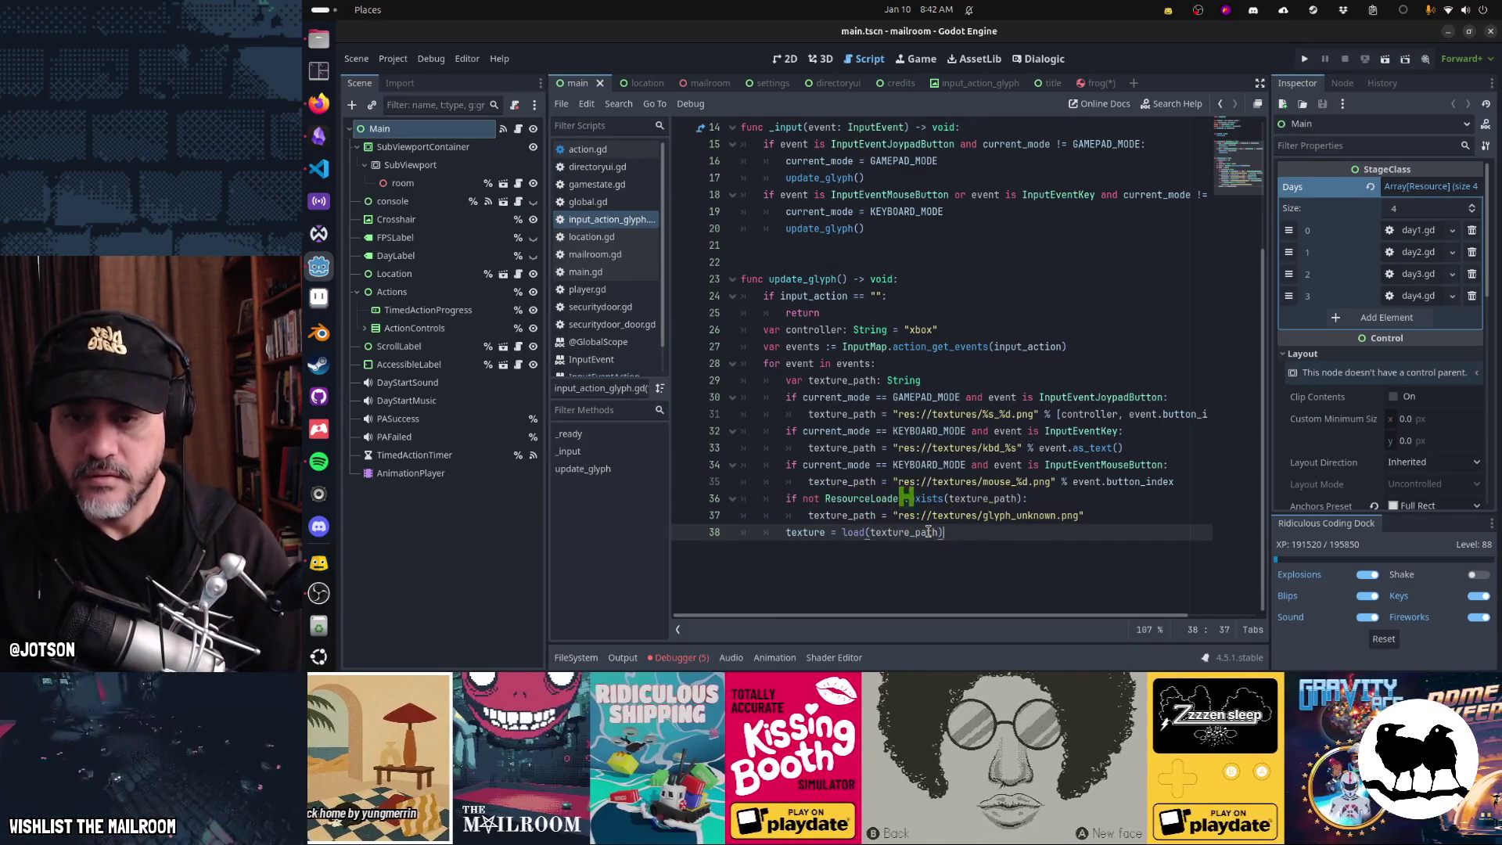
key("Up")
key("Up")
key("Up")
key("ctrl+s")
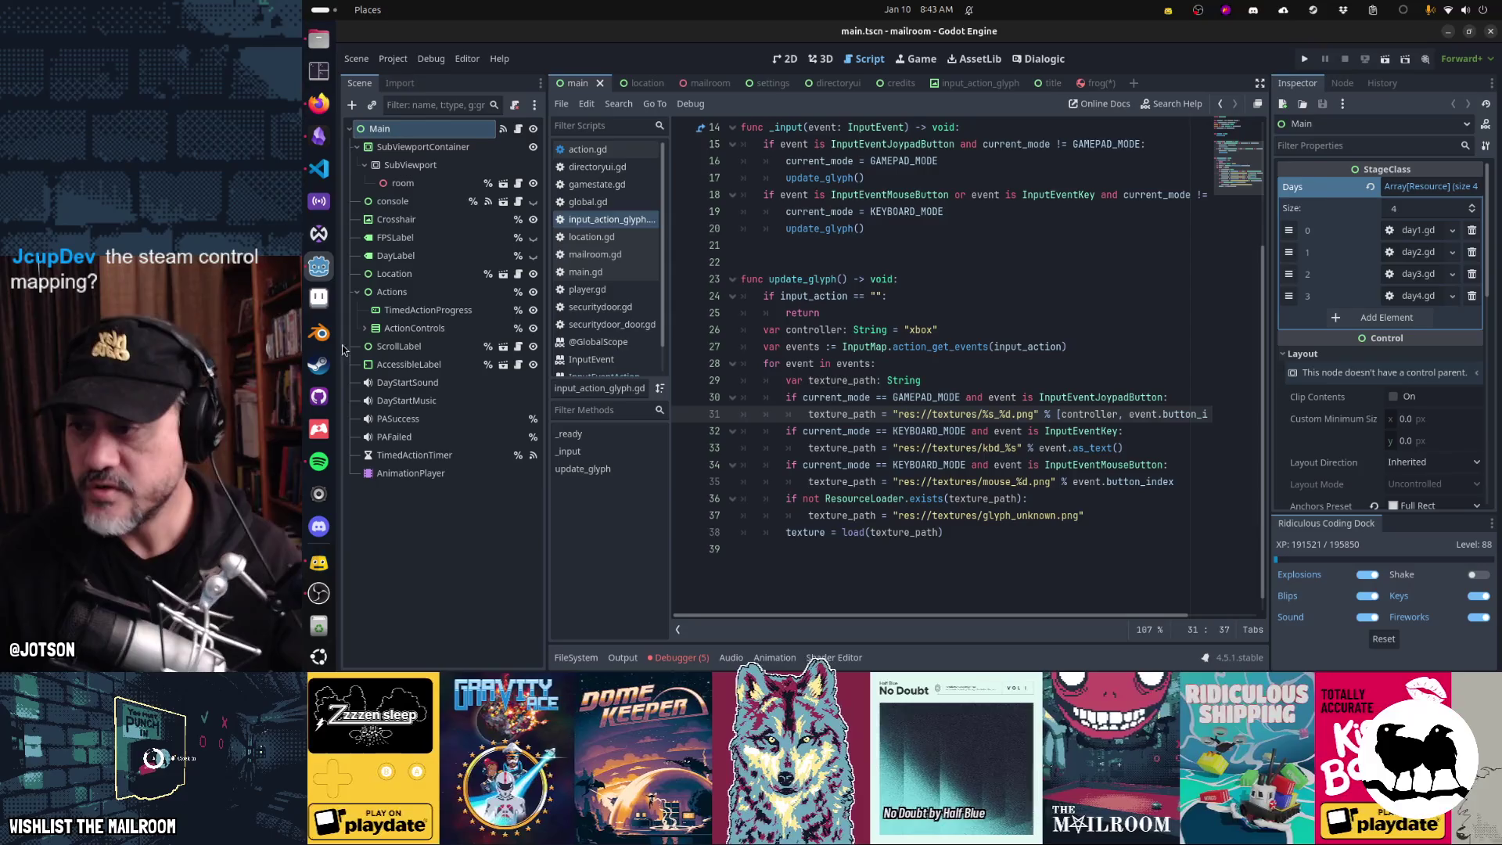
- Review The Mailroom's controller button mappings (A, B, X, bumpers) in Big Picture
left_click(325, 370)
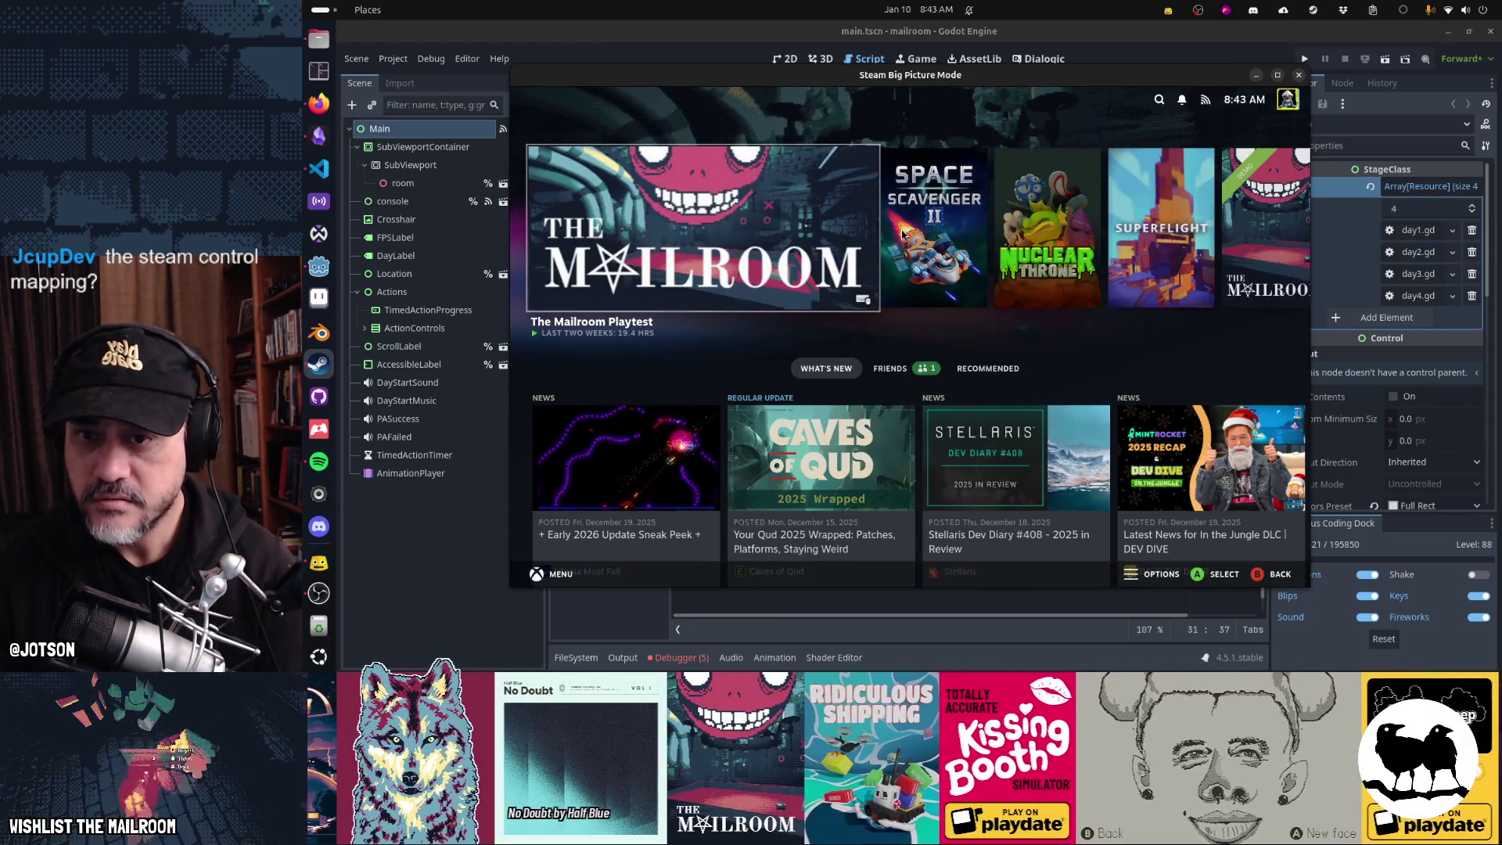
key("Return")
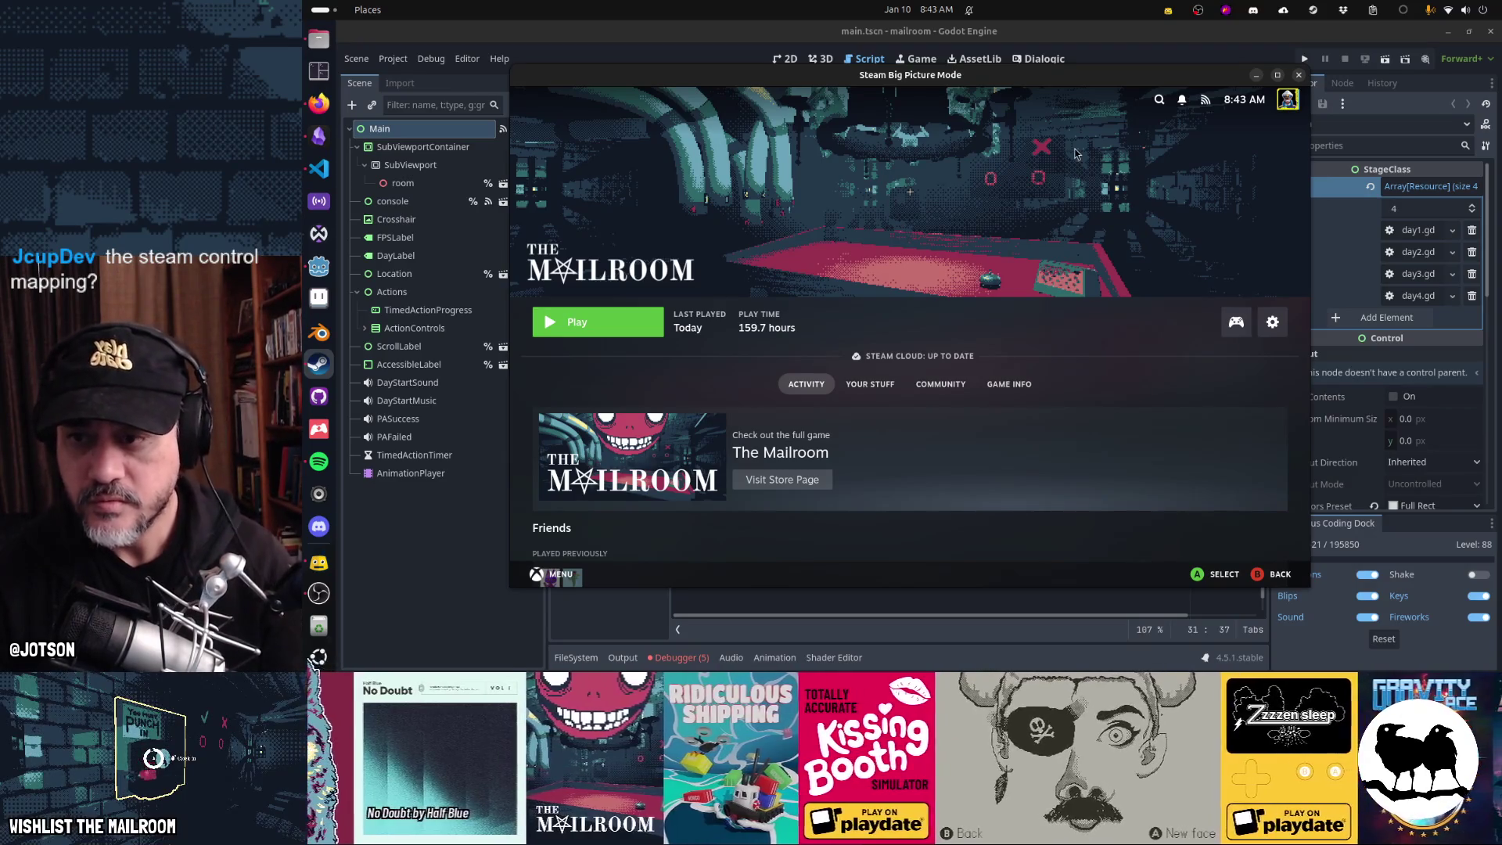
key("Right")
key("Return")
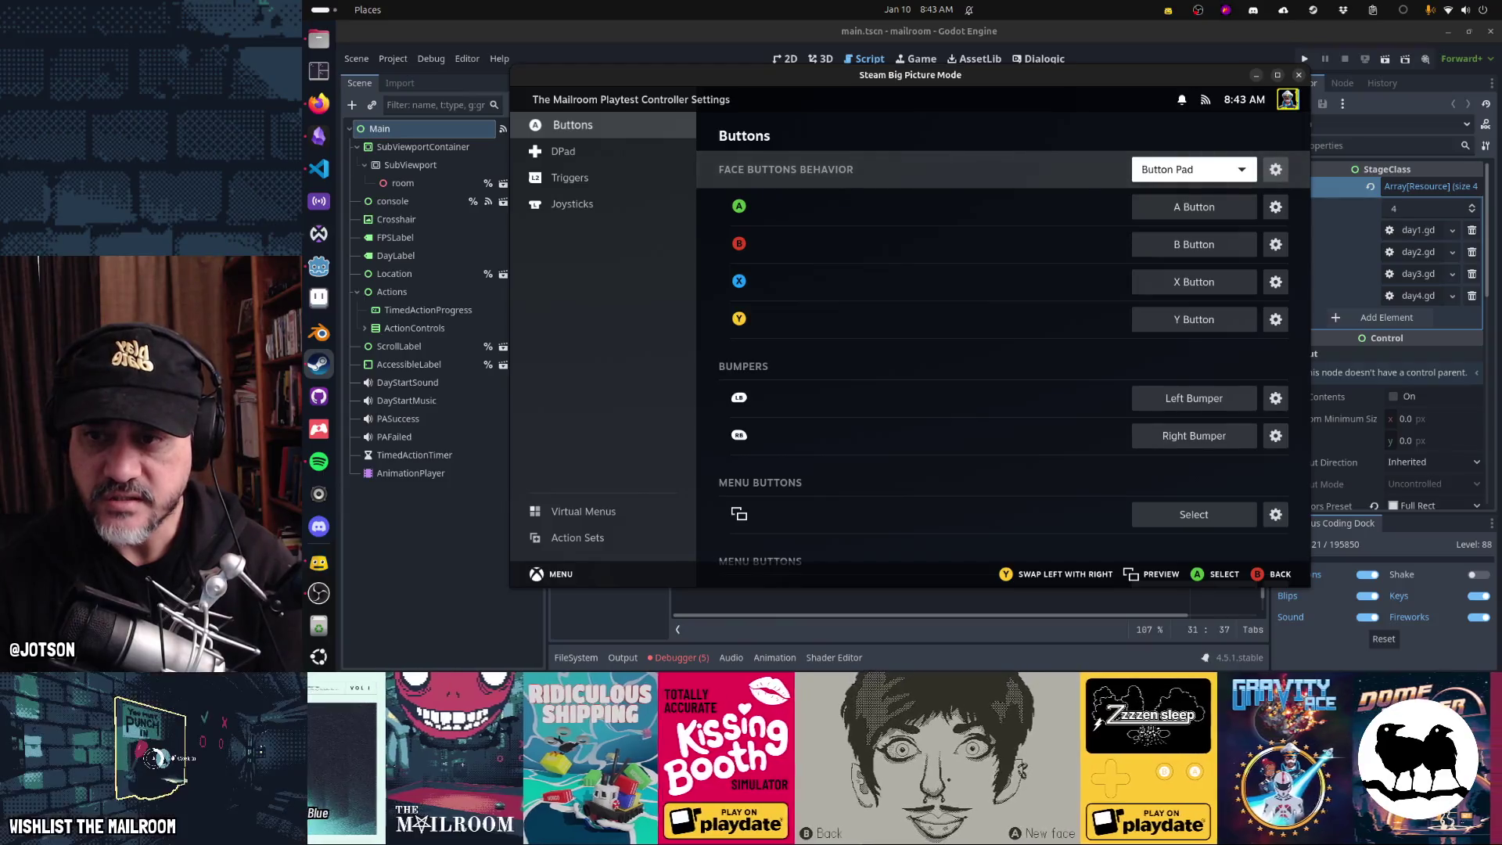
key("Down")
key("Down")
key("Down")
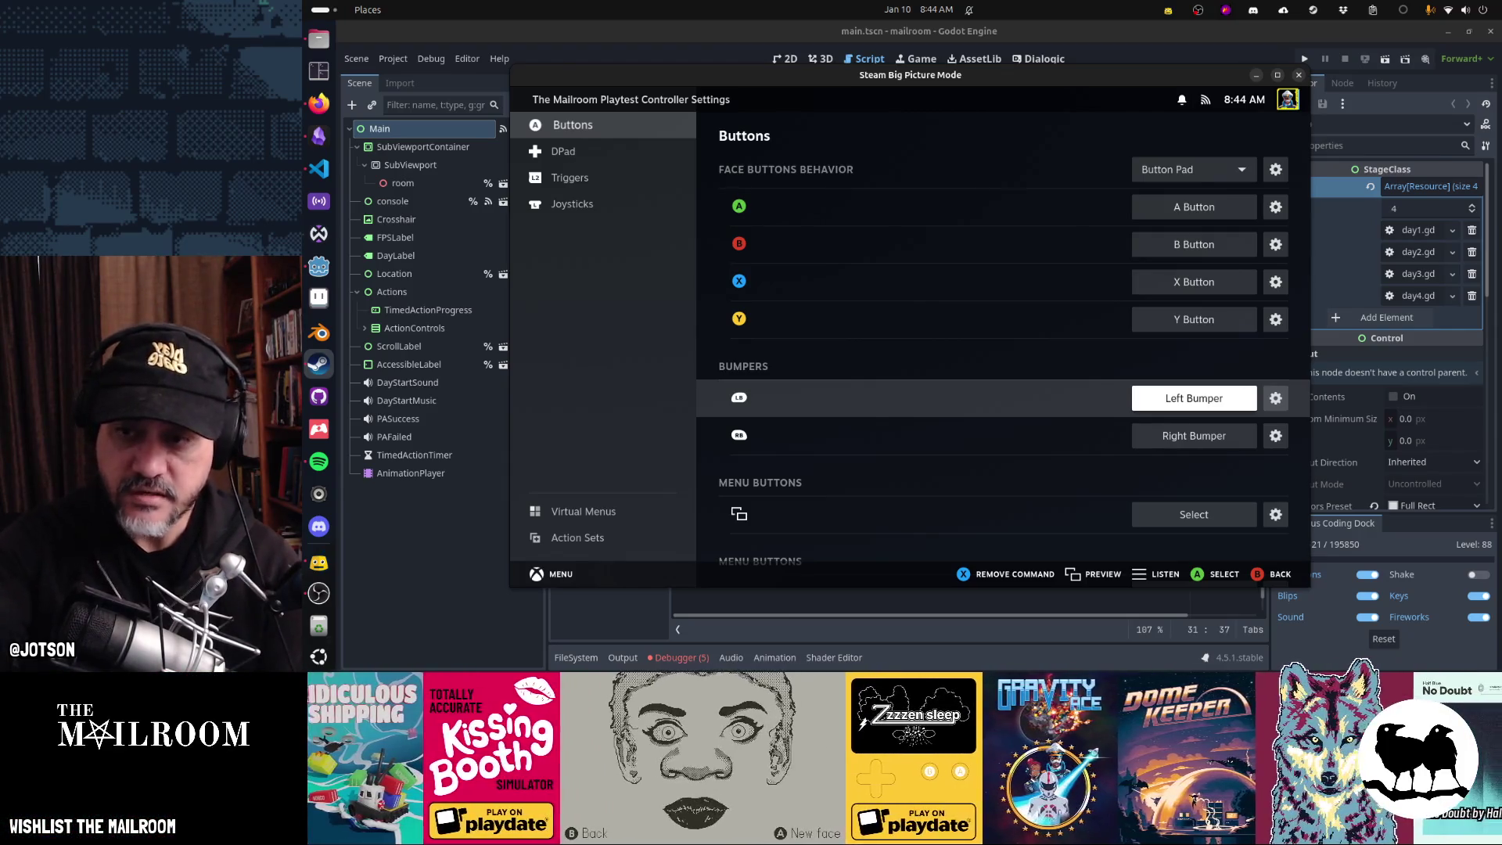
key("Up")
key("Up")
key("Up")
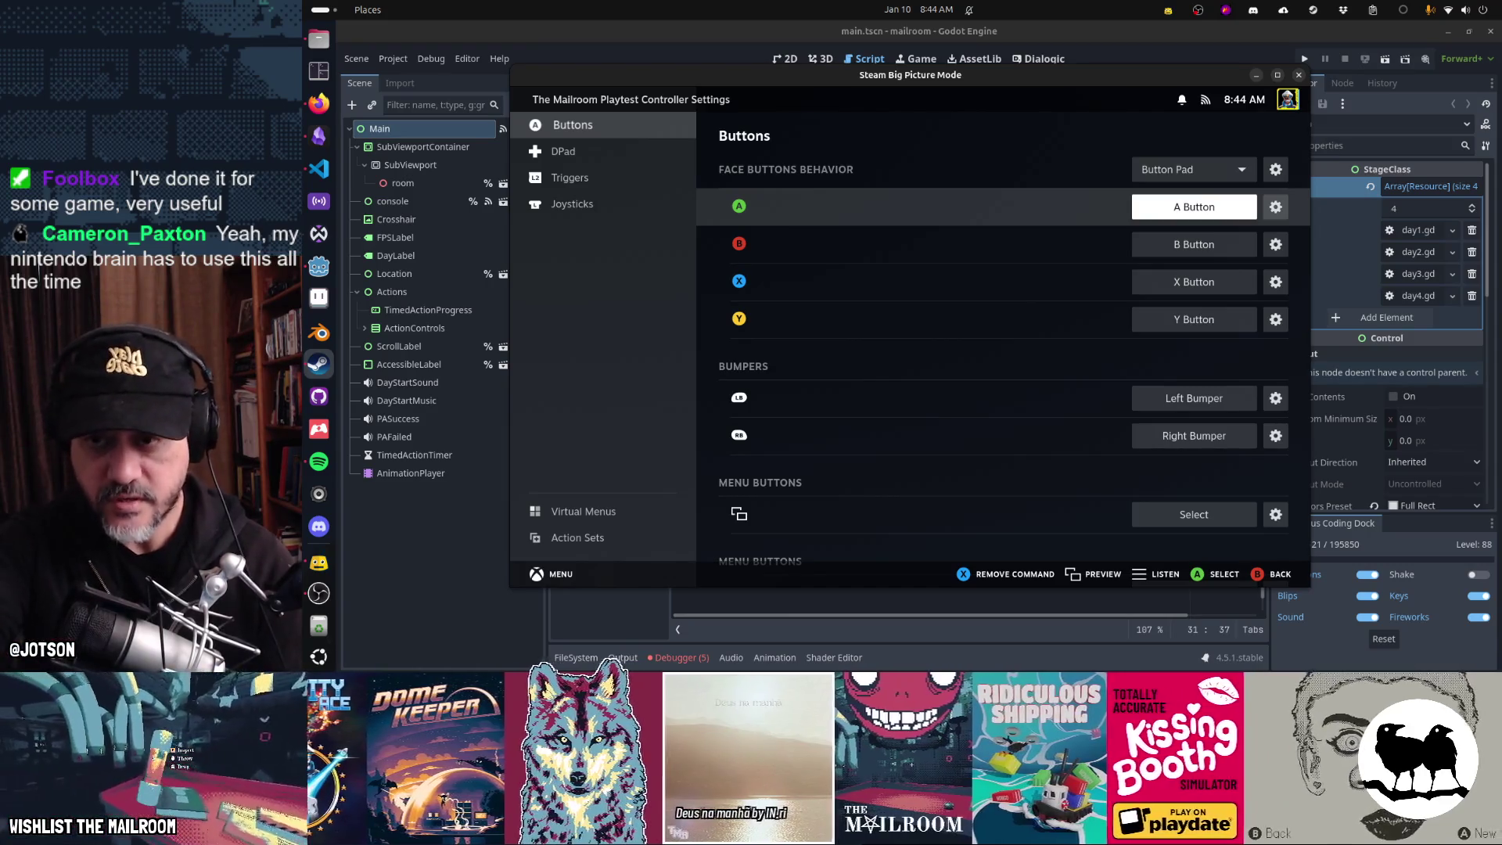
key("Down")
key("Down")
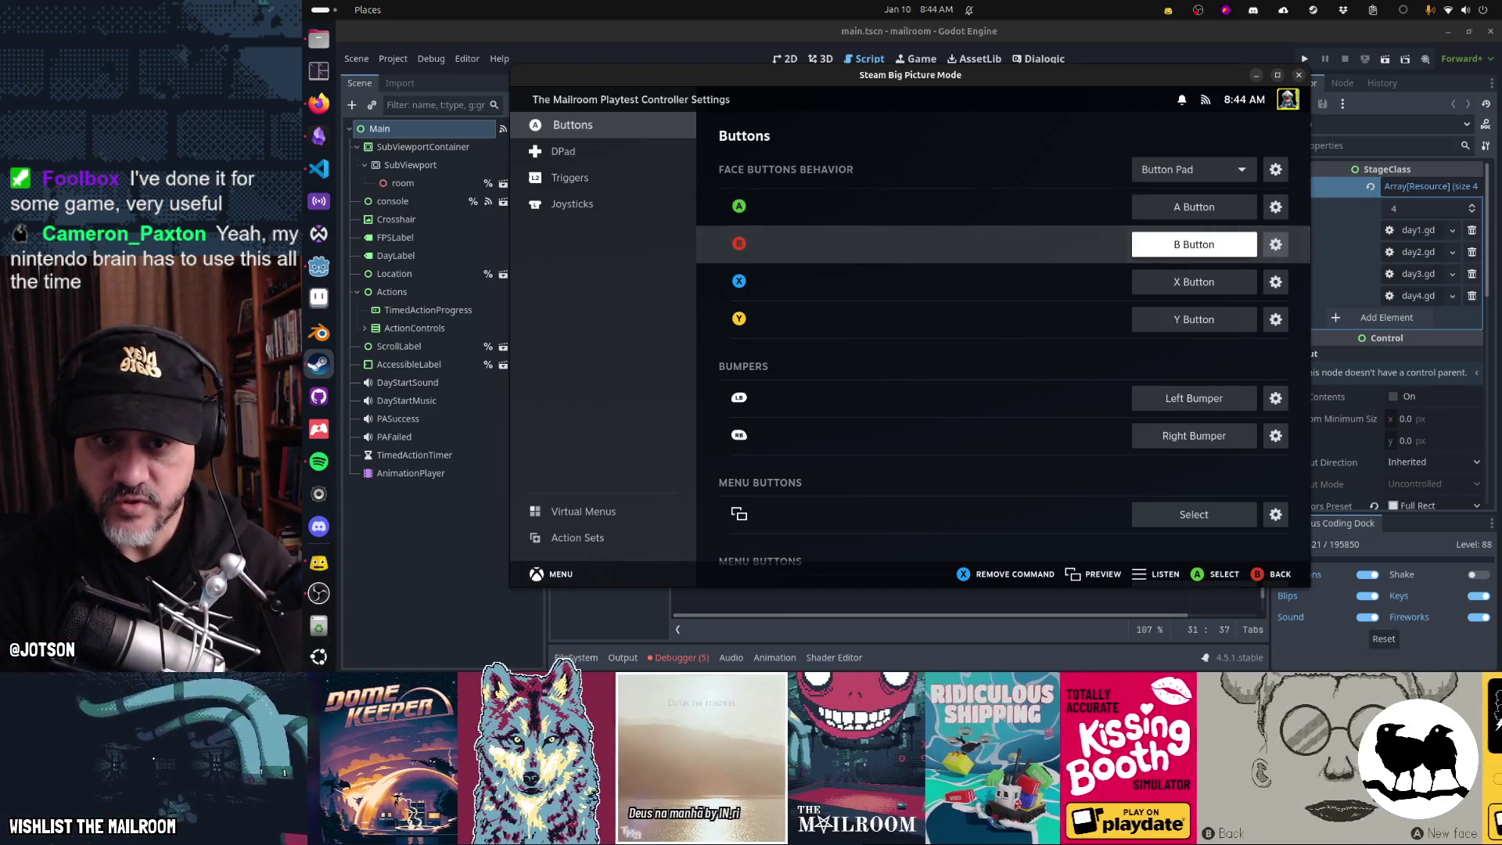
key("Up")
key("Up")
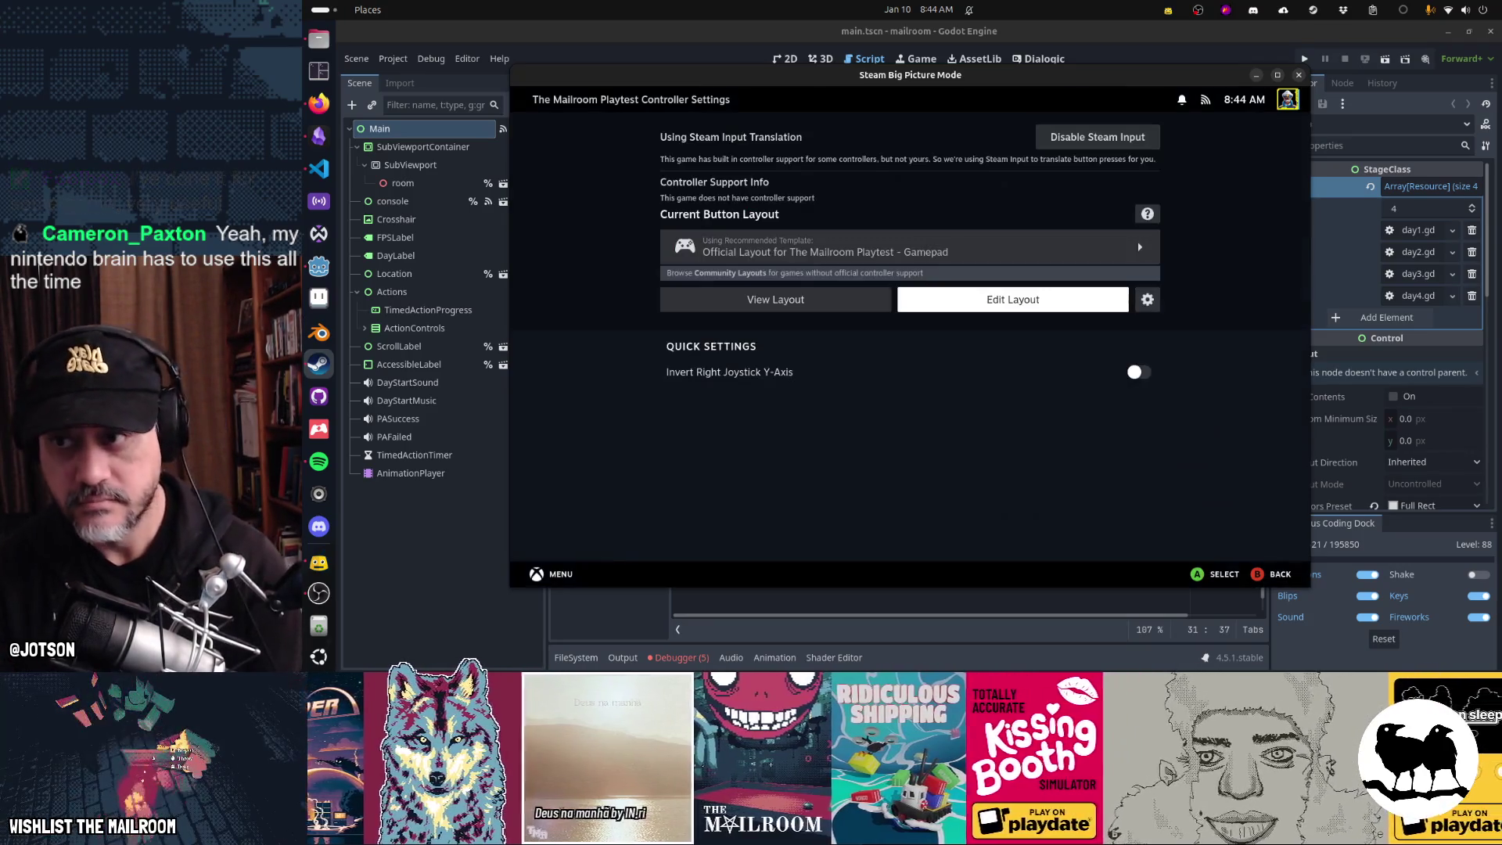
- Disable Steam Input for the game and exit Big Picture Mode
key("Escape")
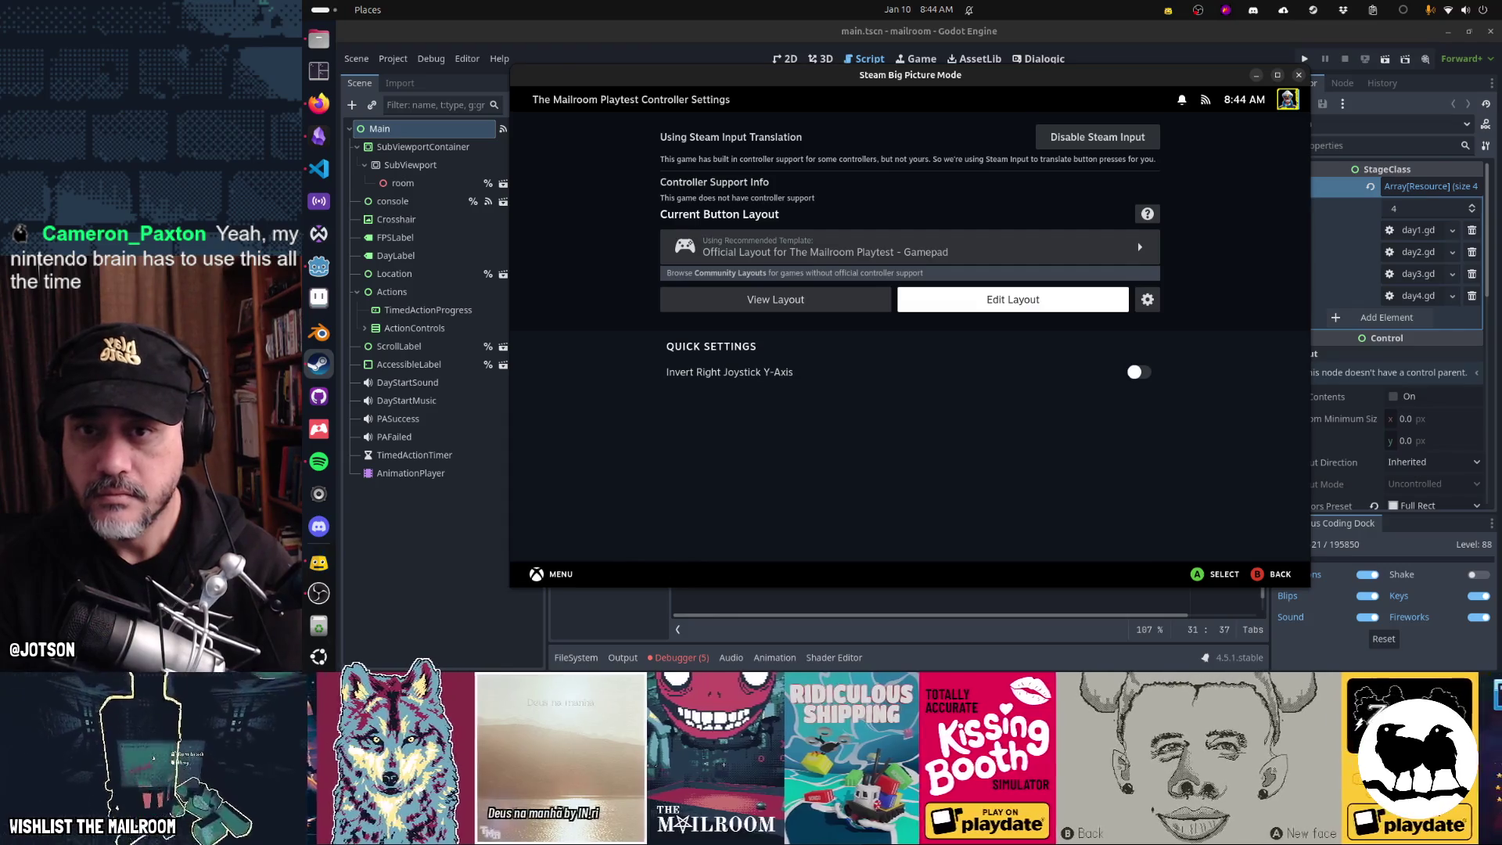
key("Up")
key("Up")
key("Up")
key("Return")
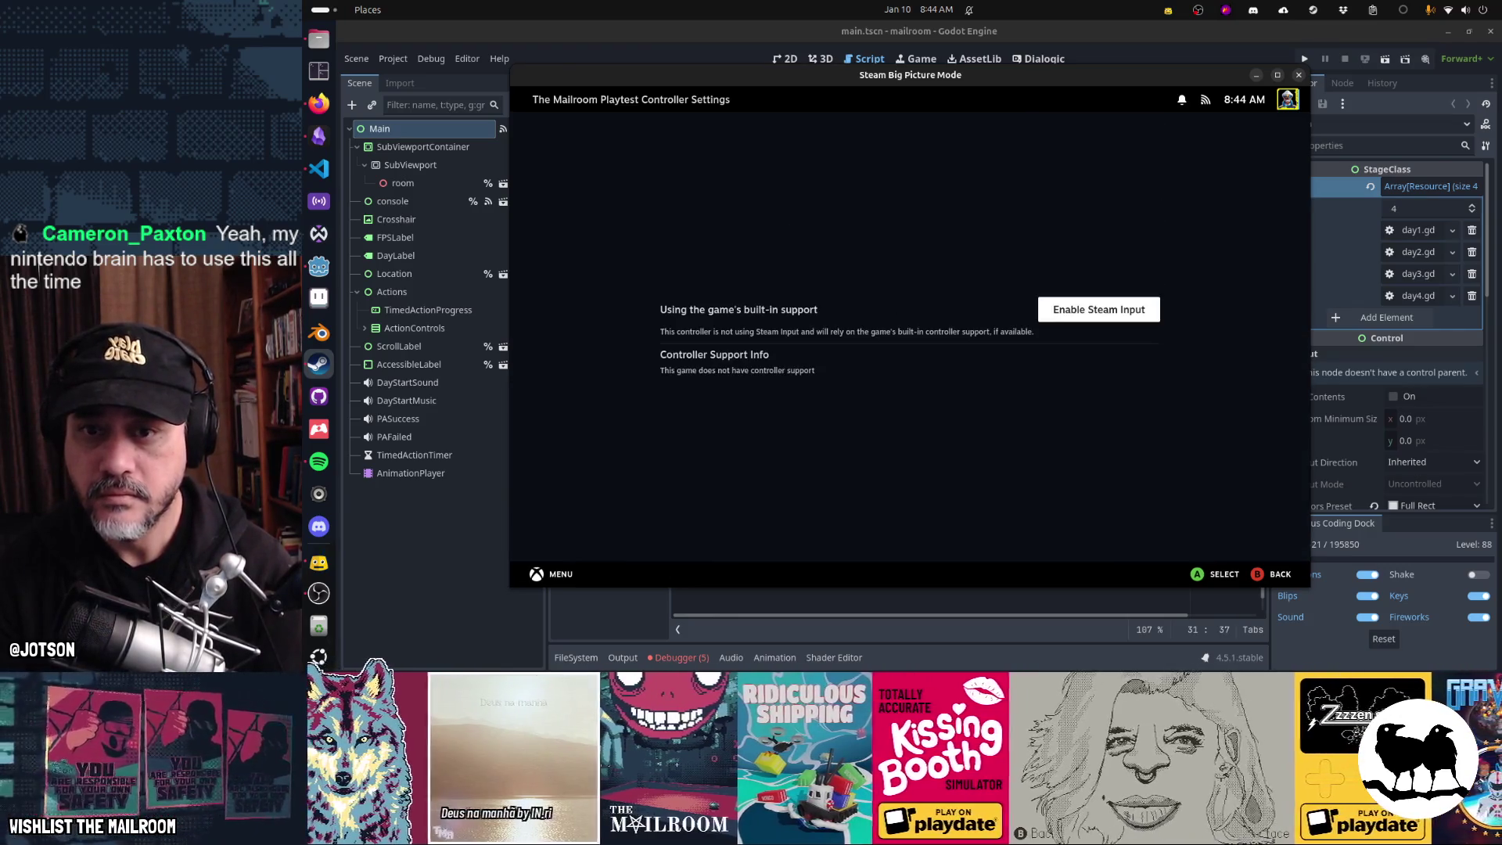
key("Escape")
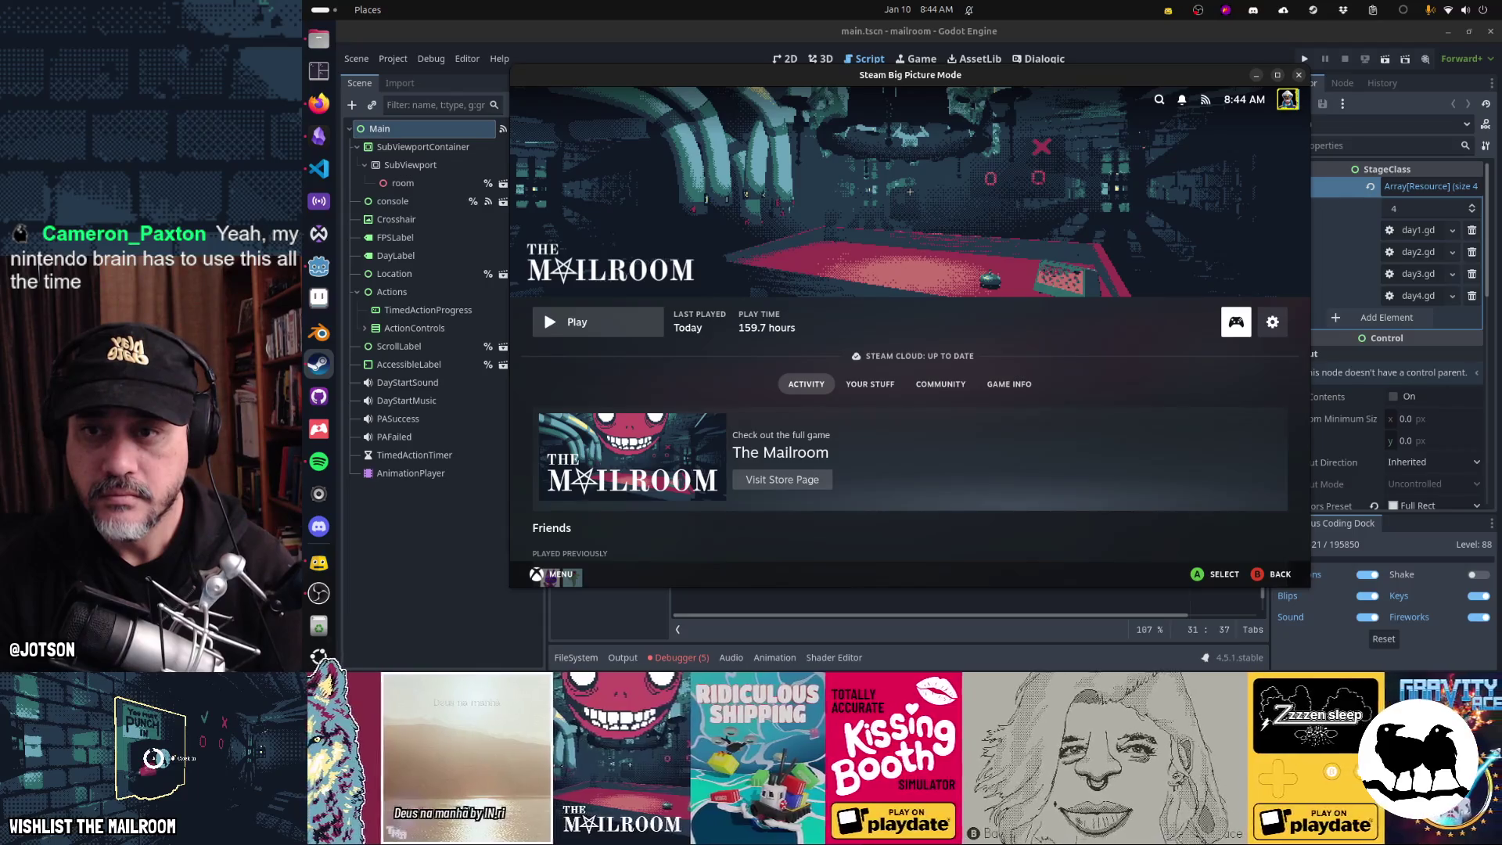
key("Escape")
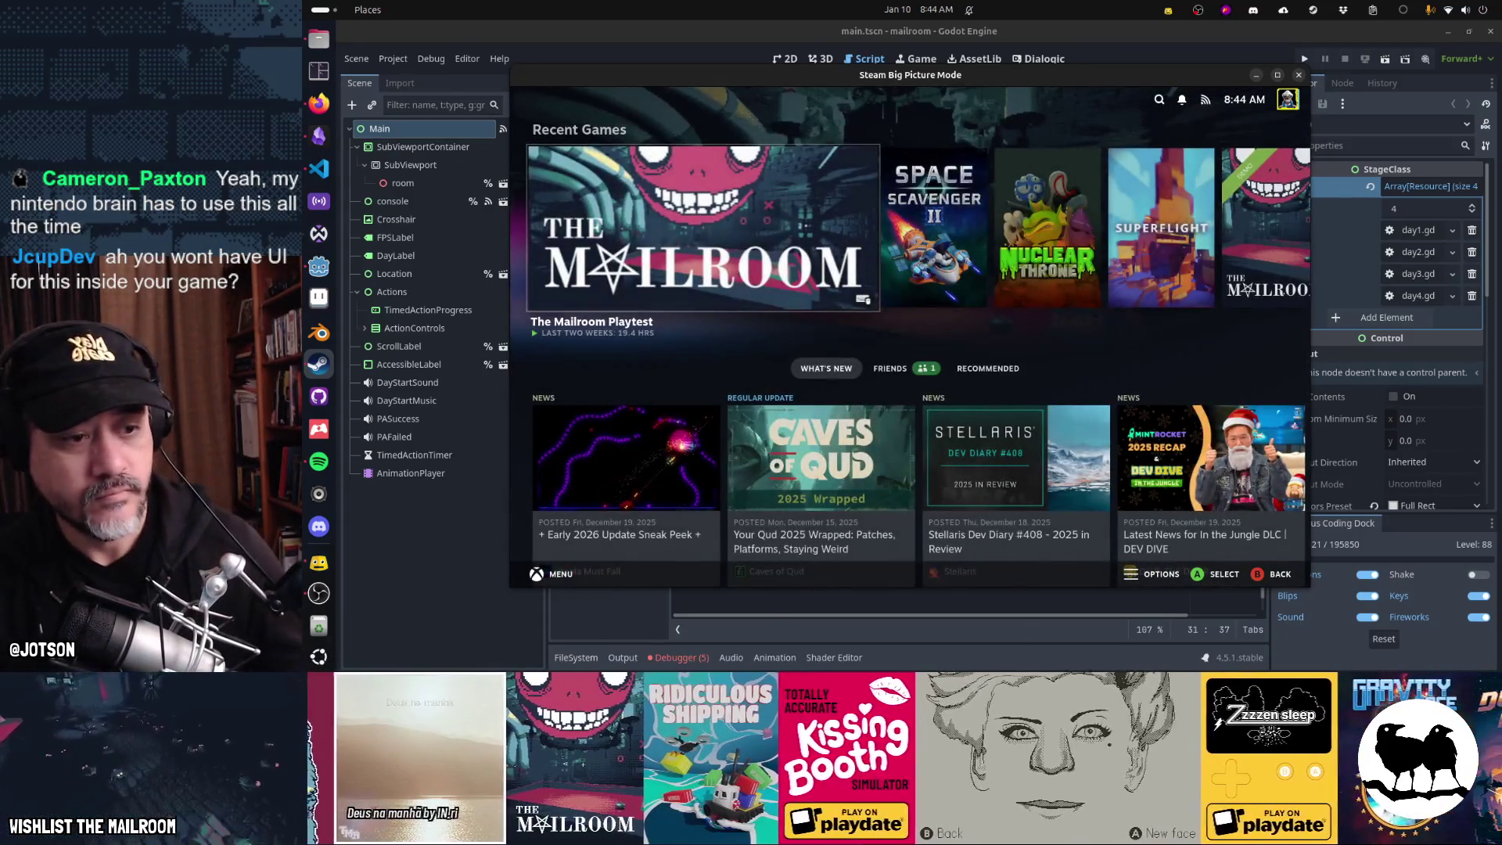
key("Return")
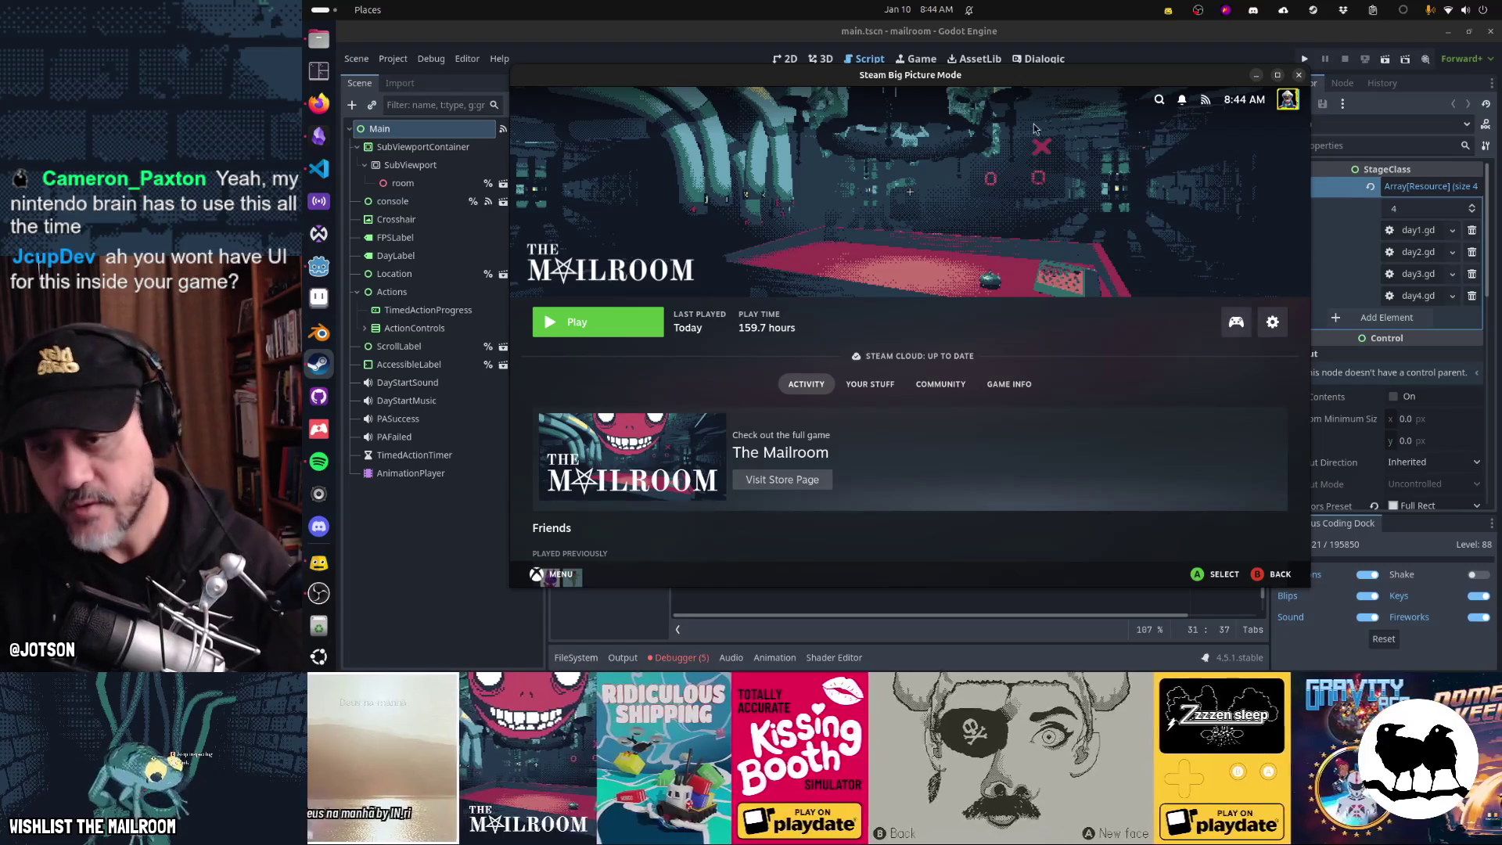
key("alt+Tab")
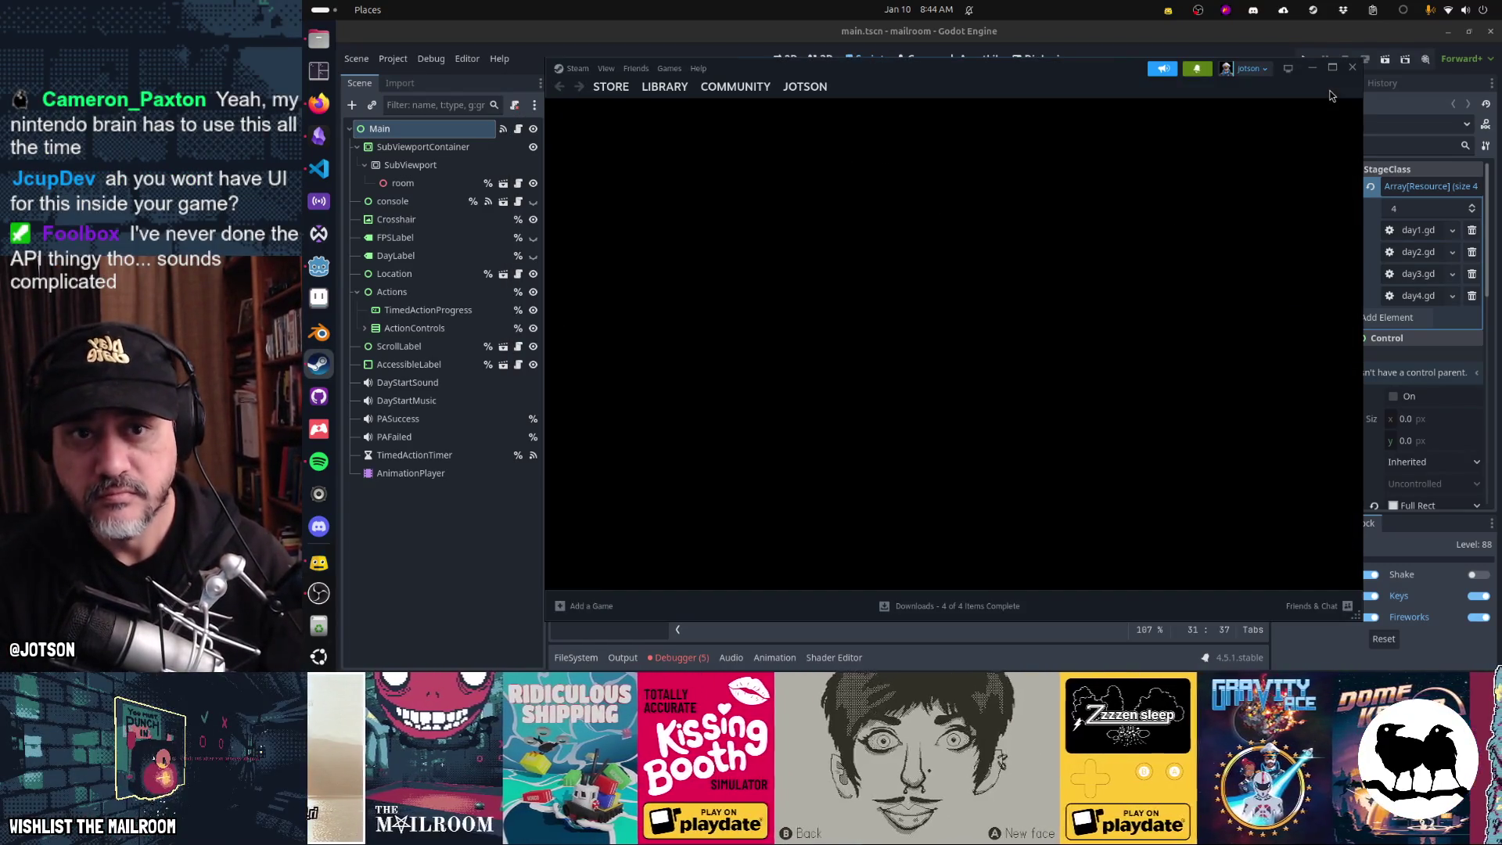
left_click(1086, 34)
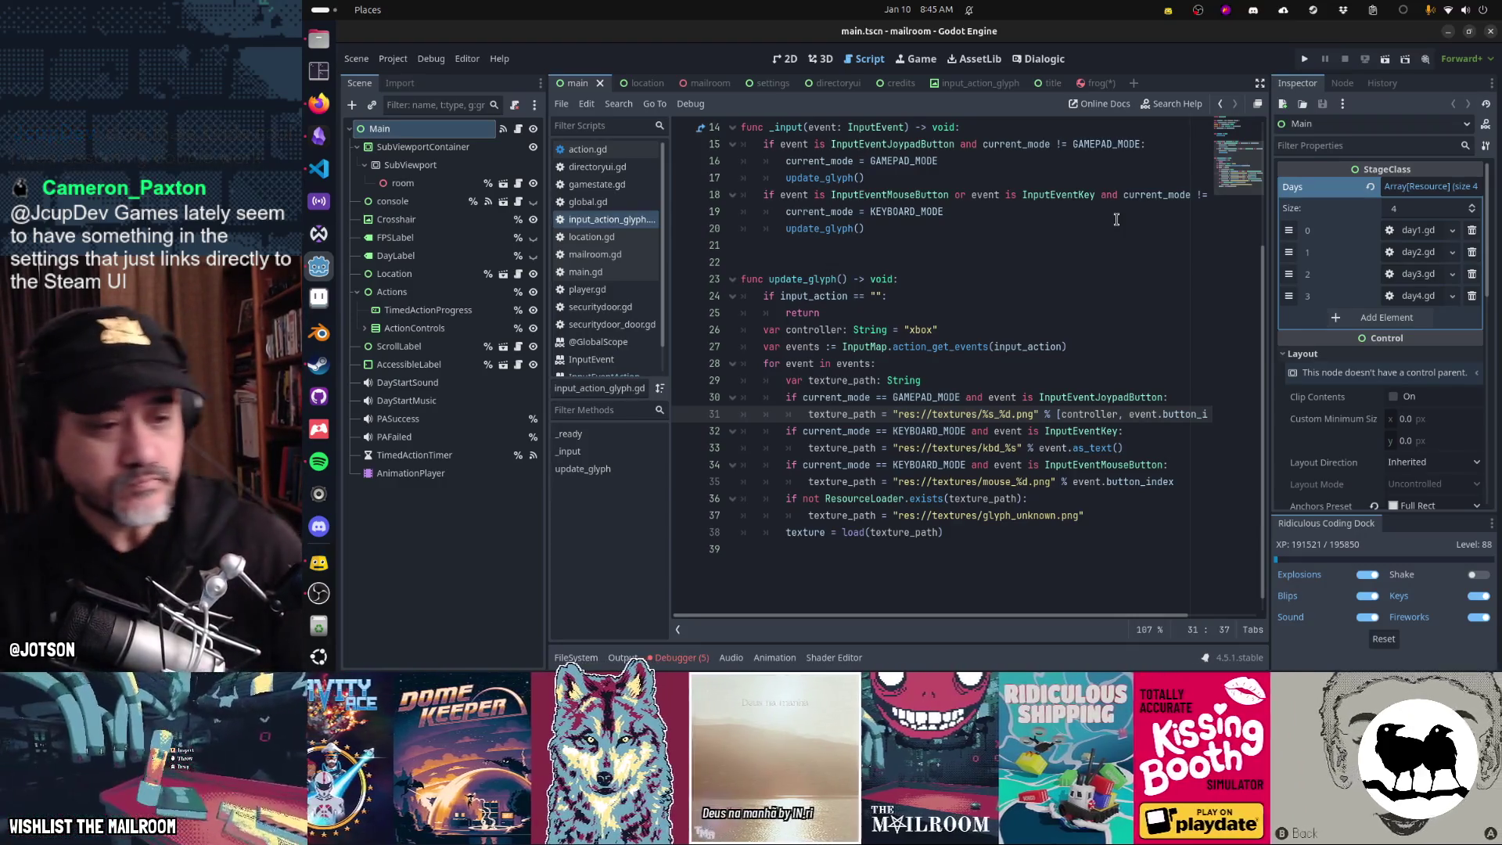
scroll(1111, 218, "up", 2)
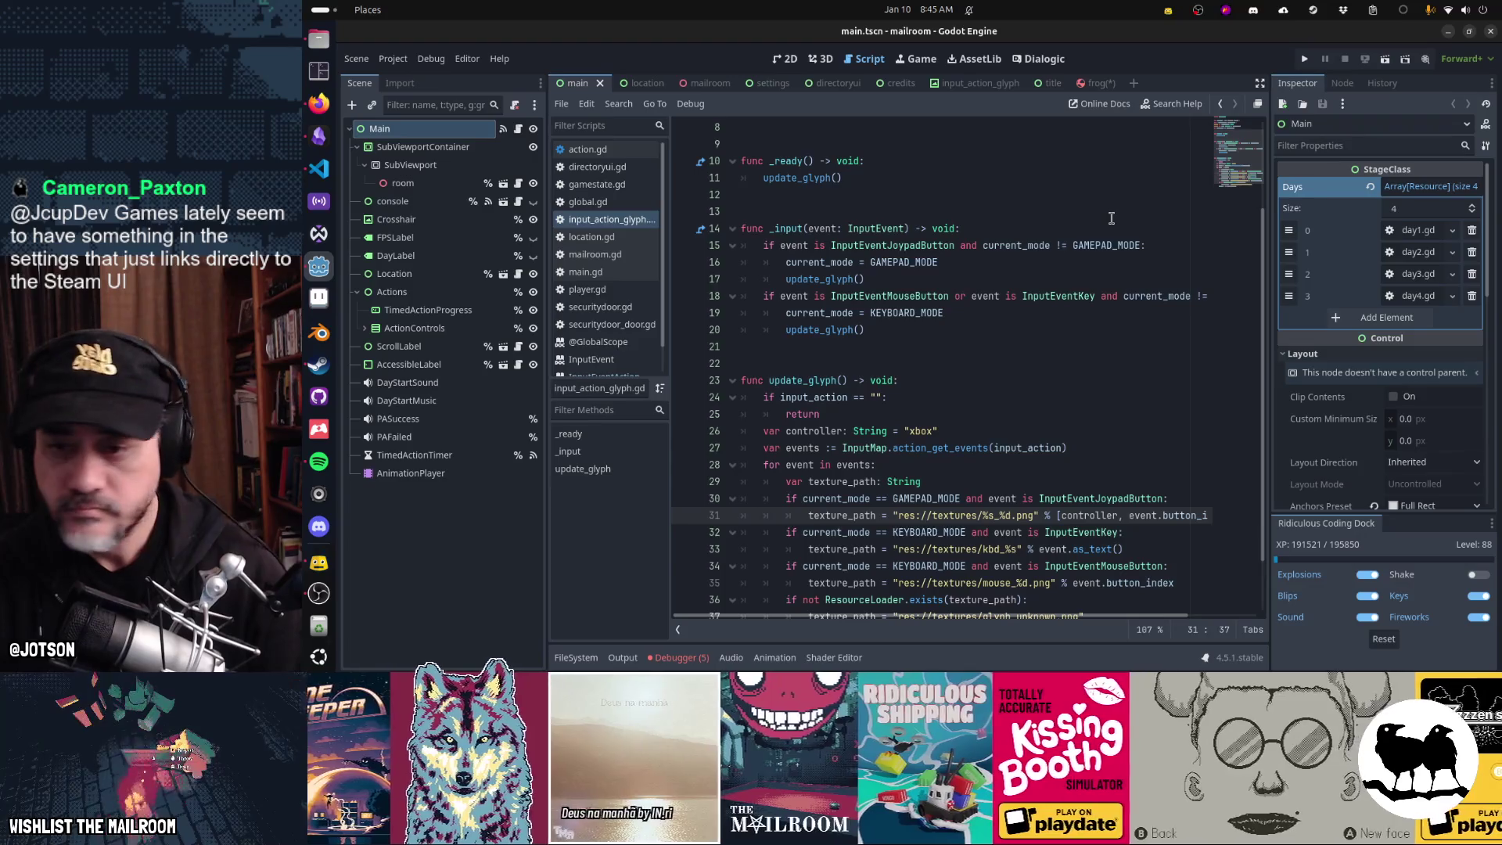
scroll(959, 312, "down", 2)
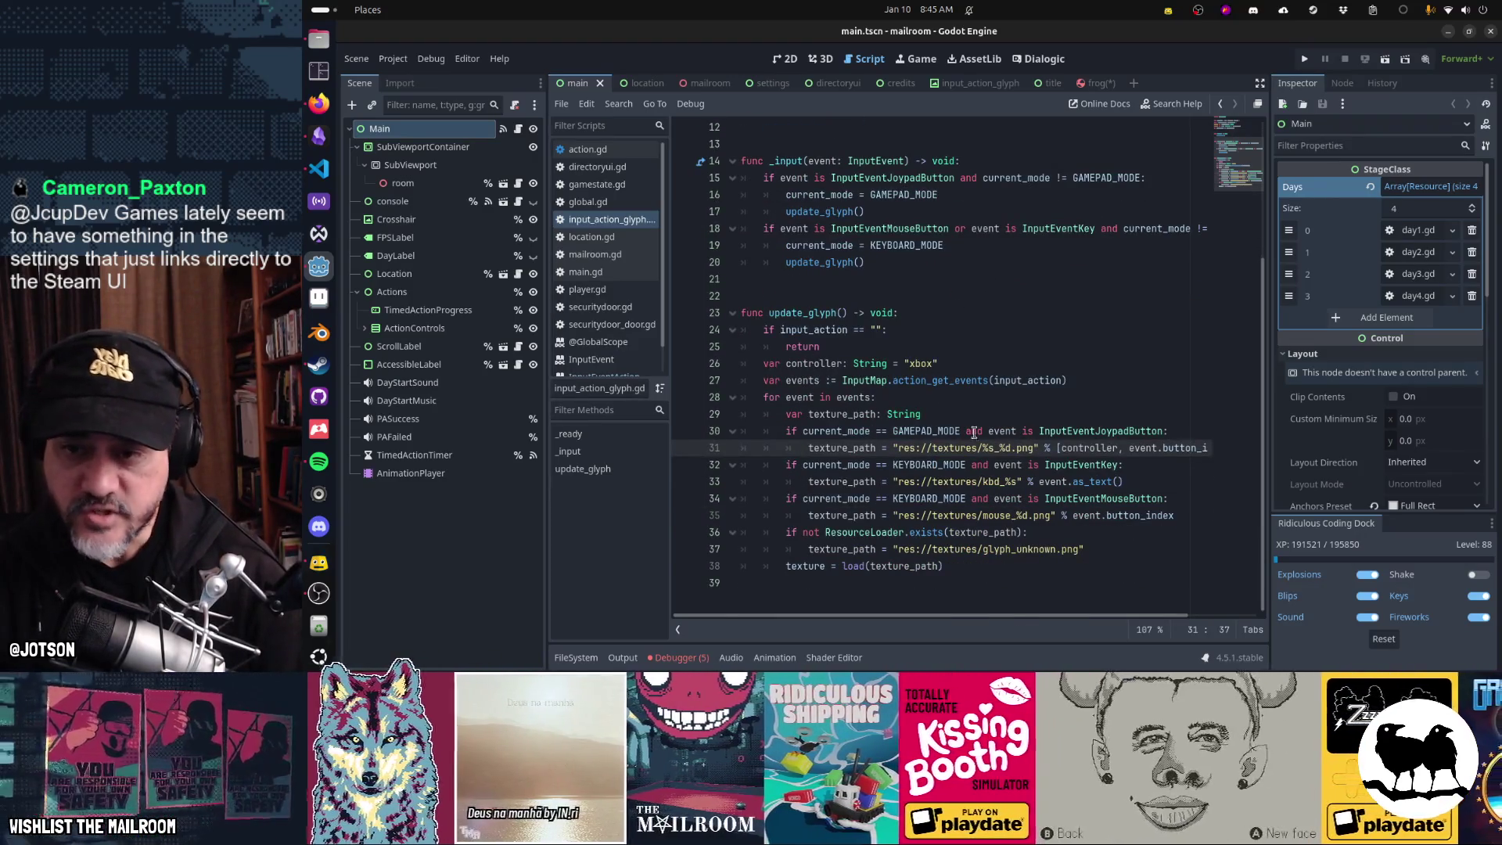
left_click(1077, 391)
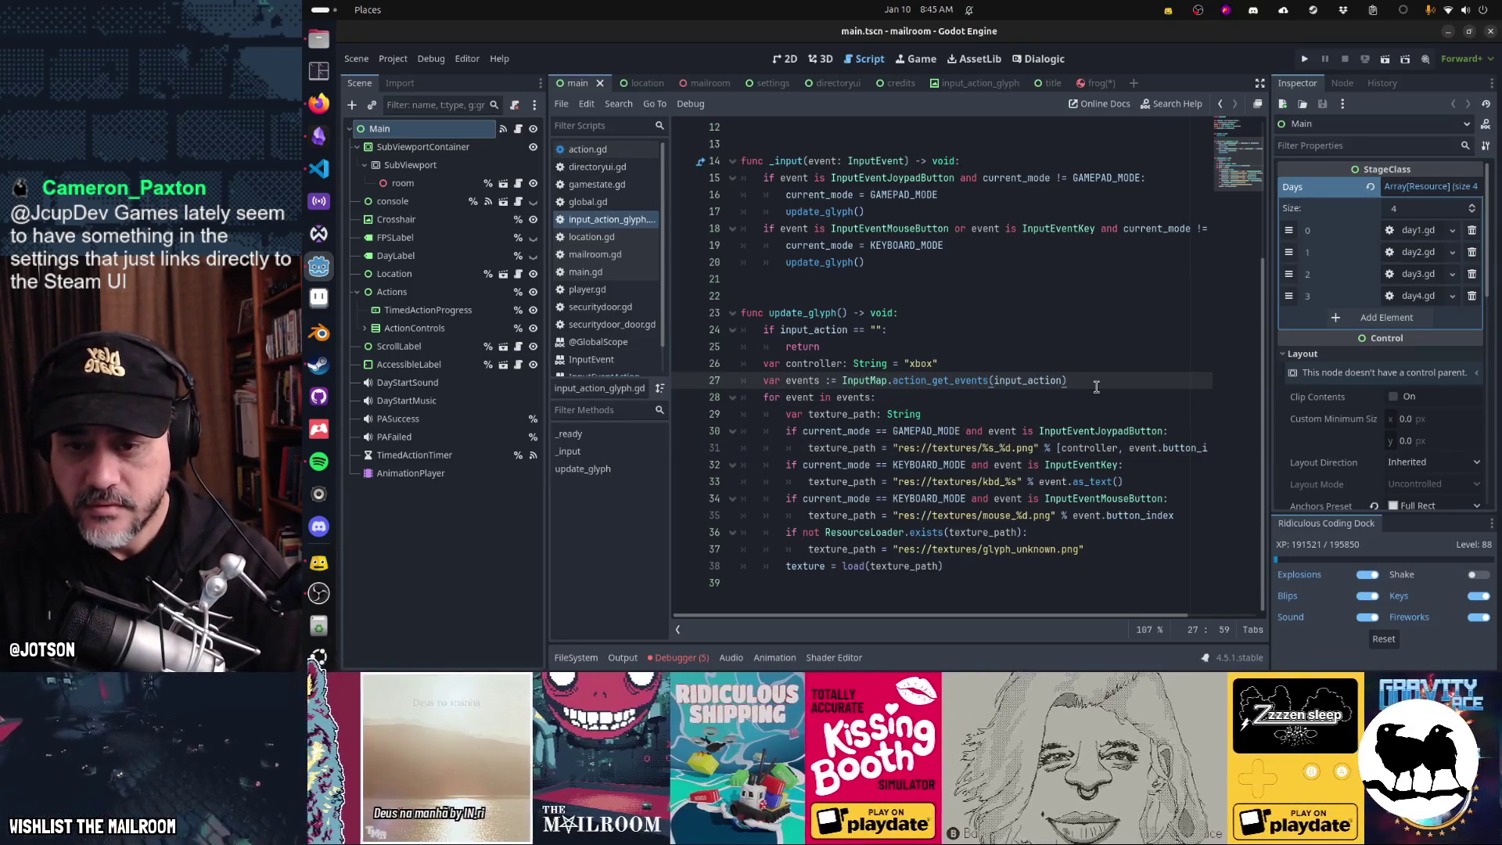
key("Down")
key("Down")
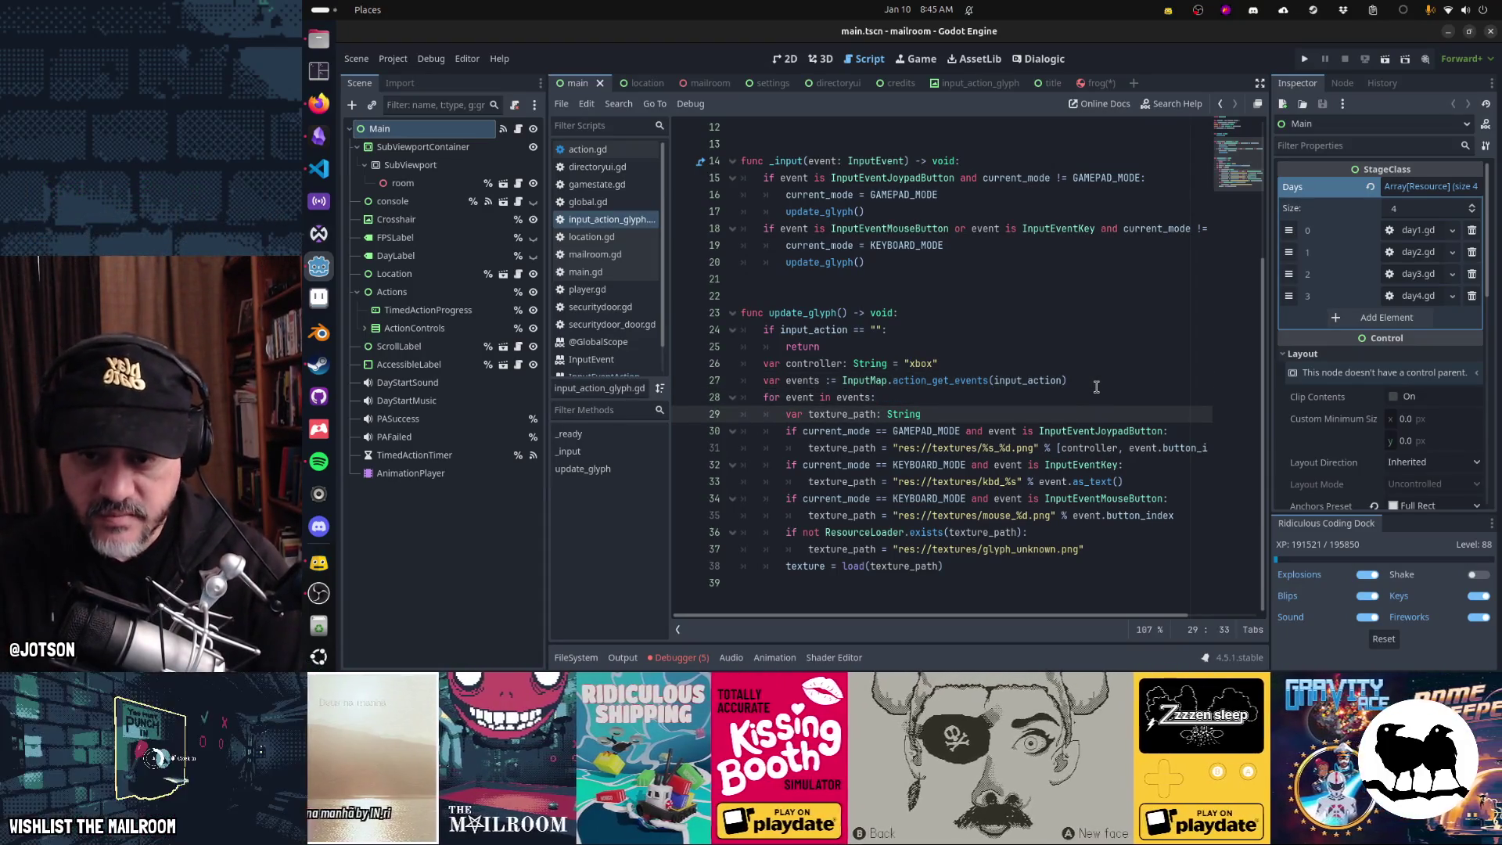
- Insert line 31 in the gamepad branch and try Steam.getInput()
key("Down")
key("End")
key("Return")
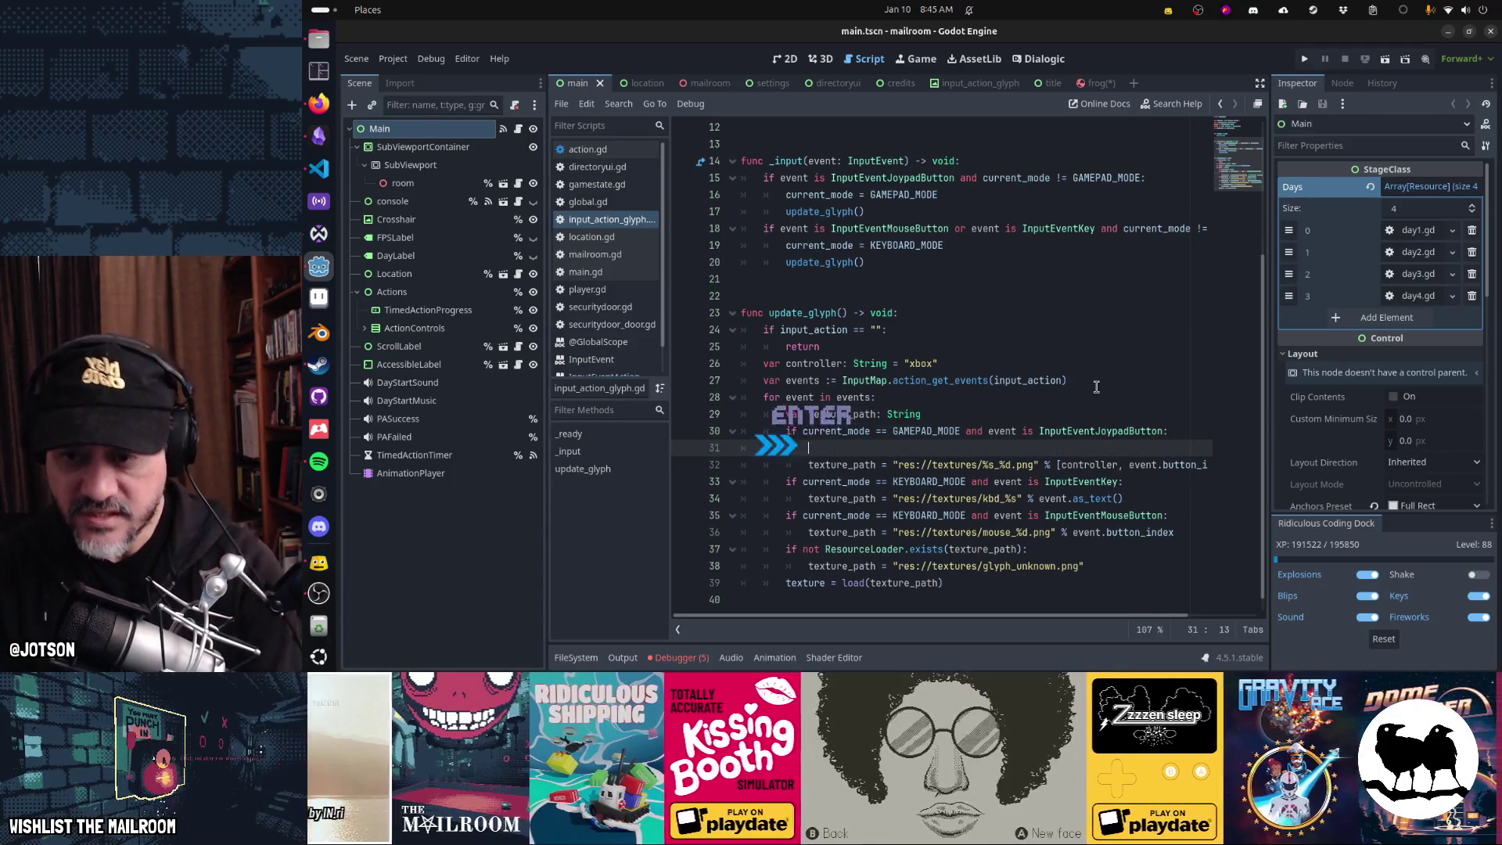
type("S")
key("BackSpace")
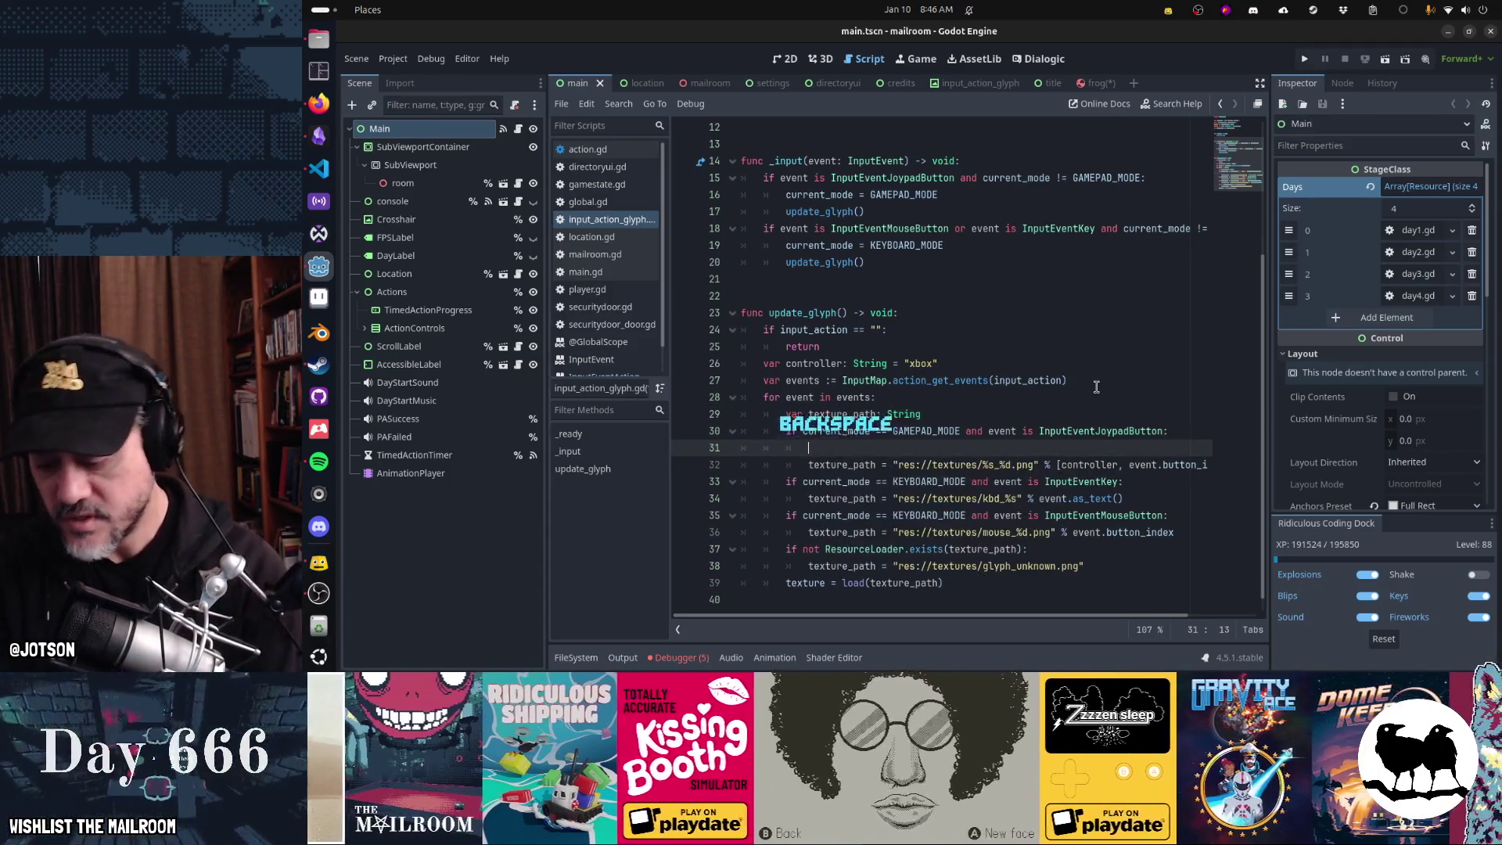
type("SSeam.")
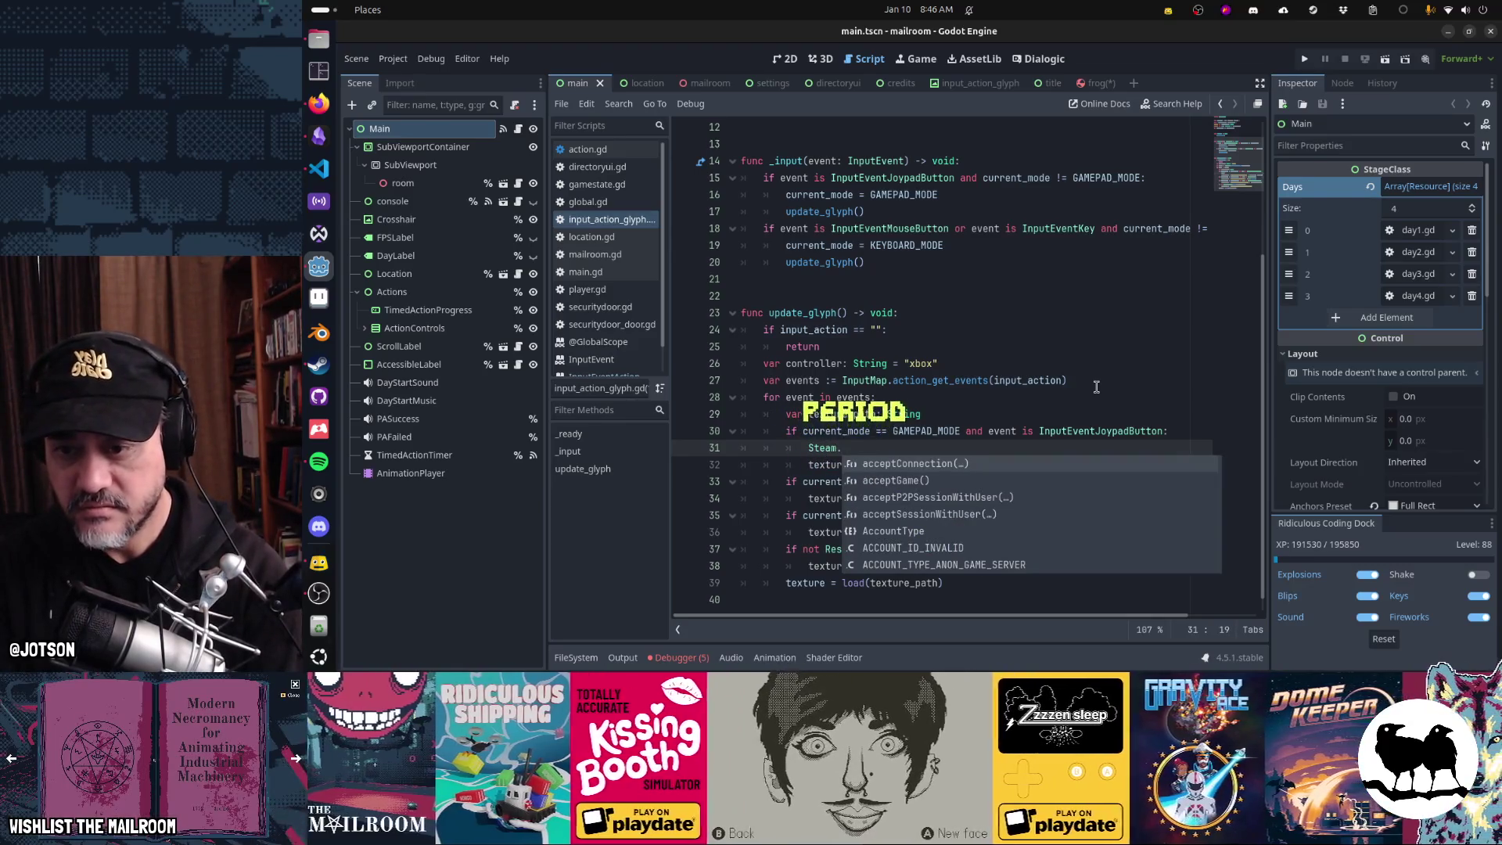
type("input")
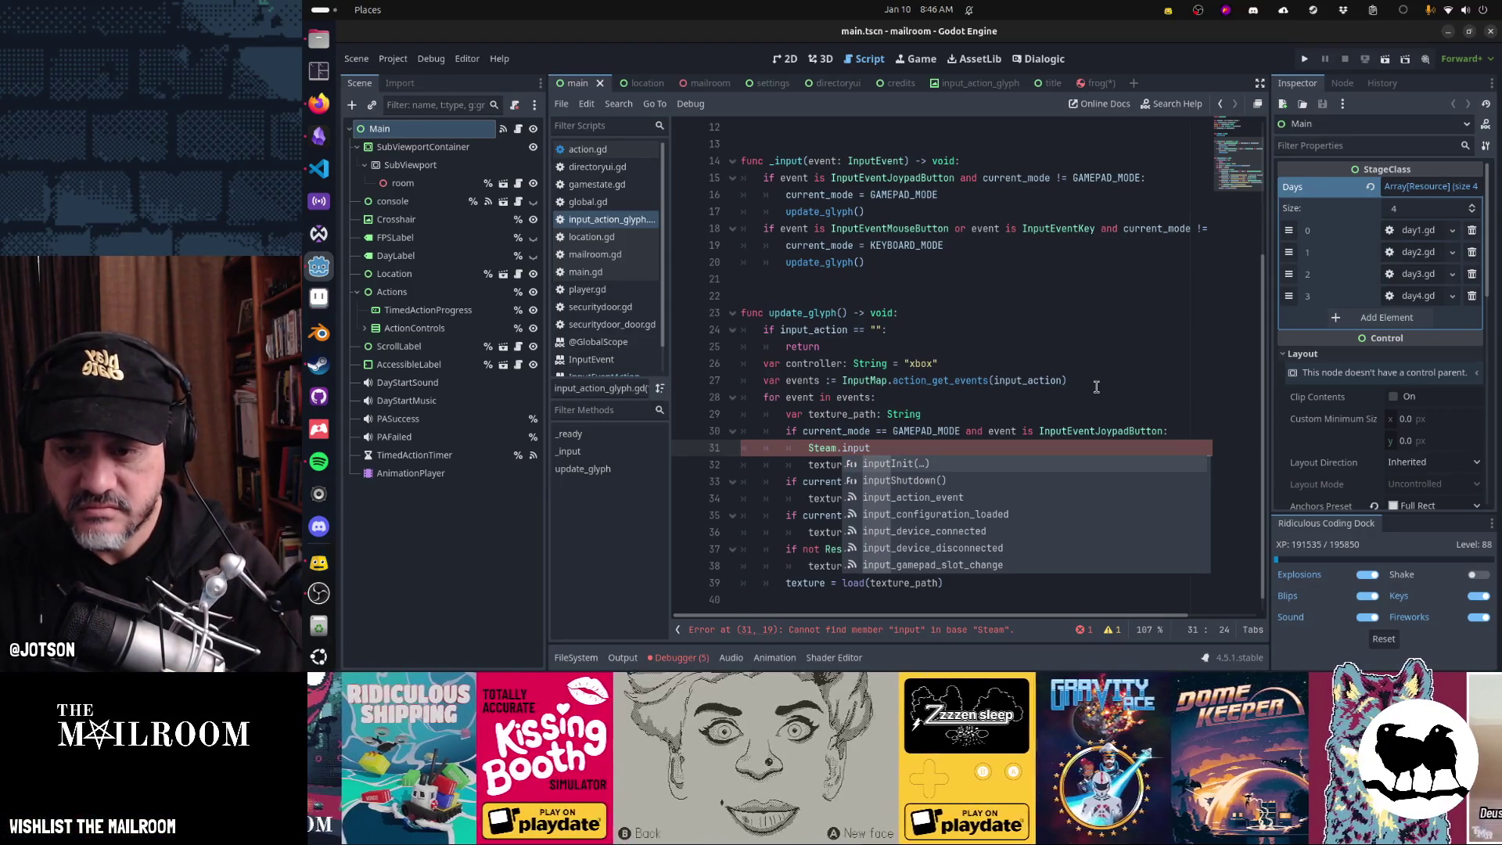
key("BackSpace")
key("BackSpace")
key("BackSpace")
key("BackSpace")
key("BackSpace")
type("getinput")
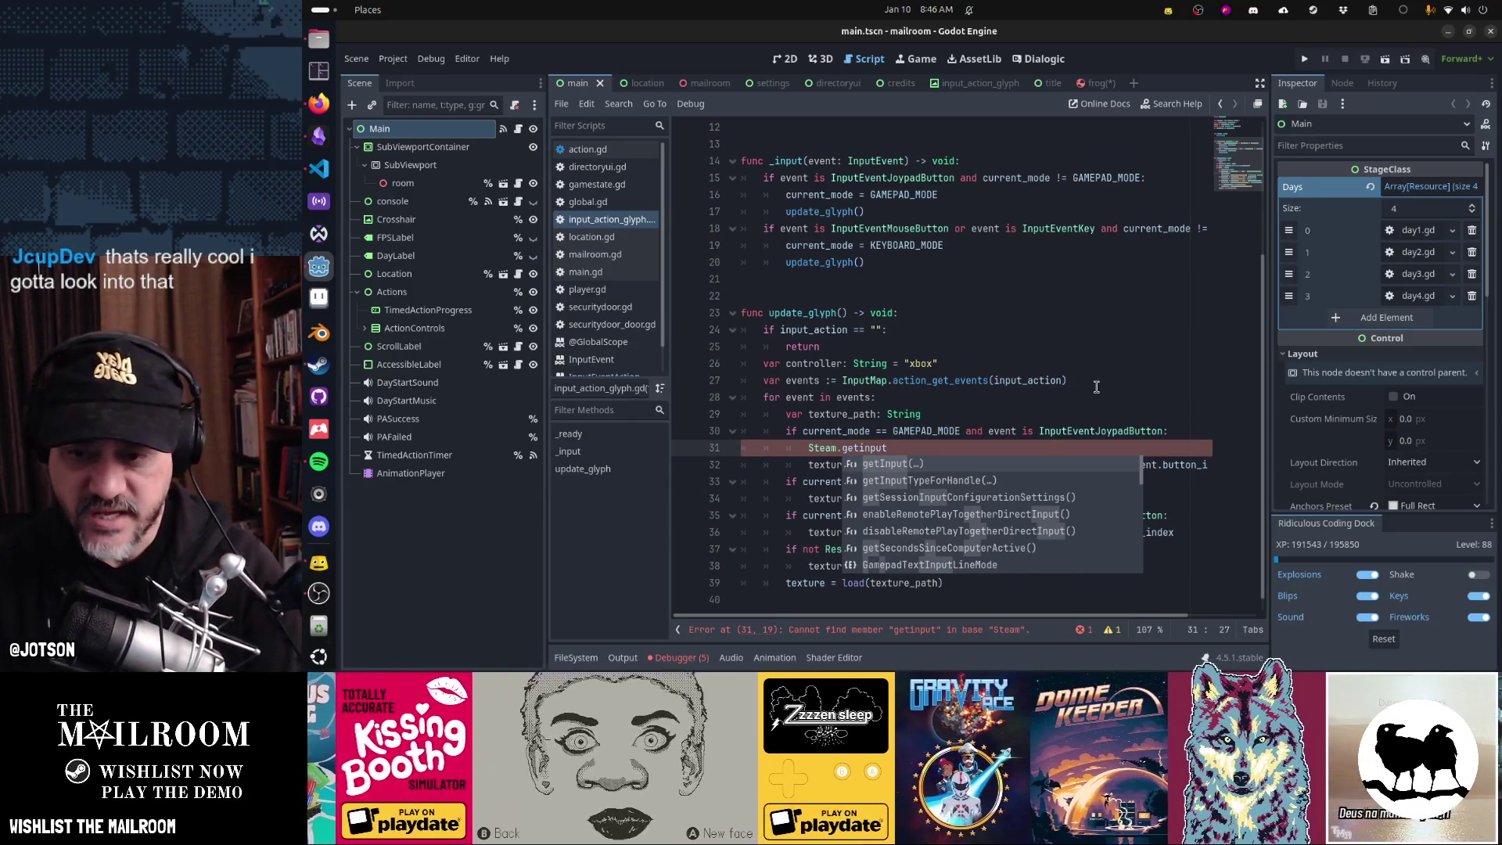
key("Return")
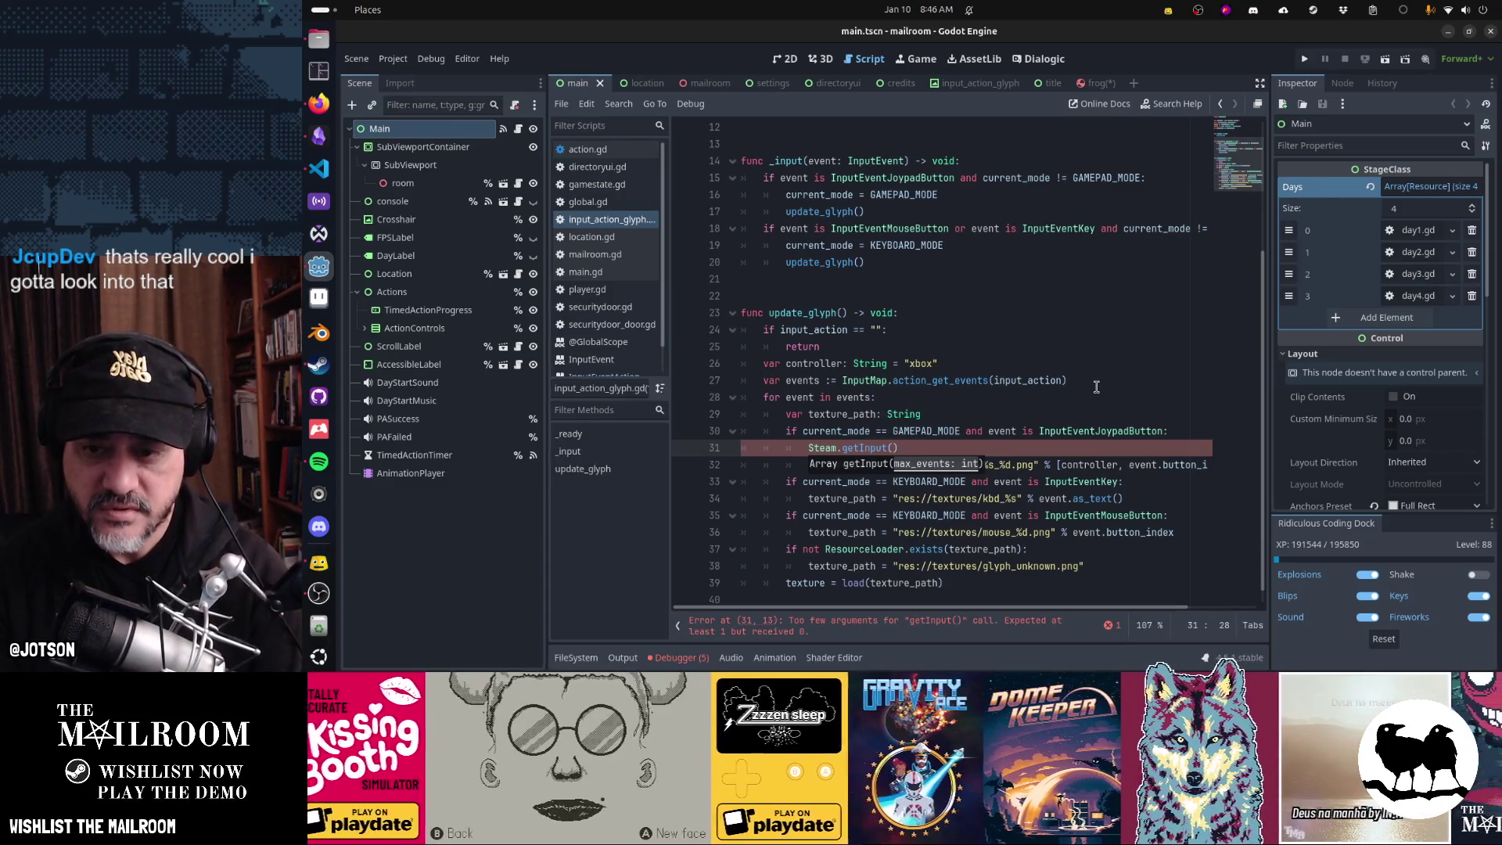
- Trim the call back to 'Steam.' and start browsing members with '.game'
key("ctrl+shift+Left")
key("ctrl+shift+Left")
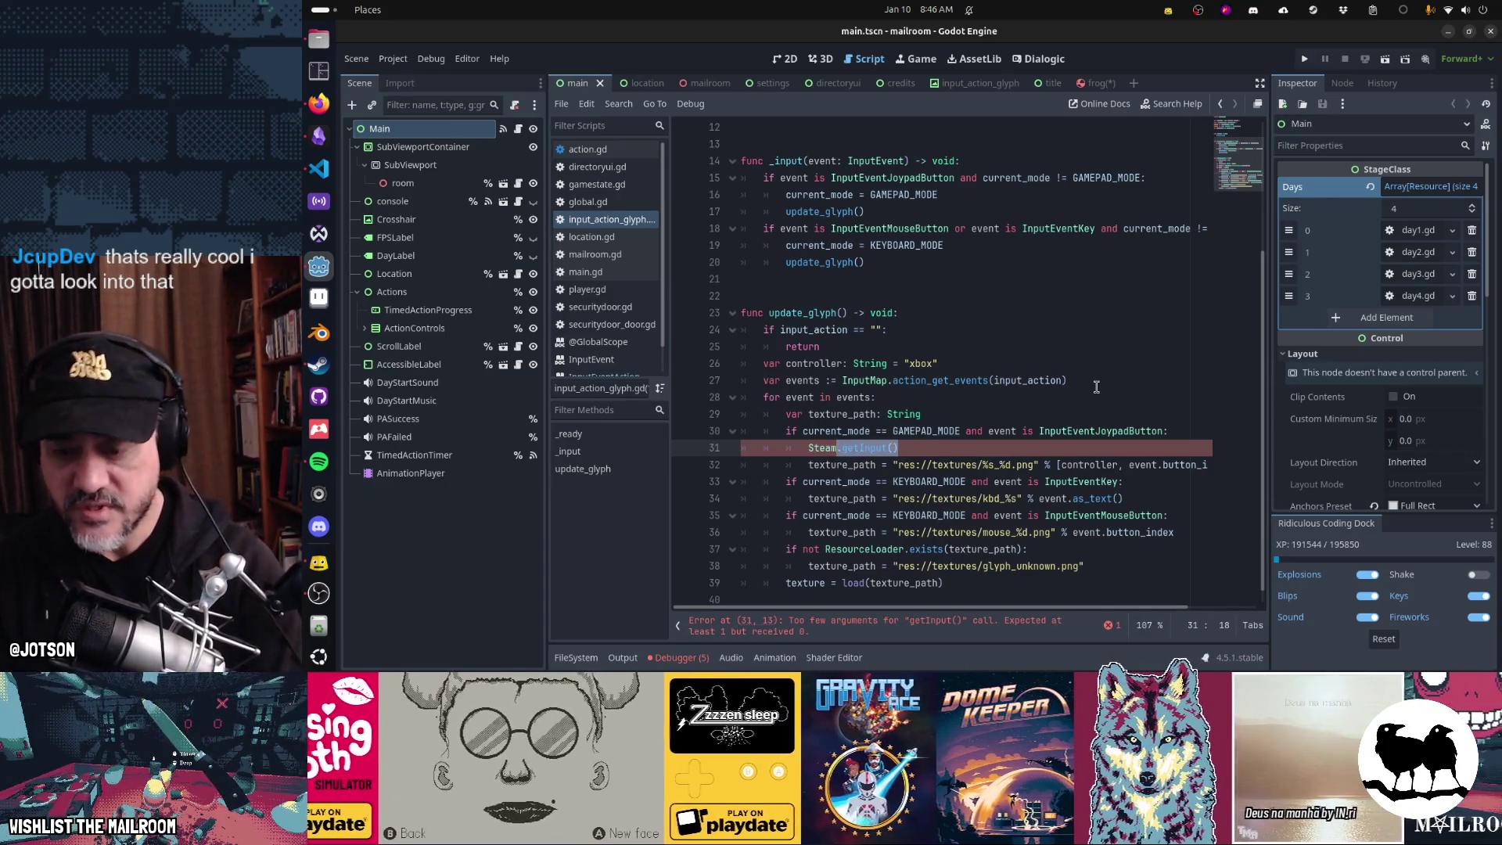
type("Input")
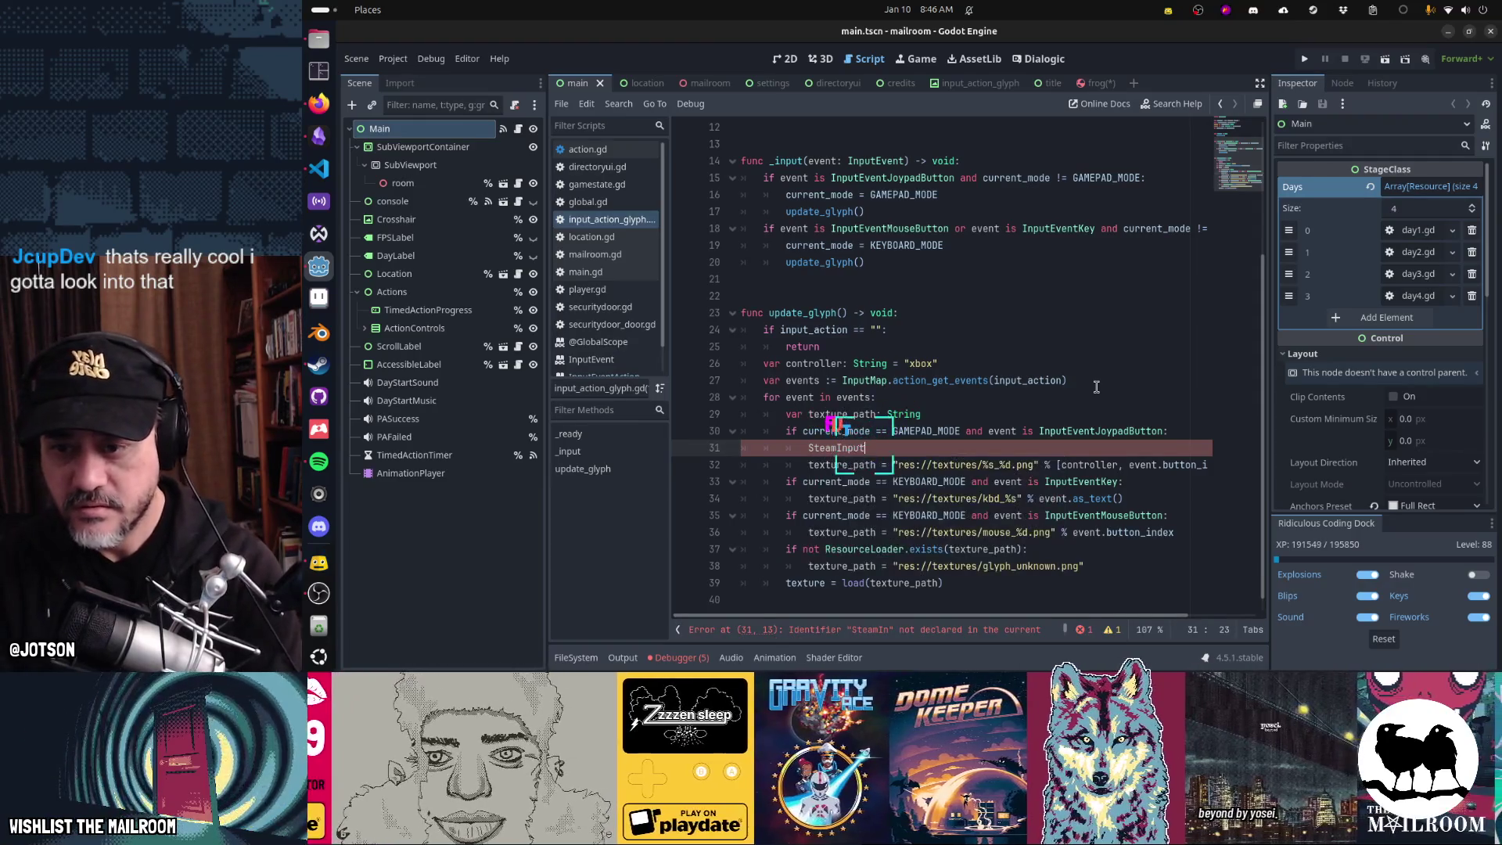
key("BackSpace")
key("BackSpace")
key("BackSpace")
key("BackSpace")
key("BackSpace")
type(".")
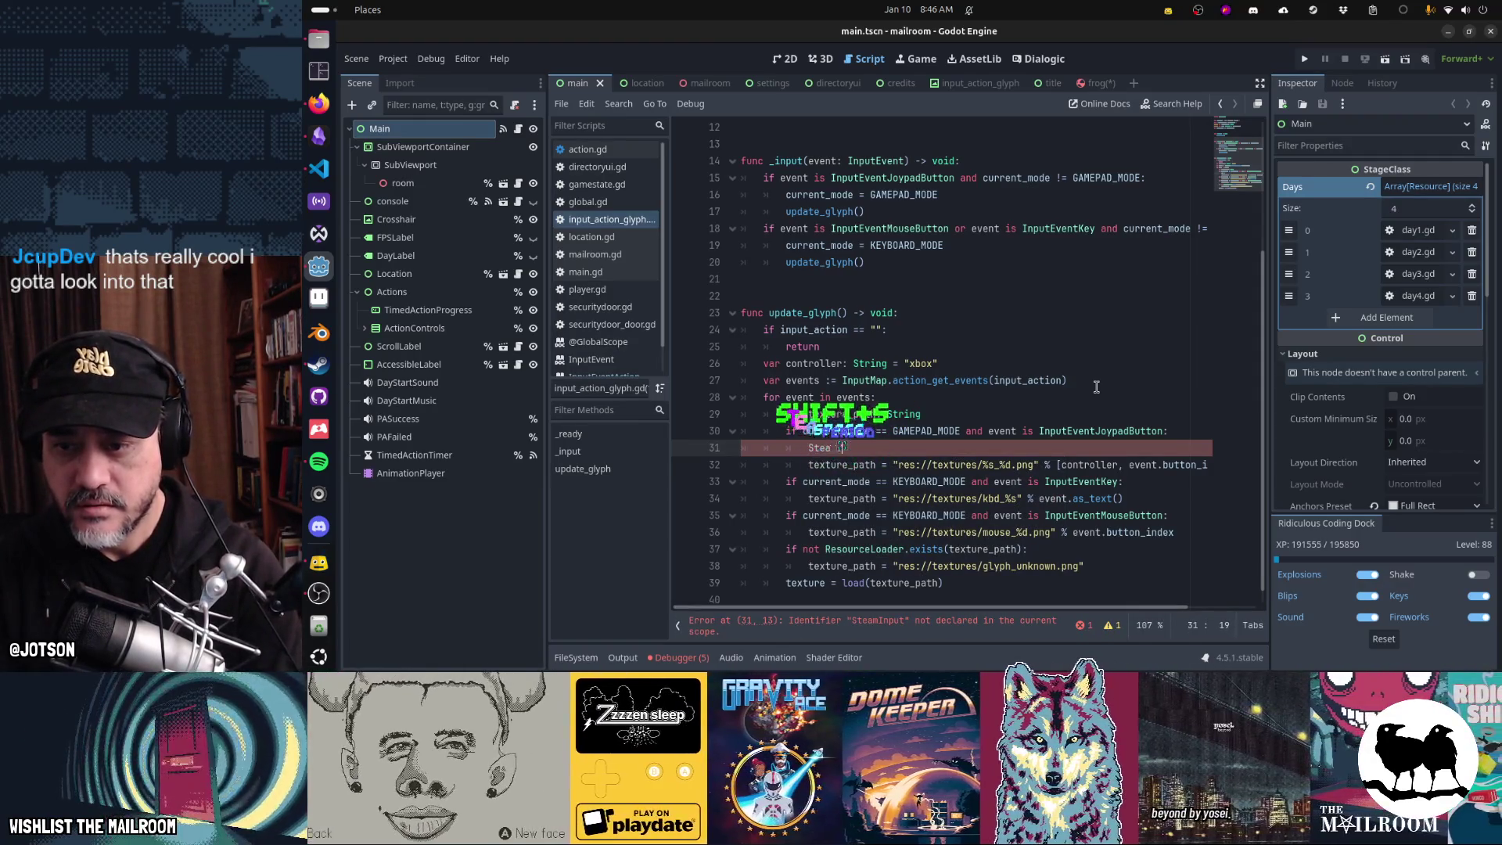
key("BackSpace")
type(".")
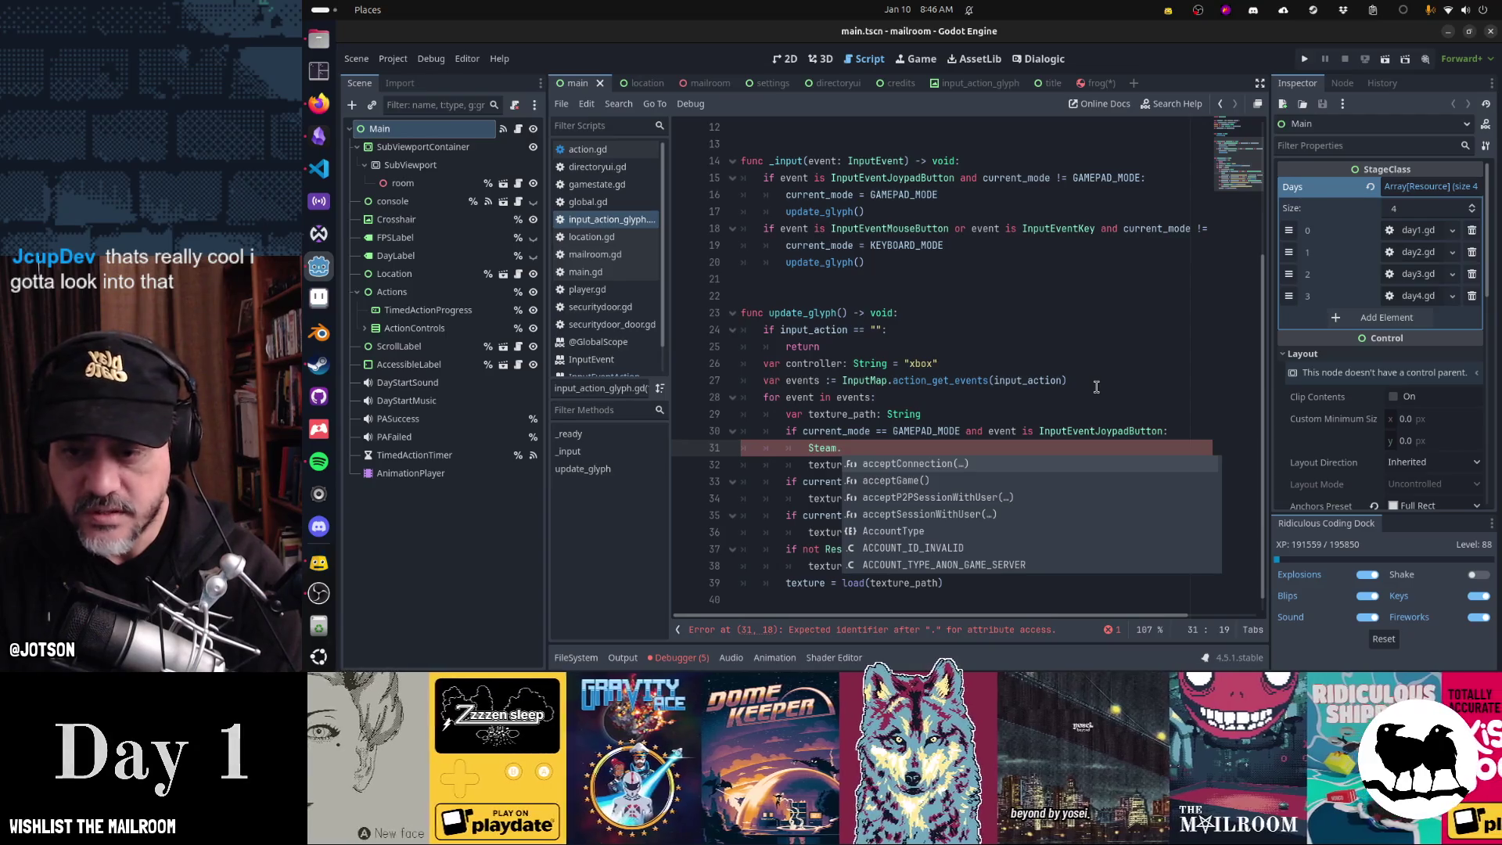
type("game")
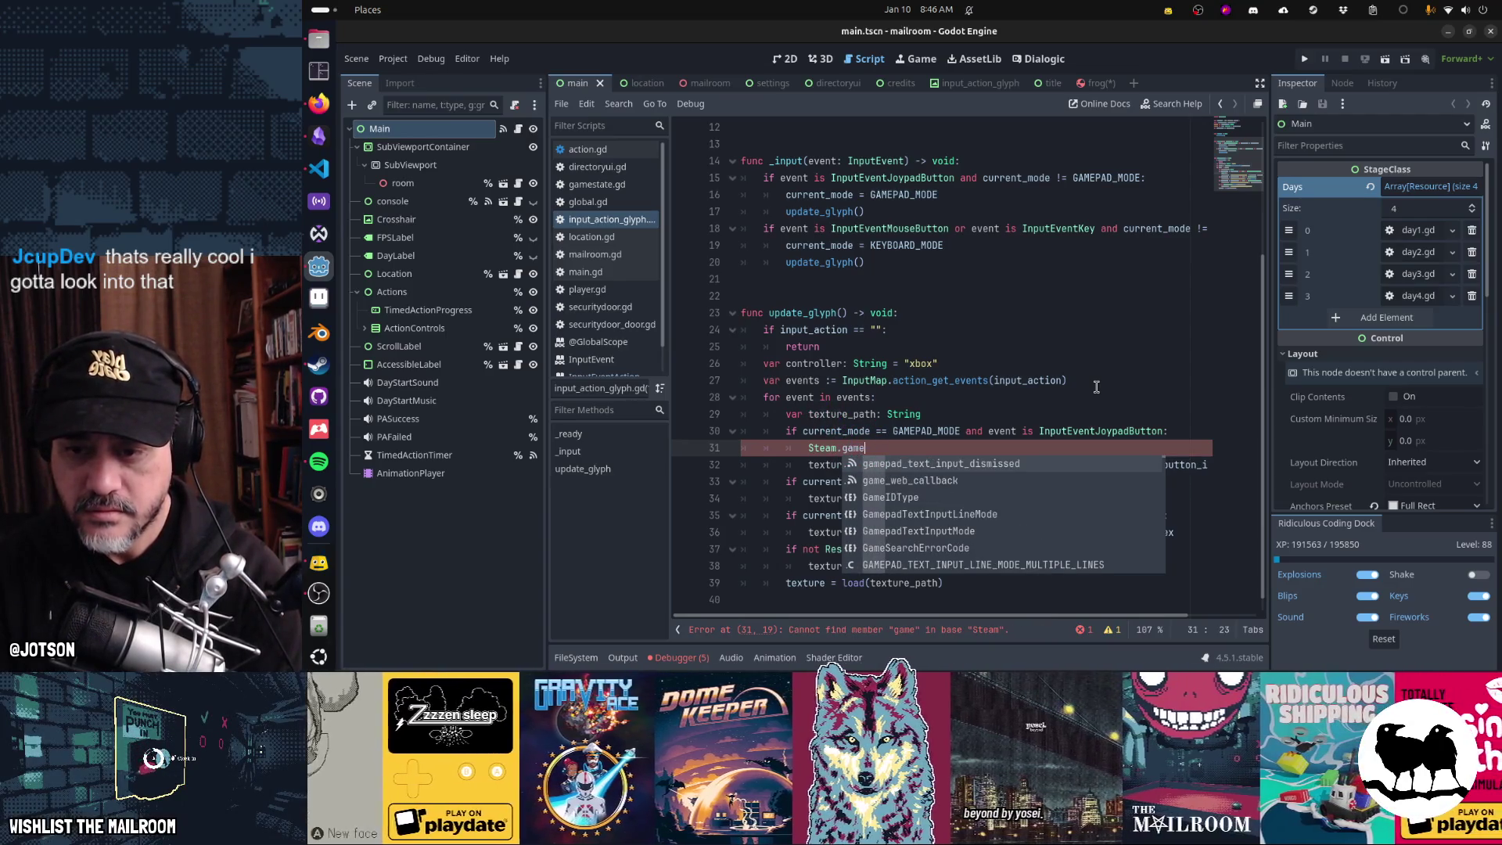
- Browse the Steam autocomplete suggestions (game constants, signals, functions) and dismiss them without inserting anything
key("Down")
key("Down")
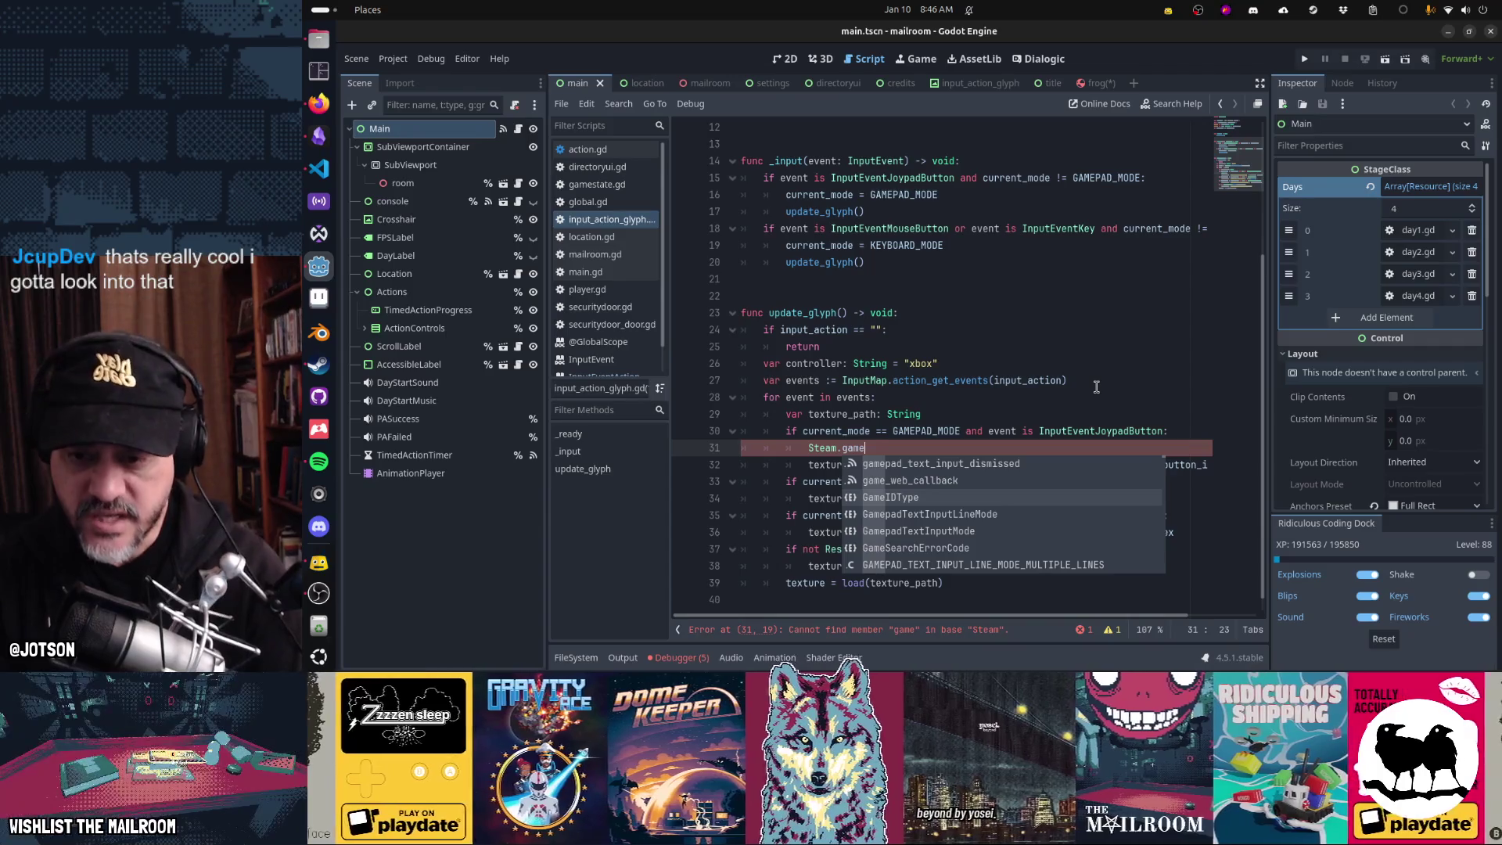
key("Down")
key("Down")
key("Down")
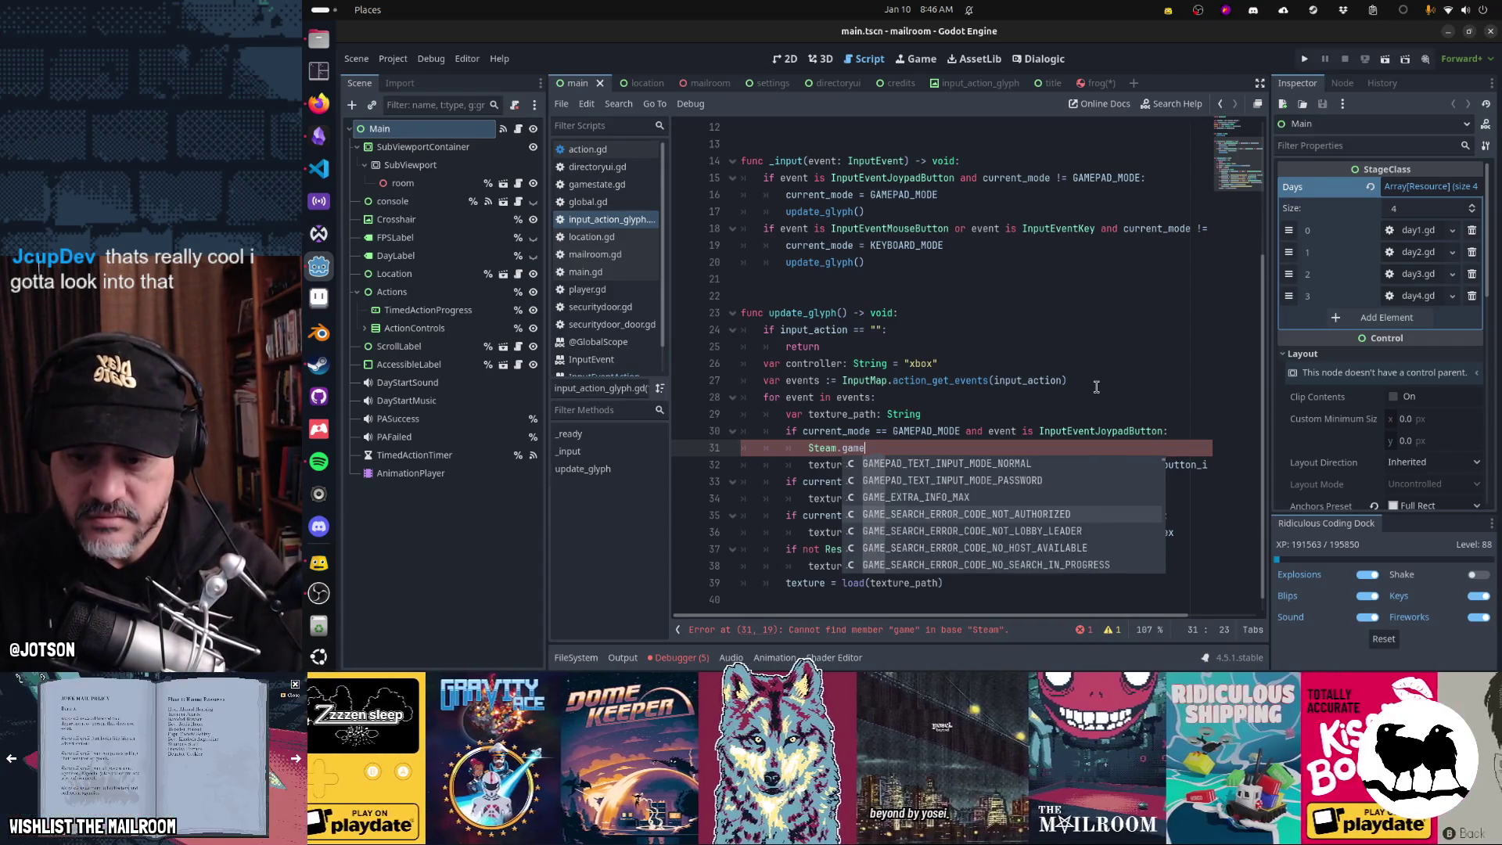
key("Down")
key("Down")
key("Down")
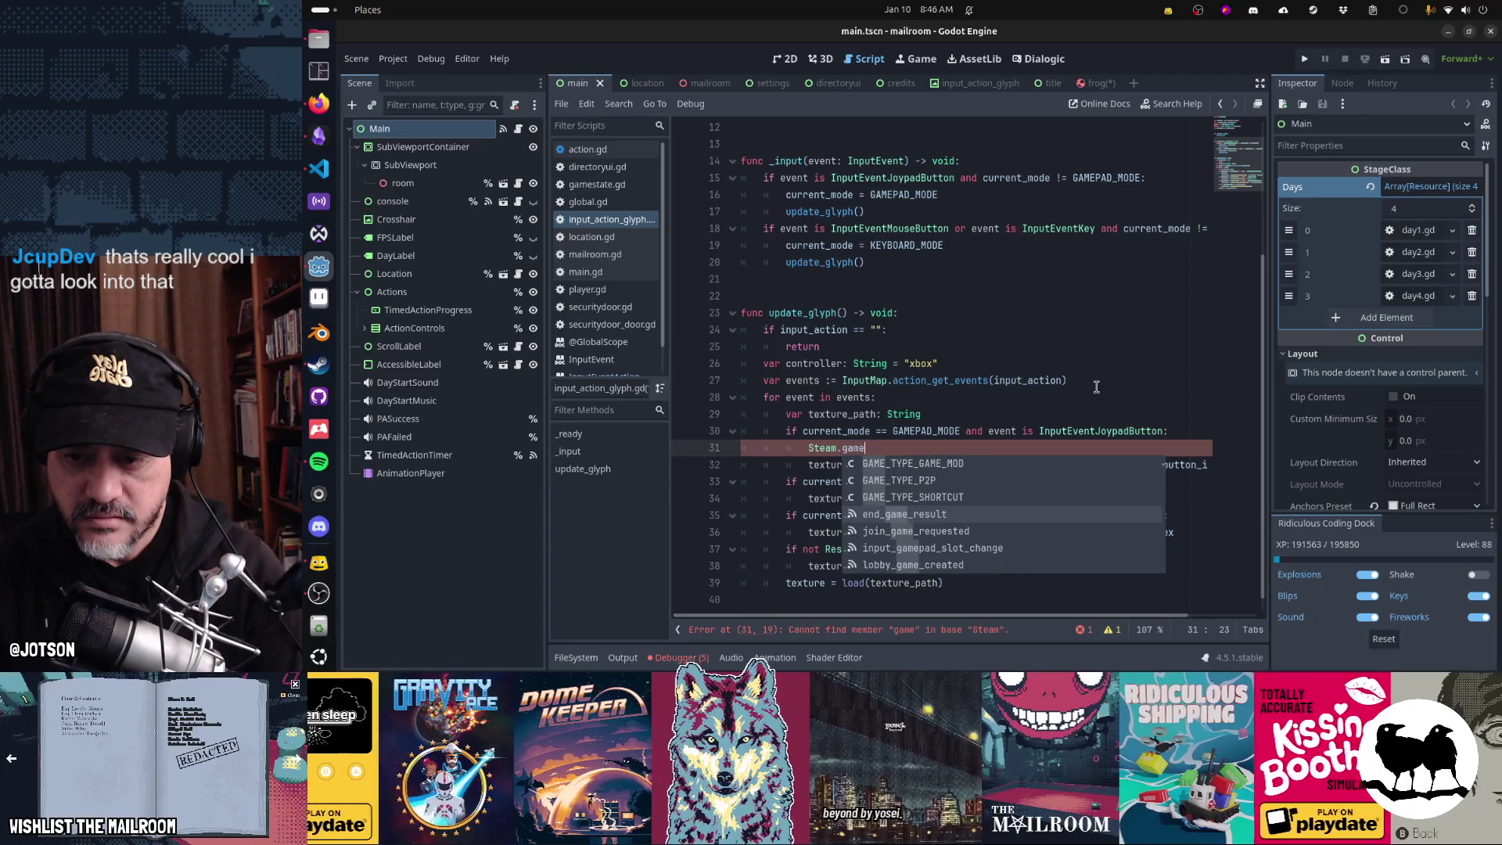
key("Down")
key("Down")
key("Down")
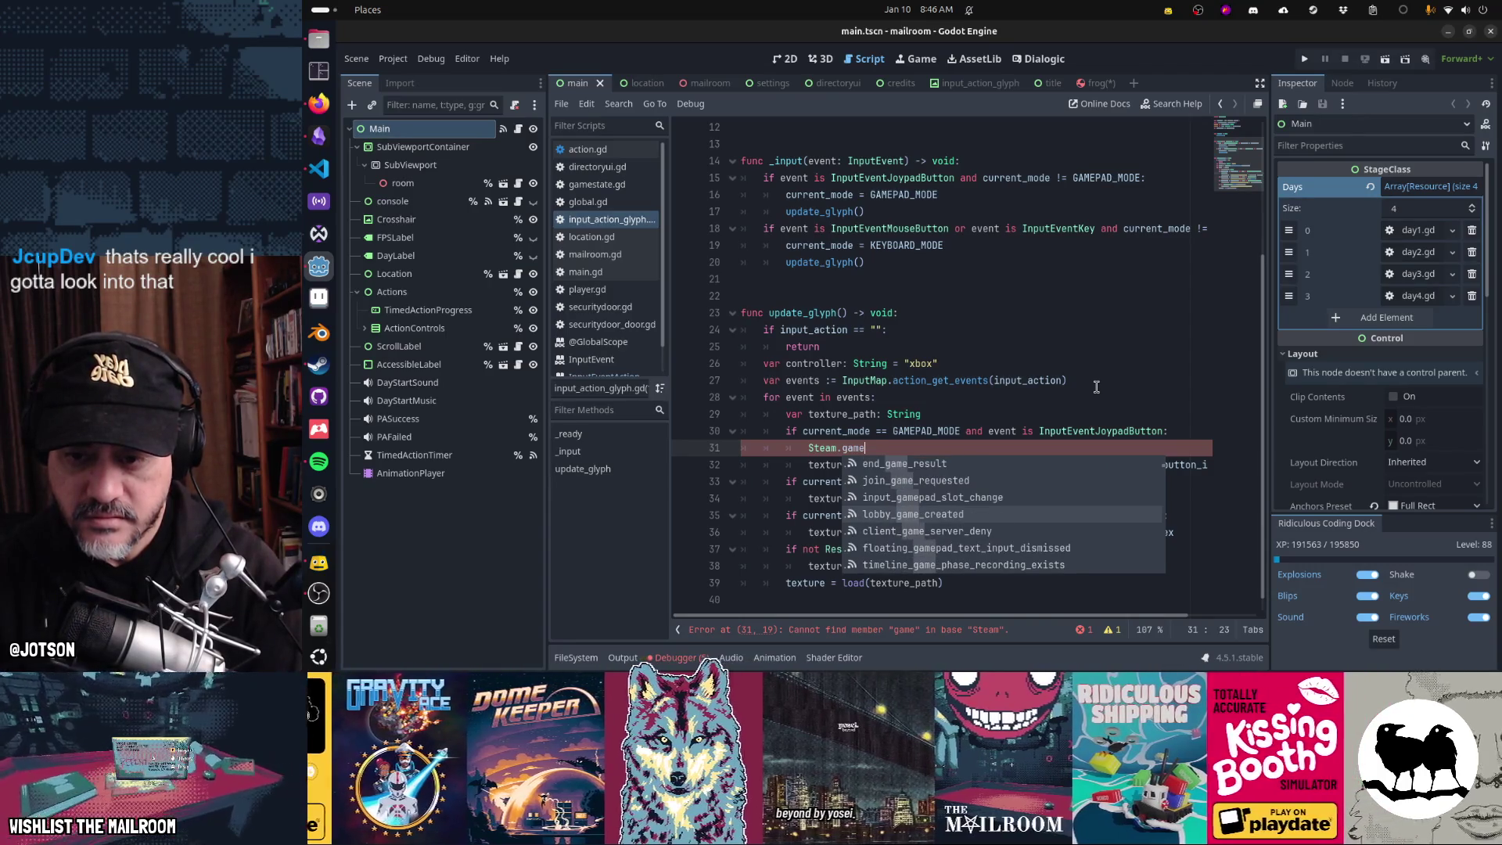
key("Down")
key("Down")
key("Down")
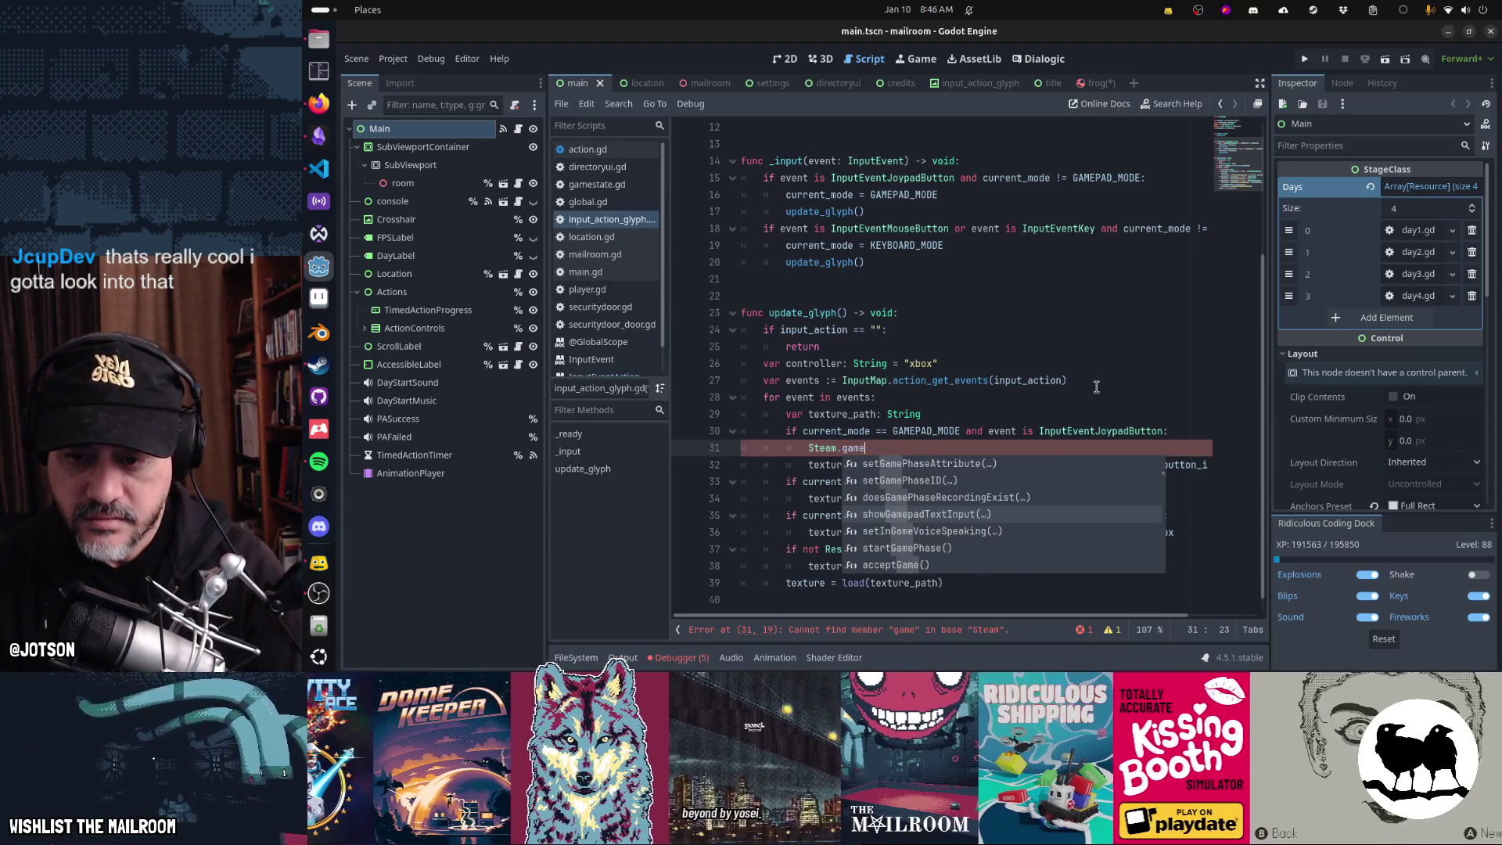
key("Down")
key("Down")
key("Down")
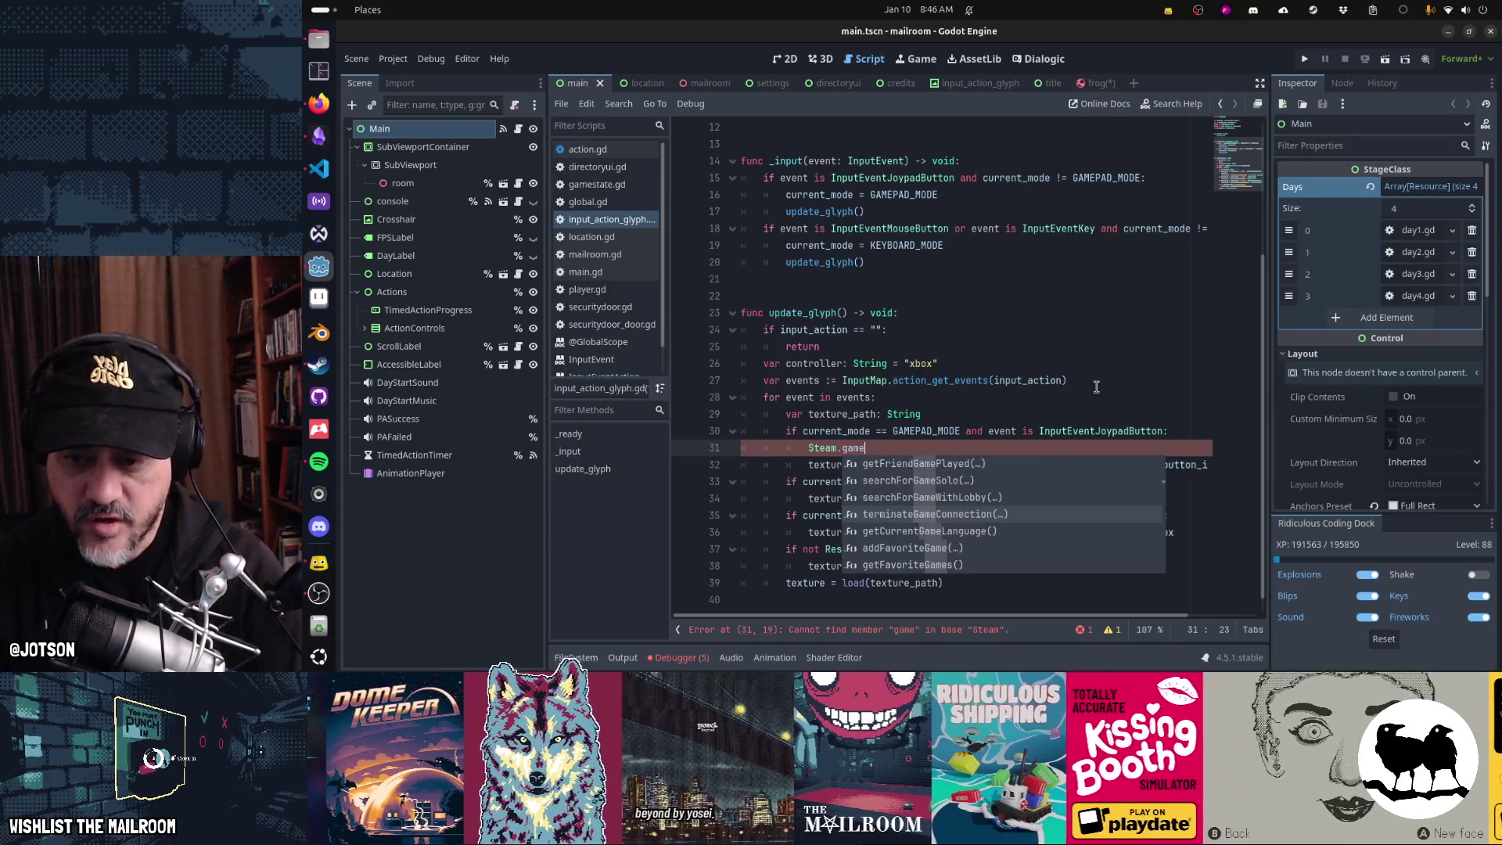
key("Down")
key("Down")
key("Down")
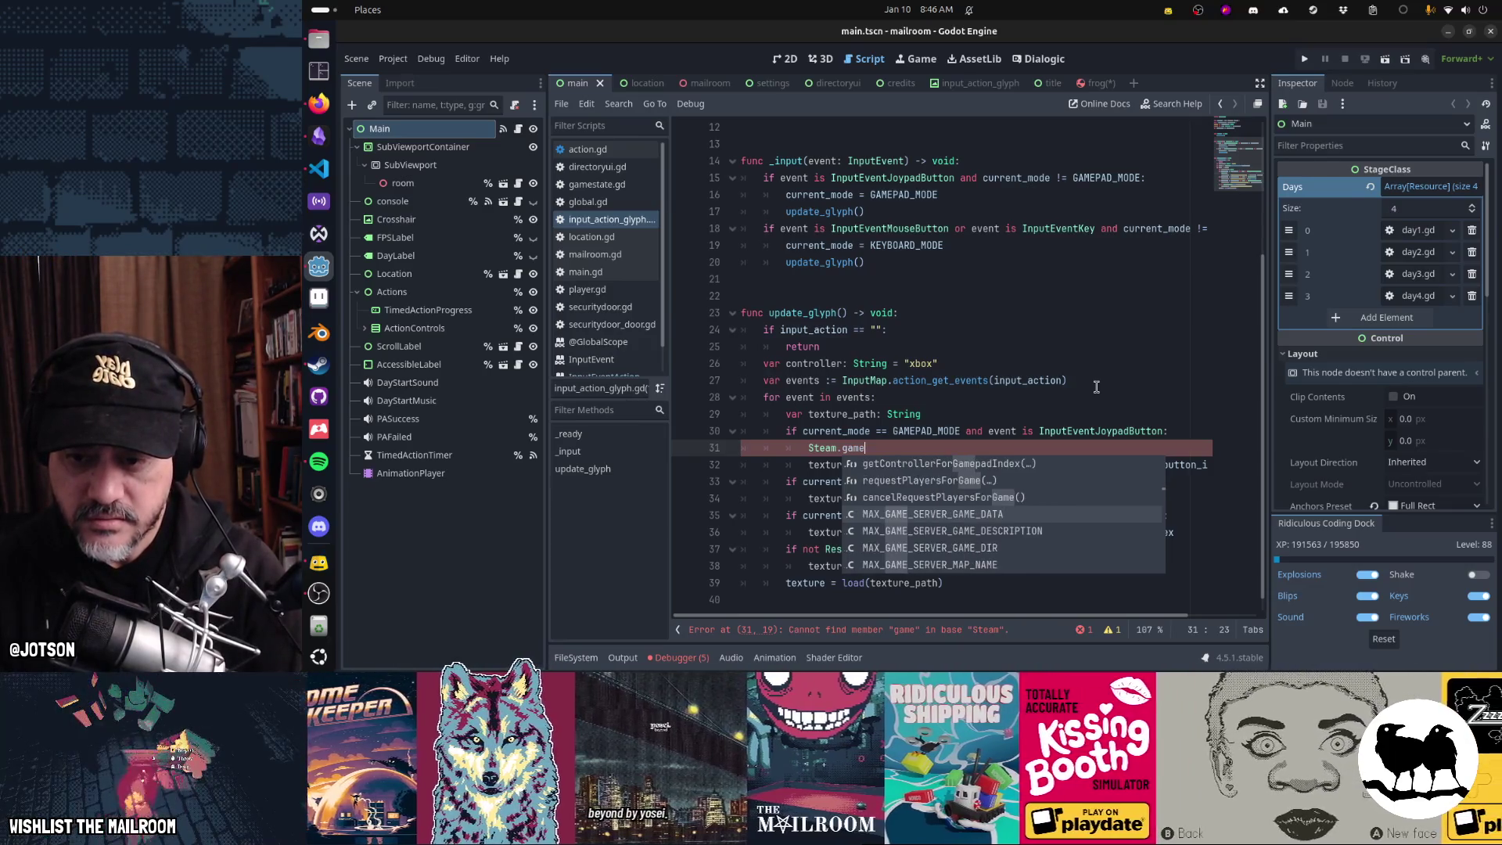
key("Down")
key("Down")
key("Down")
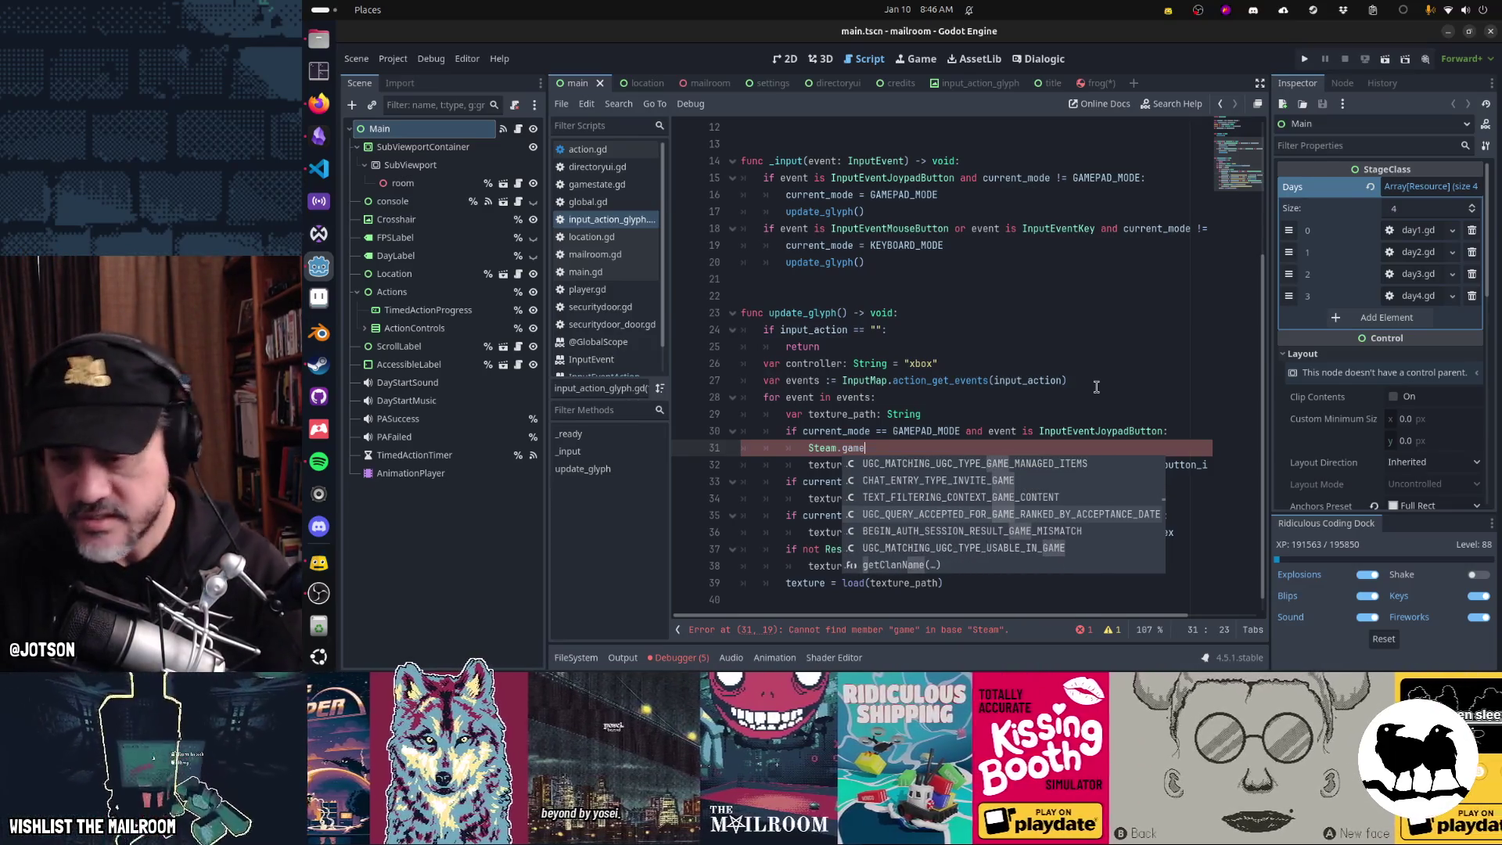
key("Escape")
- Delete the half-typed Steam.game line 31, leaving only the controller texture_path assignment
key("shift+Home")
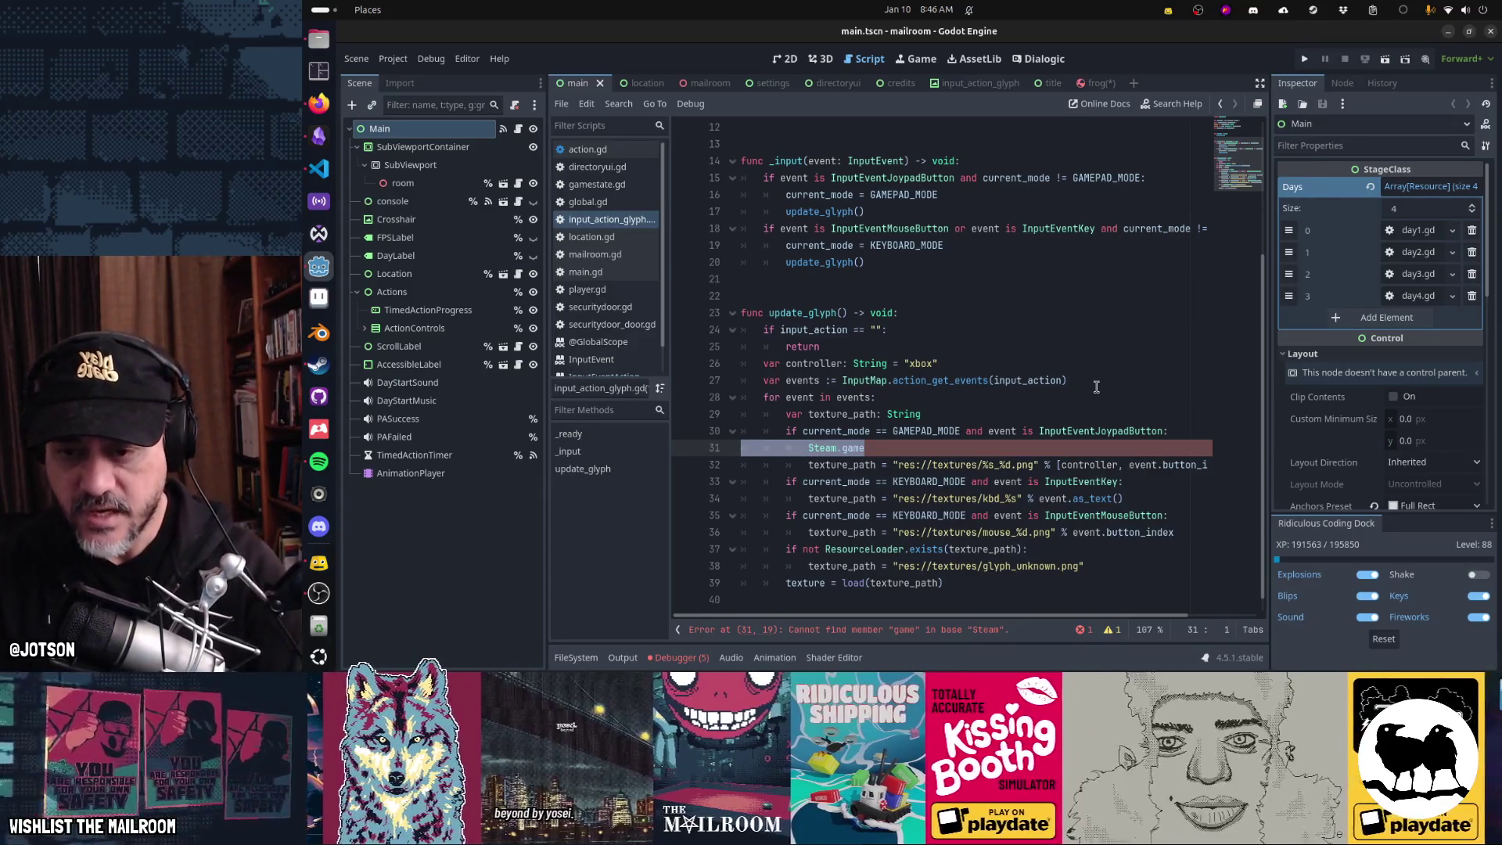
key("End")
key("shift+Home")
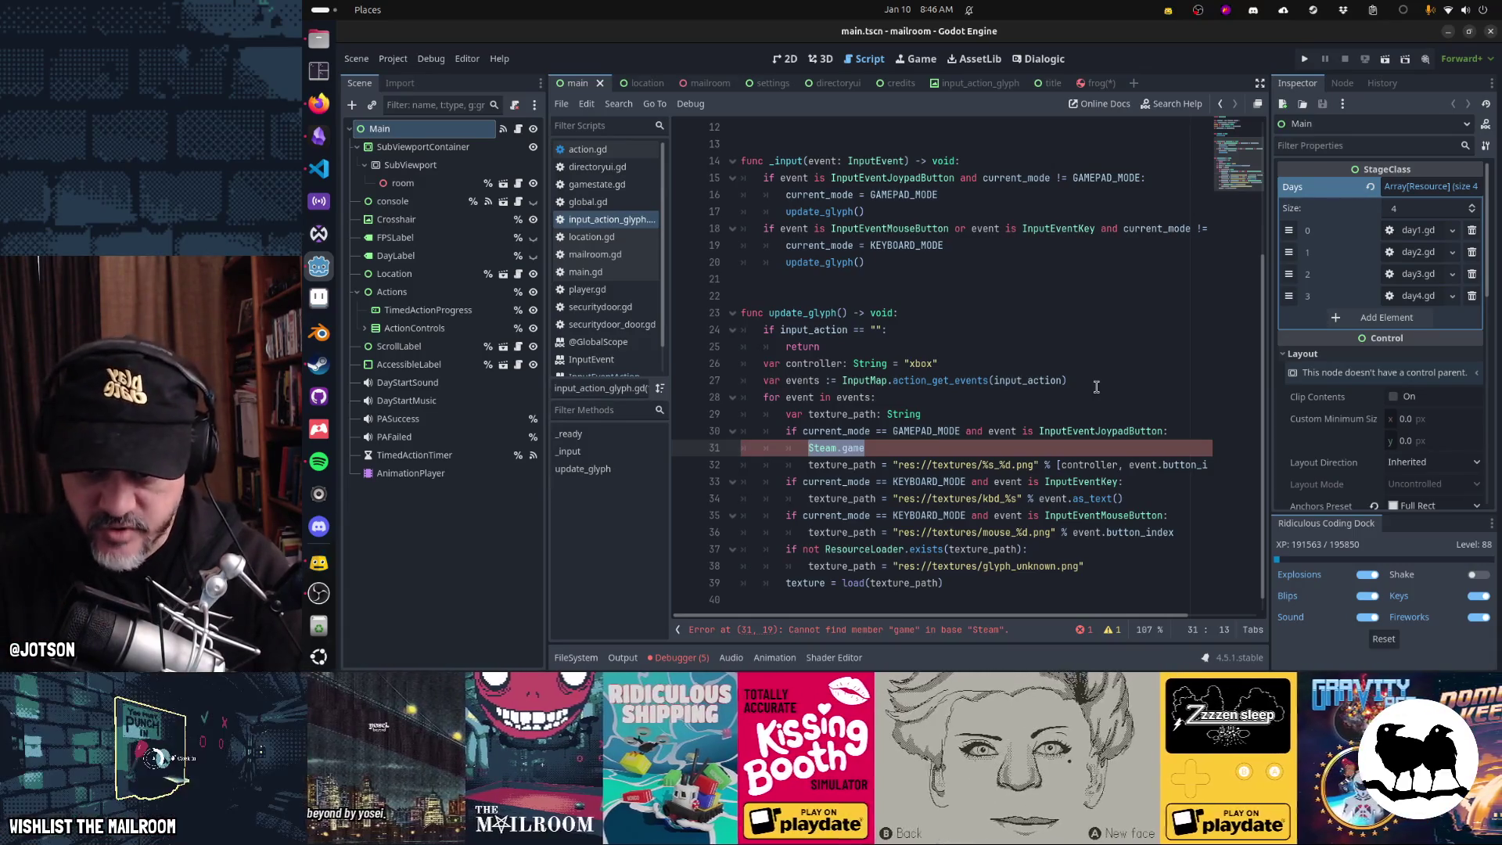
key("Down")
key("Up")
key("Down")
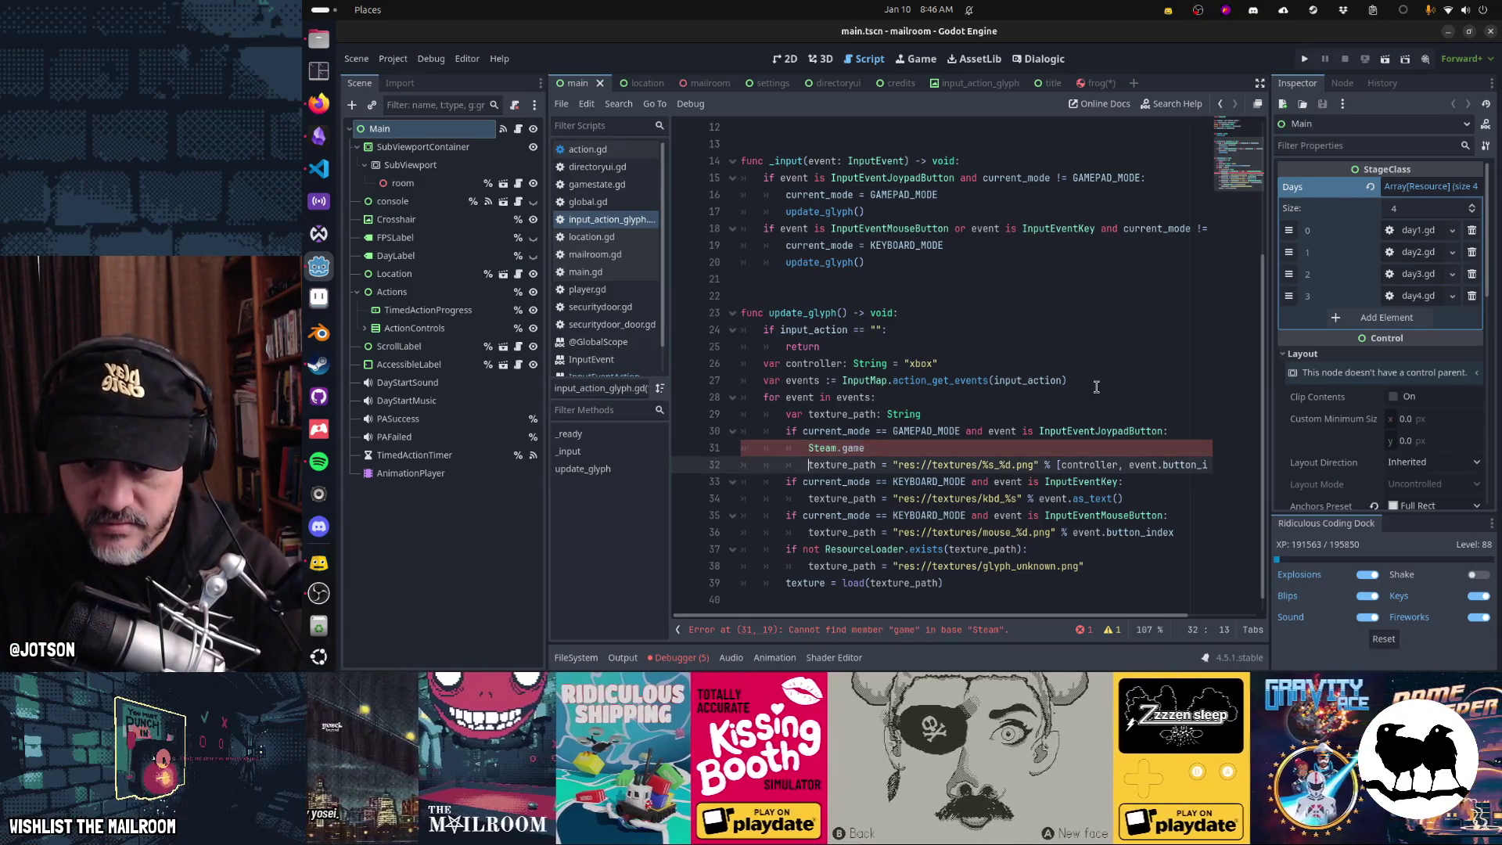
key("End")
key("ctrl+Left")
key("ctrl+Left")
key("ctrl+Left")
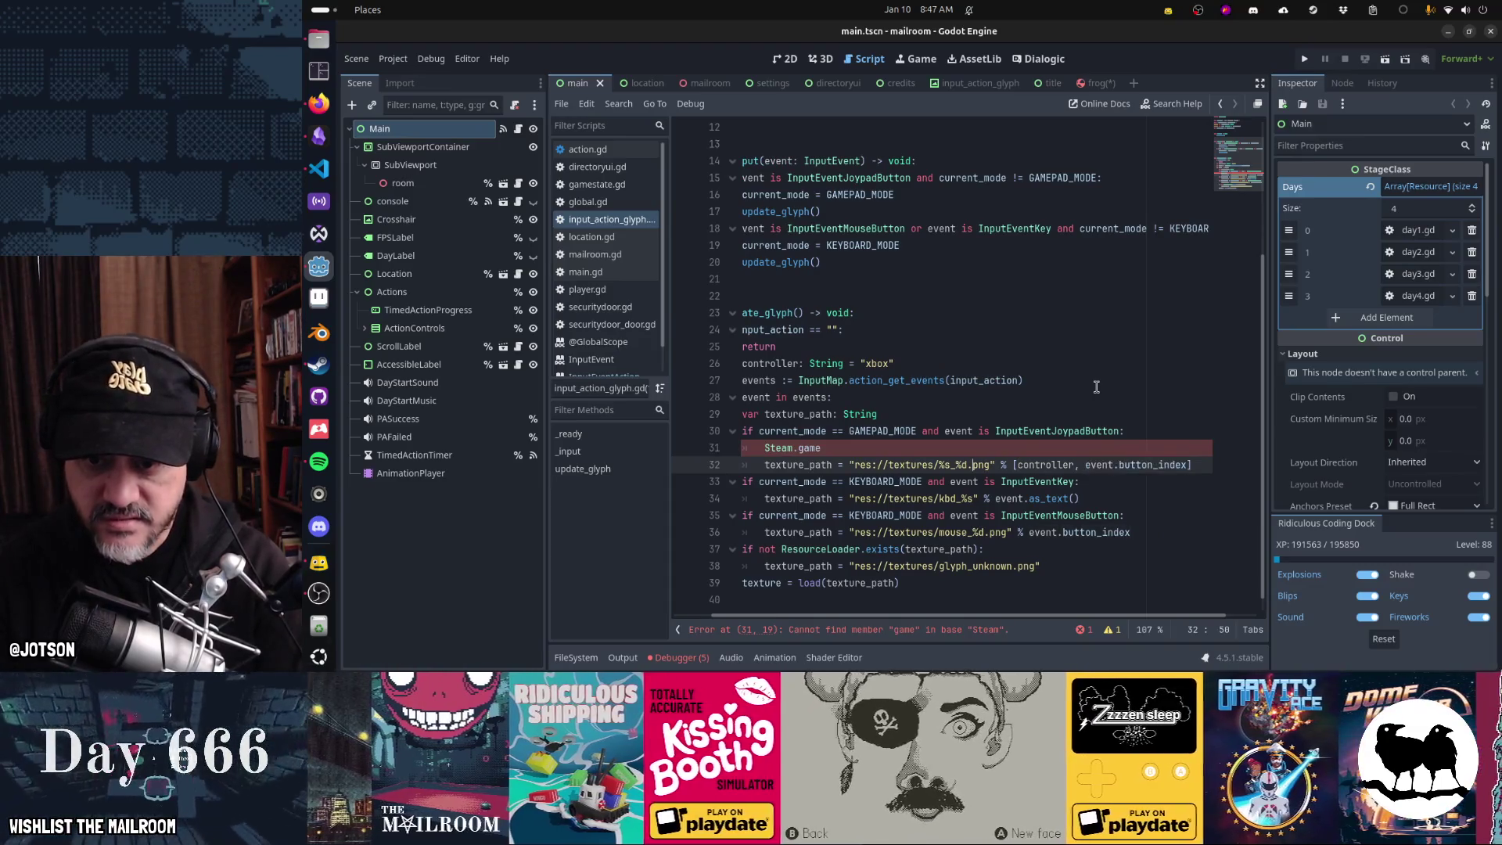
key("Up")
key("Home")
key("shift+Down")
key("Delete")
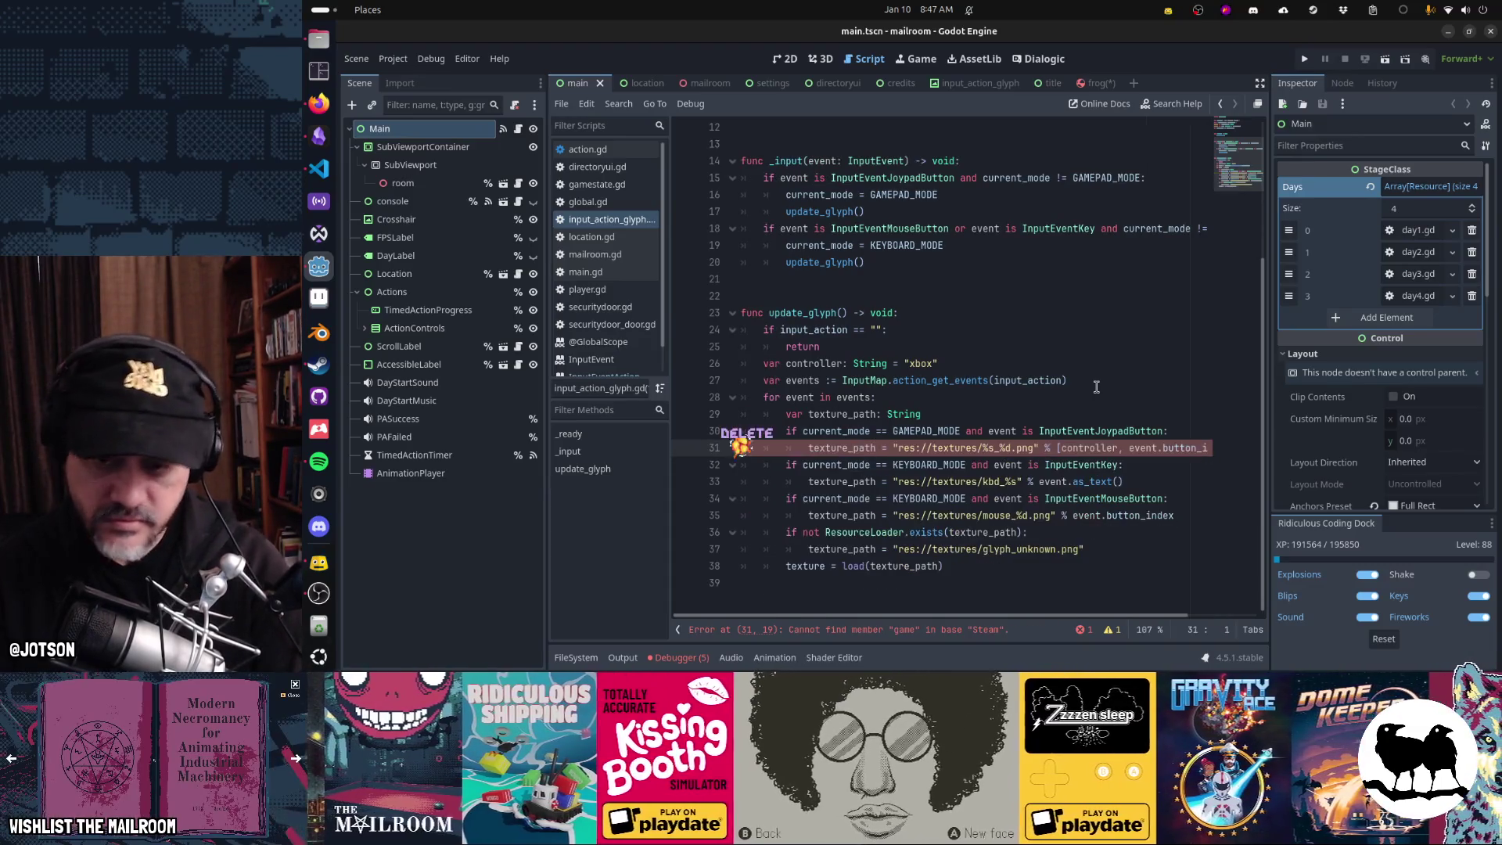
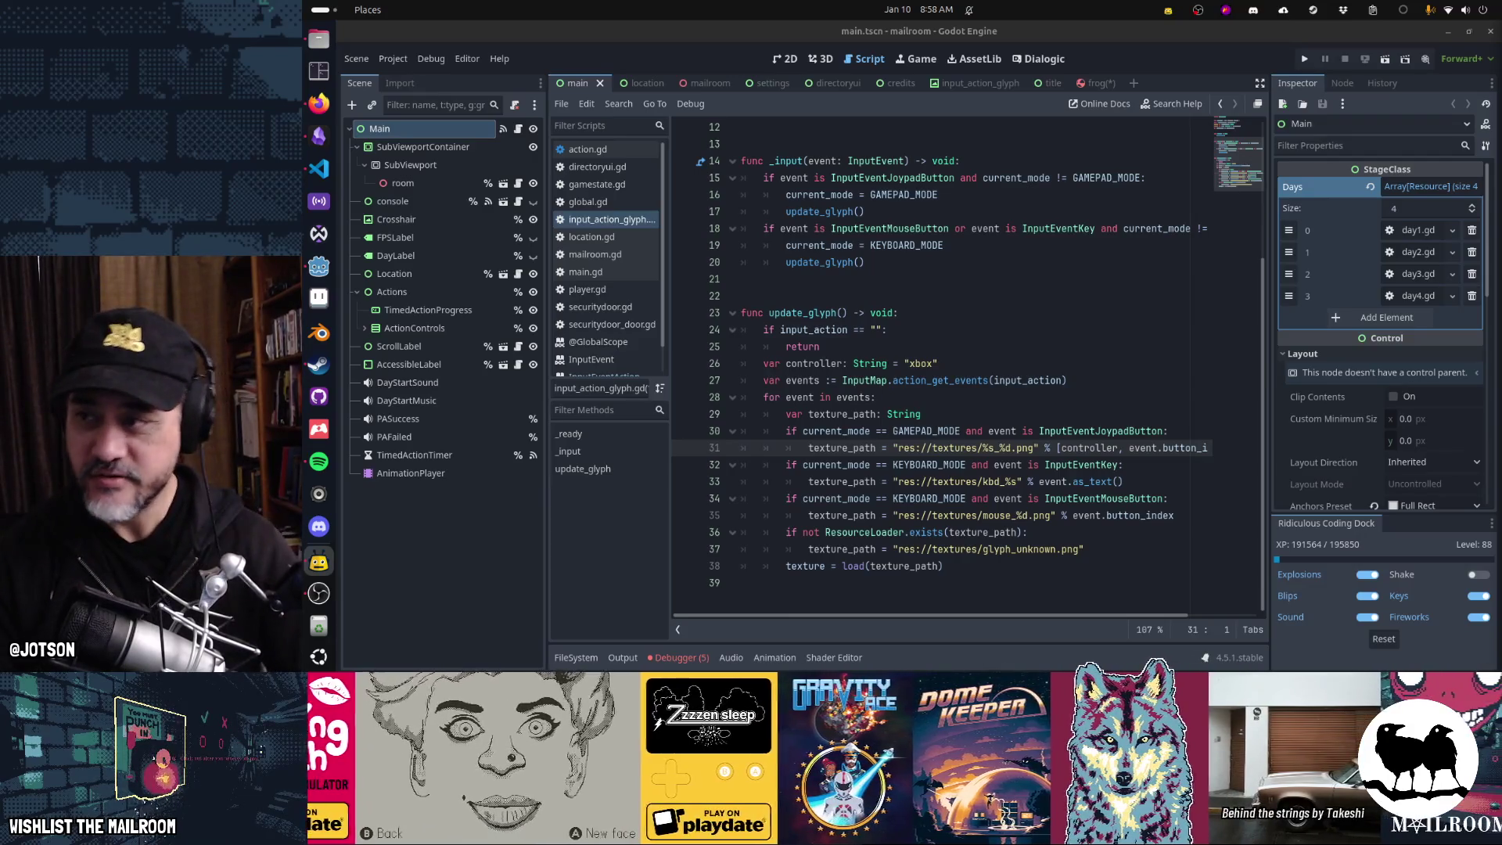
- Google 'waffle house menu' in a new Firefox tab, then return to the Godot script
left_click(318, 102)
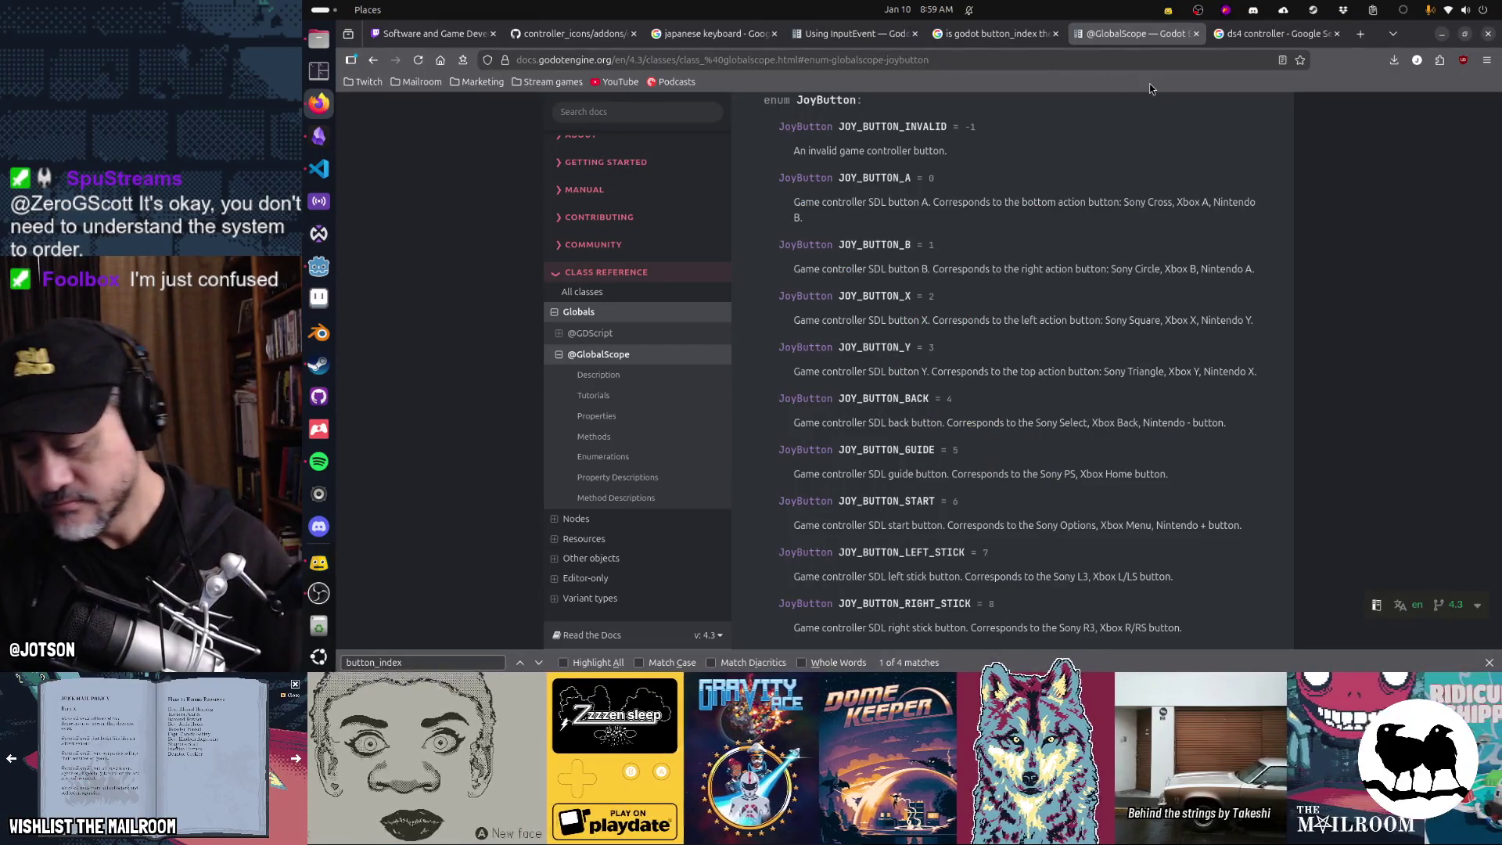
key("ctrl+t")
type("waffle house menu")
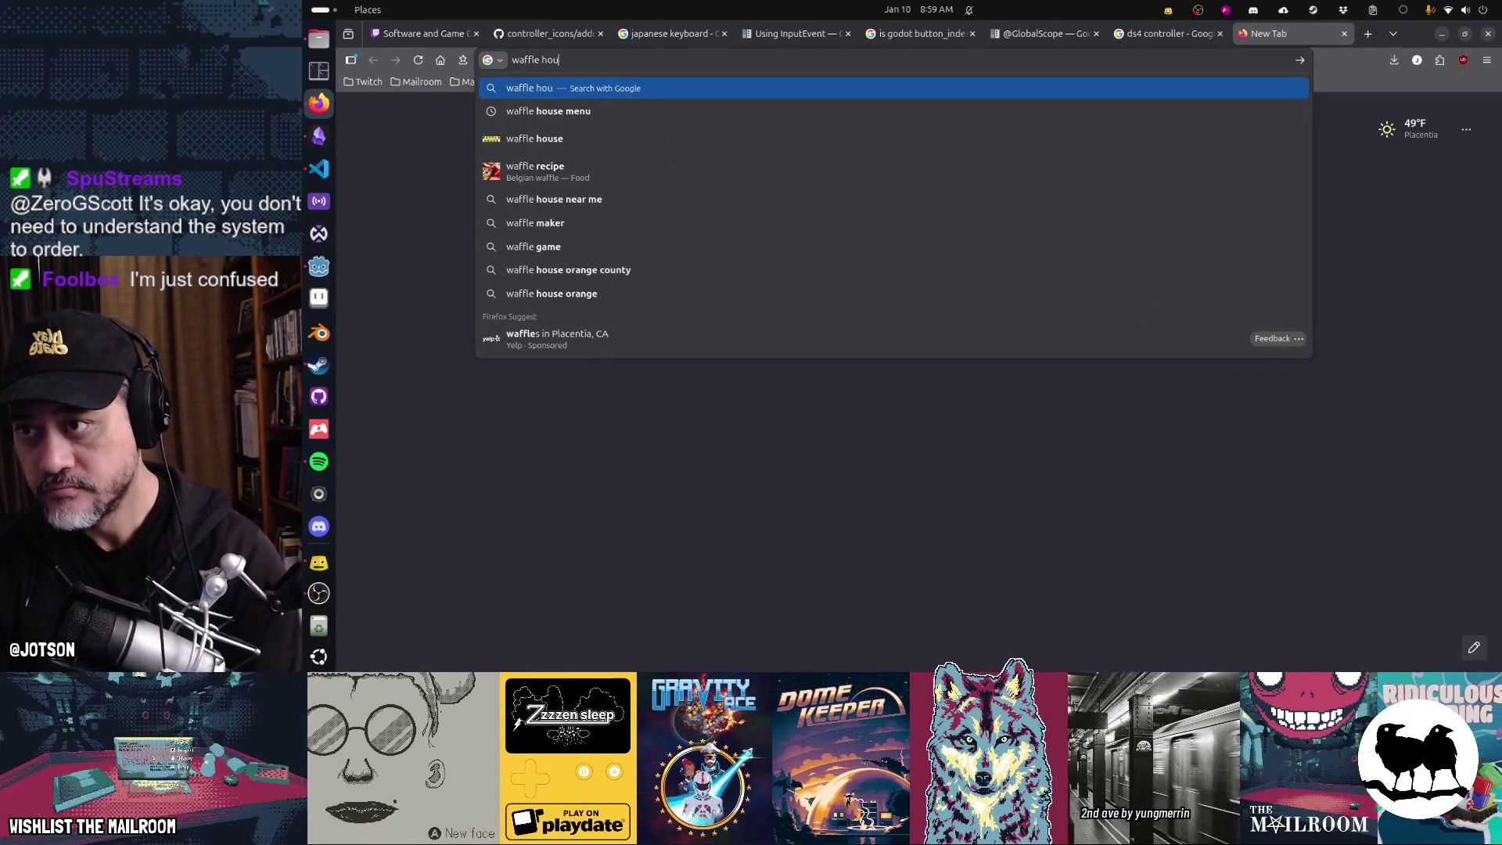
key("Return")
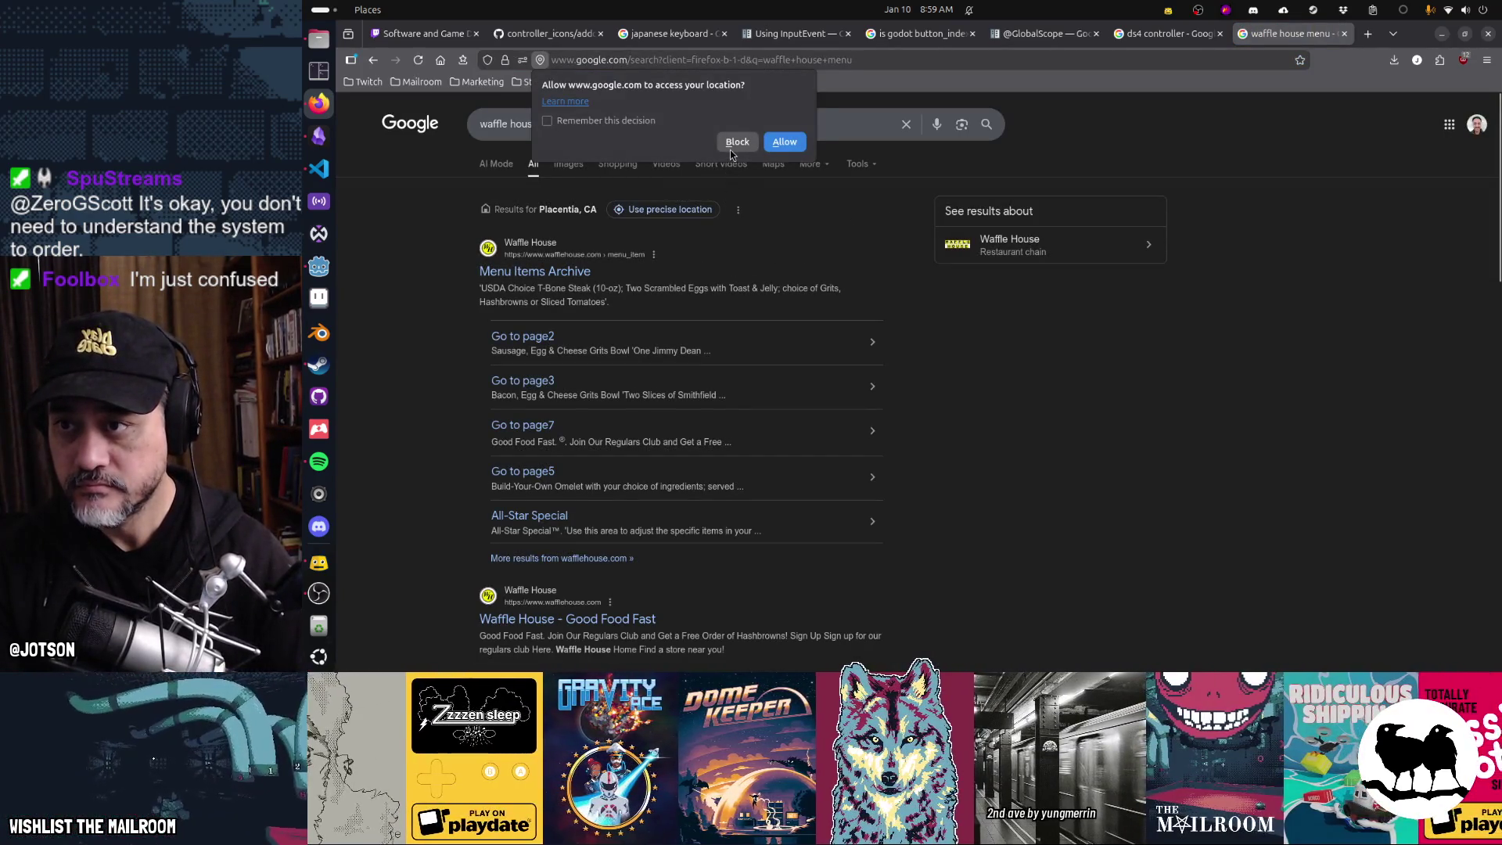
key("alt+Tab")
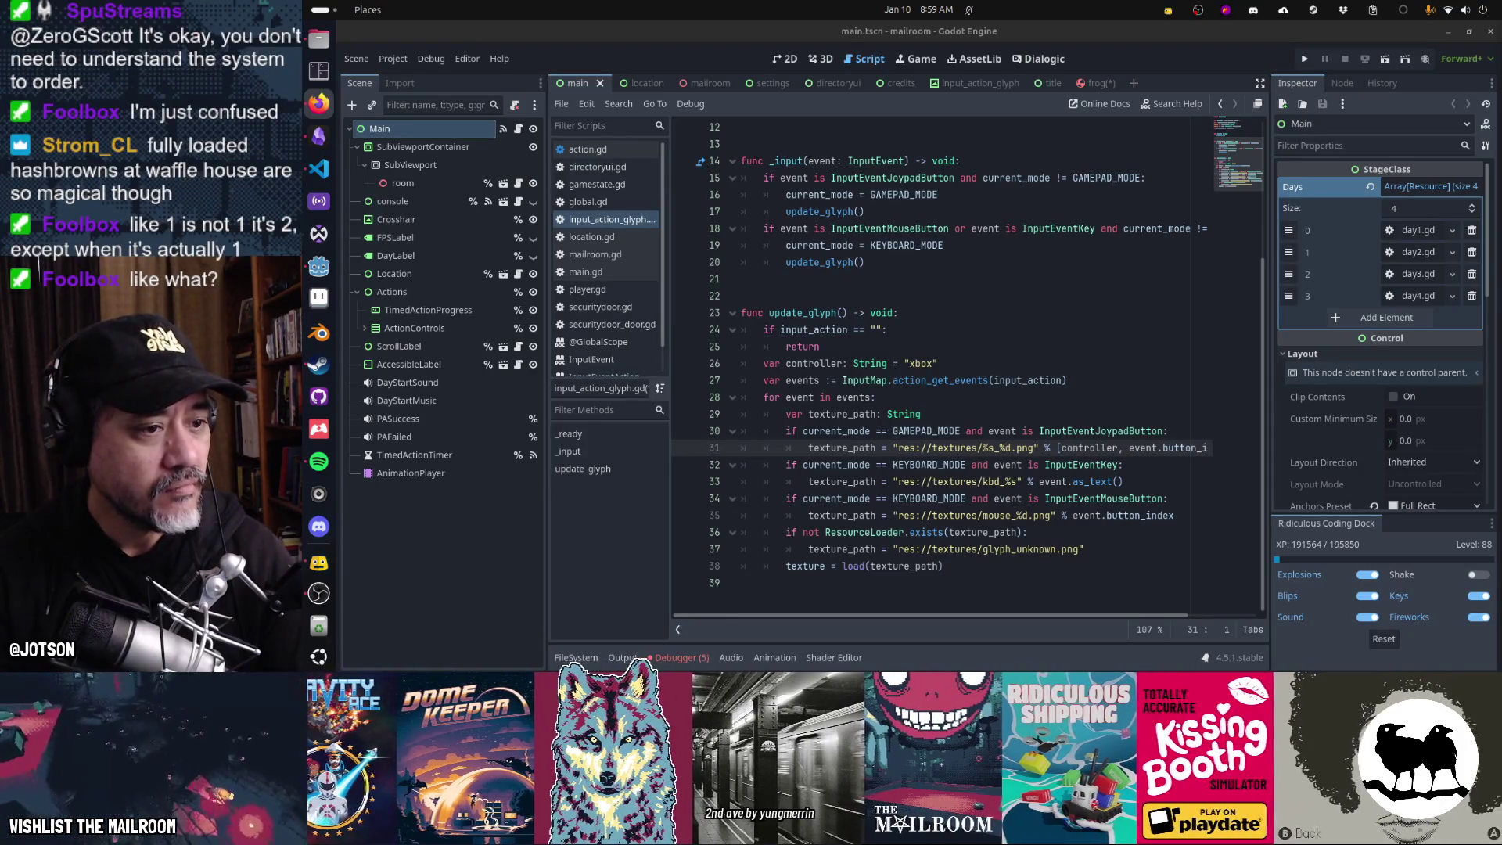
- Scroll through the first page of Waffle House menu items
key("alt+Tab")
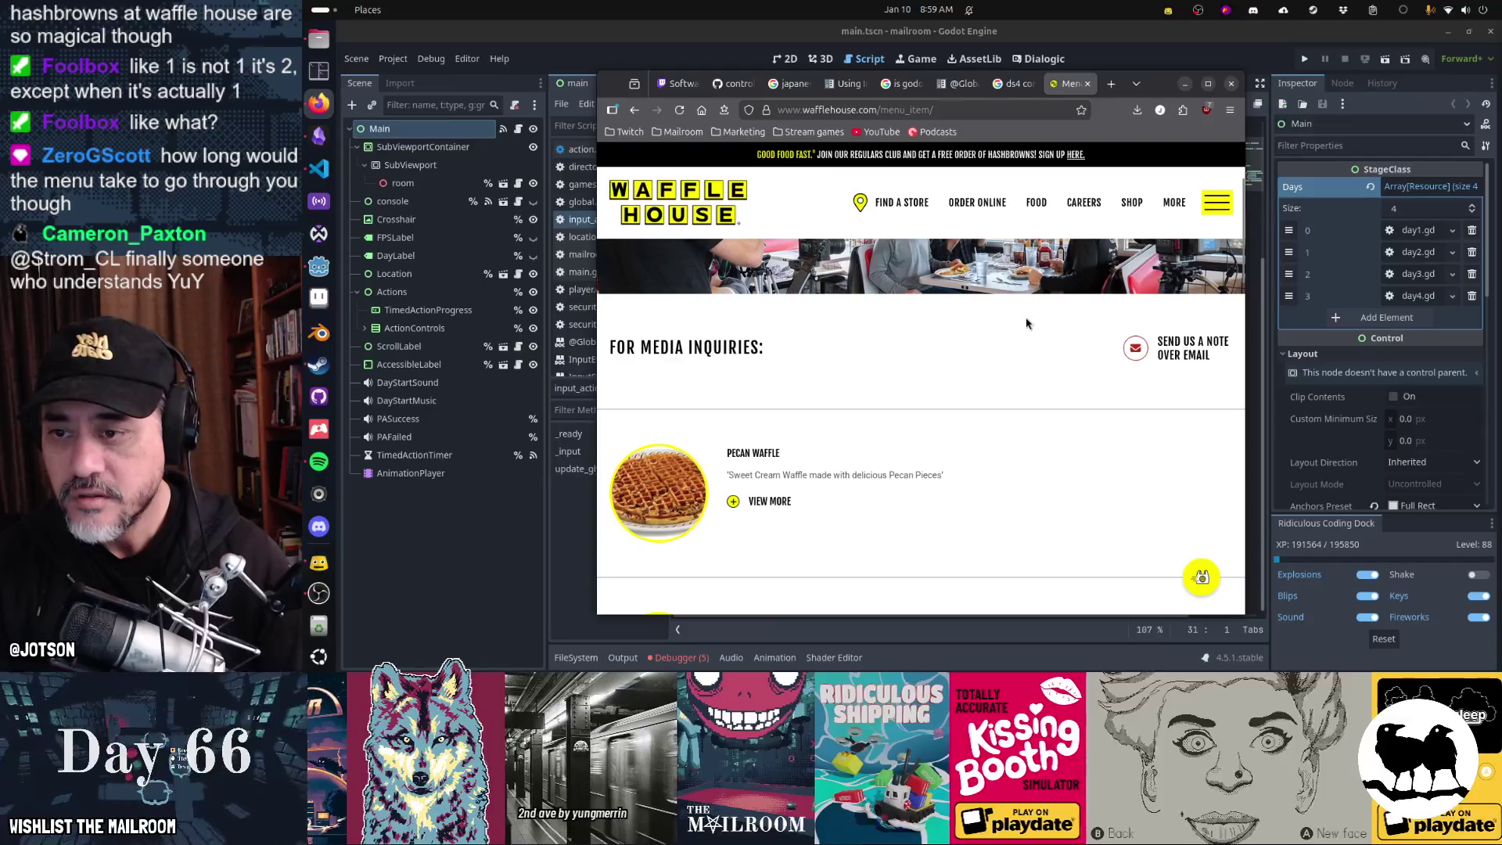
scroll(1027, 323, "down", 1)
scroll(1027, 323, "down", 2)
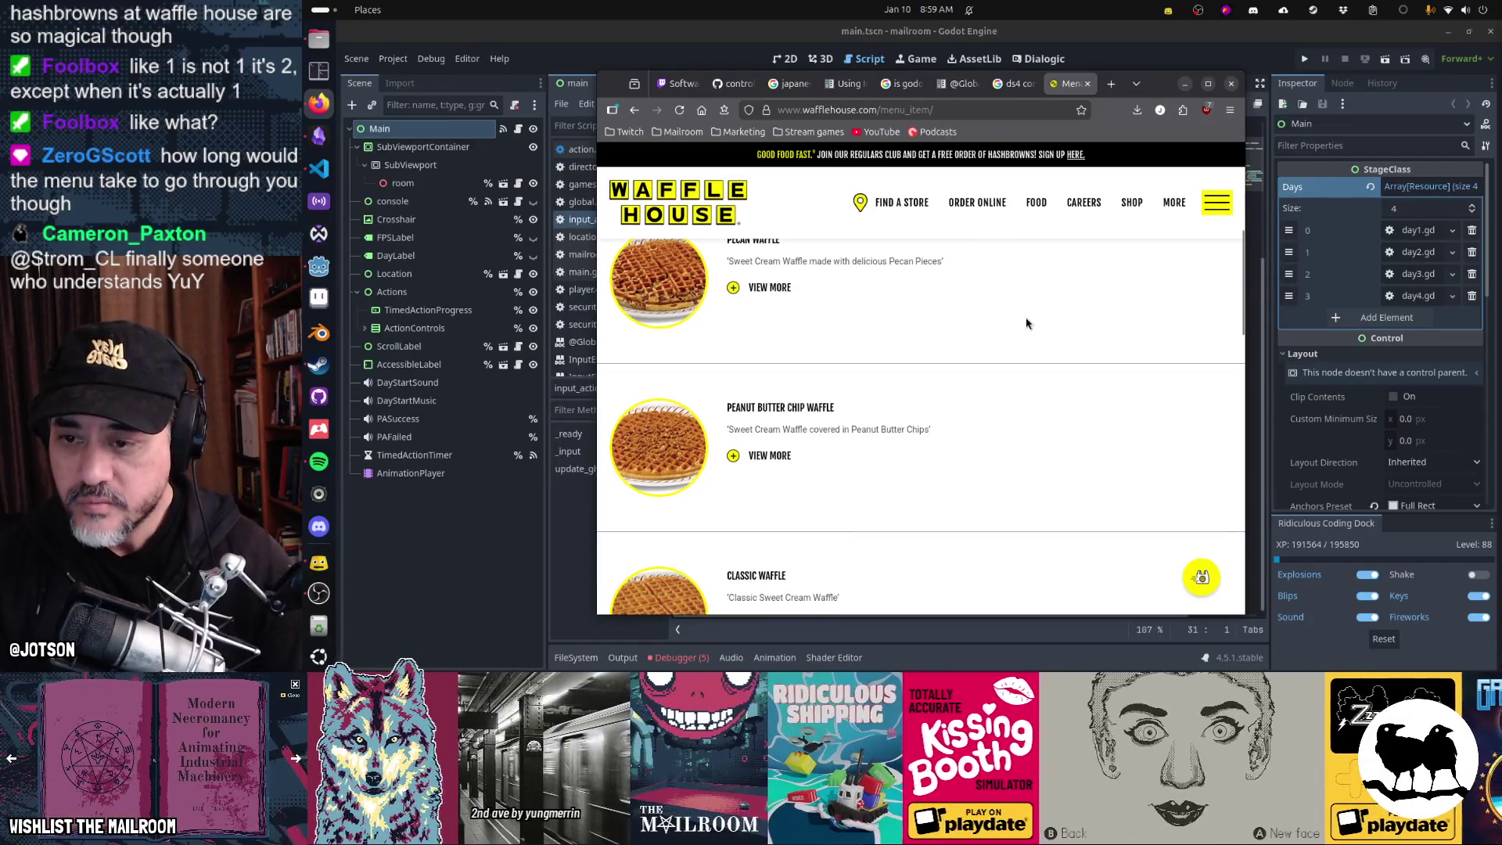
scroll(1027, 323, "down", 3)
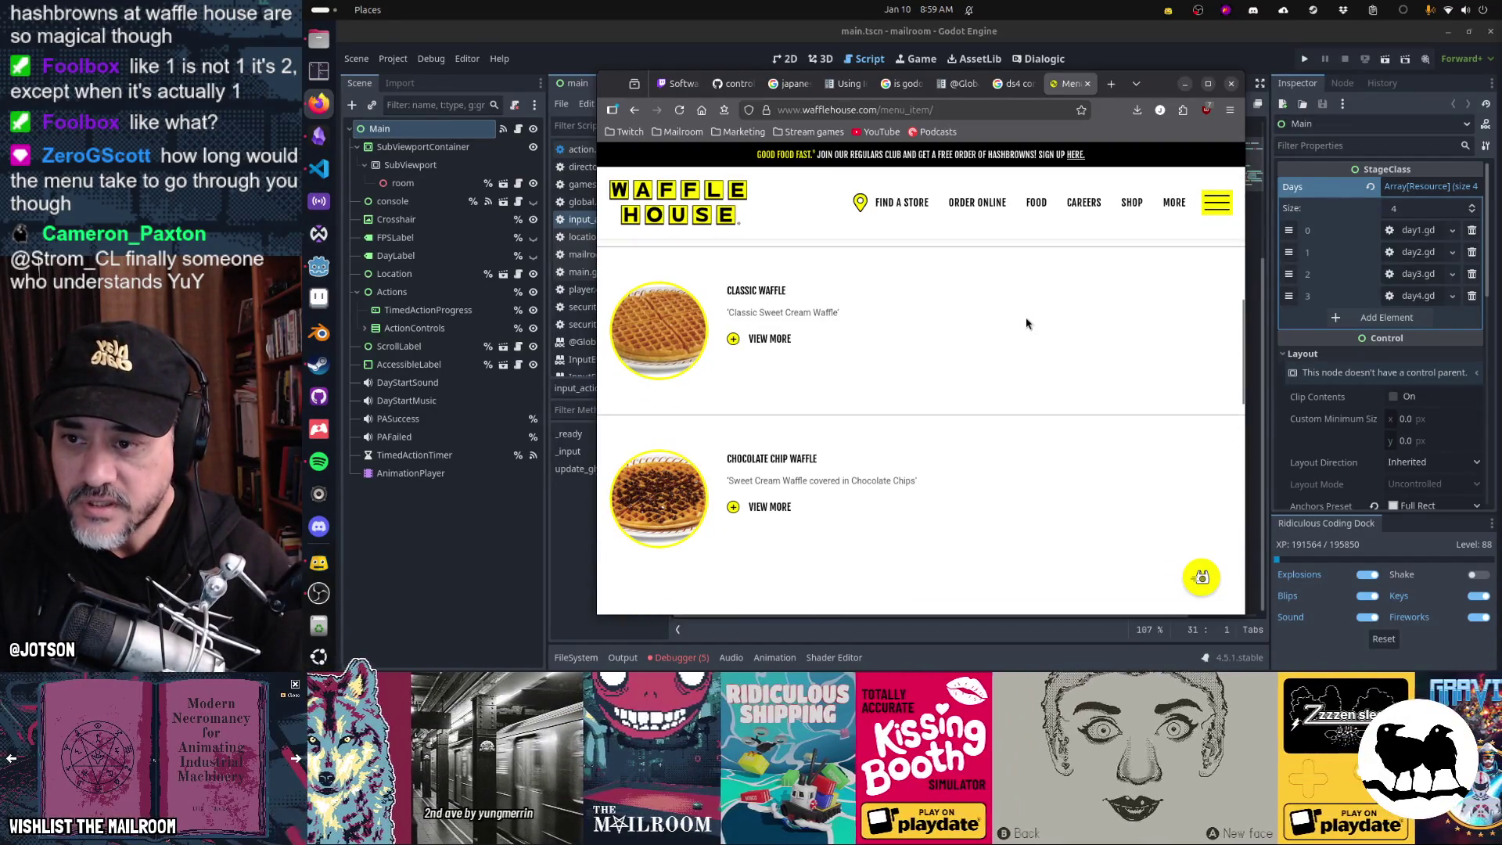
scroll(1027, 324, "down", 2)
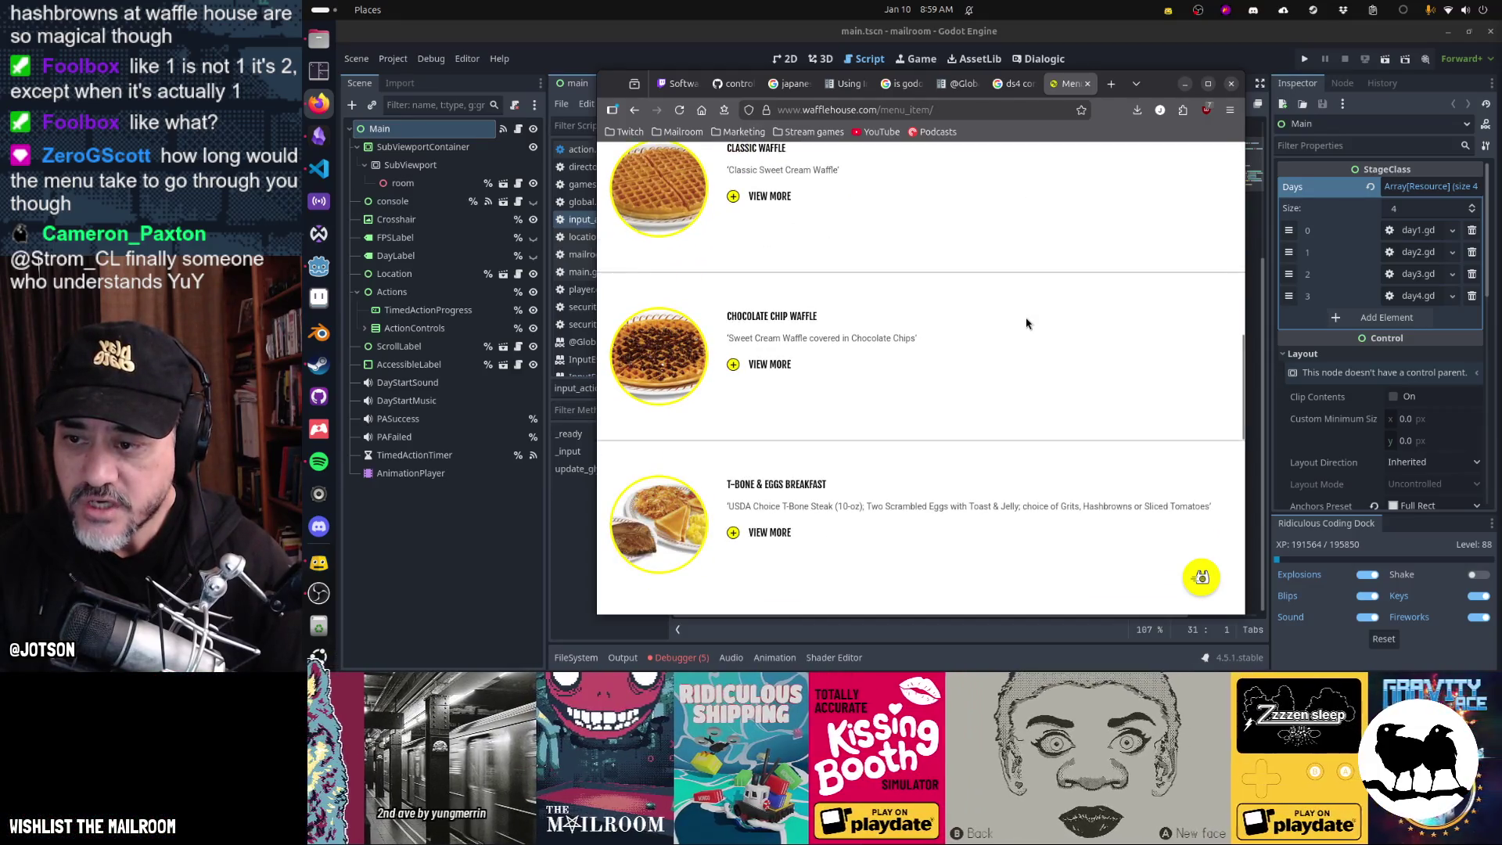
scroll(1027, 323, "down", 2)
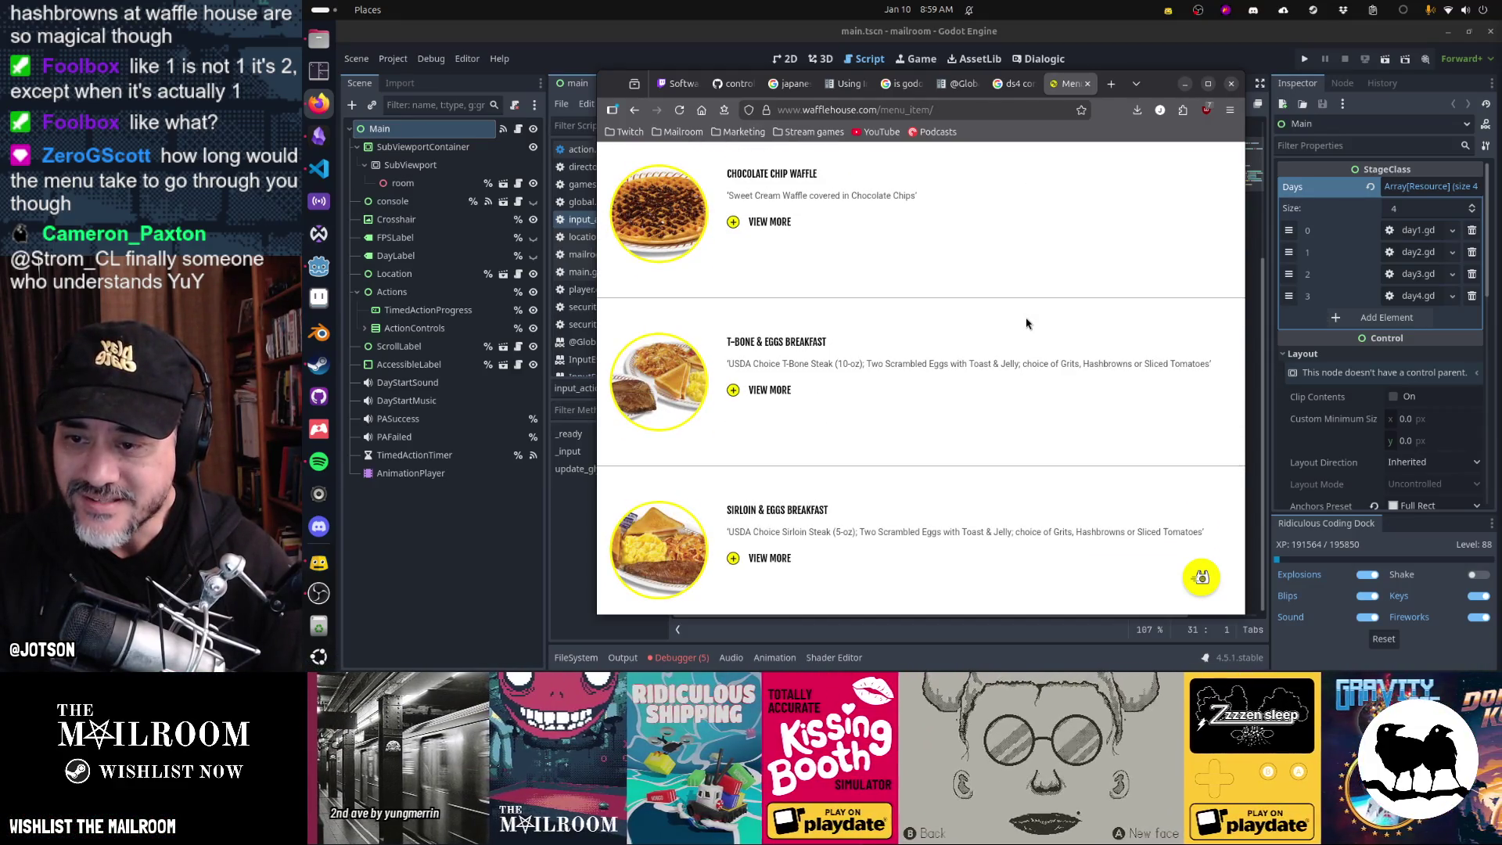
scroll(1027, 323, "down", 2)
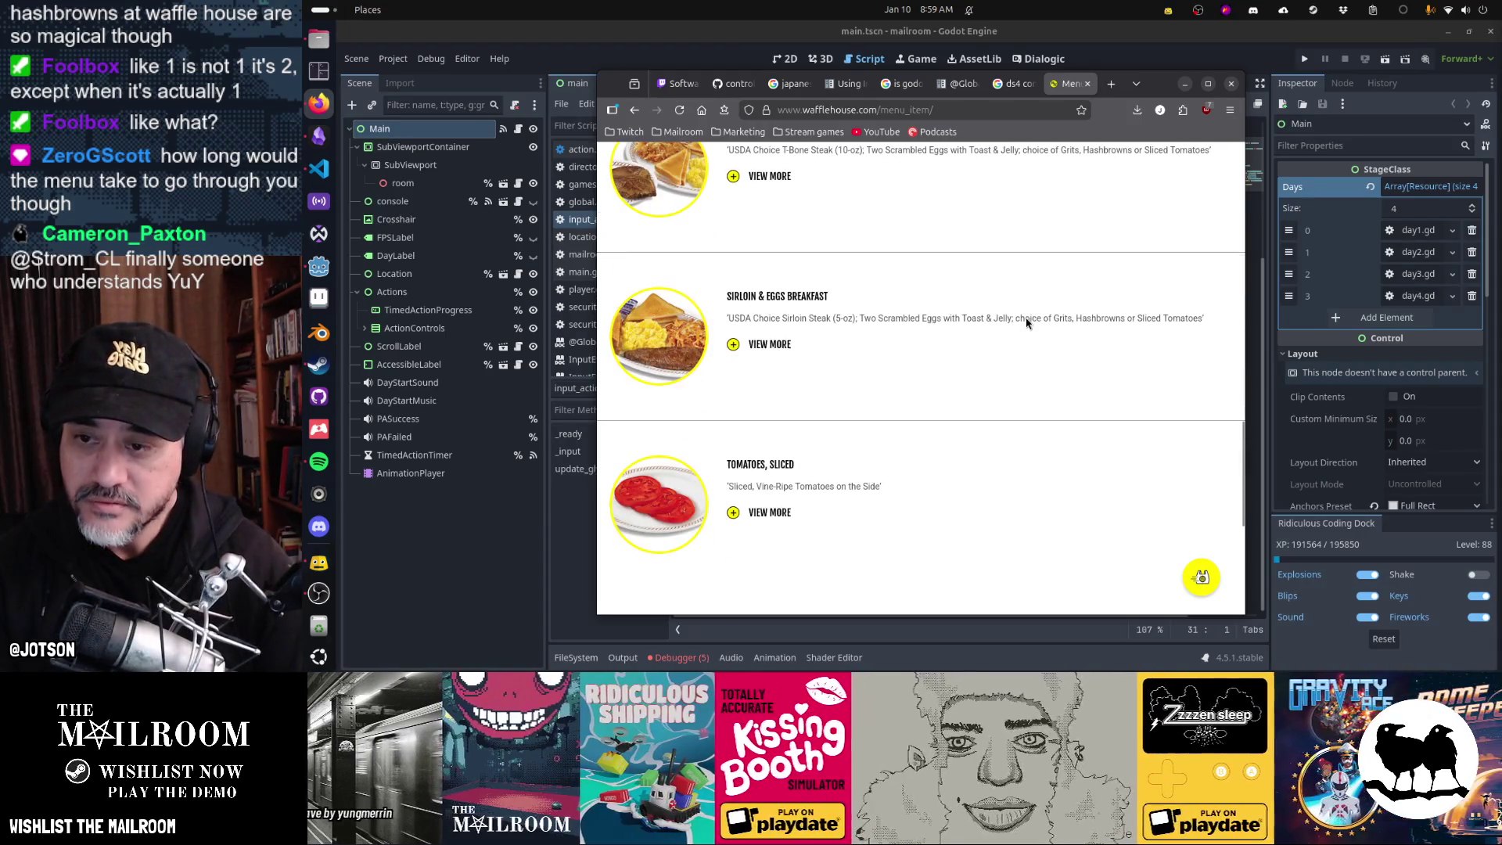
scroll(1025, 319, "down", 2)
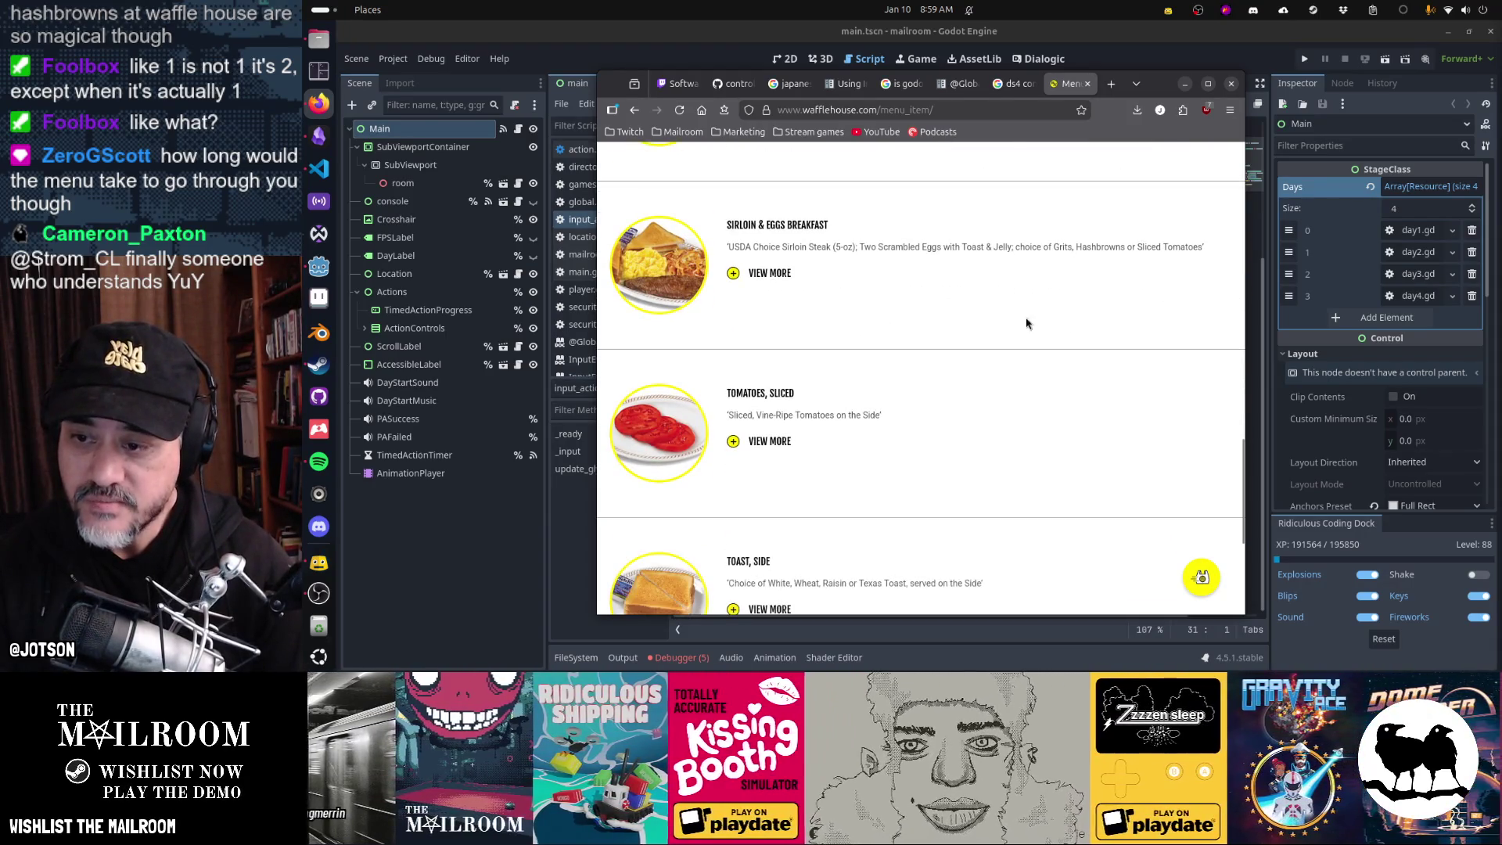
scroll(1076, 413, "down", 3)
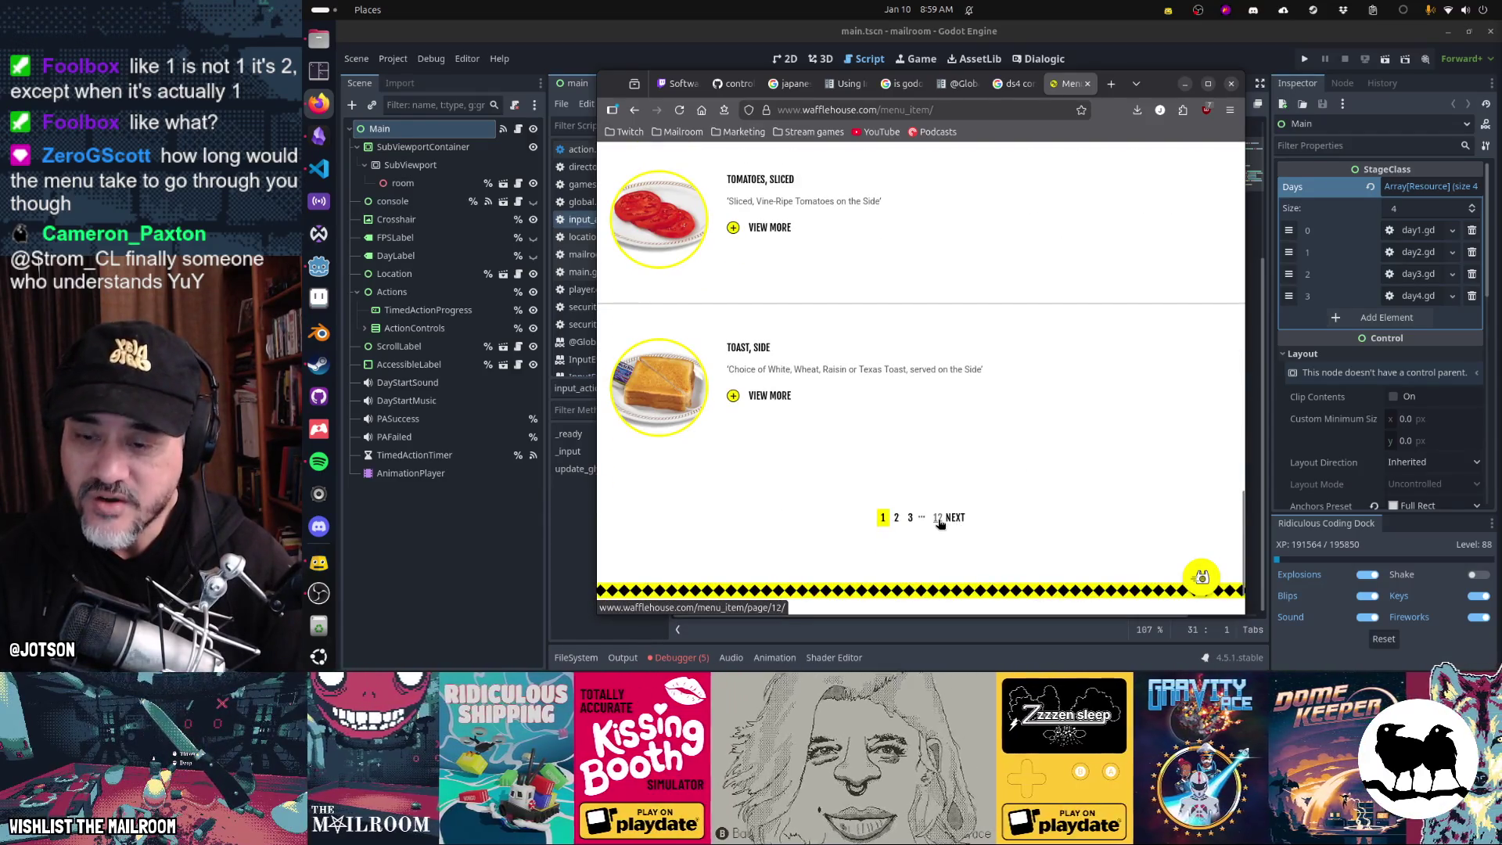
- Go to menu page 2 and scroll down to its last items
left_click(953, 518)
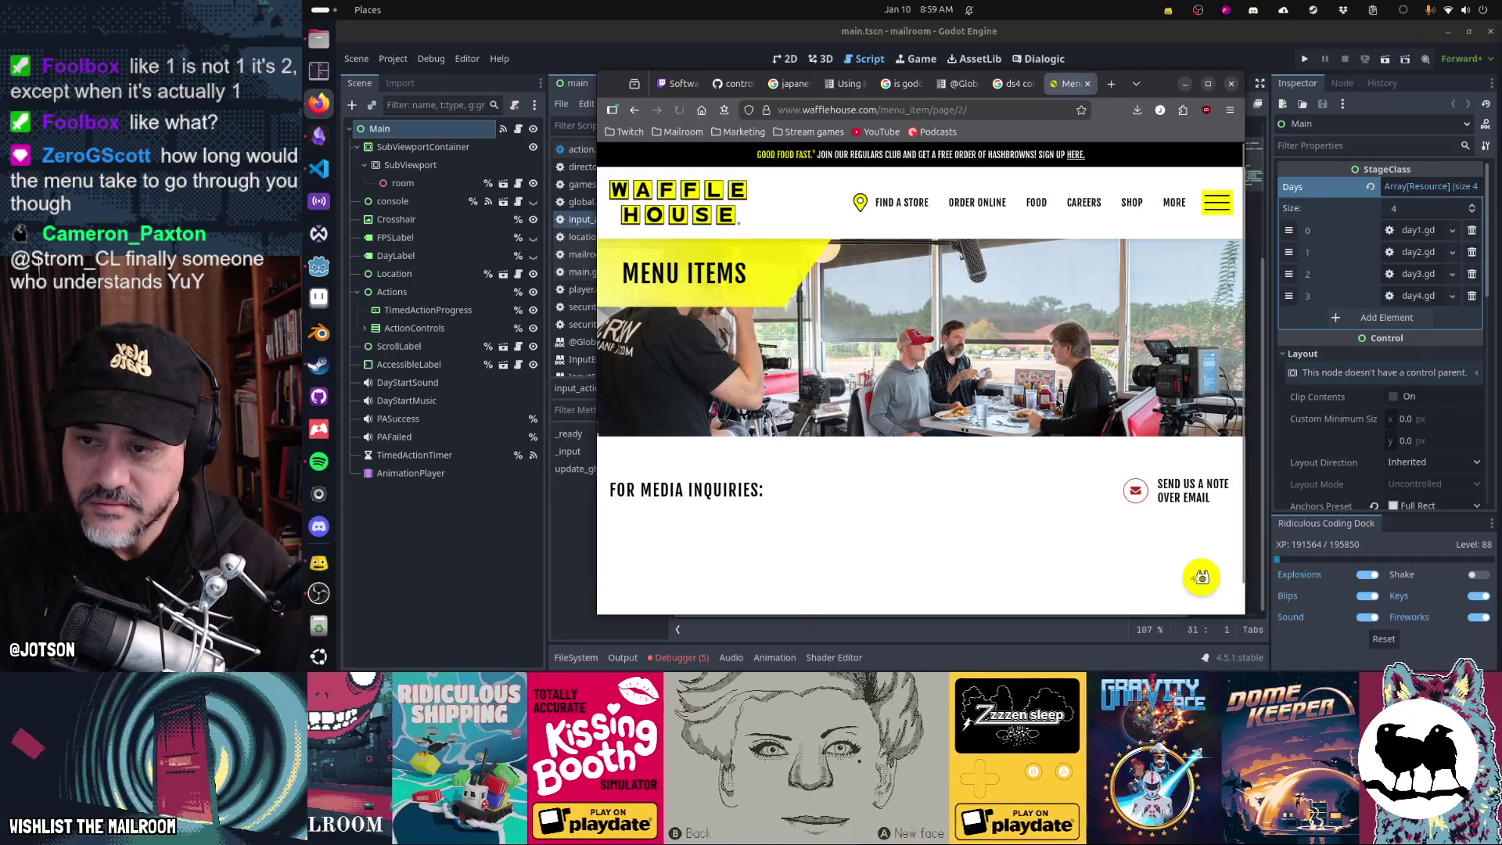
scroll(1056, 404, "down", 2)
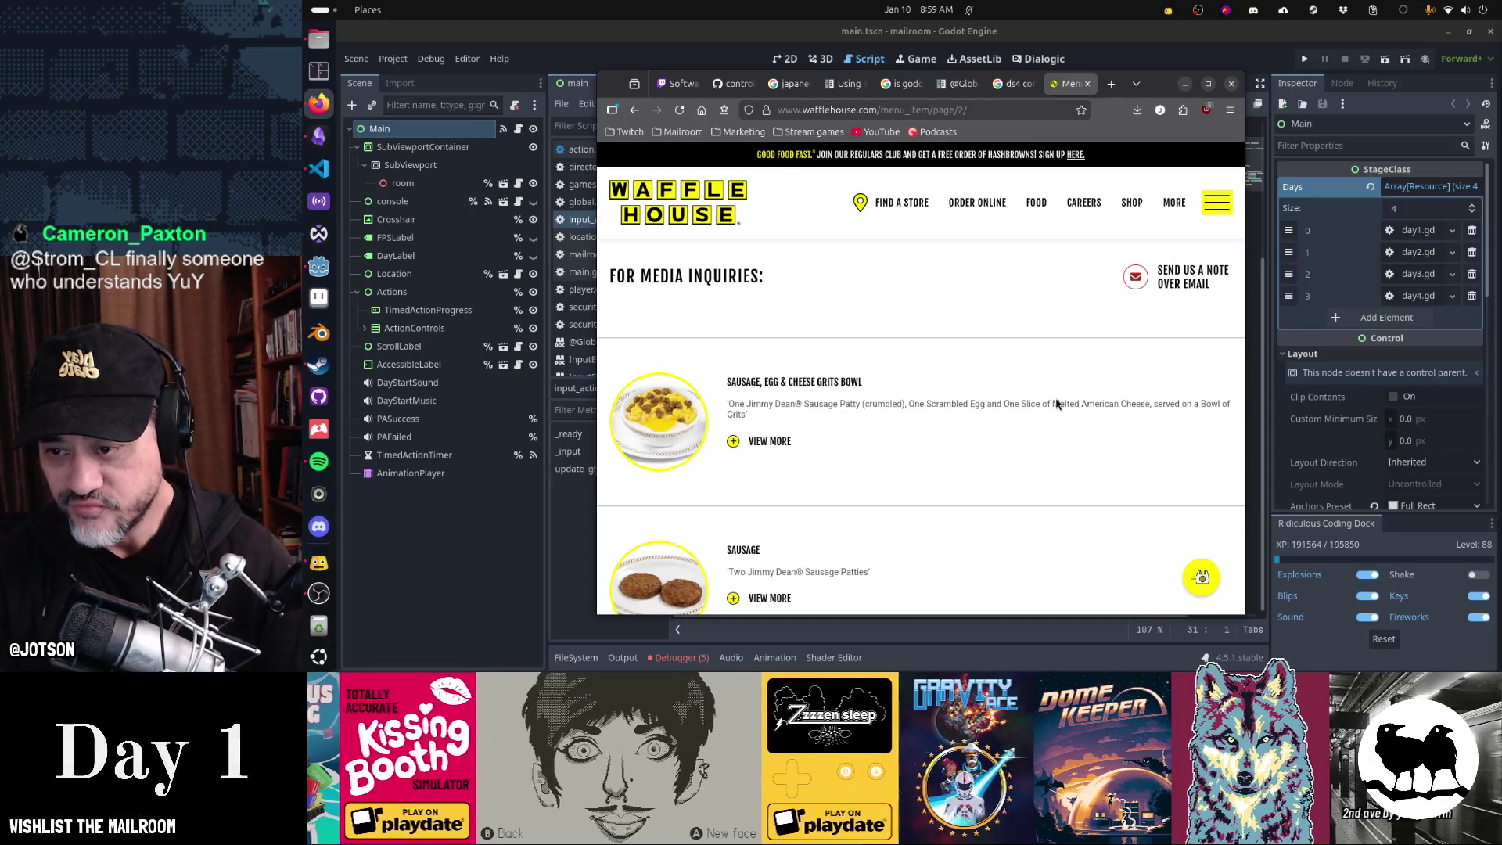
scroll(1057, 404, "down", 5)
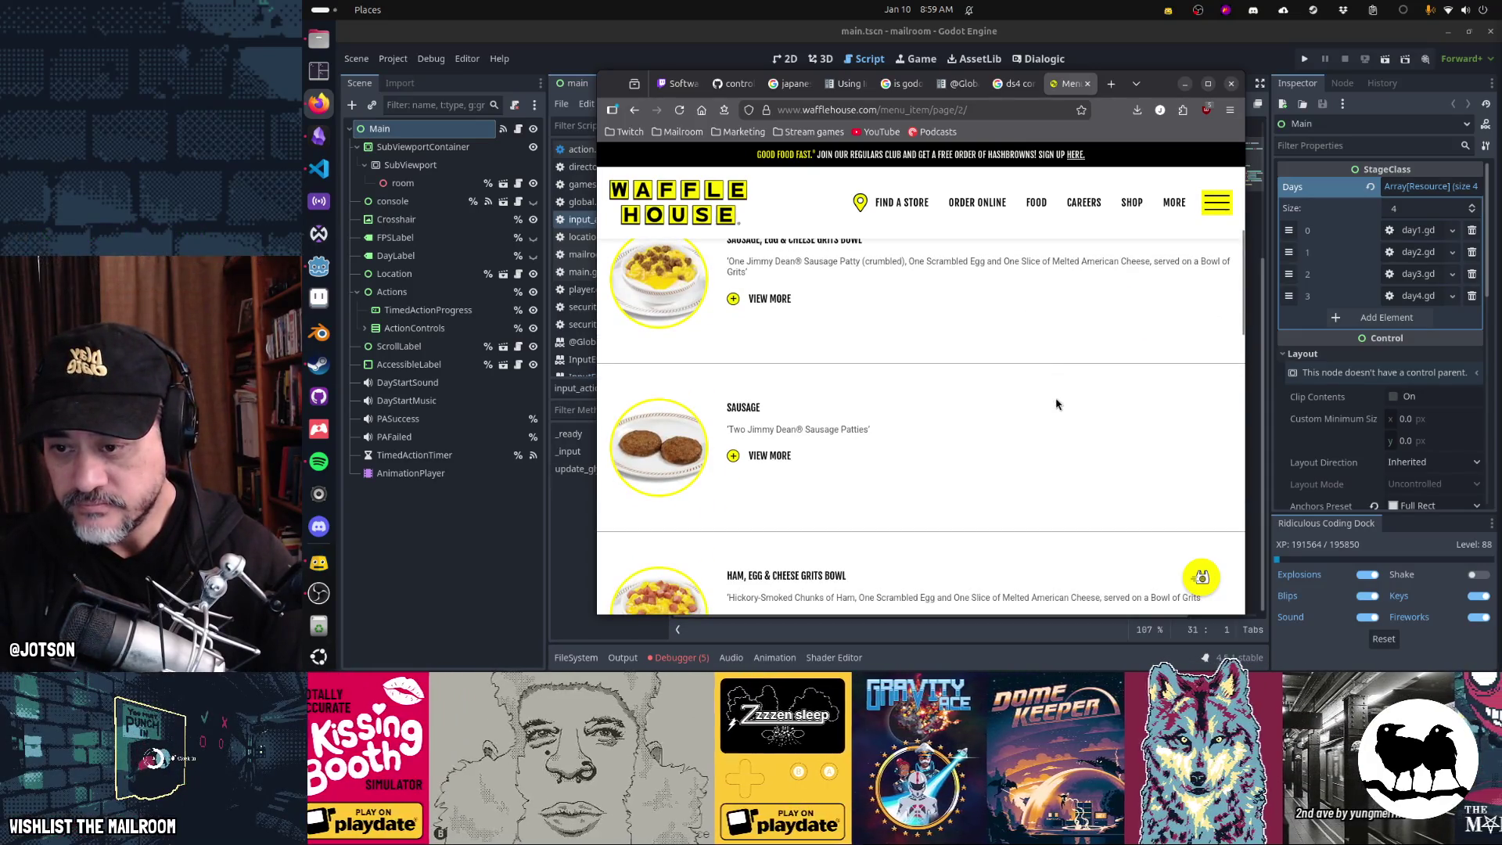
scroll(1056, 404, "down", 2)
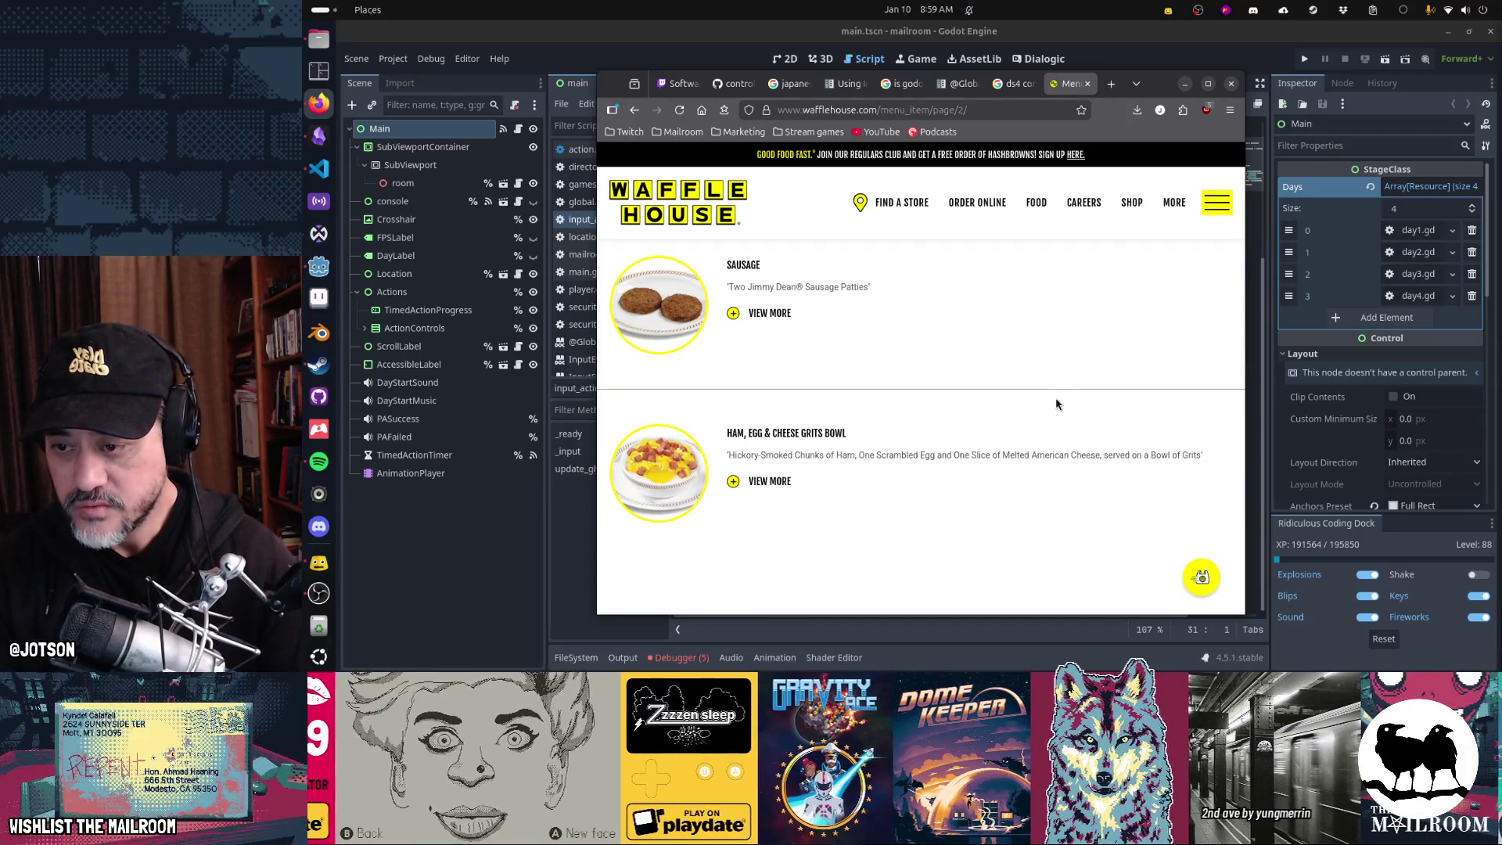
scroll(1056, 404, "up", 5)
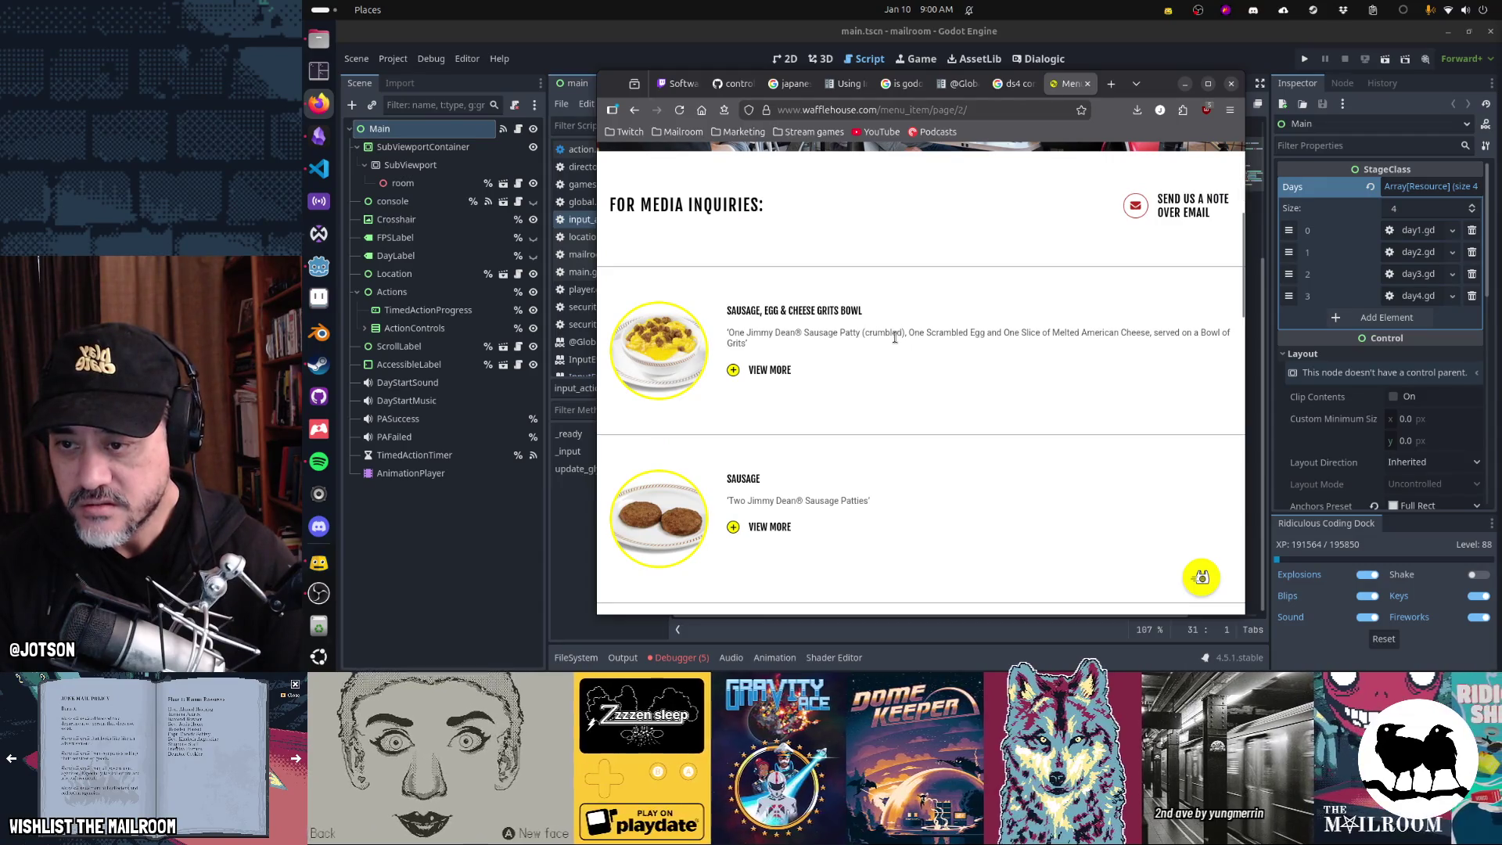
scroll(895, 337, "down", 5)
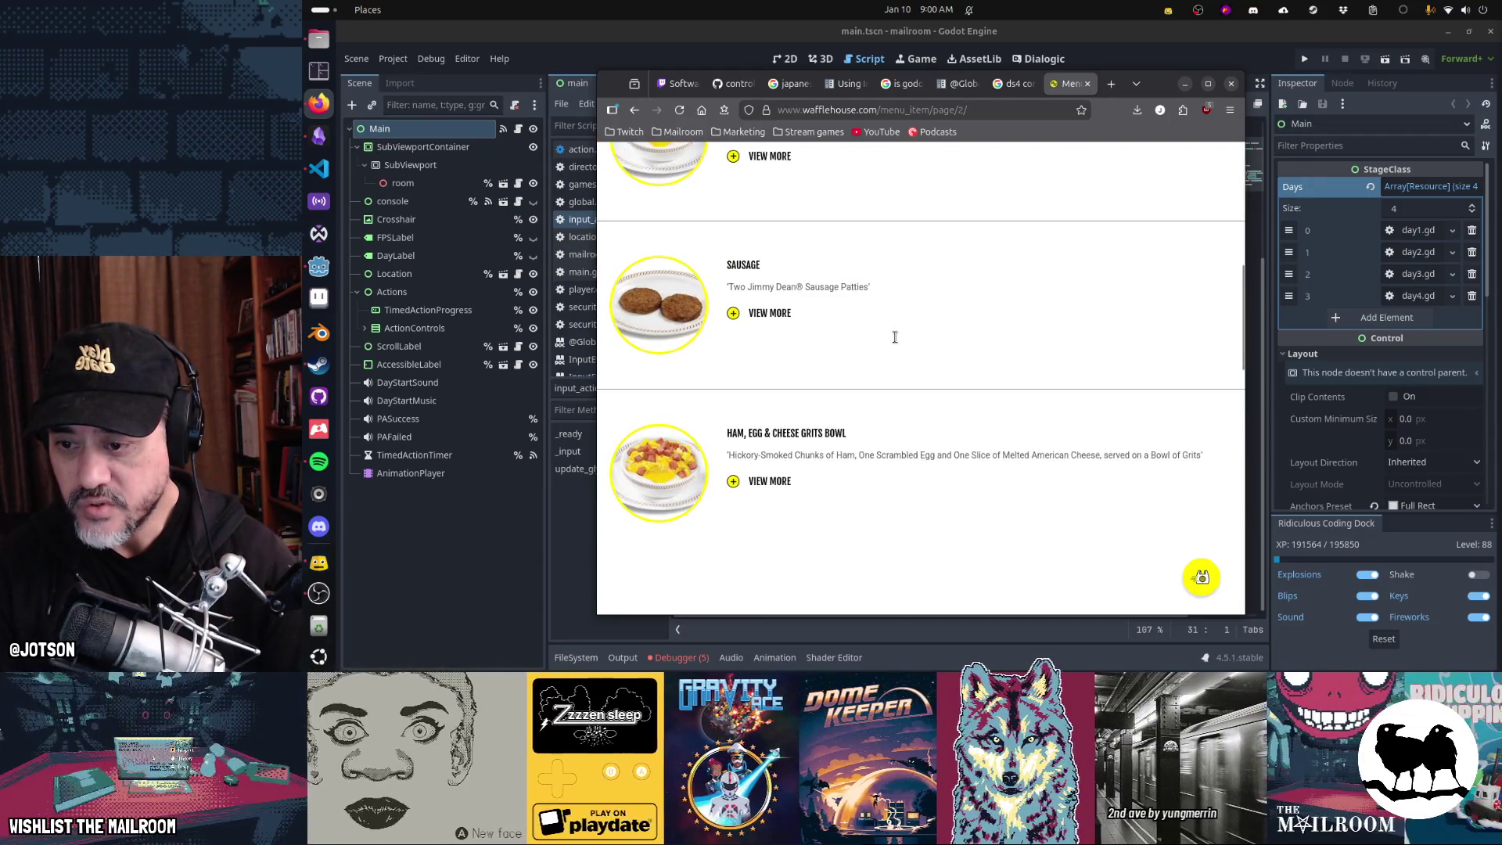
scroll(999, 439, "down", 7)
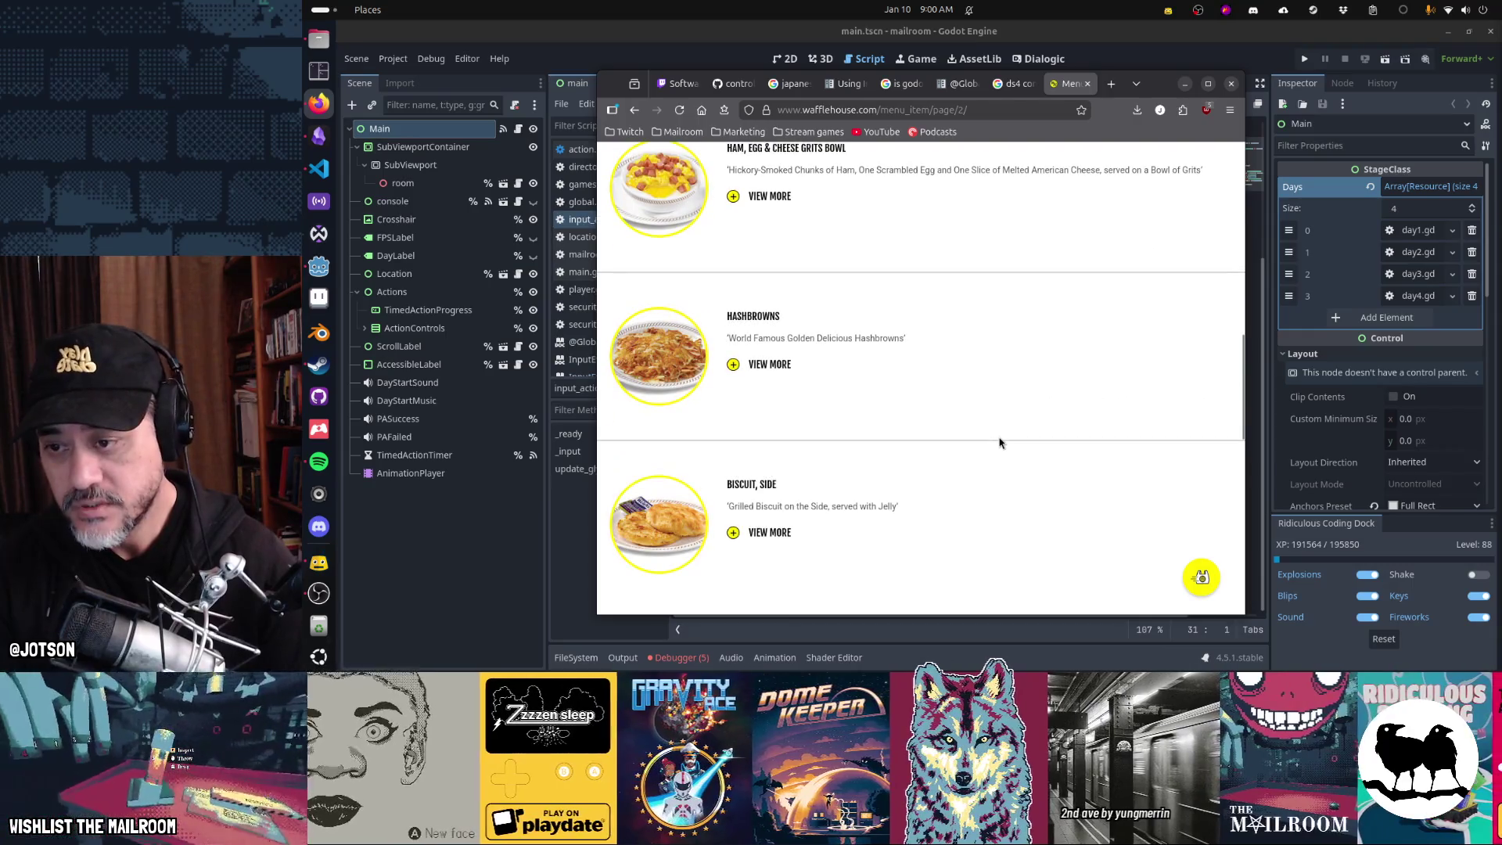
scroll(999, 442, "down", 7)
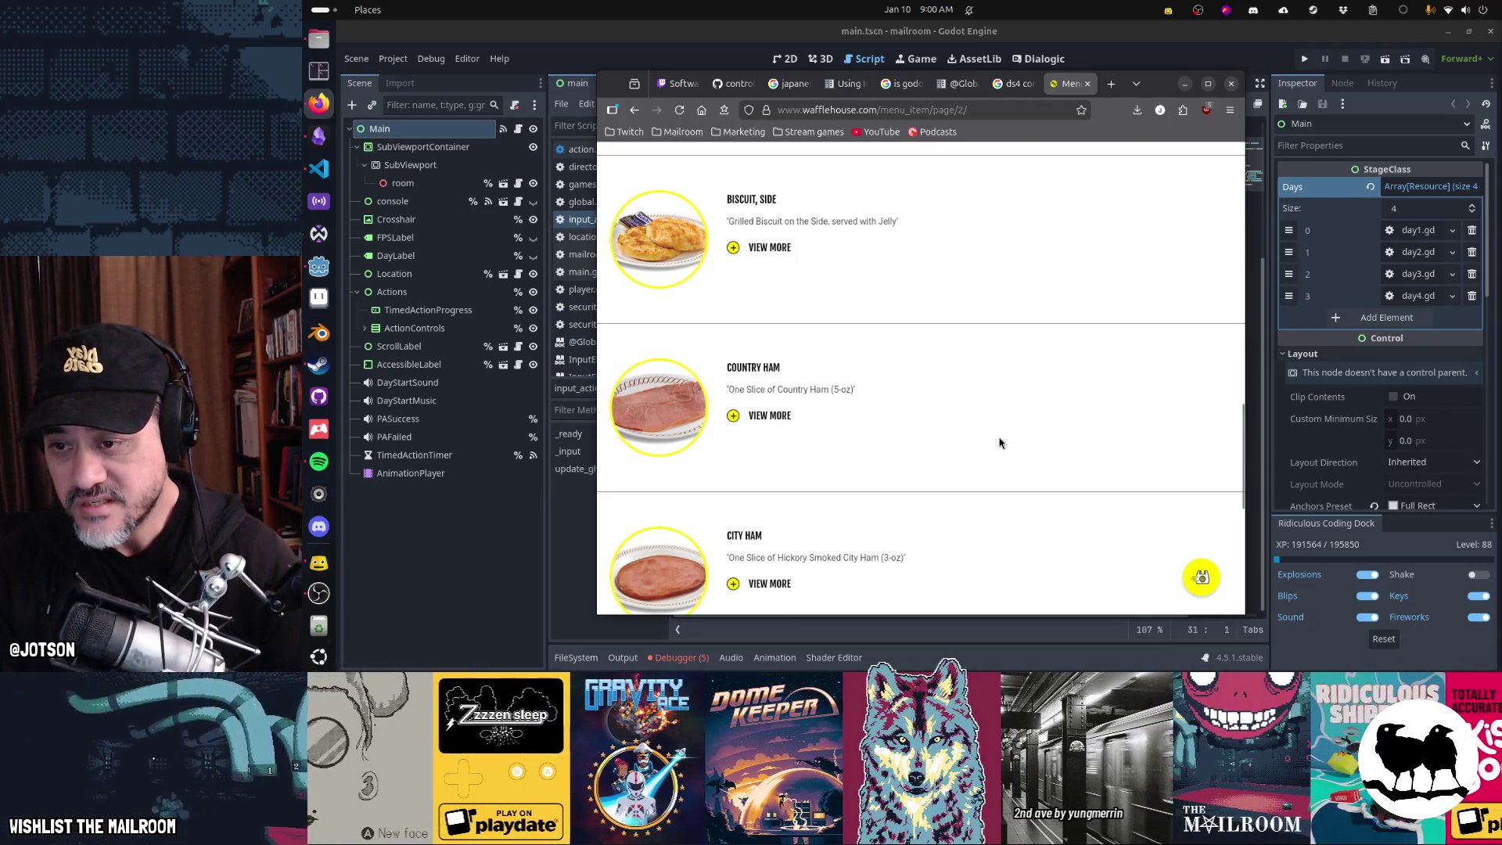
scroll(999, 443, "down", 3)
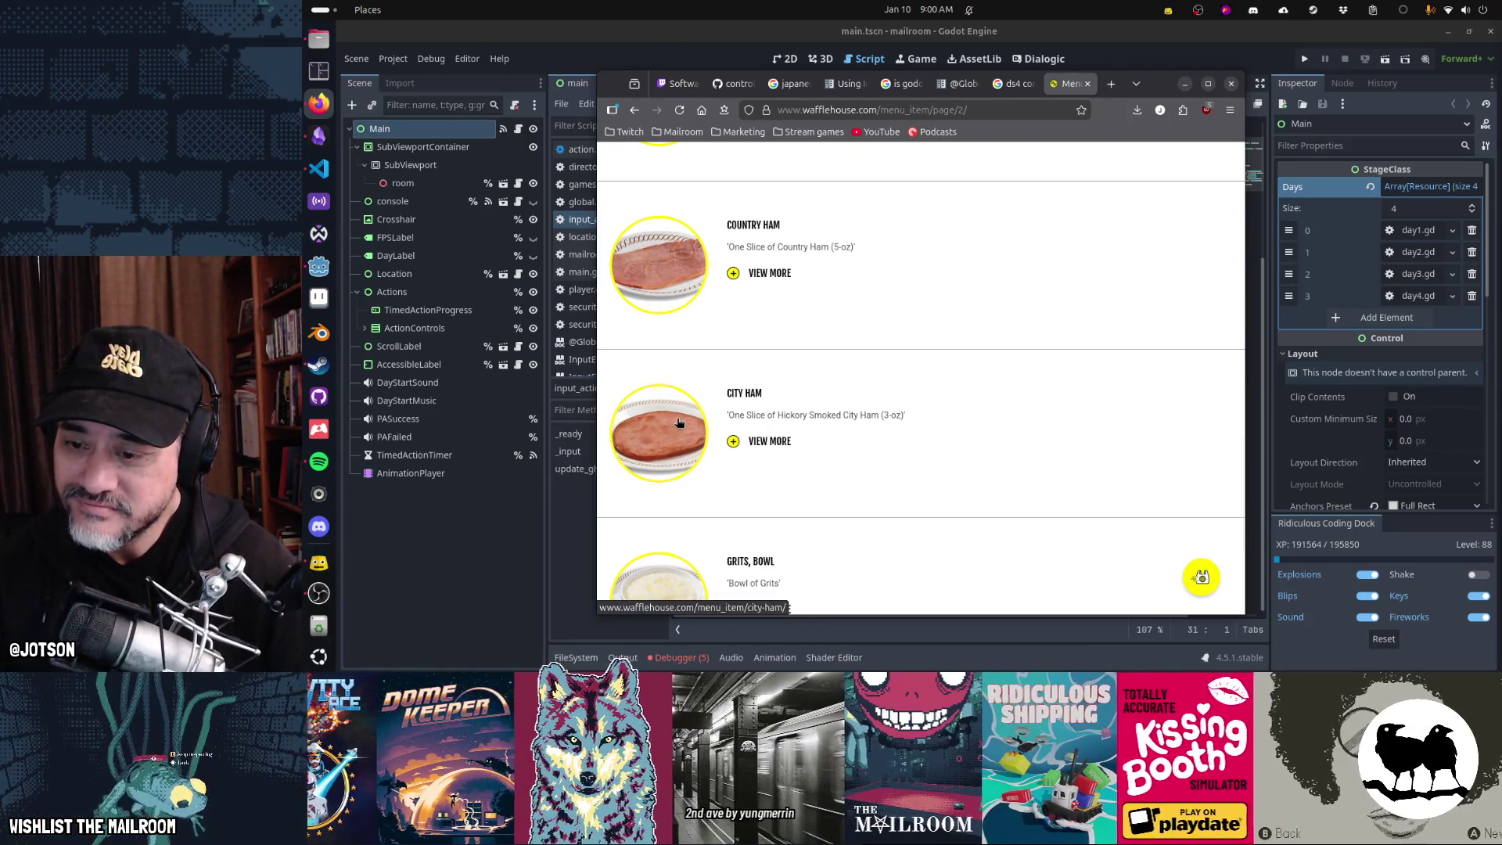
scroll(1103, 423, "down", 5)
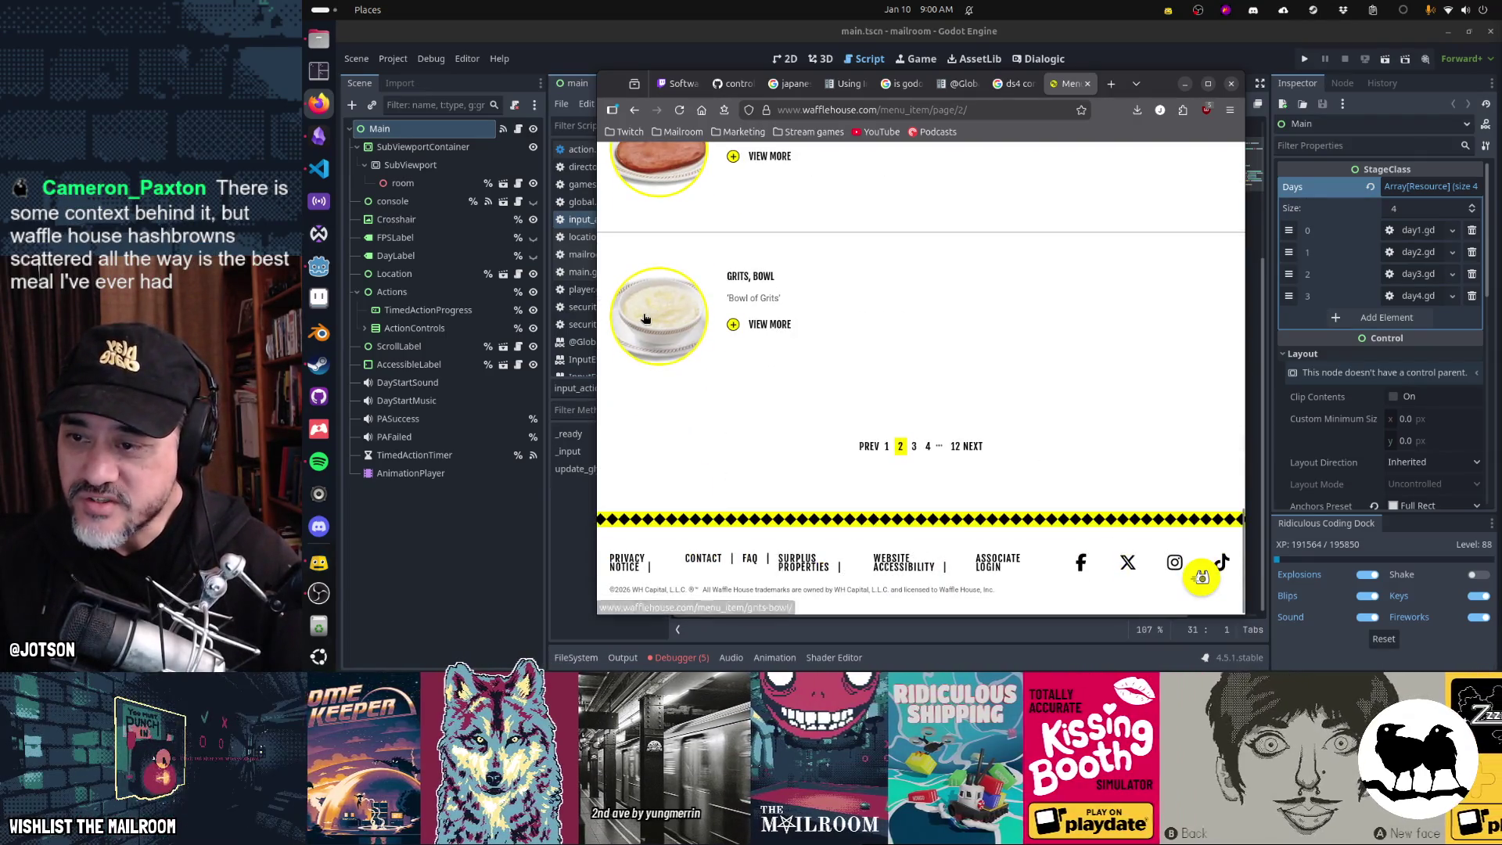
- Move on to the next page of menu items and scroll through it
left_click(970, 446)
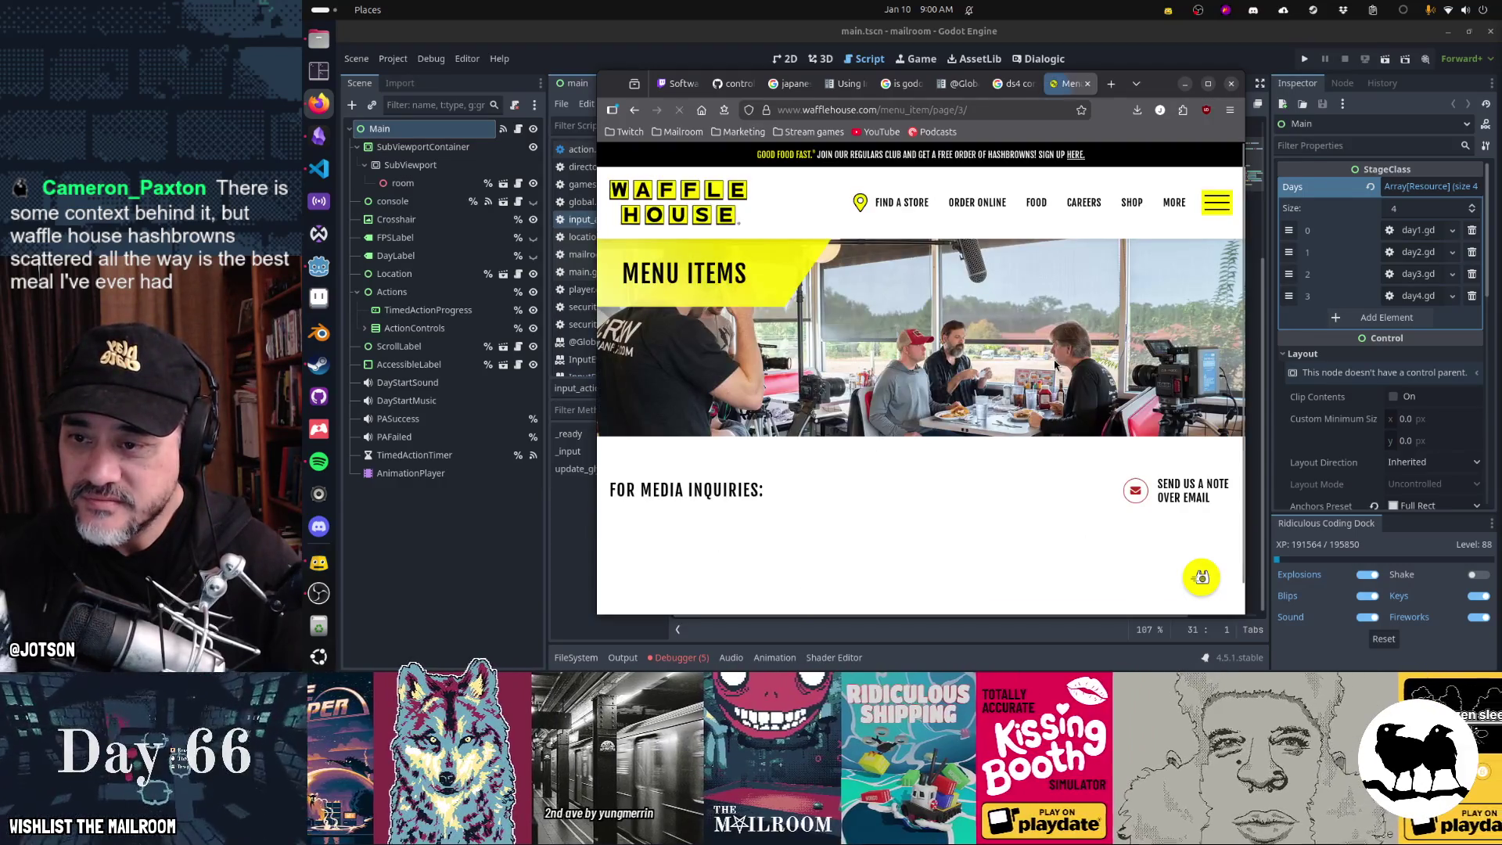
scroll(1054, 366, "down", 5)
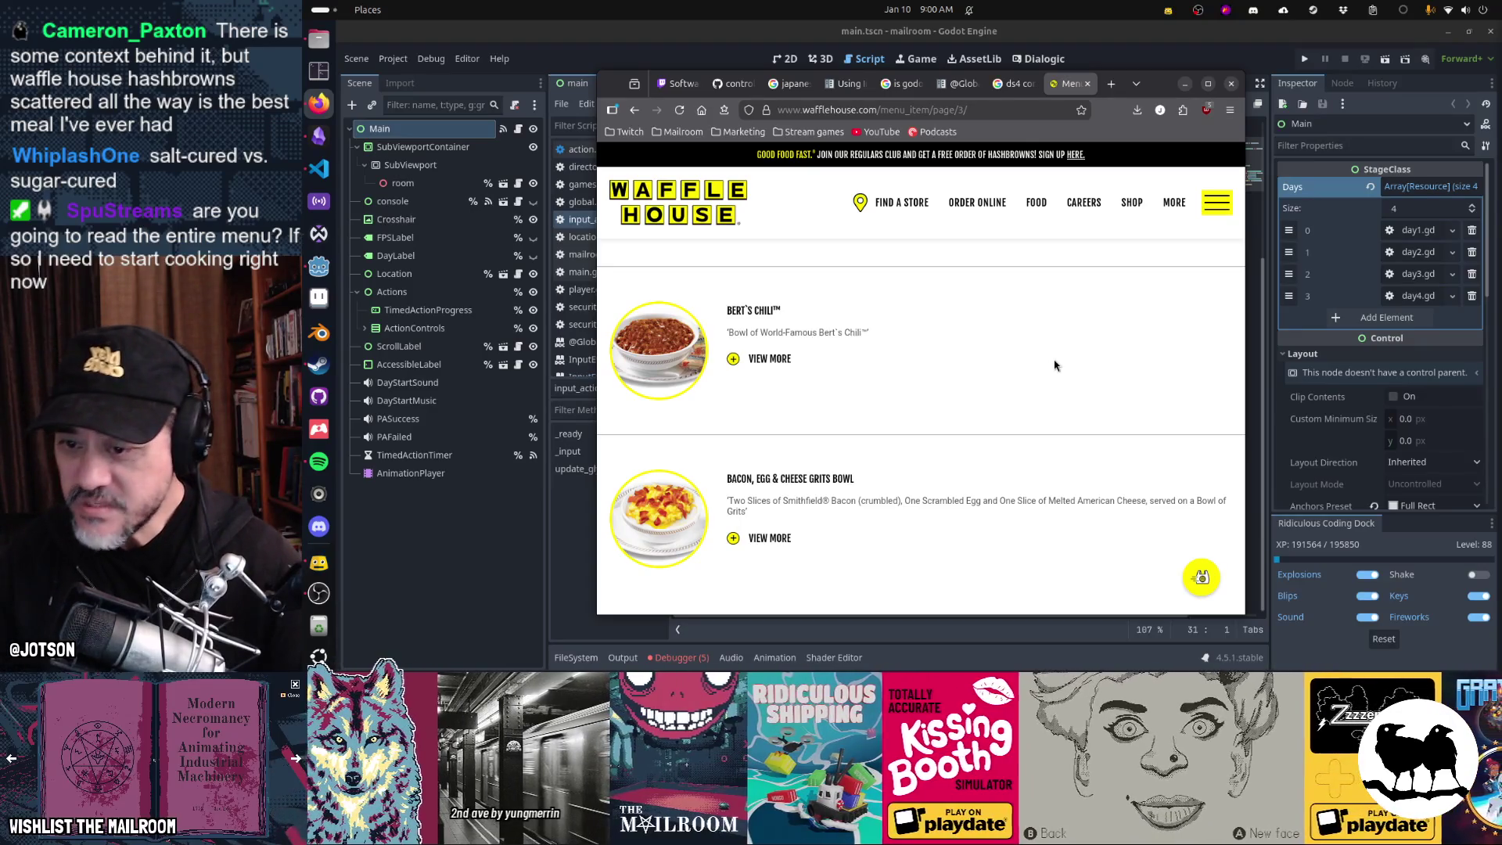
scroll(1055, 365, "down", 3)
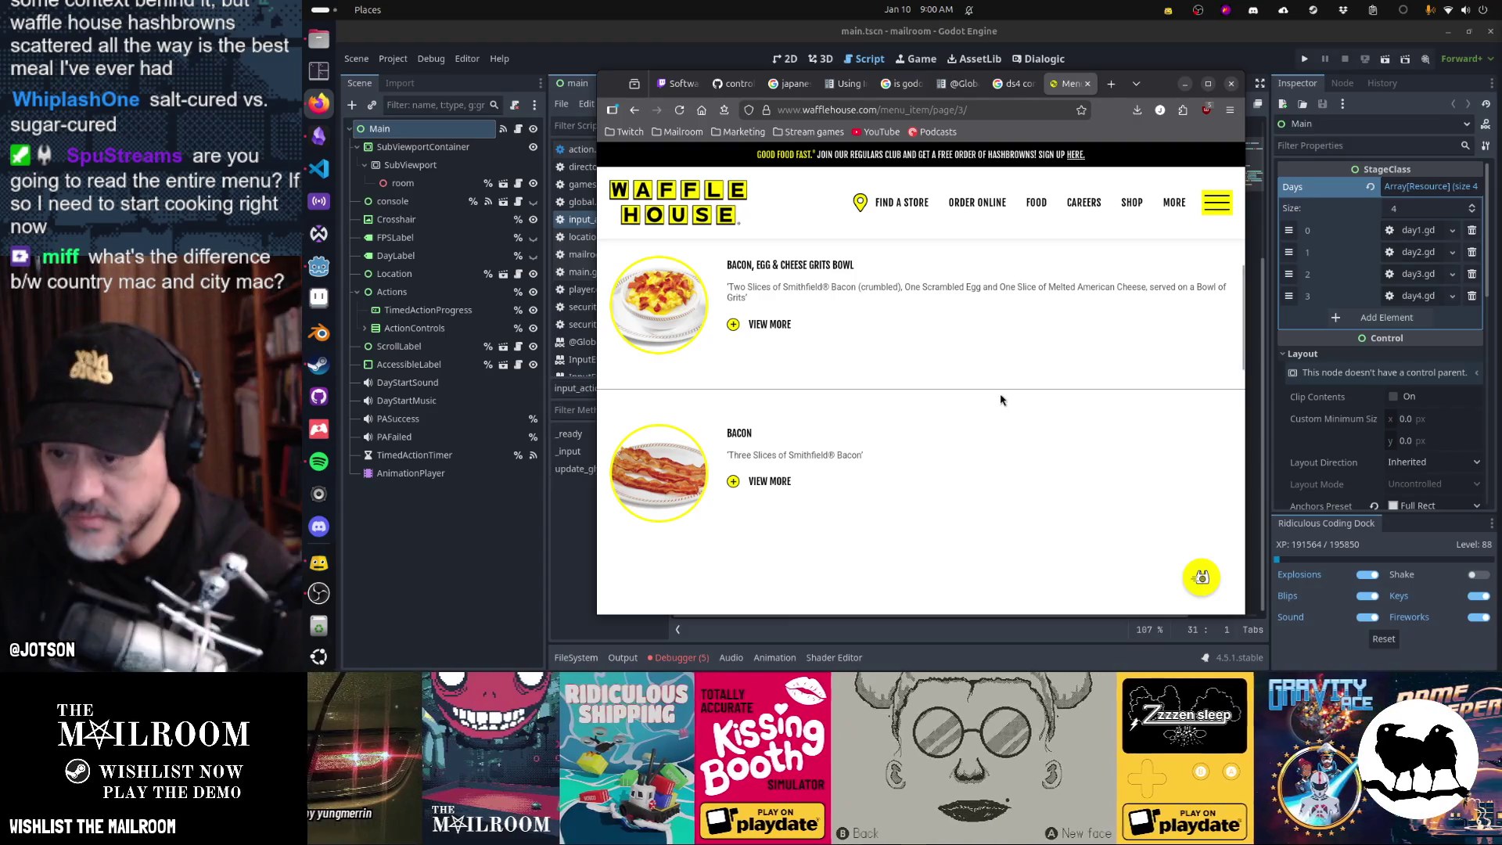
scroll(999, 399, "down", 5)
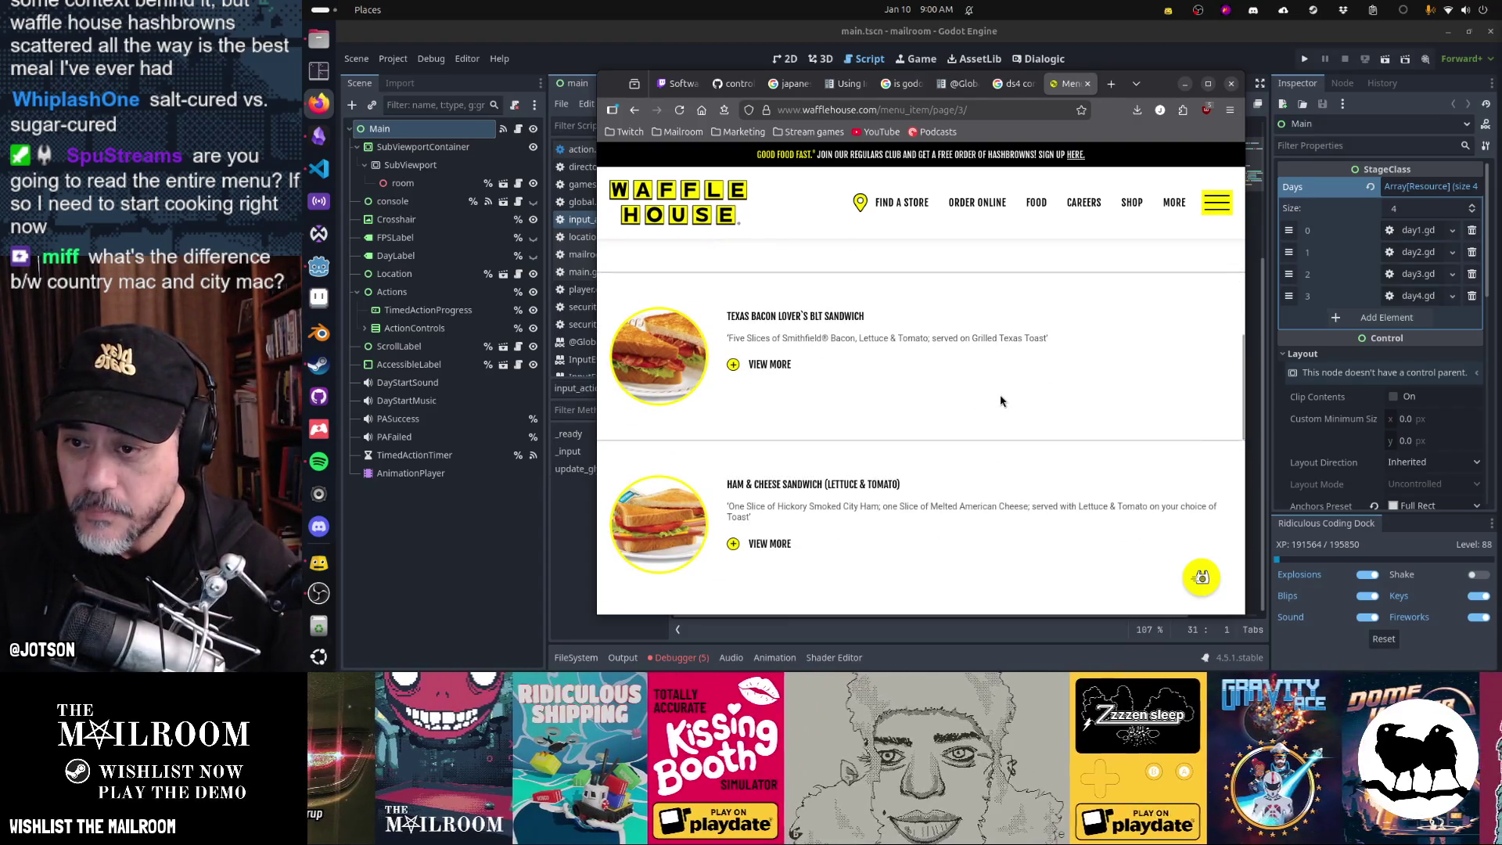
scroll(1000, 400, "down", 1)
scroll(1000, 401, "down", 4)
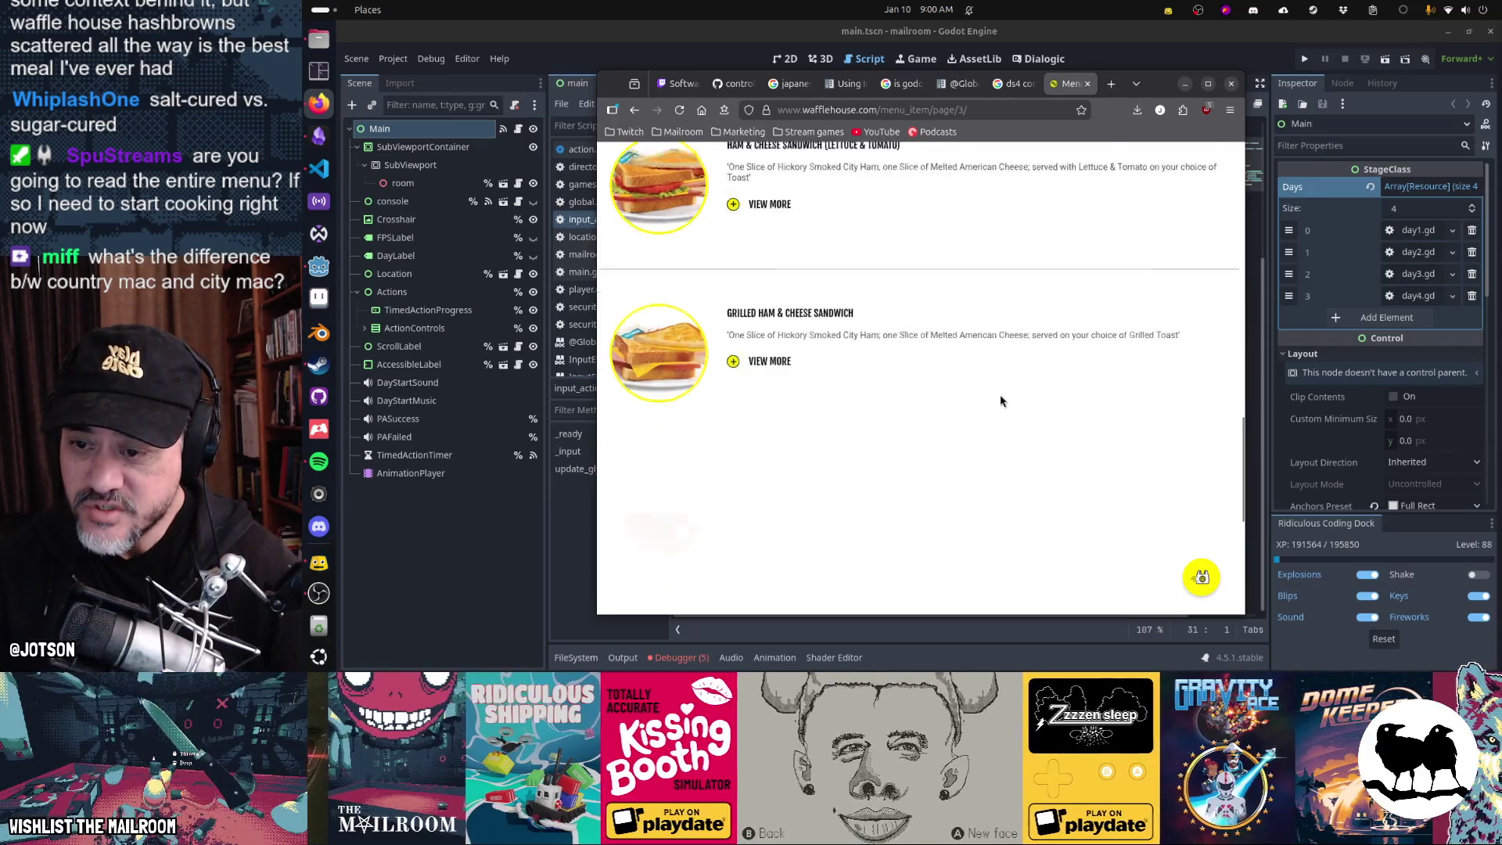
scroll(1001, 401, "down", 4)
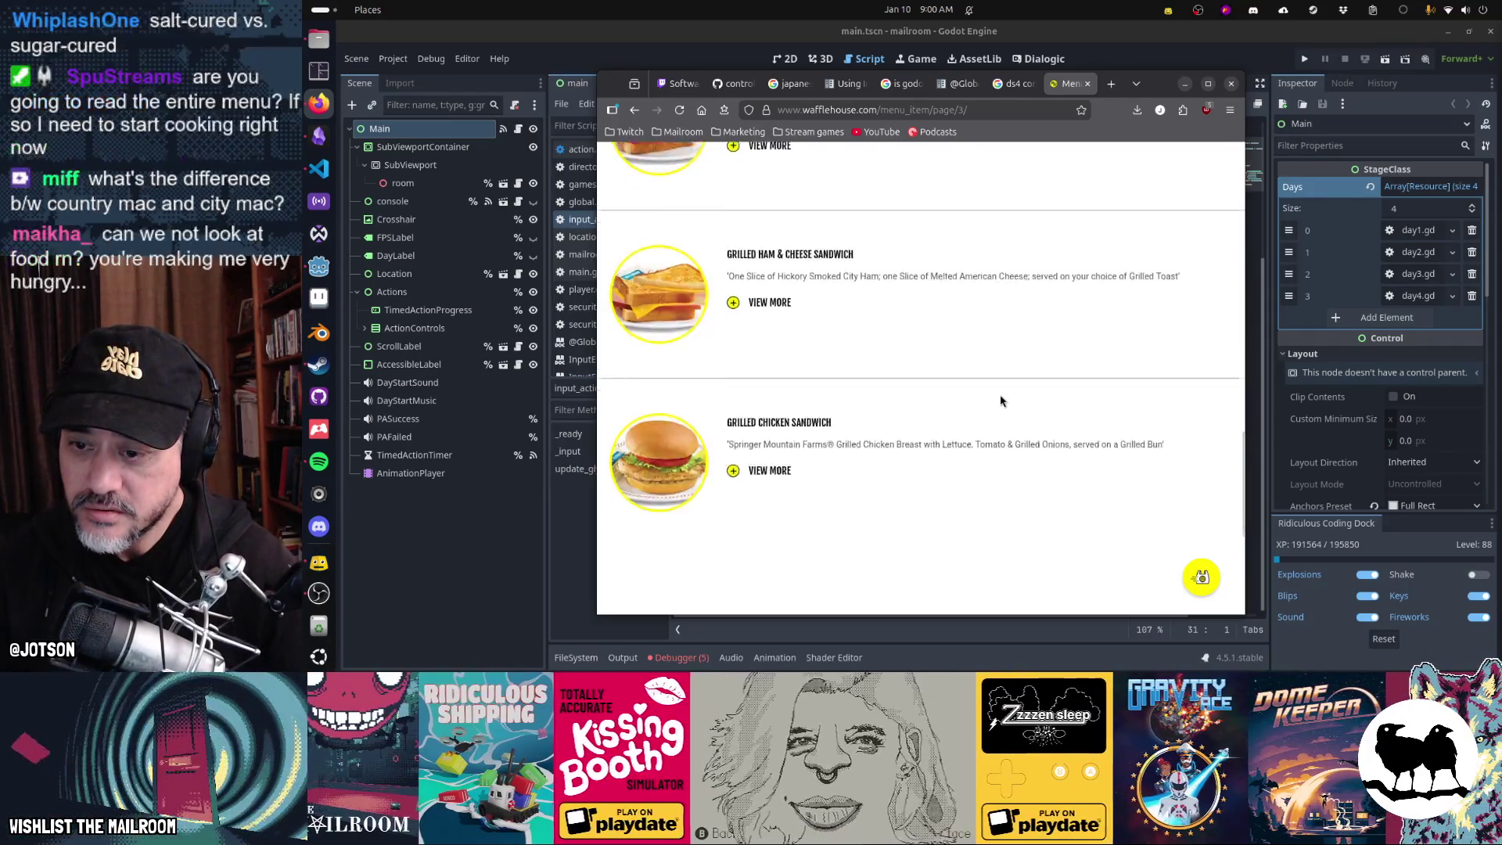
- Go to menu page 4 and browse its items
left_click(985, 522)
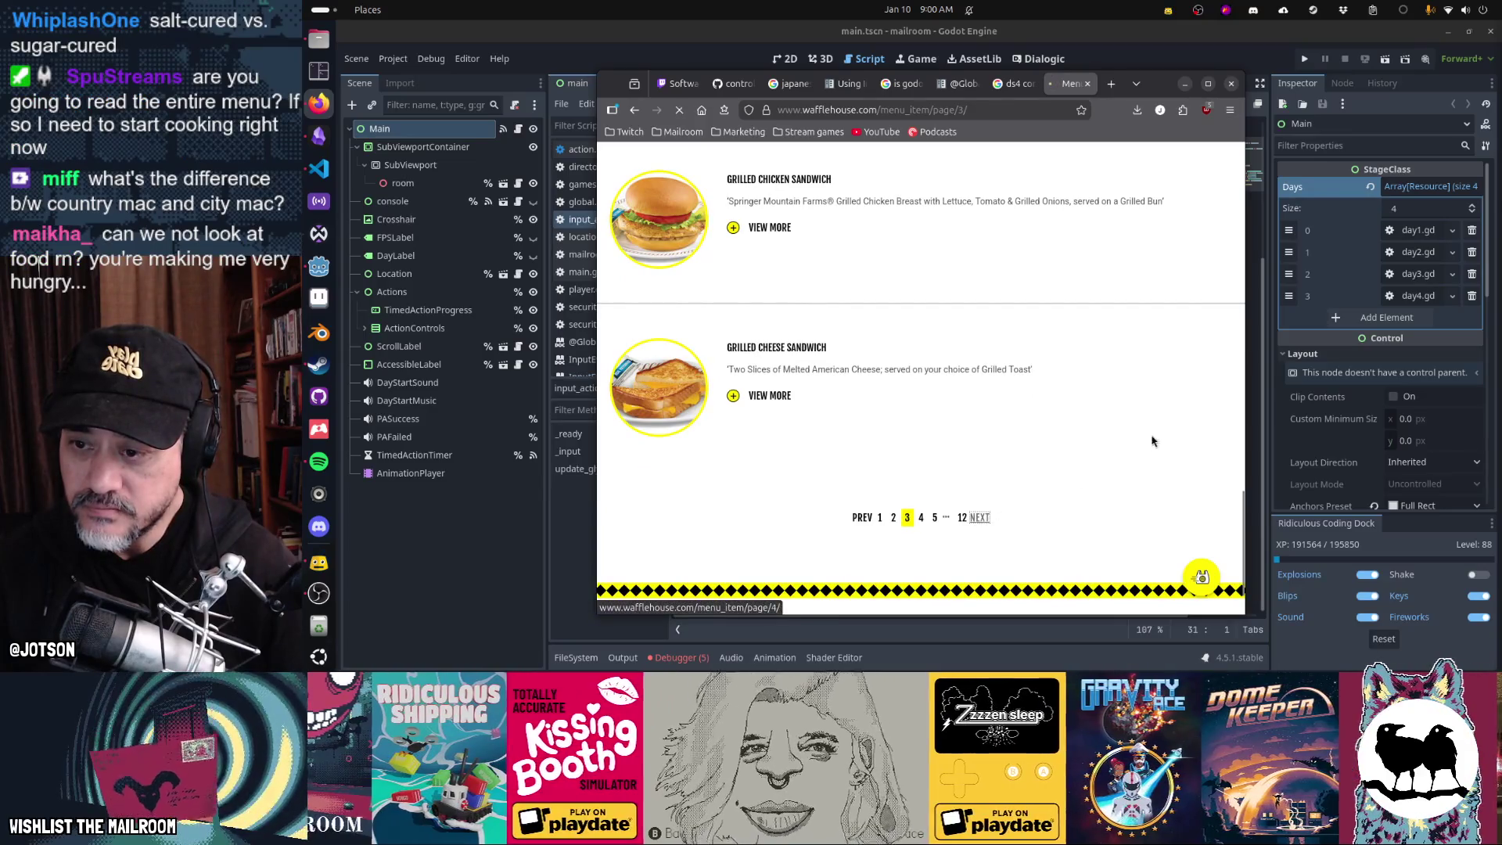
scroll(1153, 441, "down", 5)
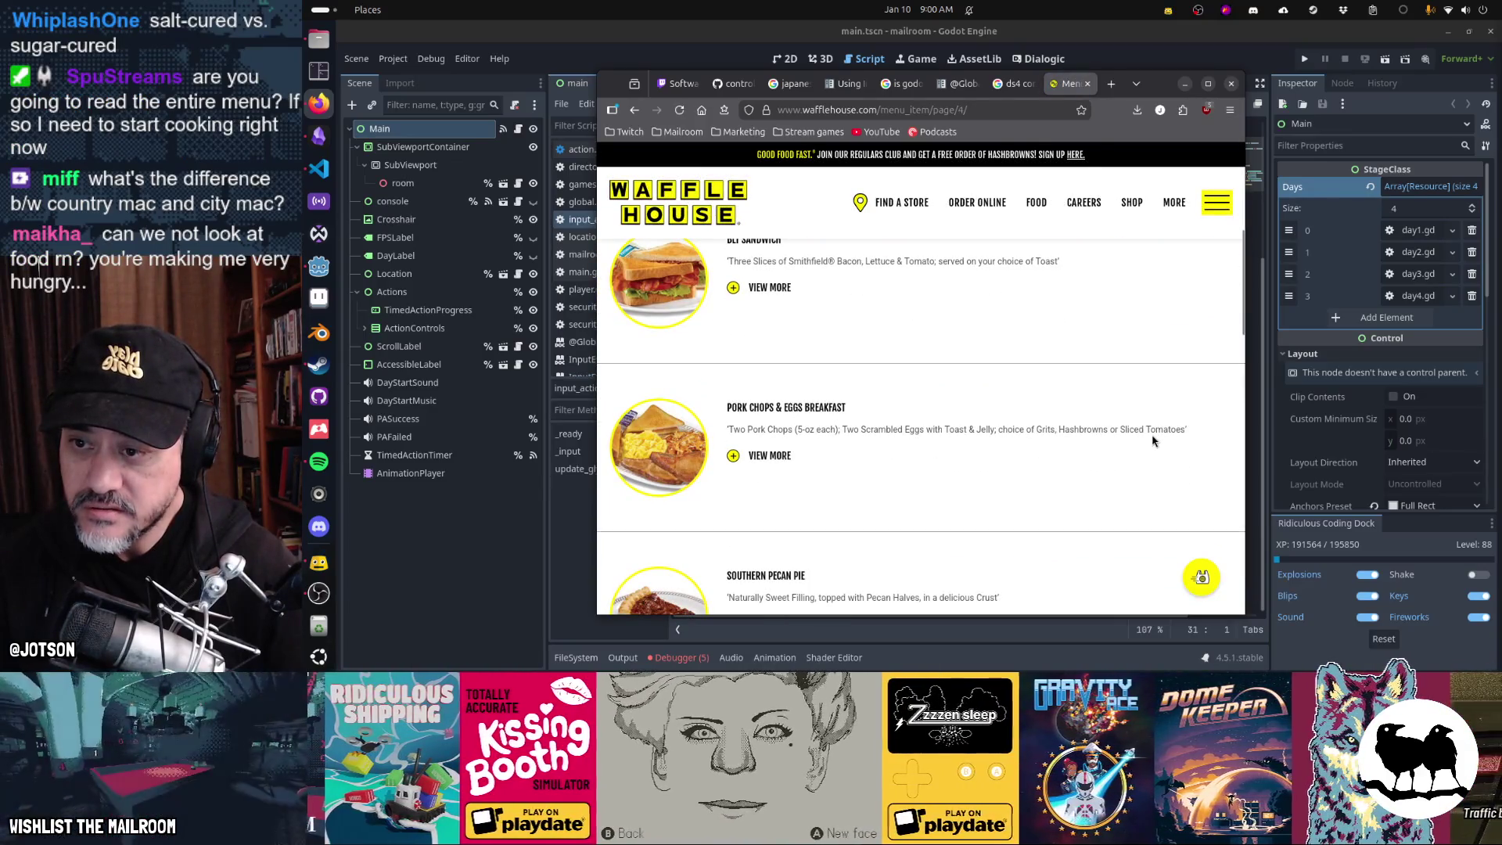
scroll(1153, 440, "down", 3)
scroll(1153, 441, "up", 2)
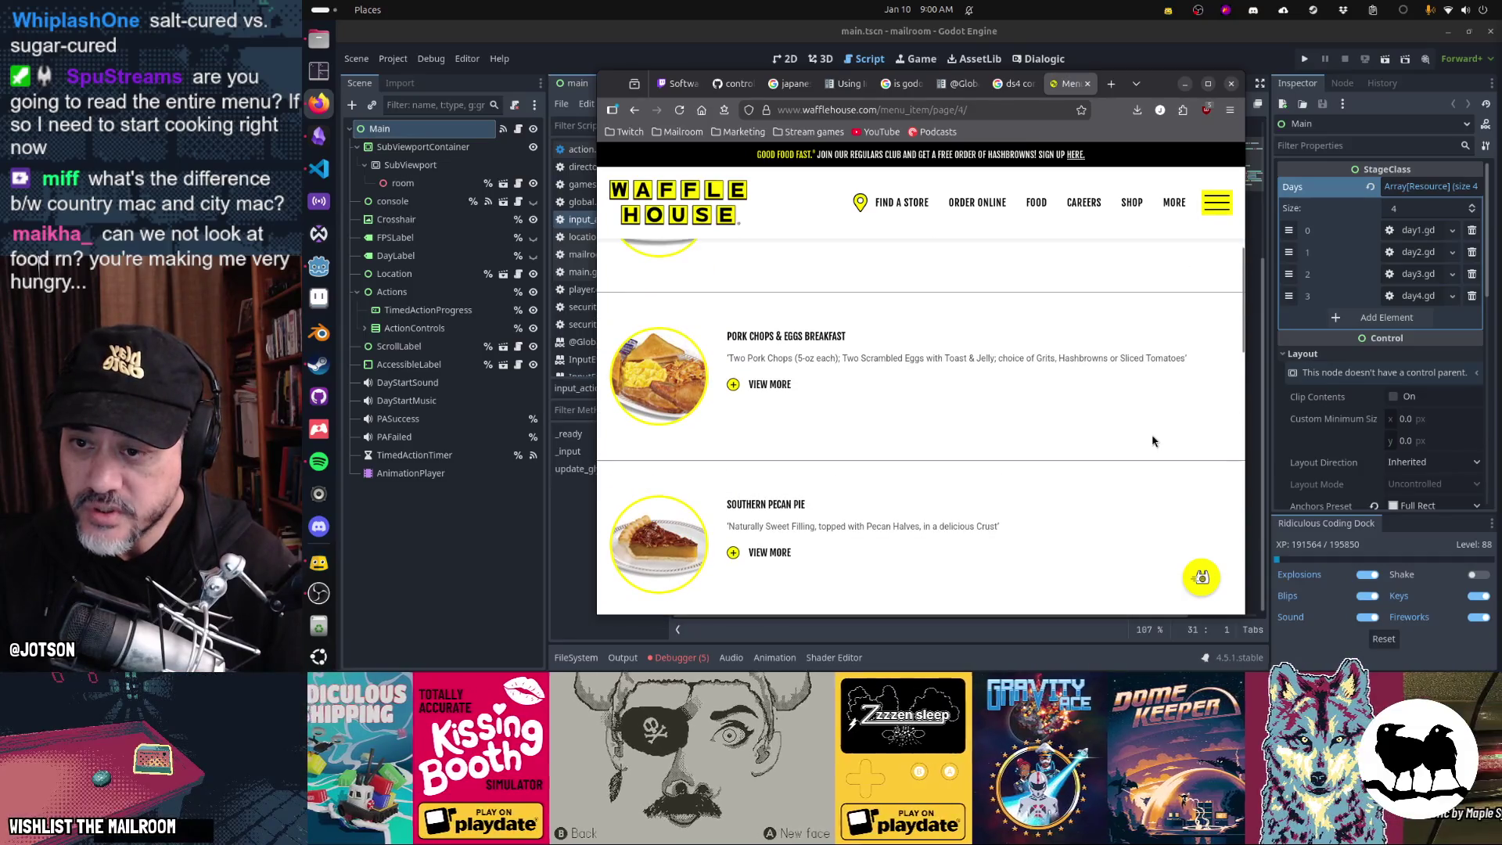
scroll(1153, 440, "down", 3)
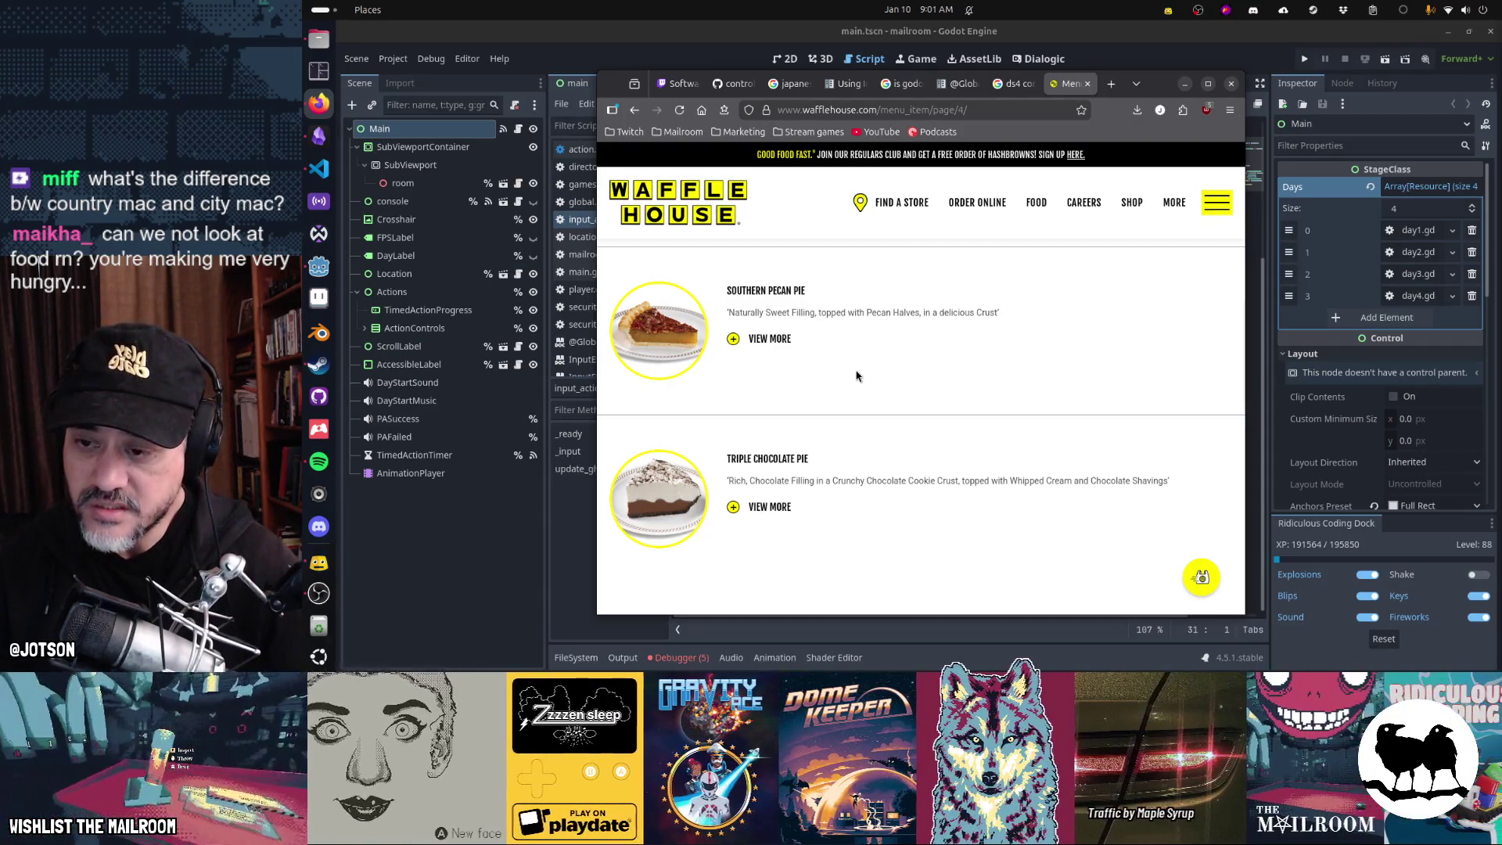
scroll(857, 377, "down", 3)
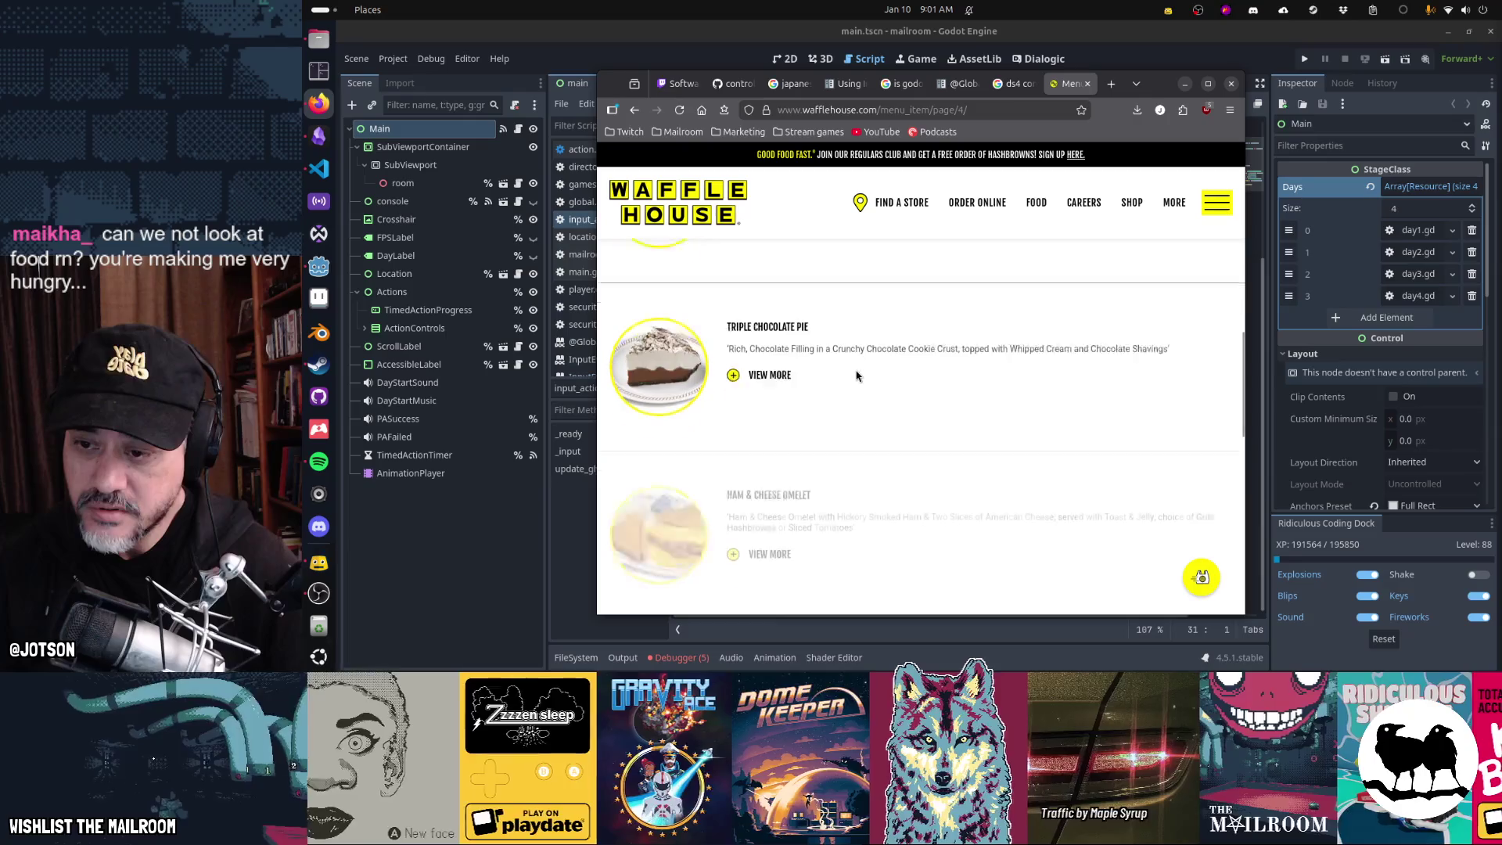
scroll(857, 376, "up", 3)
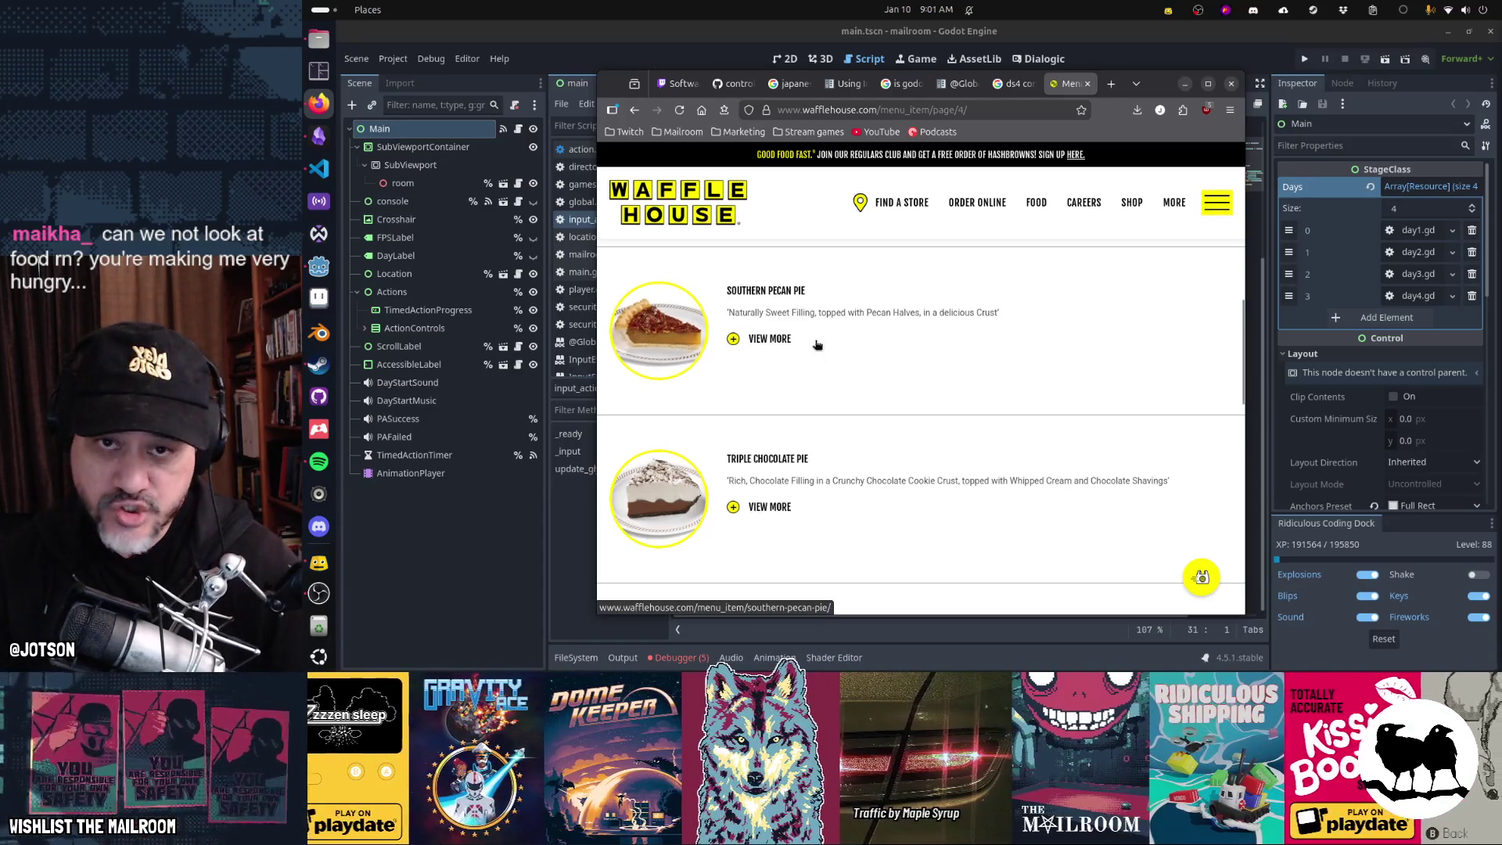
scroll(947, 394, "down", 6)
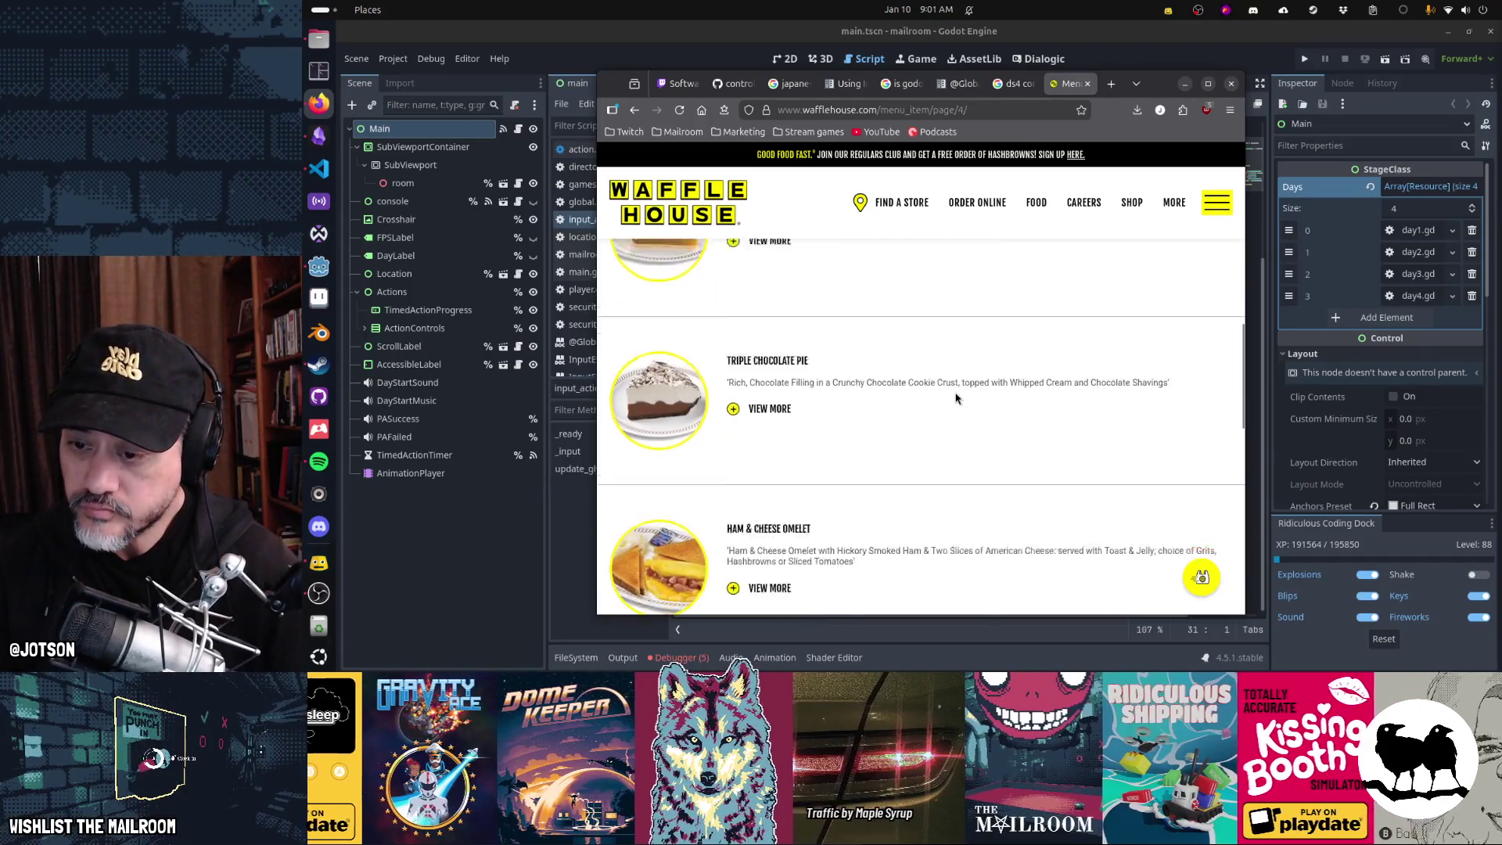
scroll(955, 398, "down", 8)
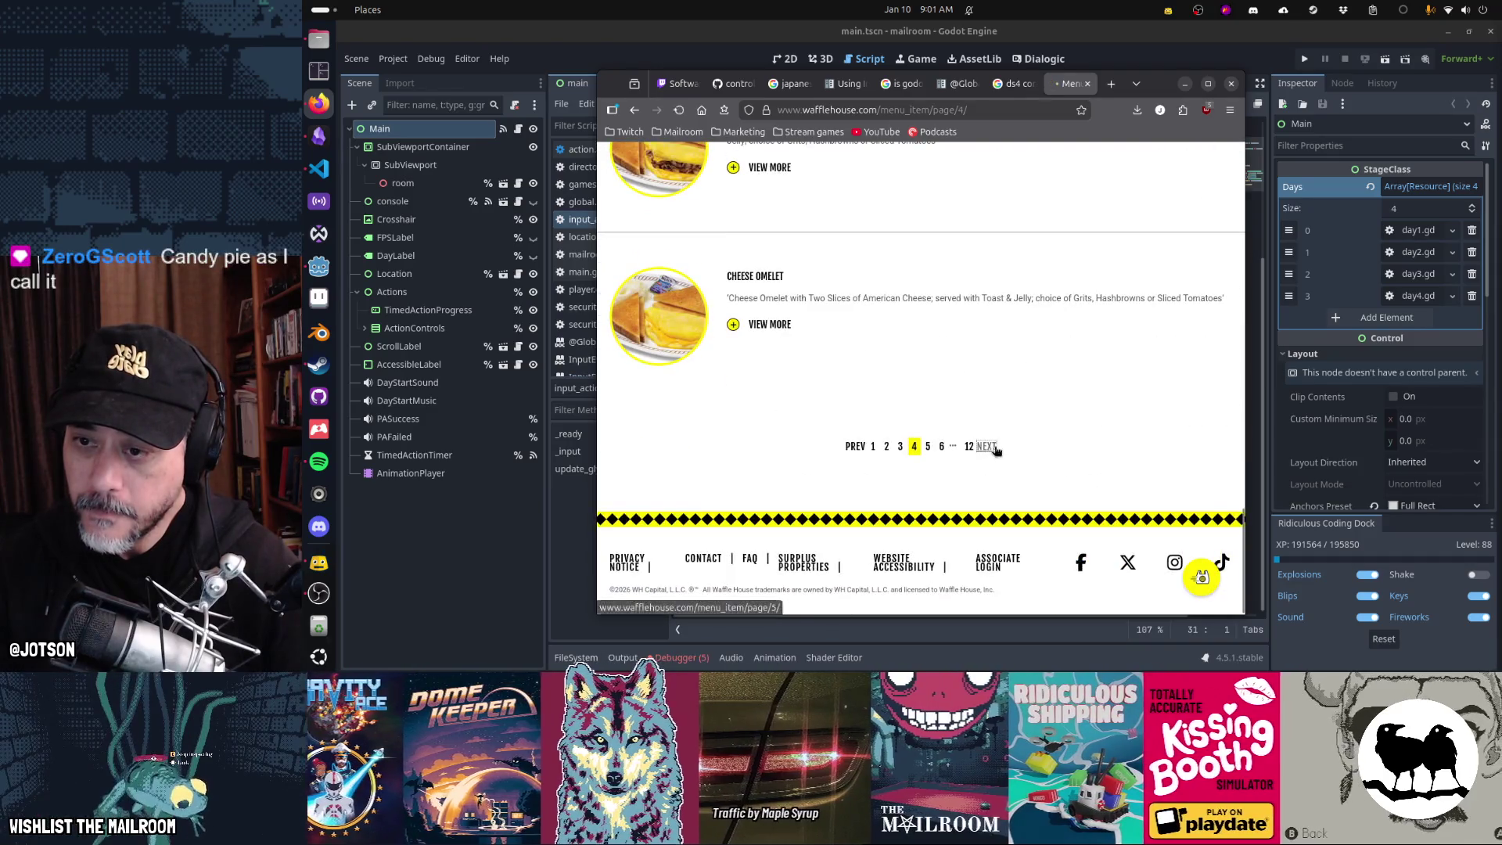
- Look at the following page, return to page 4, and open the Southern Pecan Pie item
left_click(987, 447)
scroll(1066, 395, "down", 5)
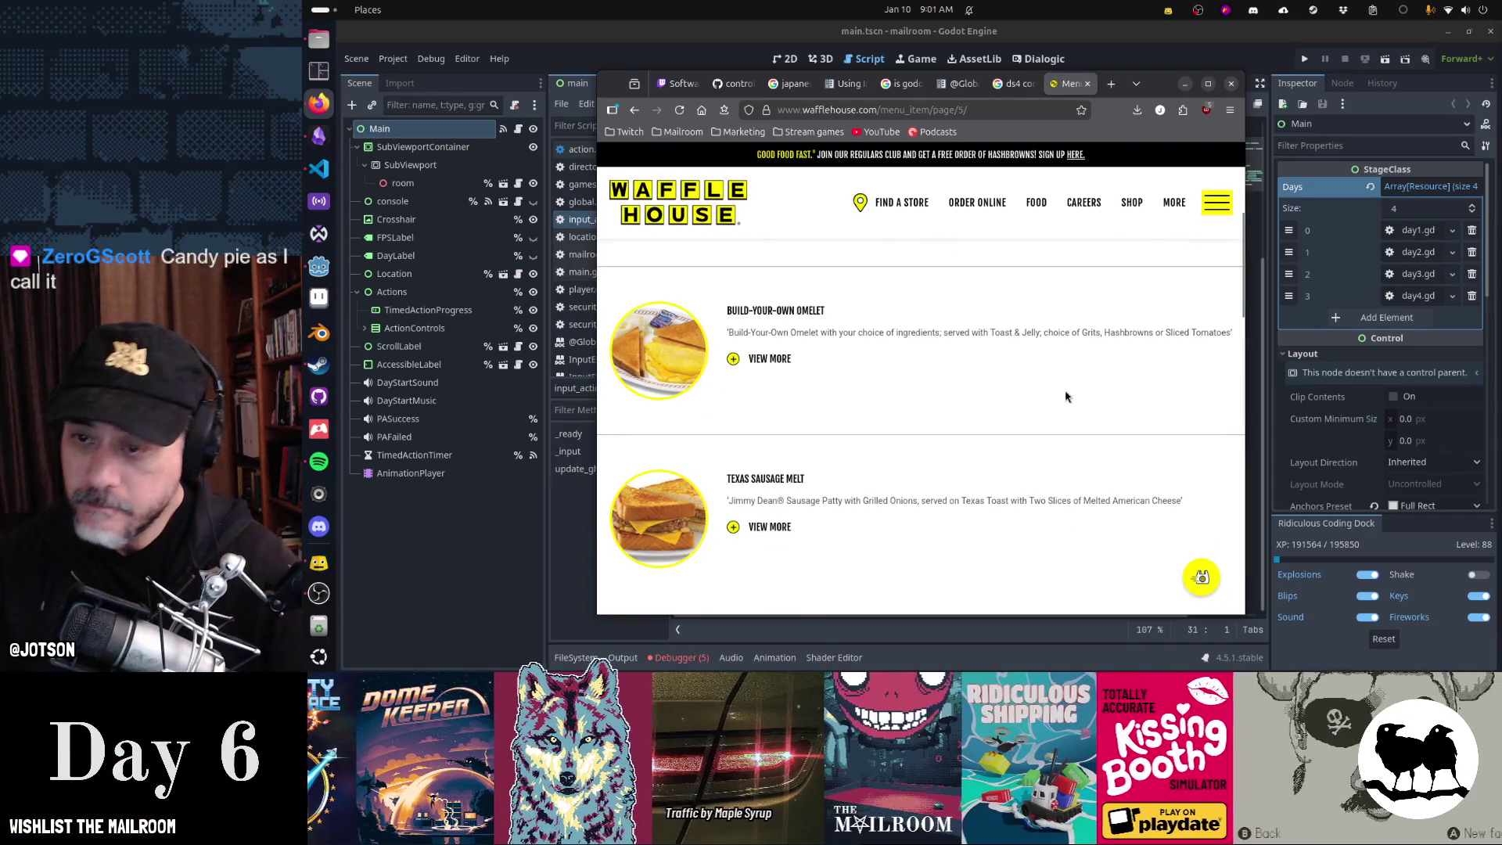
scroll(1065, 397, "down", 4)
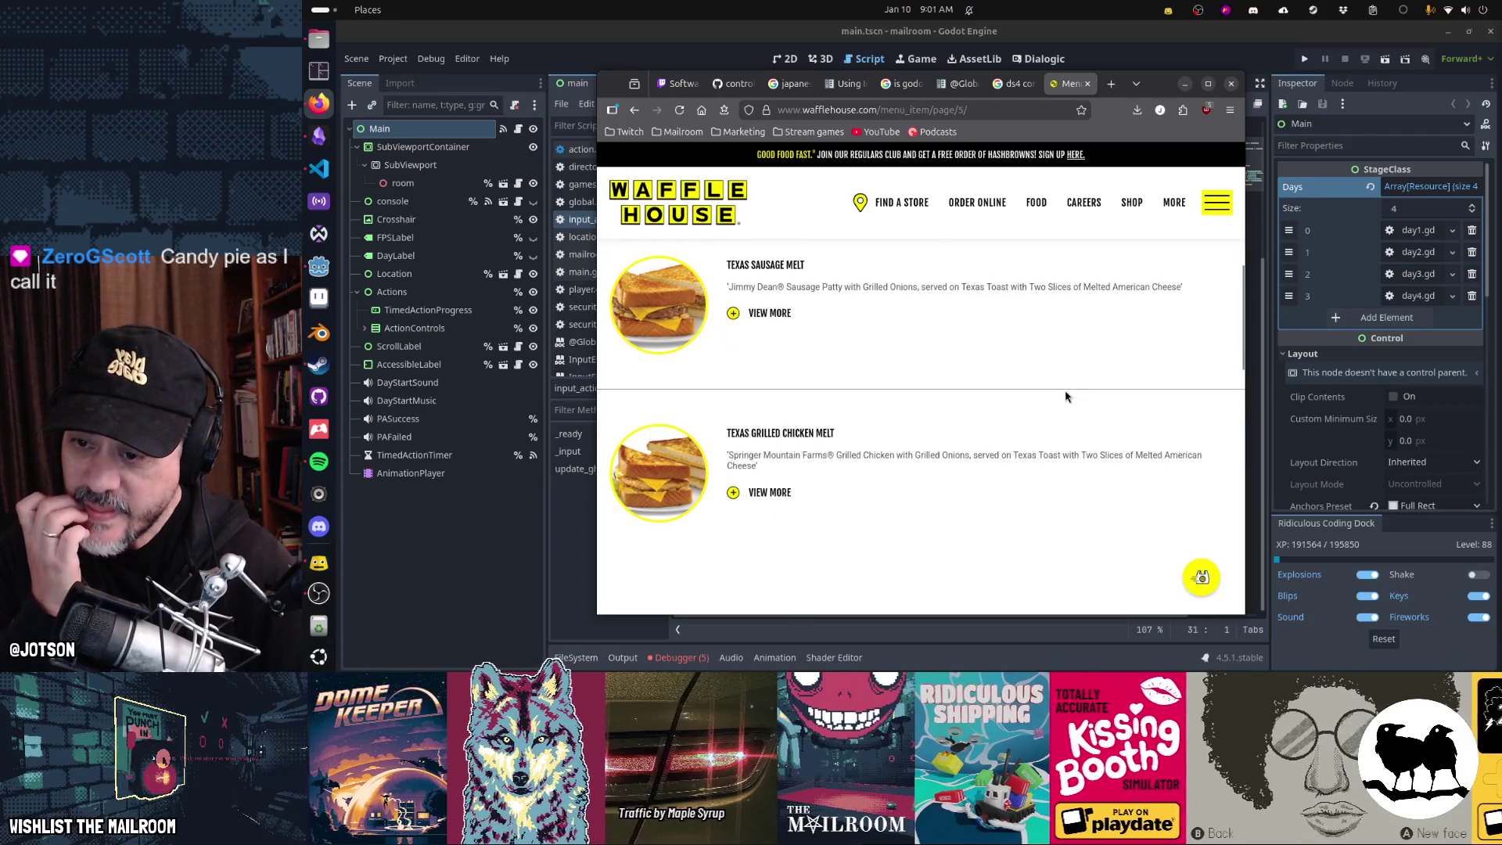
scroll(1065, 397, "down", 3)
key("alt+Left")
key("alt+Left")
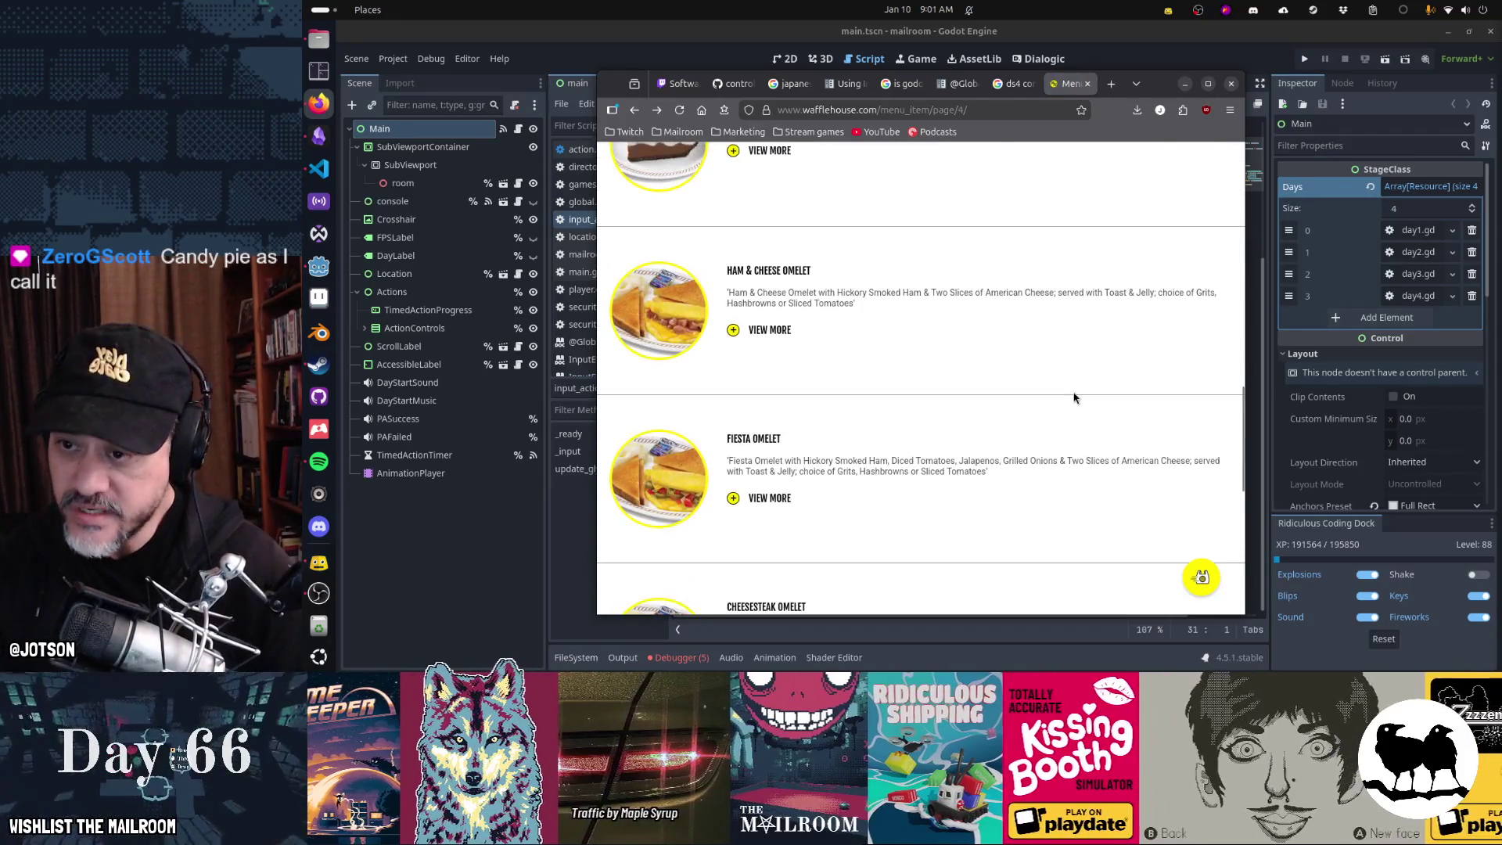
scroll(1073, 397, "up", 10)
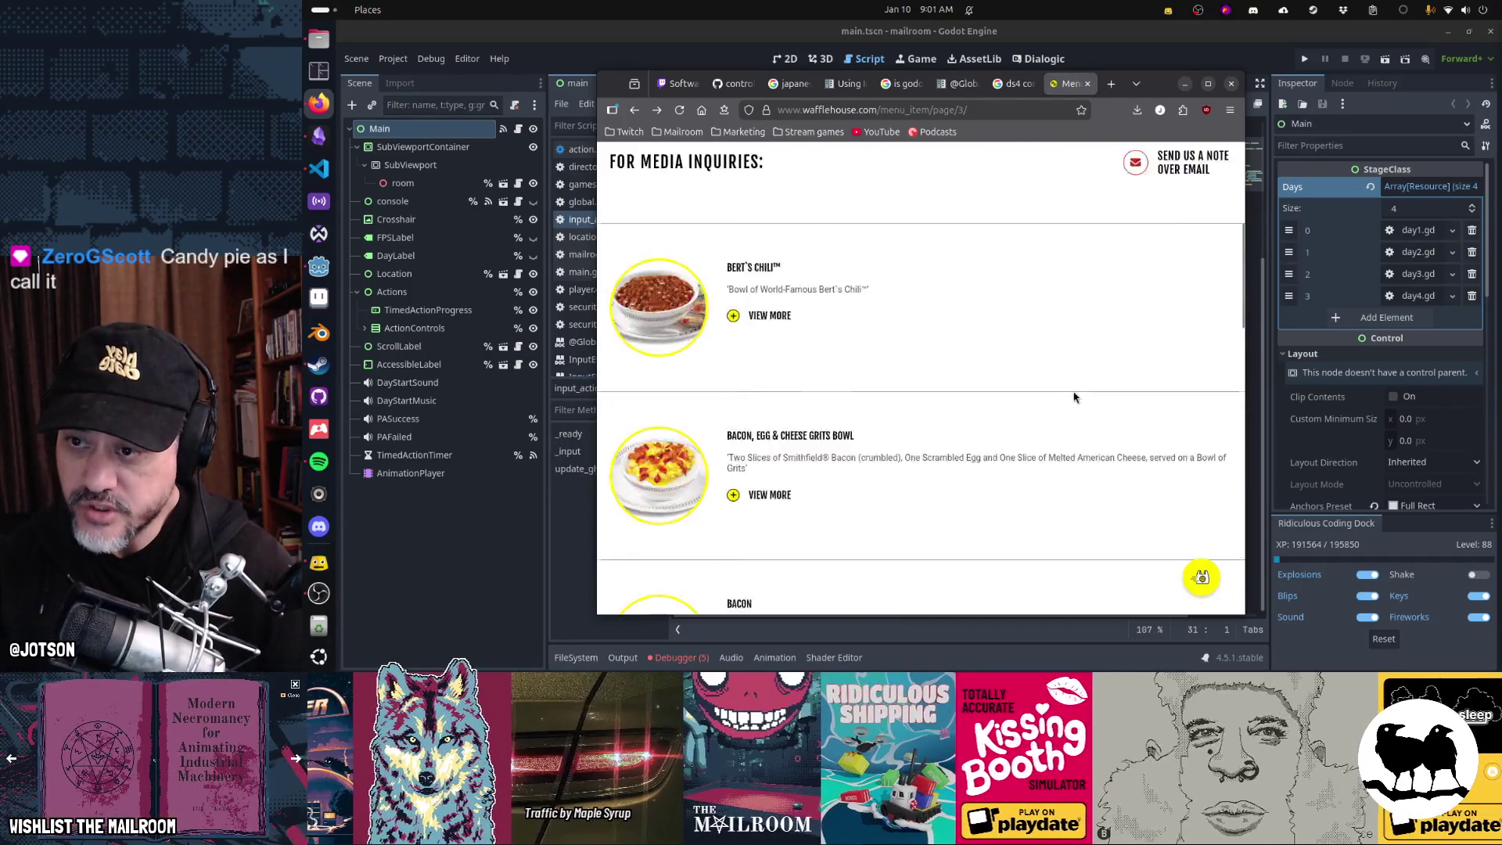
key("alt+Right")
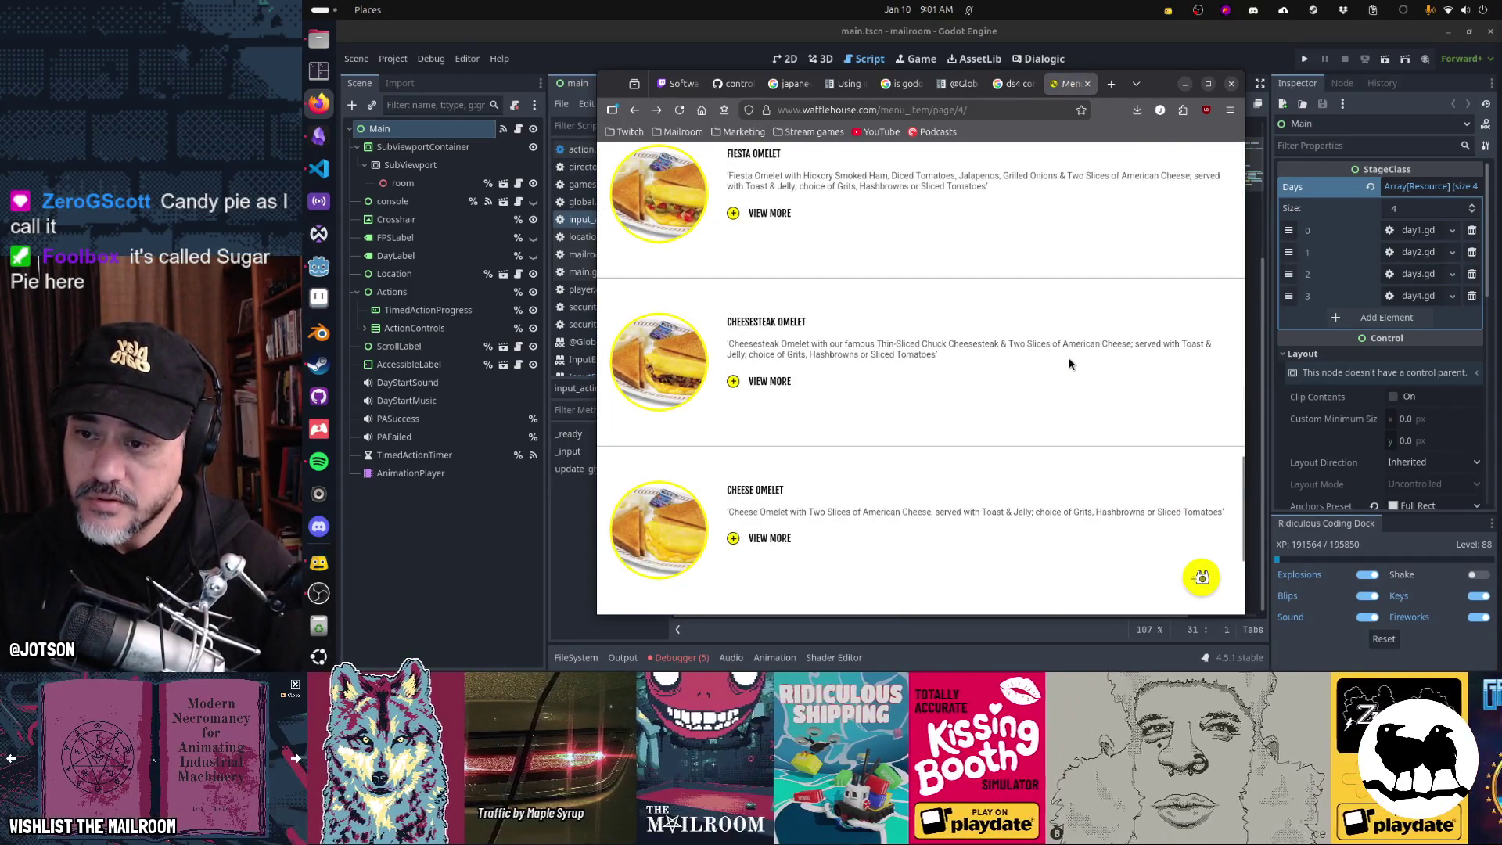
scroll(1070, 364, "up", 3)
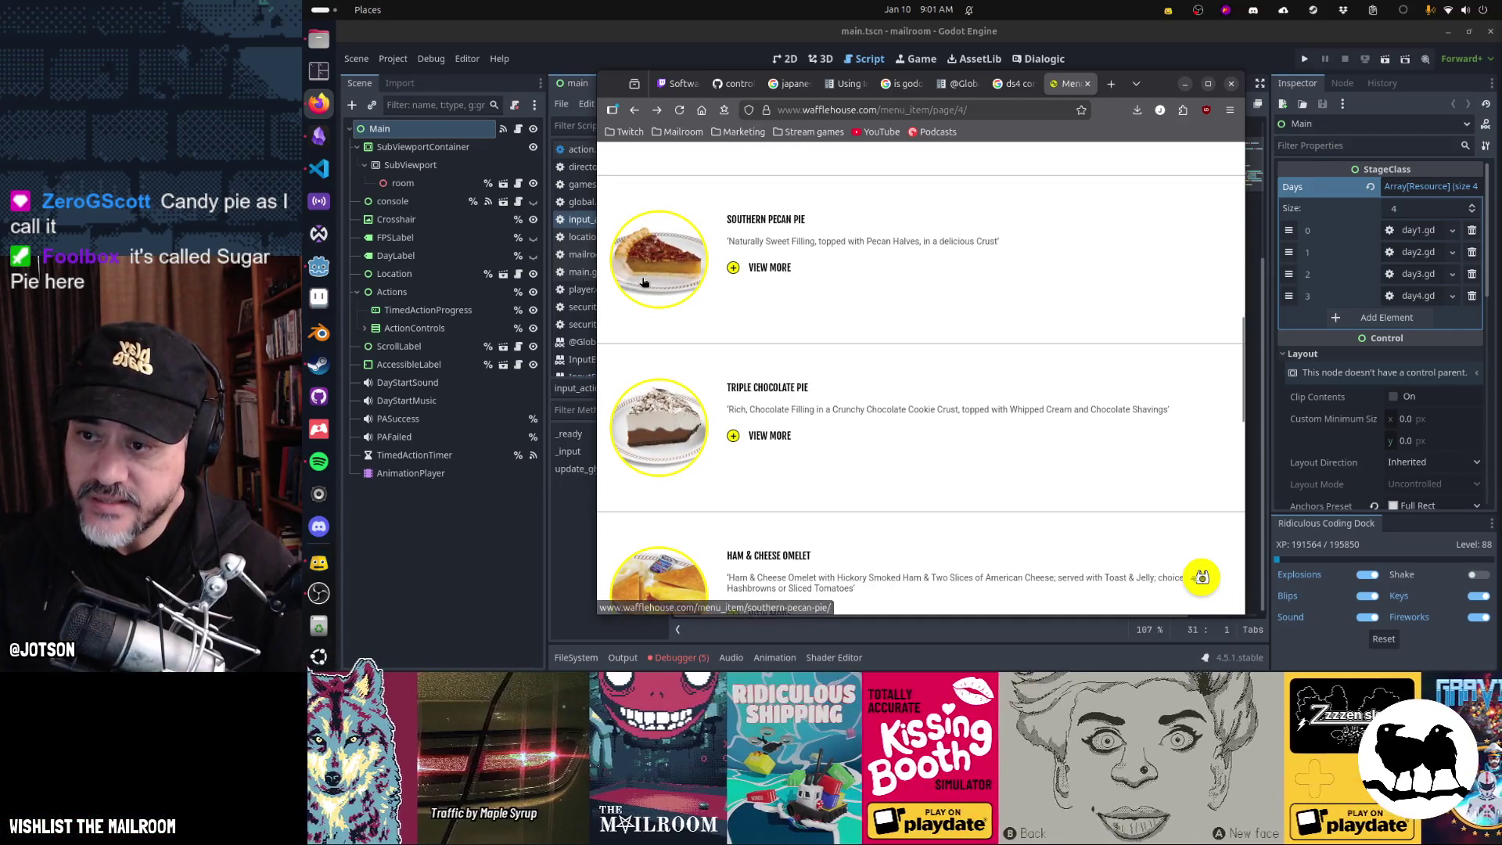
left_click(639, 269)
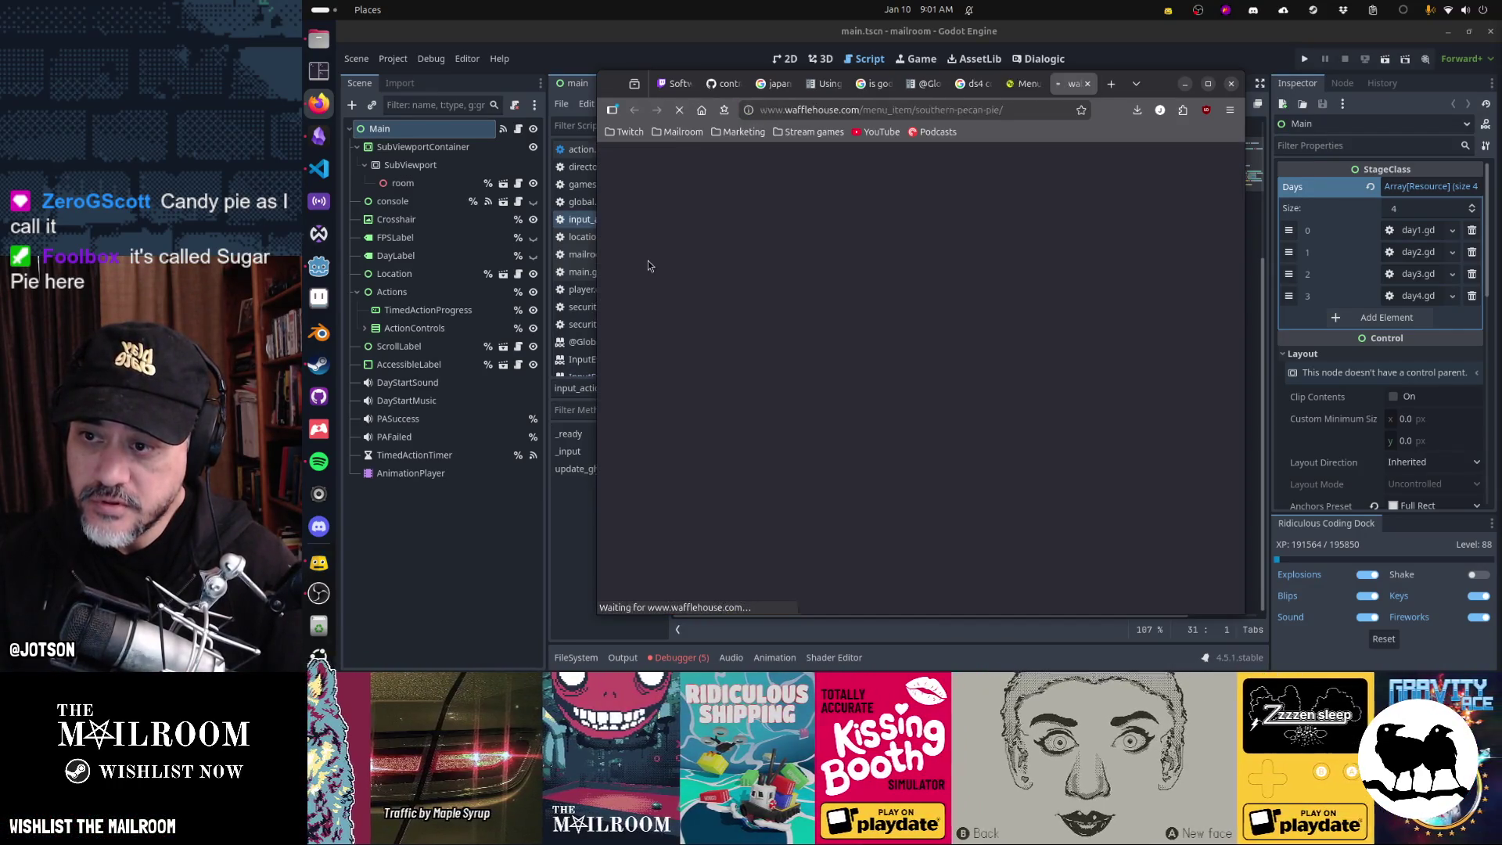
scroll(1029, 361, "down", 3)
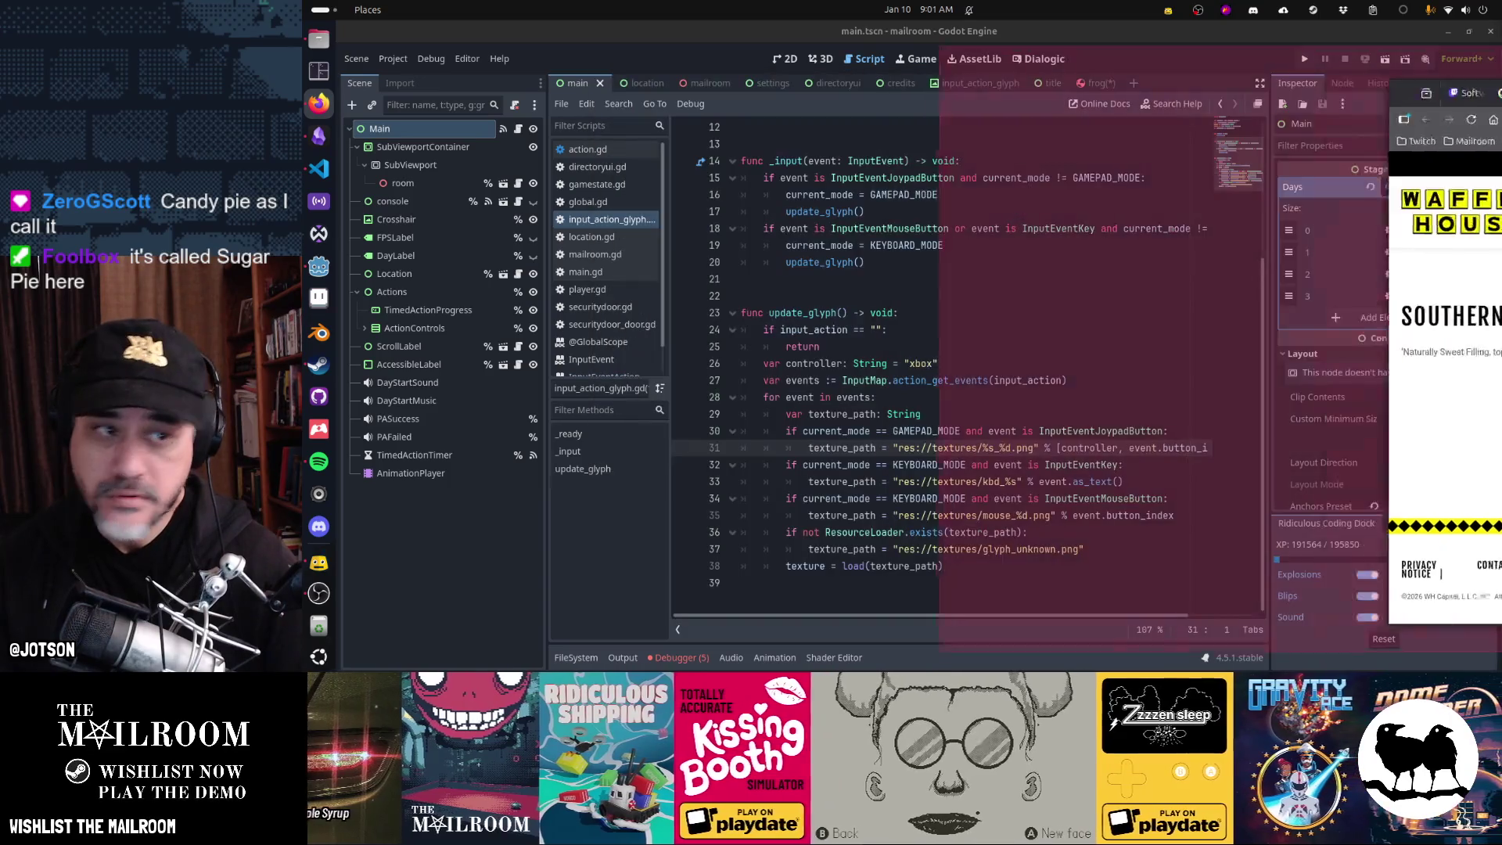
- Minimize Firefox, then bring back the Google Images results for pecan pie with whipped cream
left_click(1184, 84)
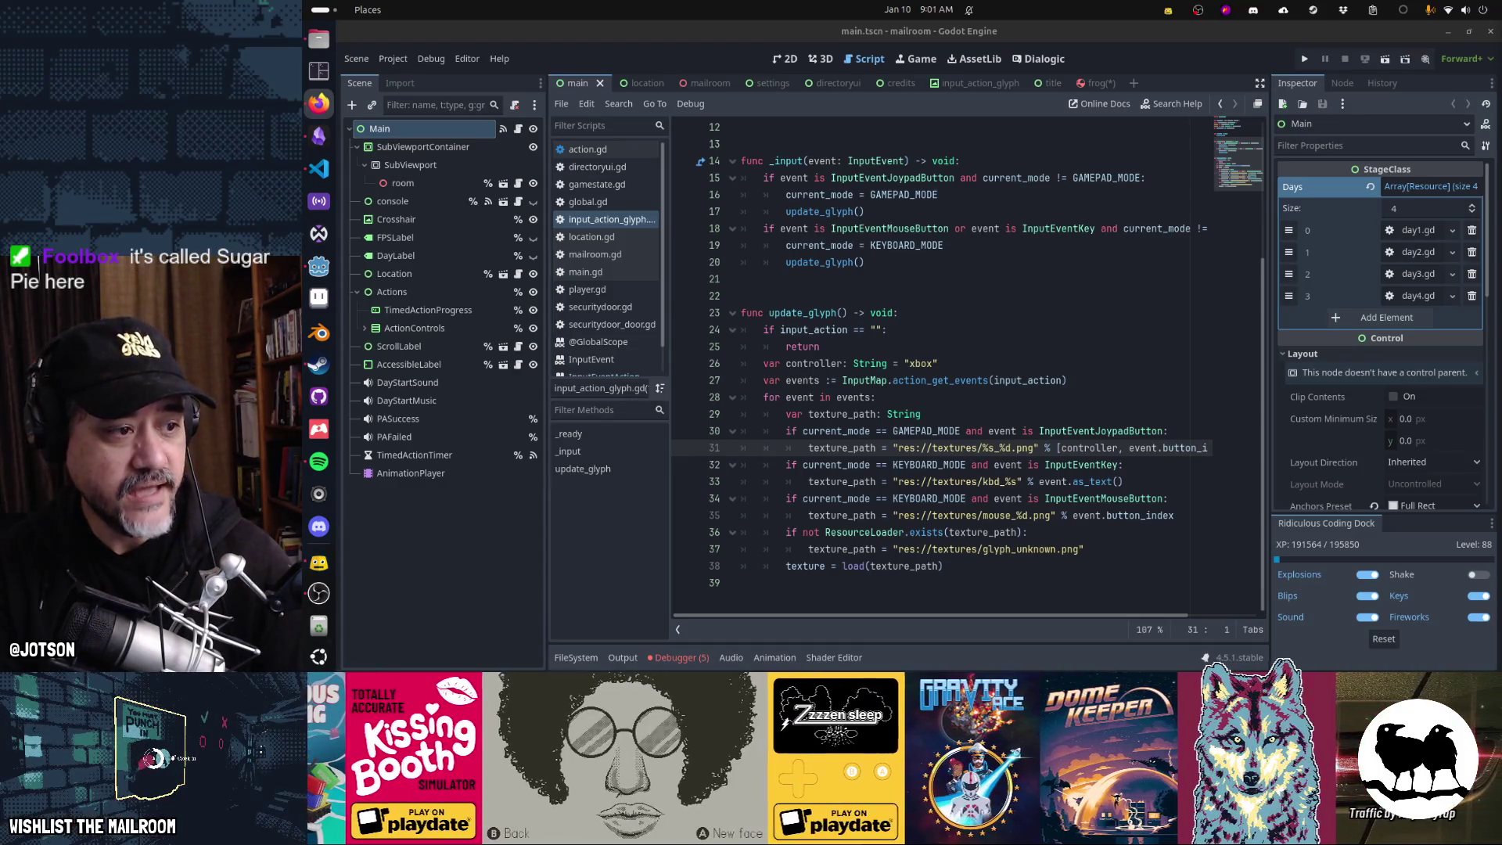
key("alt+Tab")
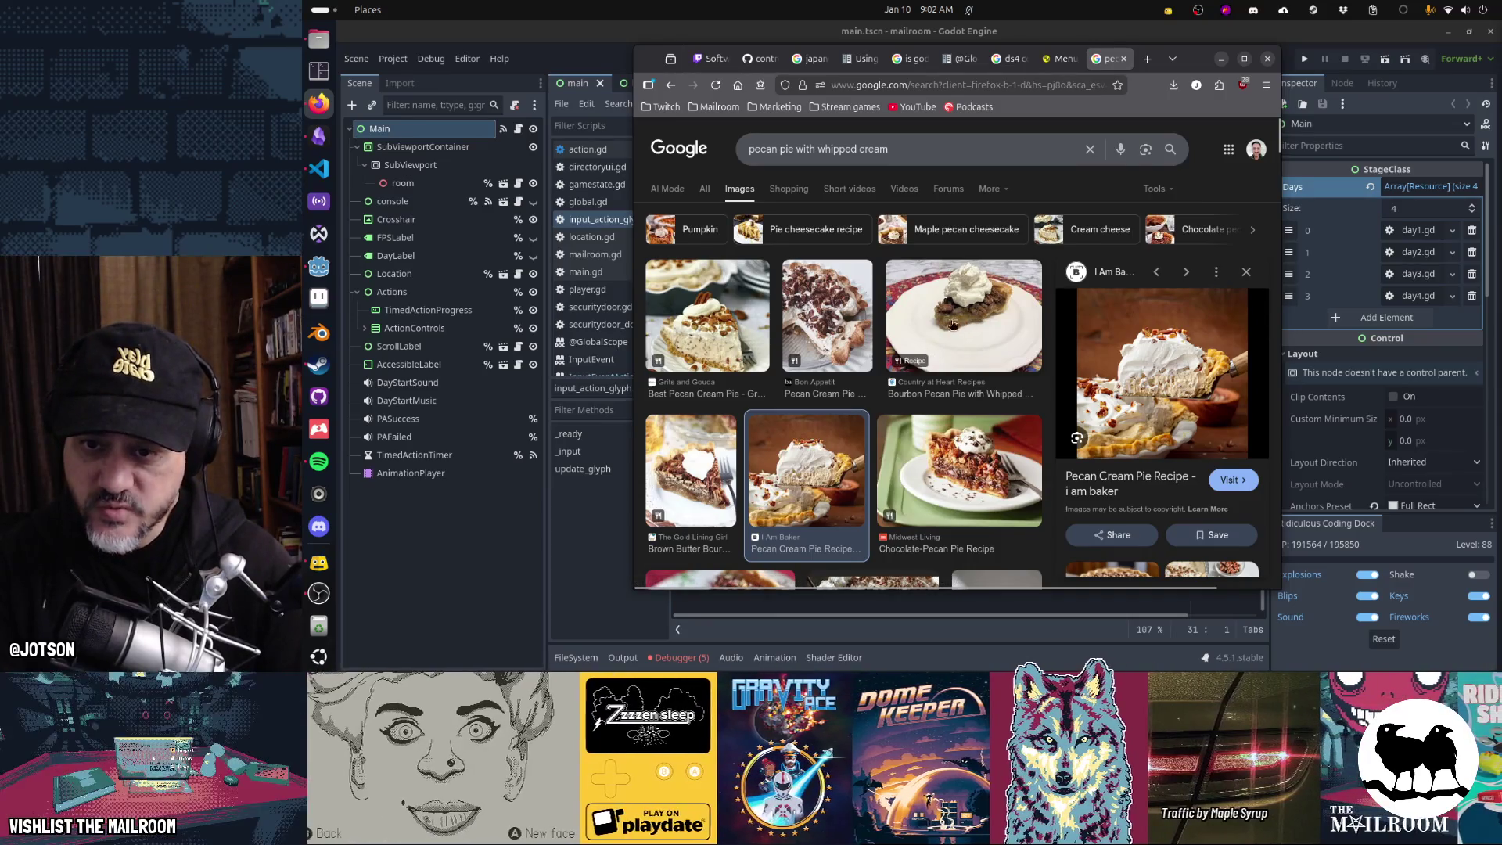
- Scroll down through the pecan pie image results
scroll(987, 342, "down", 3)
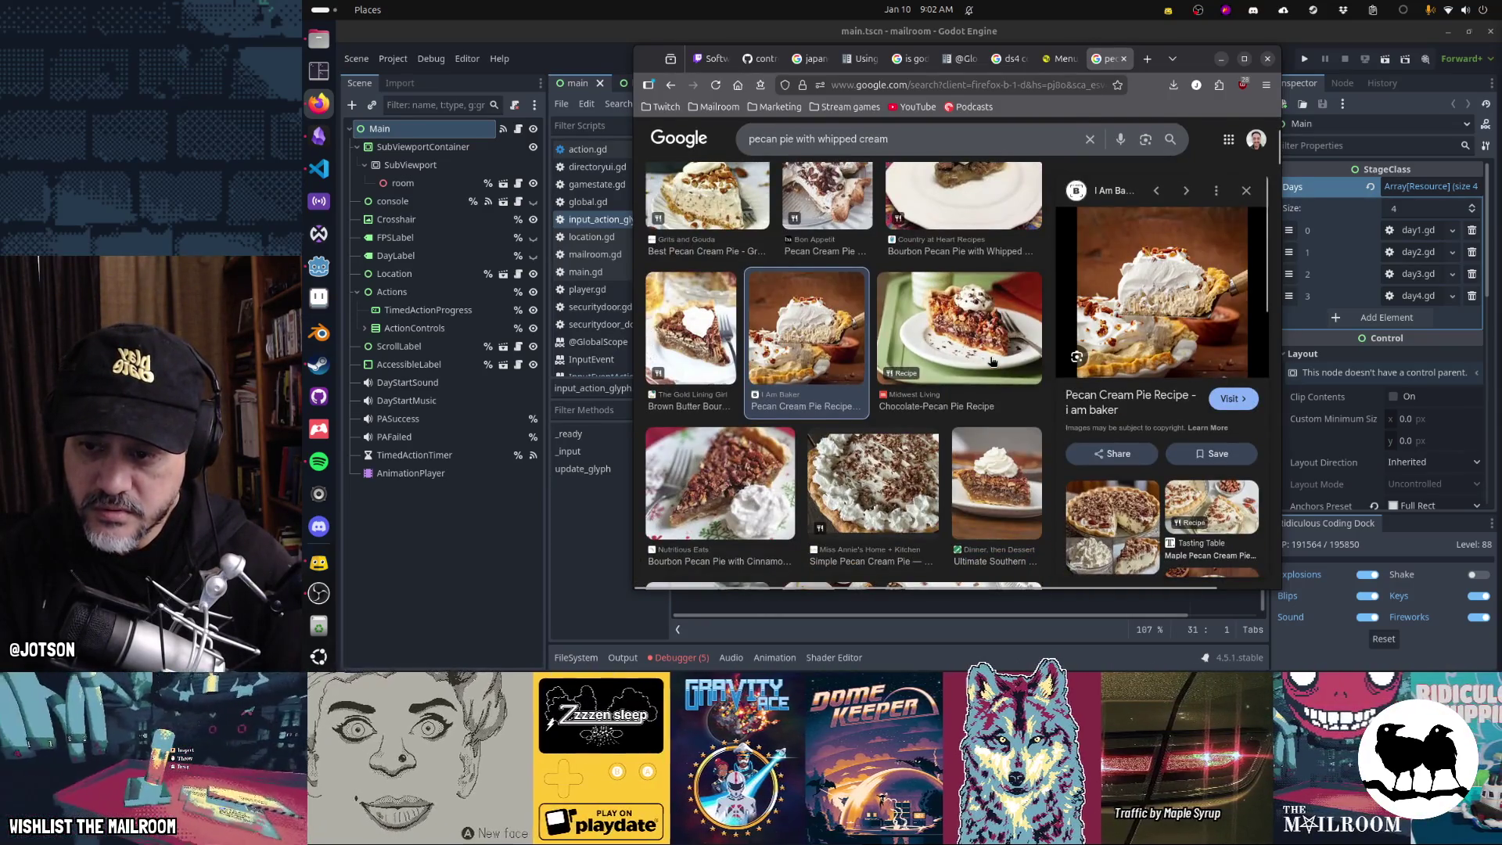
scroll(993, 360, "down", 3)
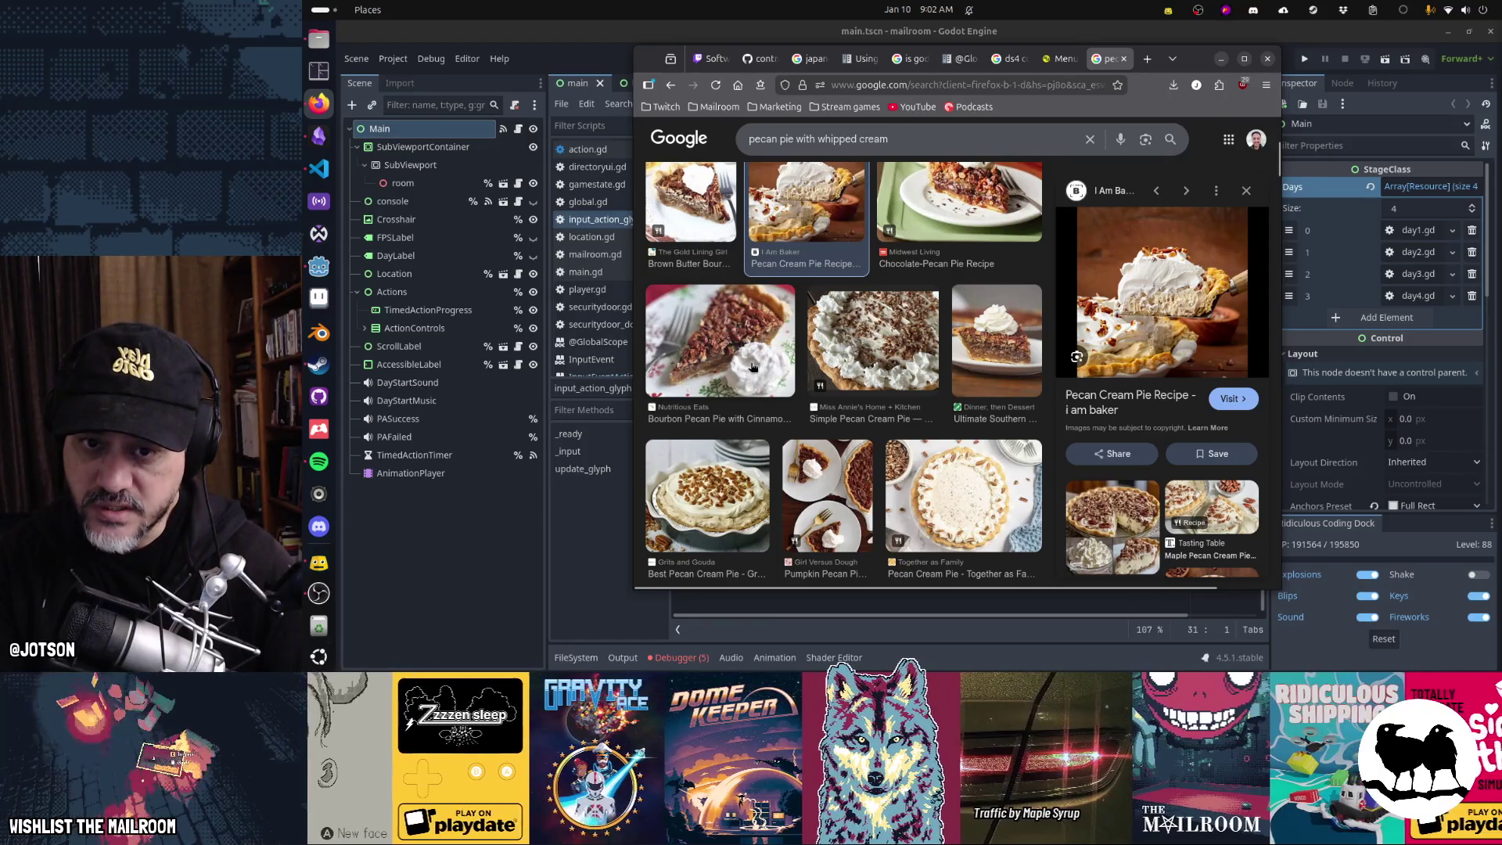
scroll(747, 366, "down", 5)
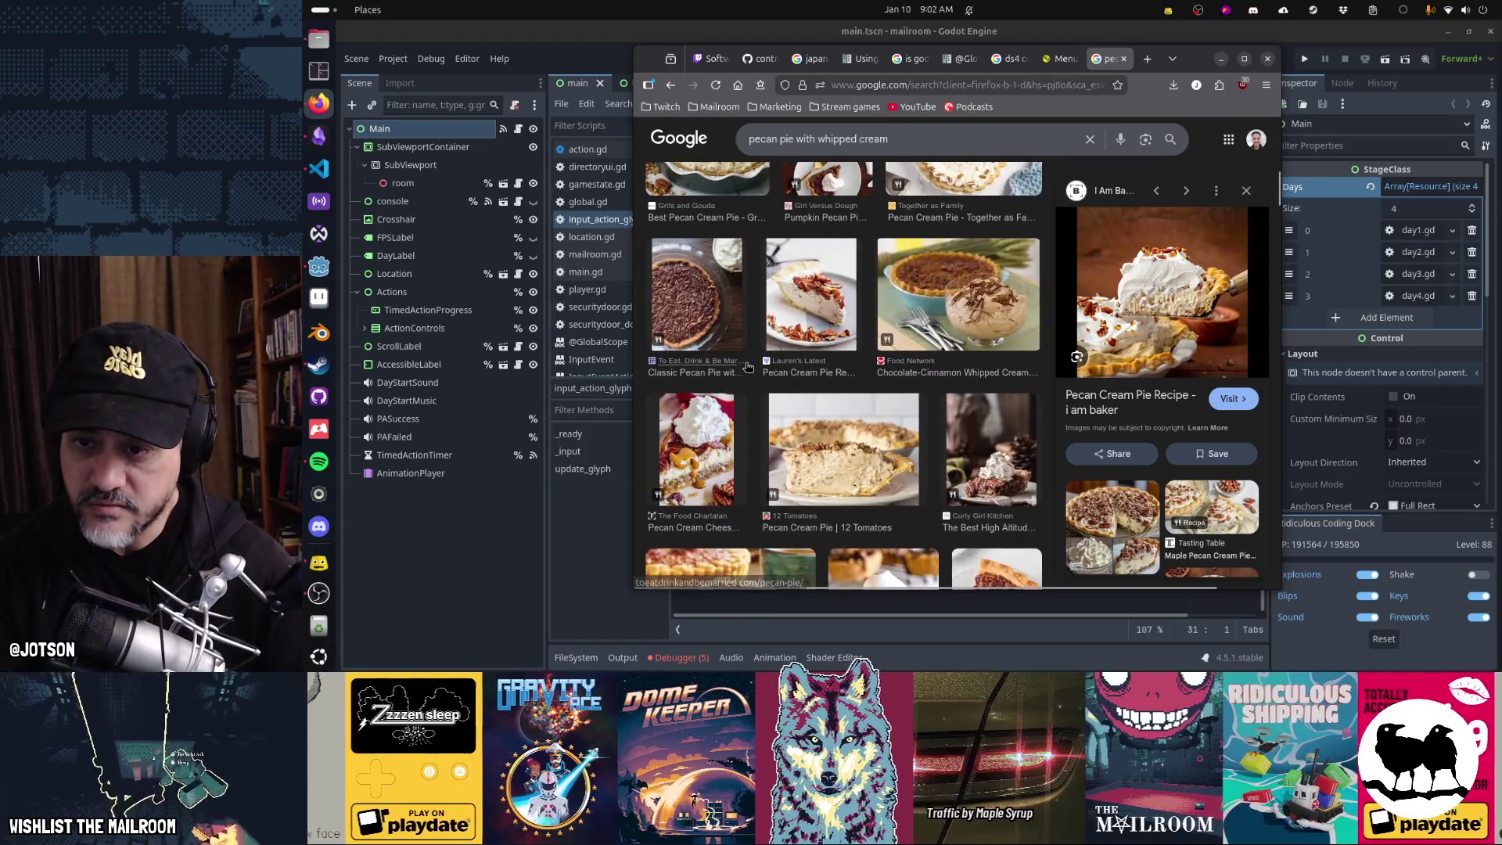
scroll(747, 366, "down", 1)
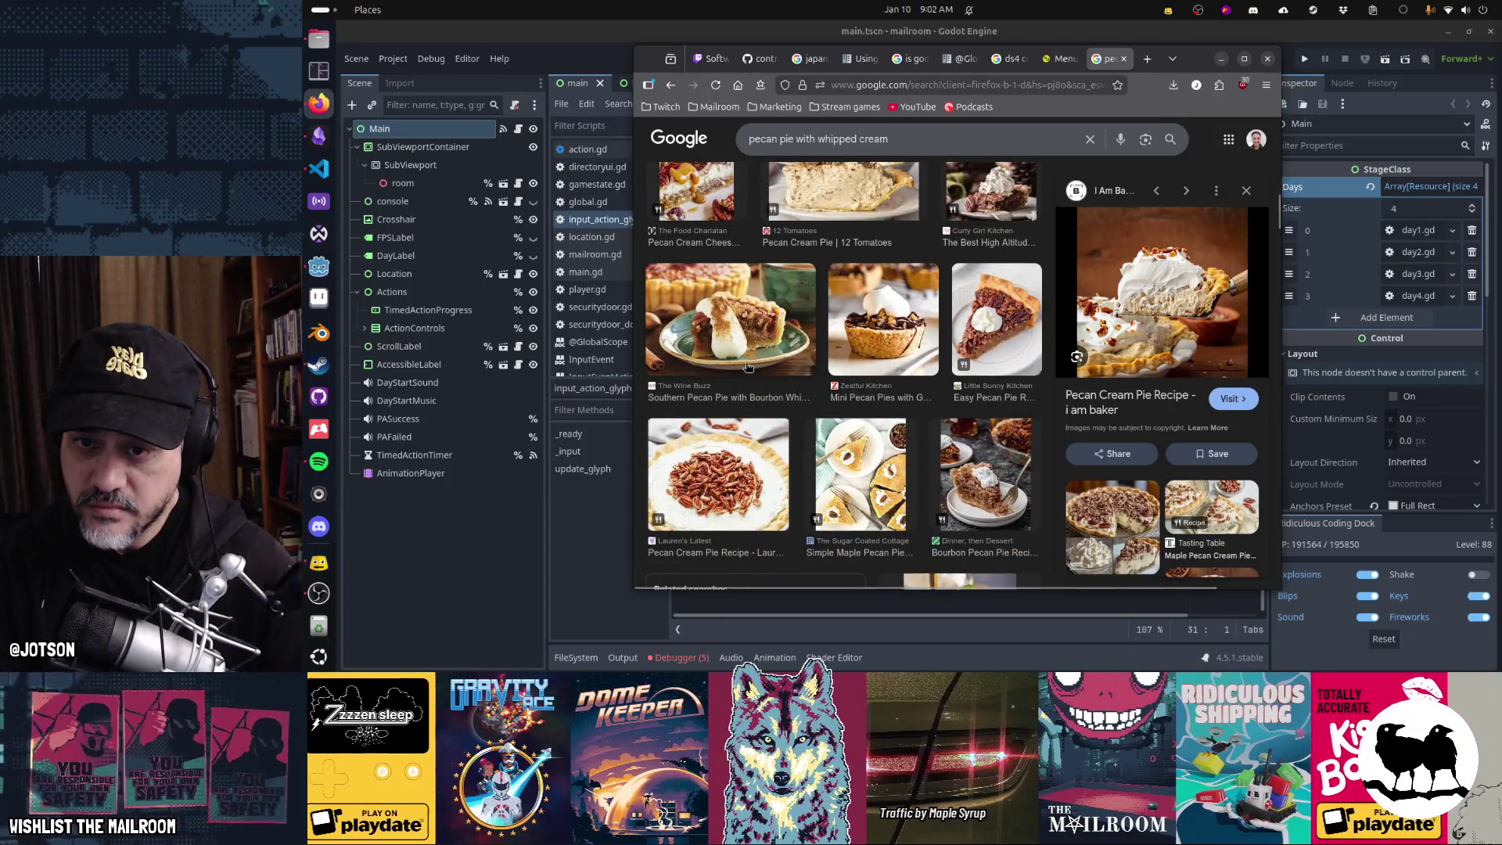
scroll(748, 366, "down", 5)
scroll(746, 367, "down", 5)
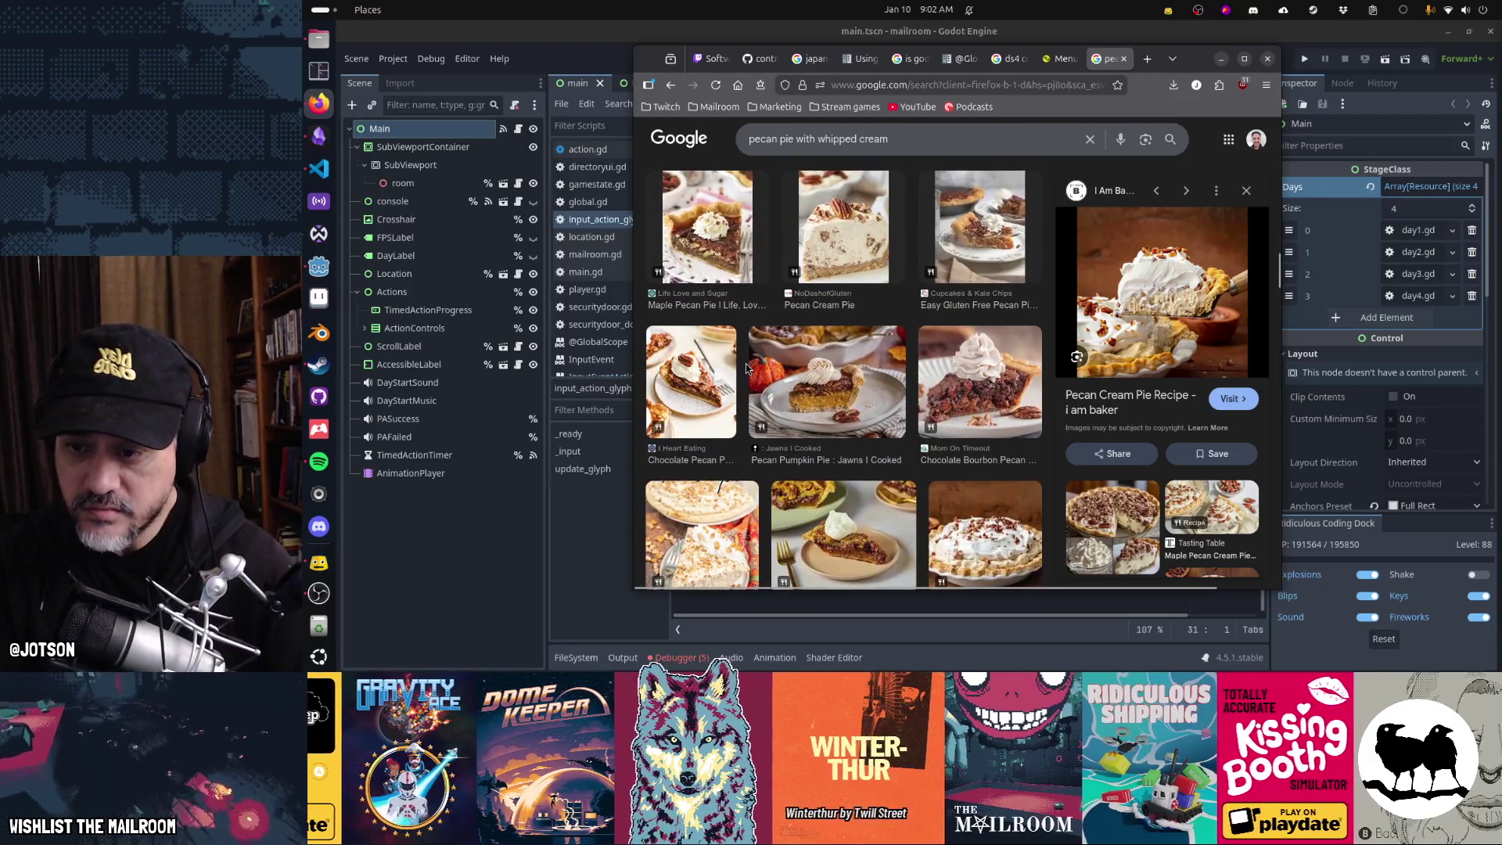
scroll(746, 367, "down", 2)
scroll(746, 368, "down", 3)
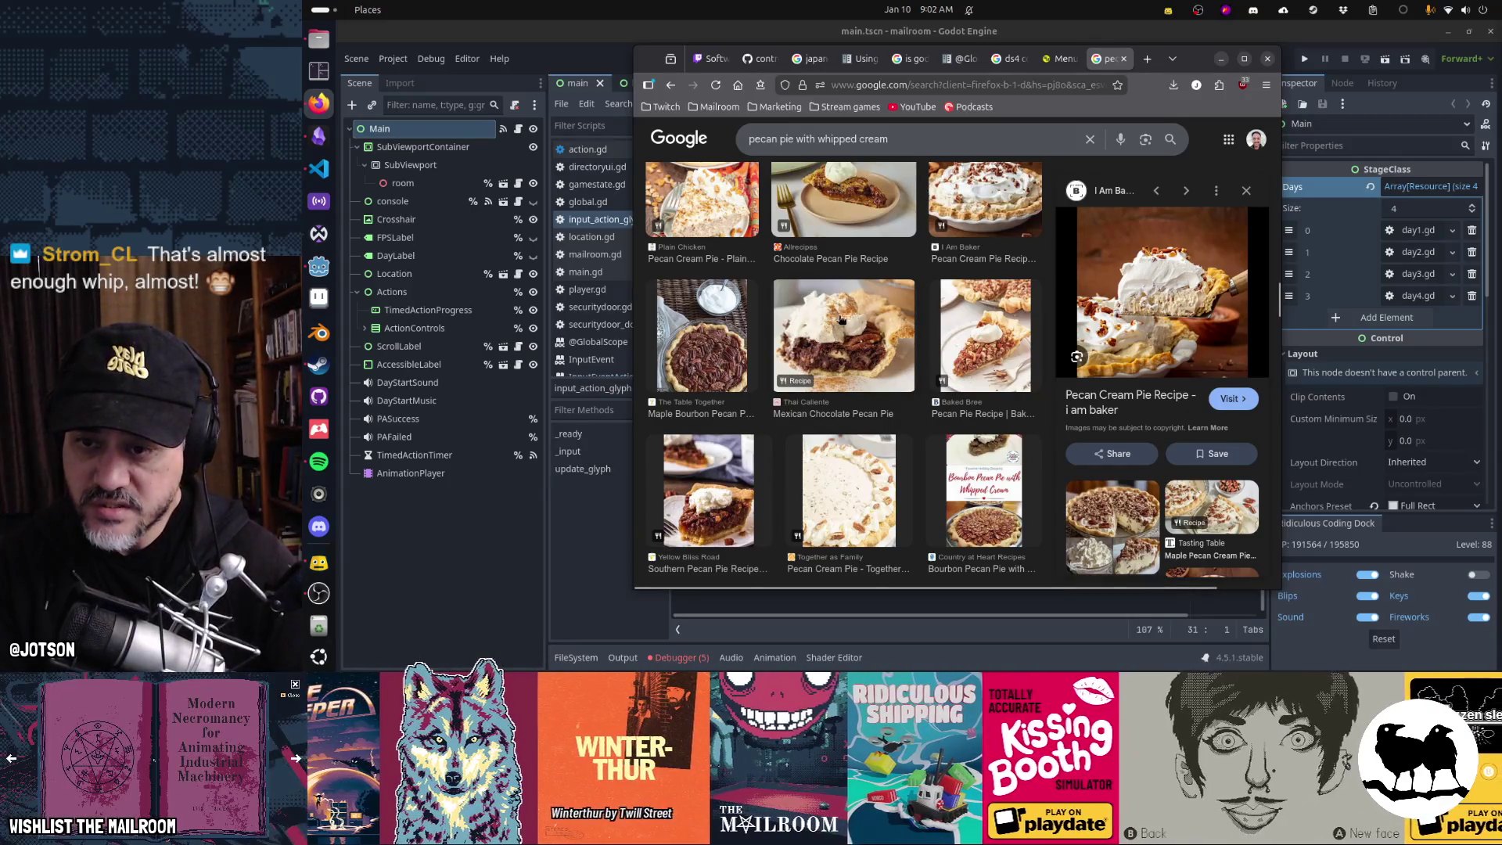
scroll(853, 328, "down", 3)
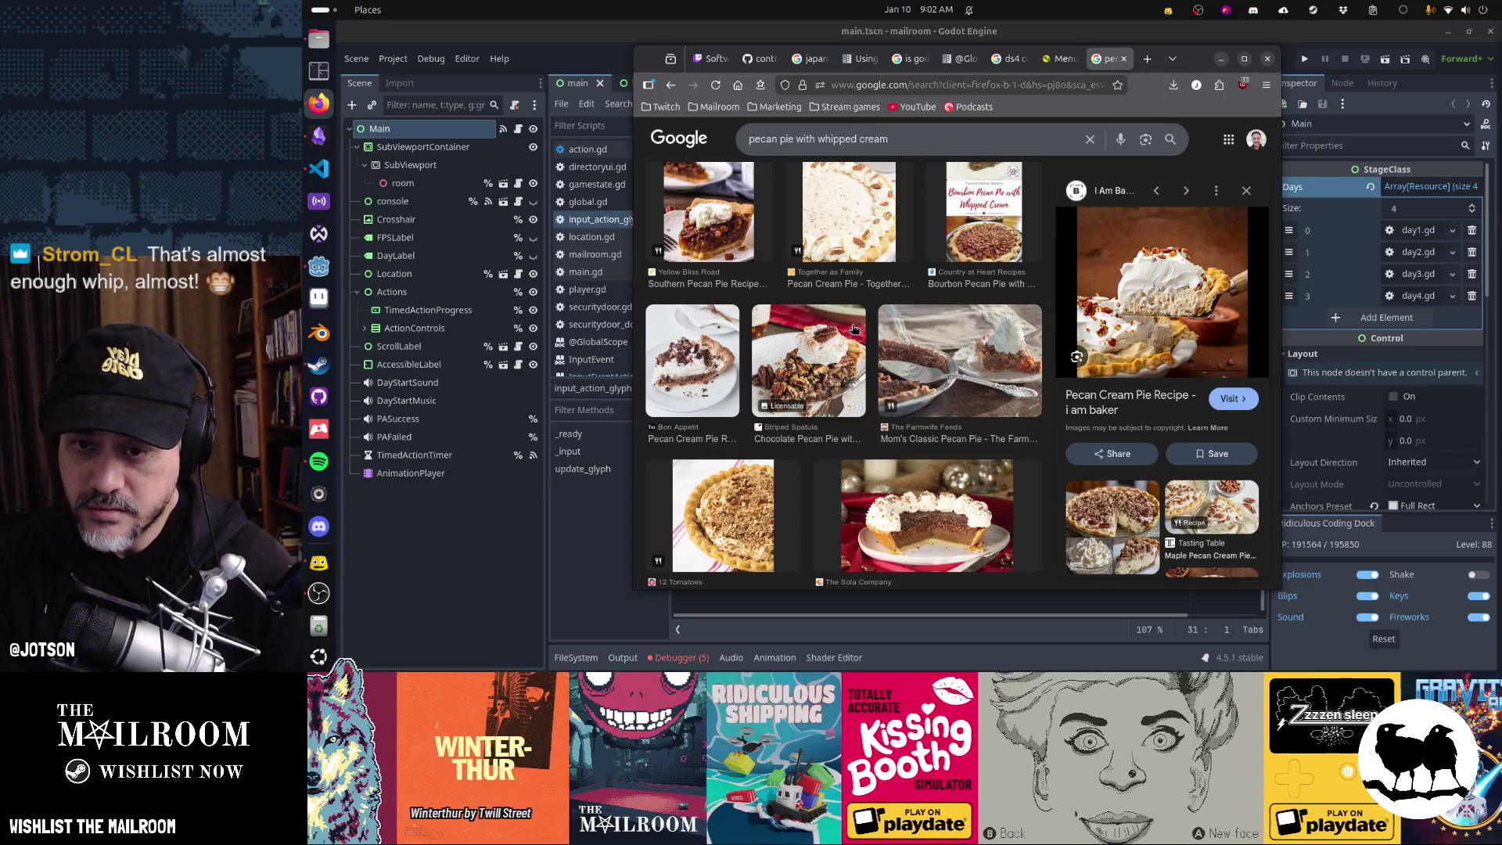
- Preview the Mom's Classic Pecan Pie image, browse further, then minimize Firefox
left_click(1011, 351)
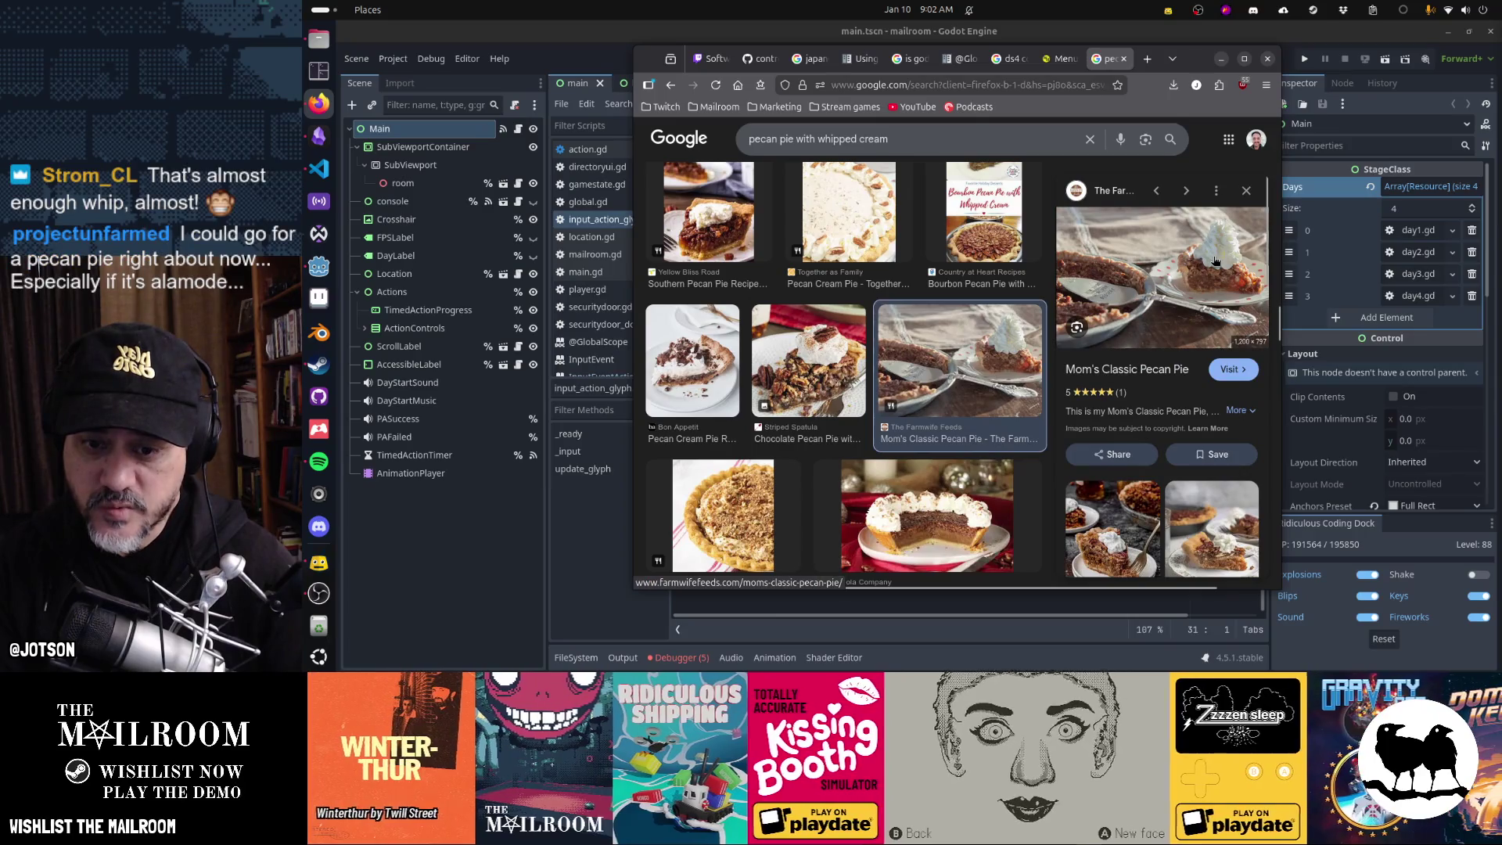
scroll(880, 452, "down", 5)
scroll(880, 452, "down", 3)
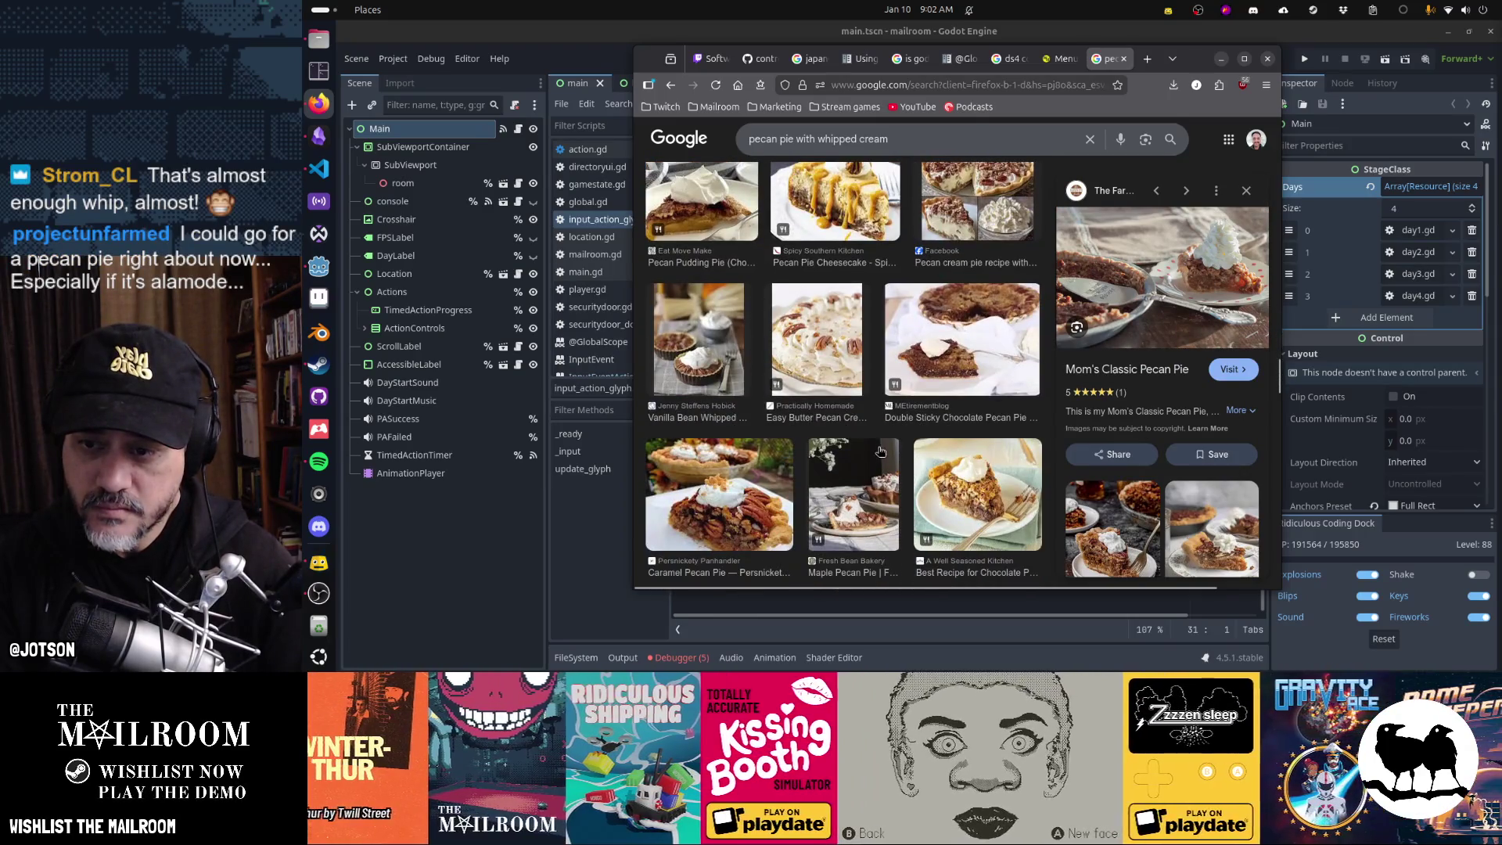
scroll(880, 452, "down", 4)
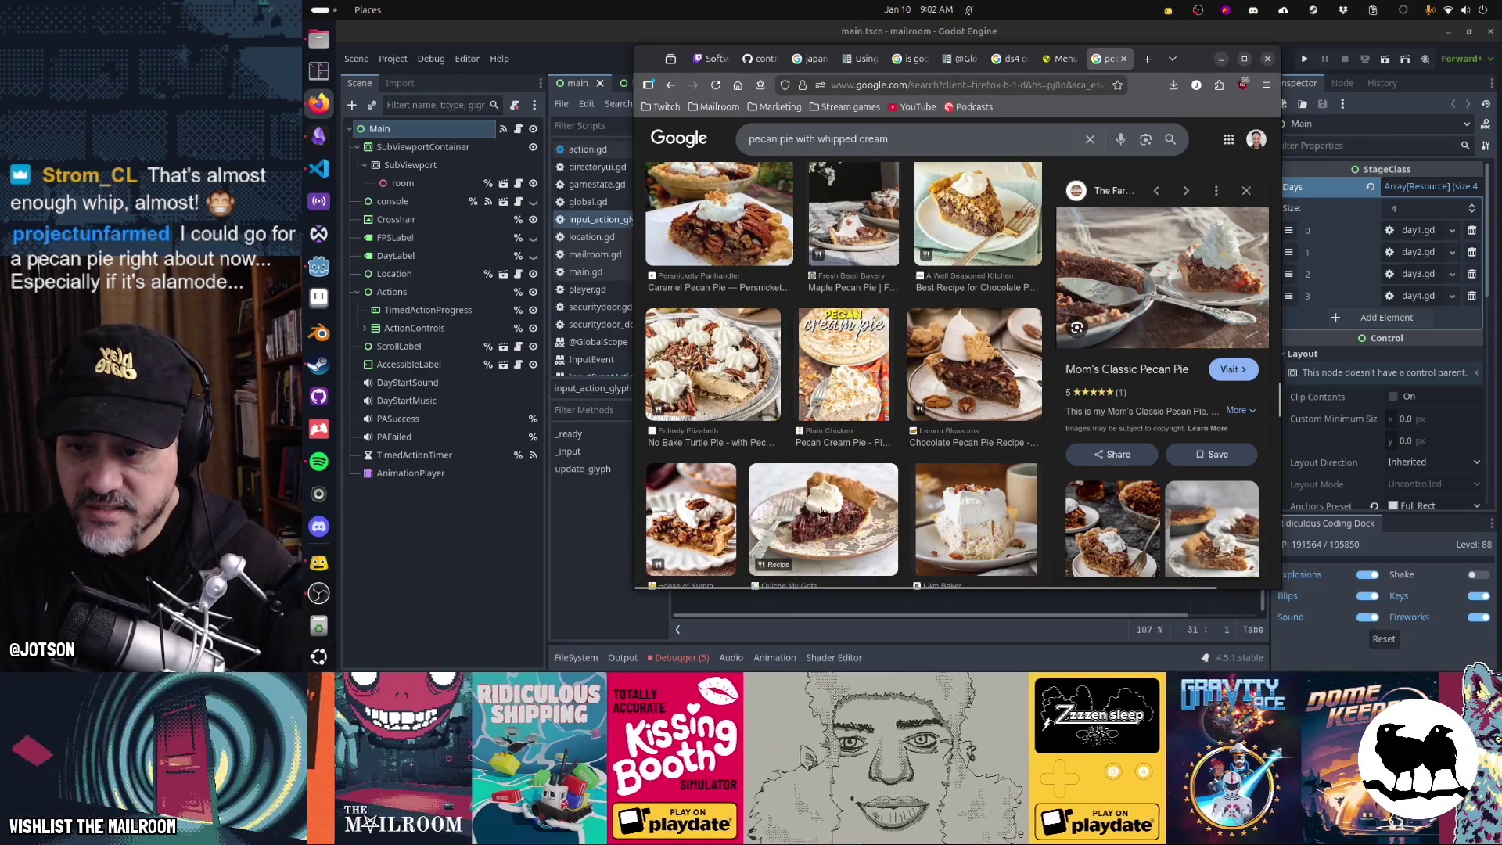
scroll(832, 507, "down", 6)
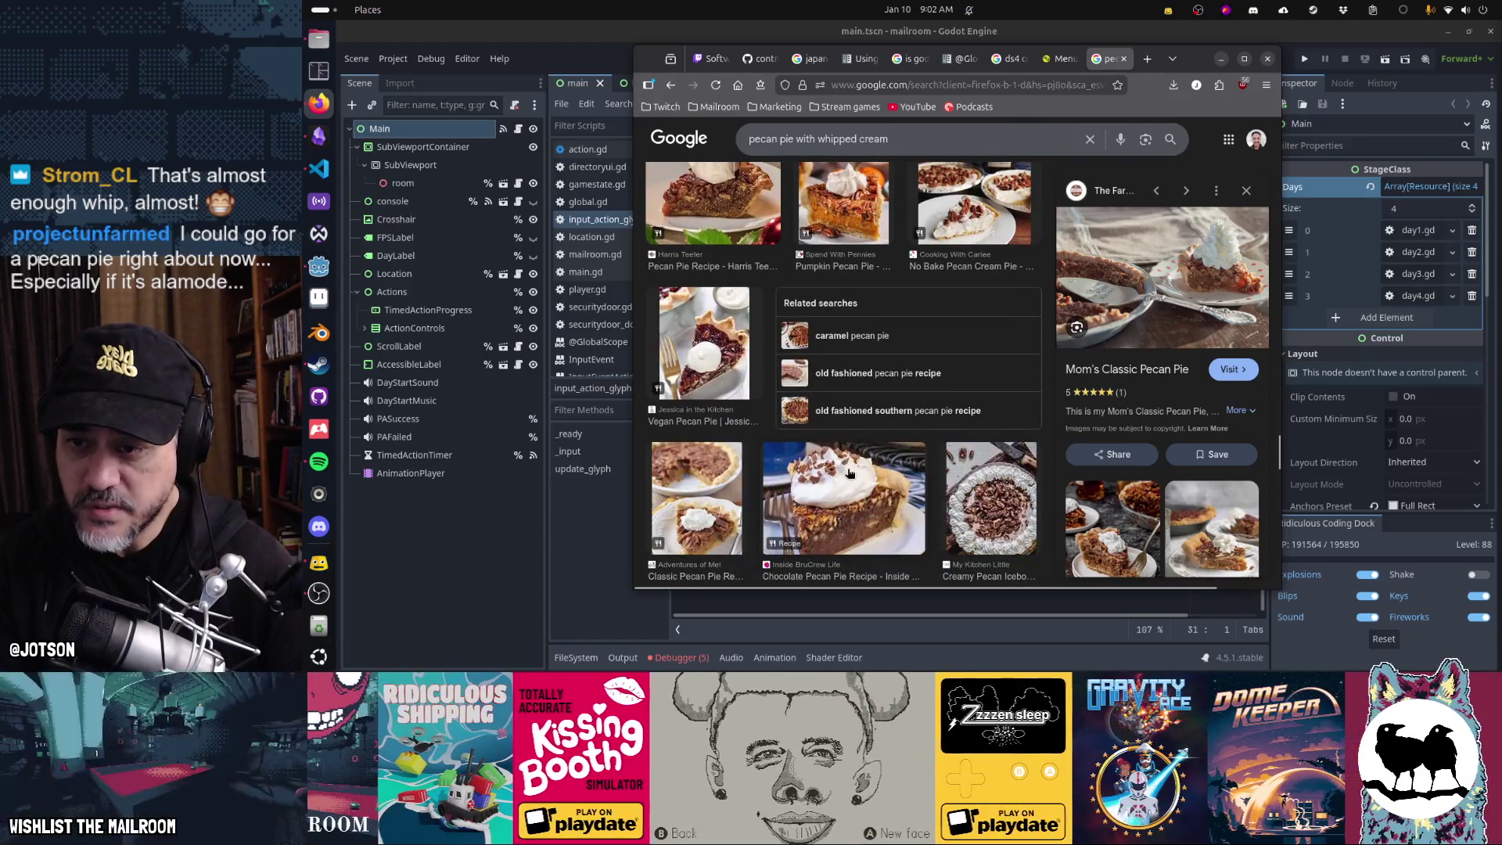
scroll(841, 493, "down", 4)
scroll(850, 474, "down", 5)
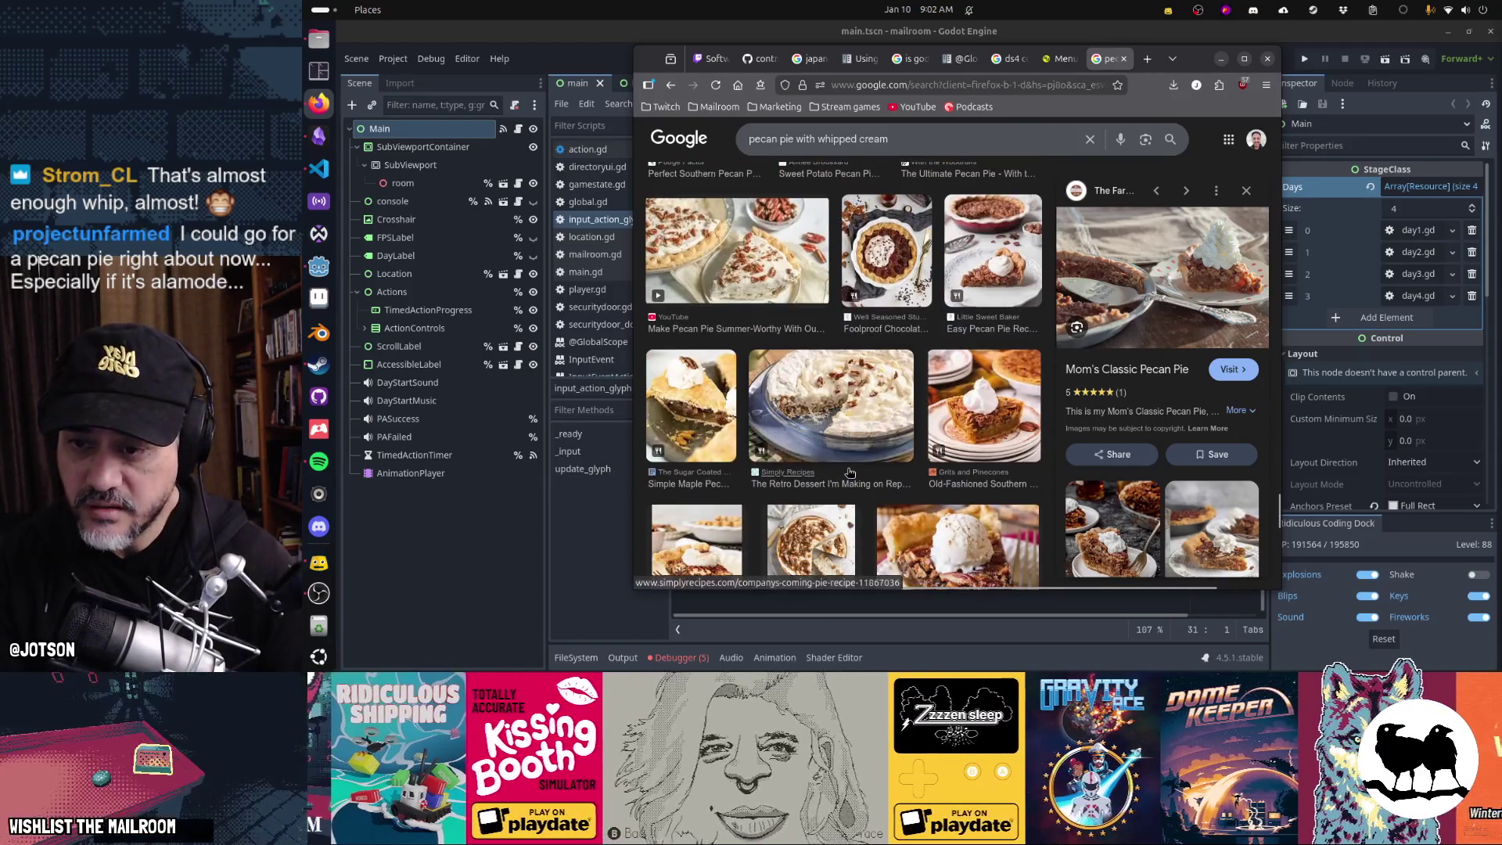
scroll(851, 472, "down", 4)
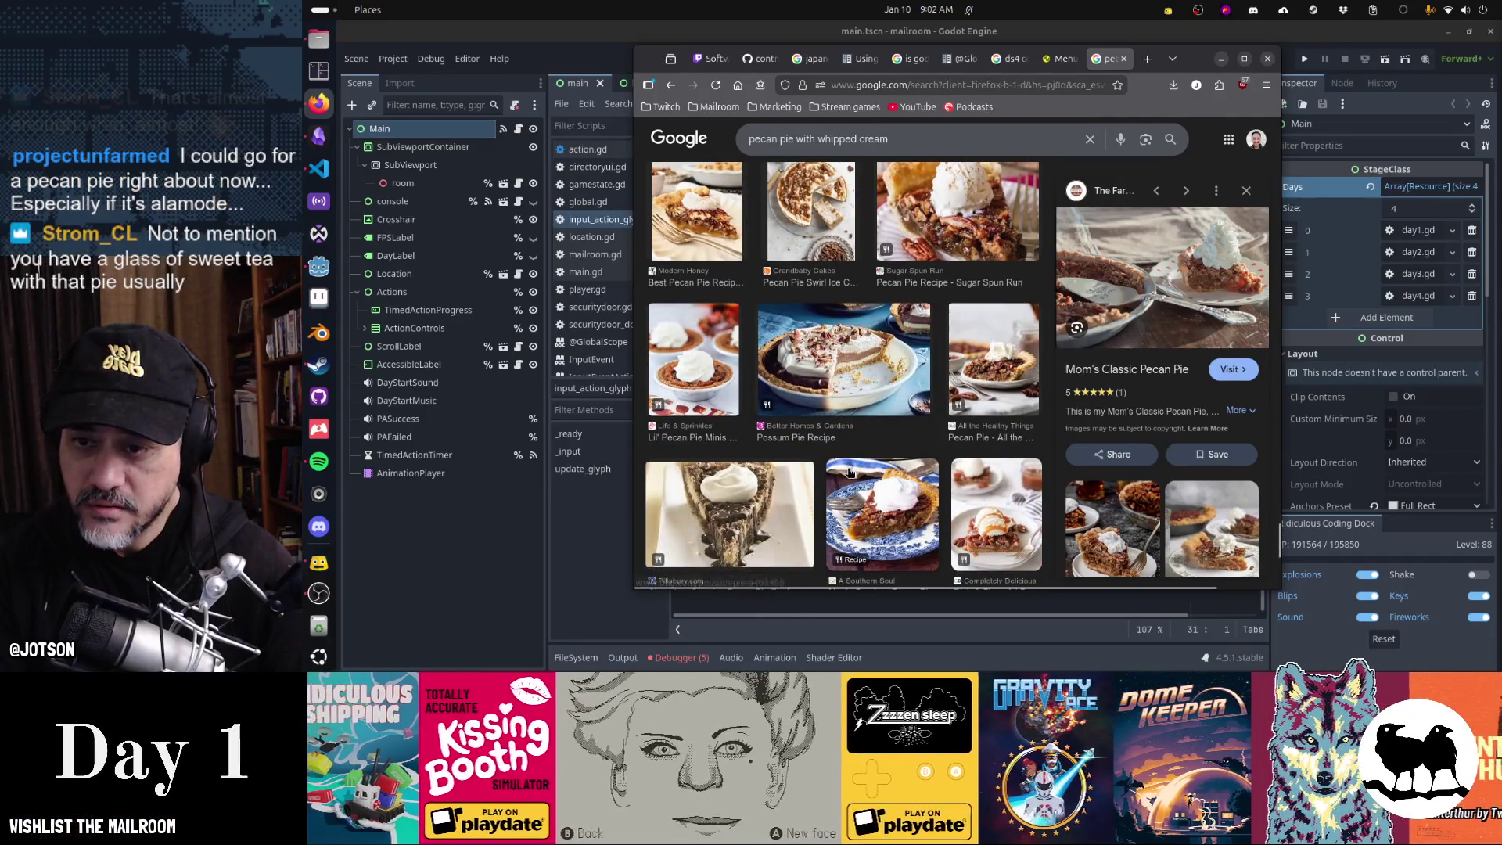
scroll(851, 470, "down", 5)
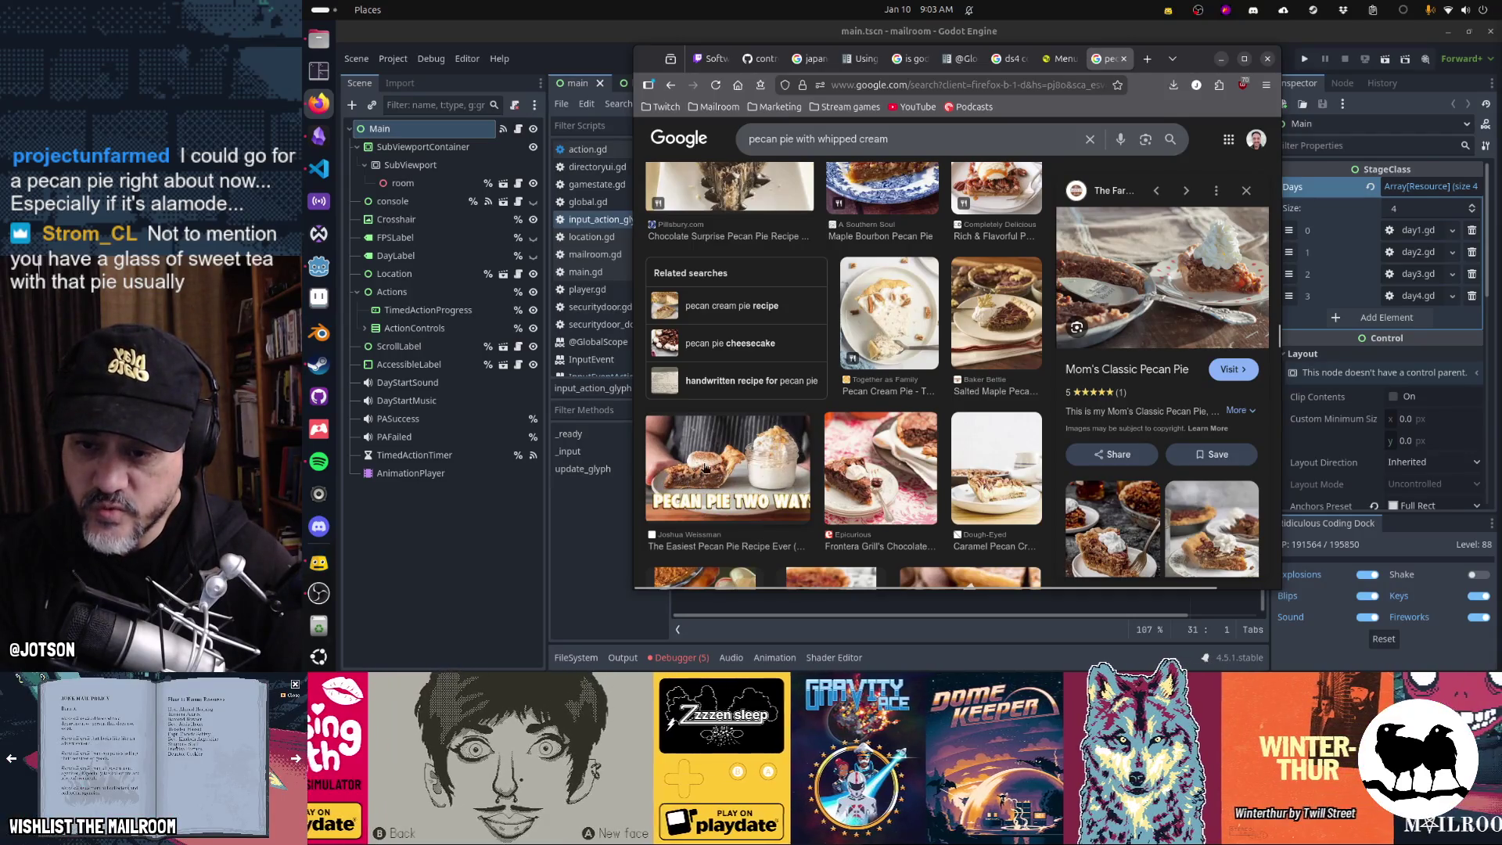
scroll(887, 445, "down", 5)
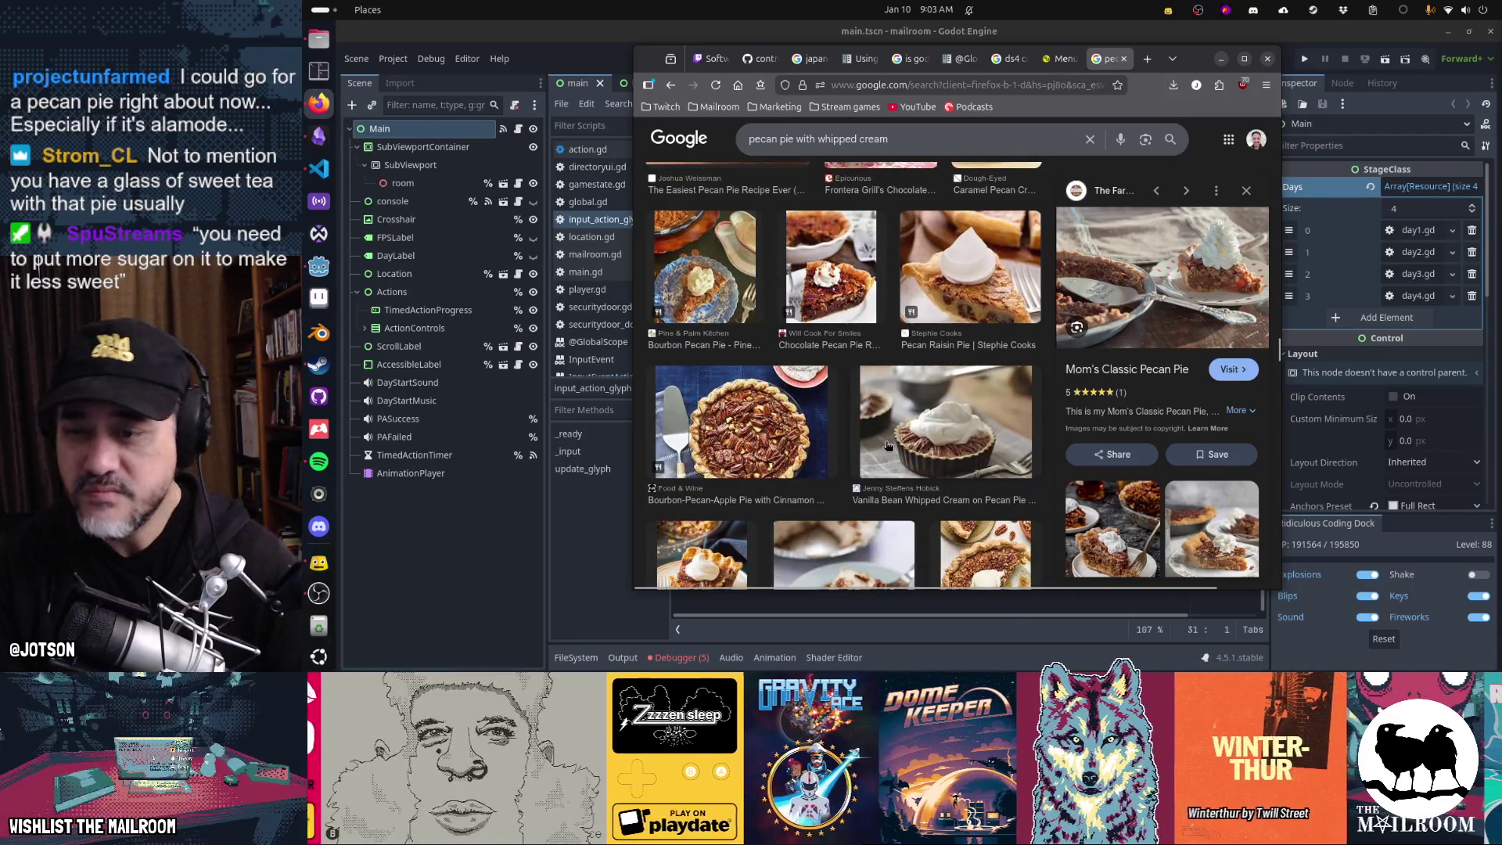
scroll(885, 443, "down", 5)
scroll(886, 443, "up", 4)
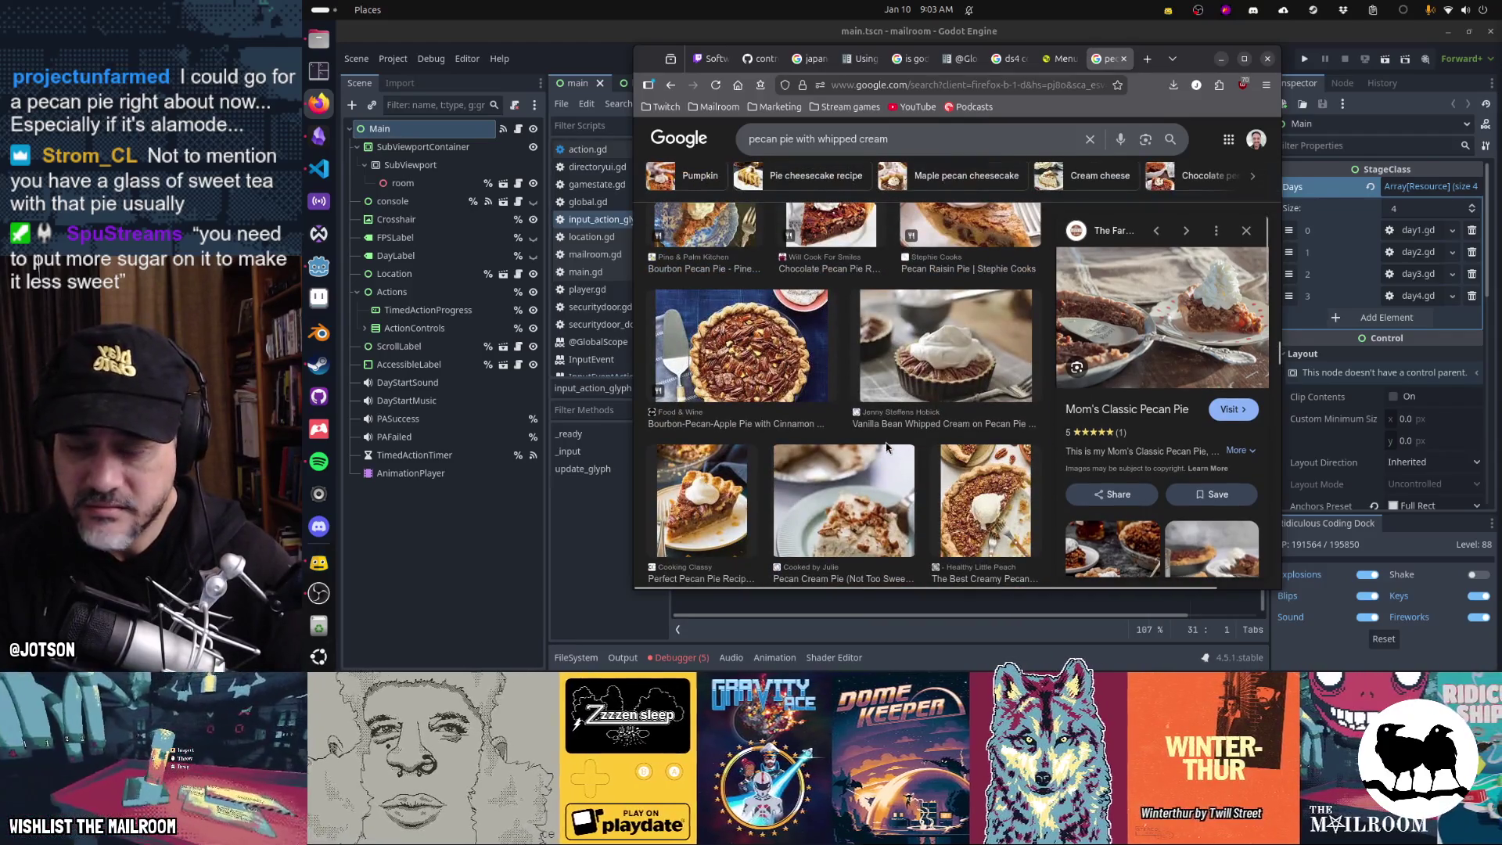
scroll(888, 447, "down", 4)
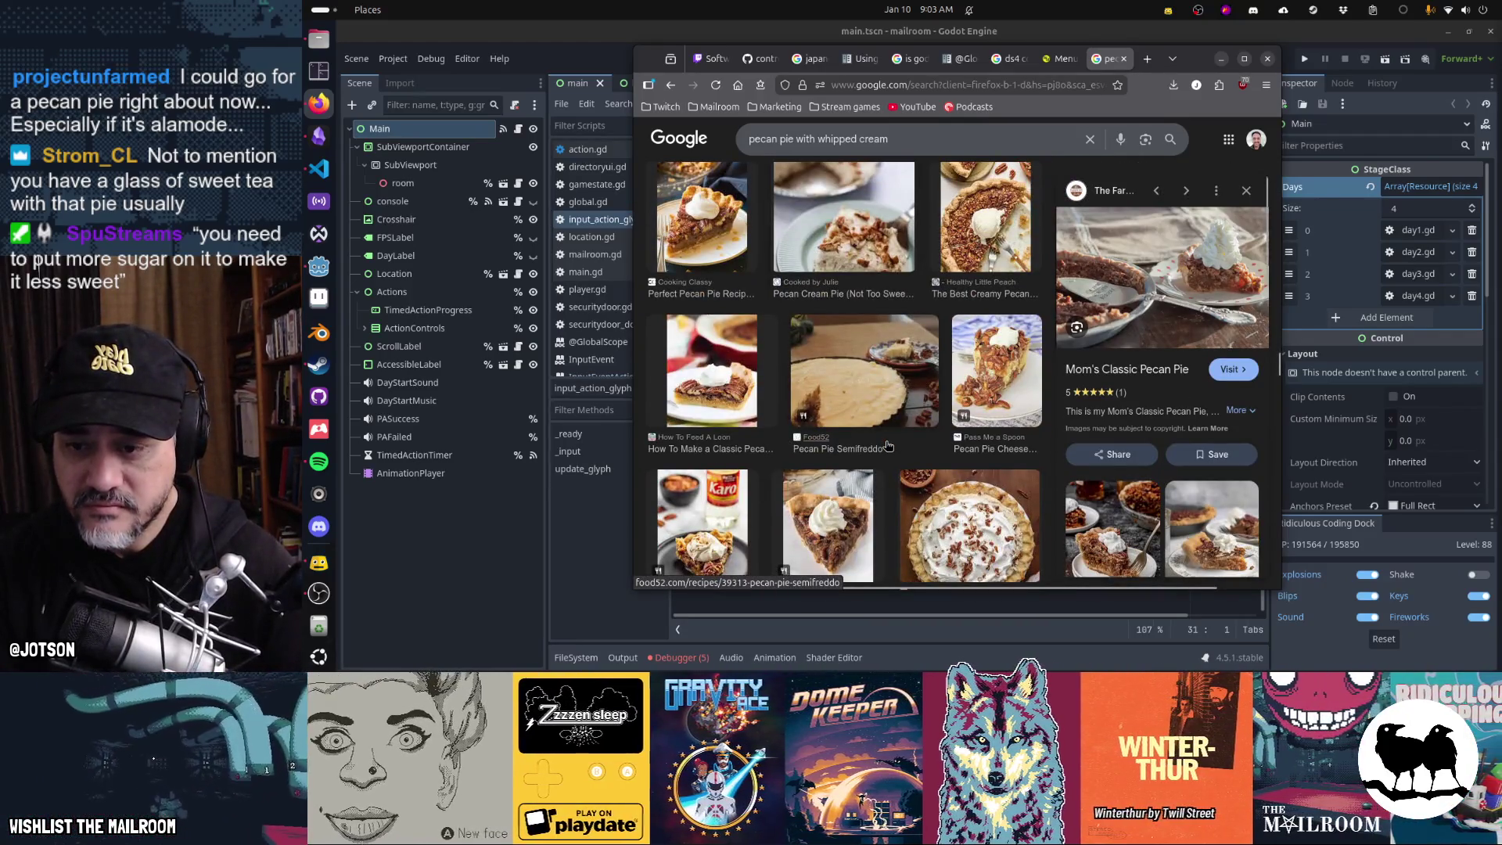
scroll(888, 445, "down", 4)
left_click_drag(1228, 69, 1247, 73)
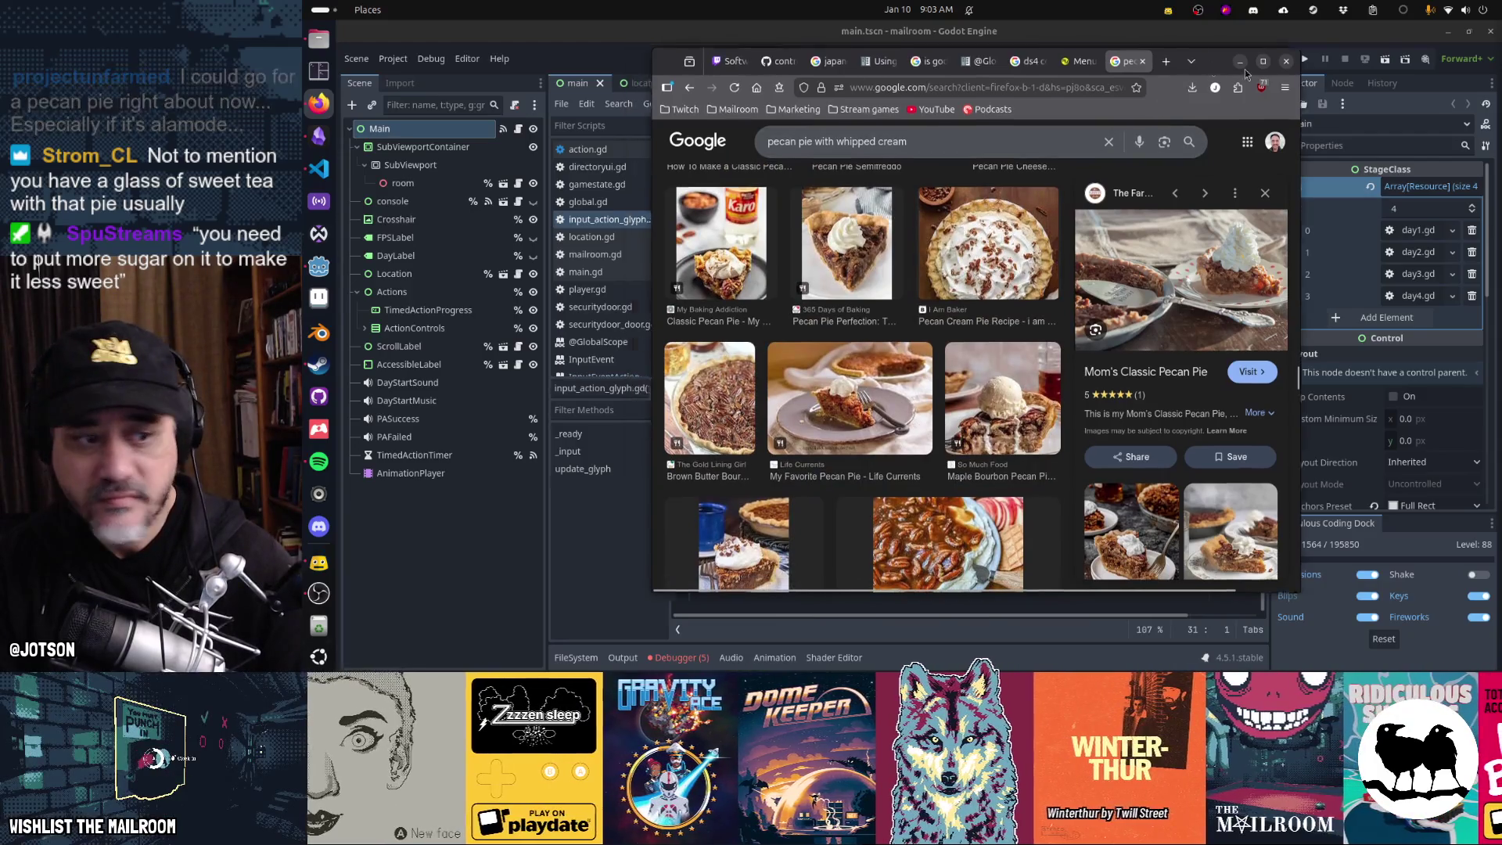
left_click(1240, 61)
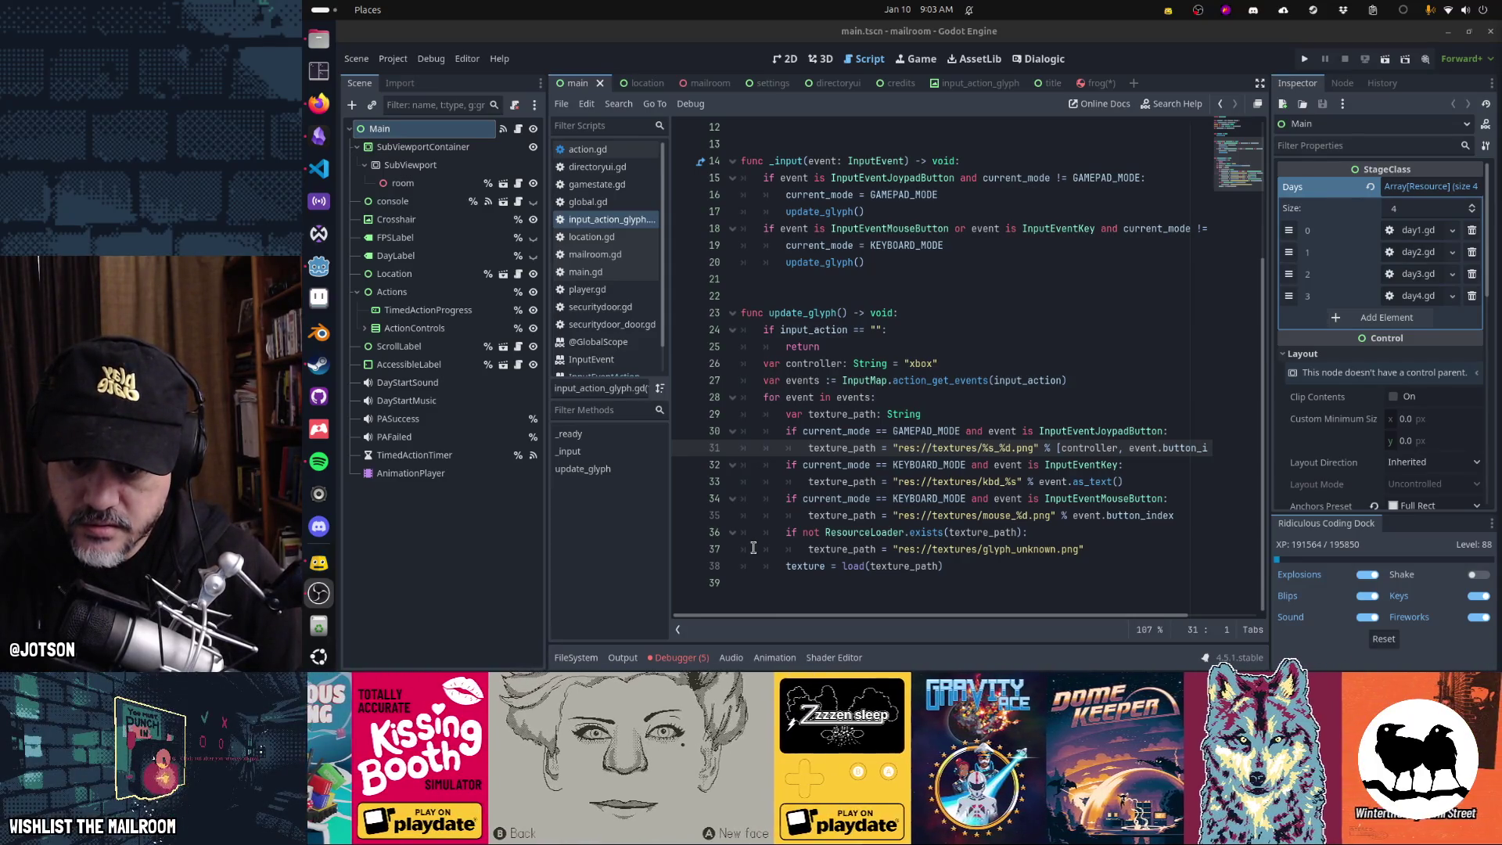
mouse_move(807, 562)
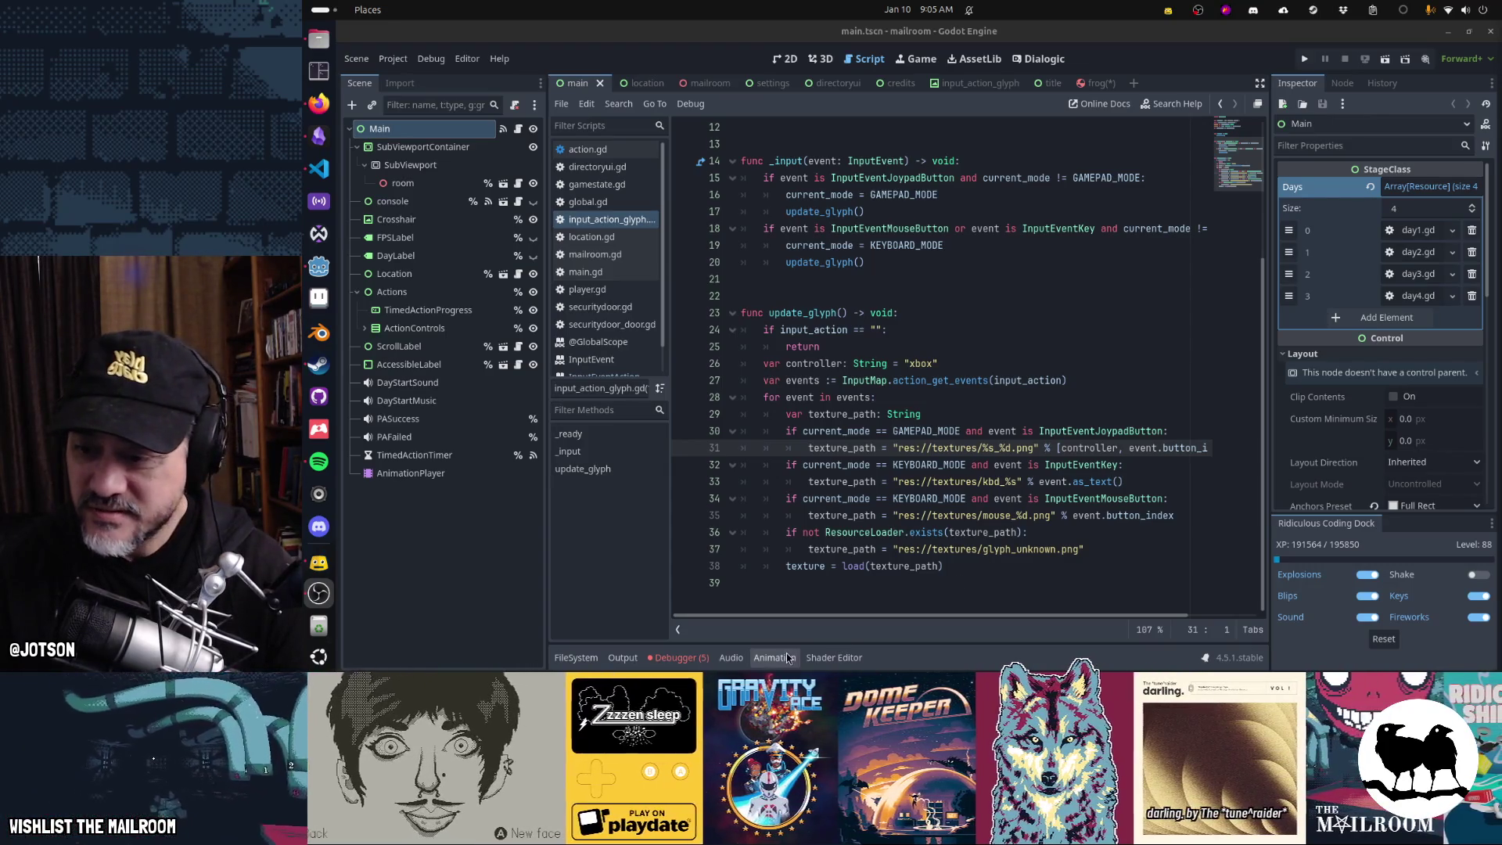
- Show the FileSystem textures folder and inspect the gamepad glyph thumbnails like action_icon_gamepadlb.png
left_click(576, 657)
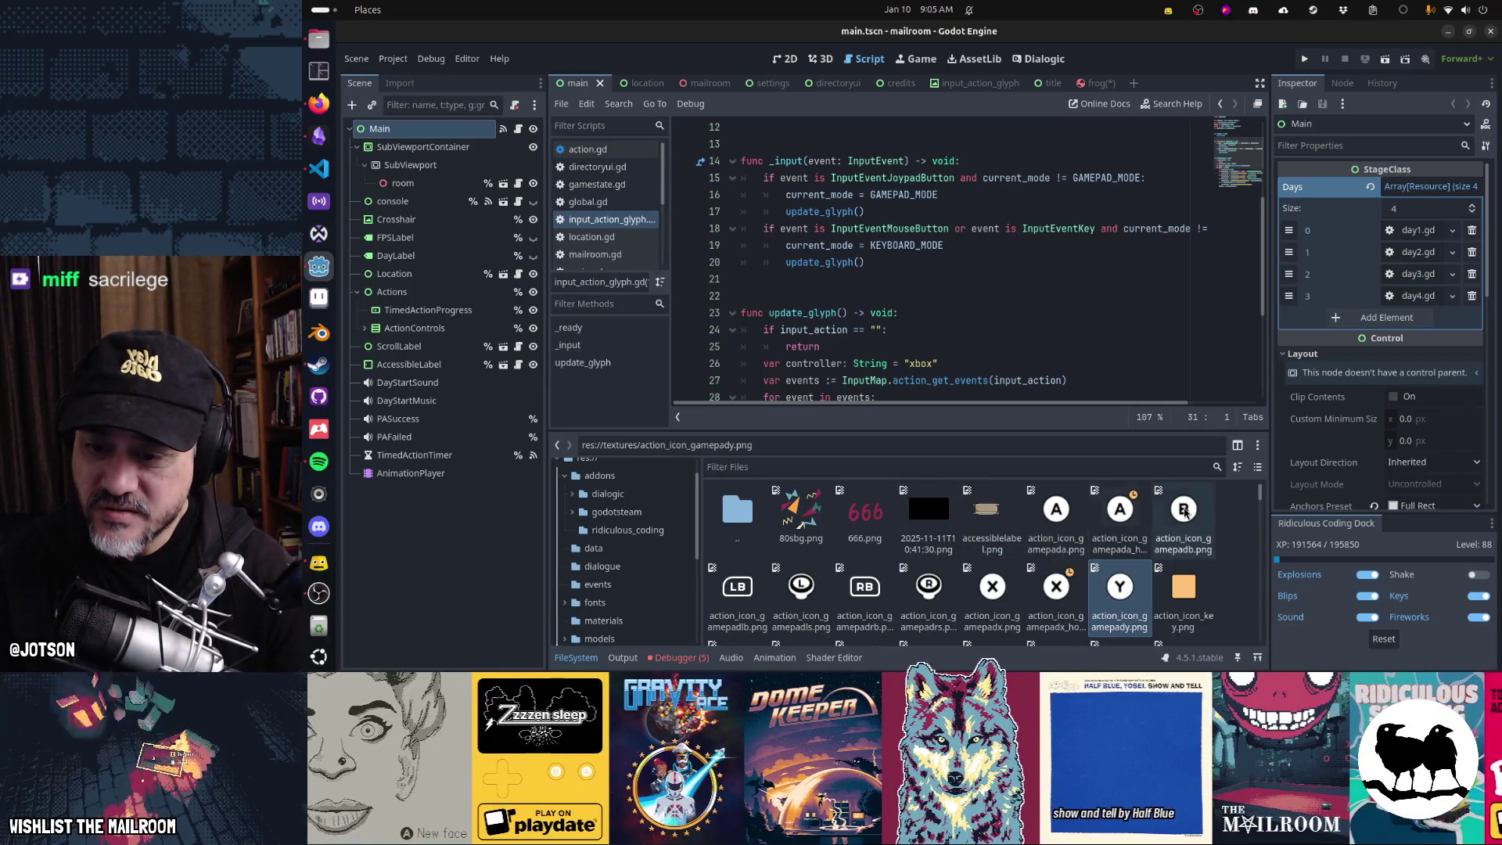
mouse_move(856, 613)
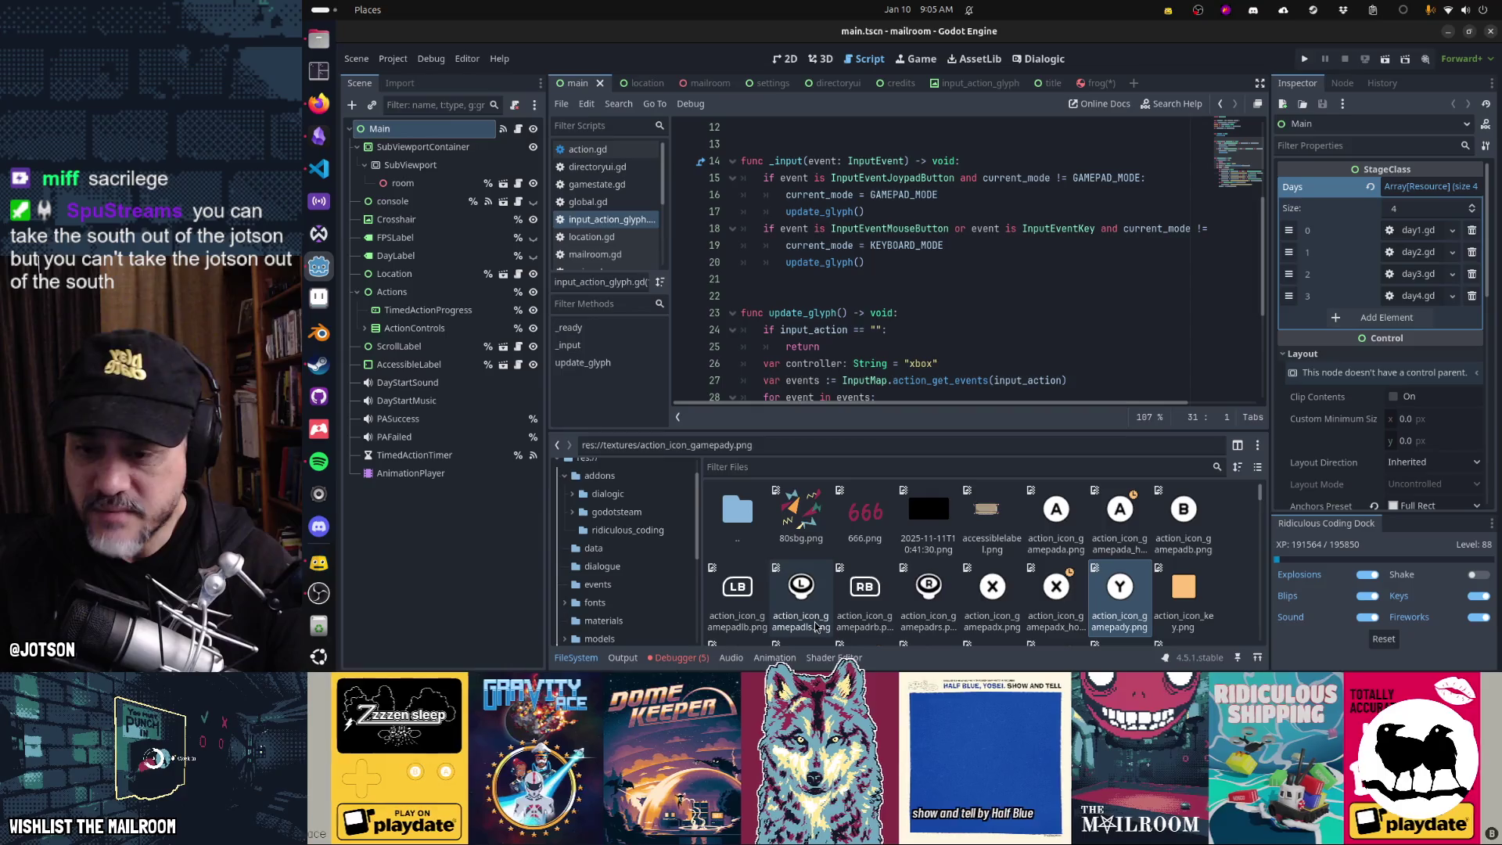
mouse_move(816, 626)
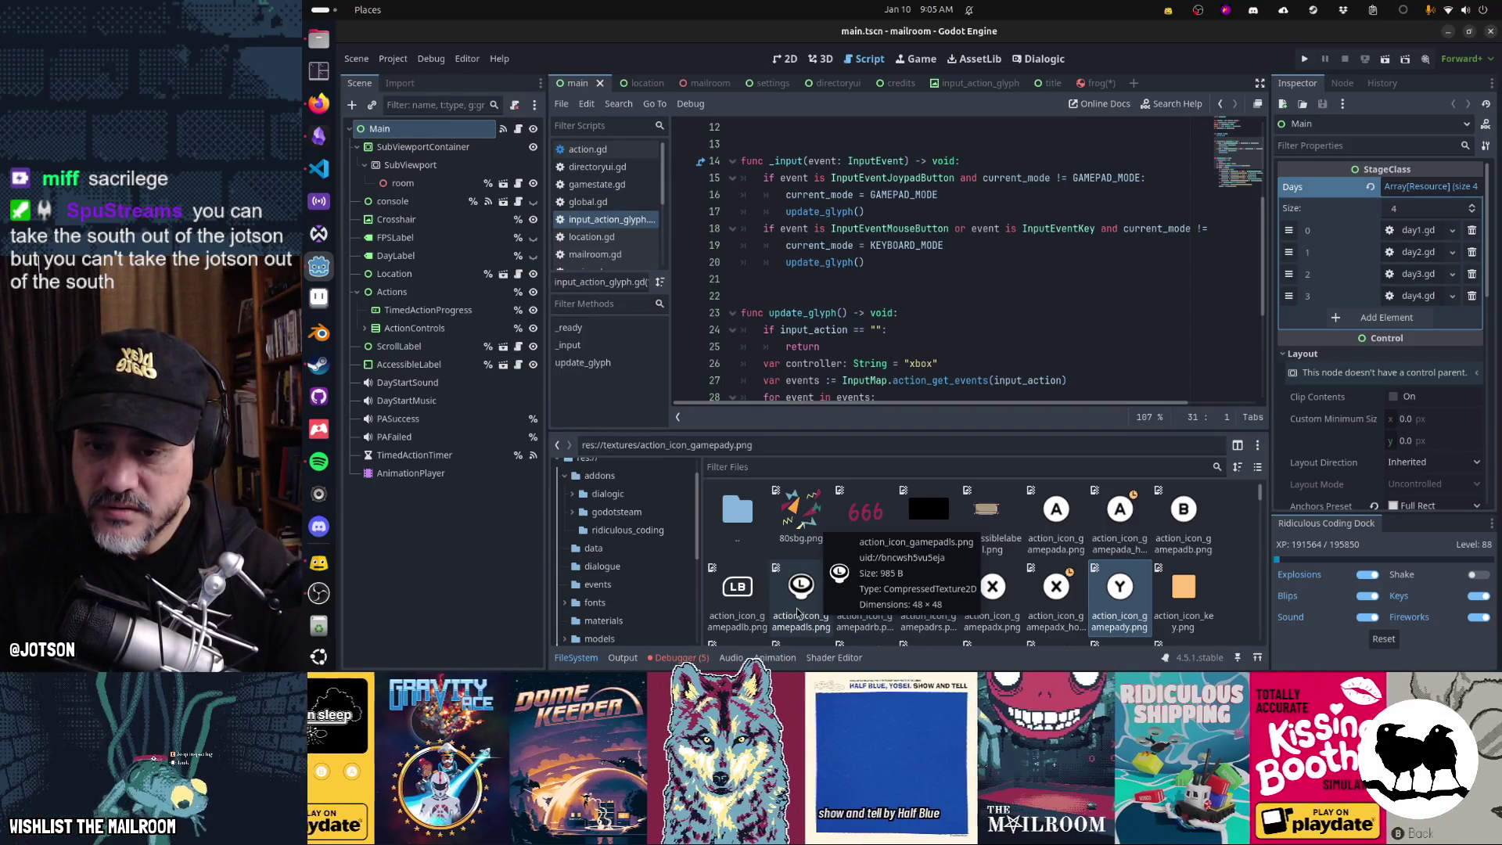
scroll(1115, 516, "down", 1)
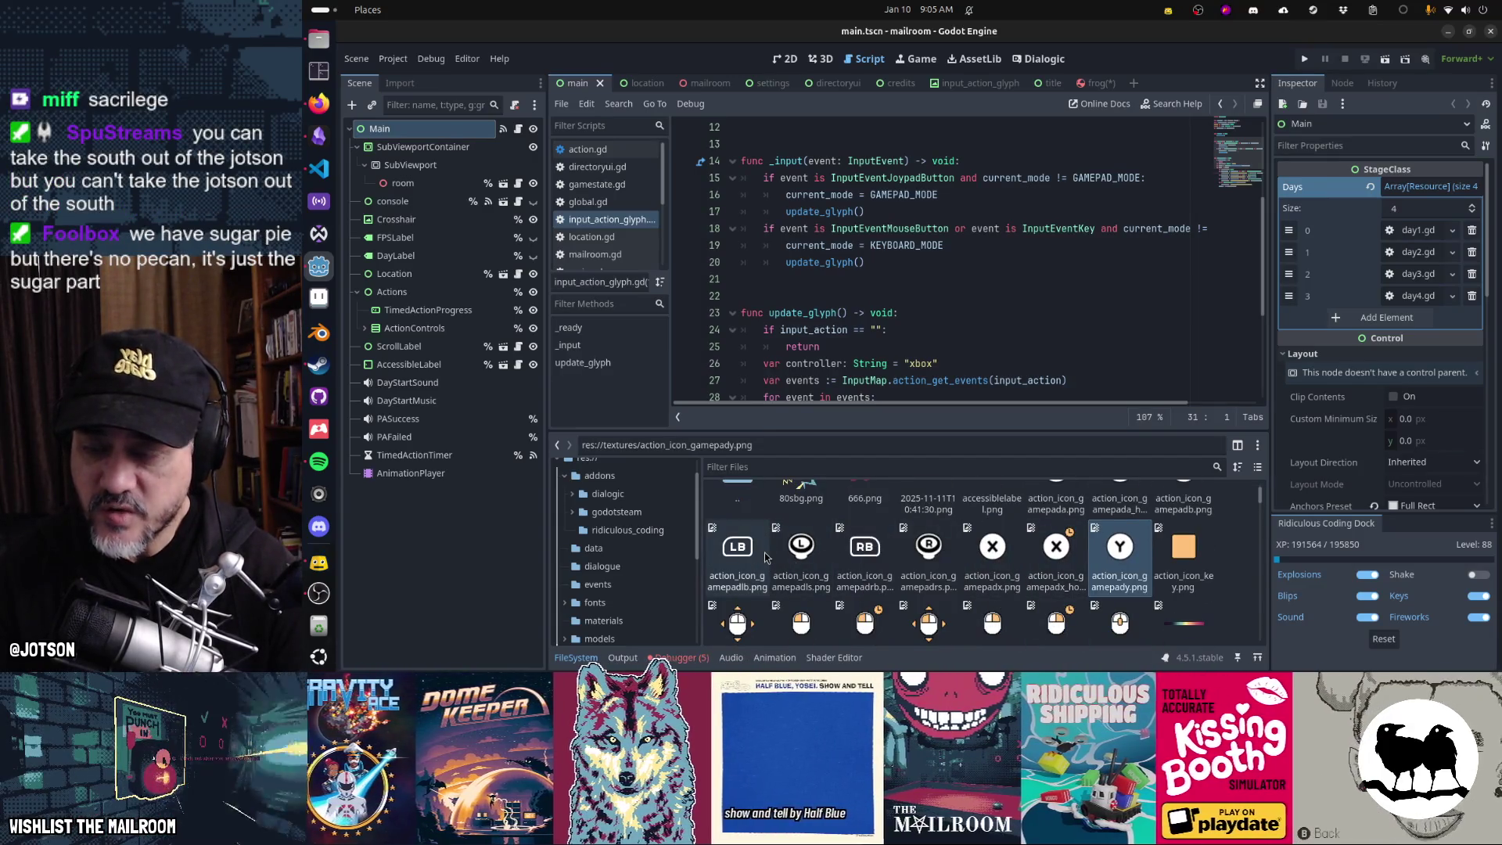
scroll(629, 235, "down", 5)
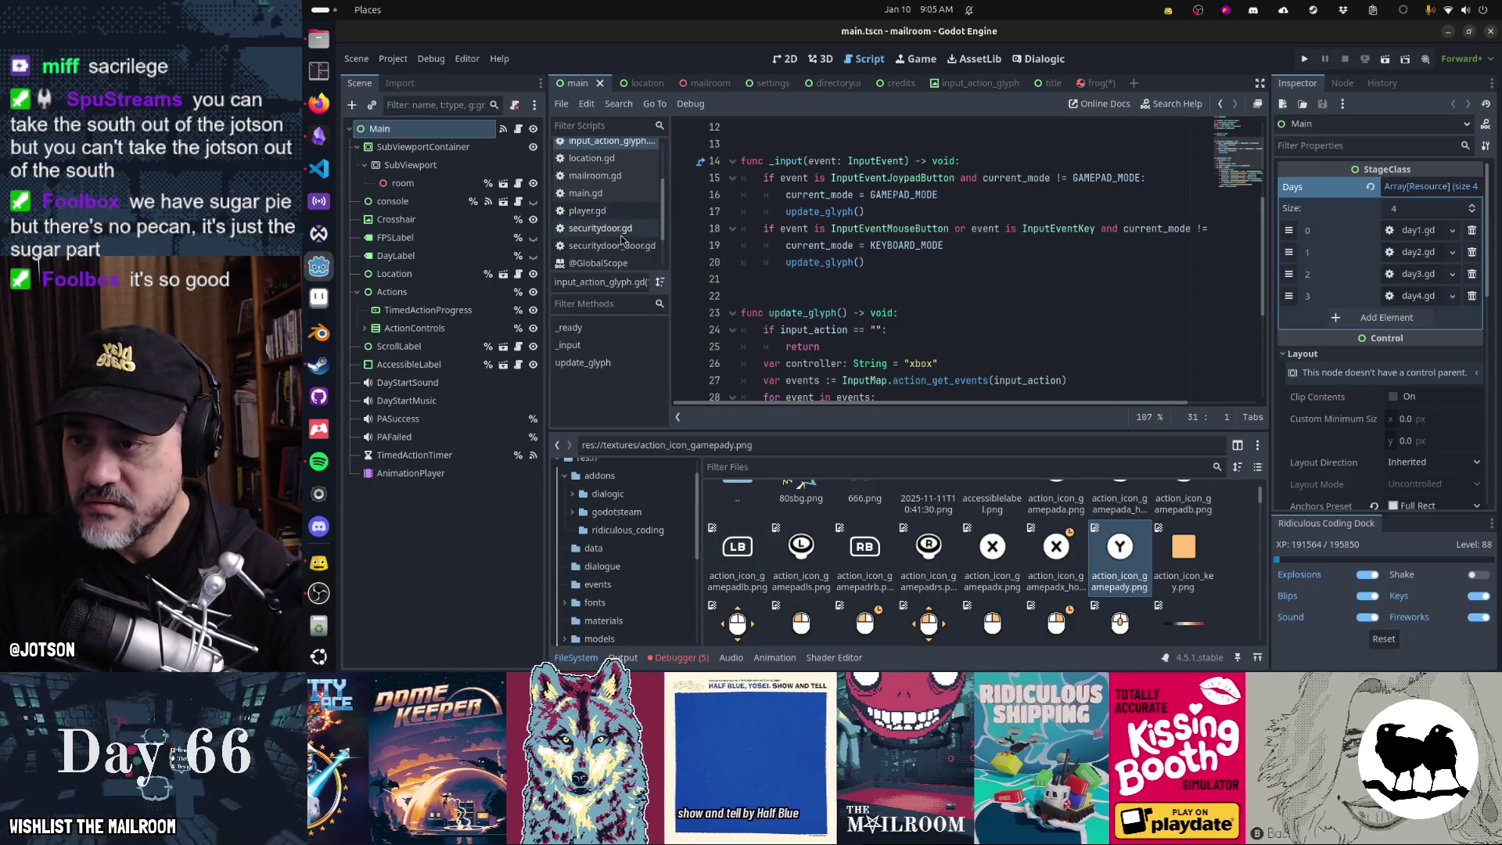
left_click(598, 205)
scroll(866, 249, "down", 6)
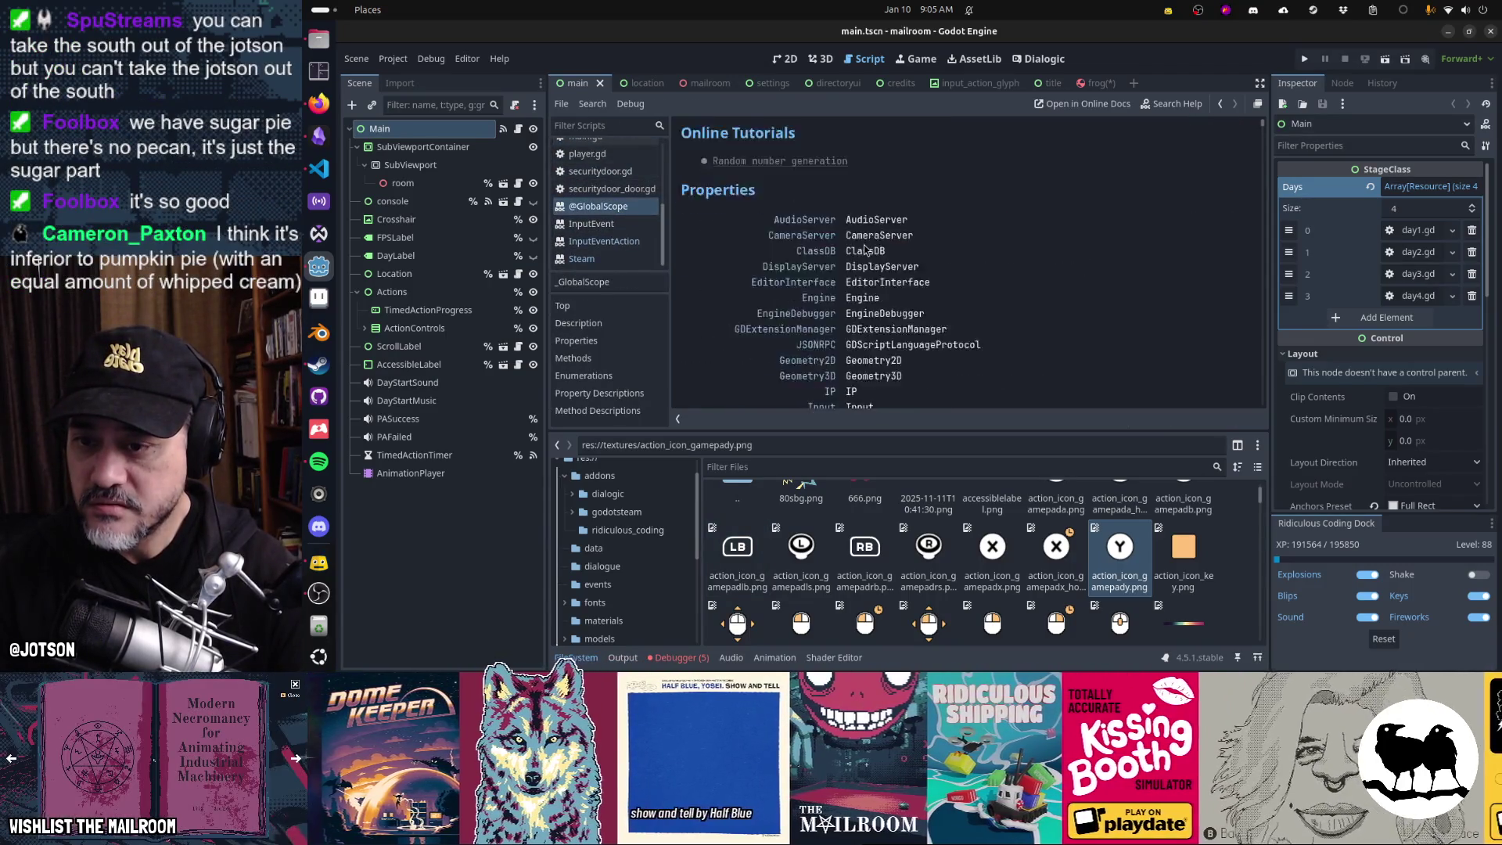
scroll(866, 248, "down", 5)
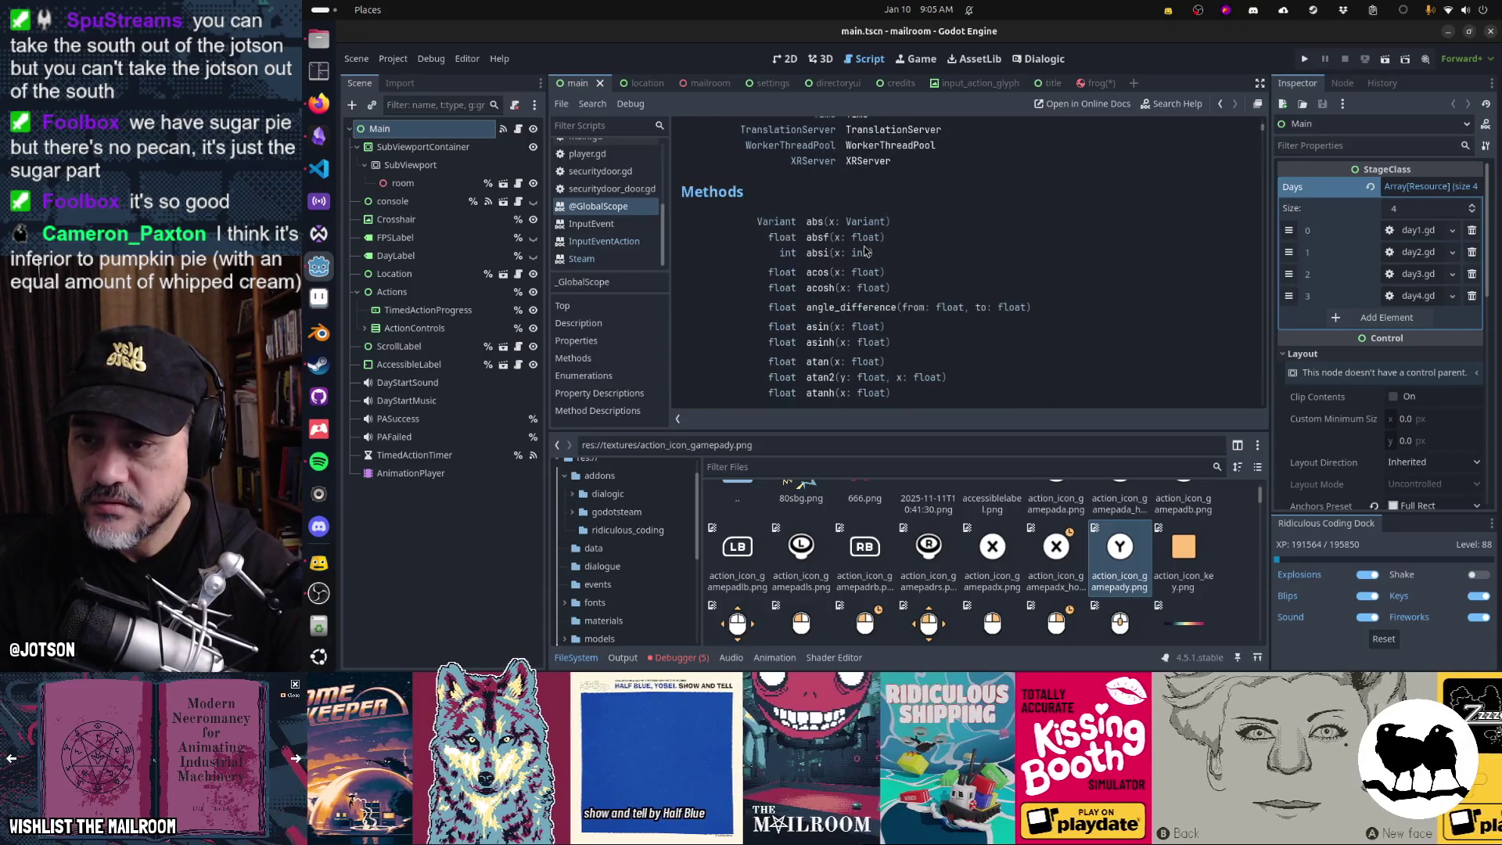
scroll(866, 249, "up", 3)
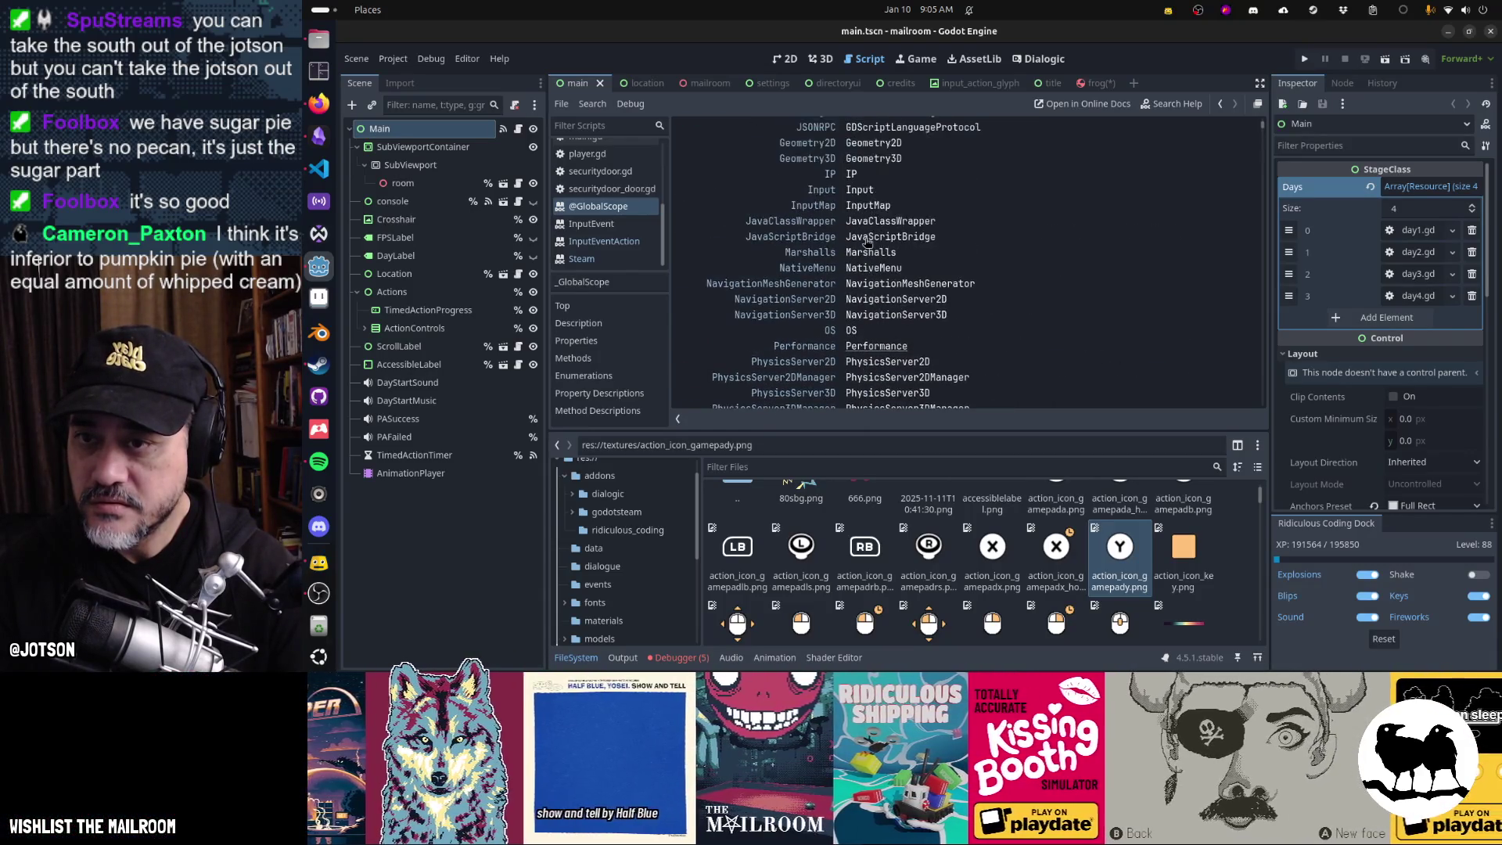
scroll(853, 257, "up", 5)
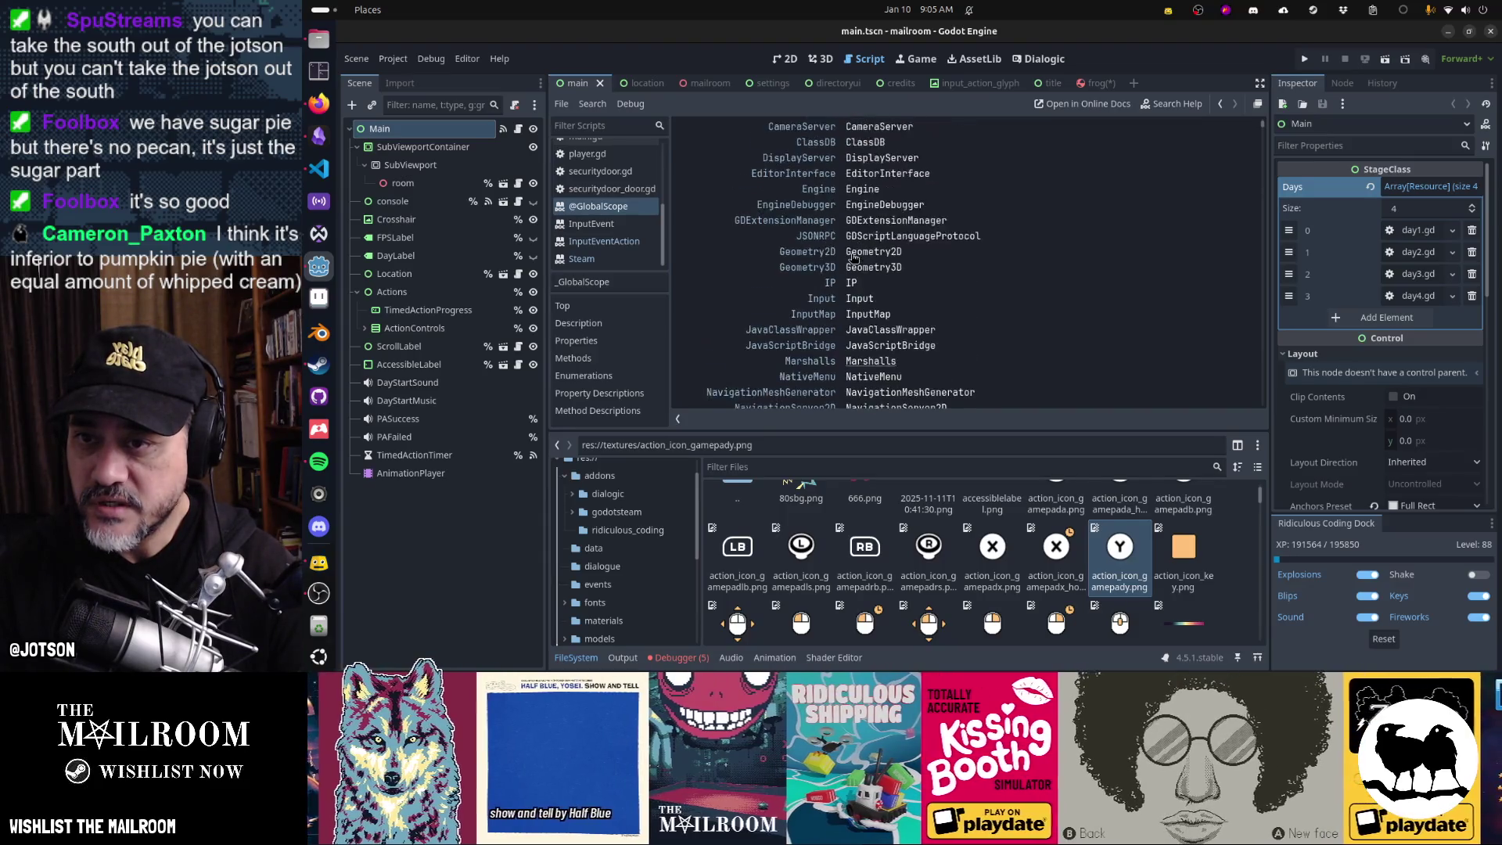
scroll(866, 261, "down", 10)
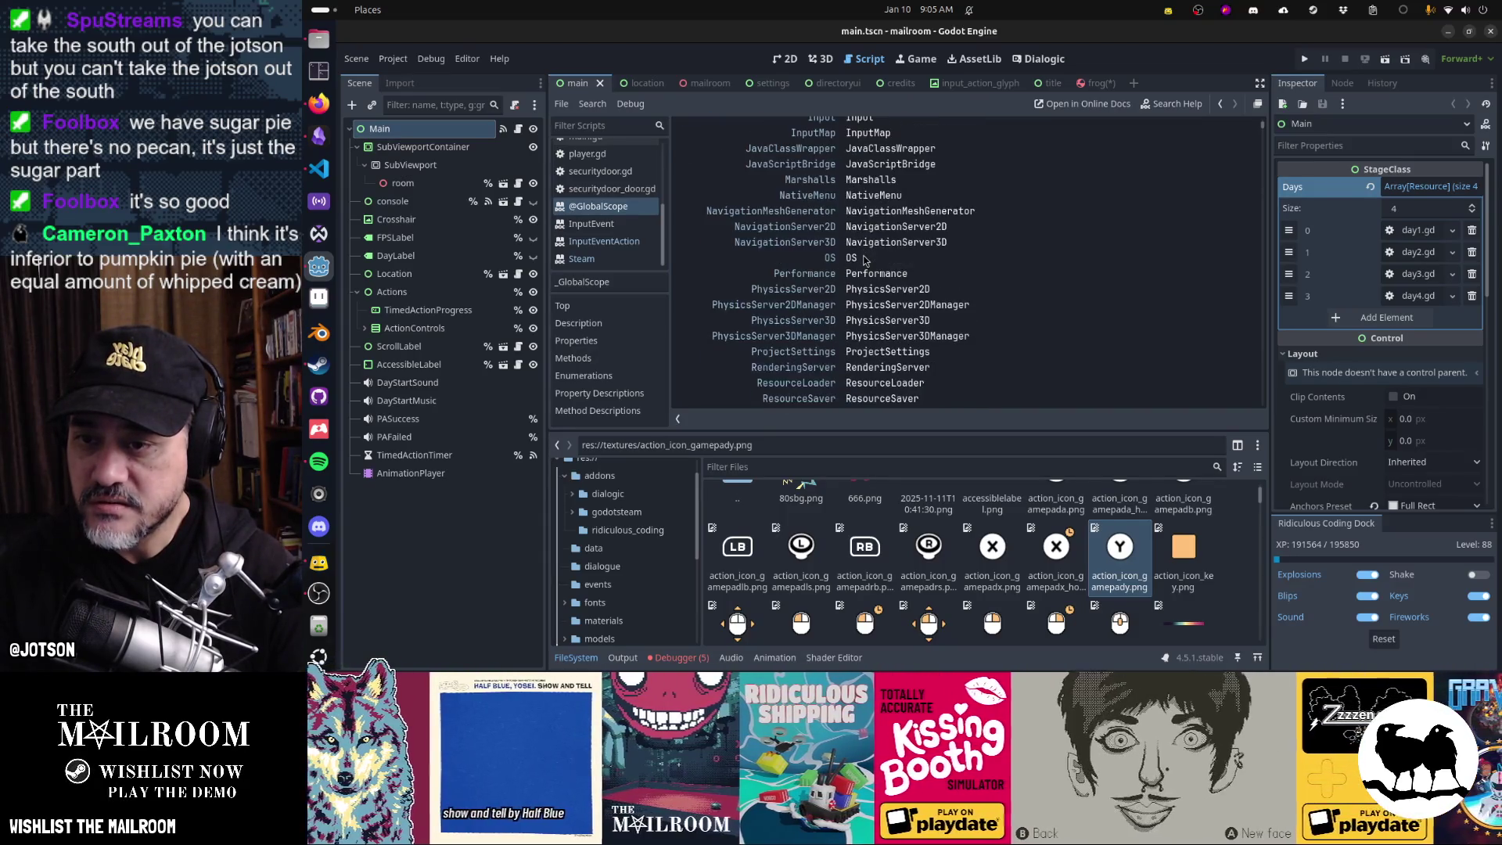
scroll(866, 260, "down", 1)
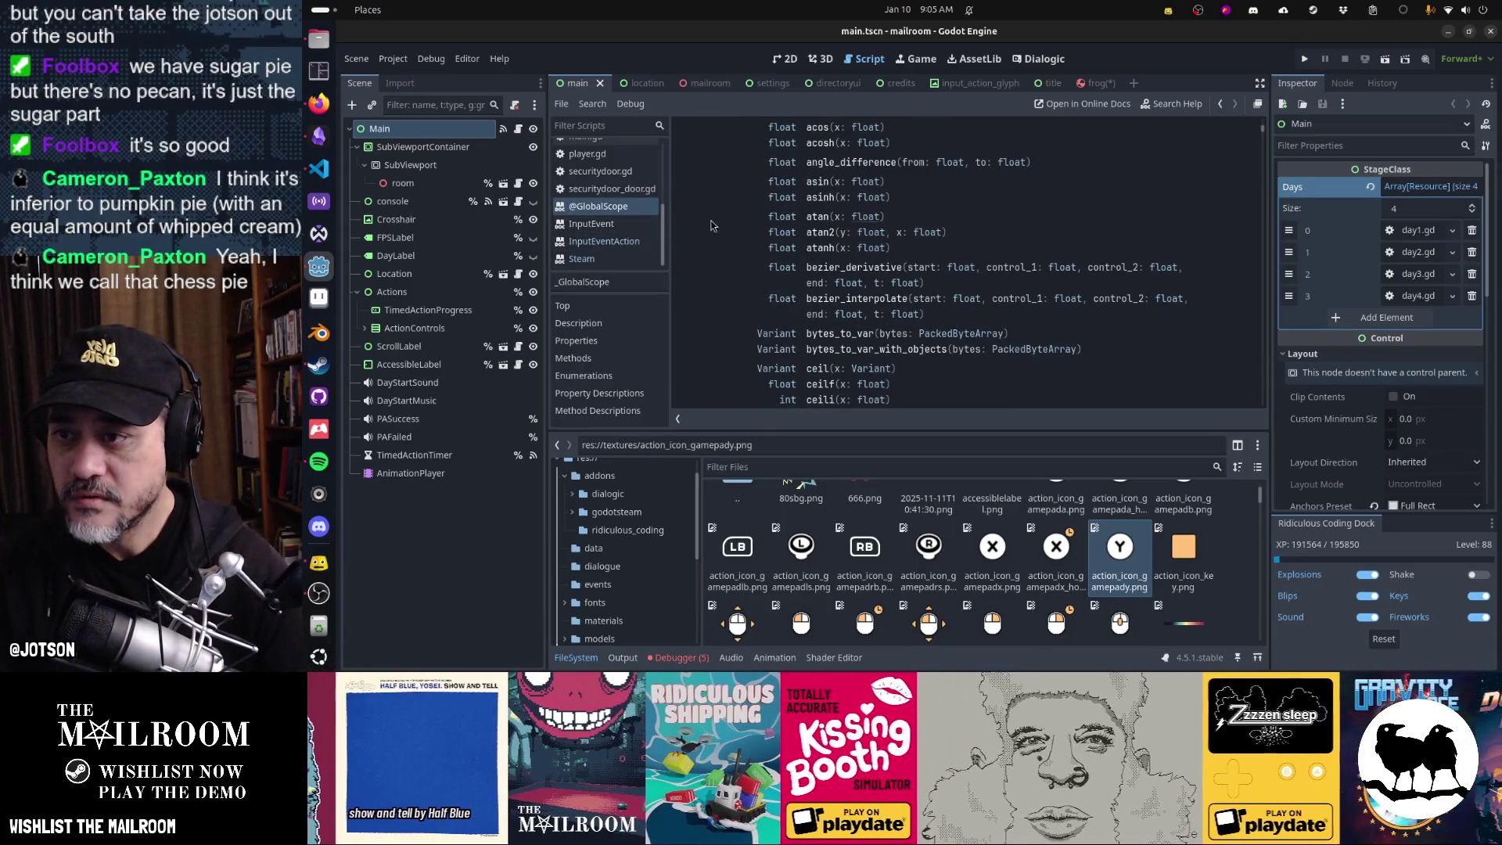
- Jump to the JoyButton enum by searching 'joybutton'
key("ctrl+f")
type("joybutton")
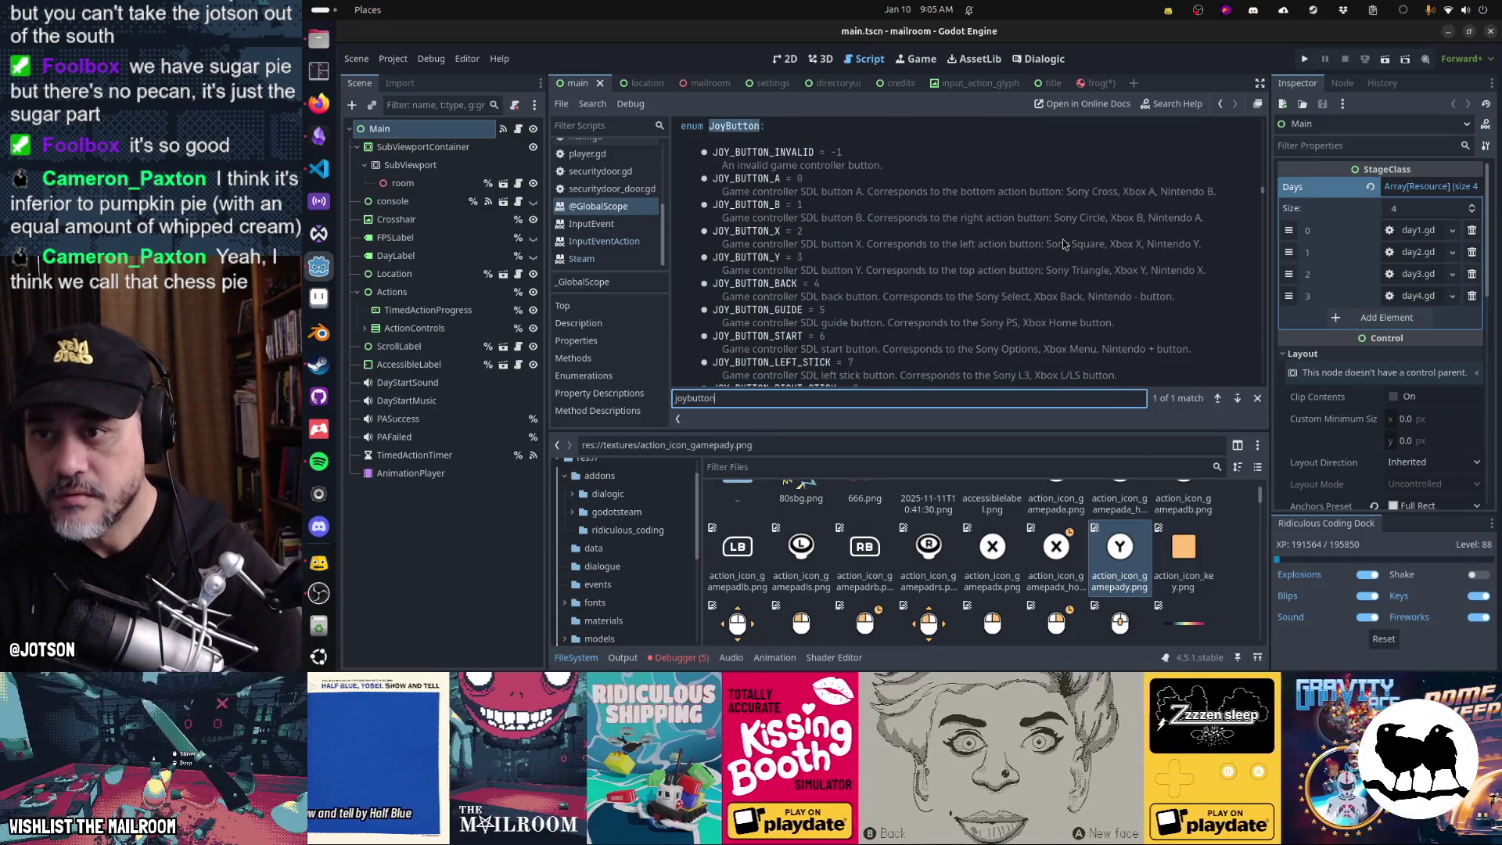
key("Escape")
scroll(878, 239, "down", 2)
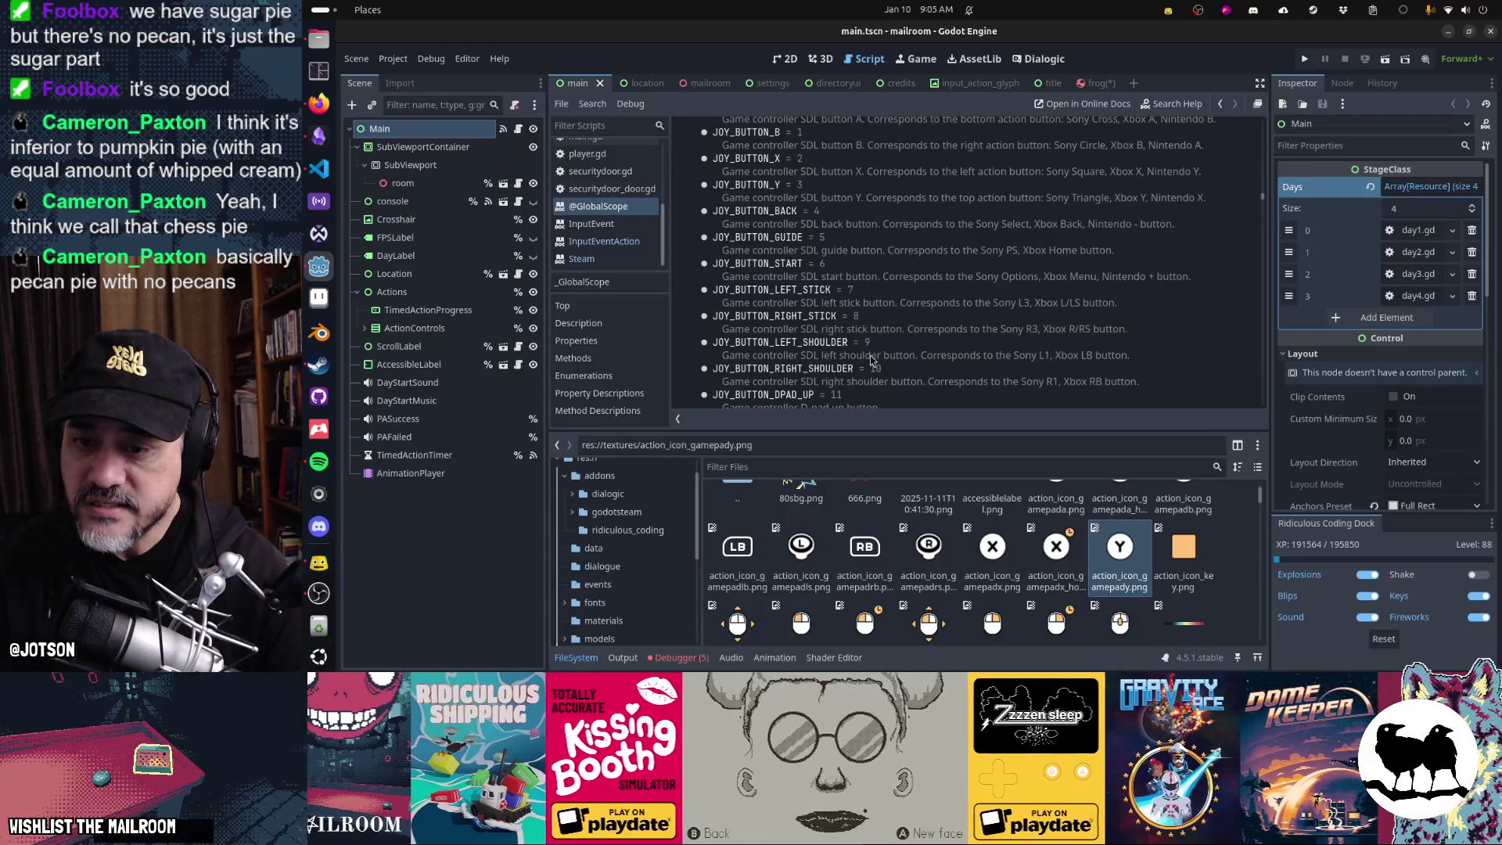
mouse_move(743, 553)
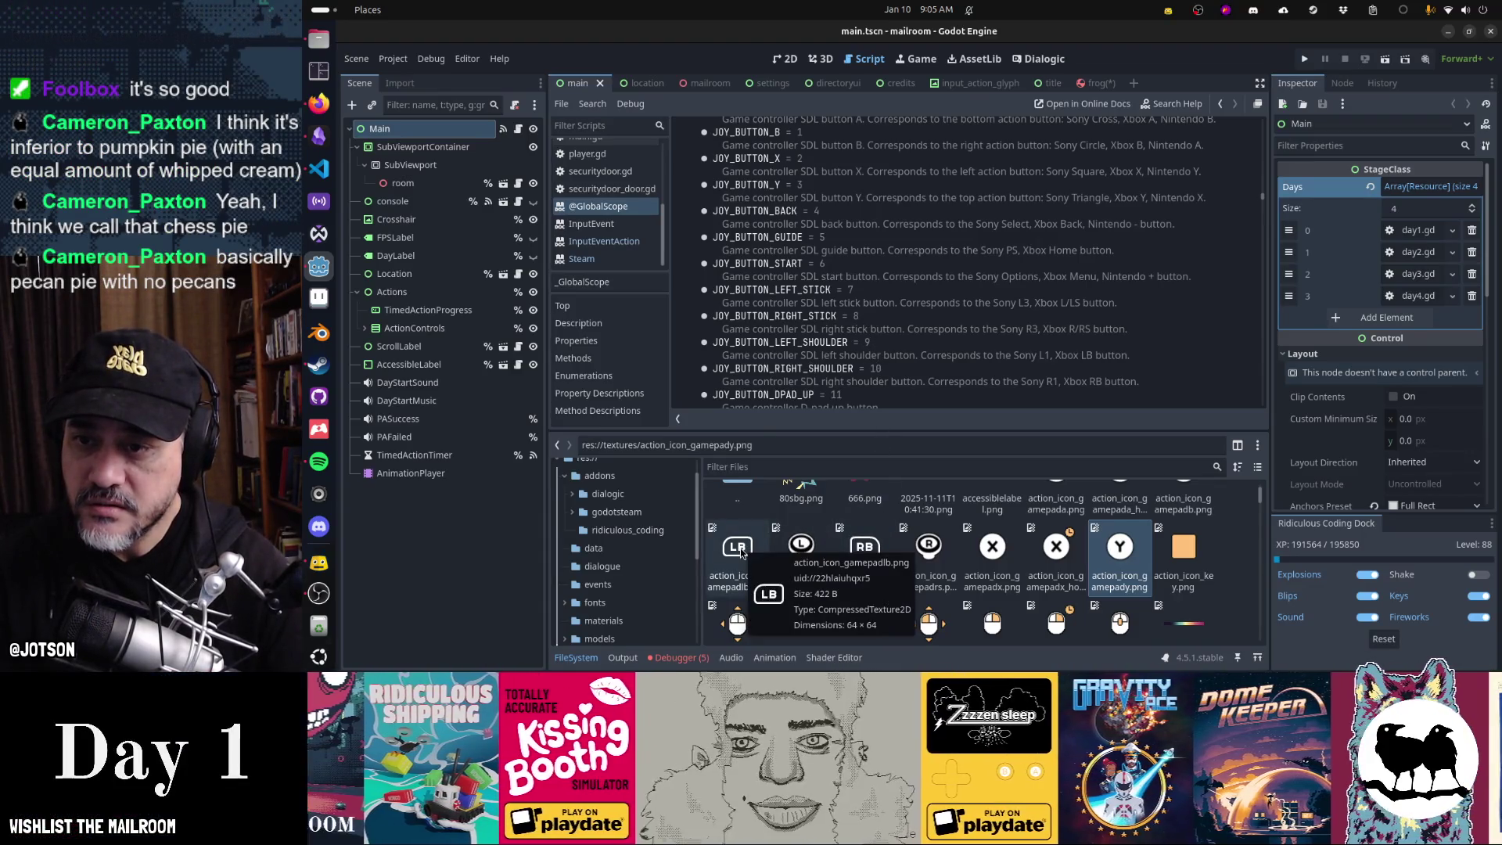
- Duplicate action_icon_gamepadlb.png as xbox_9.png
right_click(741, 554)
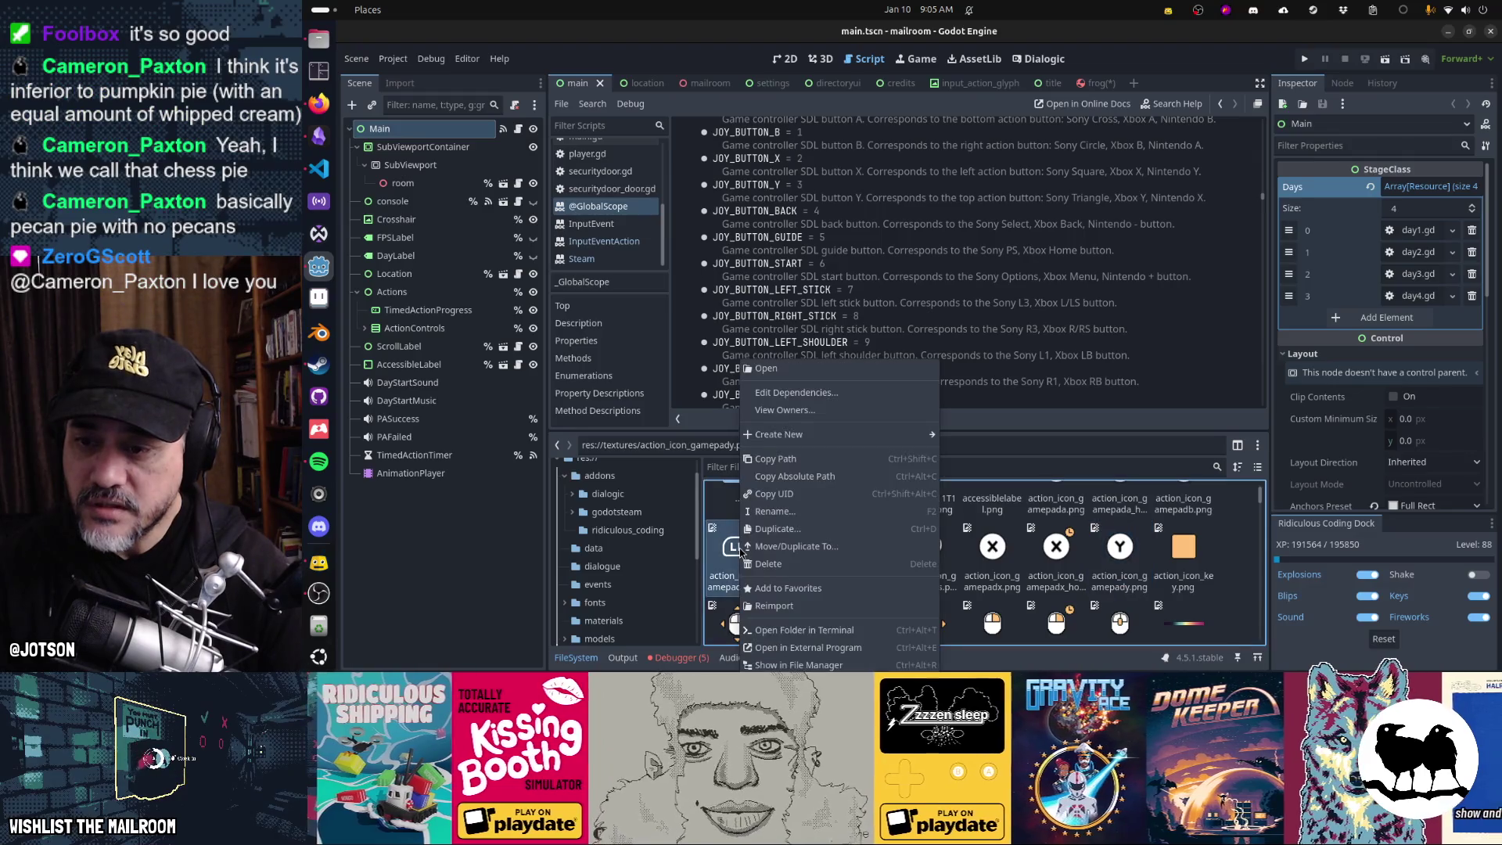
left_click(775, 529)
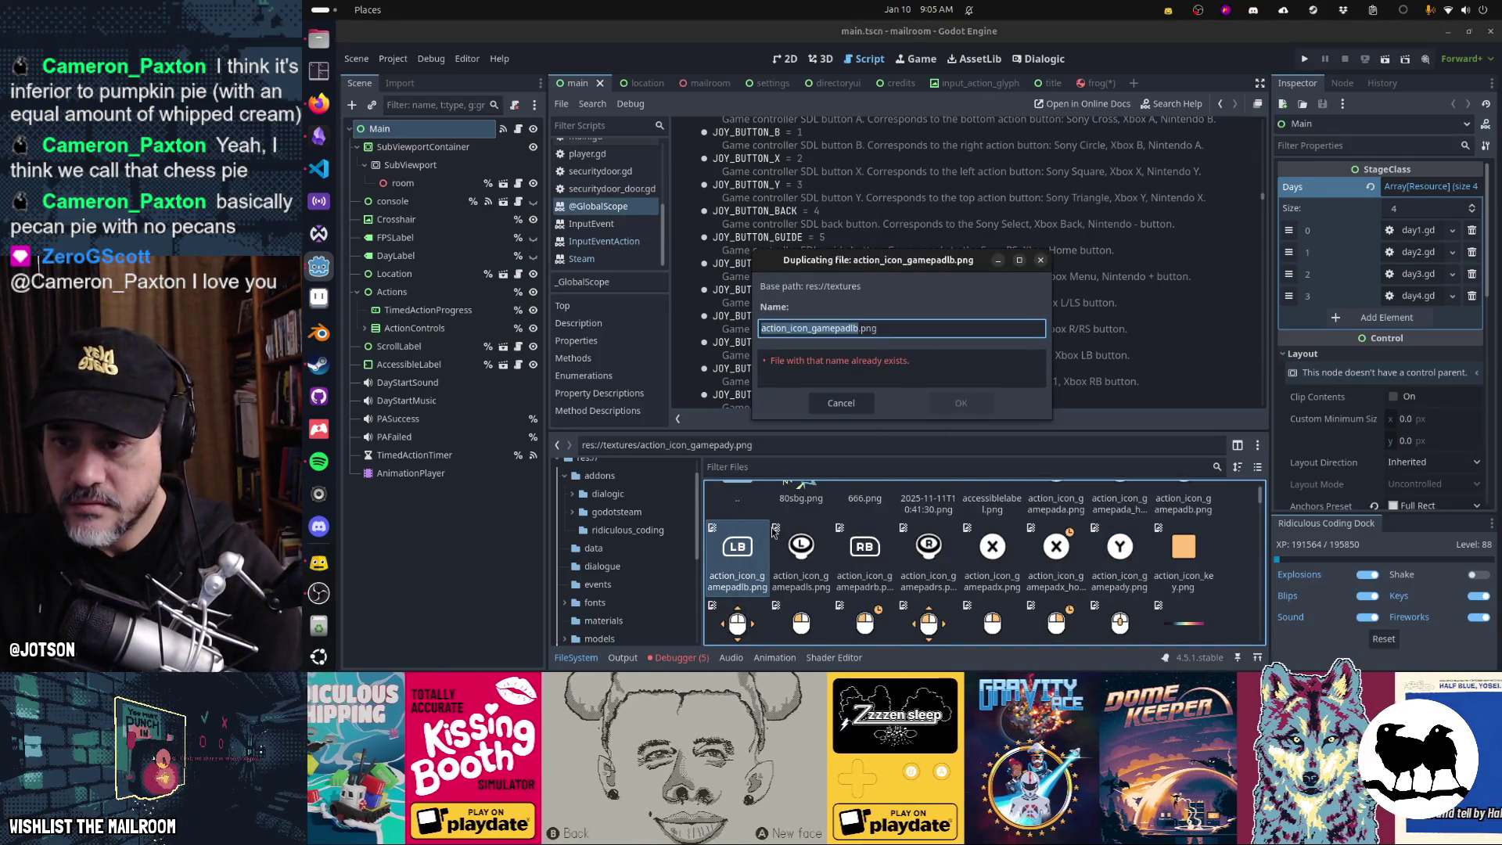
type("action_icon_gamepadlt")
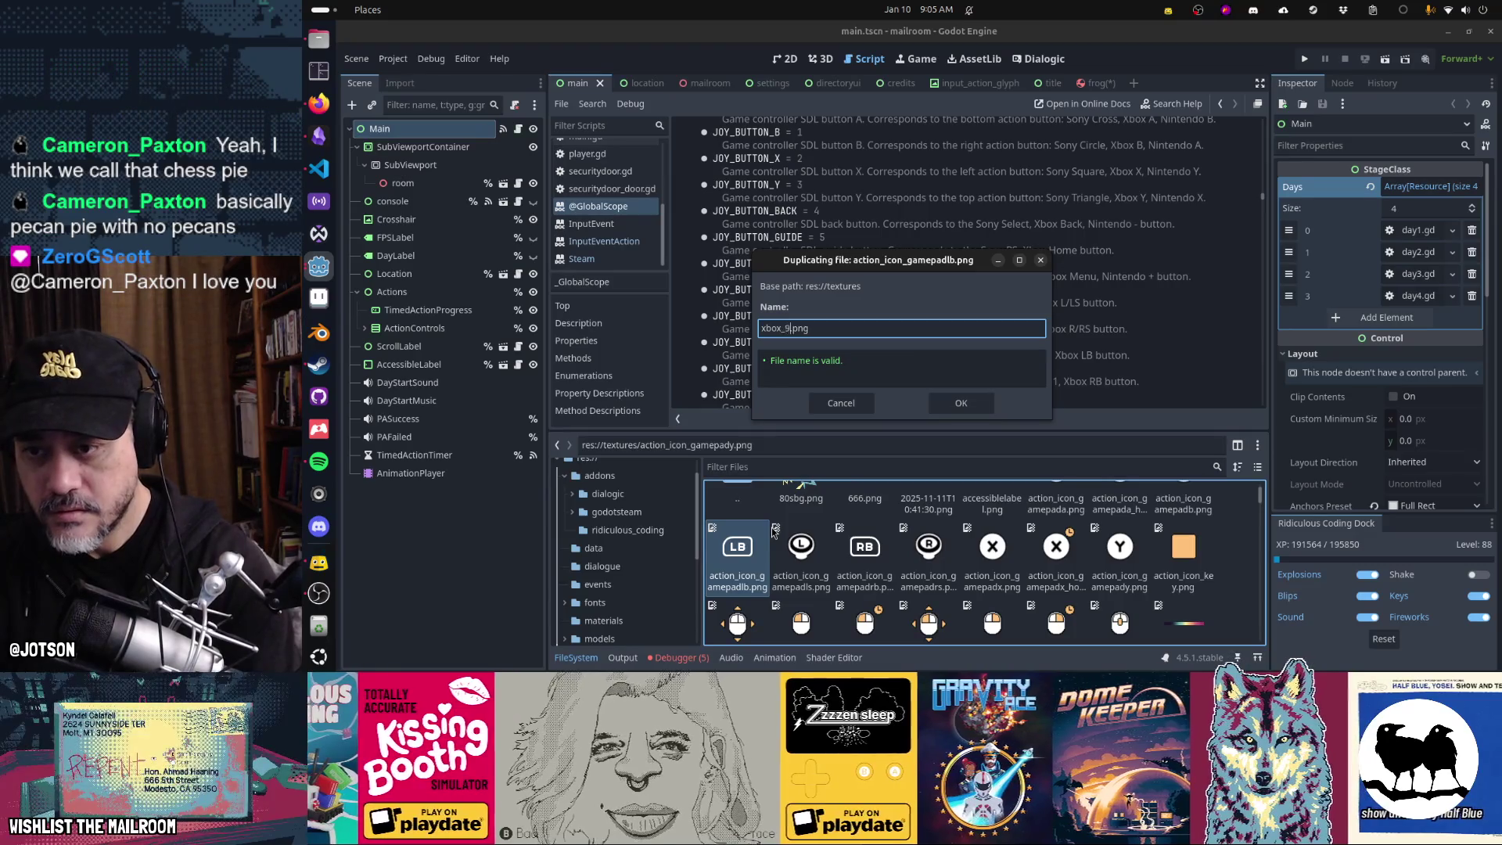
key("Return")
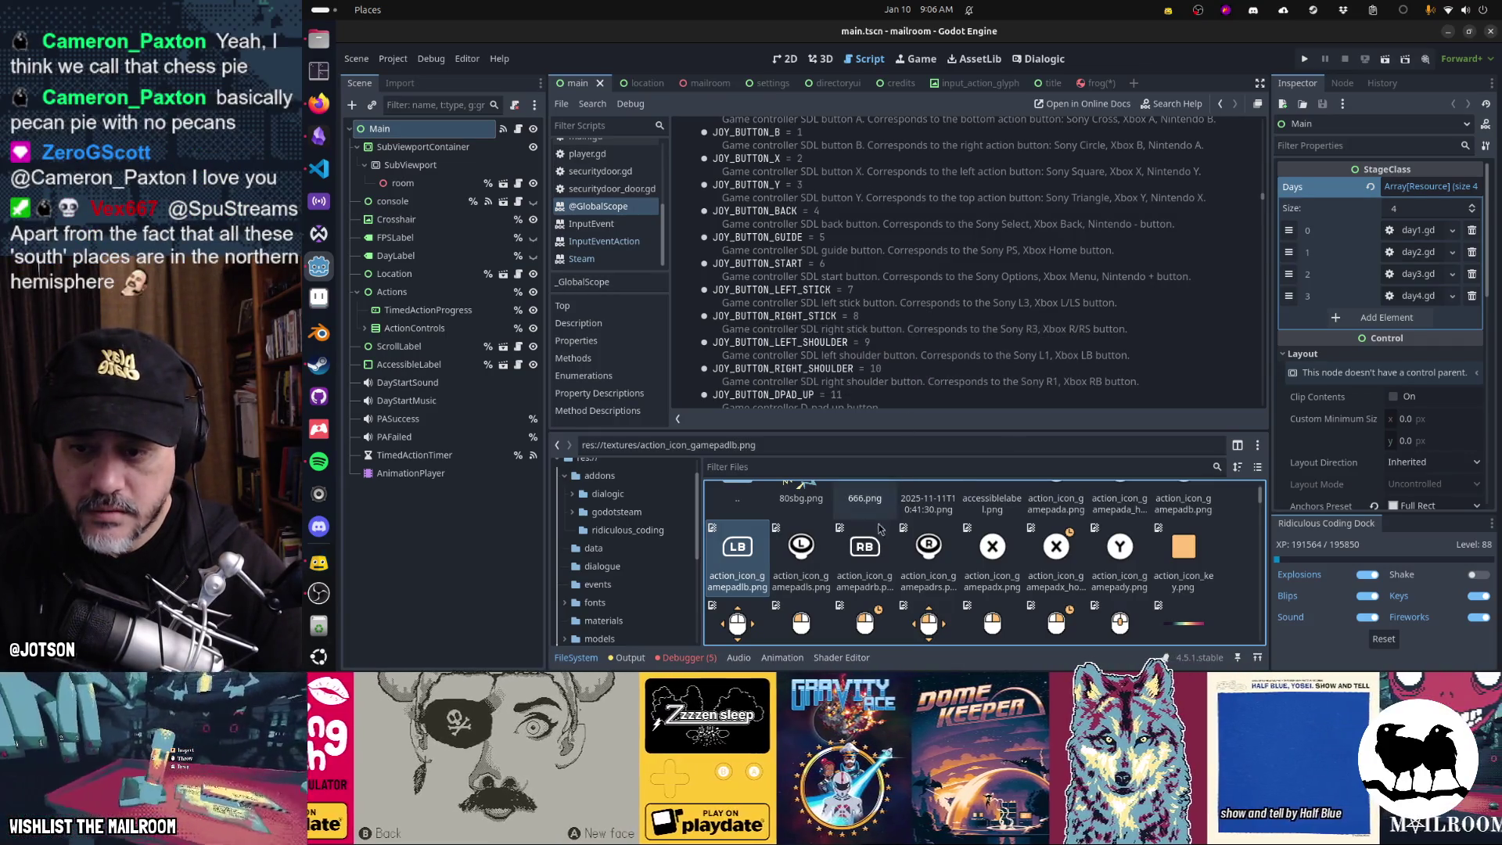
- Start duplicating action_icon_gamepadrb.png, then cancel without making a copy
right_click(874, 557)
left_click(905, 529)
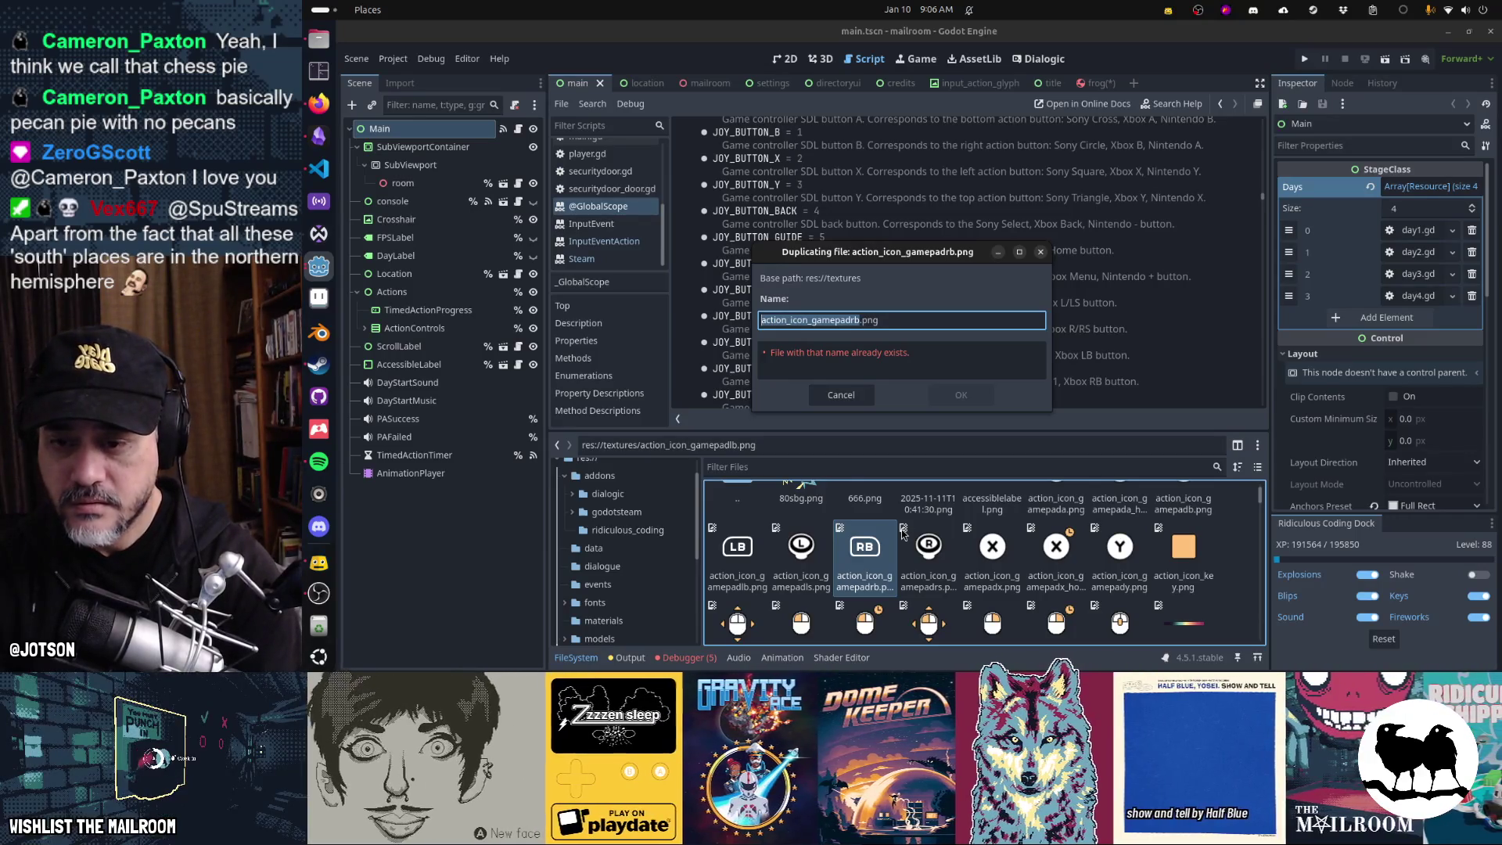
key("Escape")
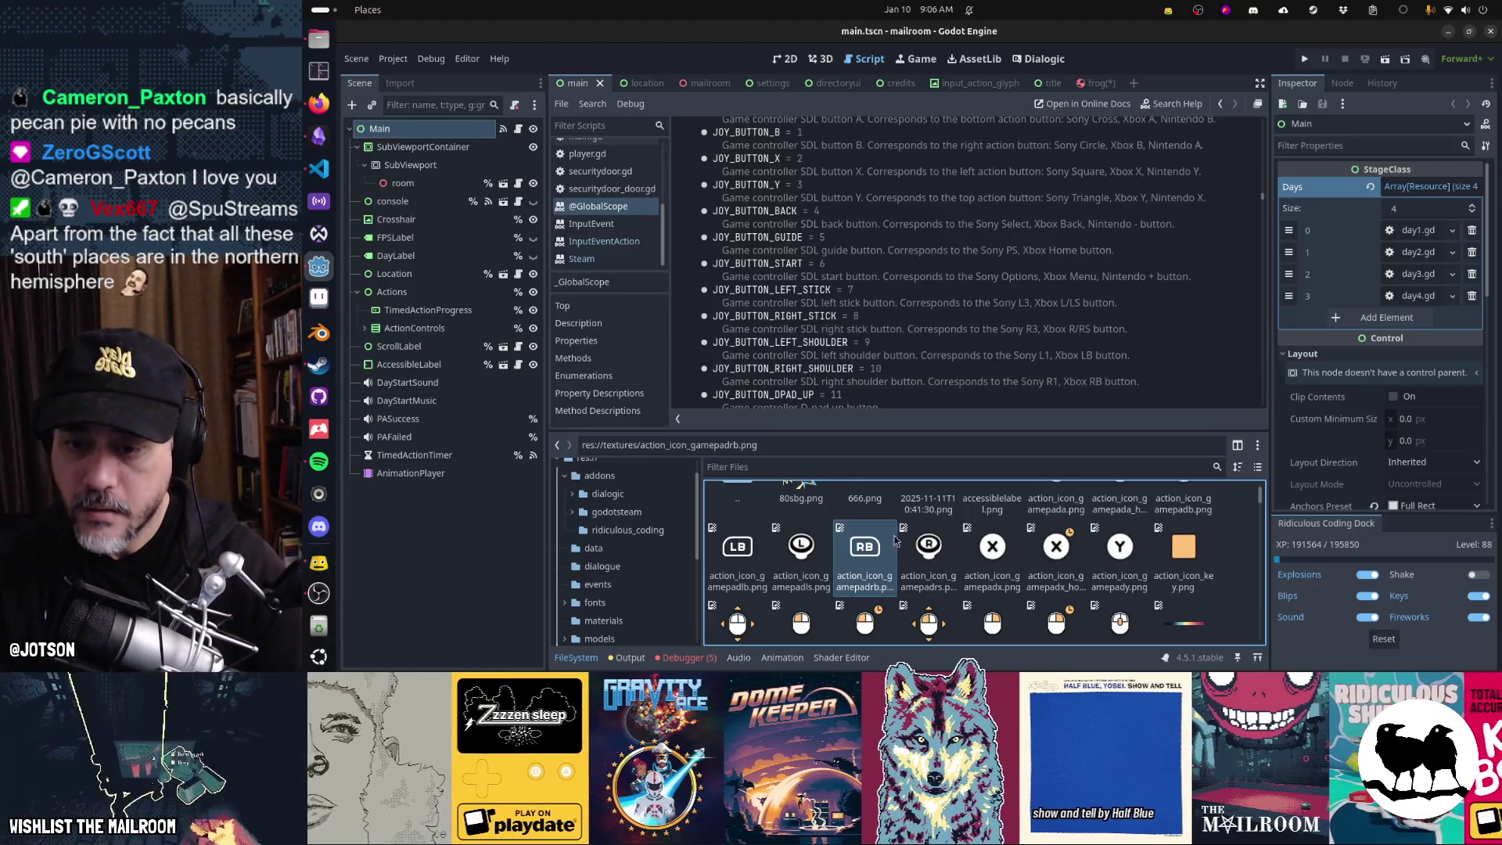
scroll(896, 550, "down", 2)
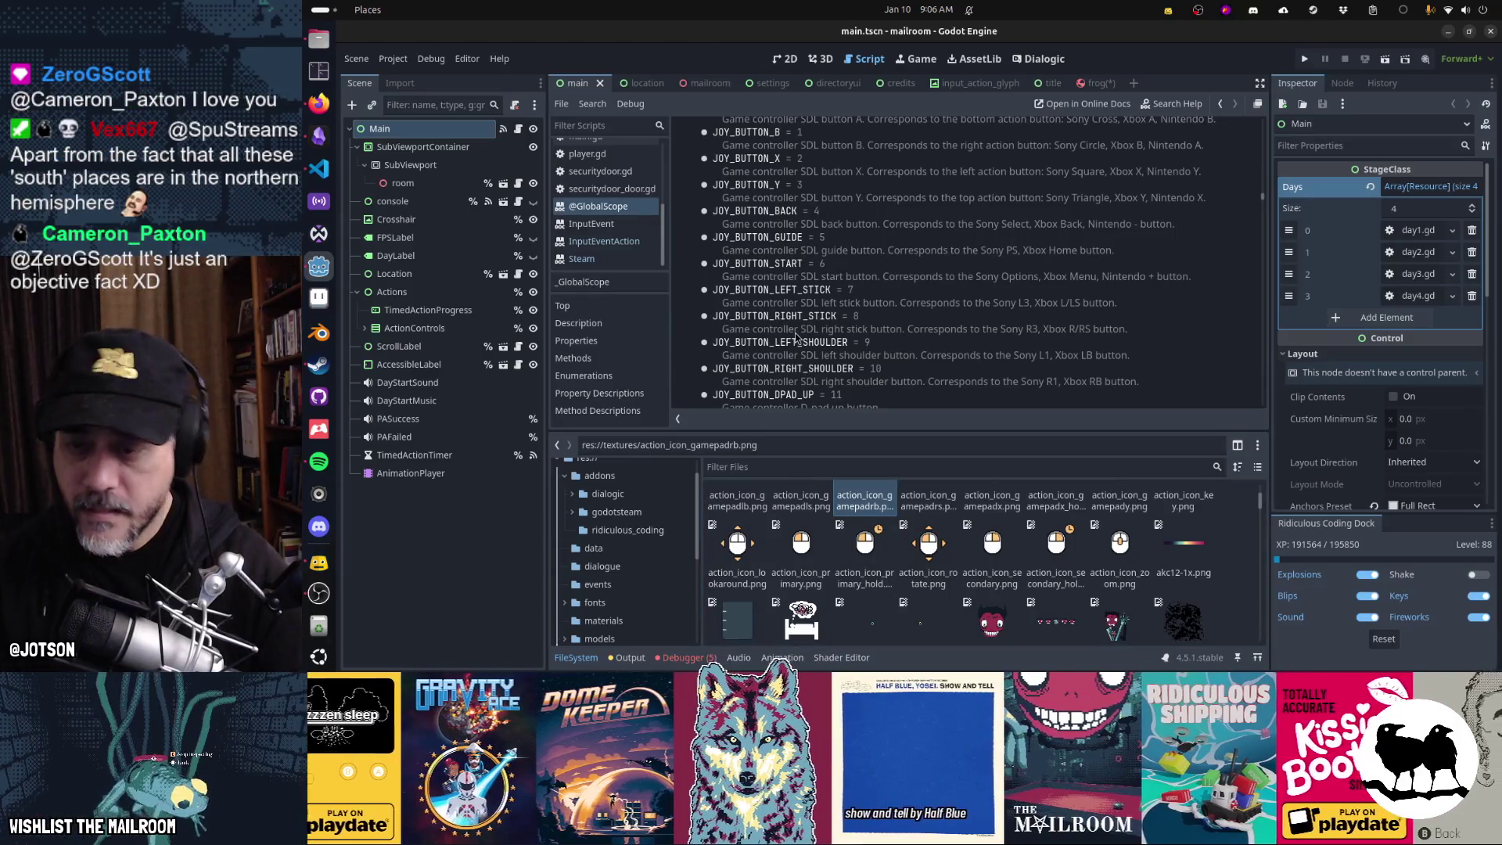
key("ctrl+f")
type("mouse_")
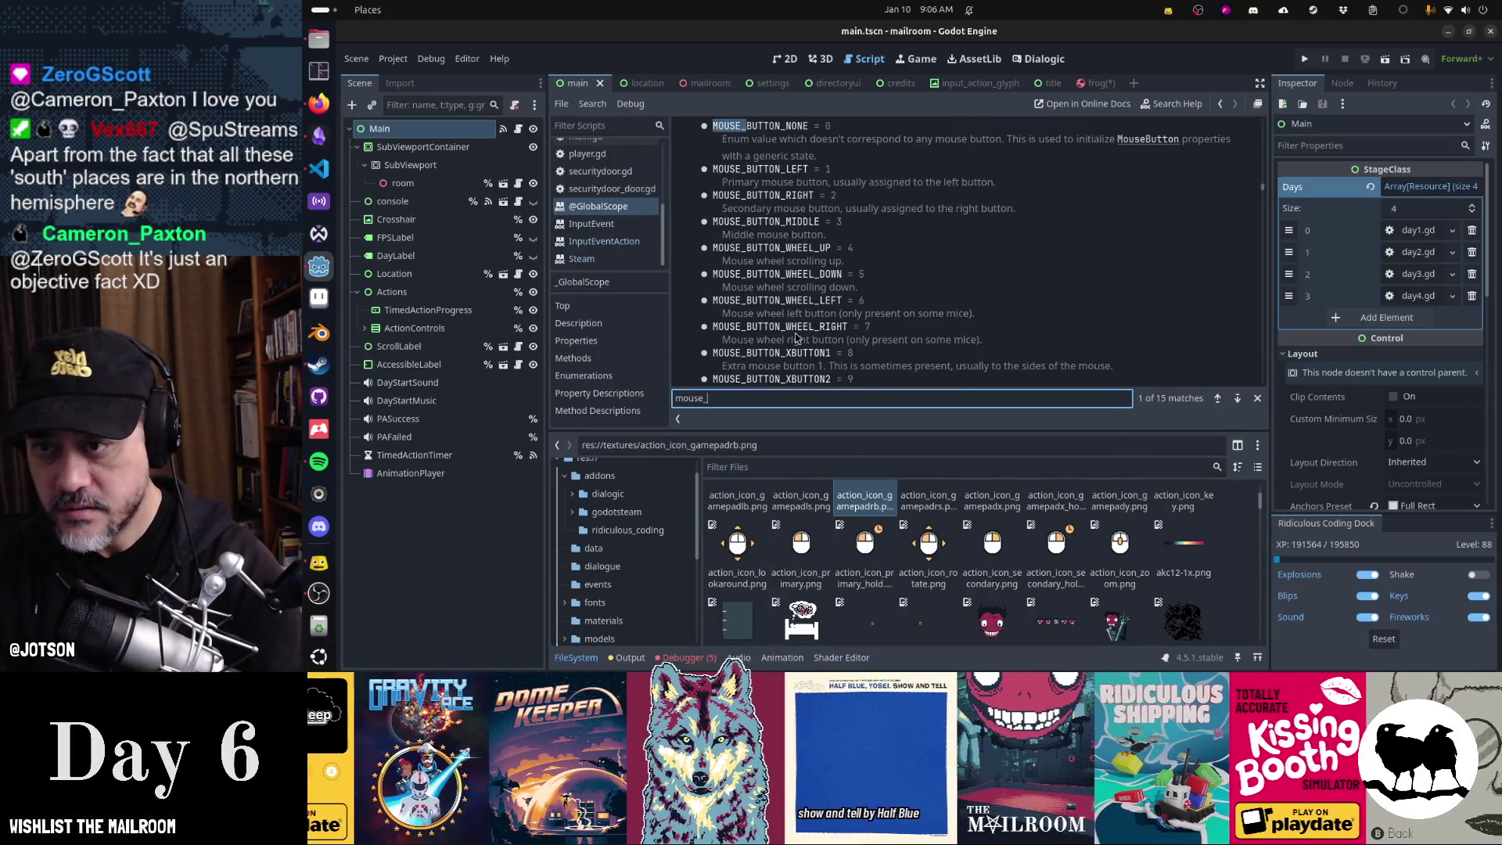
key("Escape")
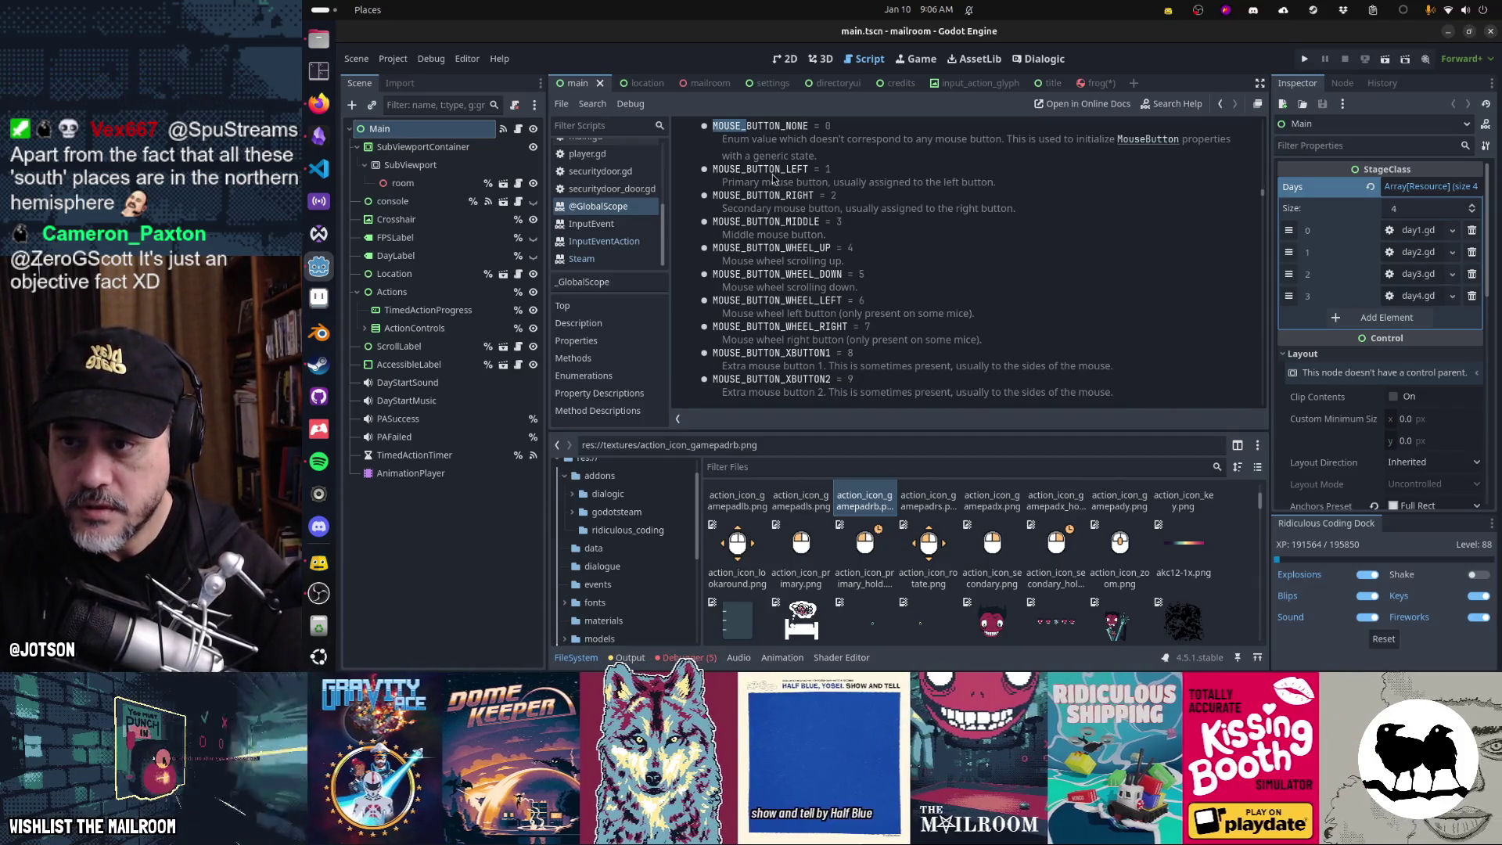
- Duplicate the primary and secondary mouse icons as mouse_1.png and mouse_2.png
right_click(801, 540)
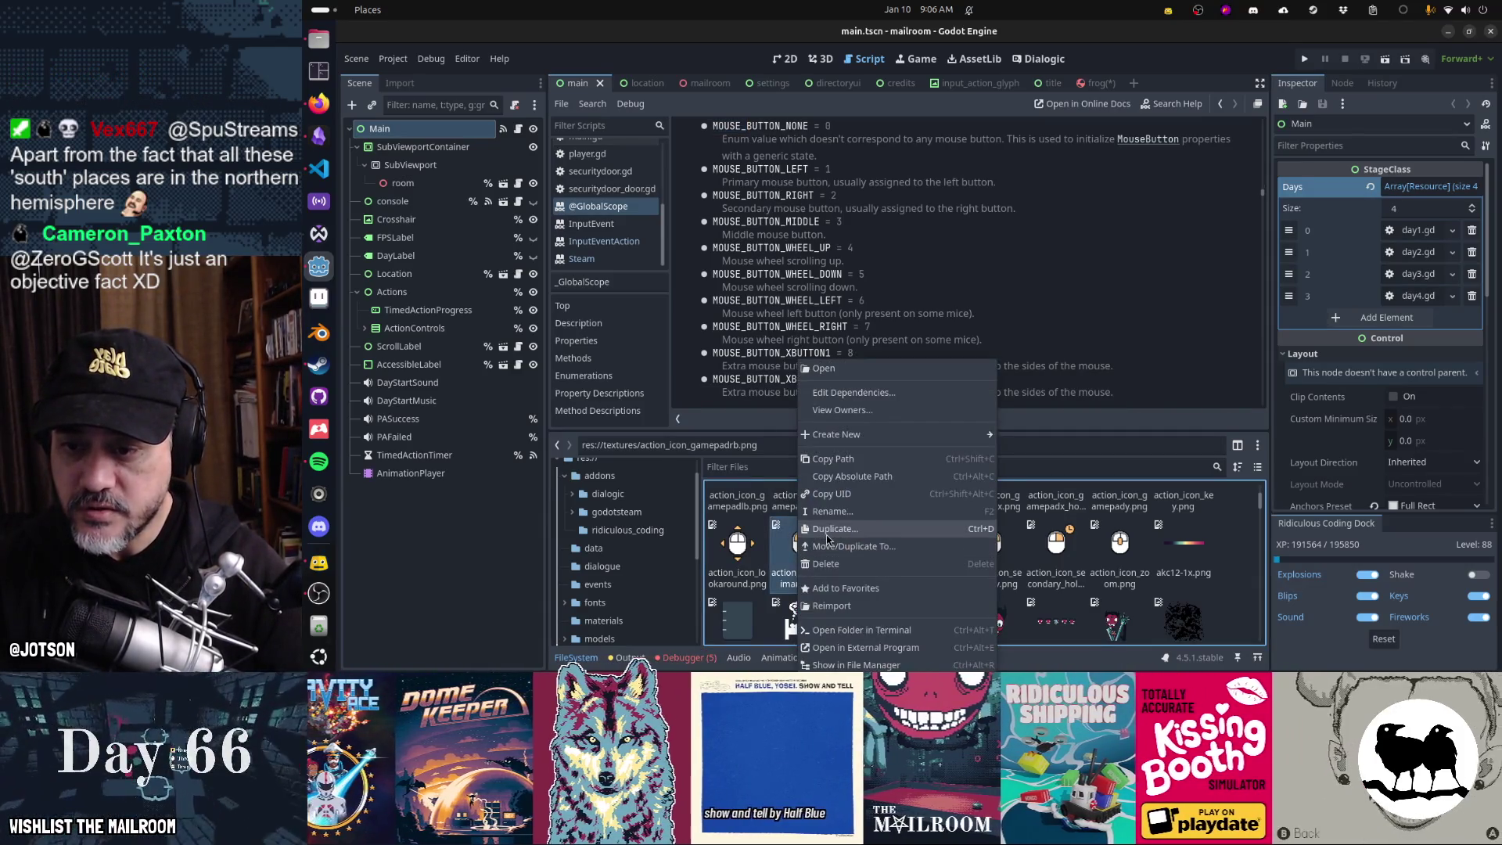
left_click(827, 540)
type("mouse_1.png")
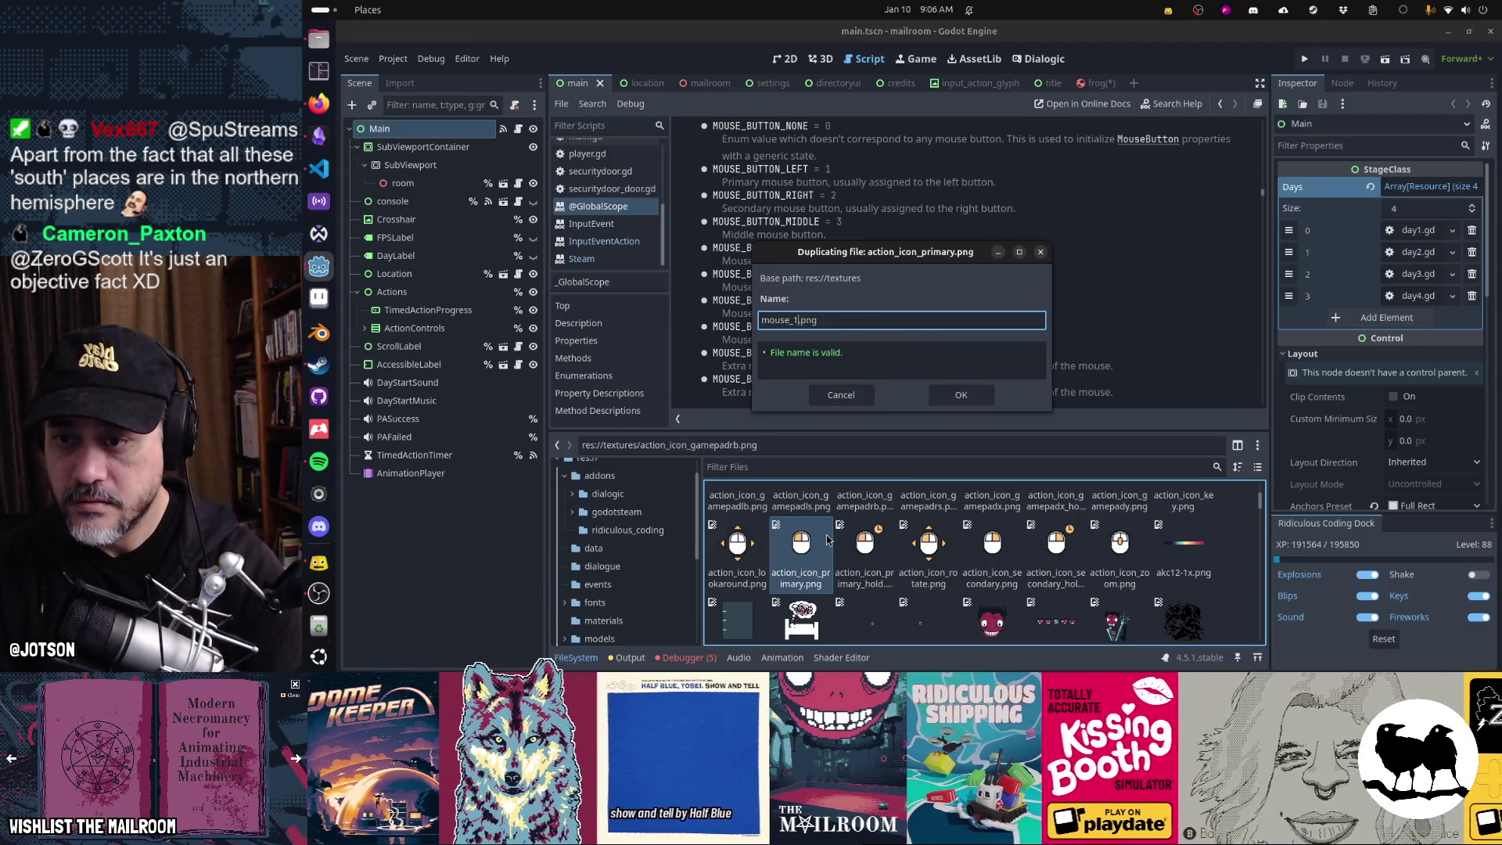
key("Return")
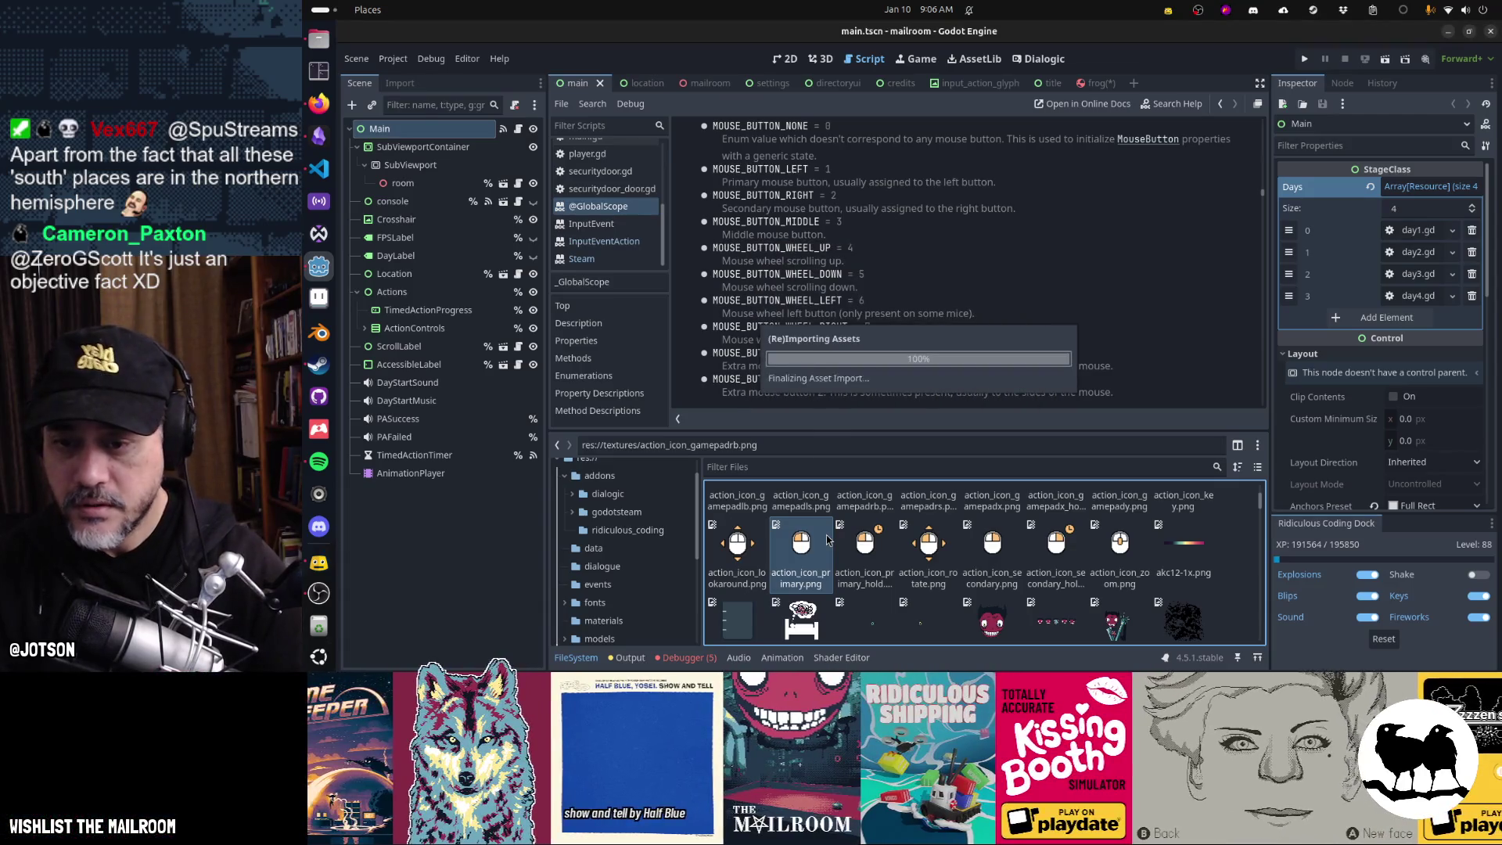
right_click(990, 567)
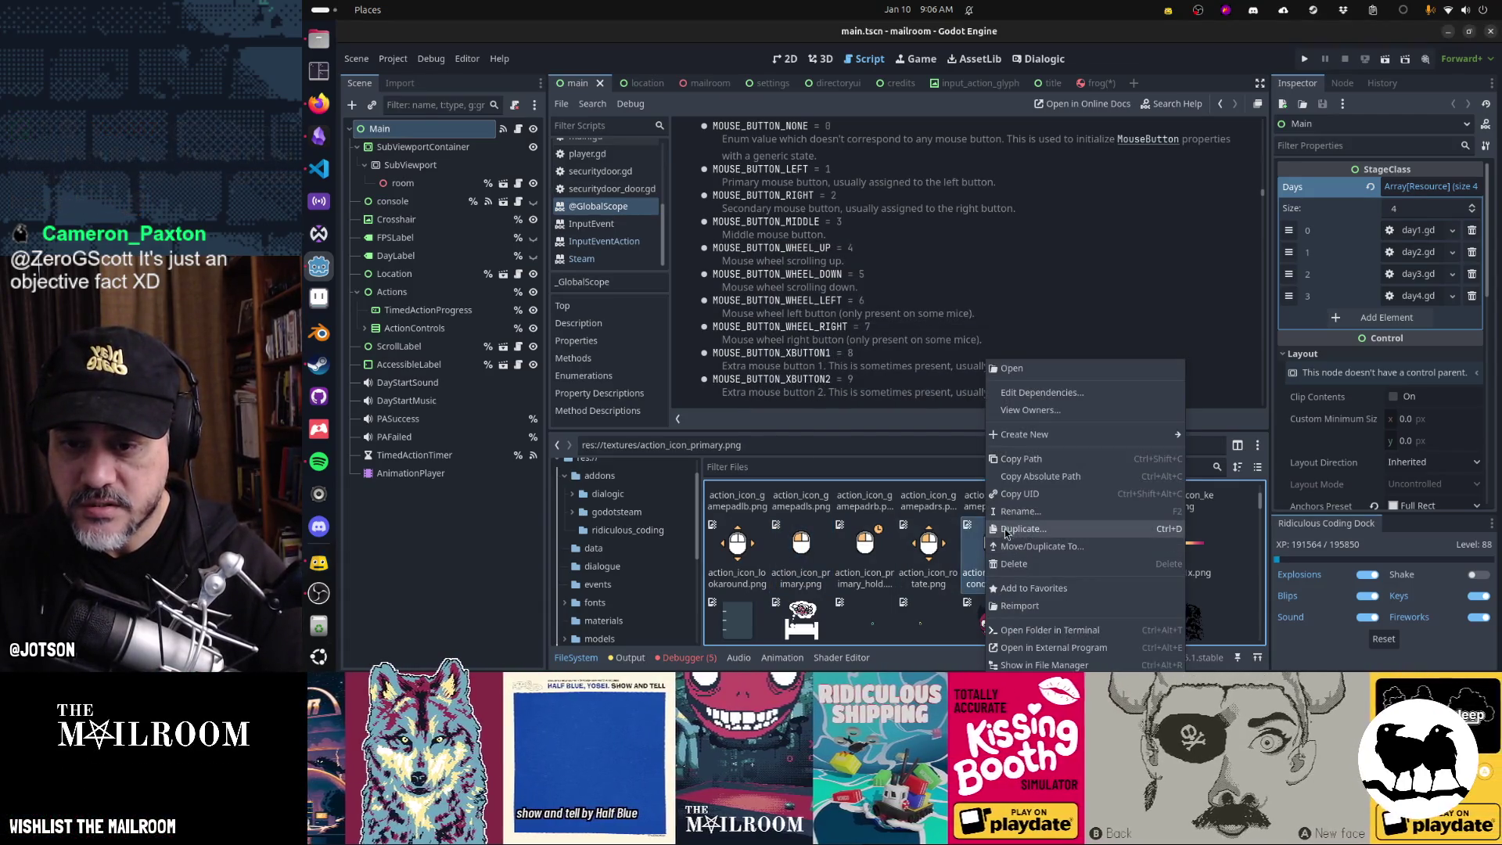
left_click(1008, 530)
type("mouse_2.png")
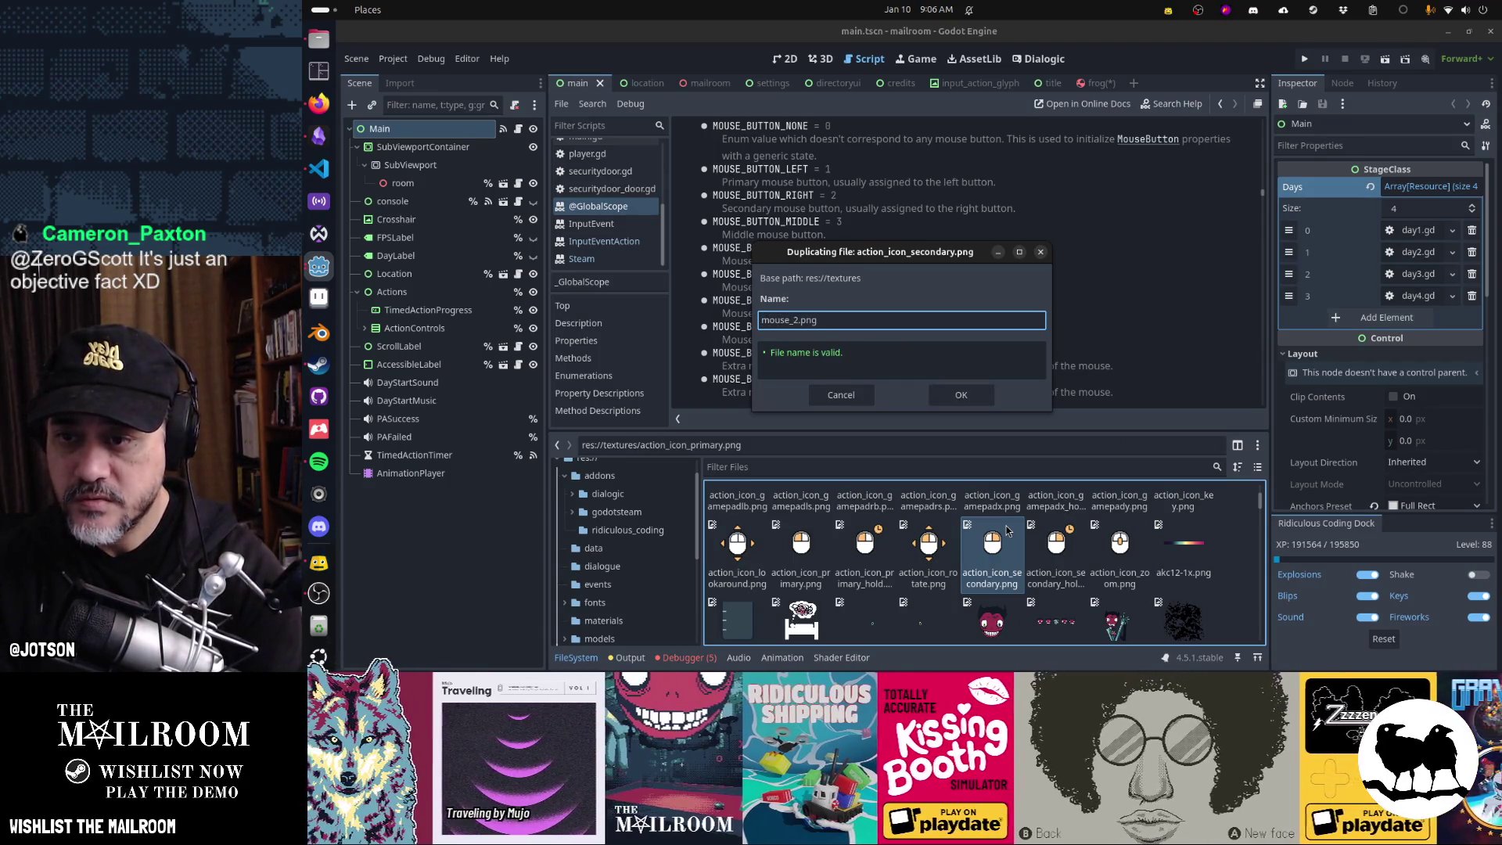
key("Return")
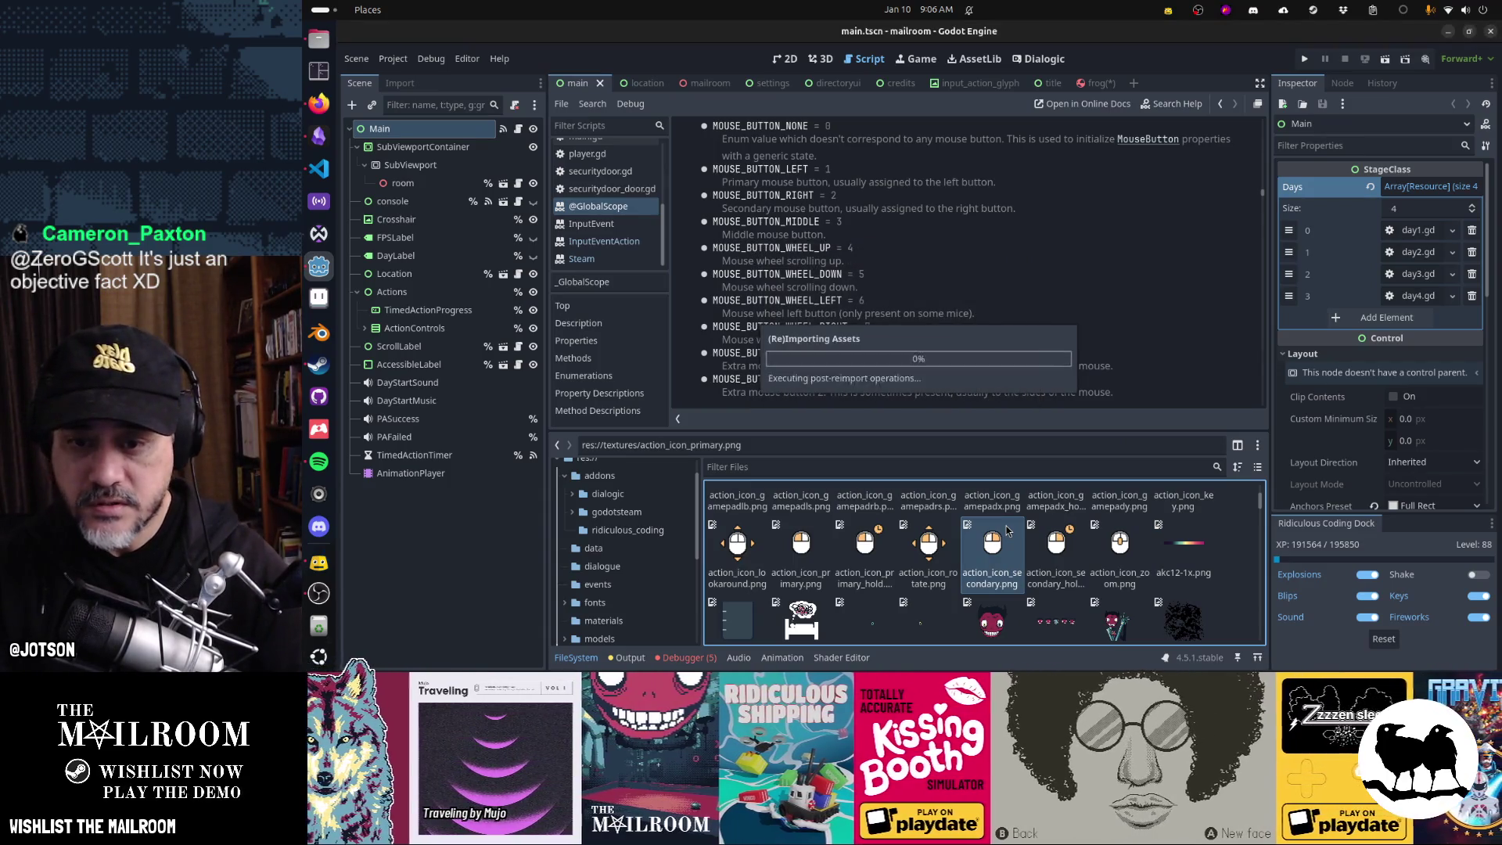
- Duplicate action_icon_secondary.png as action_icon_zoom.png
right_click(1114, 565)
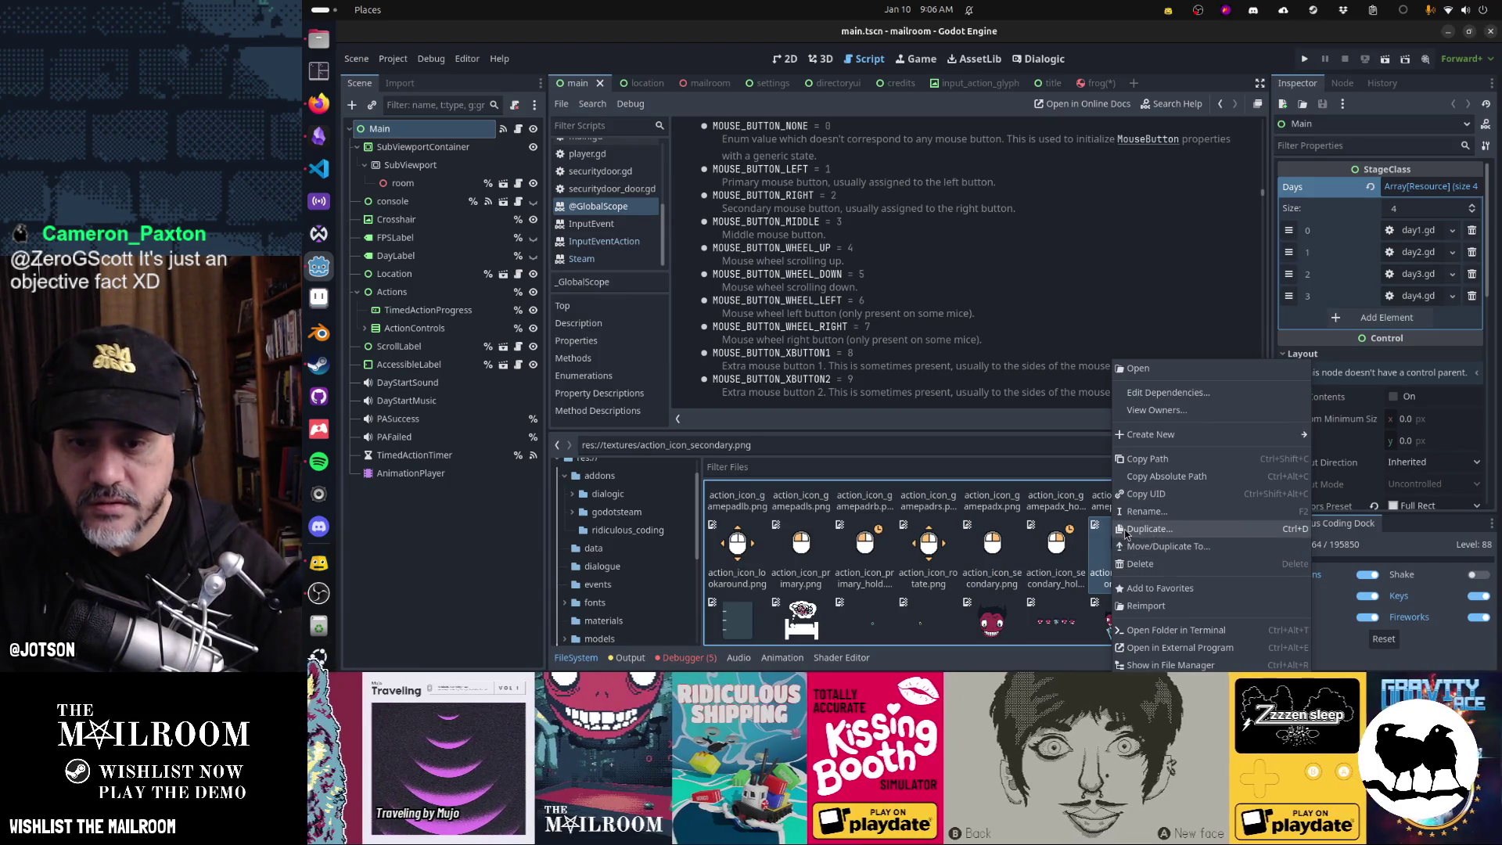
left_click(1127, 530)
type("action_icon_zoom")
key("Return")
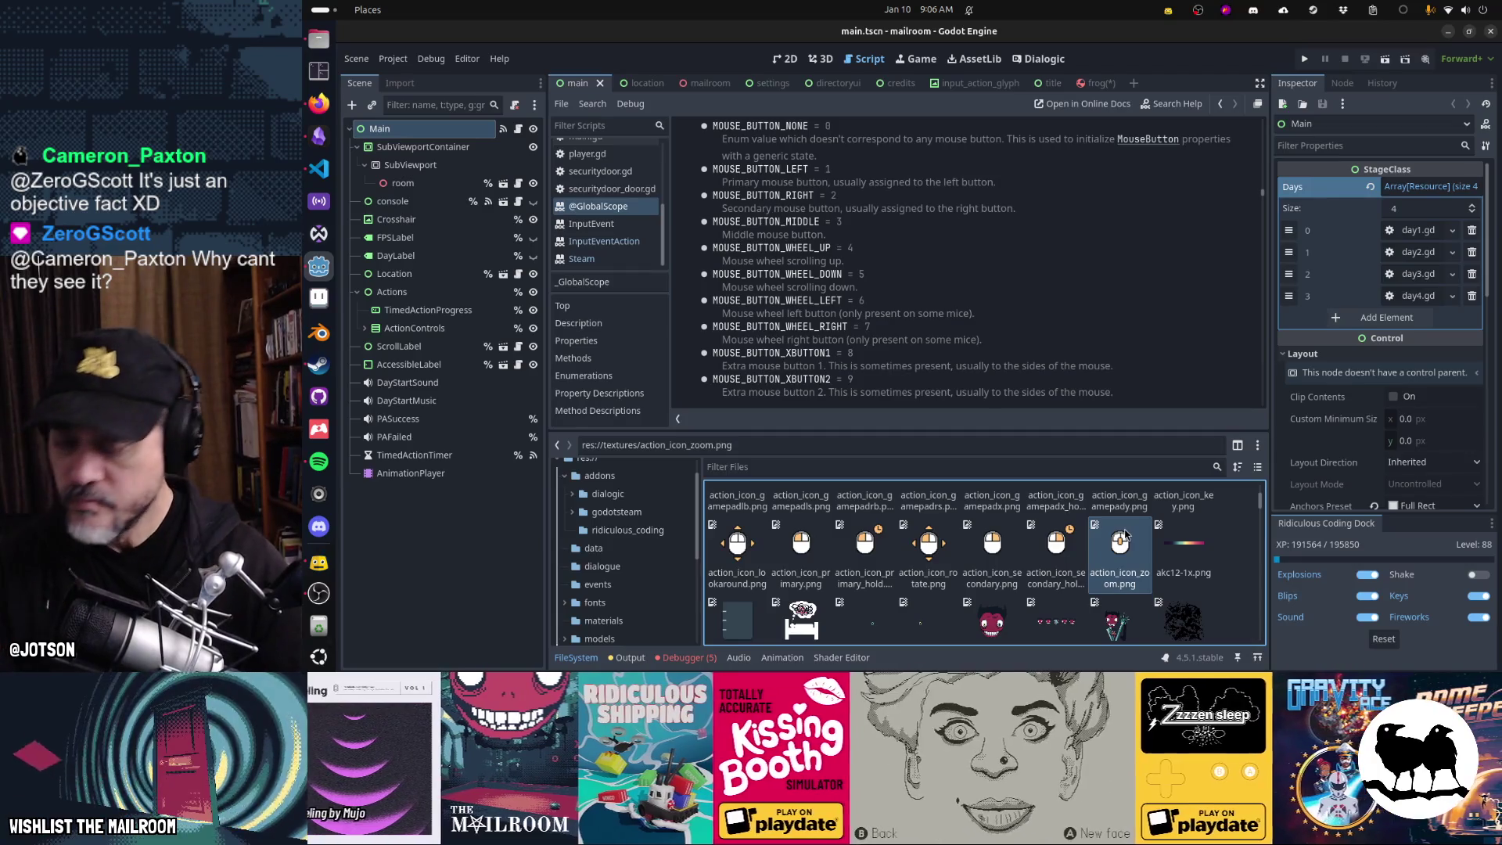
mouse_move(1136, 561)
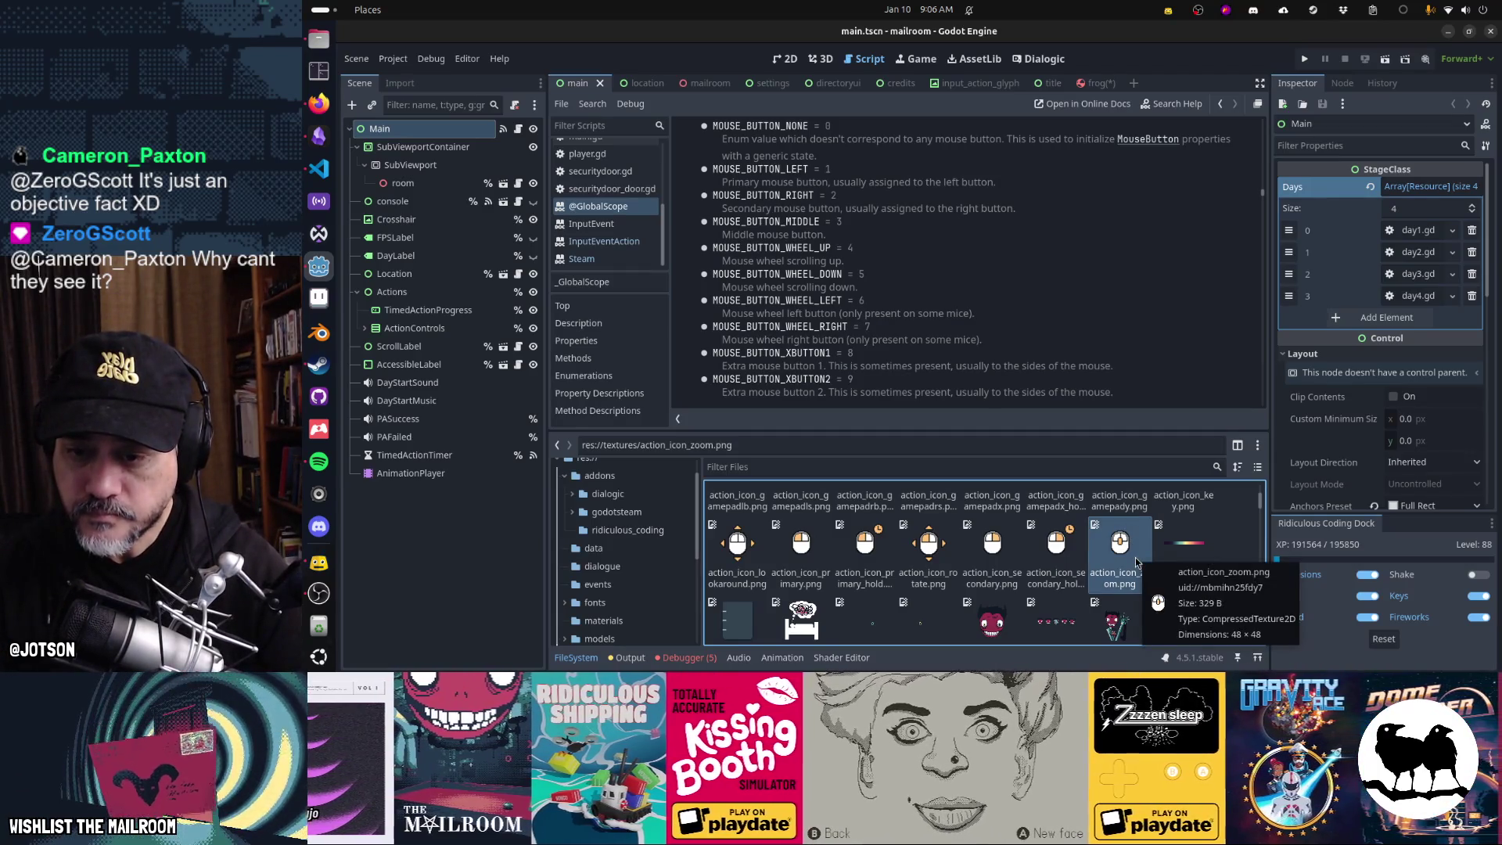
scroll(1136, 562, "up", 1)
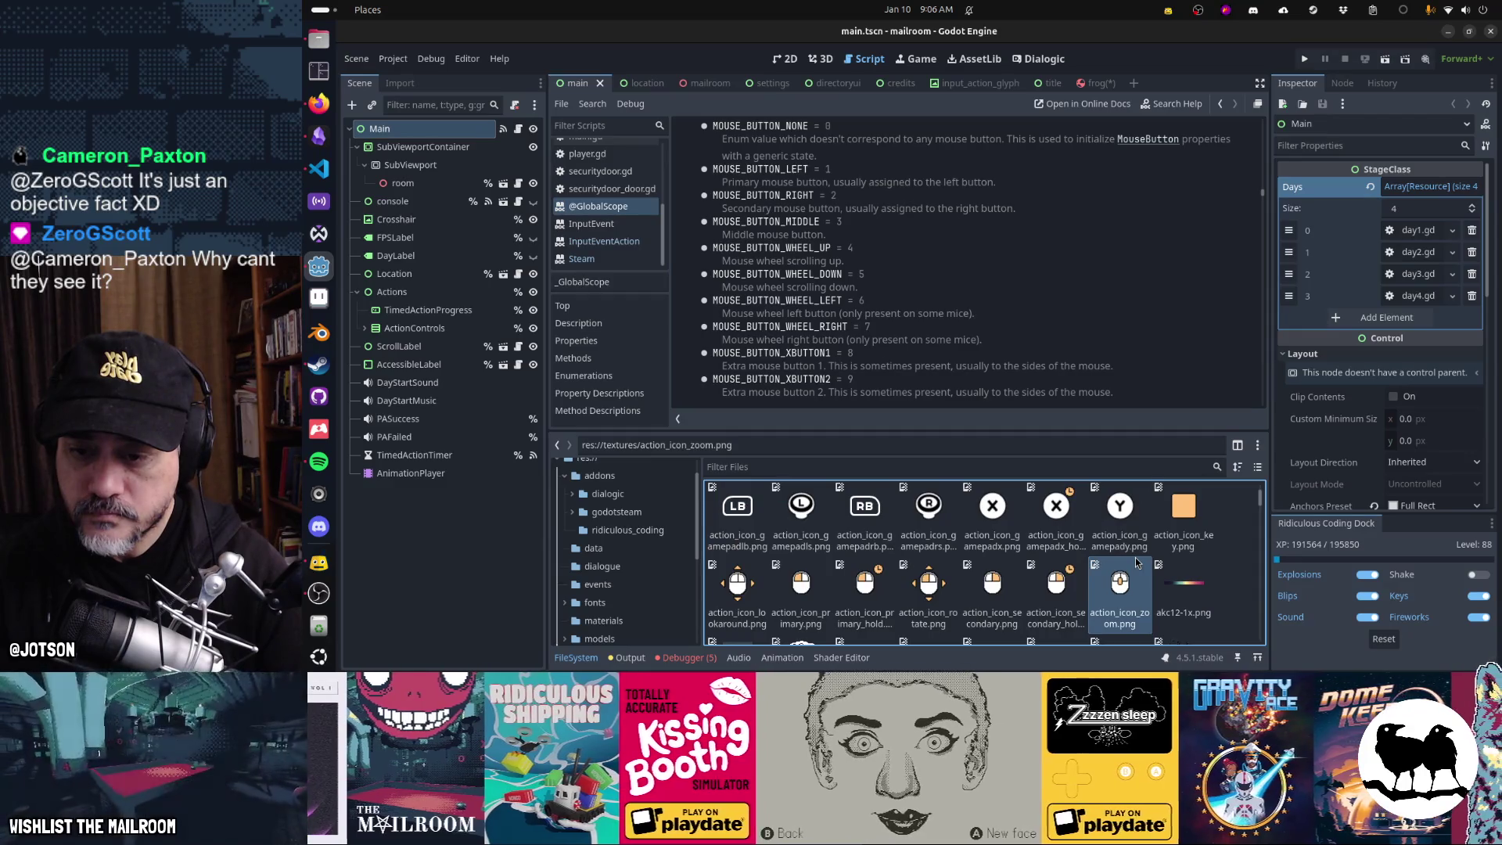
scroll(1136, 562, "up", 1)
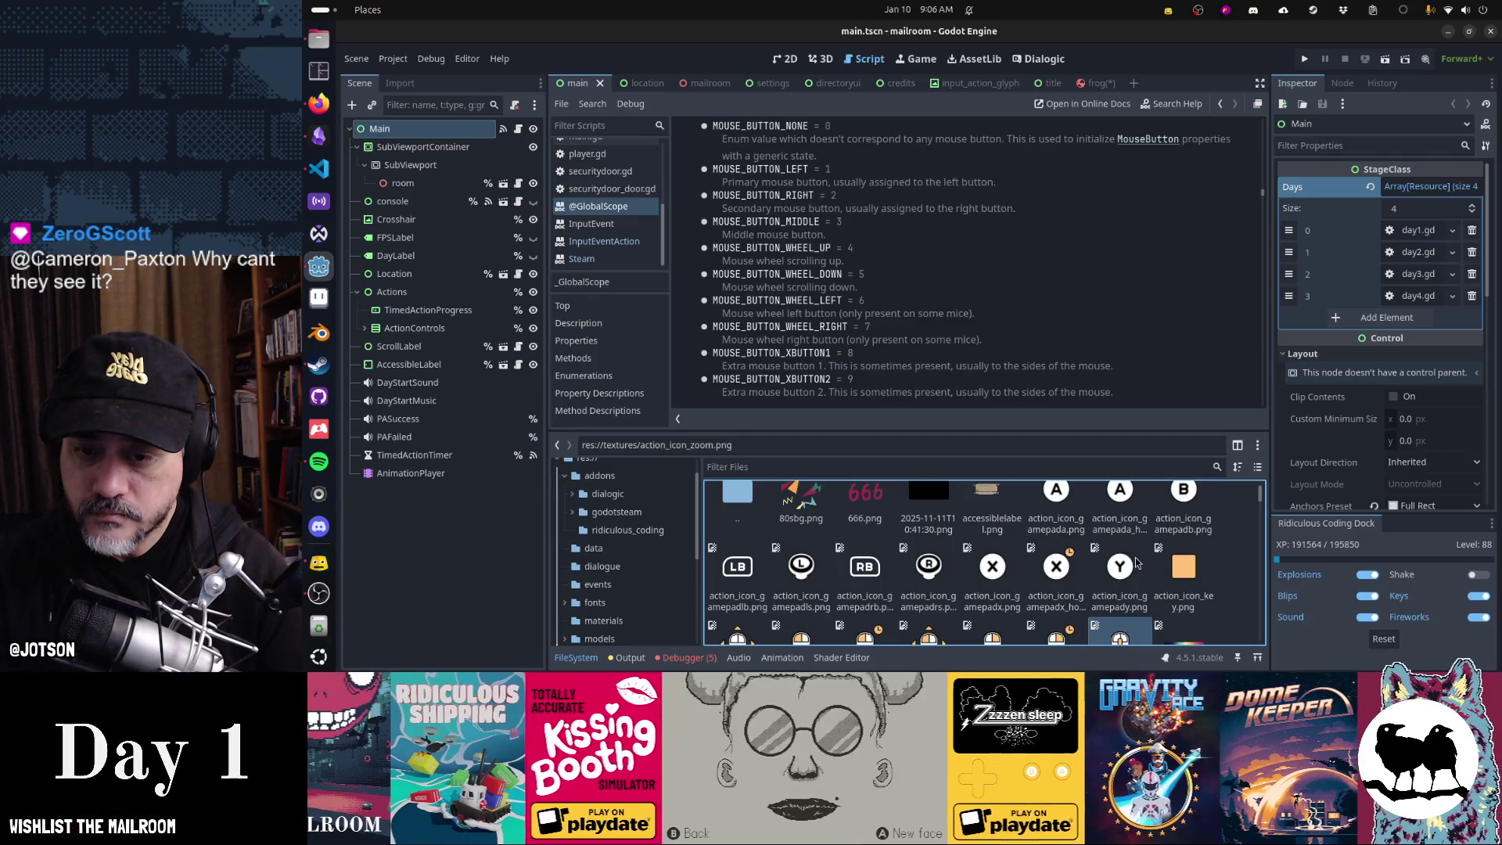
- Switch from Godot to Firefox showing the mailroom Figma file
scroll(1136, 562, "down", 2)
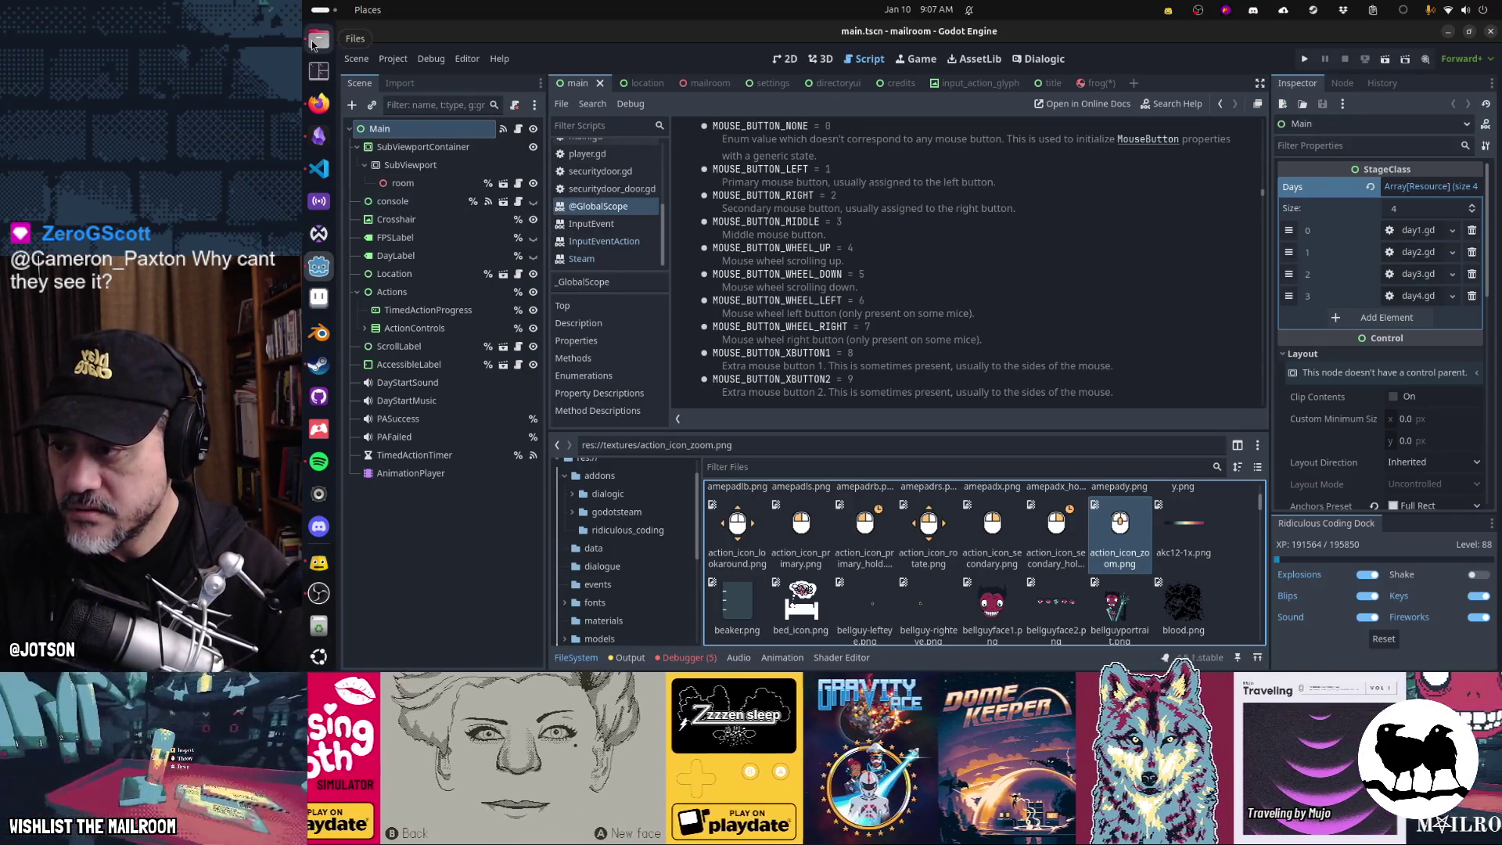
left_click(318, 102)
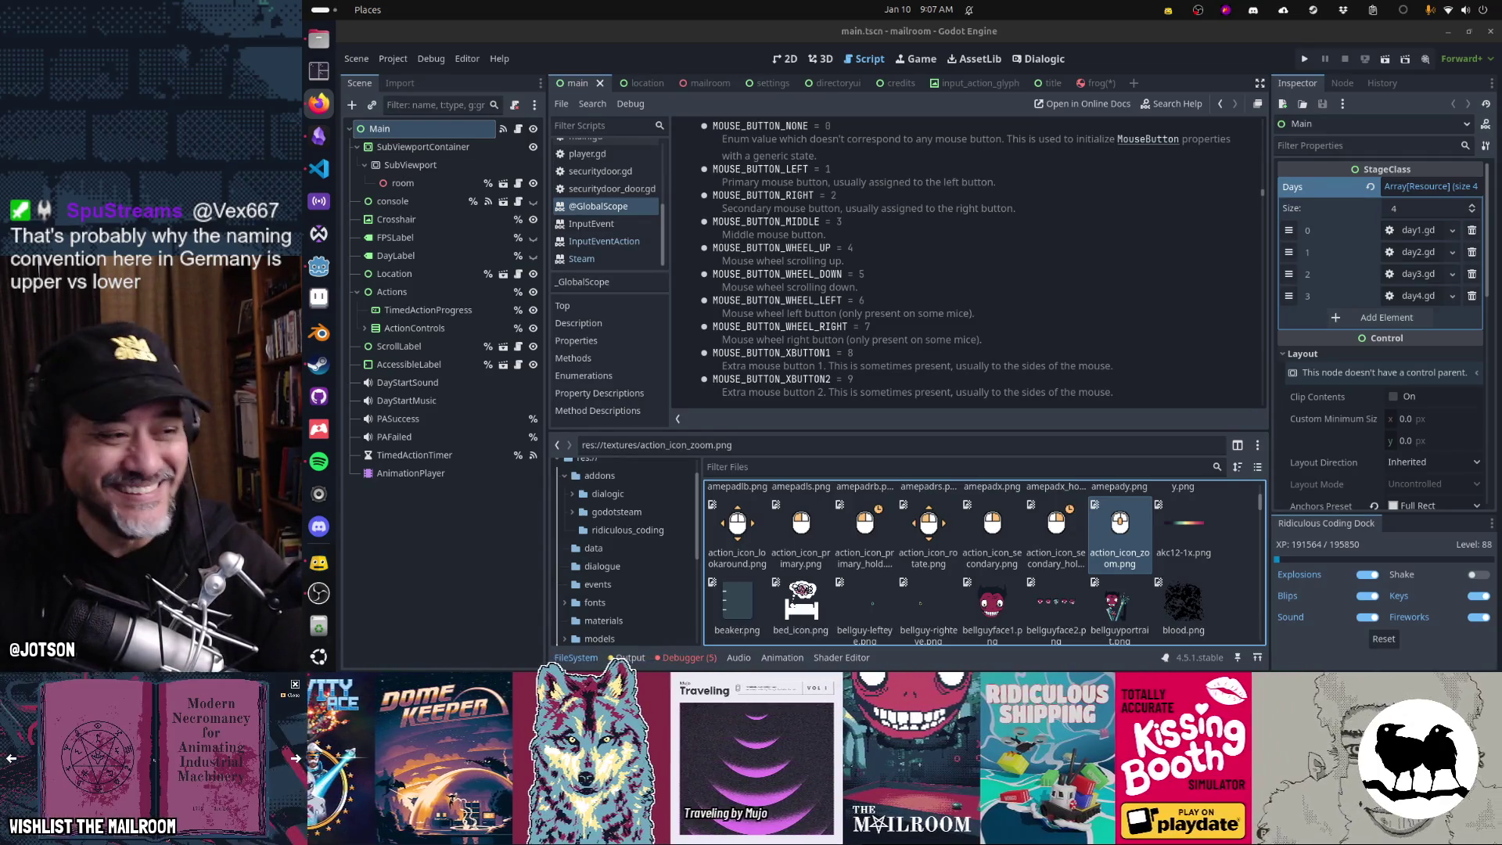
key("super")
key("super")
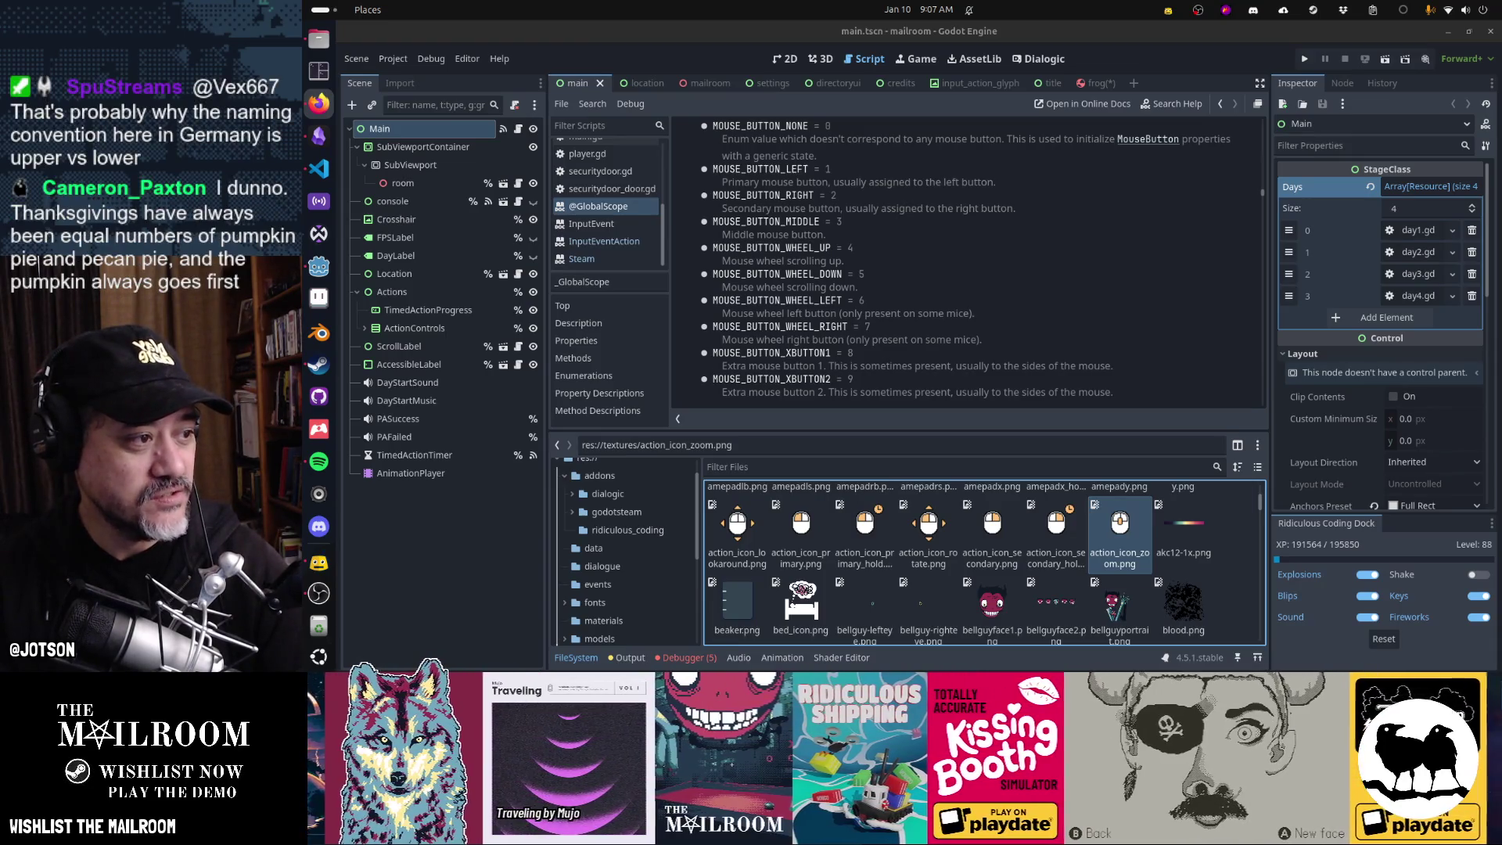
key("super")
key("super")
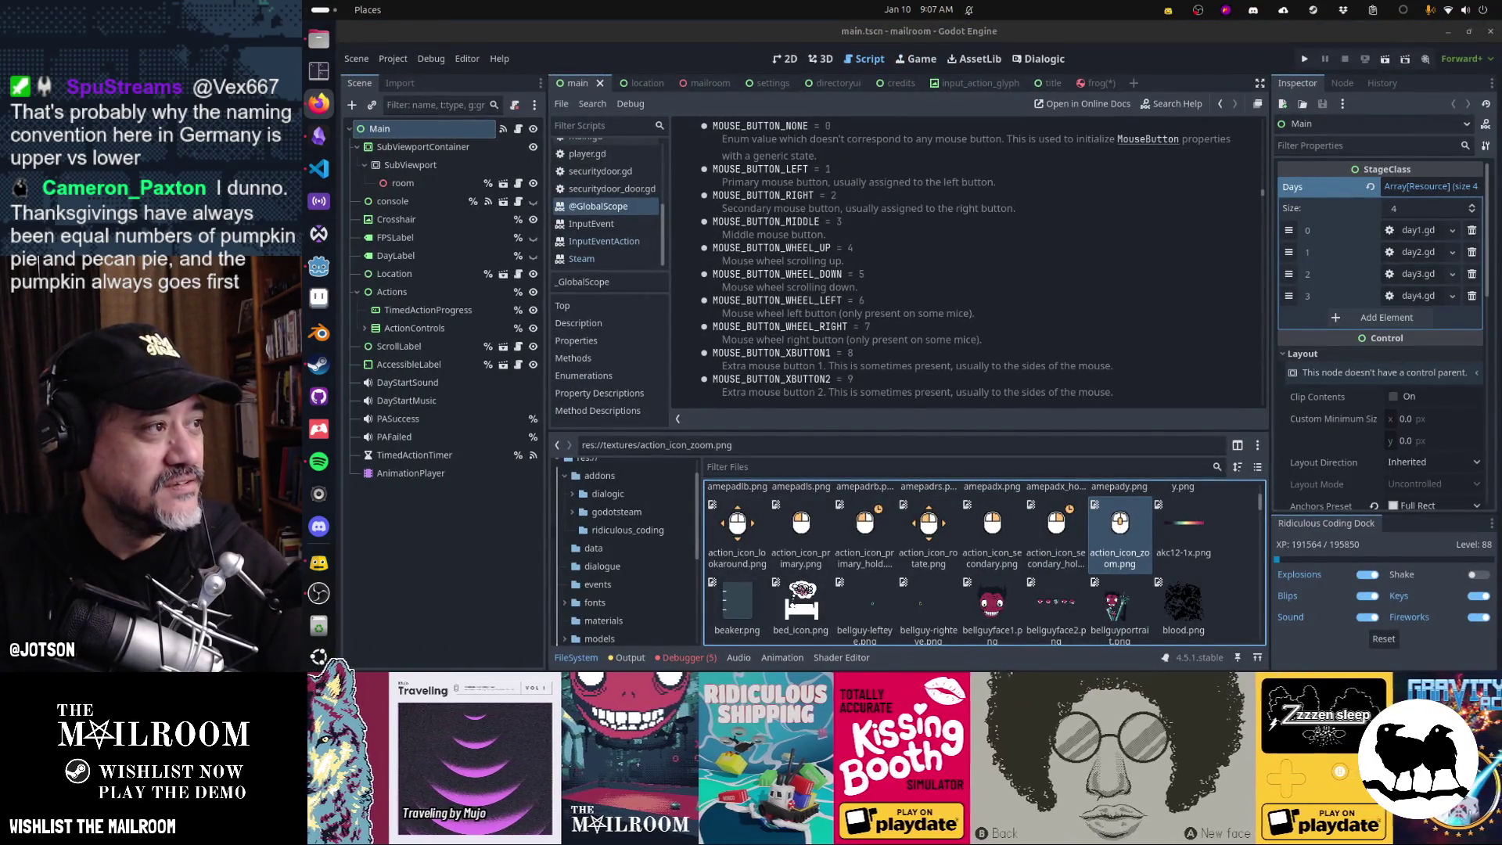
key("alt+Tab")
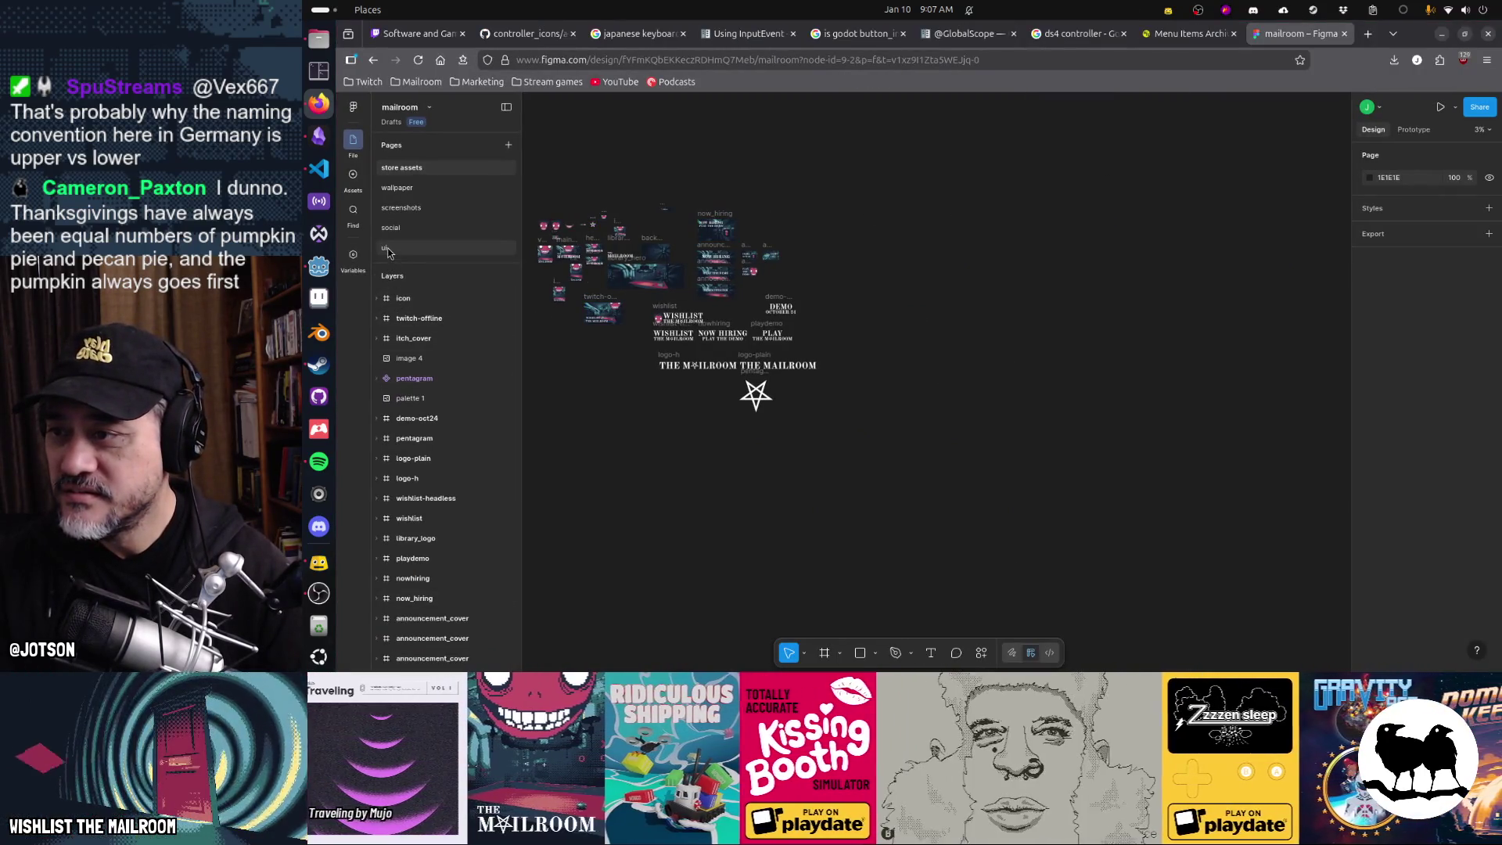
- Open the ui page and bring the keyboard icon files window to the front
left_click(438, 248)
scroll(1072, 416, "right", 5)
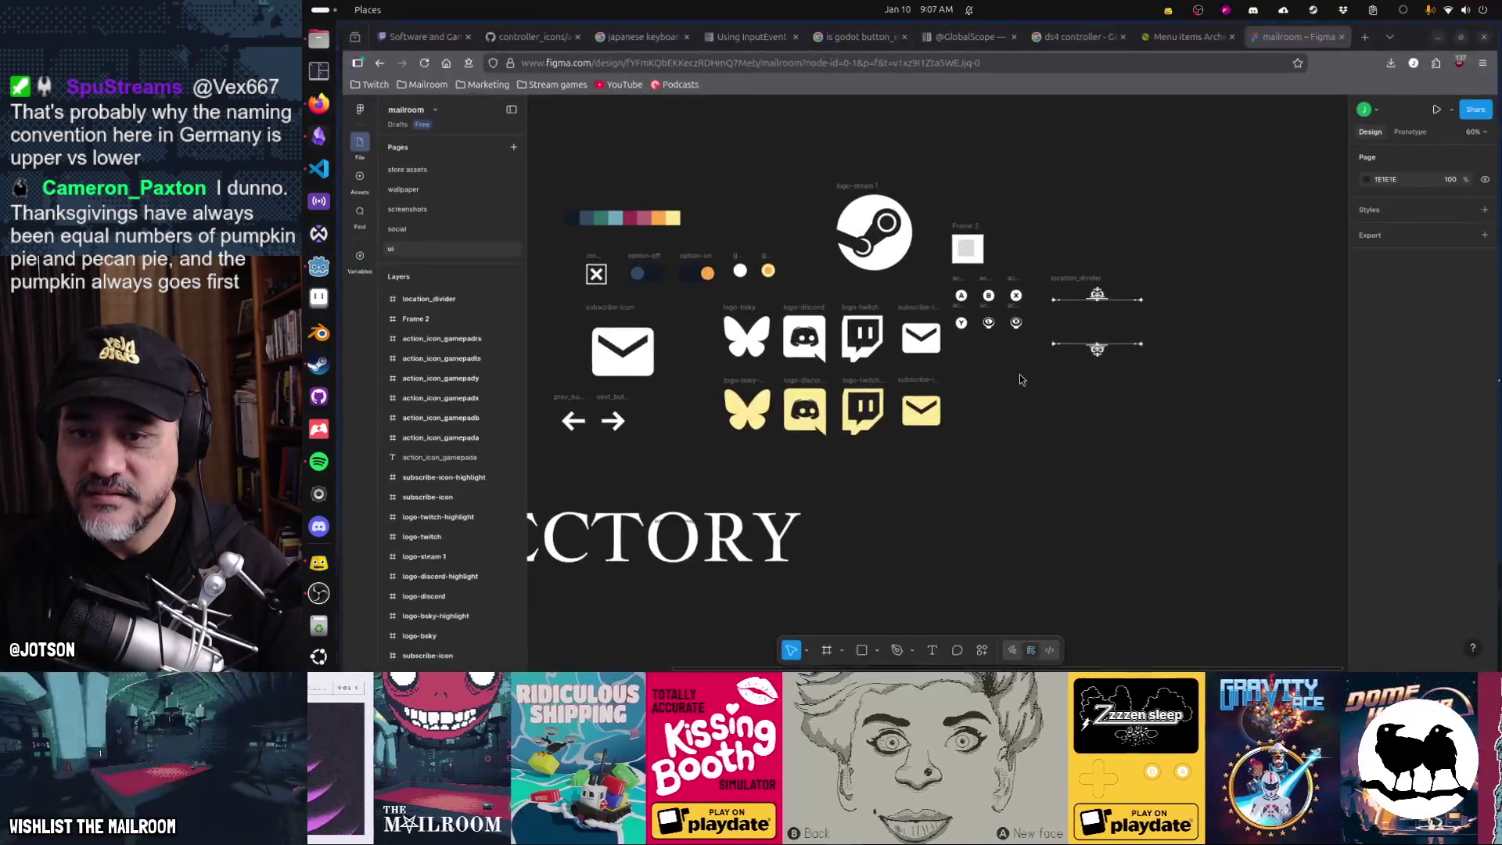
scroll(1023, 376, "up", 5)
scroll(1020, 374, "up", 2)
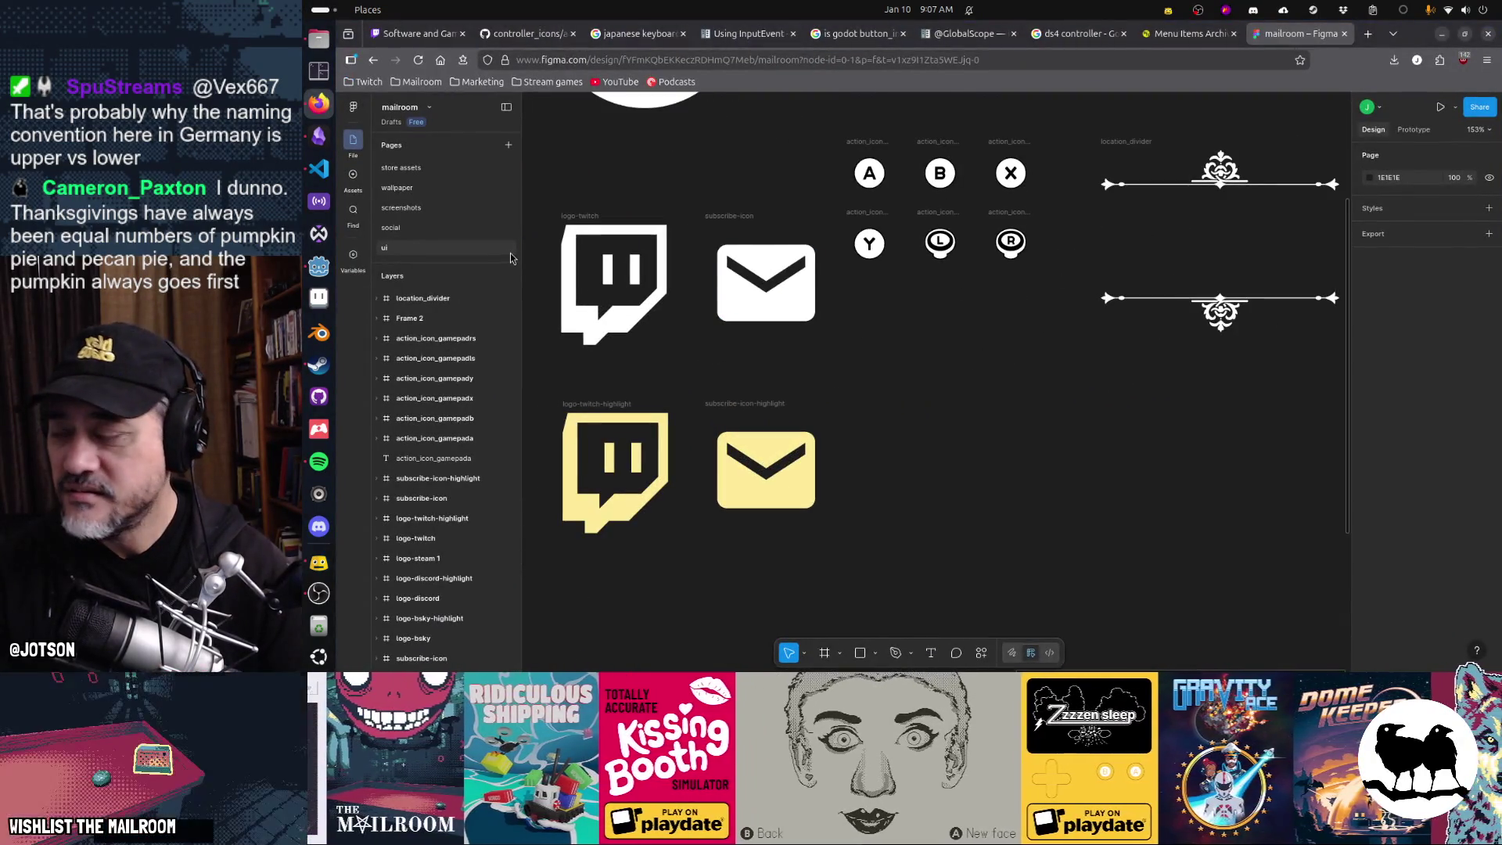
left_click(319, 40)
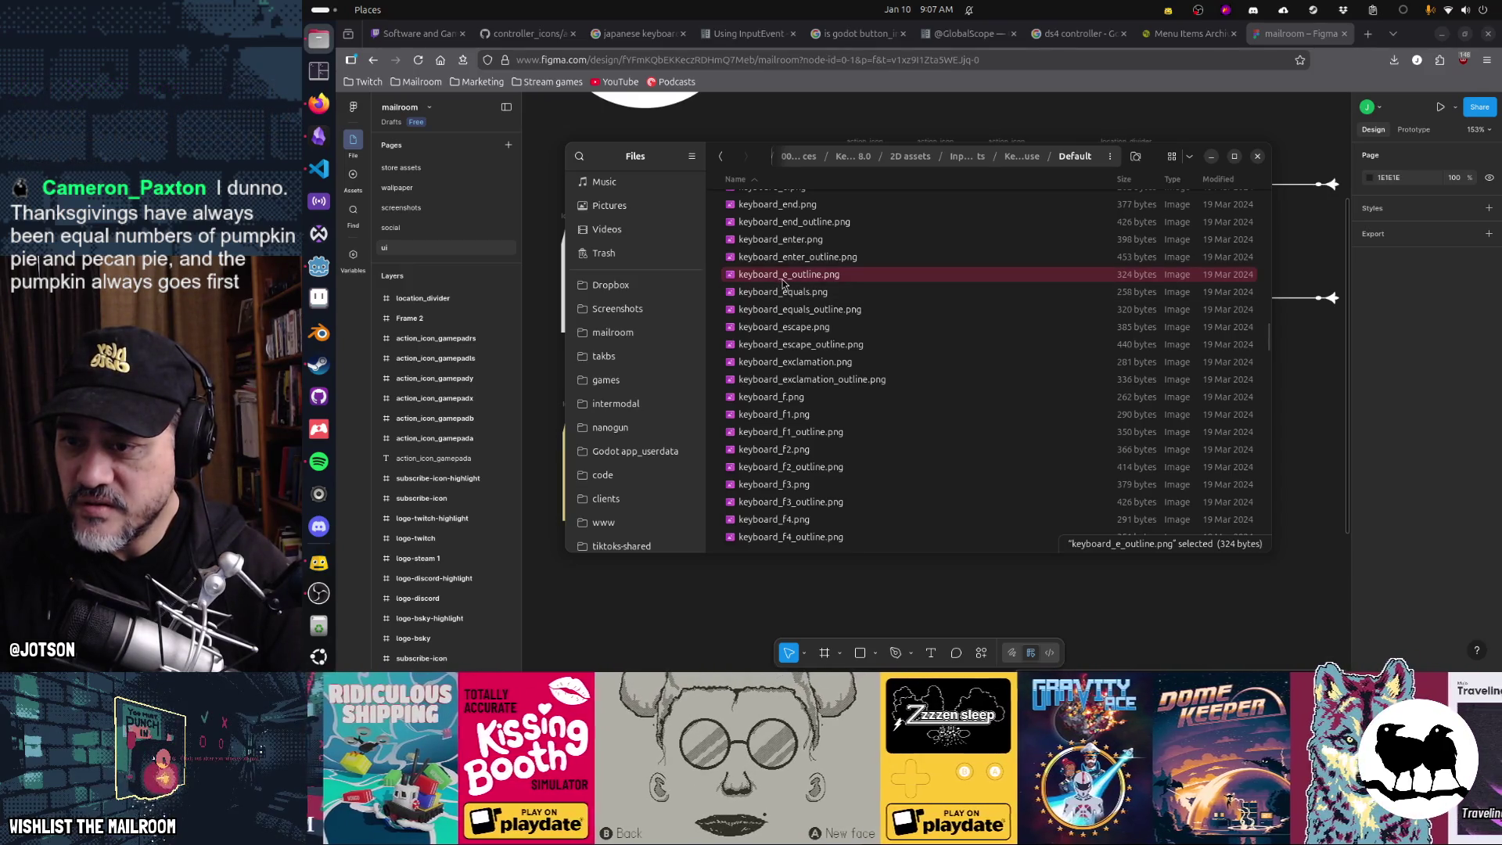
- Import the outlined E, ESC and outlined ESC key PNG images onto the canvas
left_click_drag(1215, 611, 1213, 610)
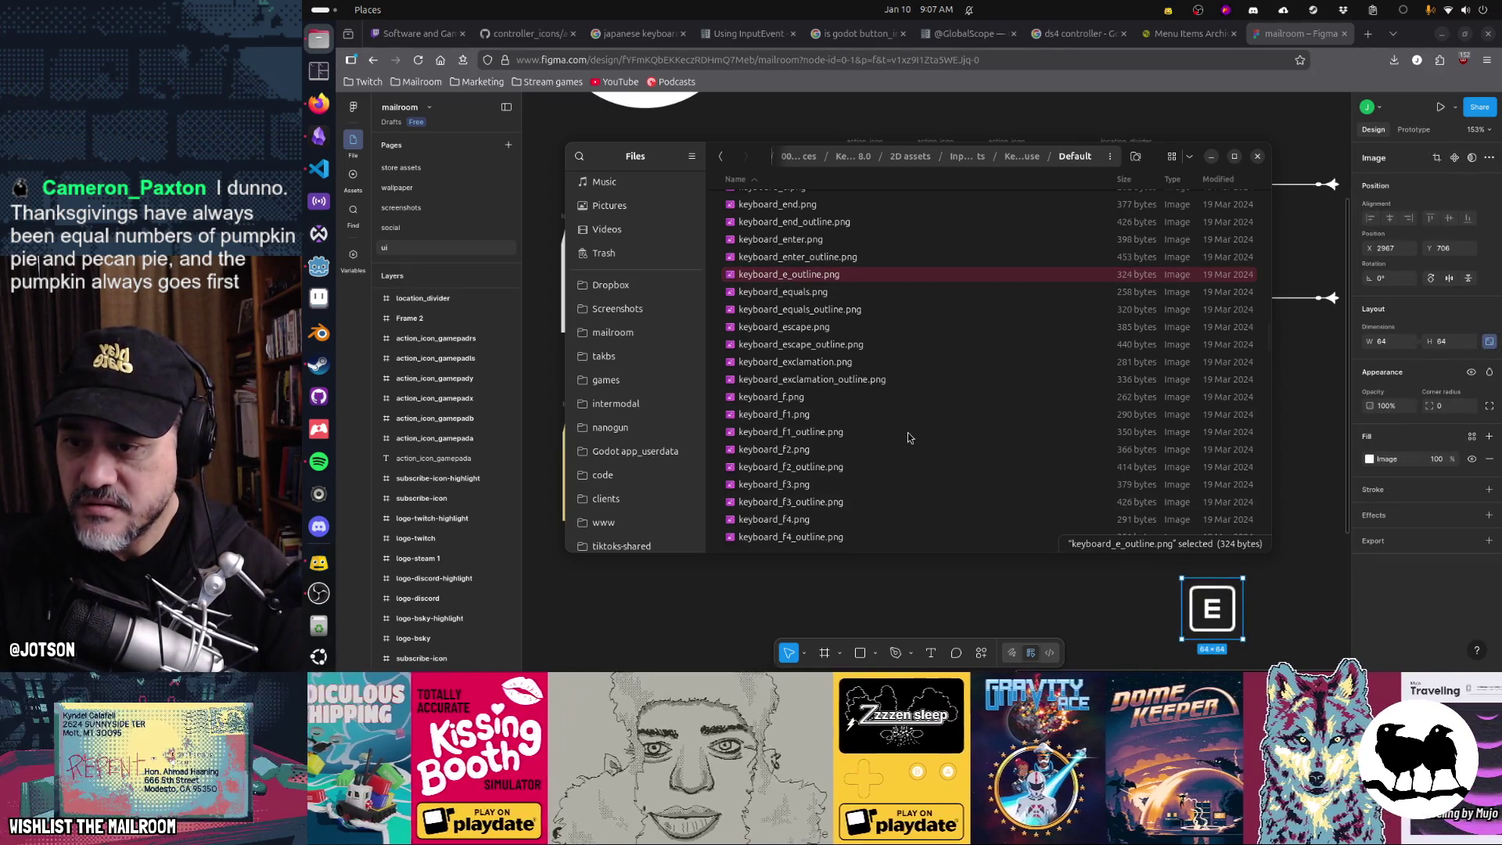
left_click(805, 329)
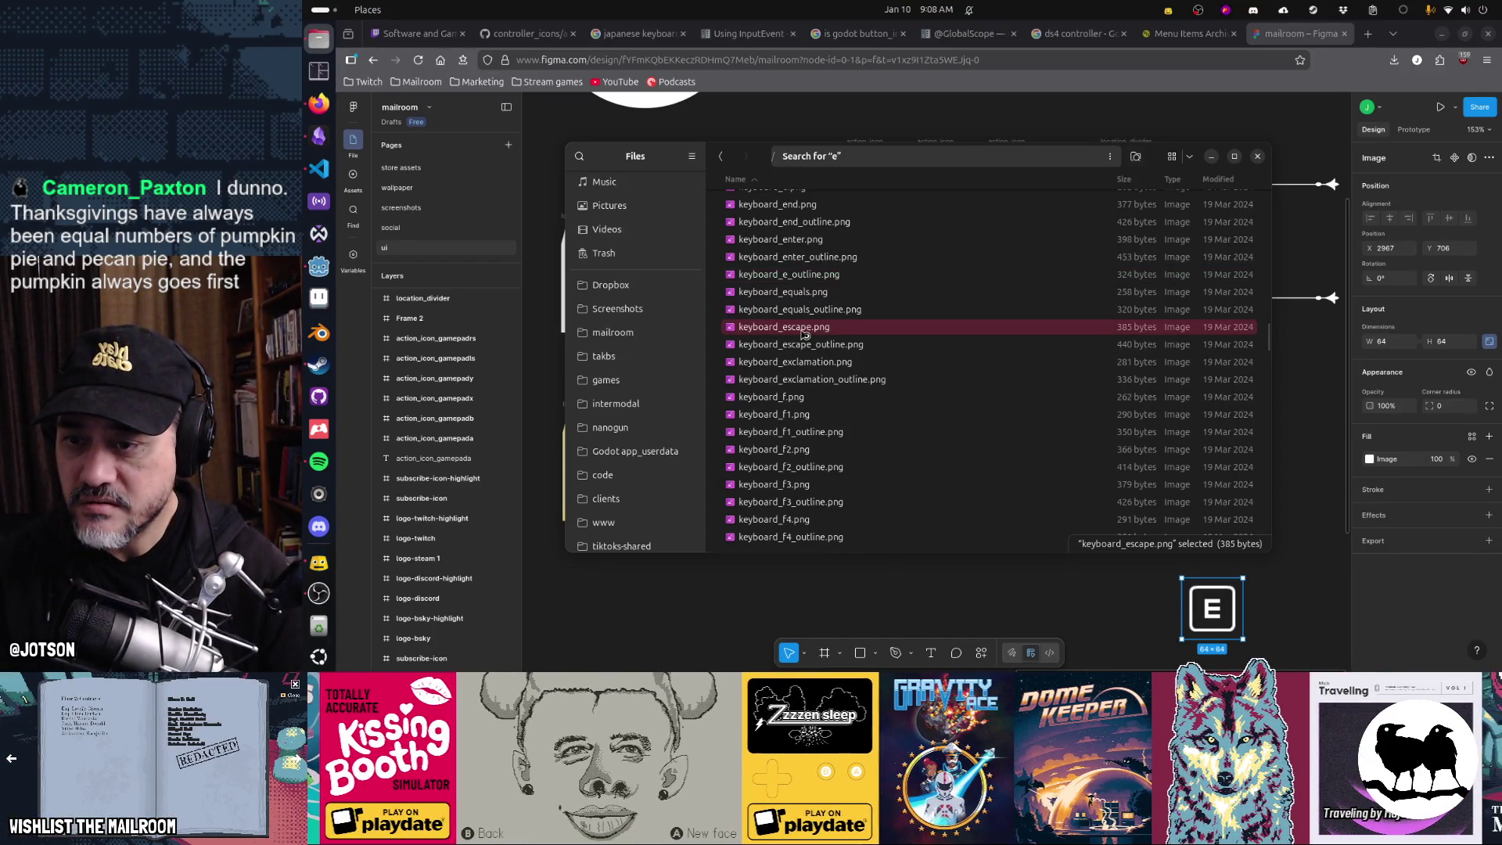
key("Escape")
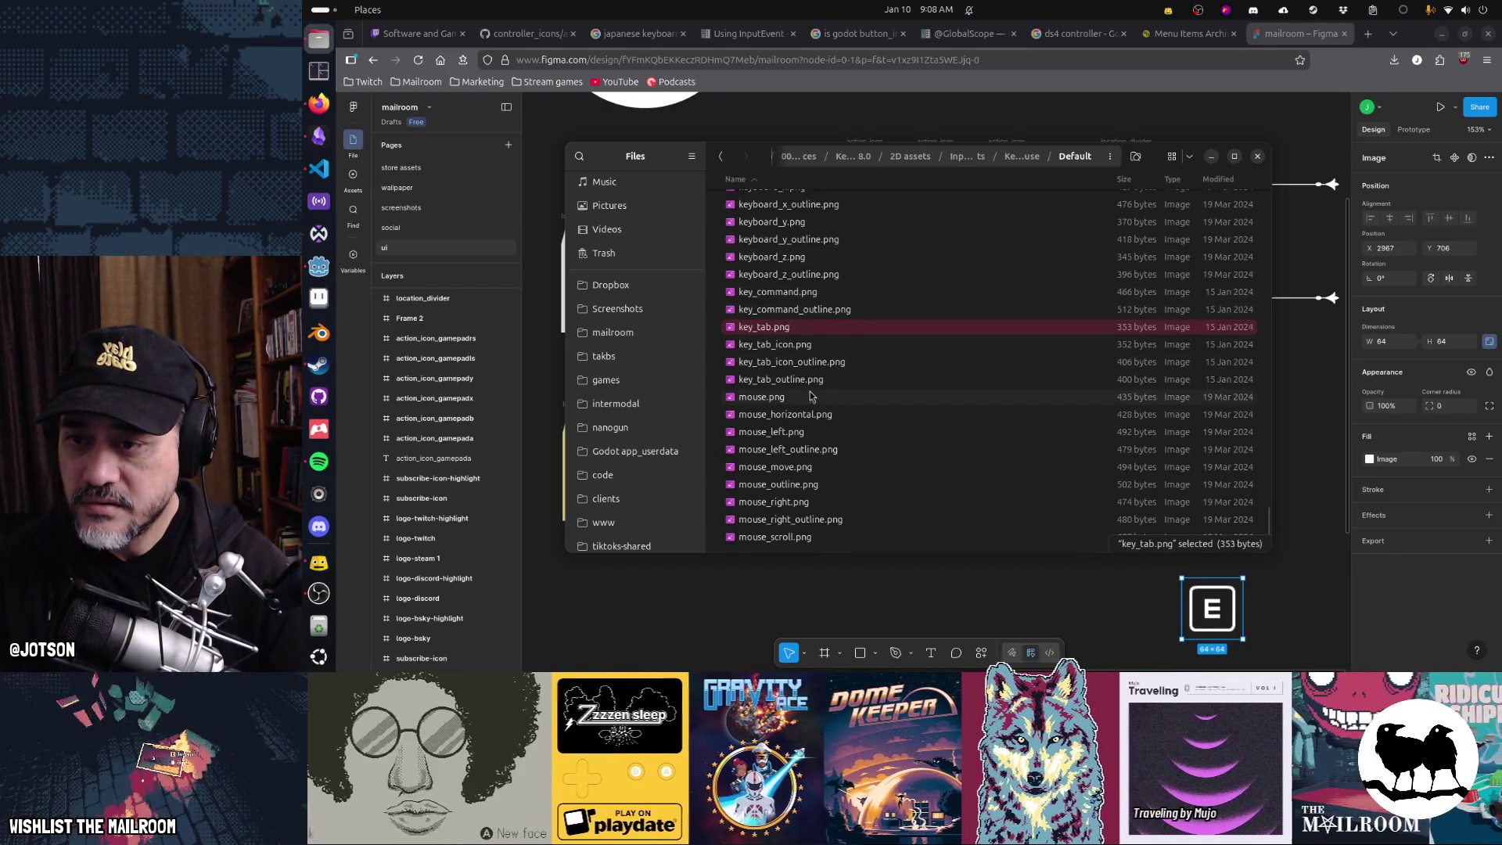
scroll(798, 344, "up", 5)
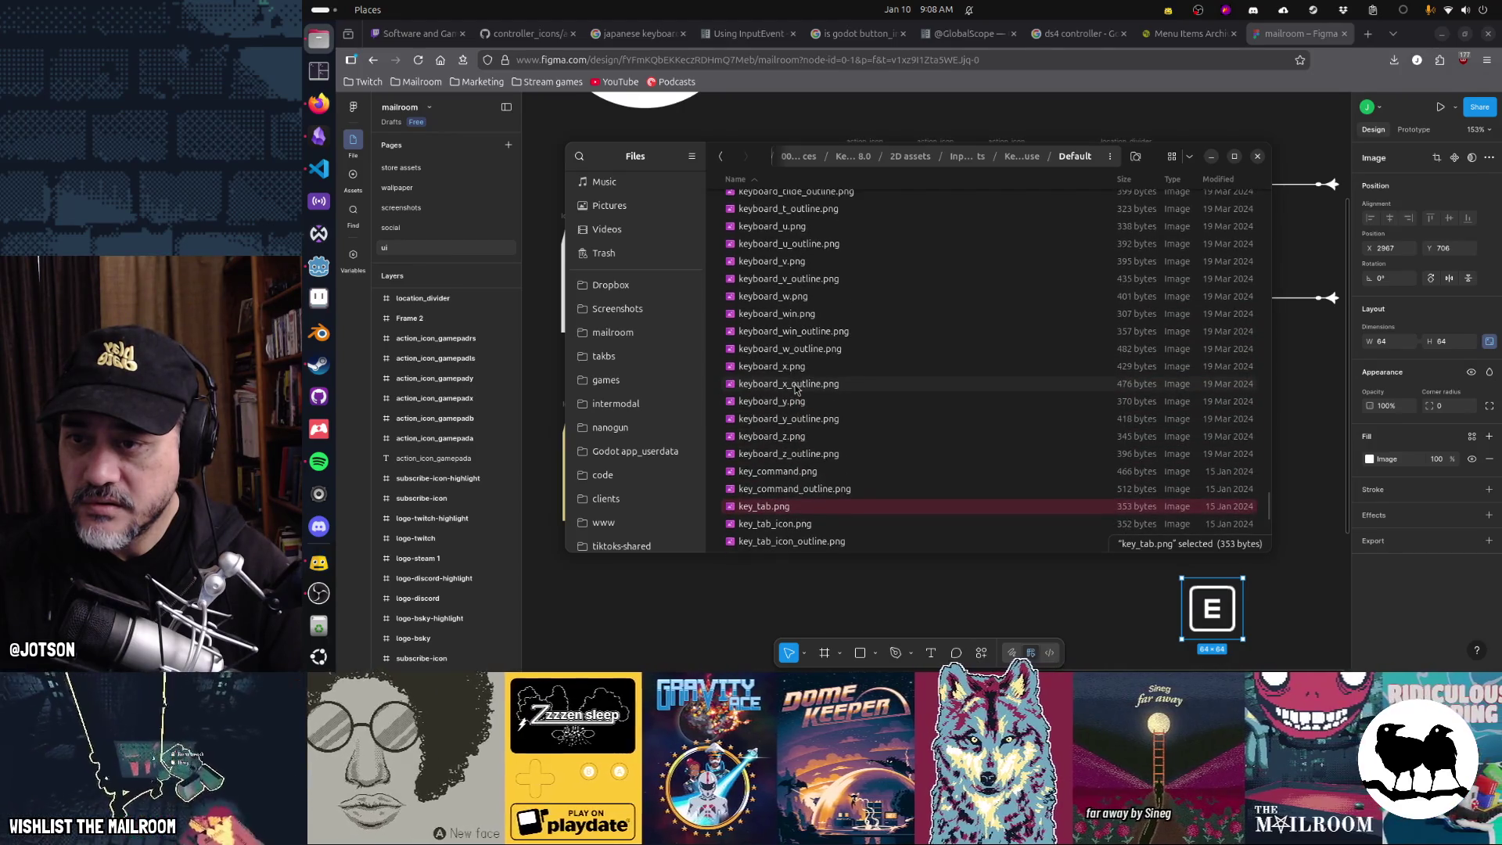
scroll(796, 389, "down", 5)
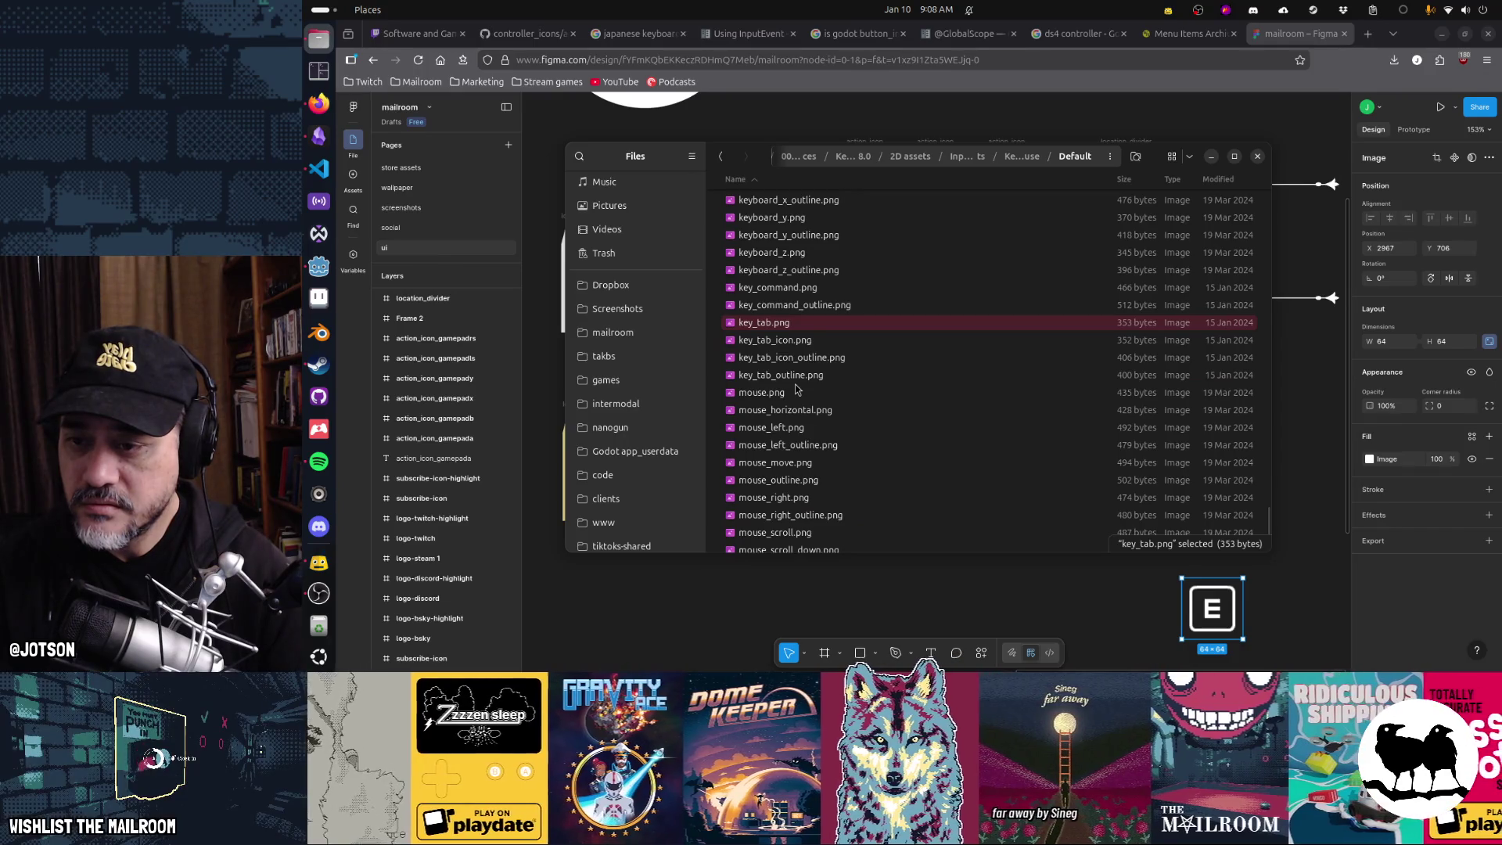
scroll(796, 389, "up", 10)
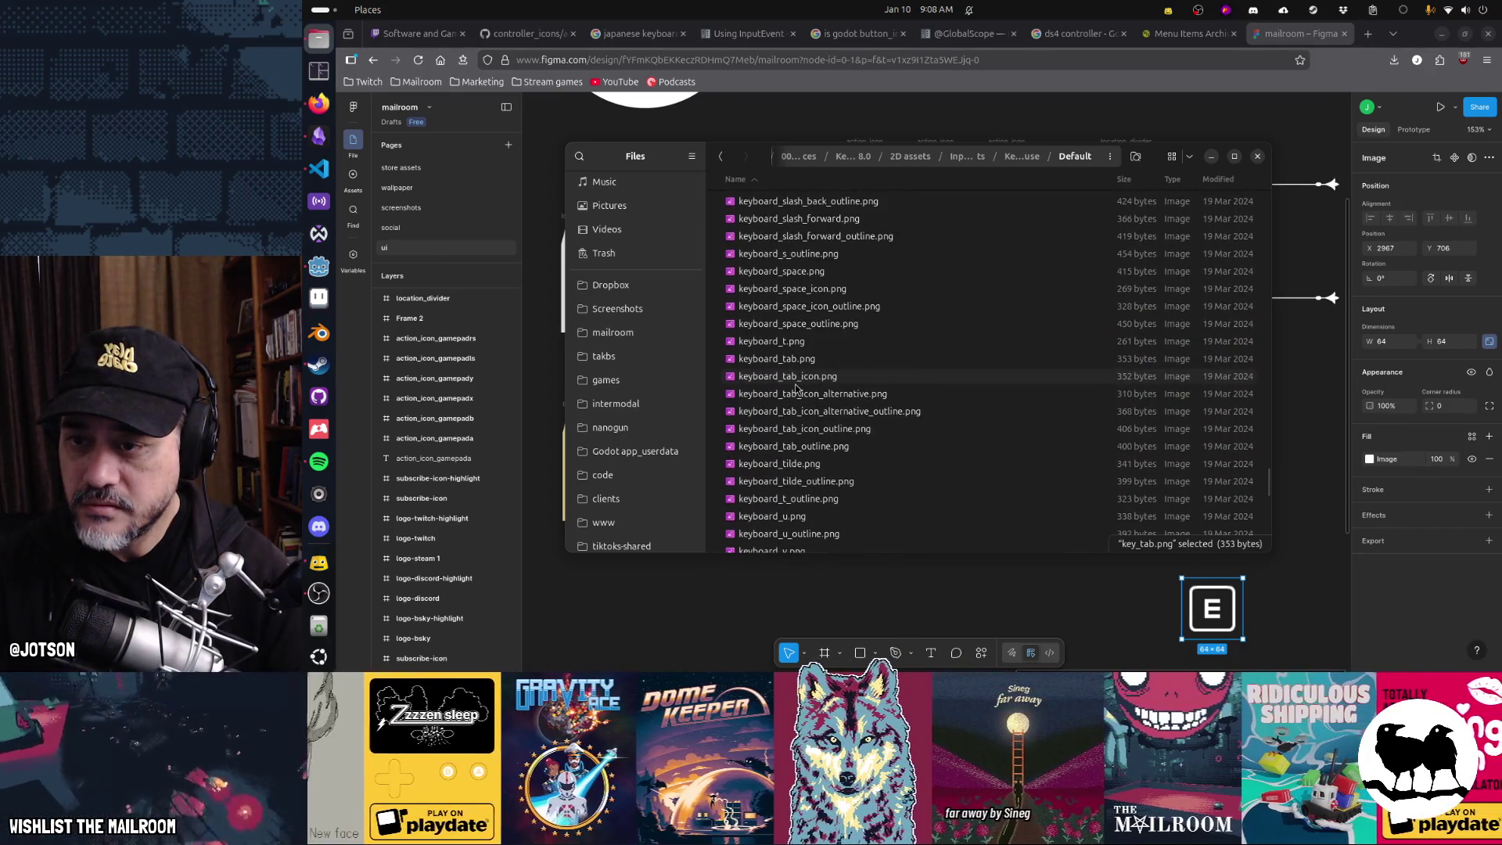
scroll(796, 388, "up", 8)
scroll(795, 389, "up", 15)
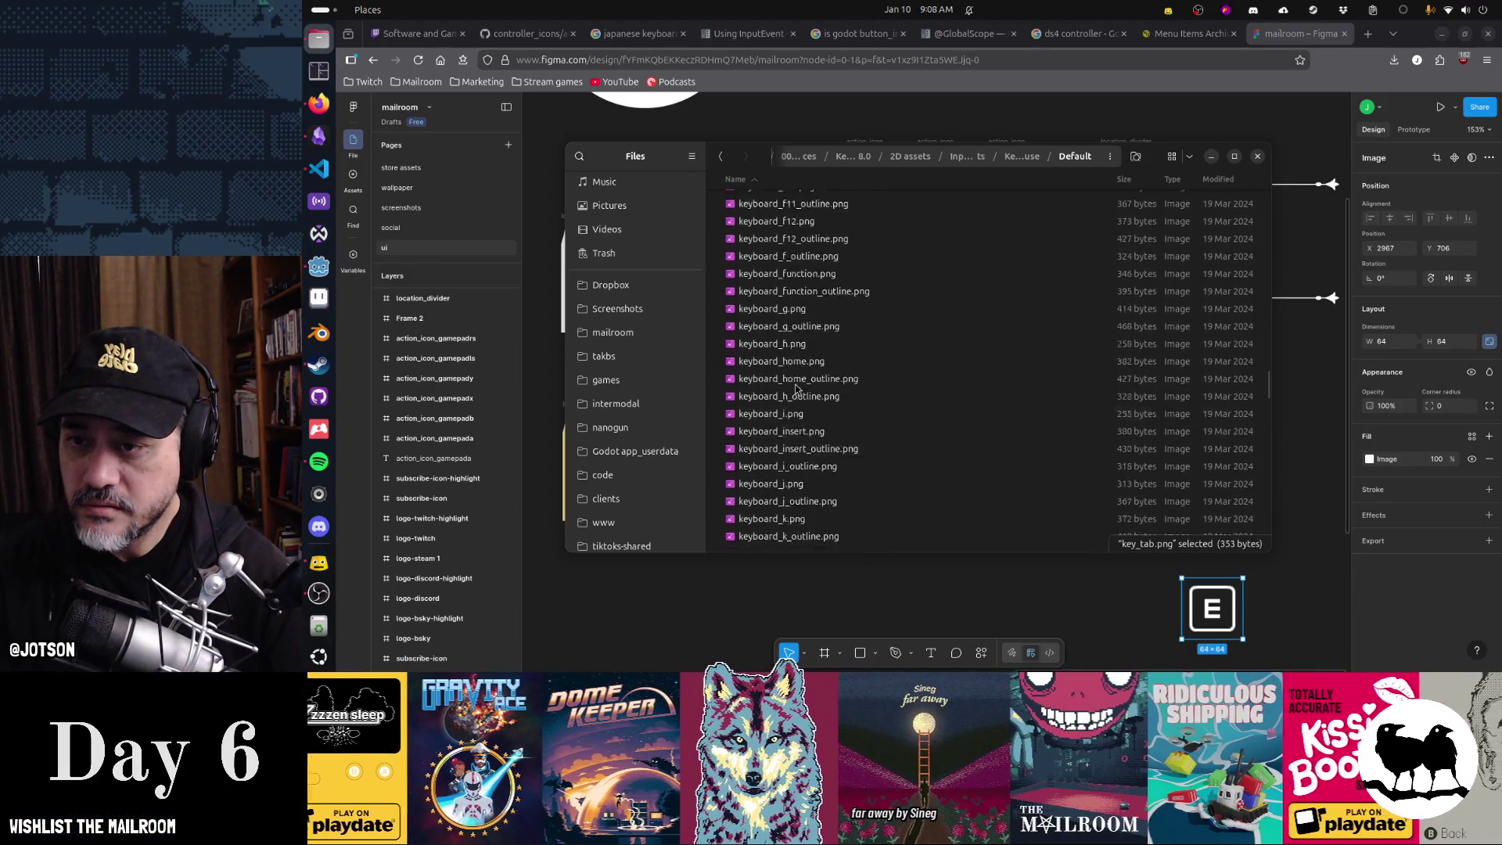
scroll(795, 388, "up", 5)
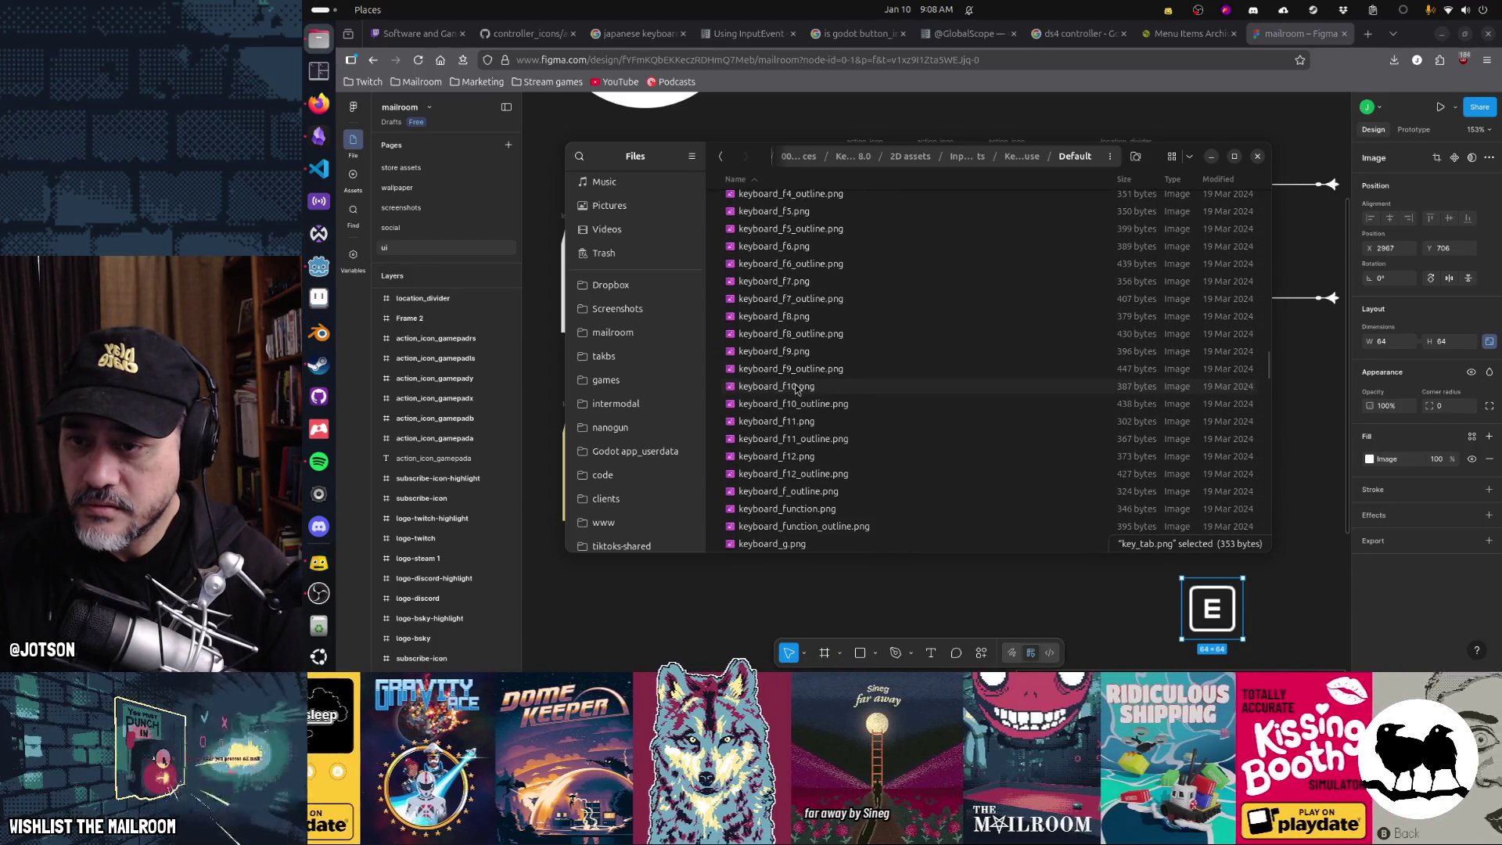
scroll(797, 389, "up", 7)
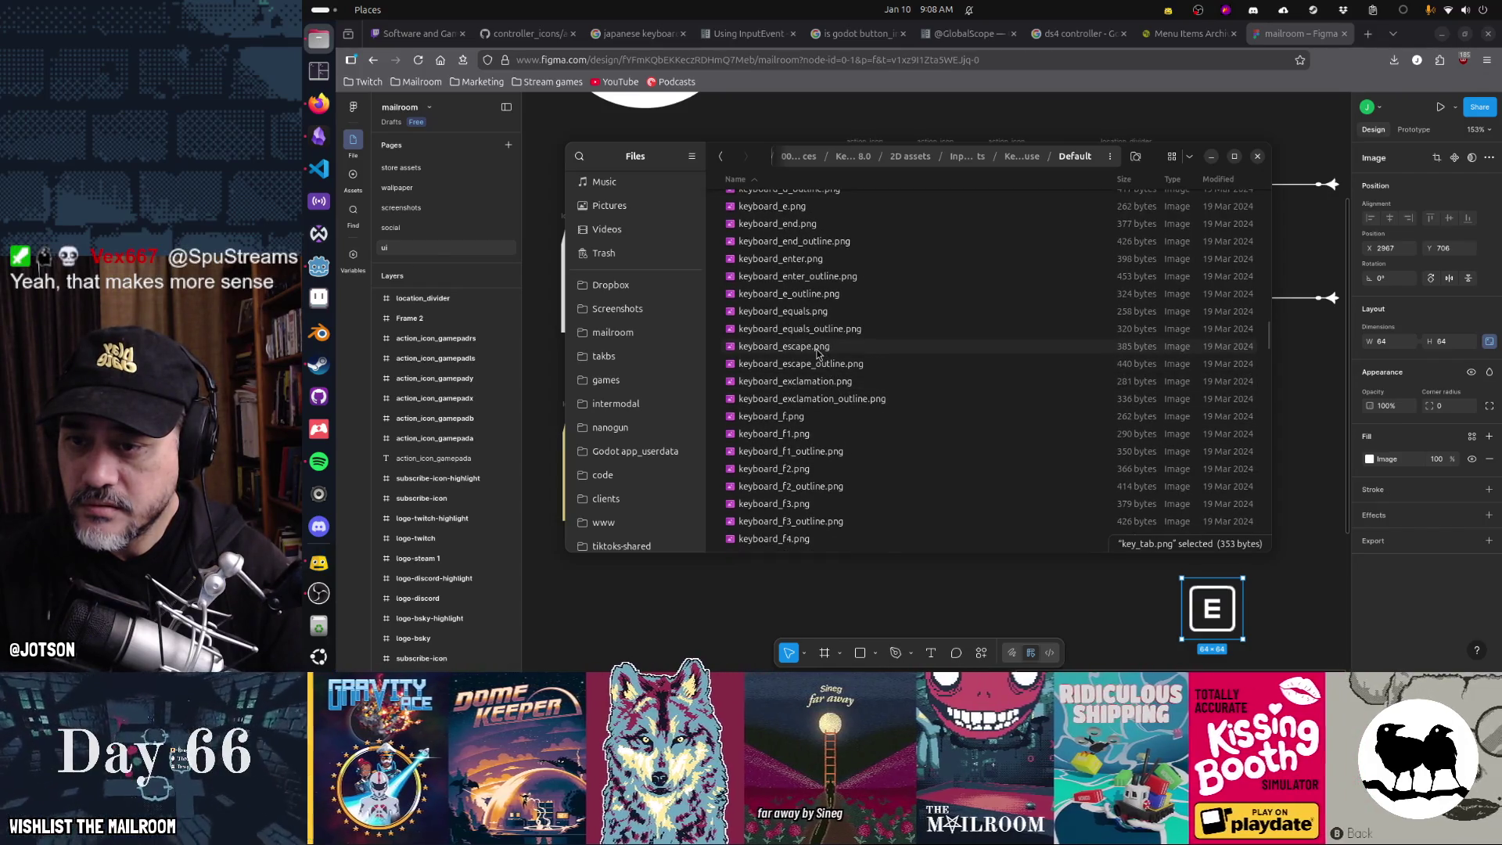
mouse_move(818, 354)
left_mouse_down()
mouse_move(1039, 618)
mouse_move(1021, 581)
left_mouse_up()
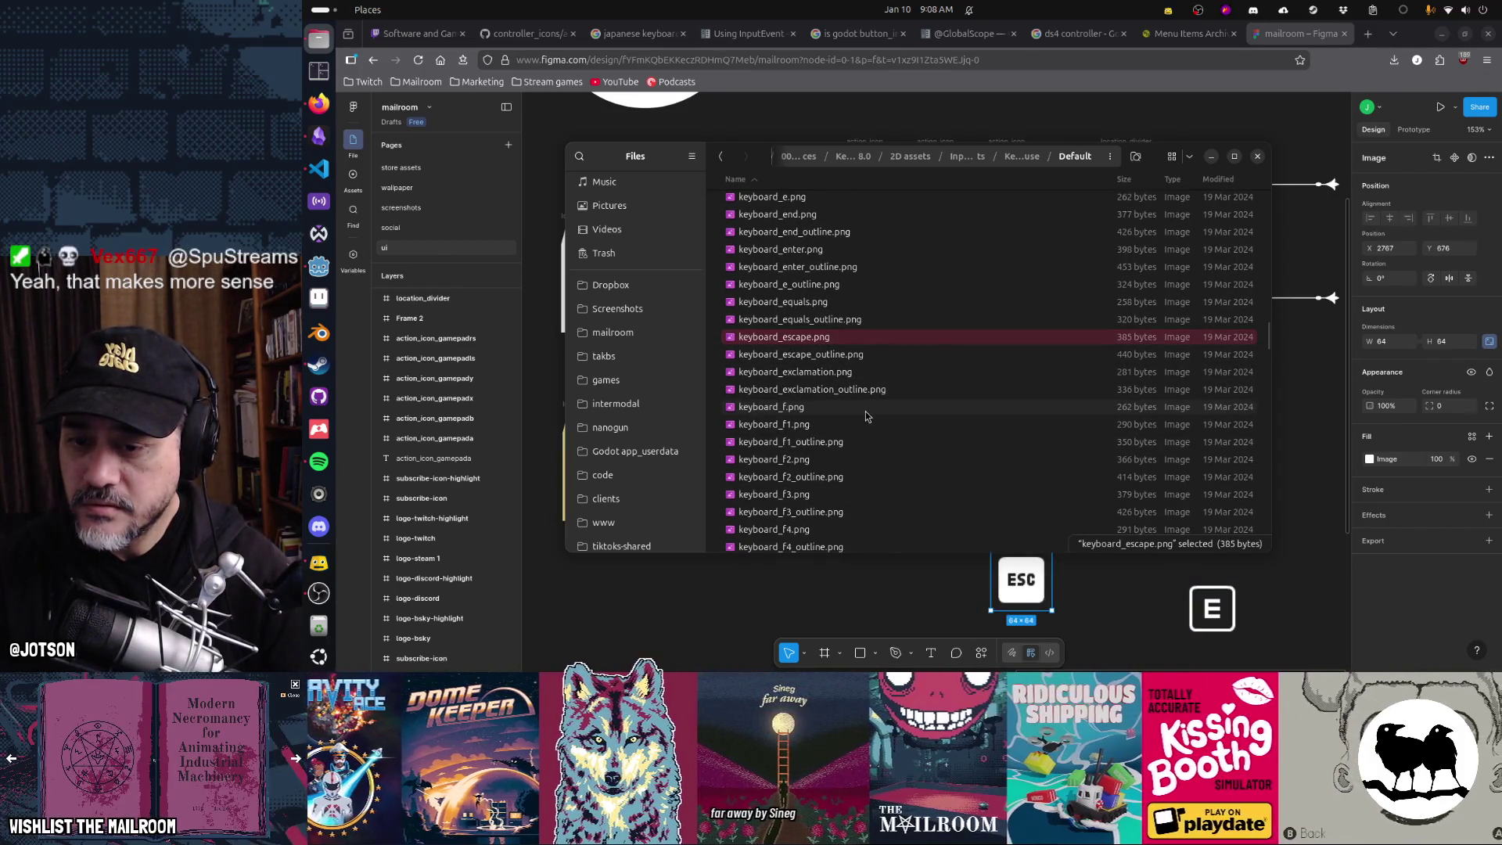
mouse_move(801, 354)
left_mouse_down()
mouse_move(913, 590)
mouse_move(893, 579)
left_mouse_up()
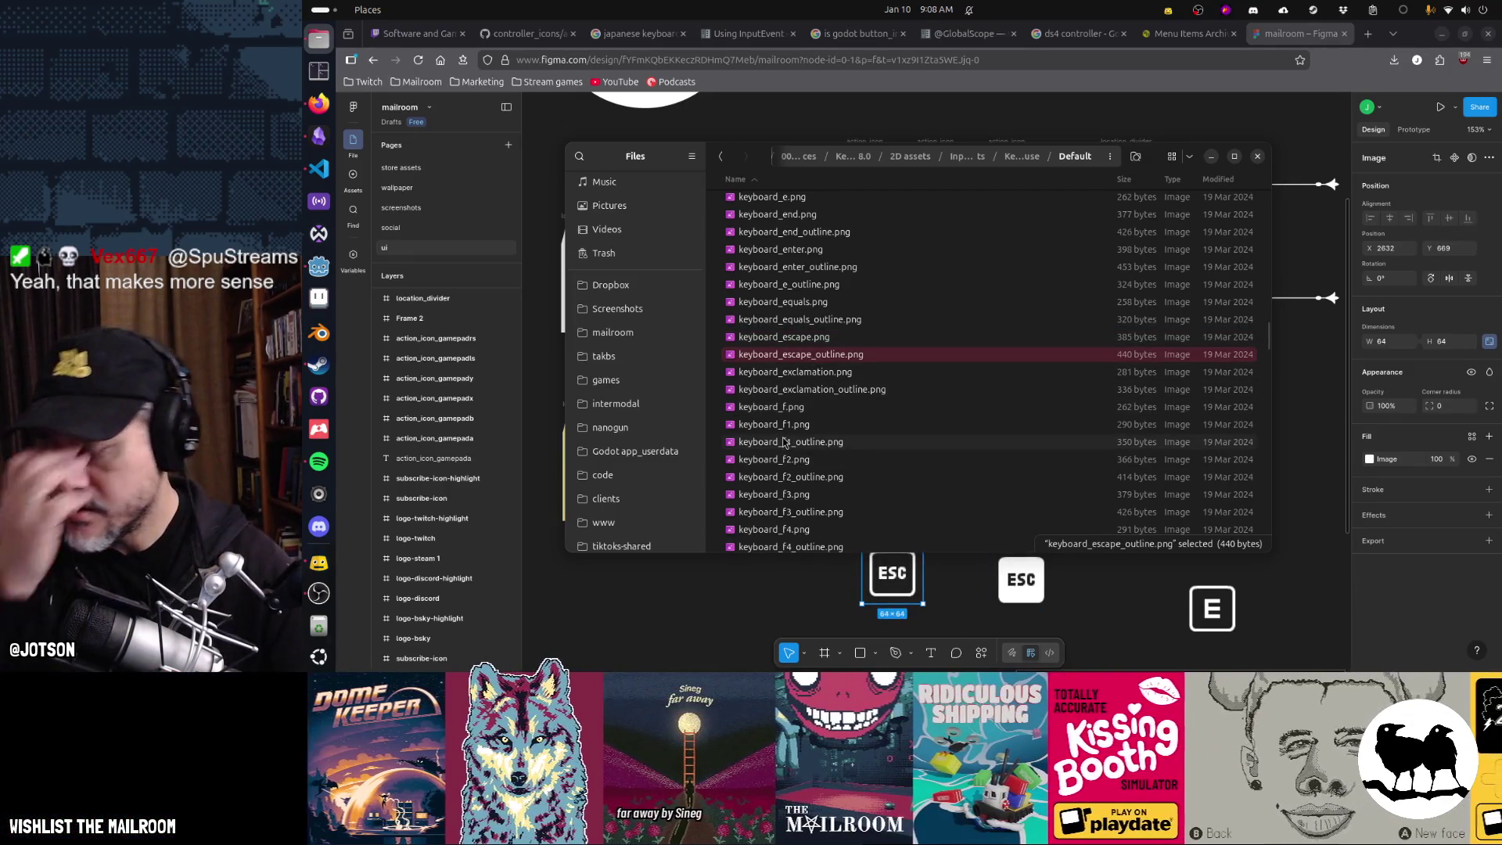
- Select the three trial key images and delete them, returning to the files window
left_click(876, 560)
left_click(1021, 579, "shift")
left_click(1214, 610, "shift")
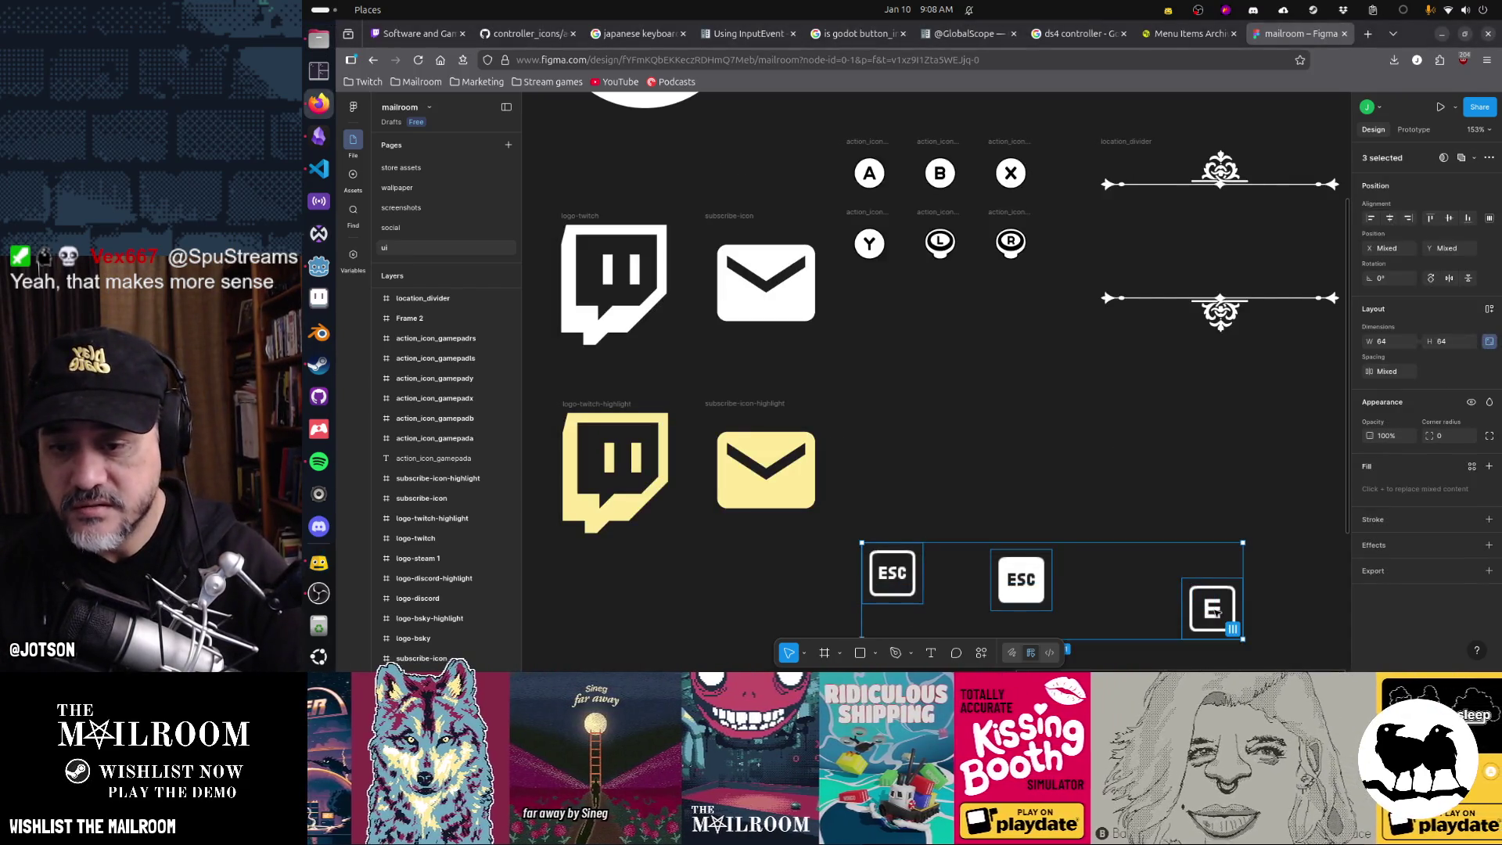
key("Delete")
key("alt+Tab")
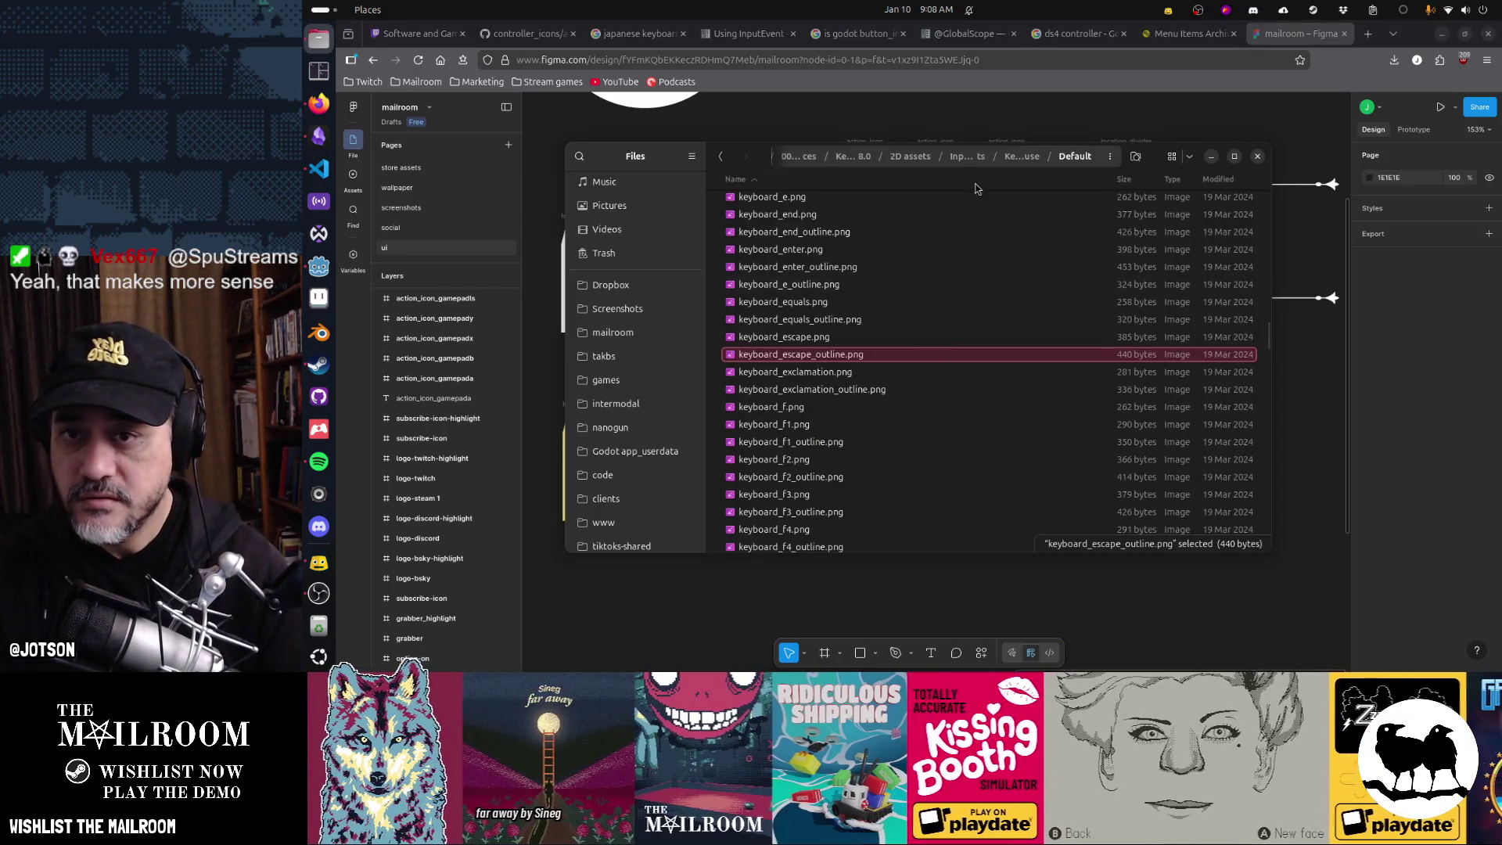
- Import the E, outlined E, ESC and outlined ESC key SVGs from the Vector folder
left_click(1028, 161)
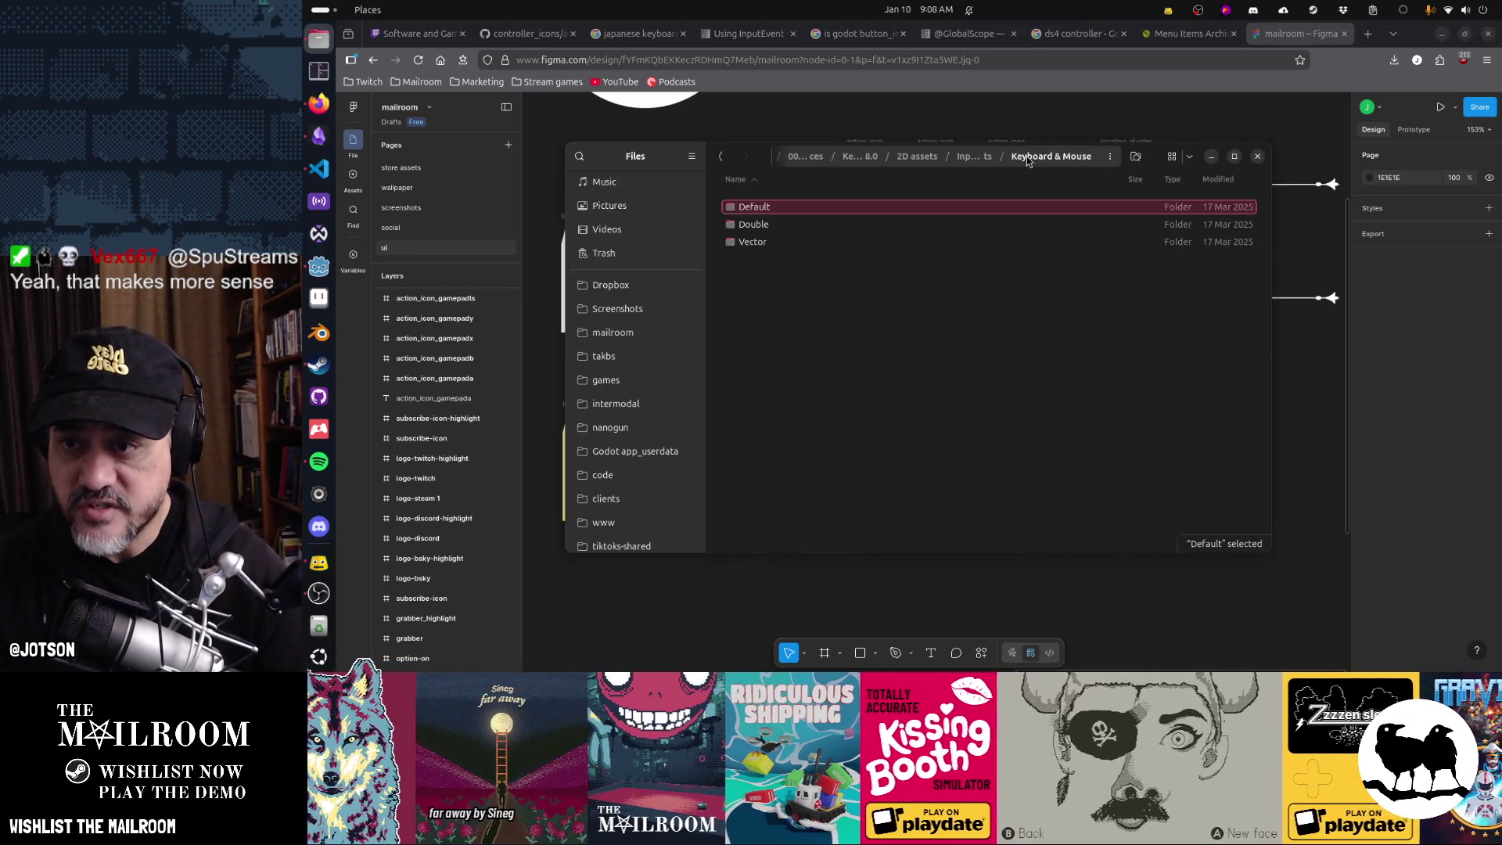
left_click(769, 243)
double_click(769, 244)
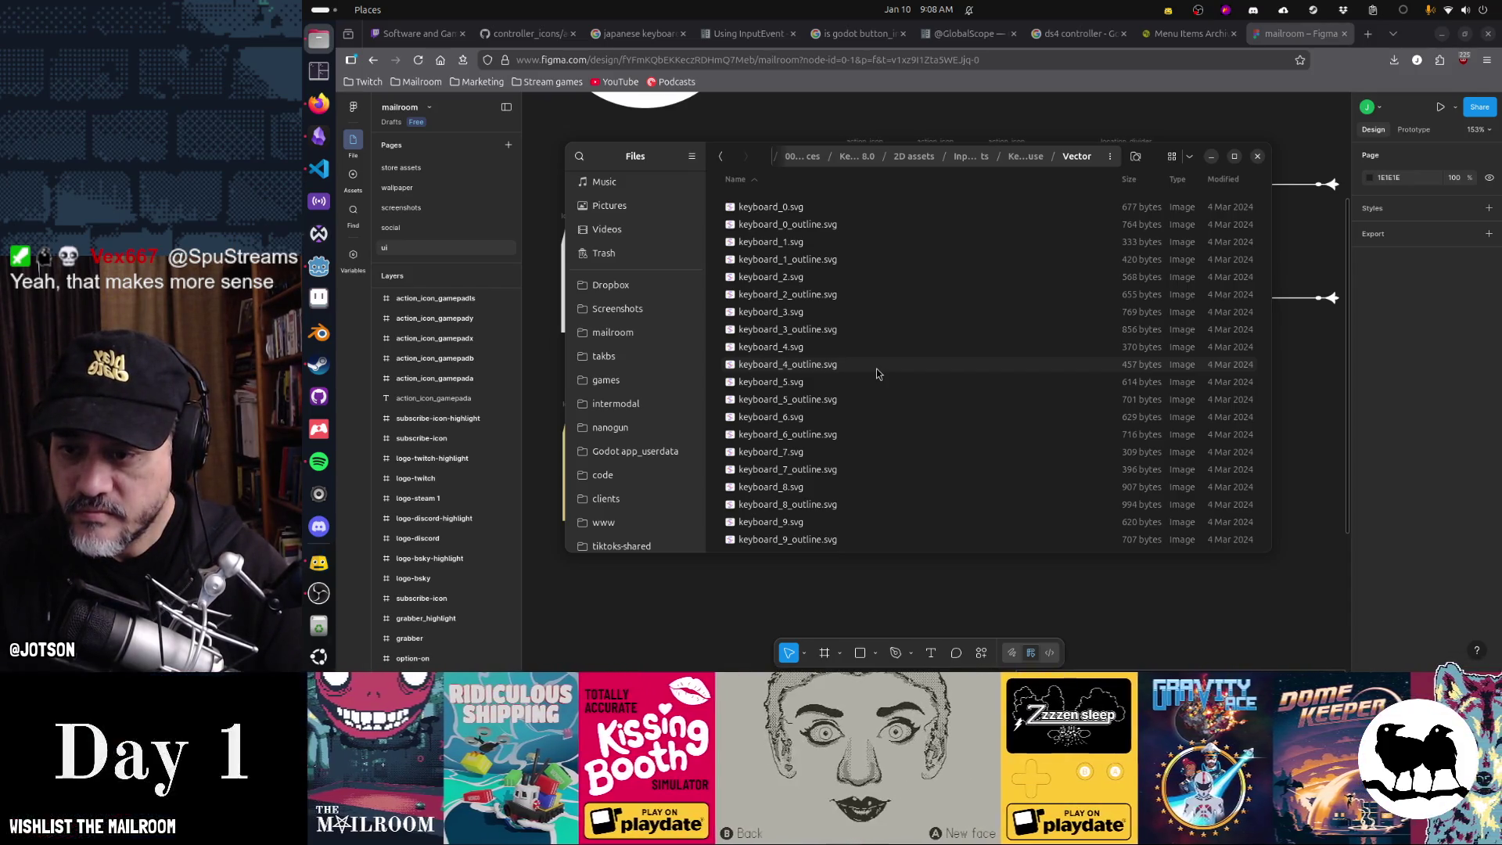
scroll(876, 368, "down", 10)
scroll(876, 373, "down", 12)
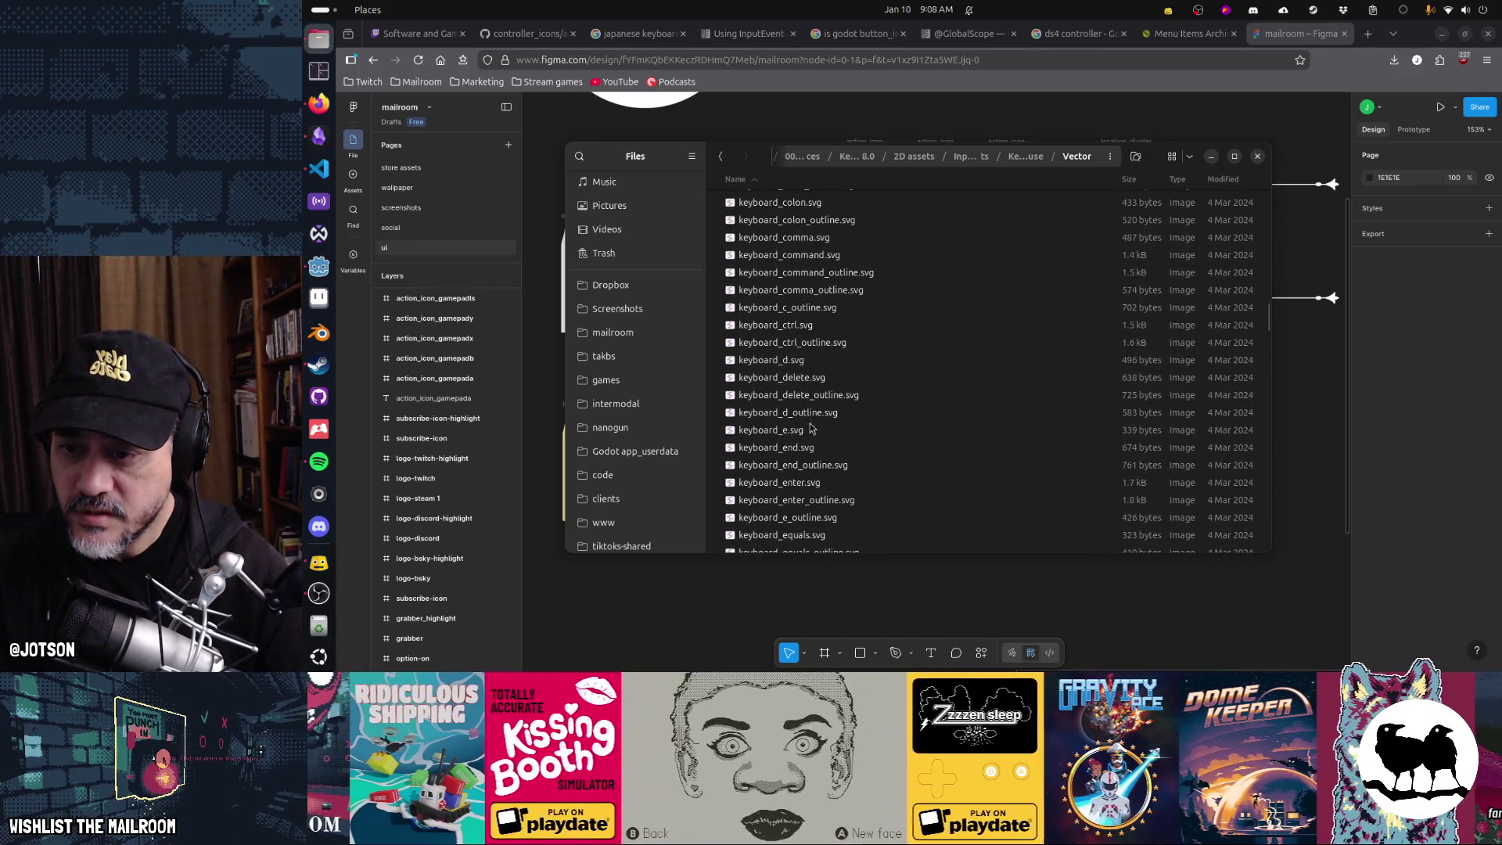
mouse_move(997, 573)
left_mouse_down()
mouse_move(1022, 603)
mouse_move(995, 593)
left_mouse_up()
left_click_drag(831, 515, 1093, 601)
scroll(823, 513, "down", 3)
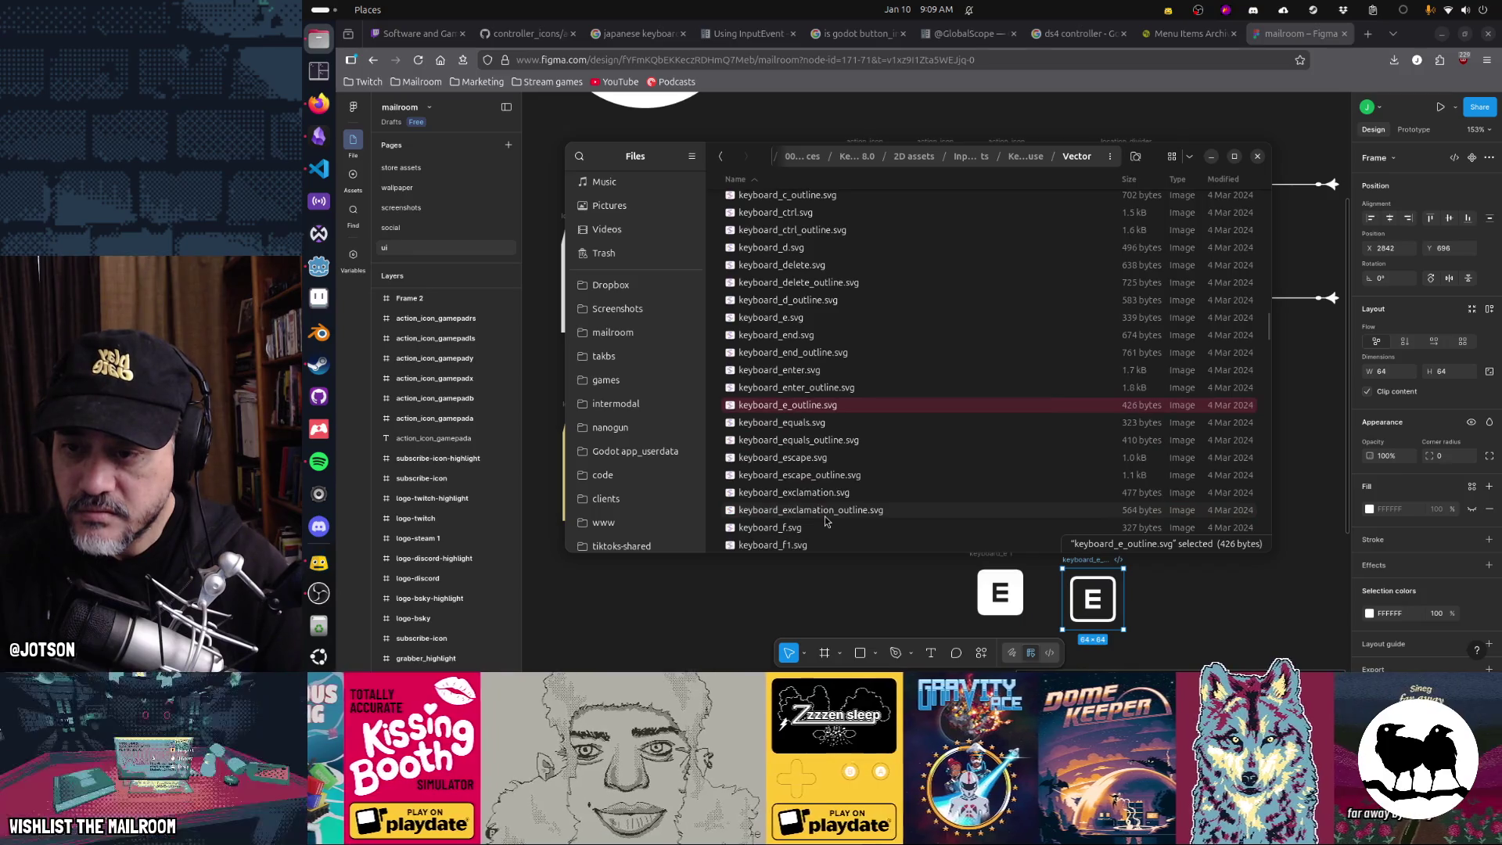
left_click_drag(831, 466, 1156, 587)
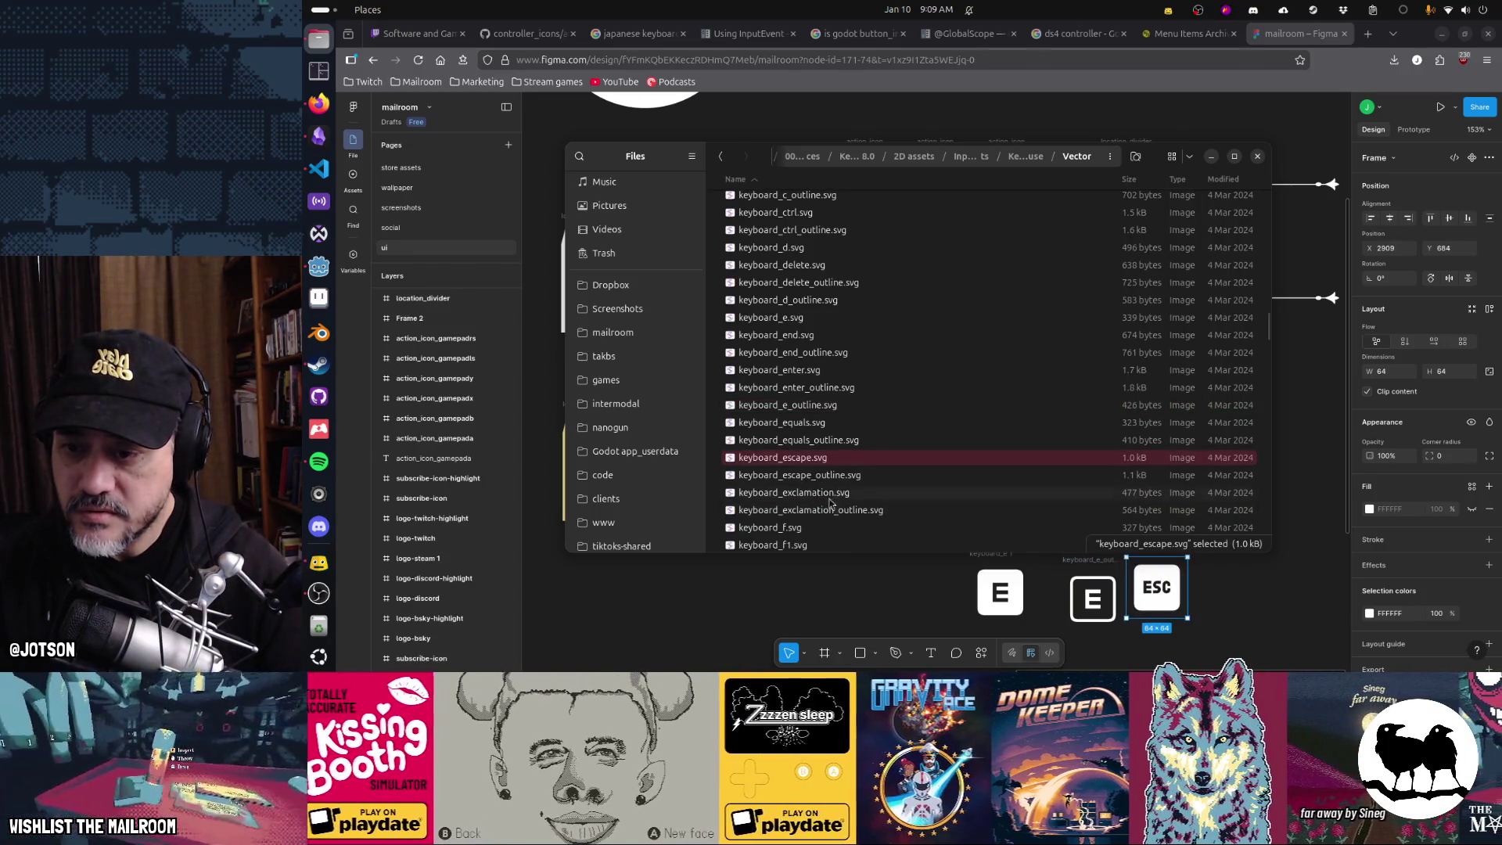
left_click_drag(809, 475, 1221, 585)
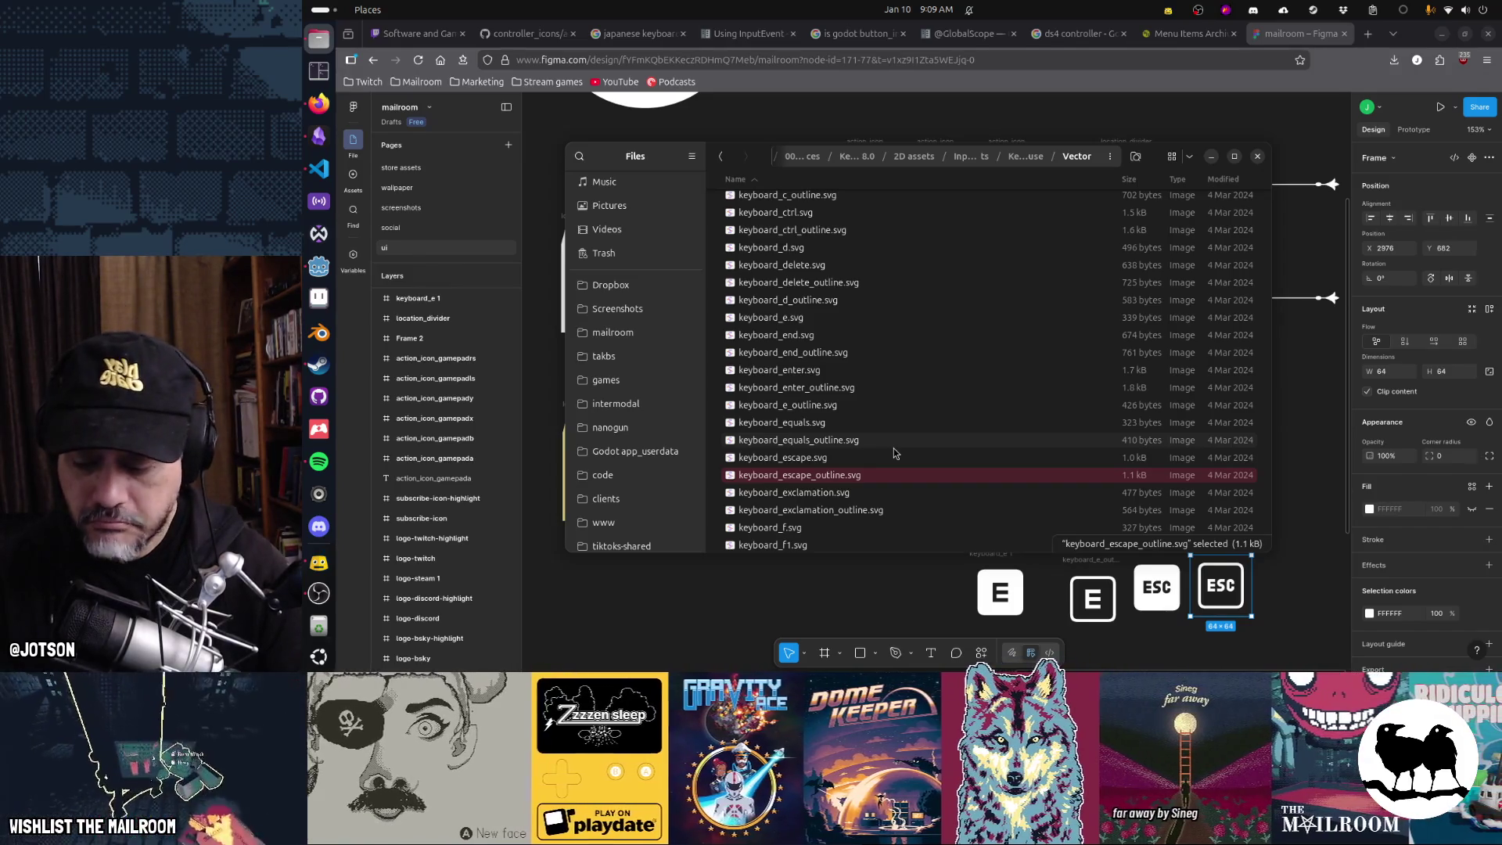
scroll(894, 453, "down", 3)
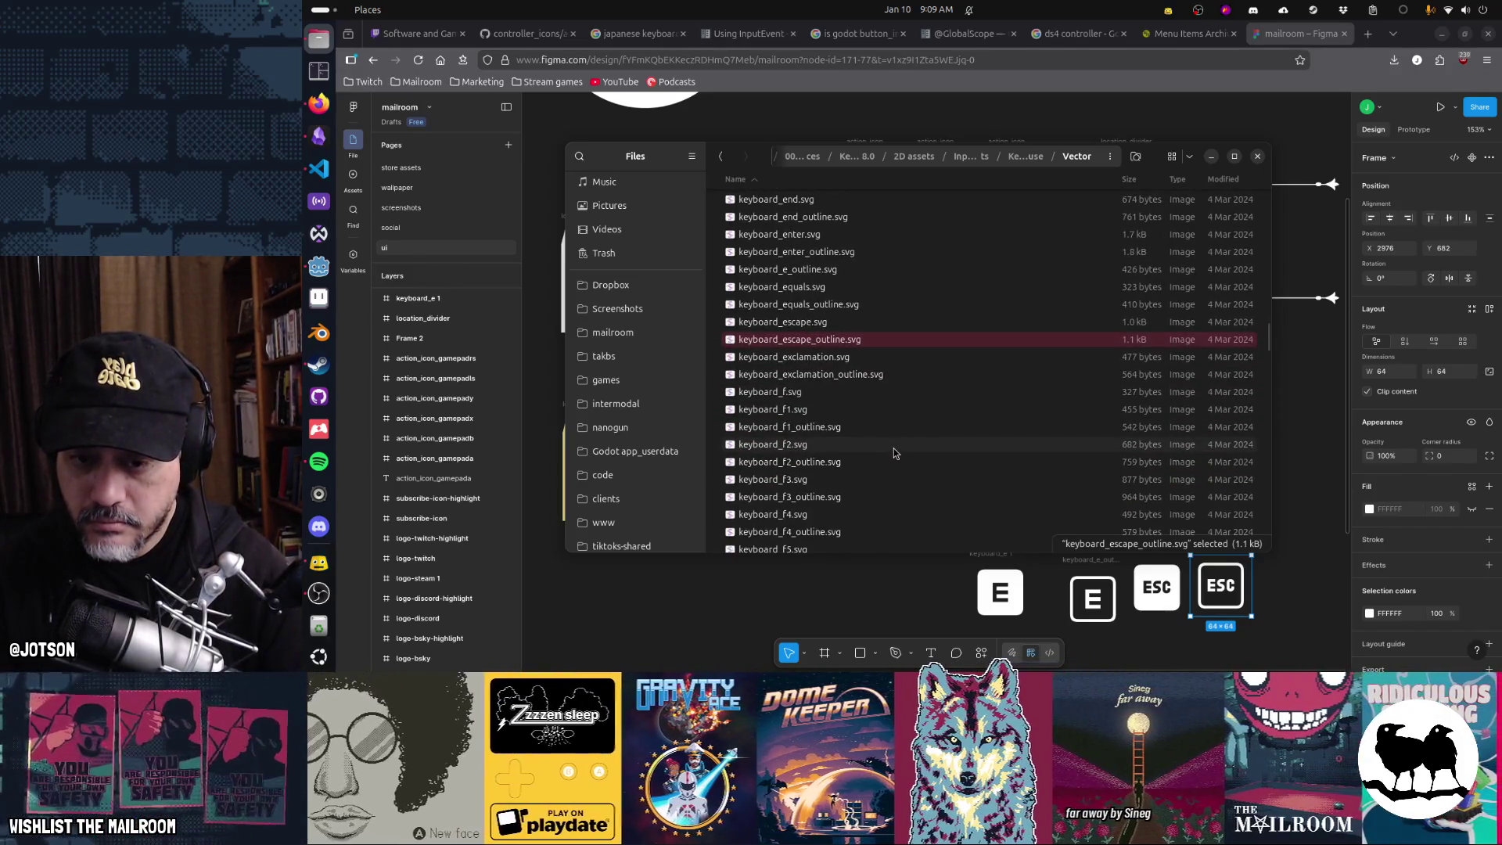
- Move the white E and ESC keys beside the gamepad icons and delete the leftover keyboard imports
left_click(886, 523)
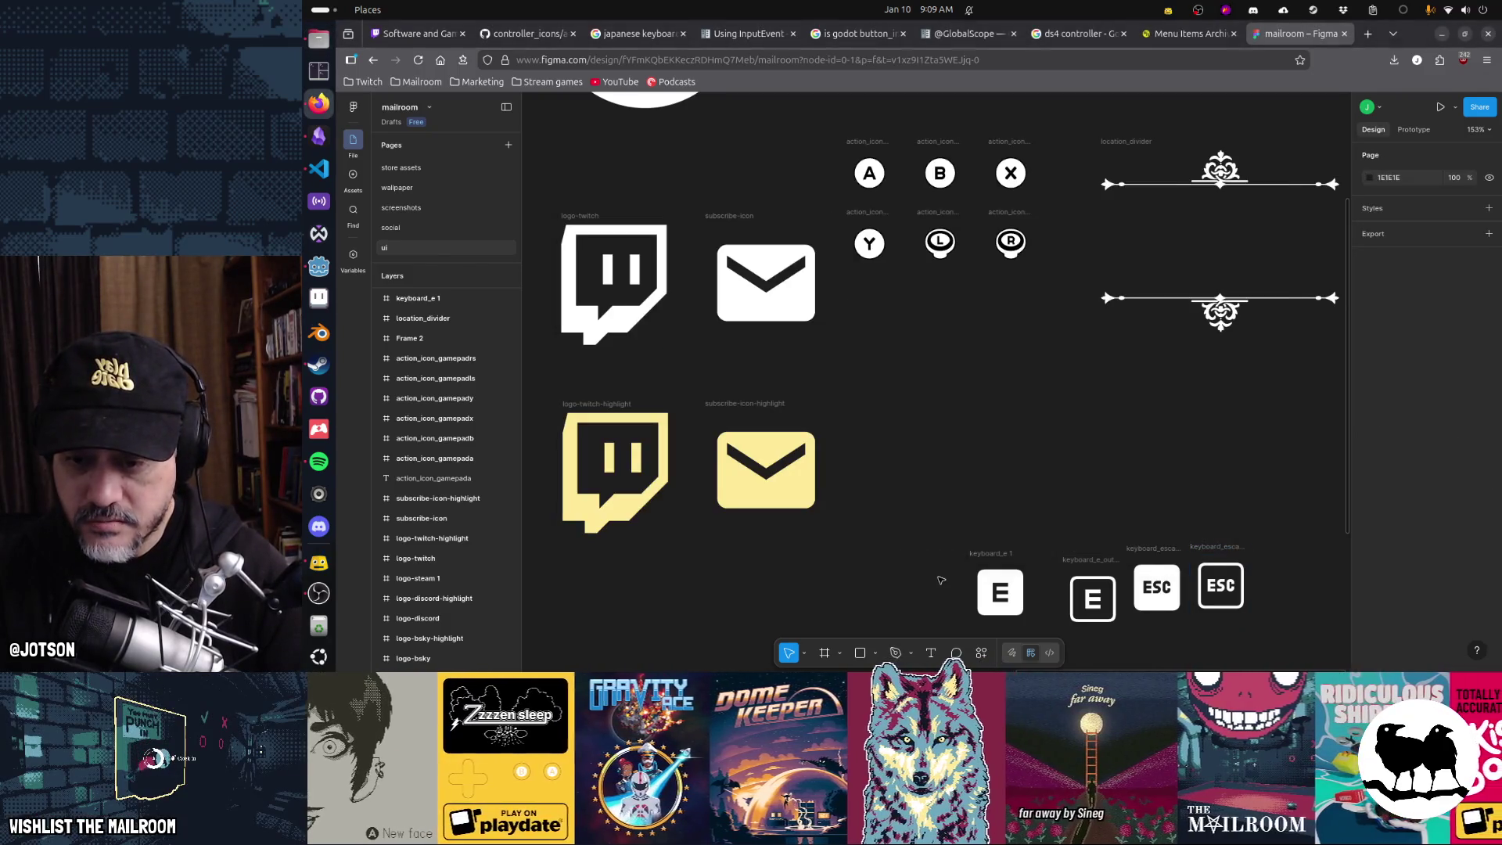
left_click_drag(946, 571, 853, 520)
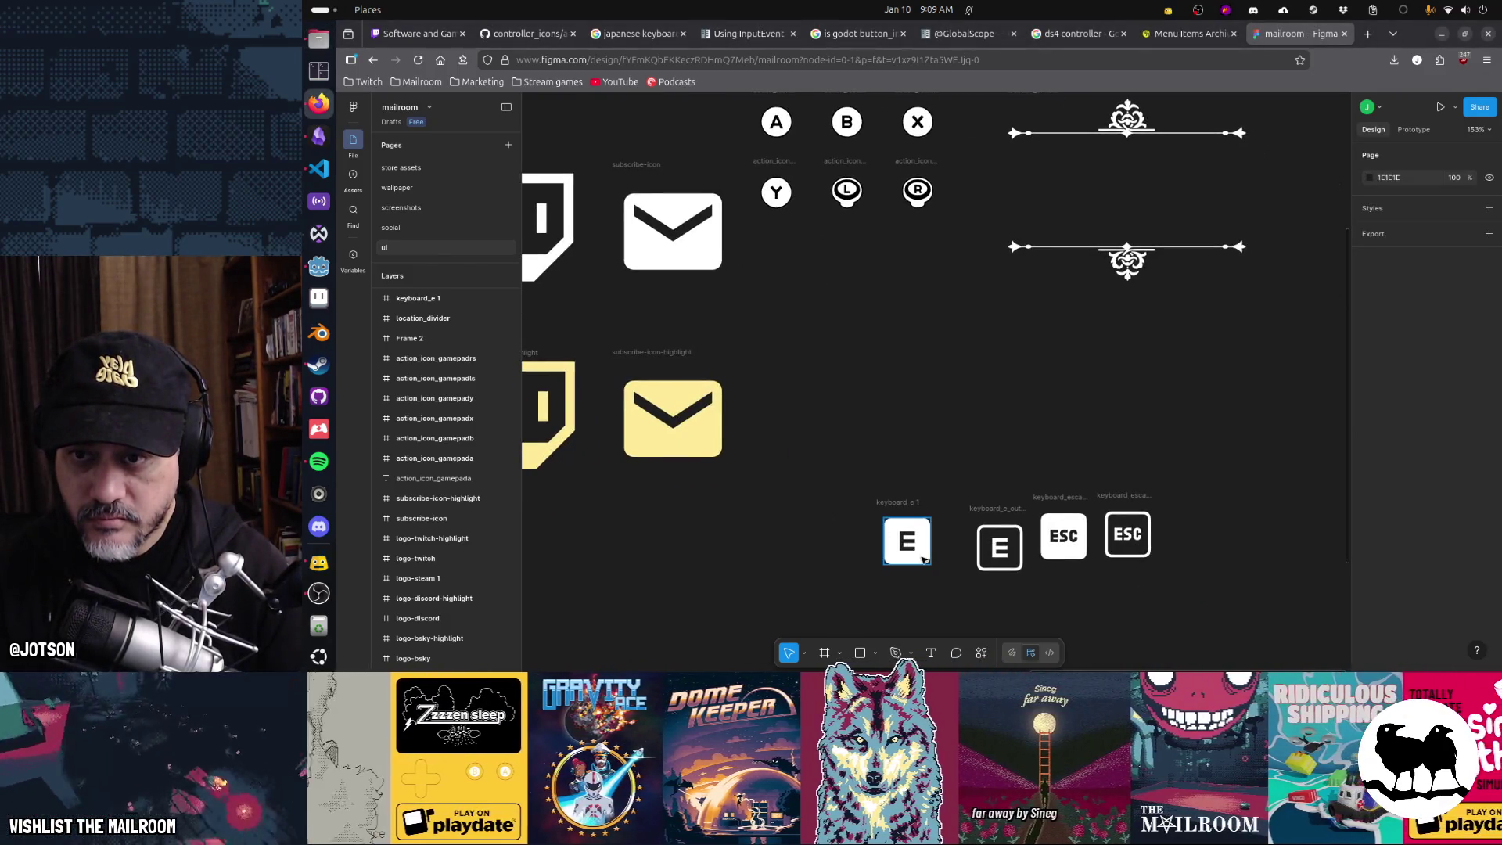
mouse_move(925, 559)
left_mouse_down()
mouse_move(814, 317)
mouse_move(815, 330)
left_mouse_up()
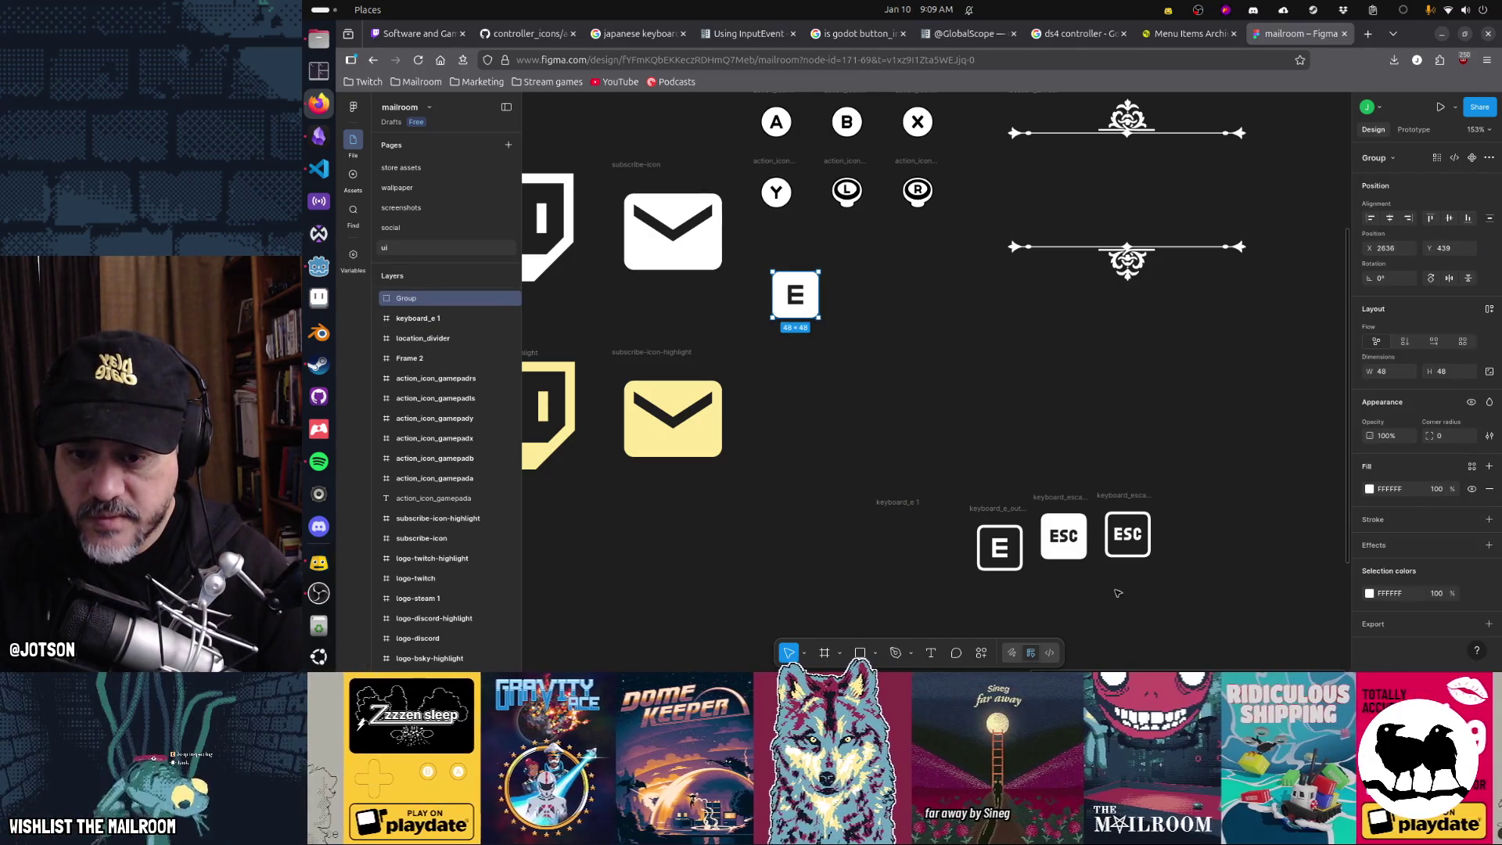
mouse_move(1079, 560)
left_mouse_down()
mouse_move(885, 305)
mouse_move(788, 270)
mouse_move(787, 285)
mouse_move(834, 268)
mouse_move(836, 282)
left_mouse_up()
left_click(860, 291)
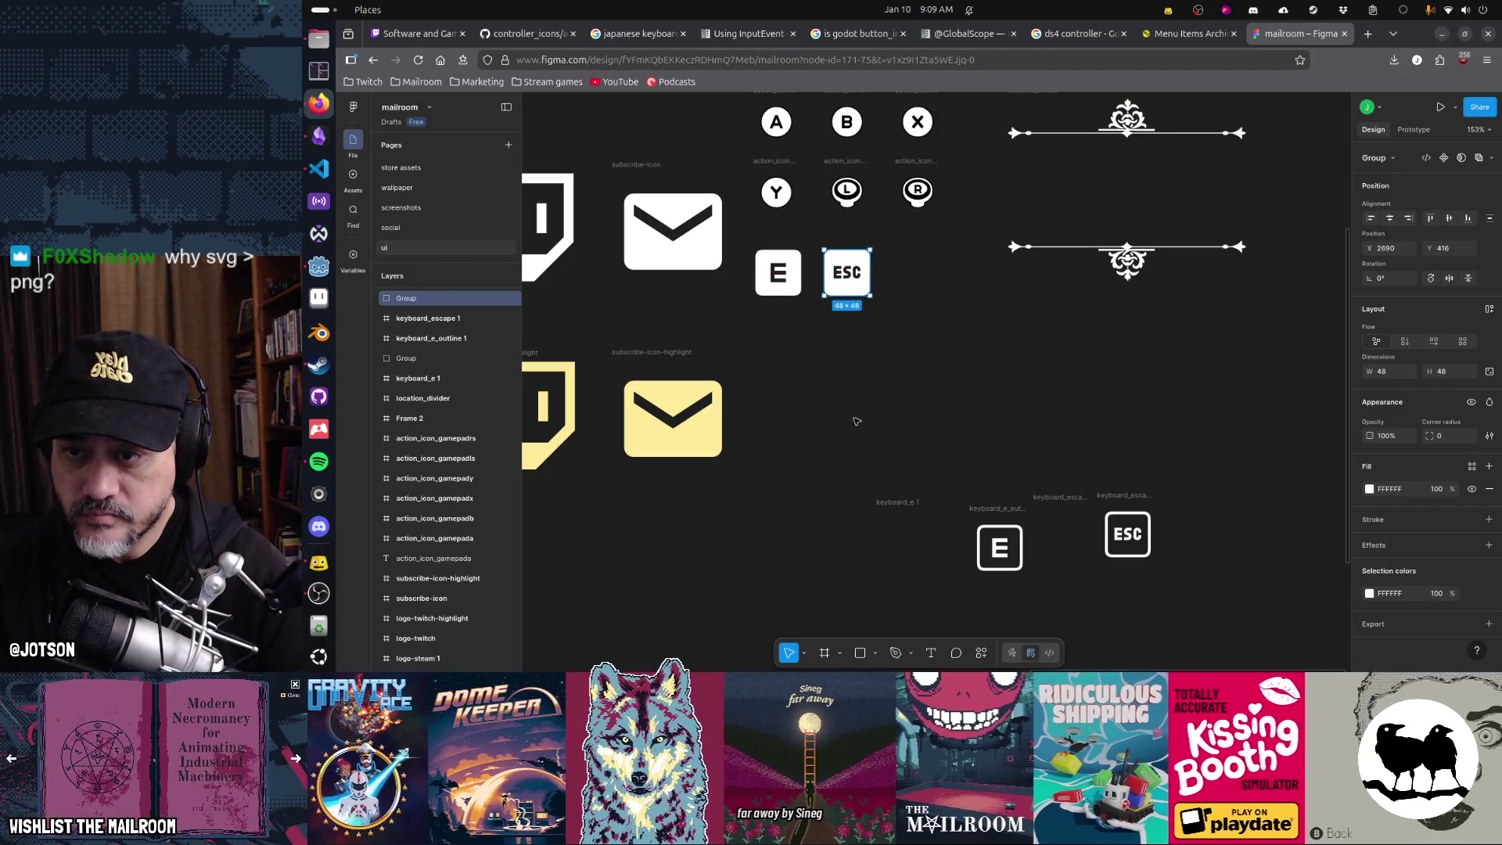
left_click_drag(856, 421, 1272, 601)
key("Delete")
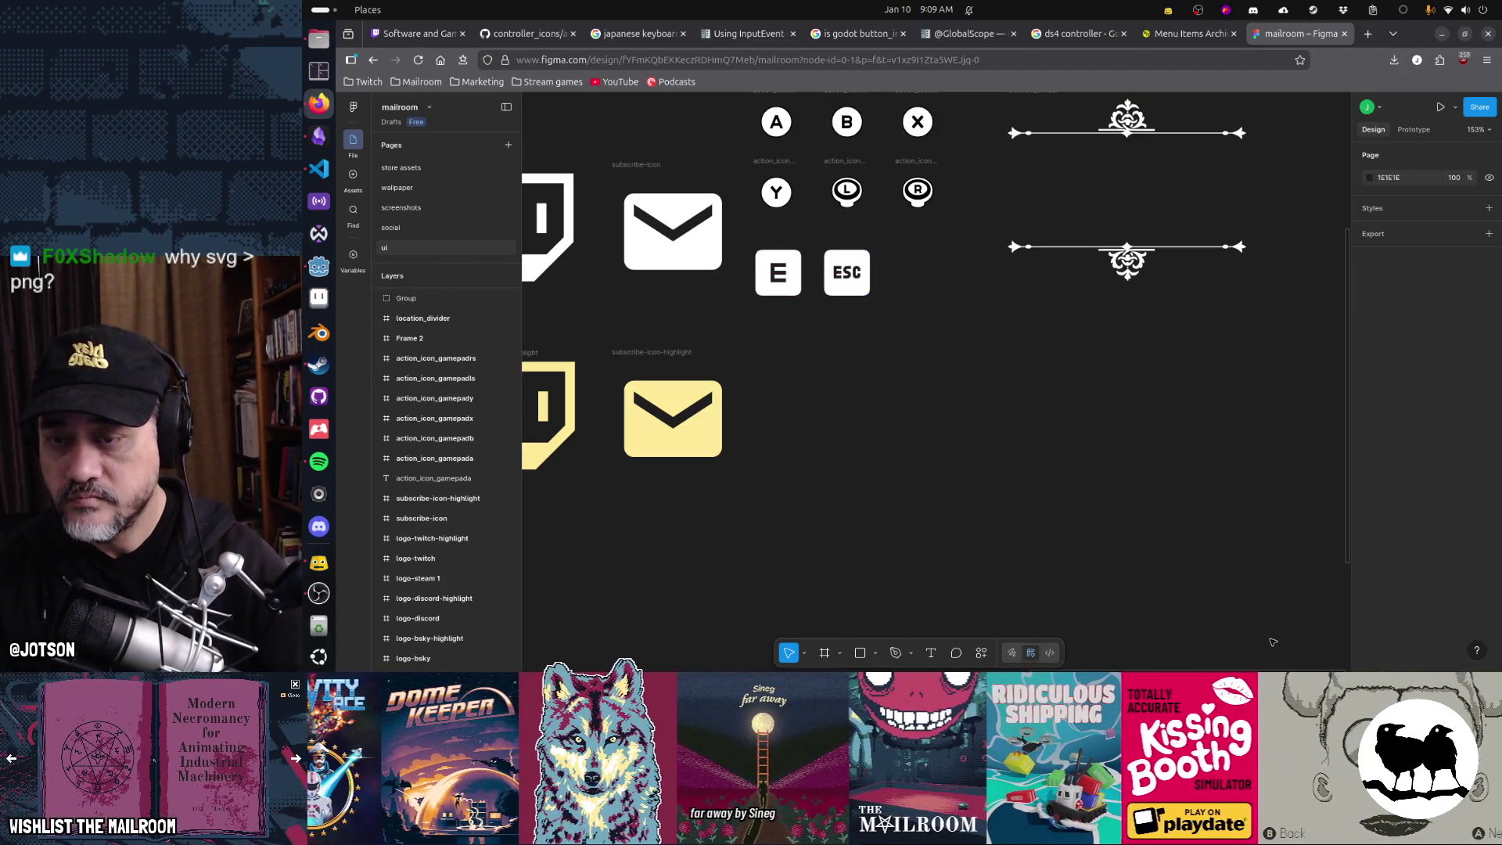
scroll(905, 312, "up", 3)
scroll(905, 312, "up", 3)
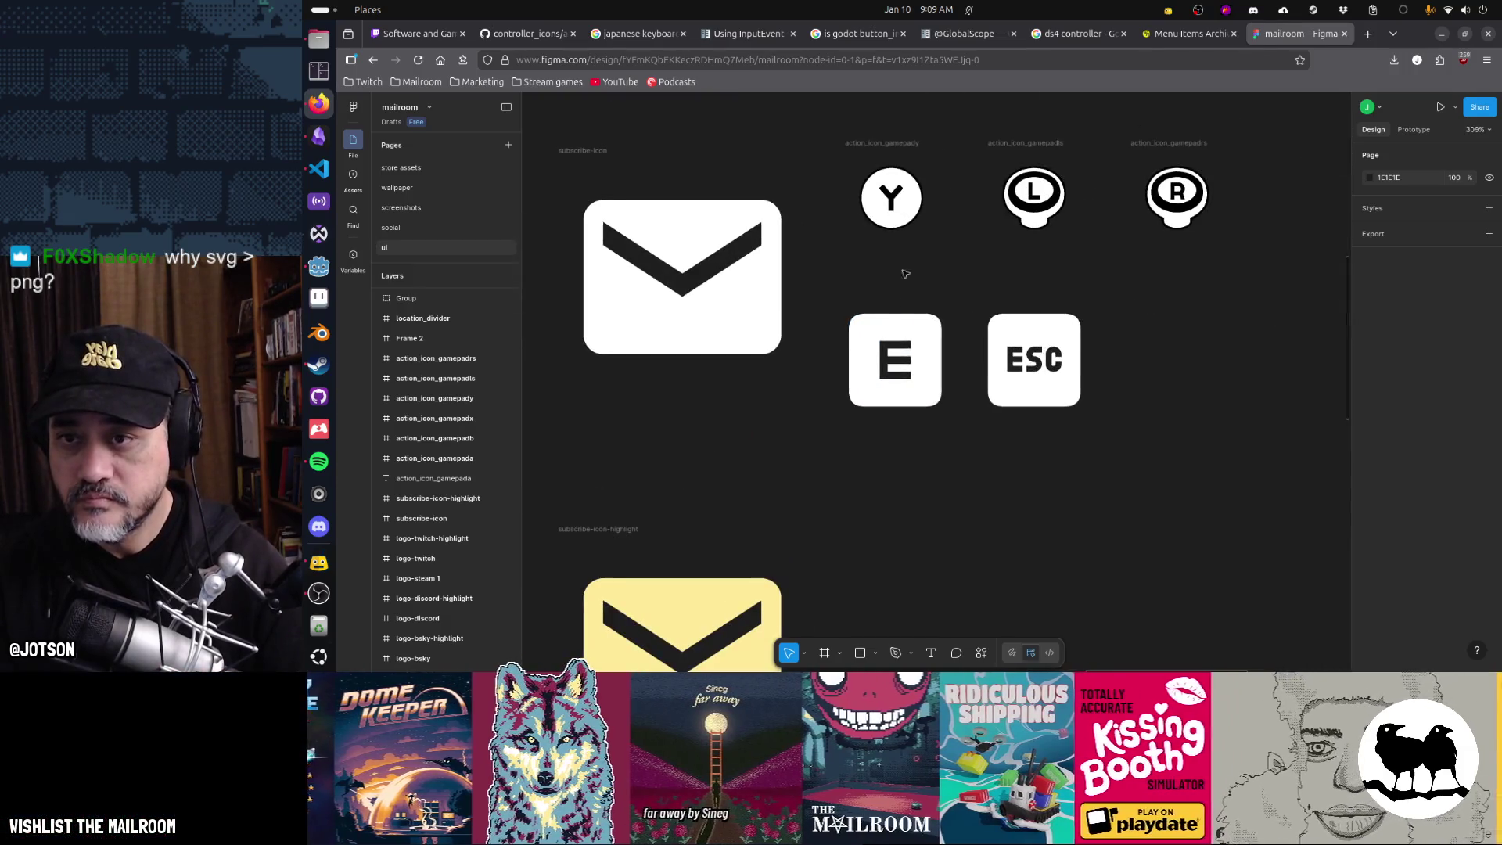
left_click(890, 145)
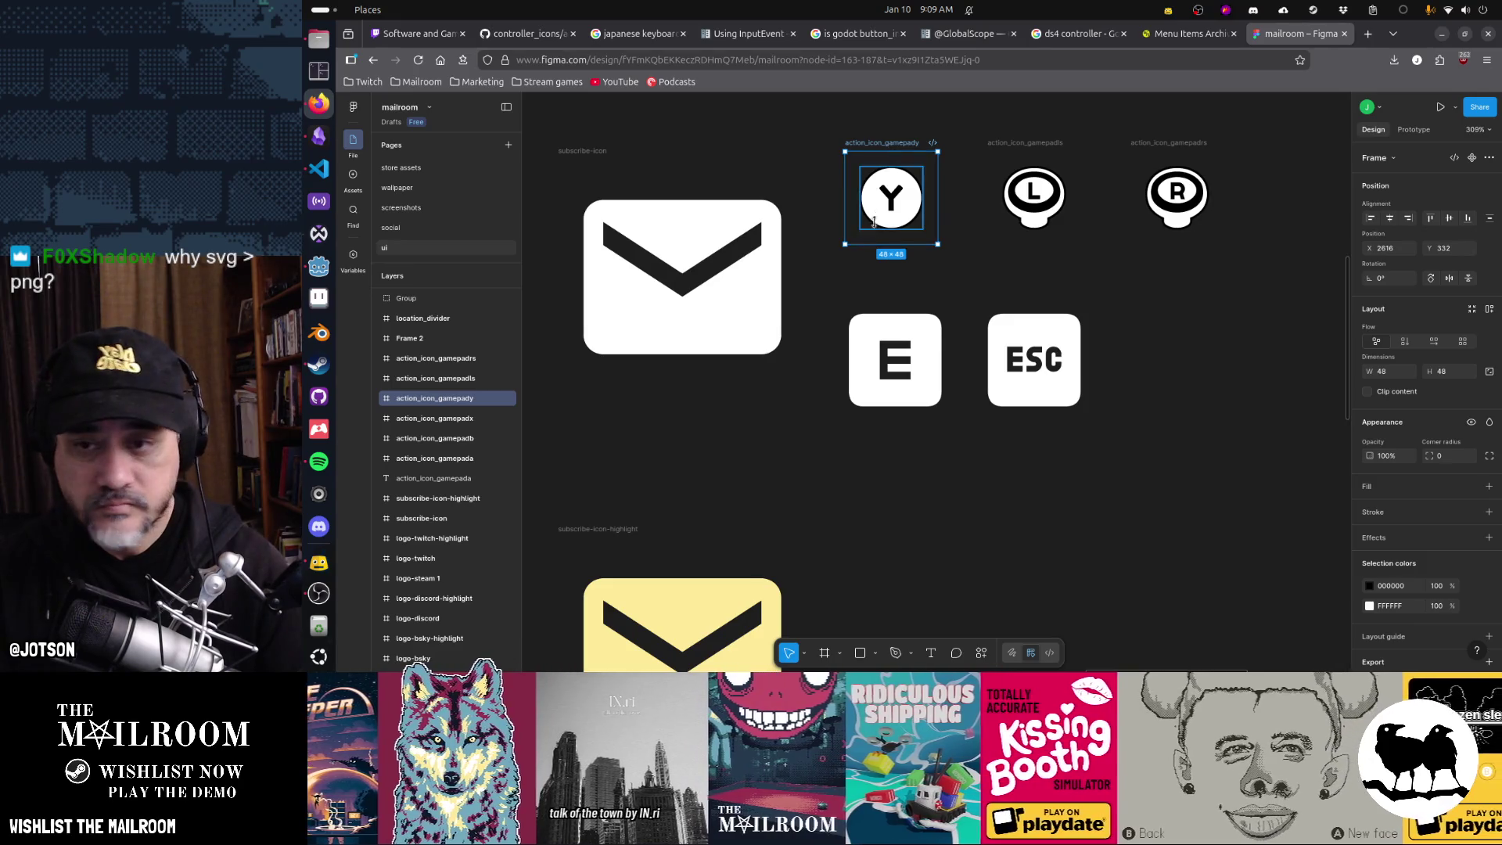
- Wrap the E and ESC glyphs in frames named keyboard_e and keyboard_esc
left_click(900, 342)
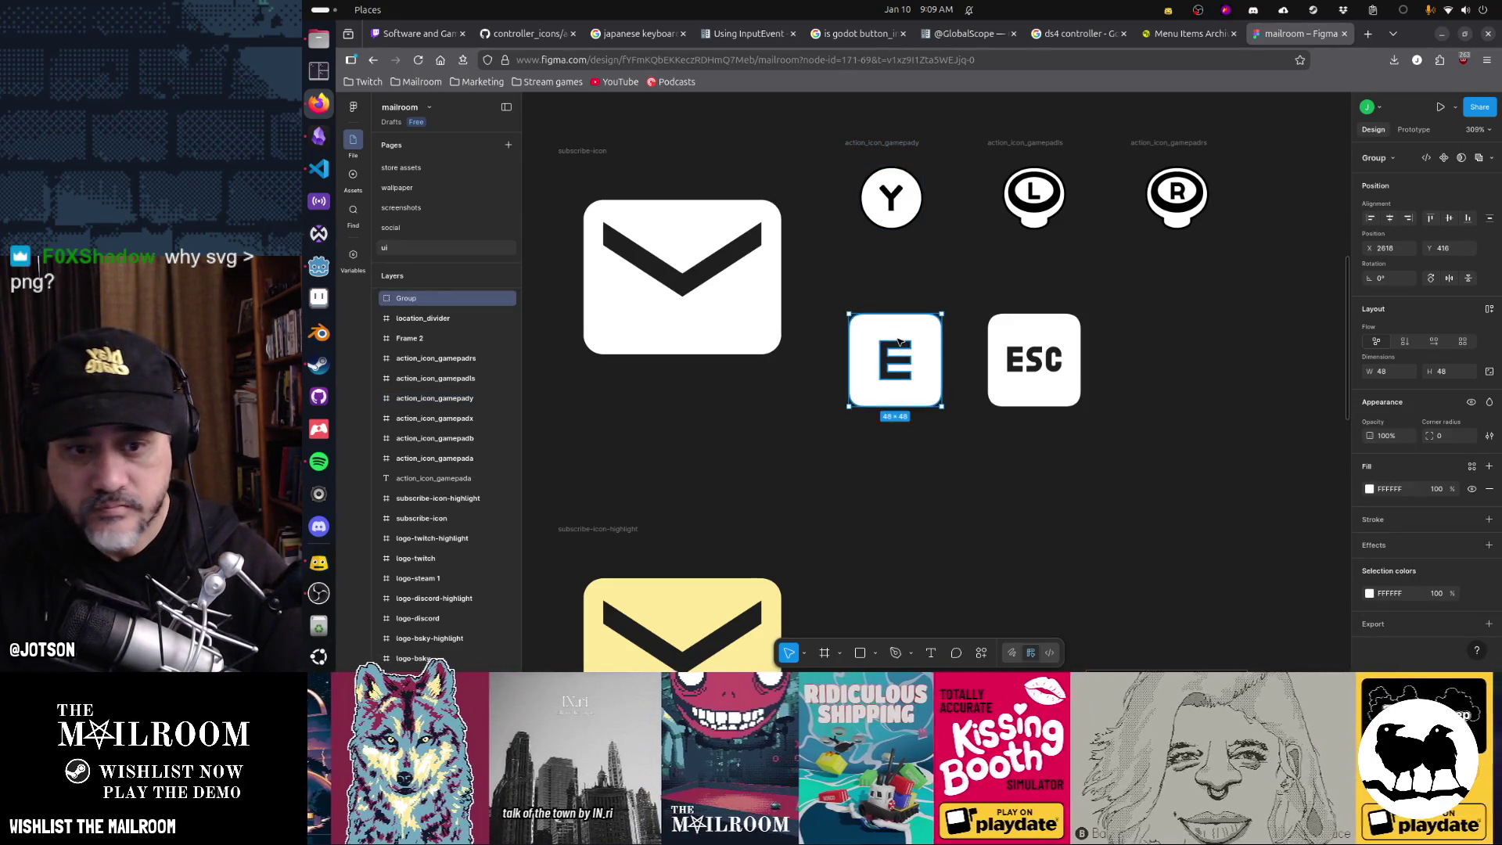
key("ctrl+alt+g")
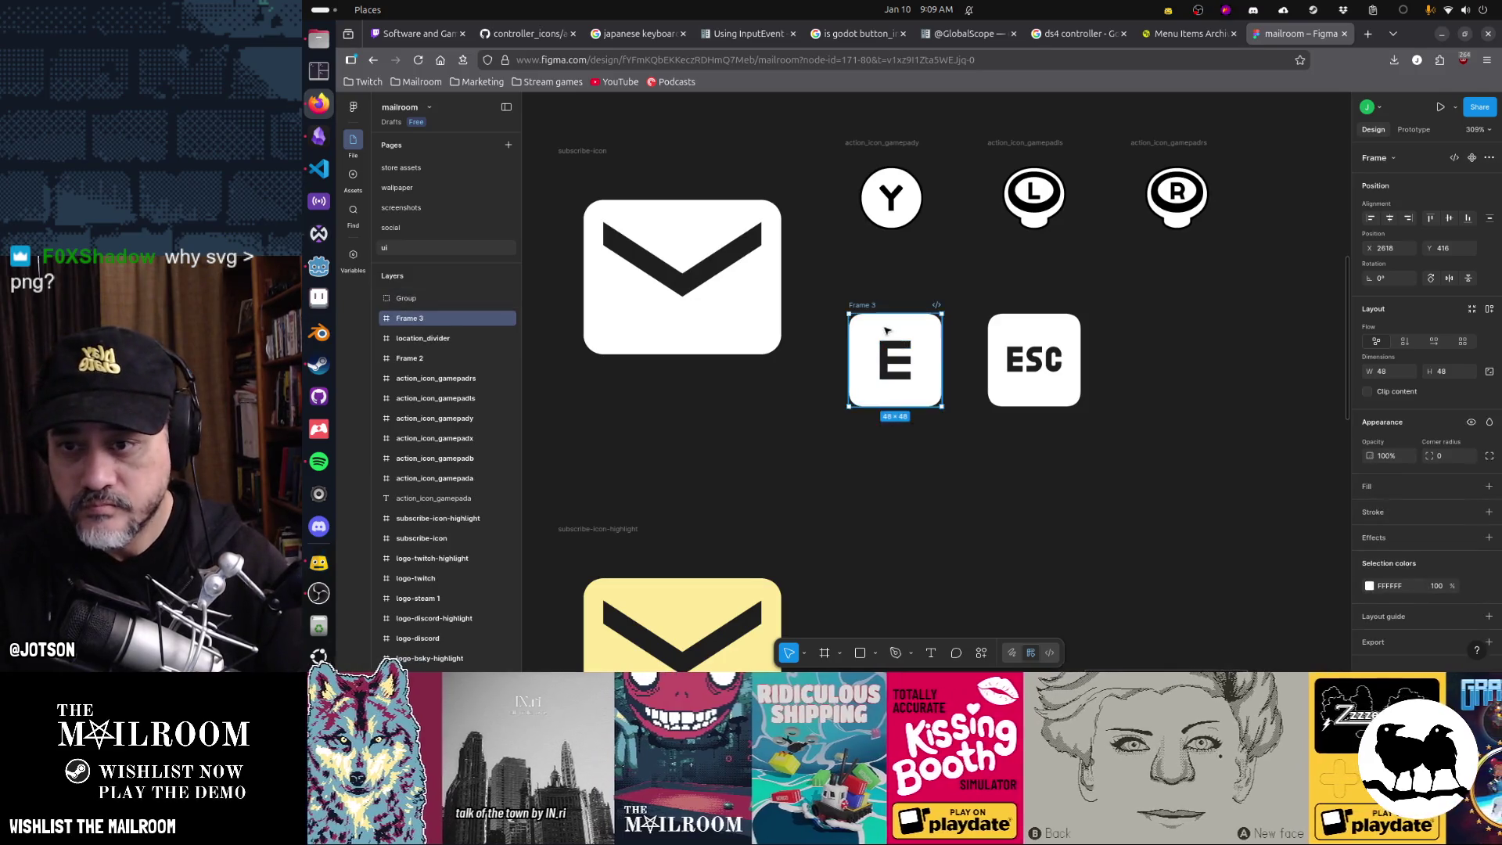
double_click(869, 306)
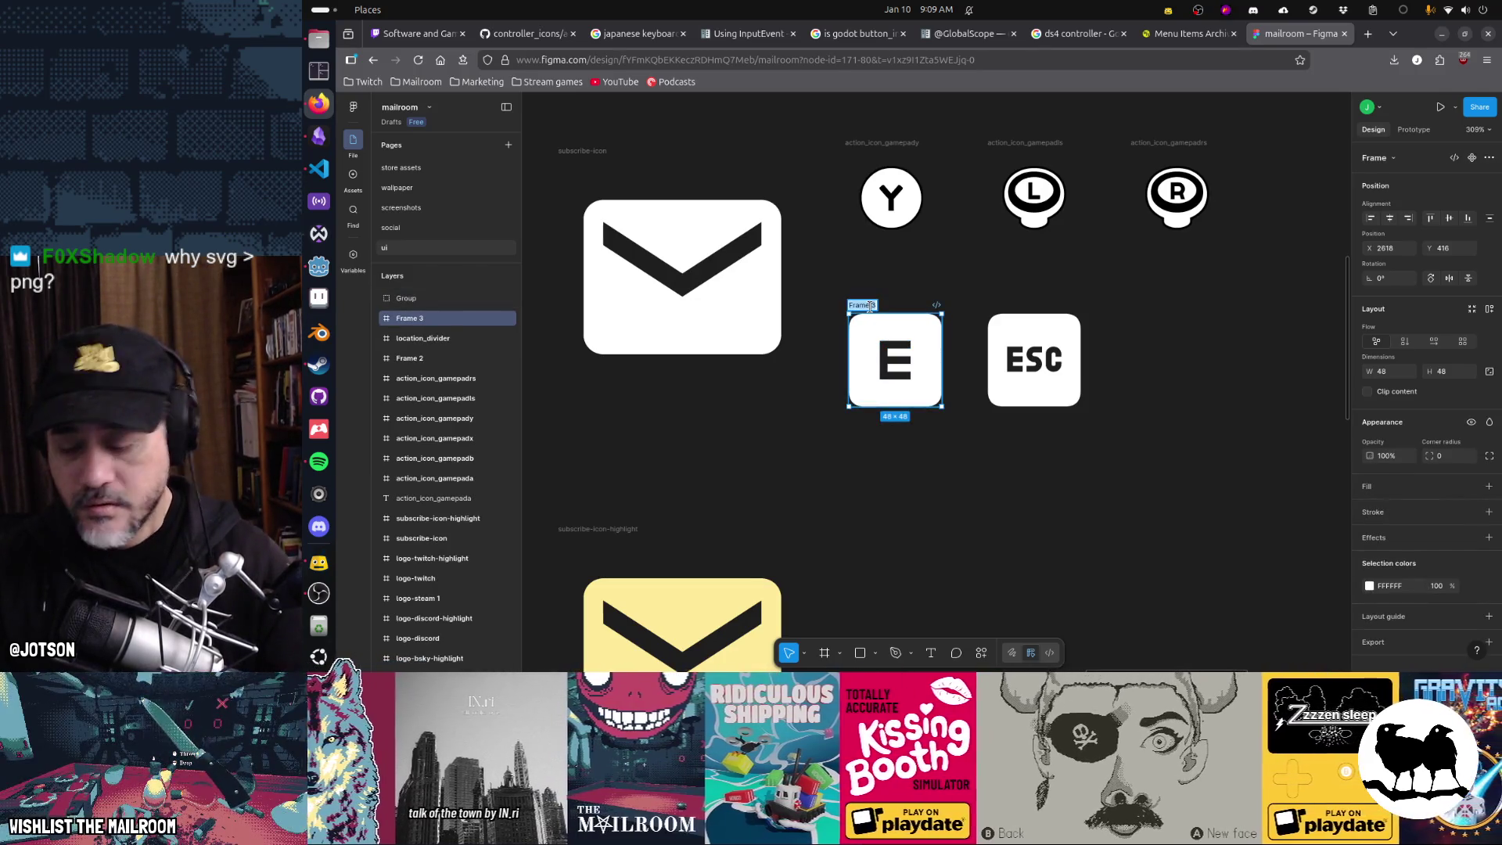
type("keyboard_e")
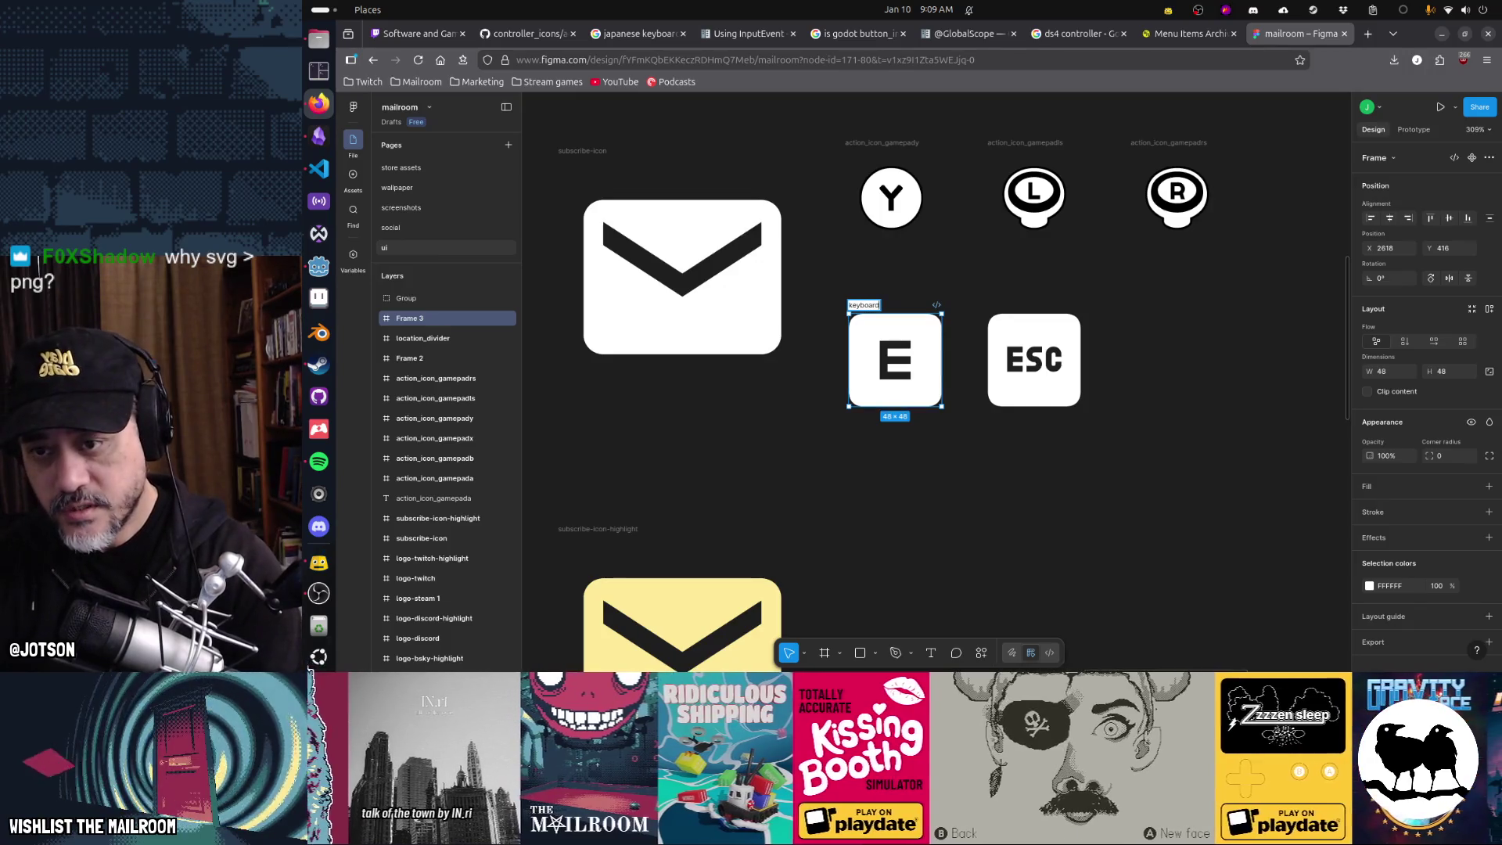
key("Return")
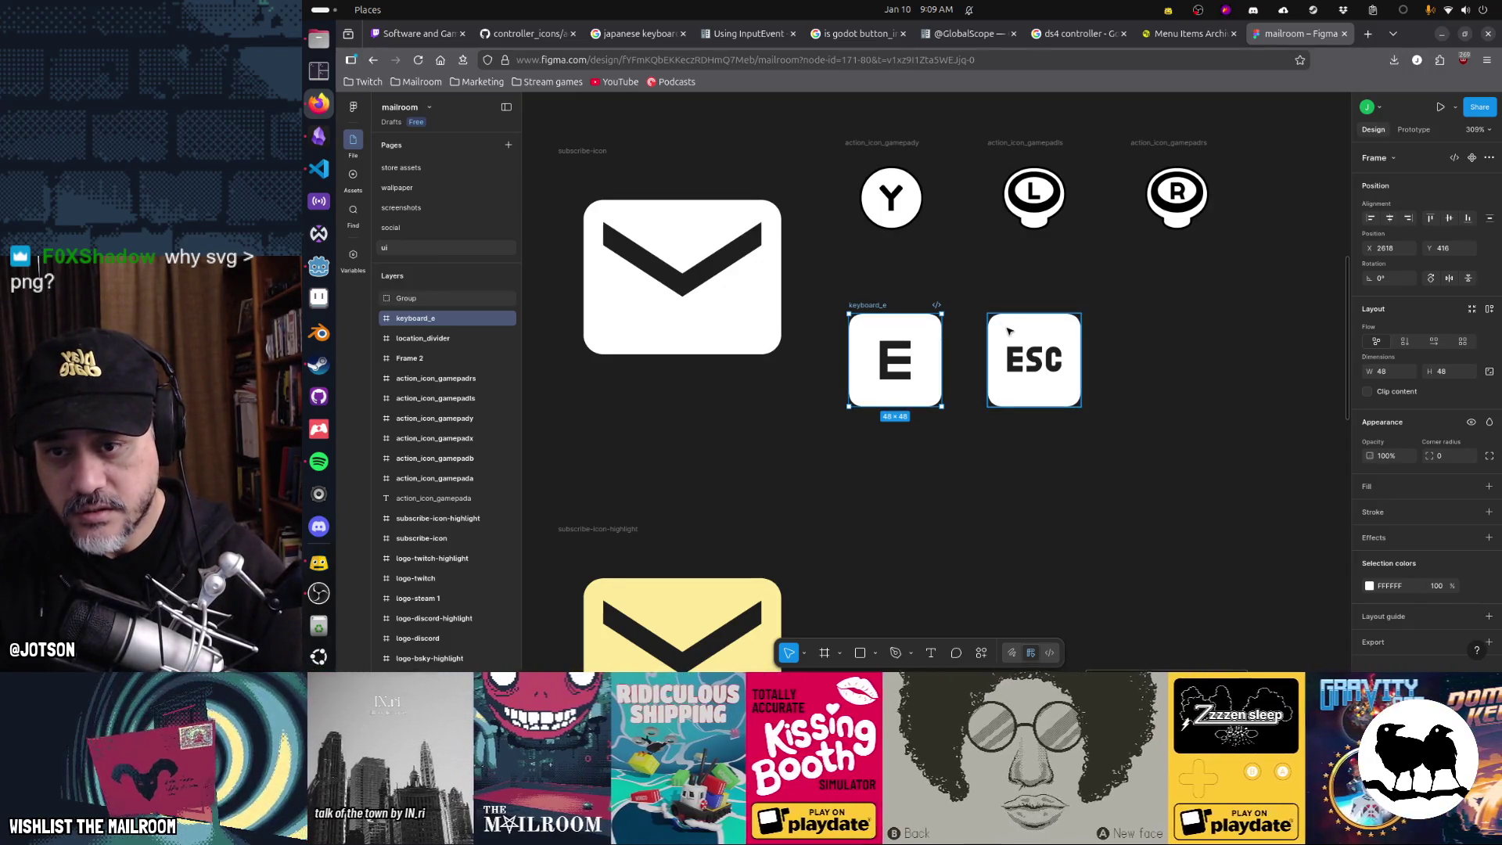
left_click(1010, 329)
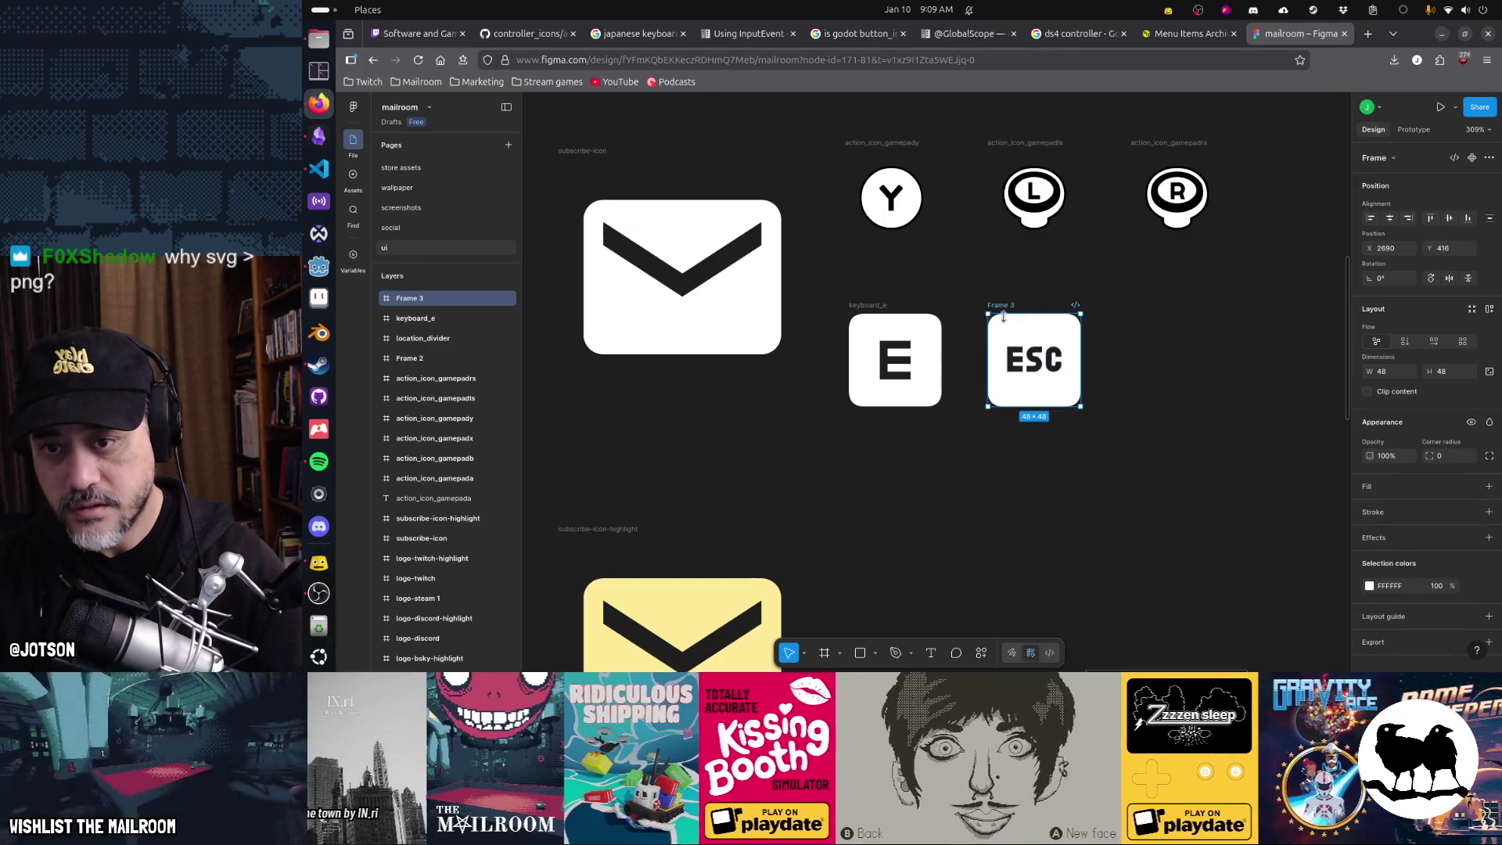
double_click(1000, 306)
type("keyboard")
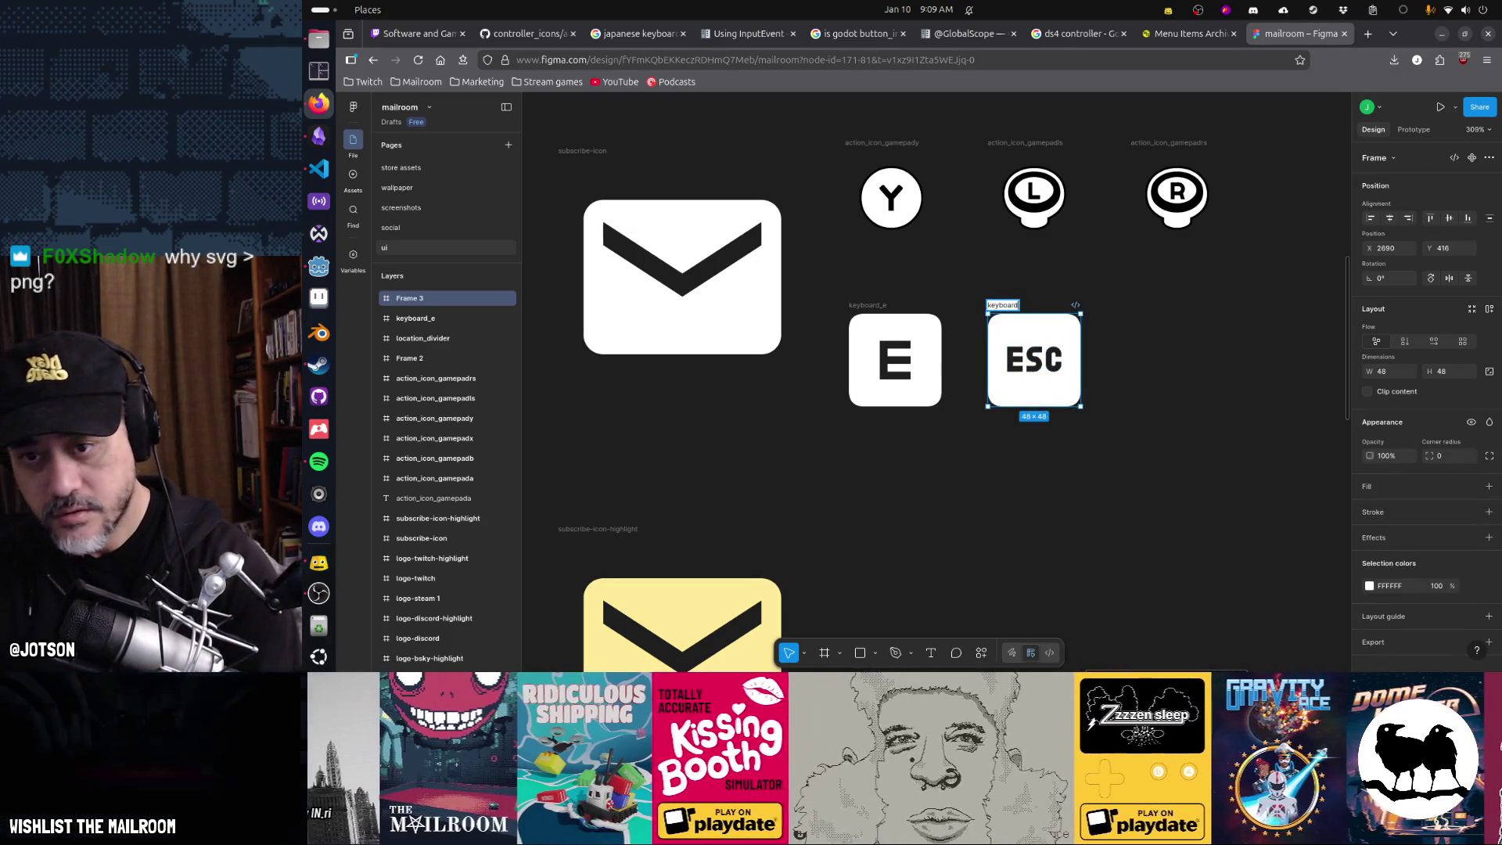
type("_esc")
key("Return")
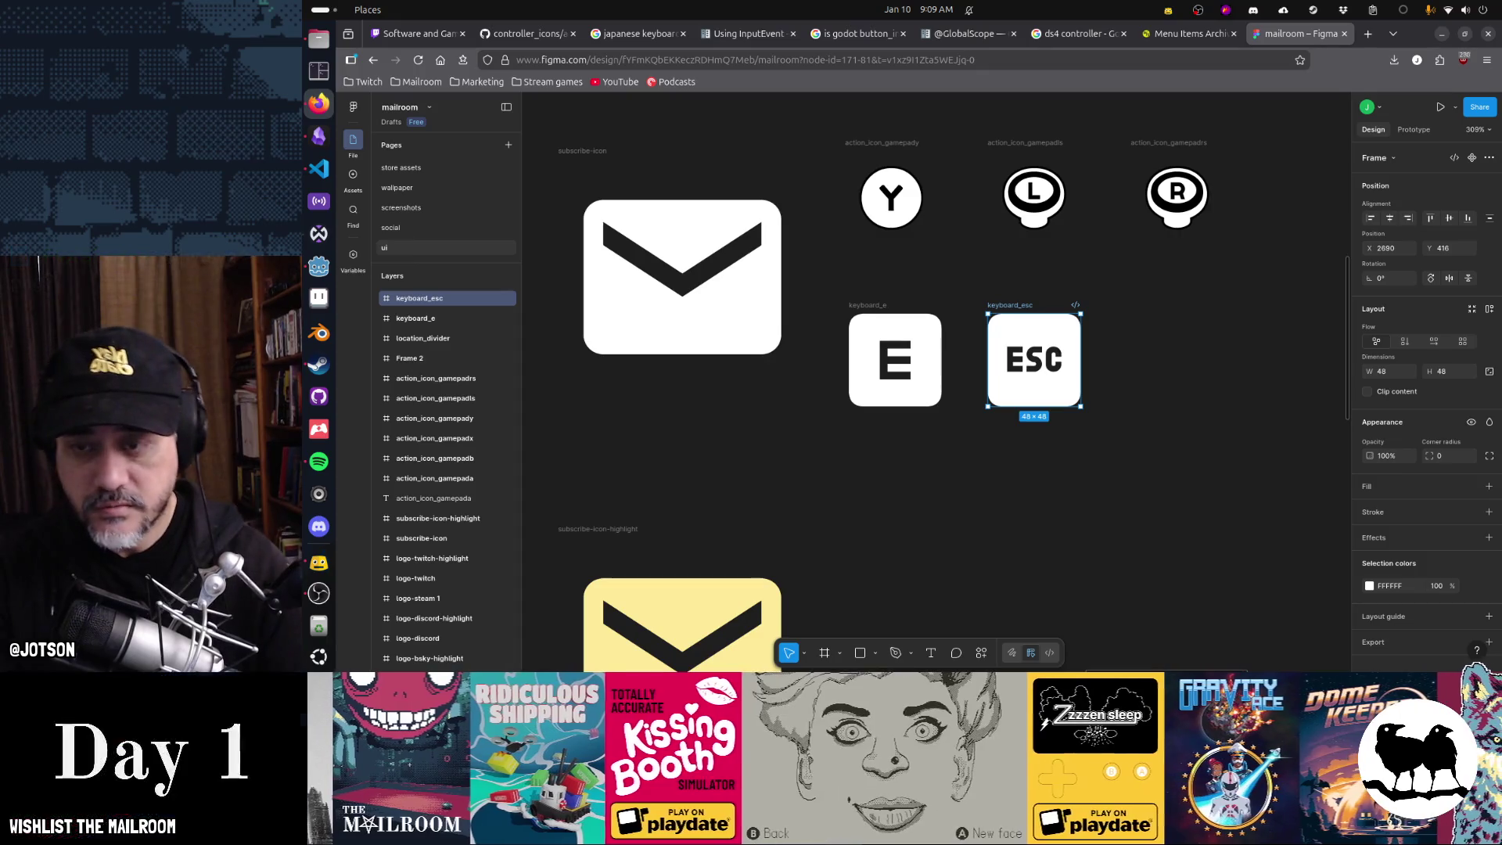
- Resize the E and ESC glyphs to 32×32
left_click(871, 312)
left_click(1013, 311)
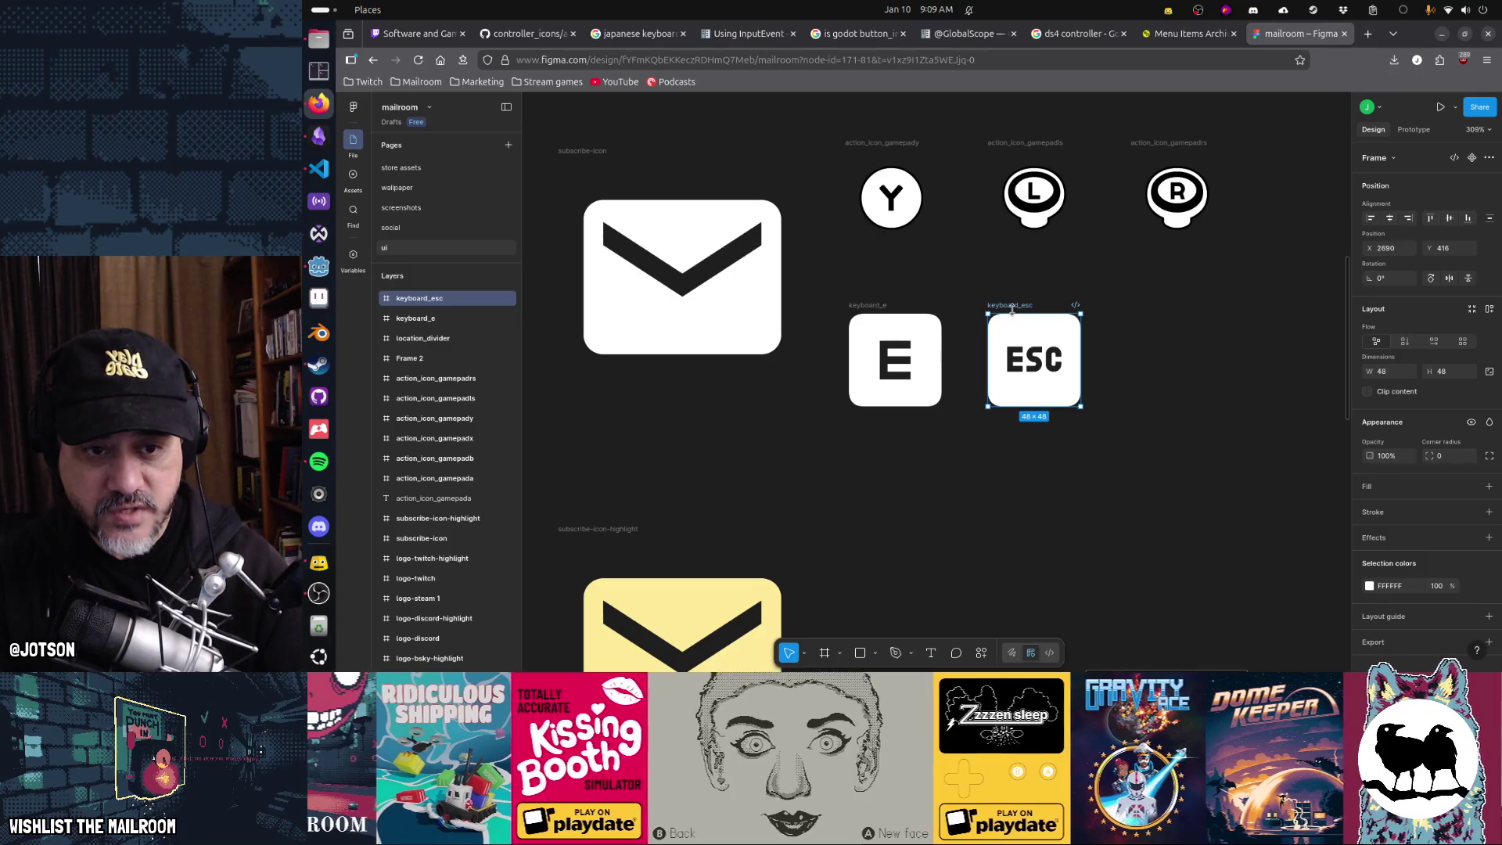
left_click(874, 356)
double_click(873, 356)
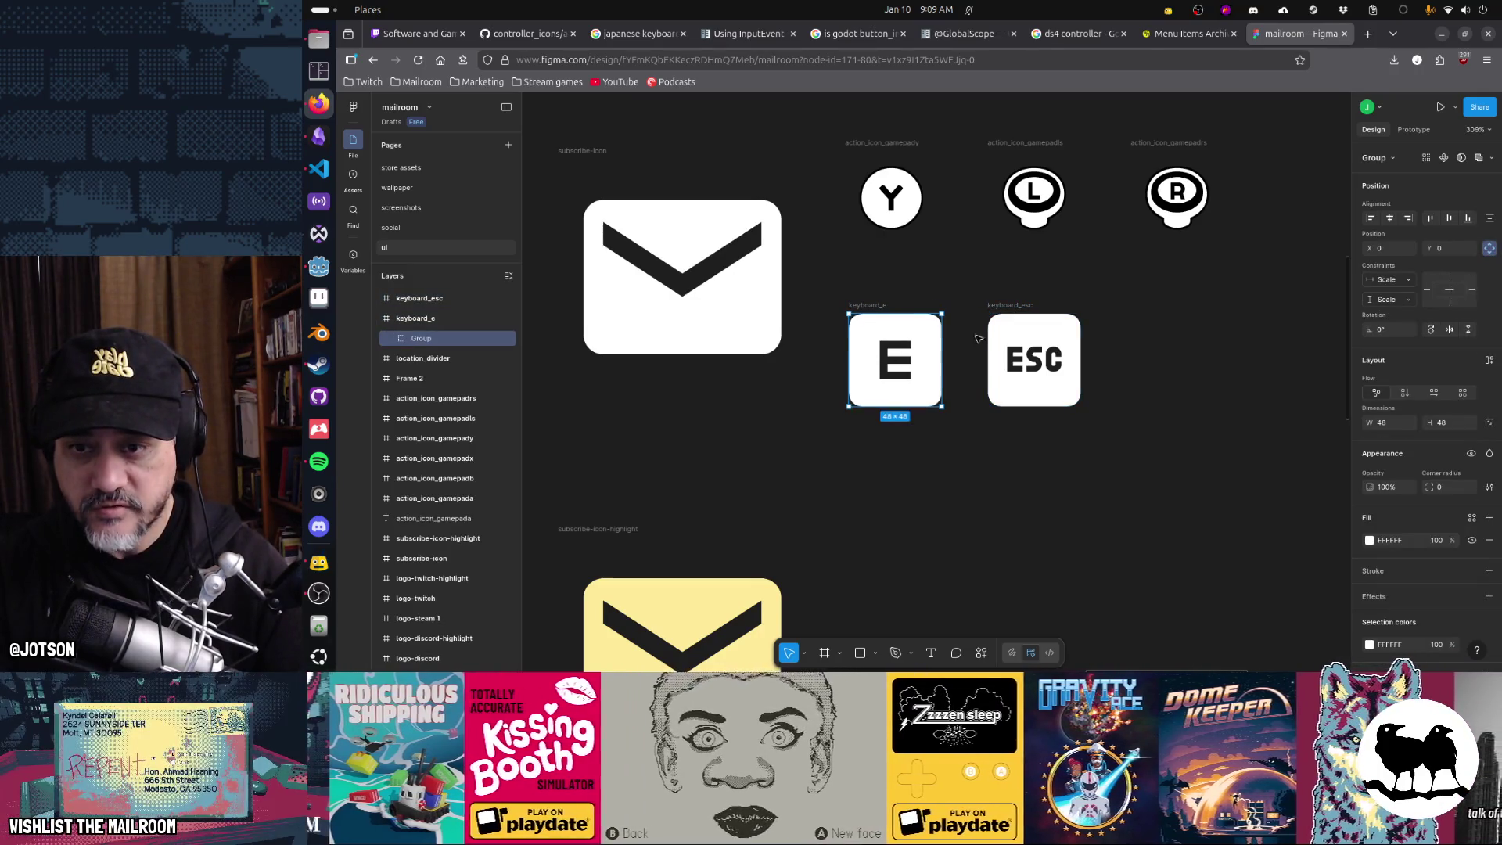
left_click(1010, 340, "shift")
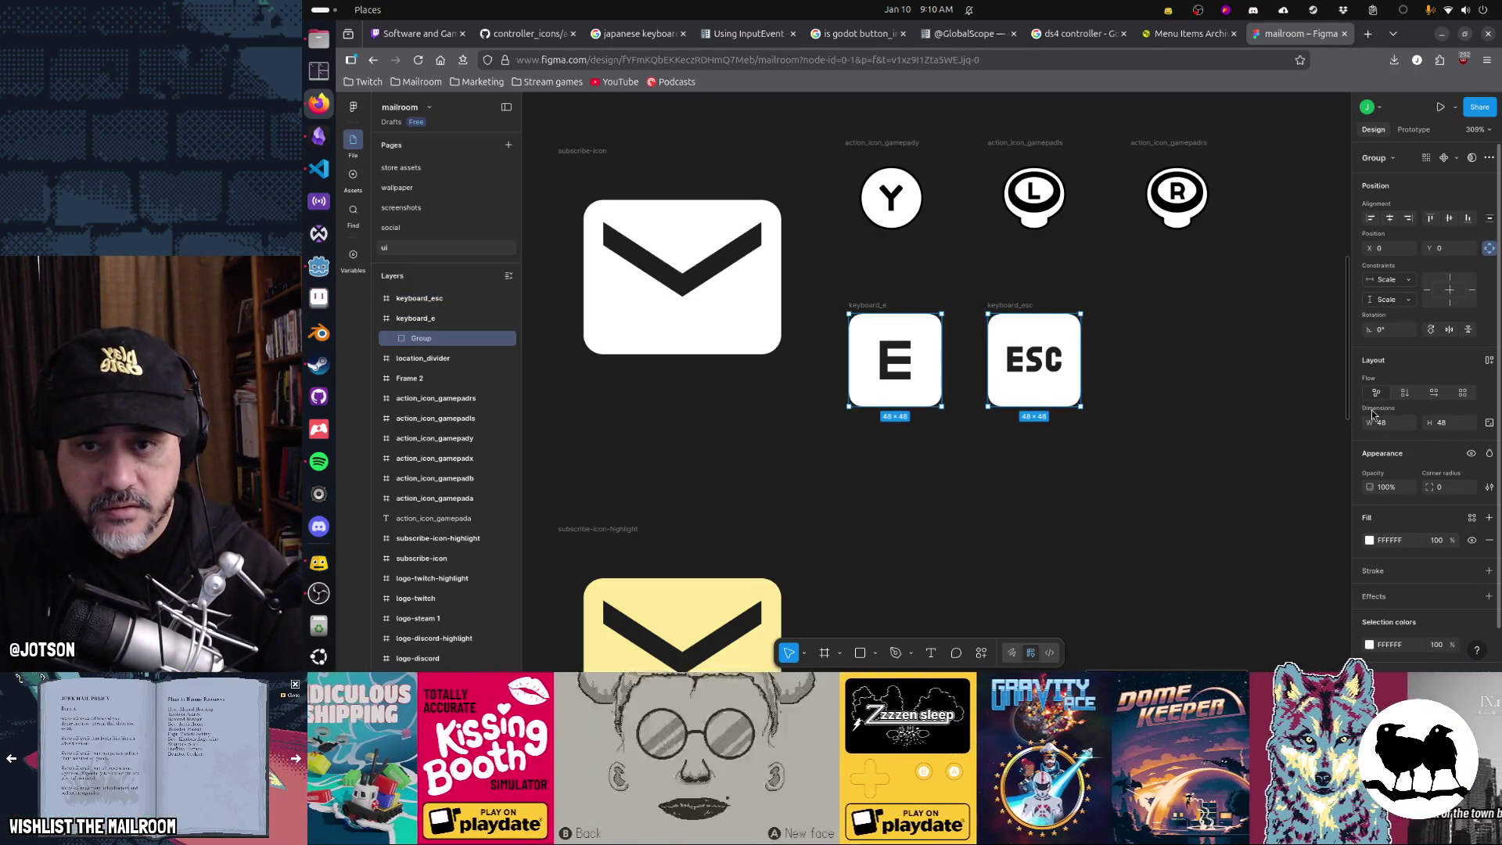
type("32")
key("Tab")
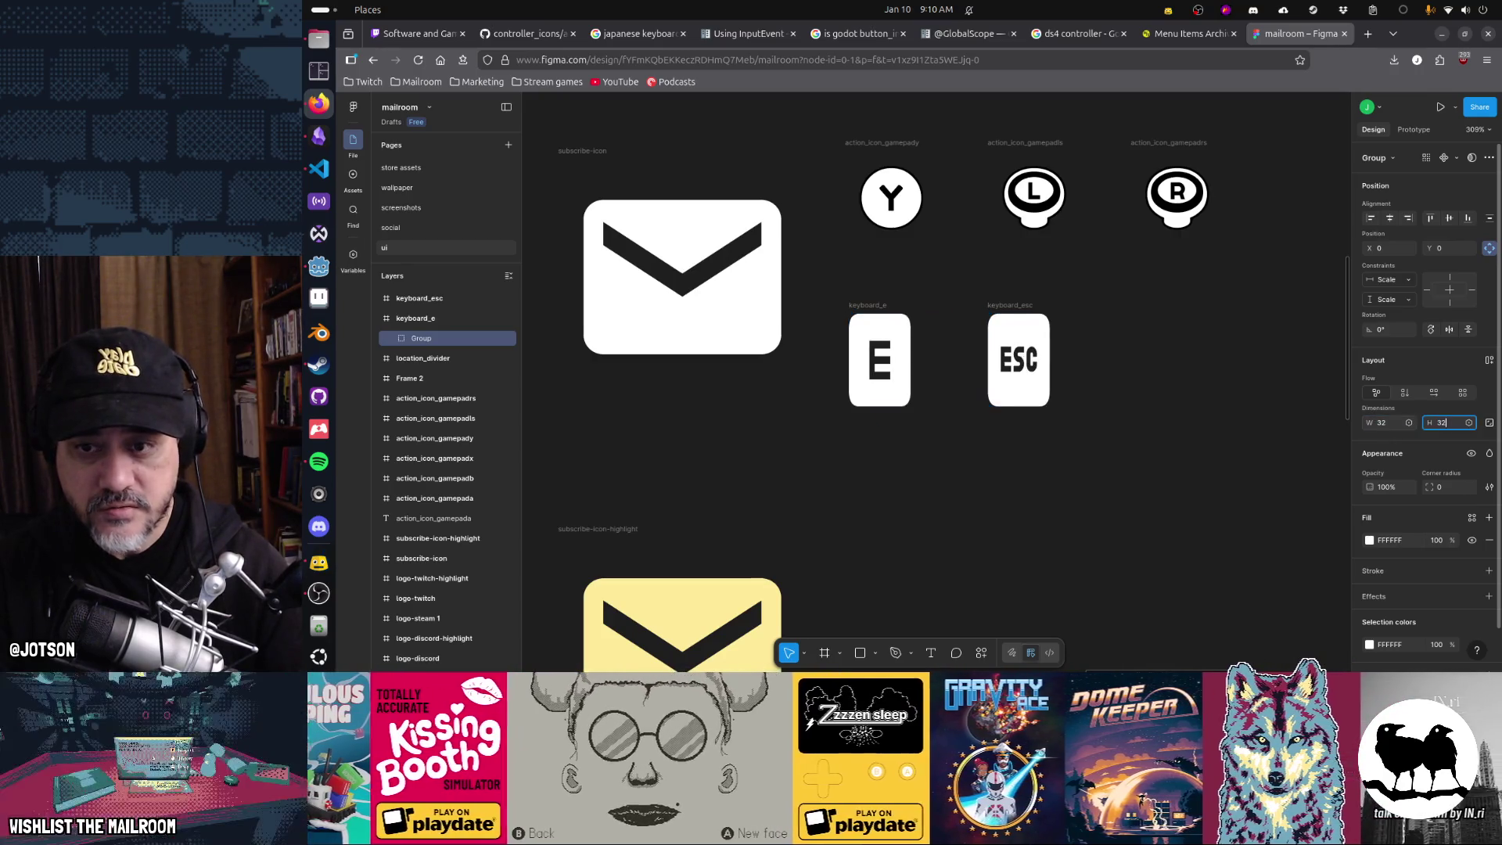
type("32")
key("Return")
- Centre the E and ESC glyphs inside their 48×48 frames
left_click(1055, 446)
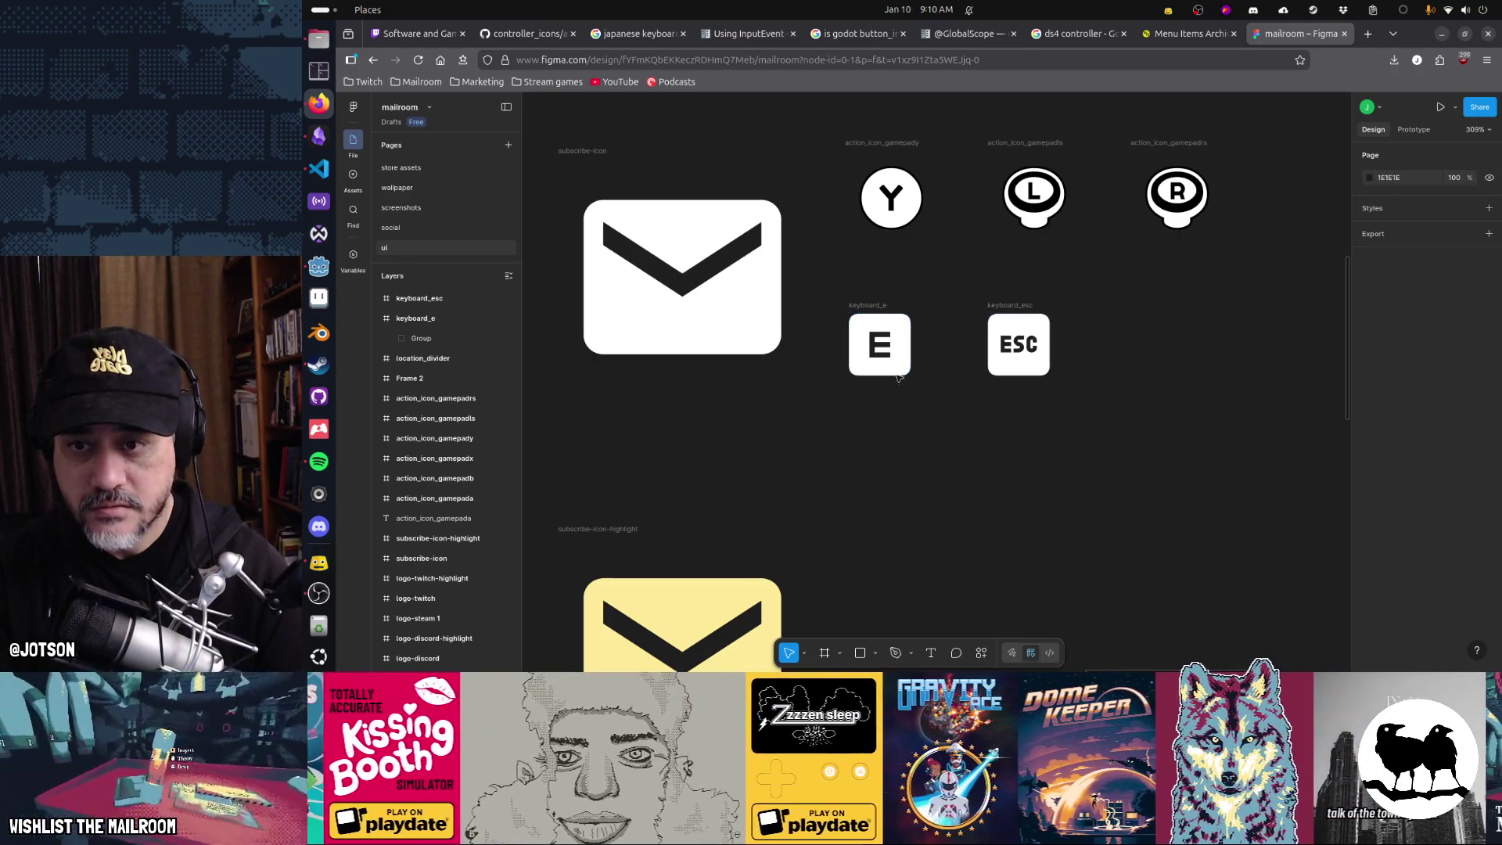
left_click(894, 371)
left_click_drag(894, 372, 911, 387)
left_click(997, 365)
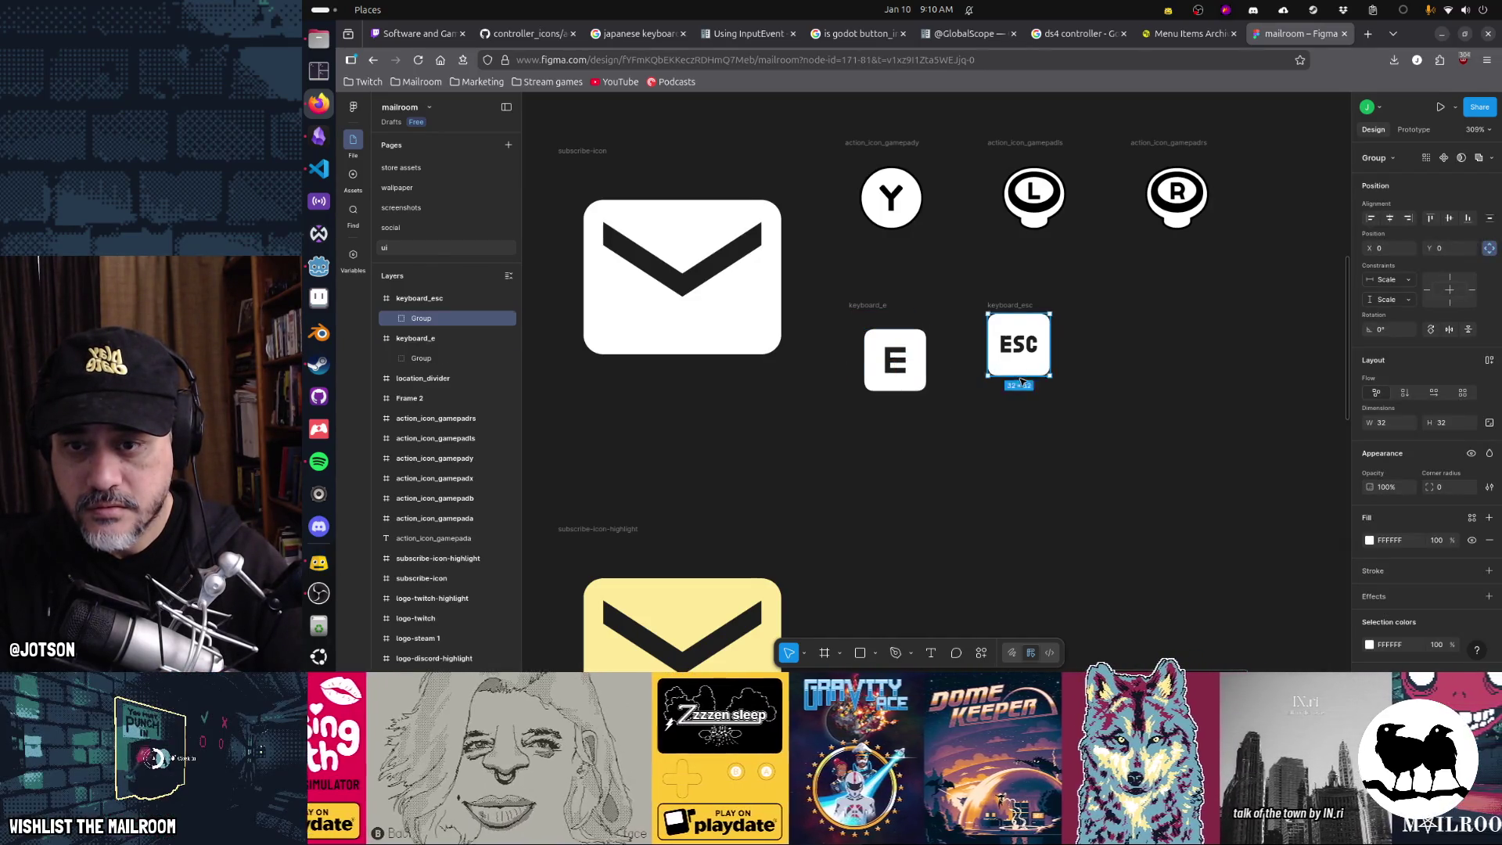
left_click_drag(997, 365, 1031, 387)
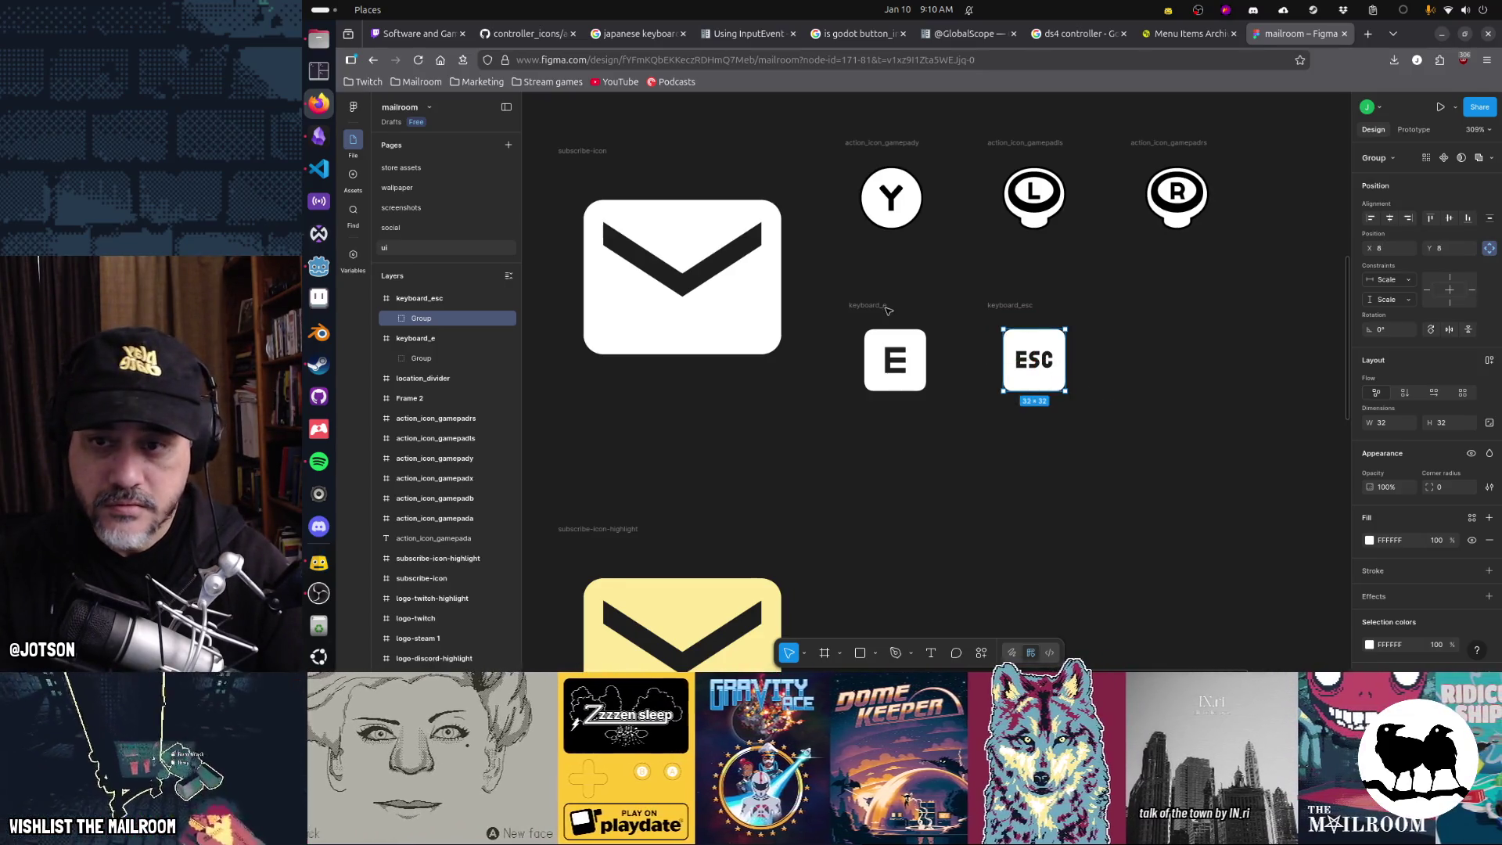
- Line up the keyboard_e and keyboard_esc frames in one row beneath the gamepad glyphs
left_click(884, 306)
left_click(1010, 307)
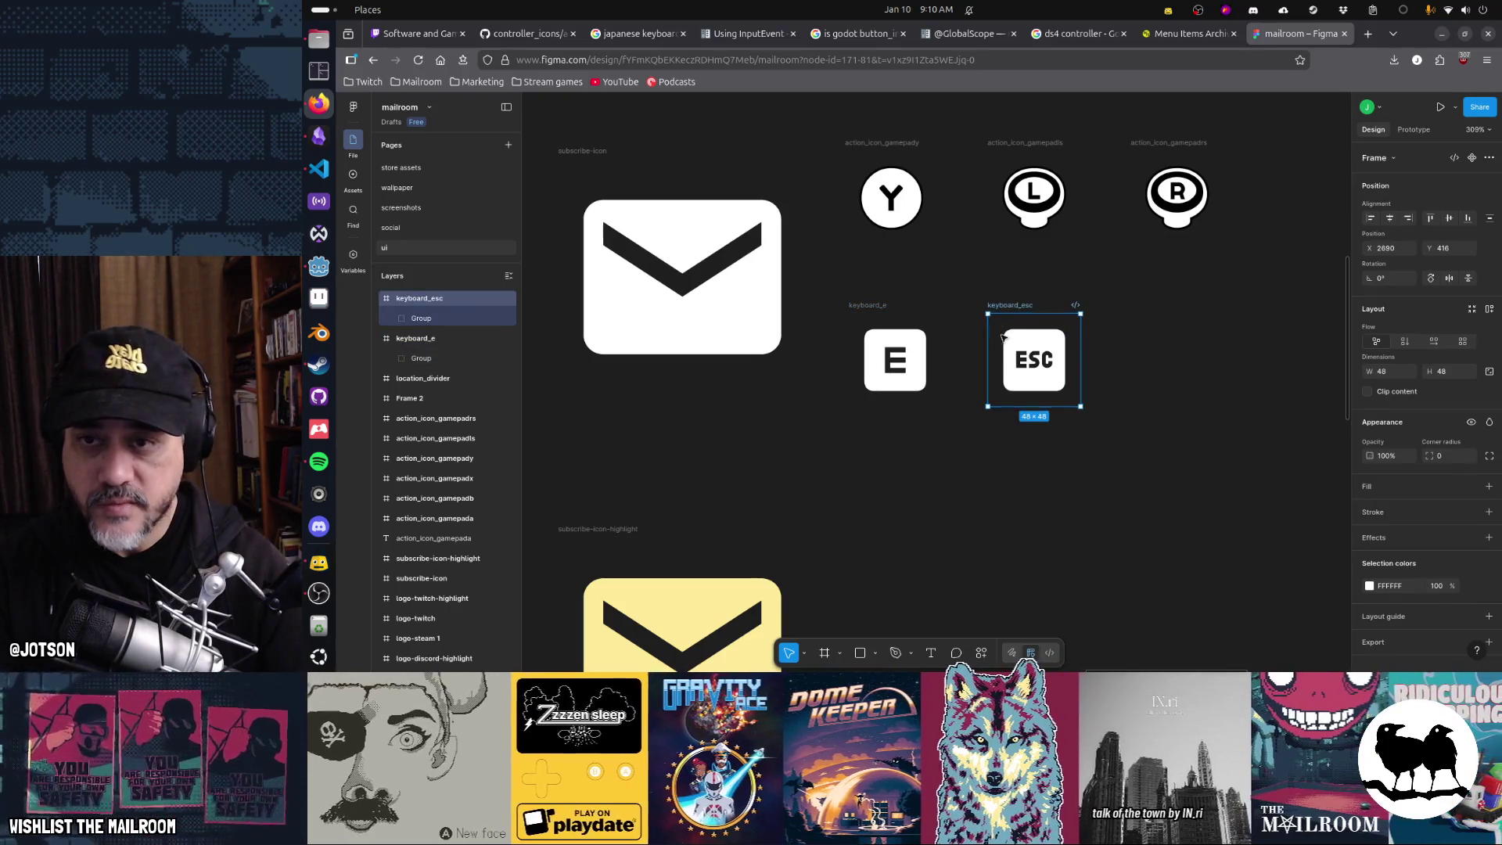
scroll(1003, 336, "up", 2)
left_click_drag(893, 380, 892, 359)
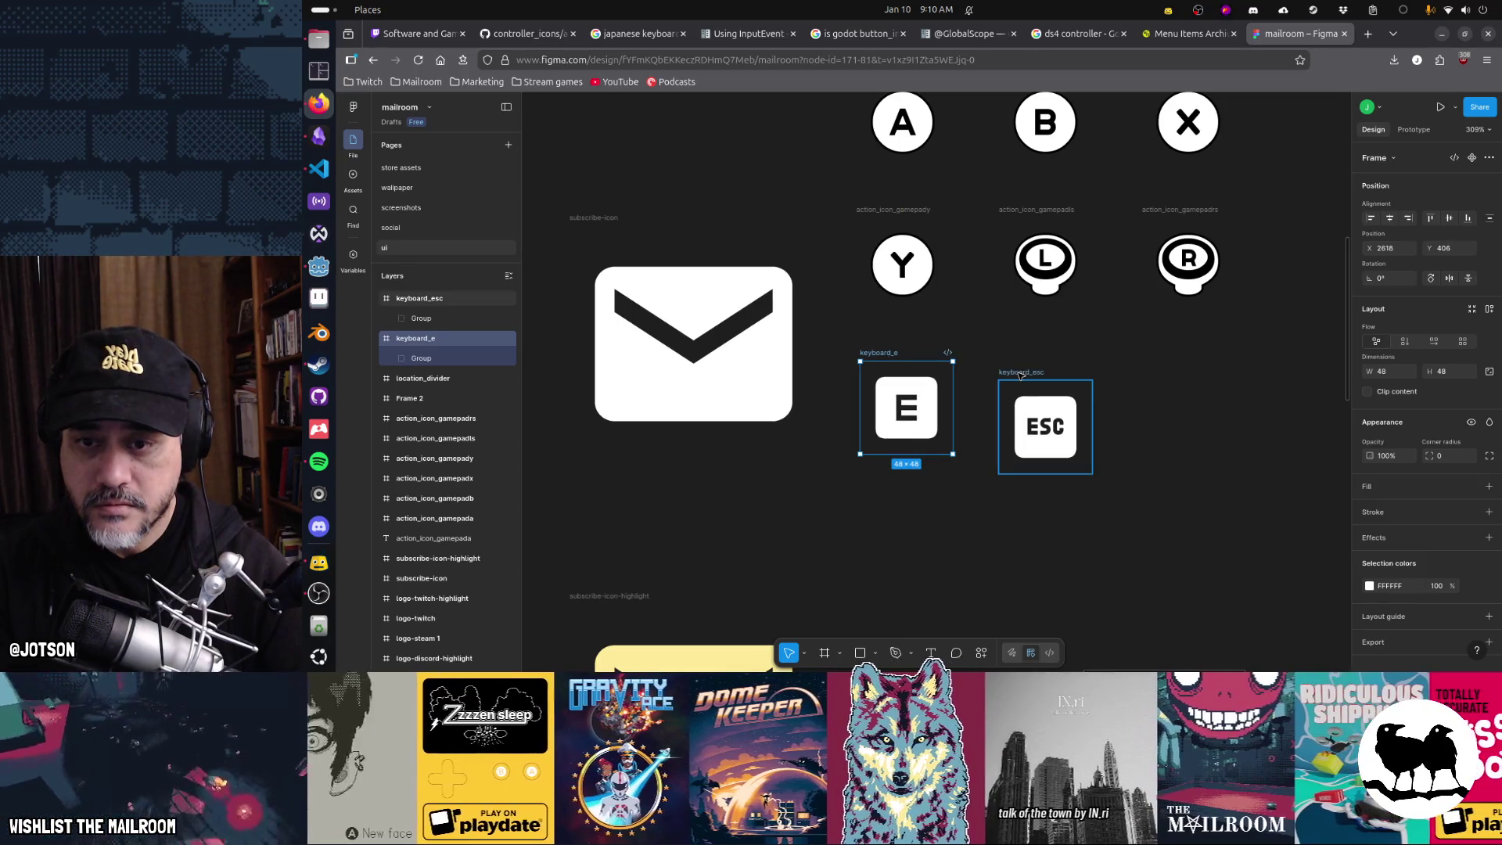
left_click_drag(1021, 376, 1021, 356)
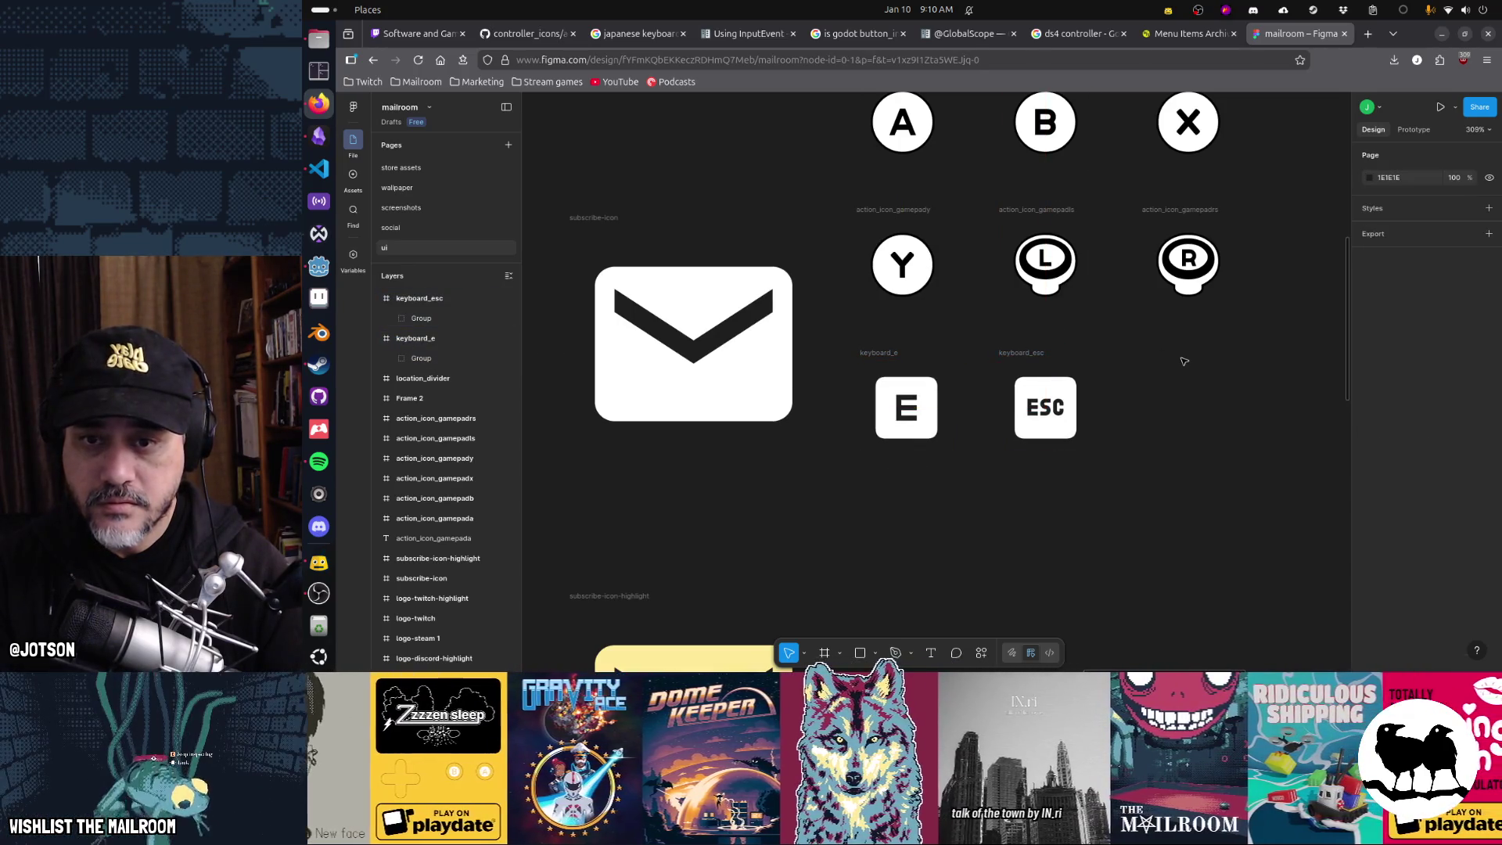
key("Escape")
scroll(1057, 352, "up", 2)
scroll(1080, 355, "right", 2)
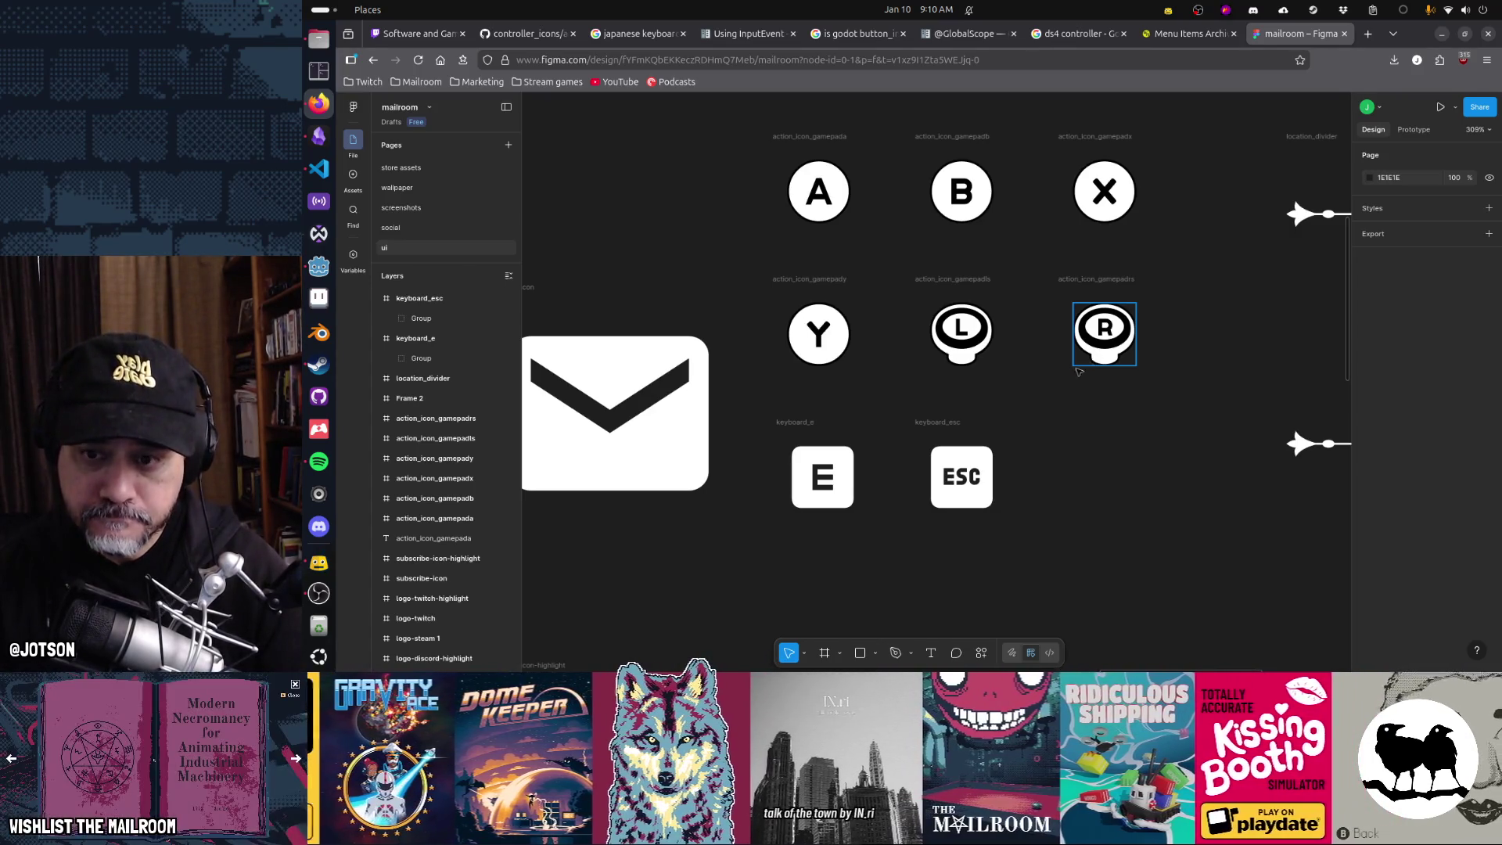
left_click_drag(1057, 429, 970, 431)
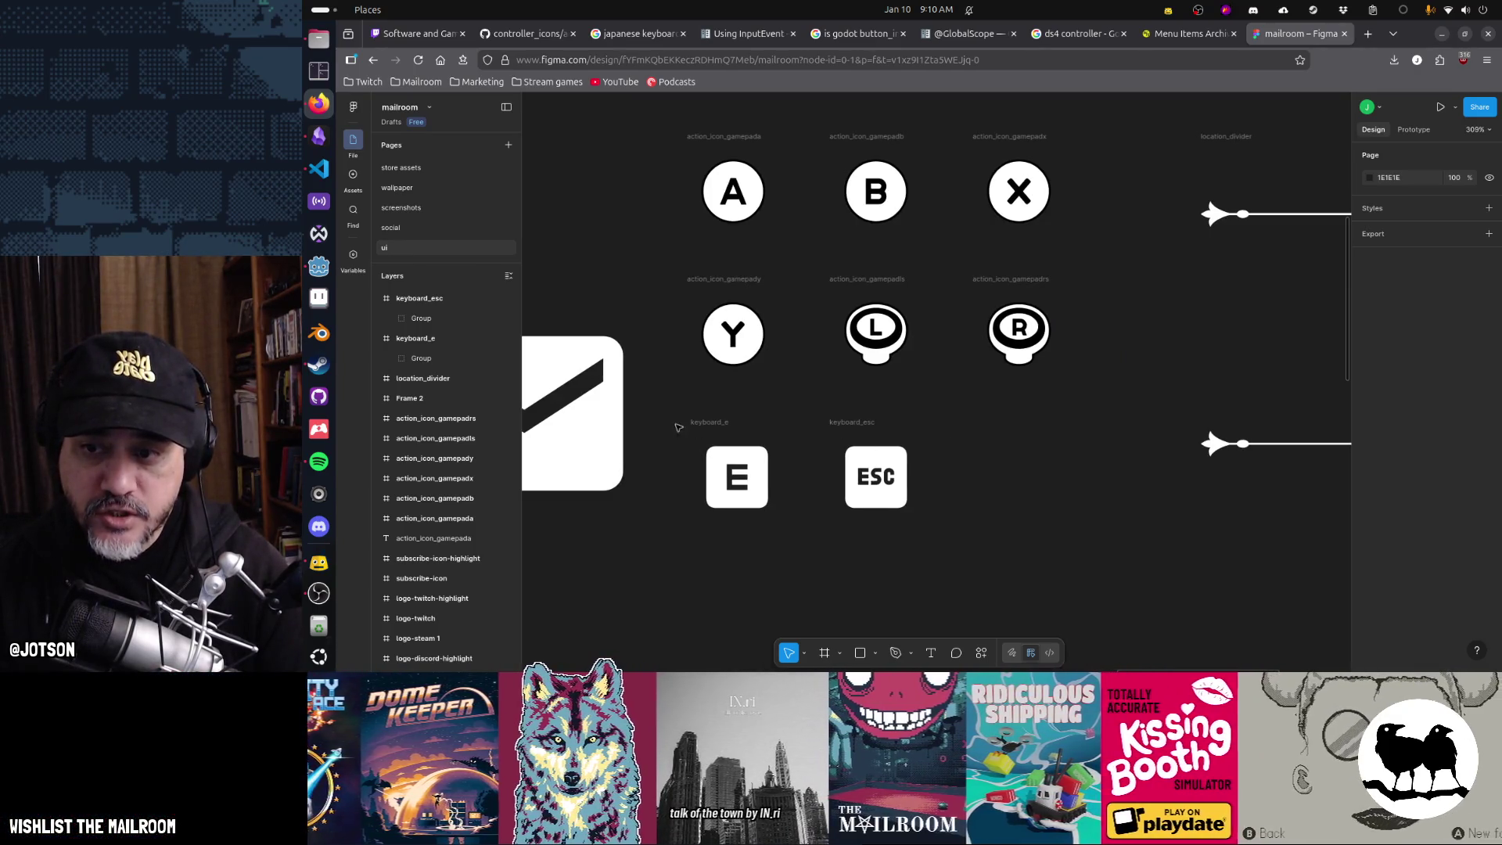
left_click(700, 424)
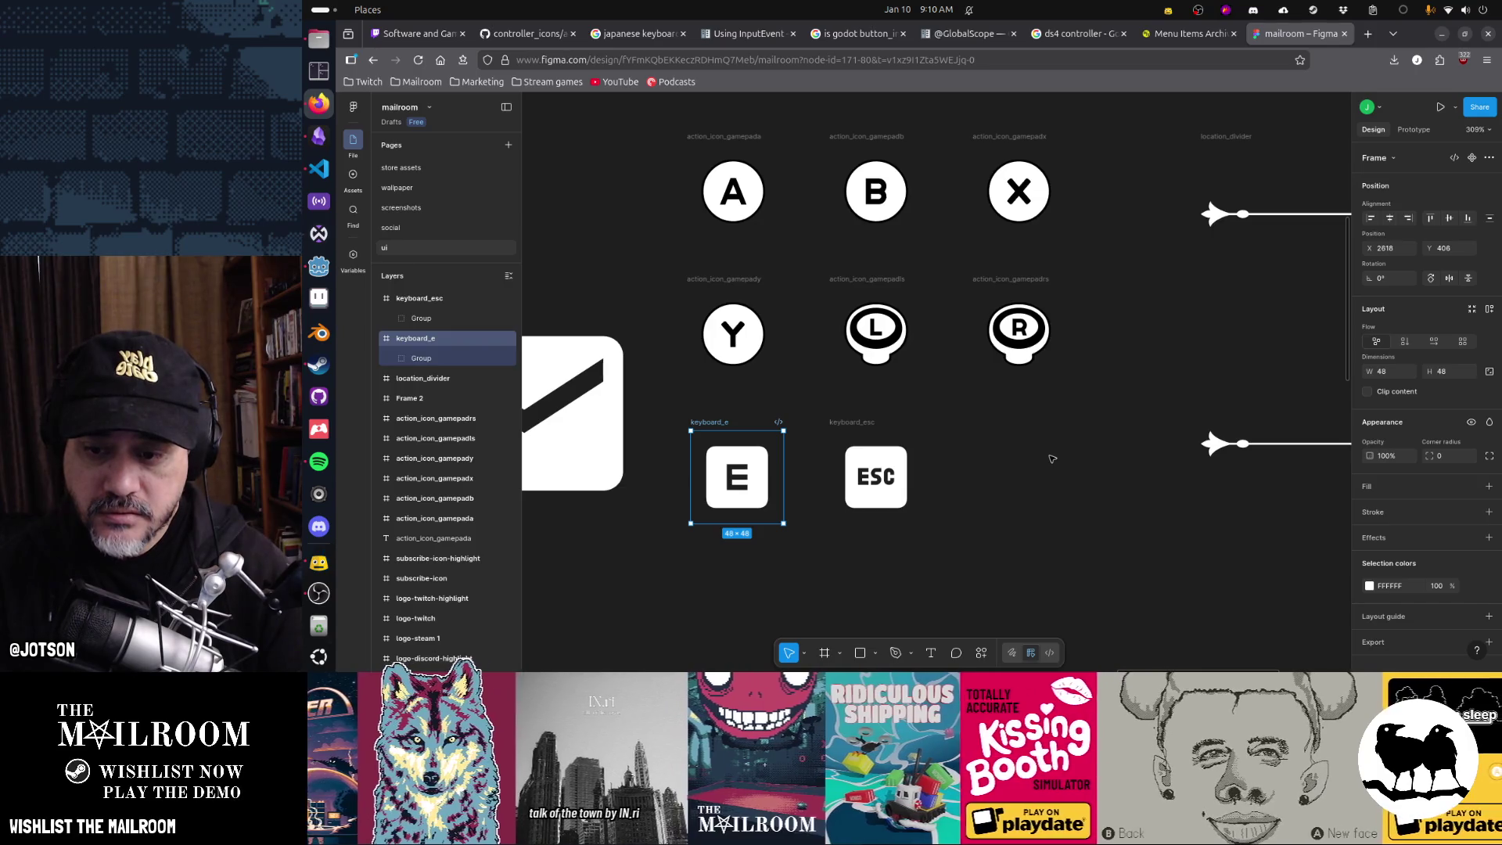
- Drag keyboard_question.svg from the key glyph files onto the canvas right of the ESC frame
key("ctrl+shift+k")
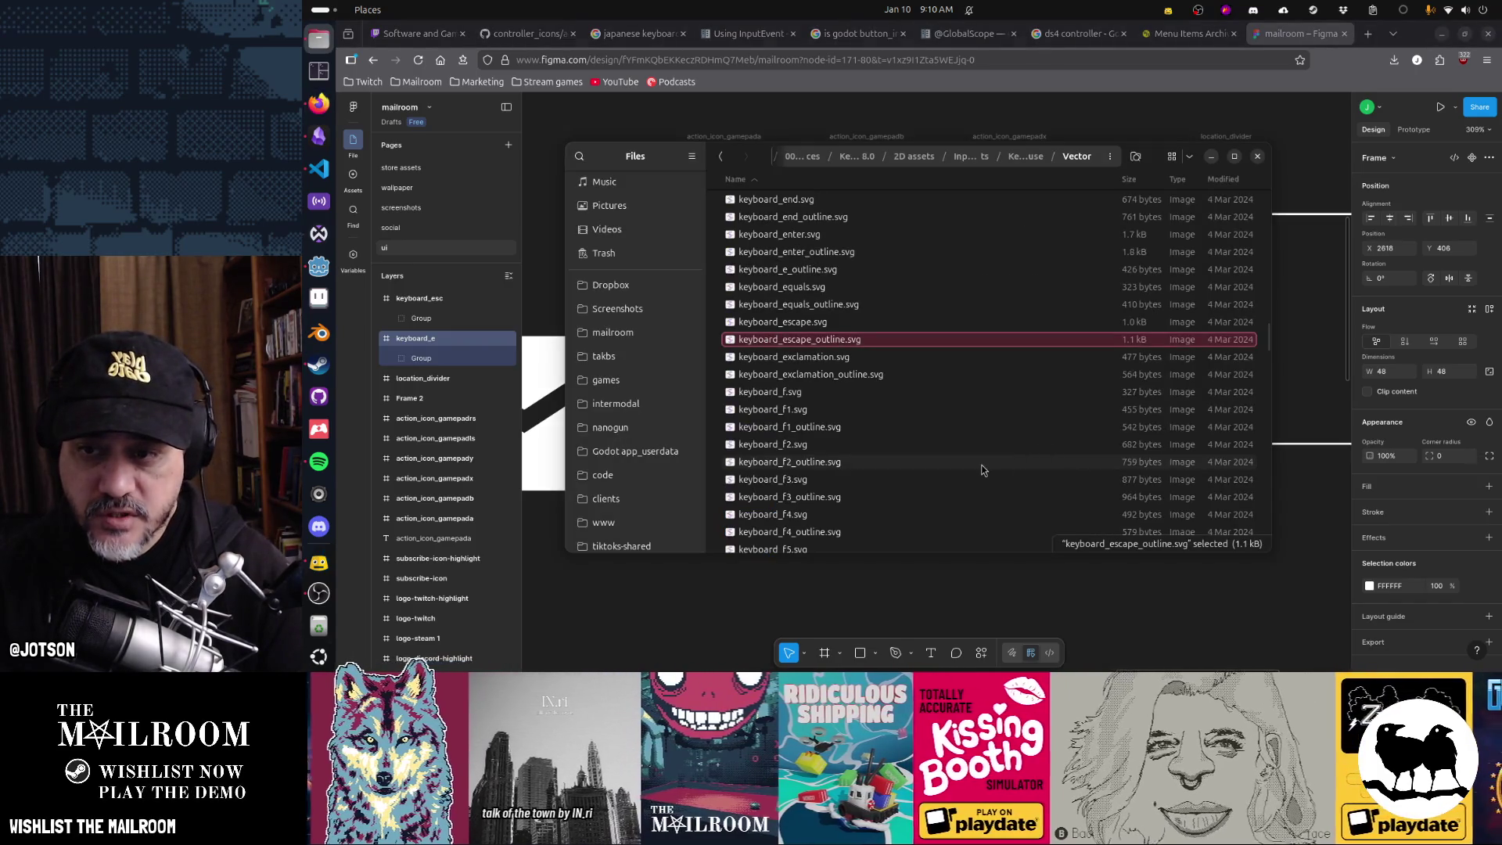
scroll(984, 470, "down", 15)
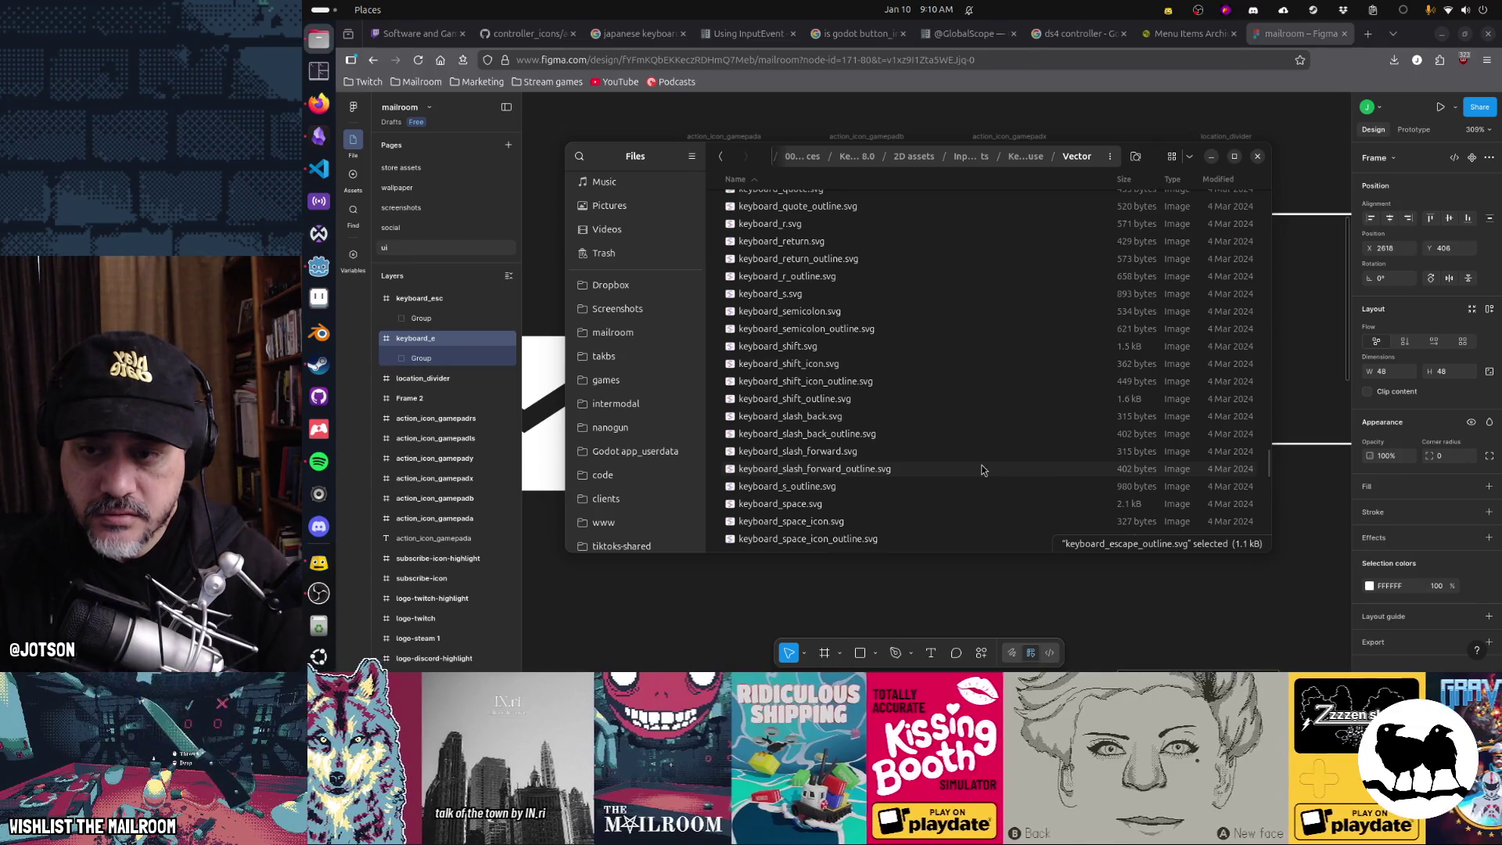
scroll(983, 470, "up", 3)
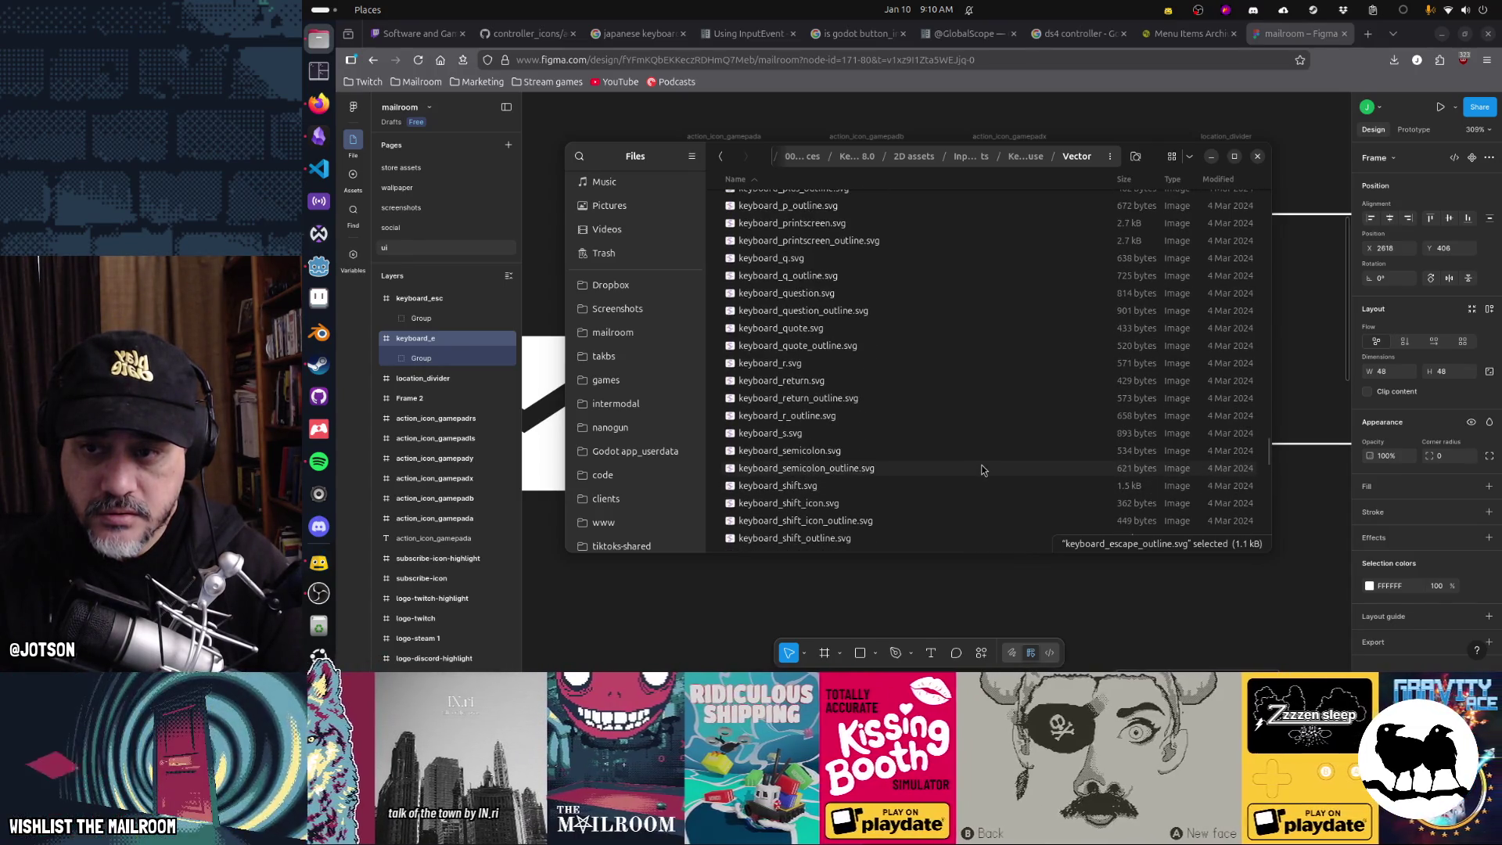
left_click(829, 294)
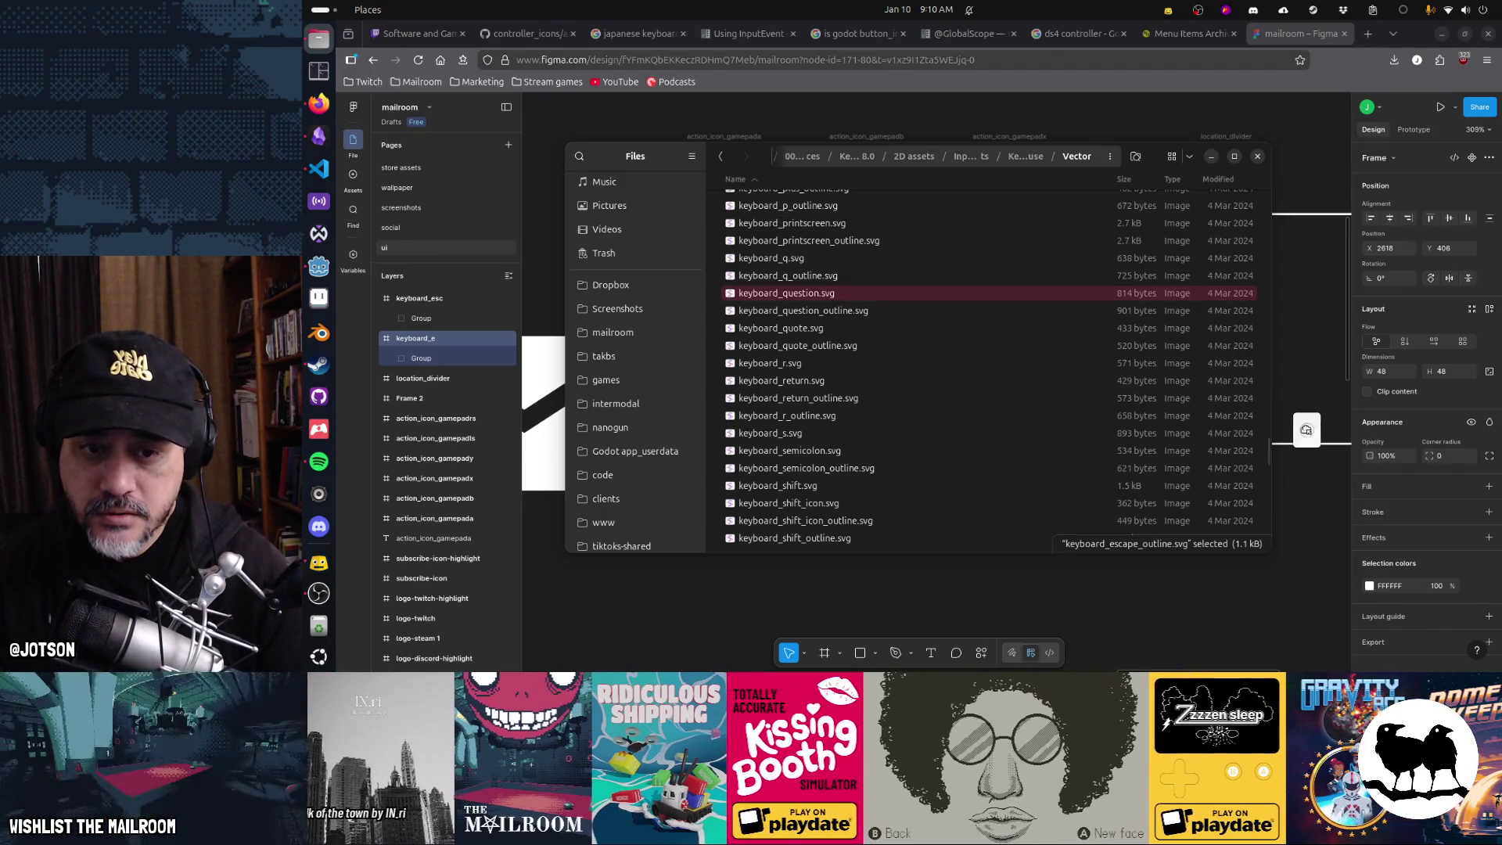
mouse_move(1313, 498)
left_mouse_down()
mouse_move(967, 475)
mouse_move(985, 505)
left_mouse_up()
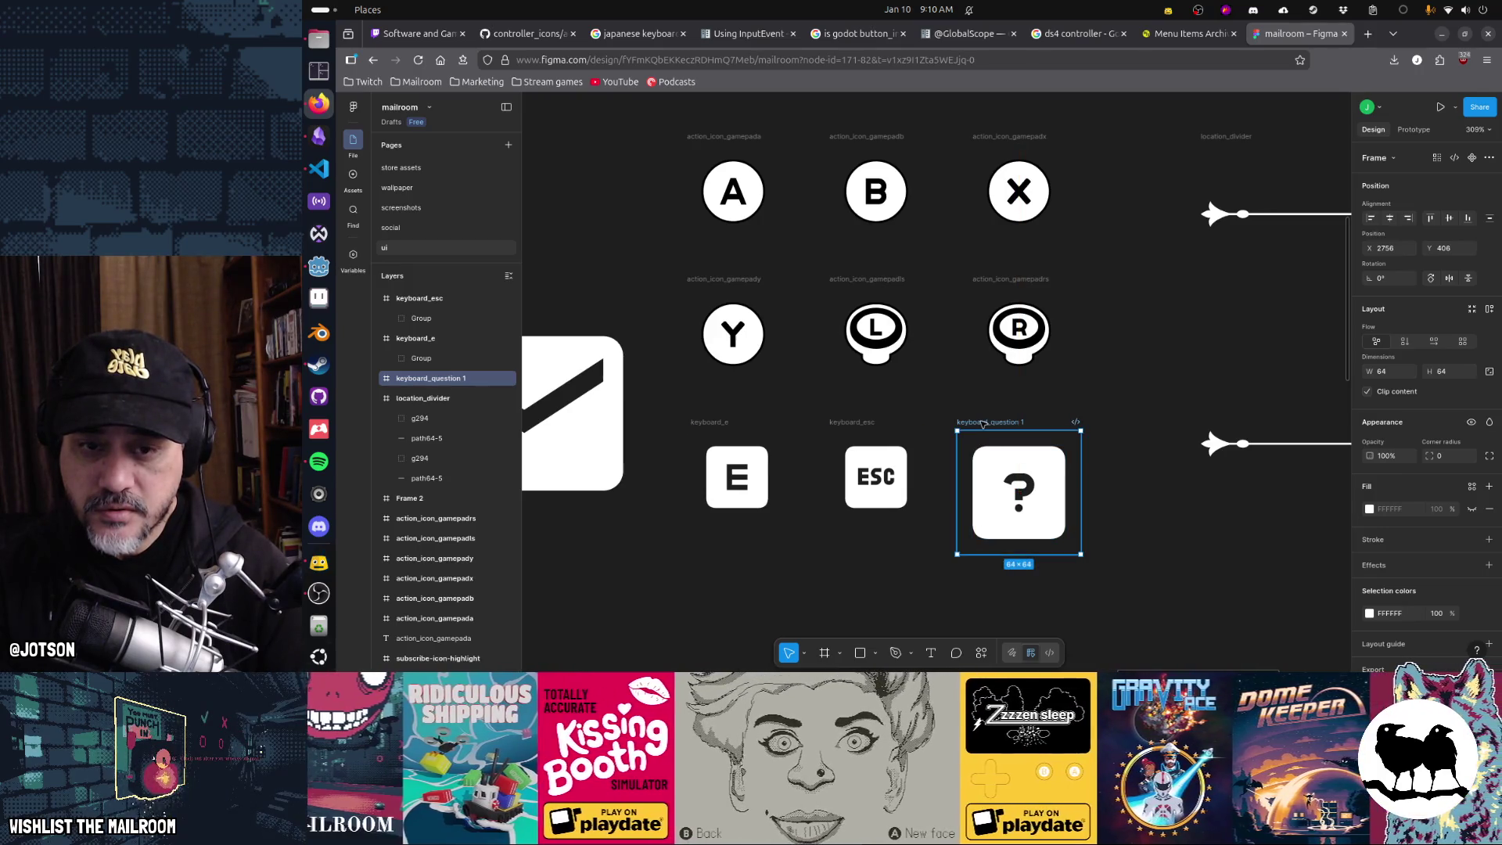
- Resize the question-mark frame to 48×48 and reposition the glyph inside it
left_click(1381, 372)
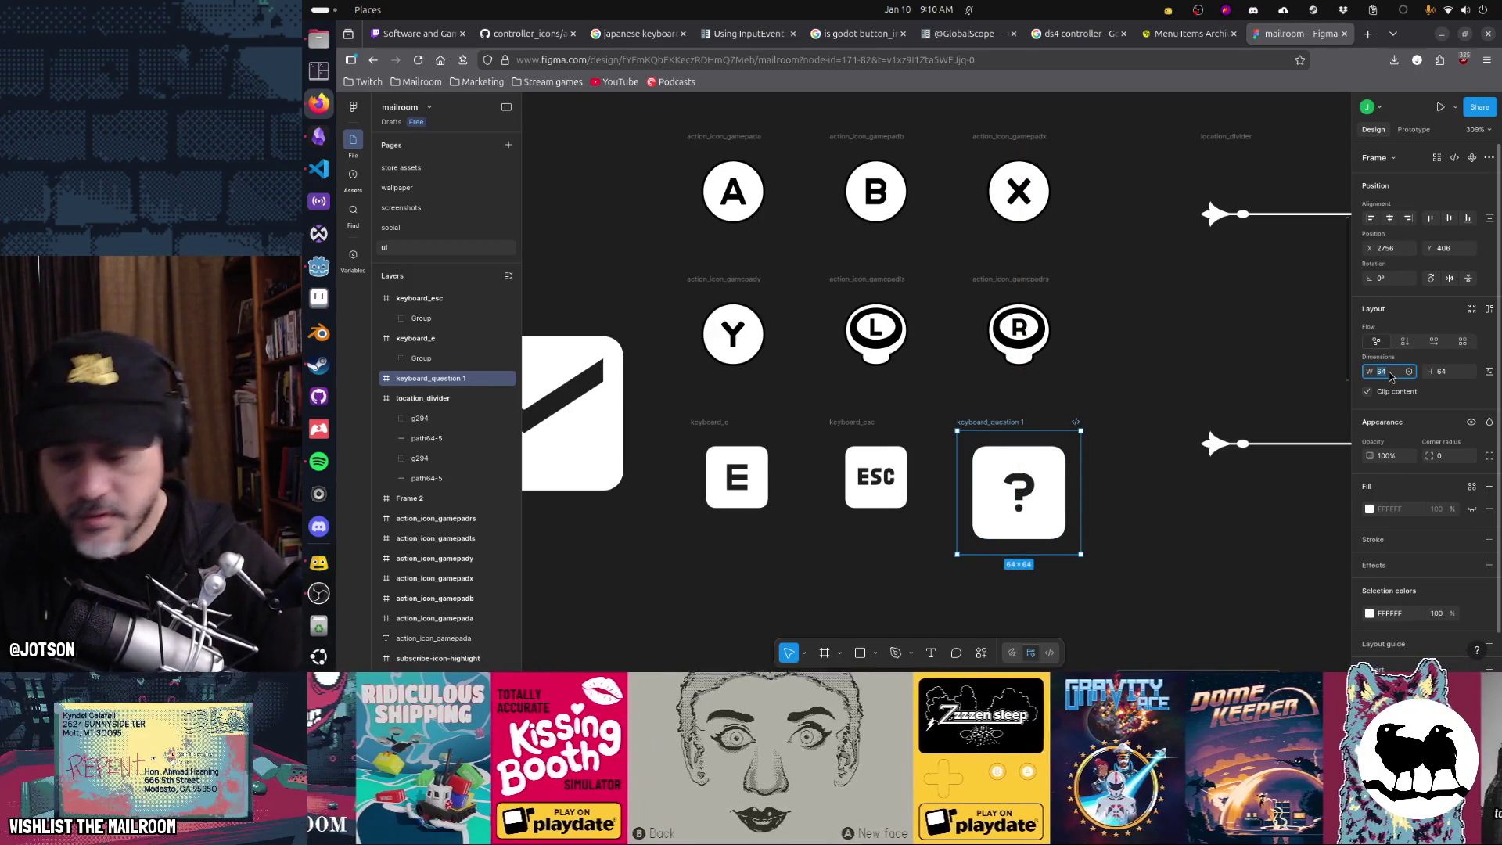
type("48")
key("Return")
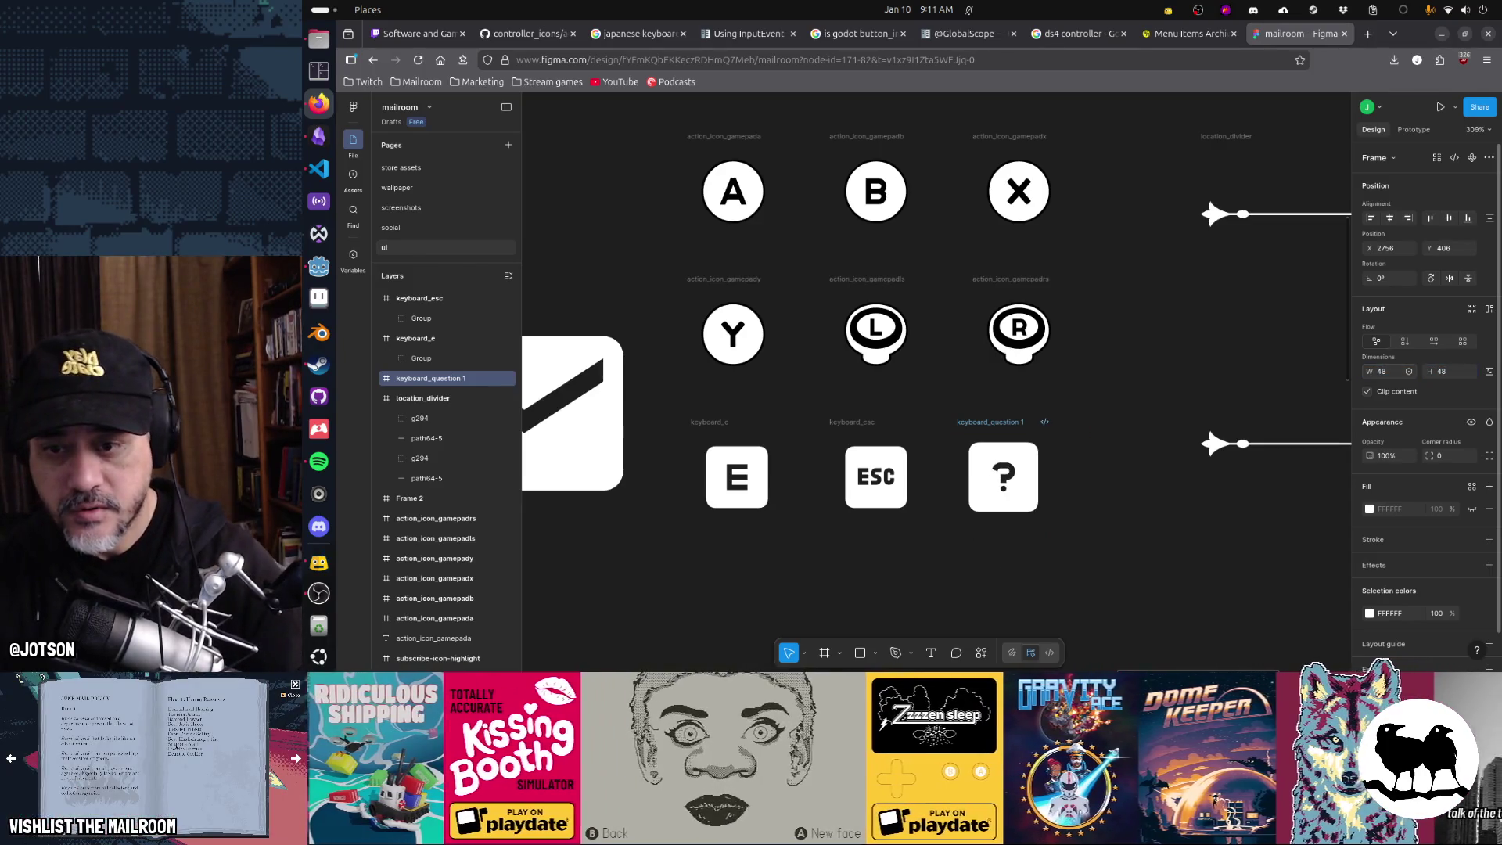
left_click(1020, 481)
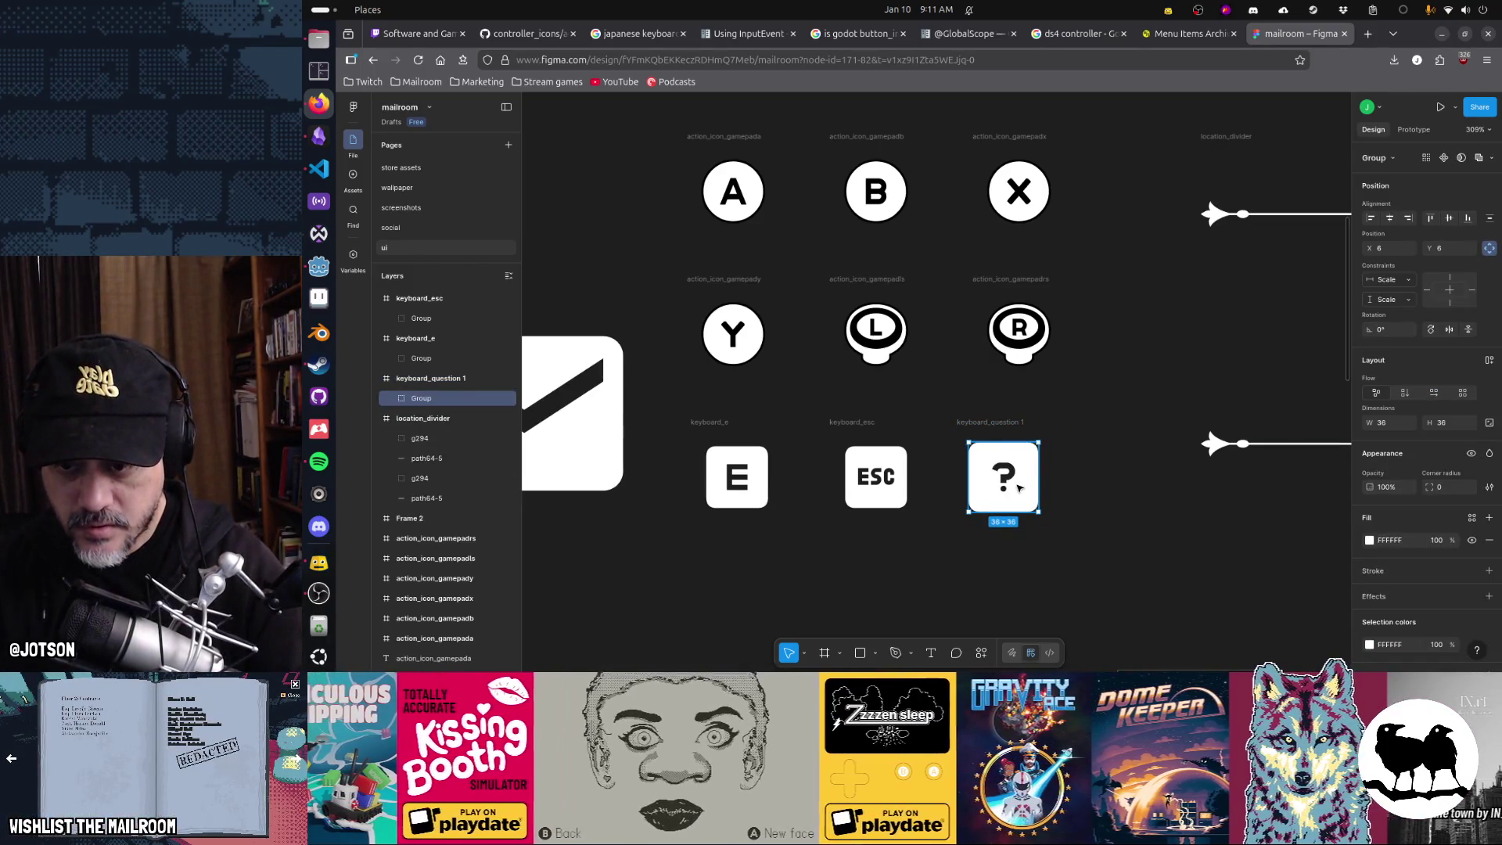
mouse_move(1020, 488)
left_mouse_down()
mouse_move(894, 490)
mouse_move(911, 510)
mouse_move(1031, 503)
left_mouse_up()
- Rename the question-mark frame unknown_glyph
left_click(998, 426)
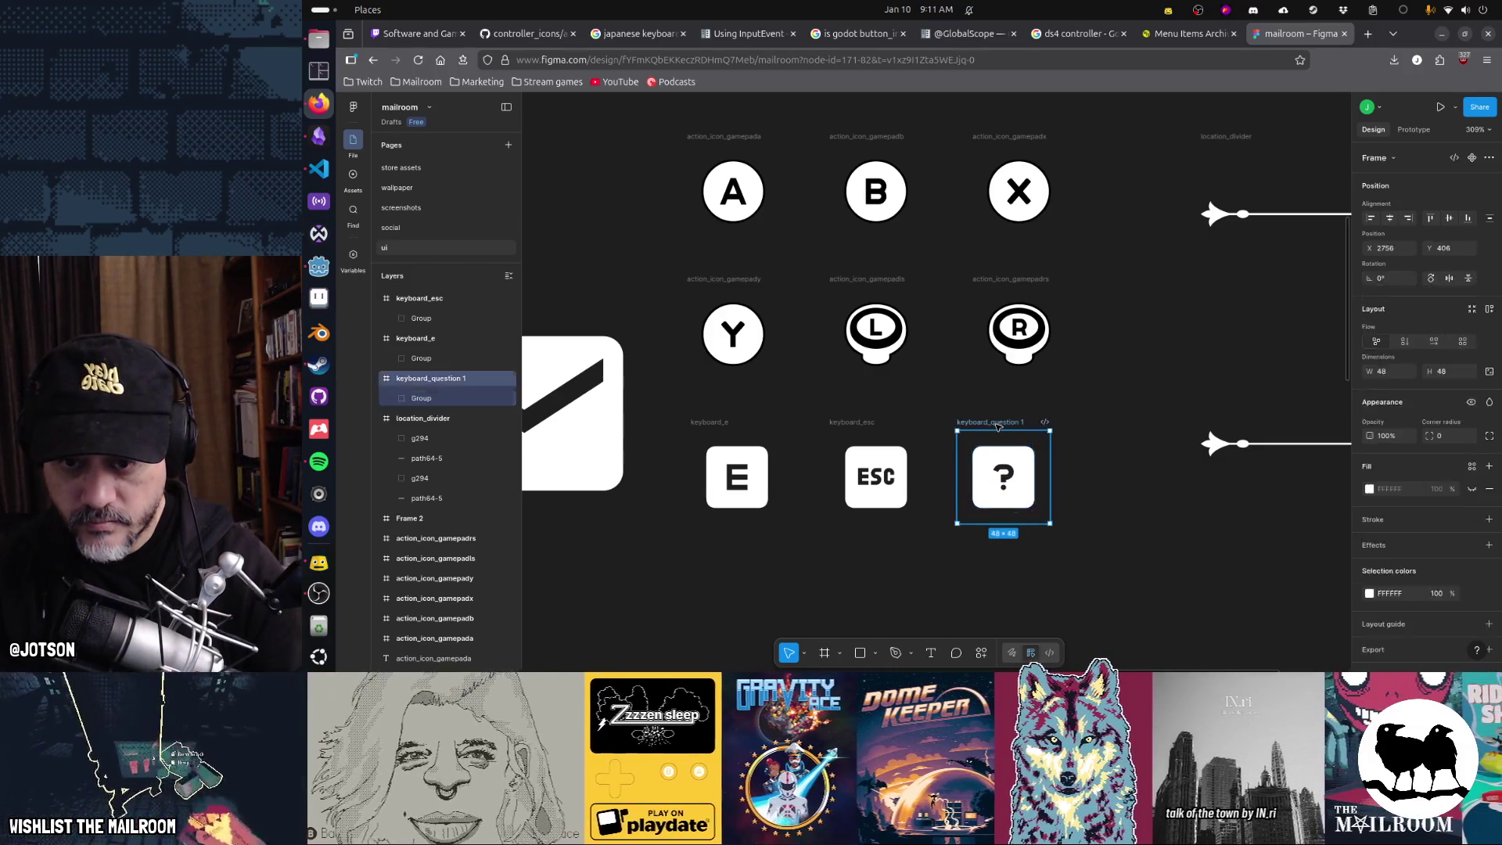
double_click(995, 423)
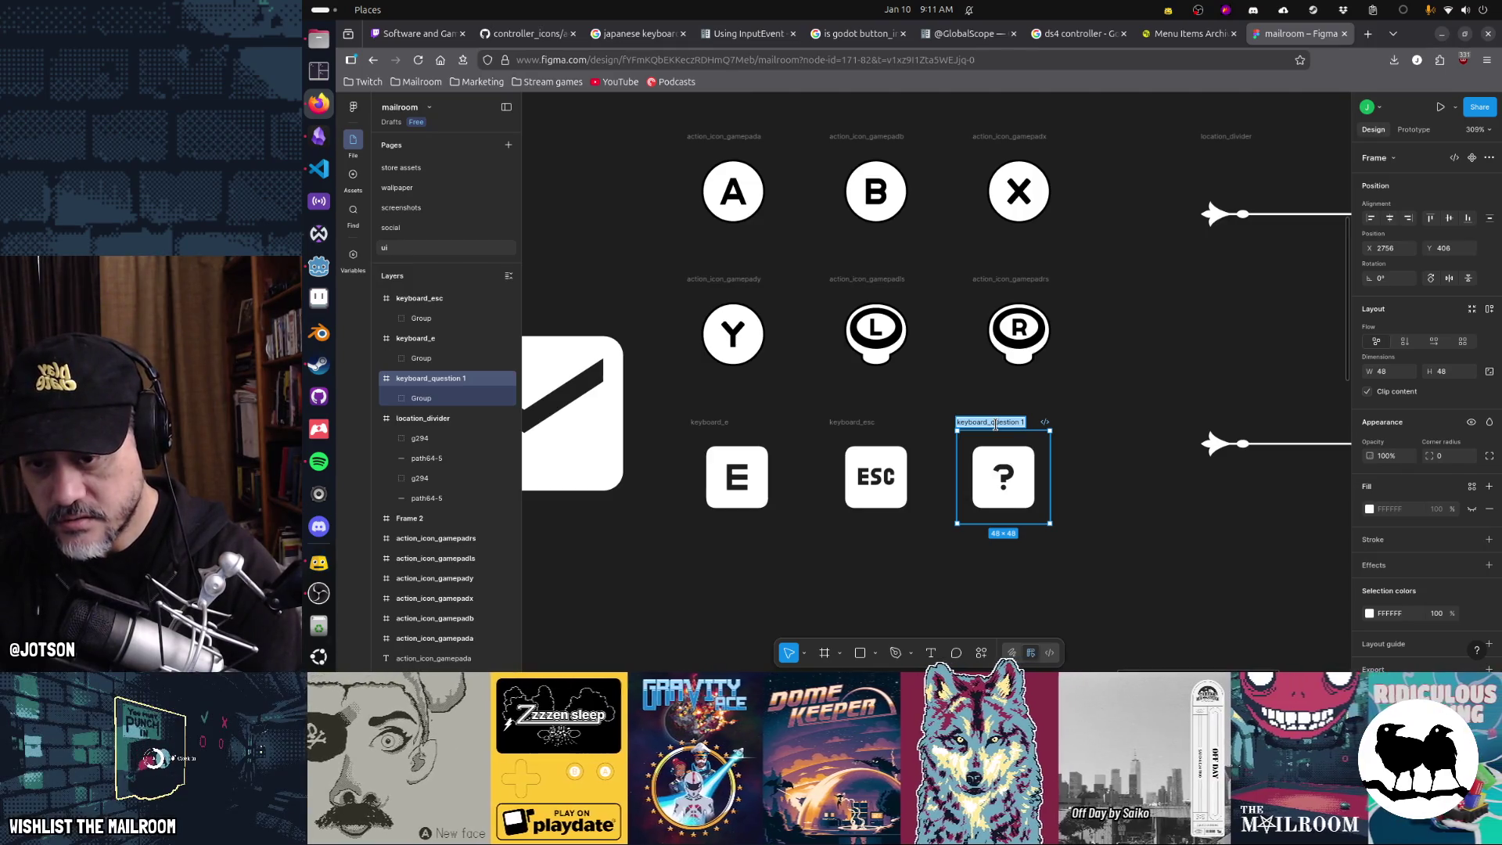
type("unknown_glyph")
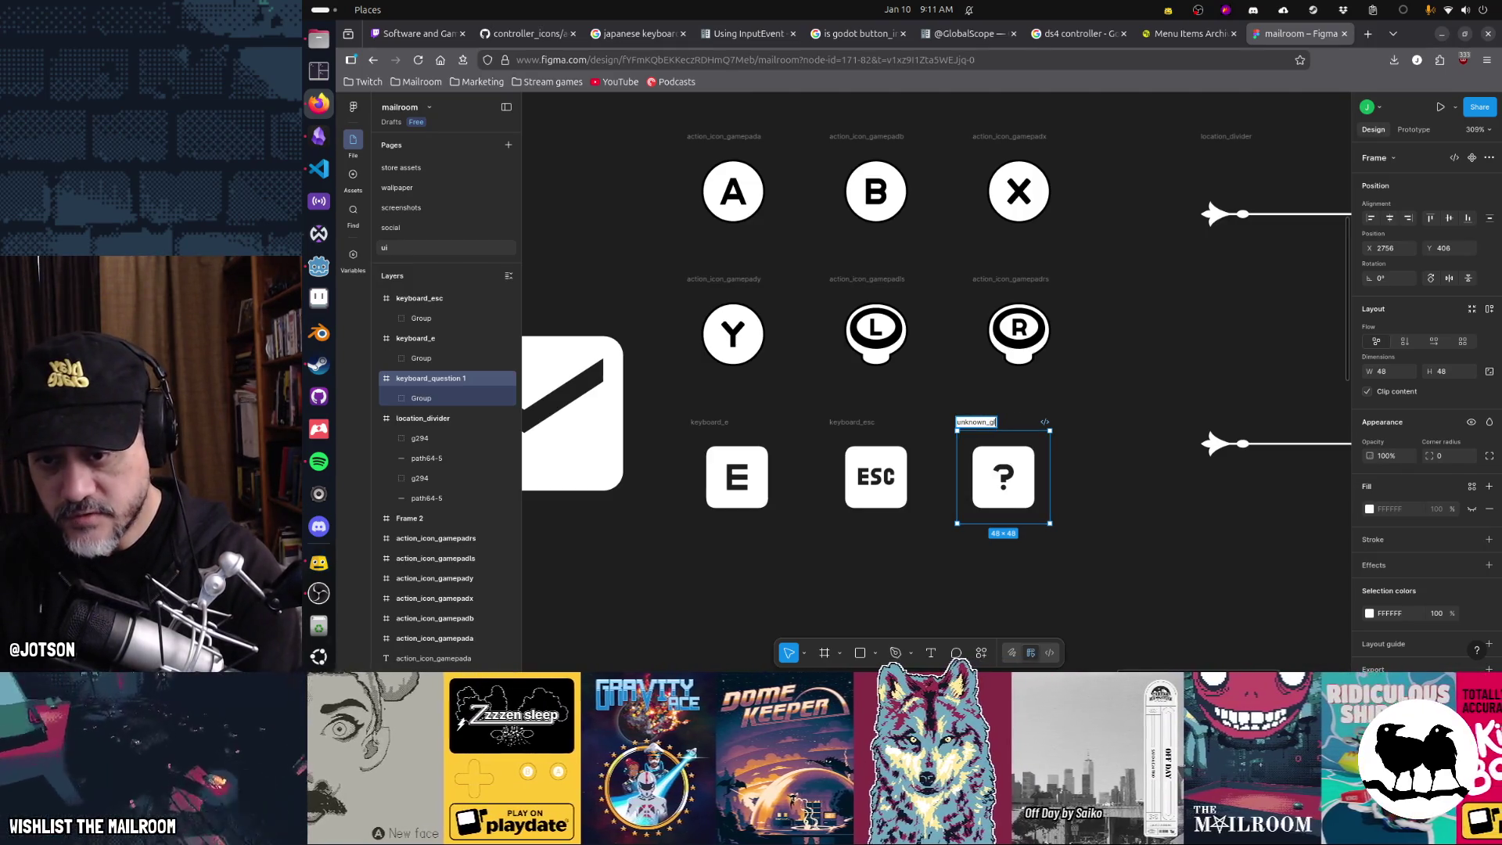
key("Return")
key("alt+Tab")
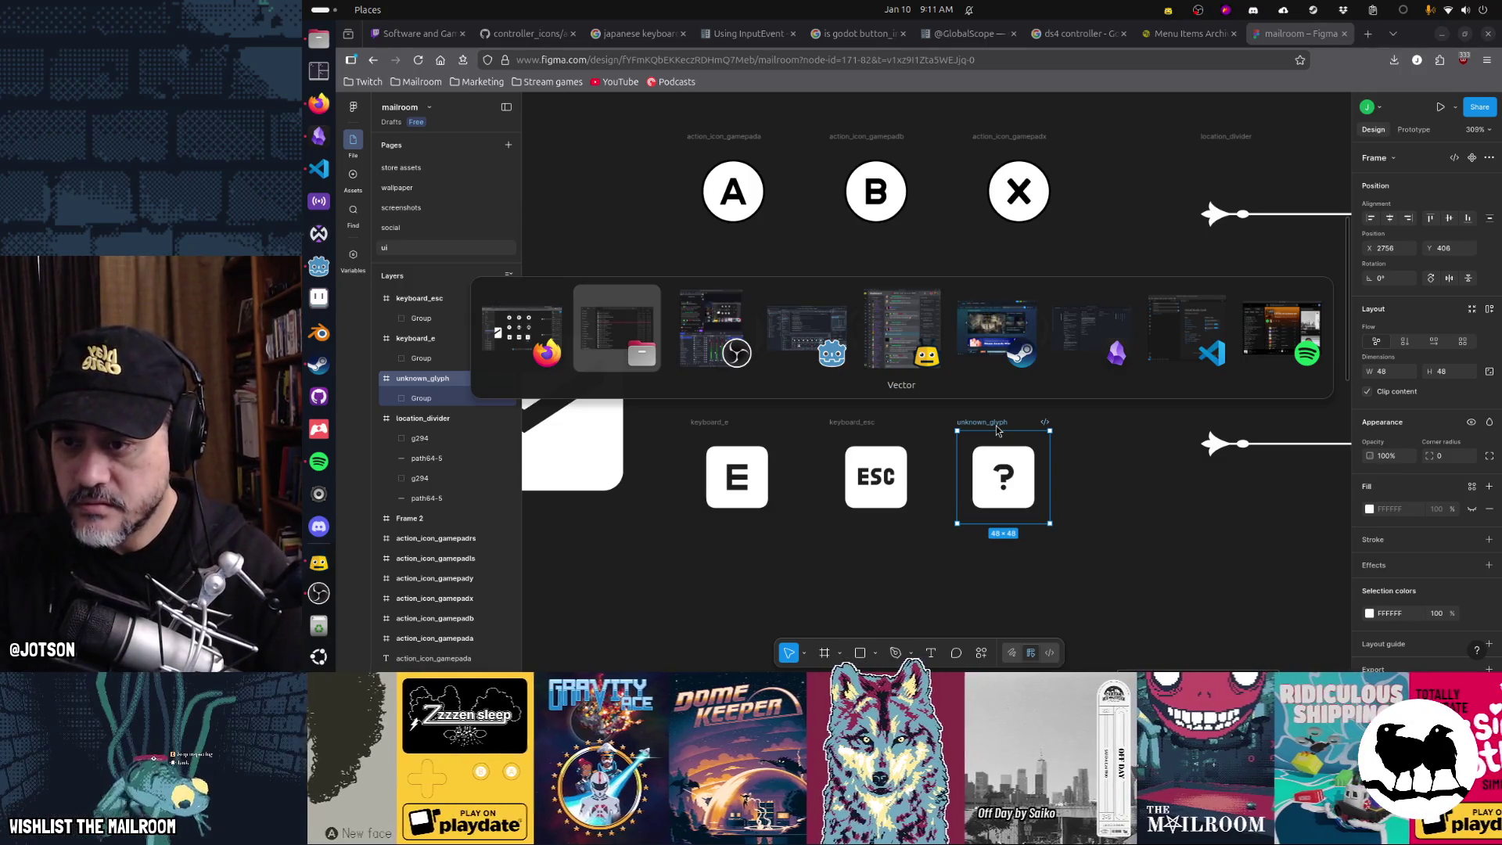
key("alt+Tab")
key("alt+Tab")
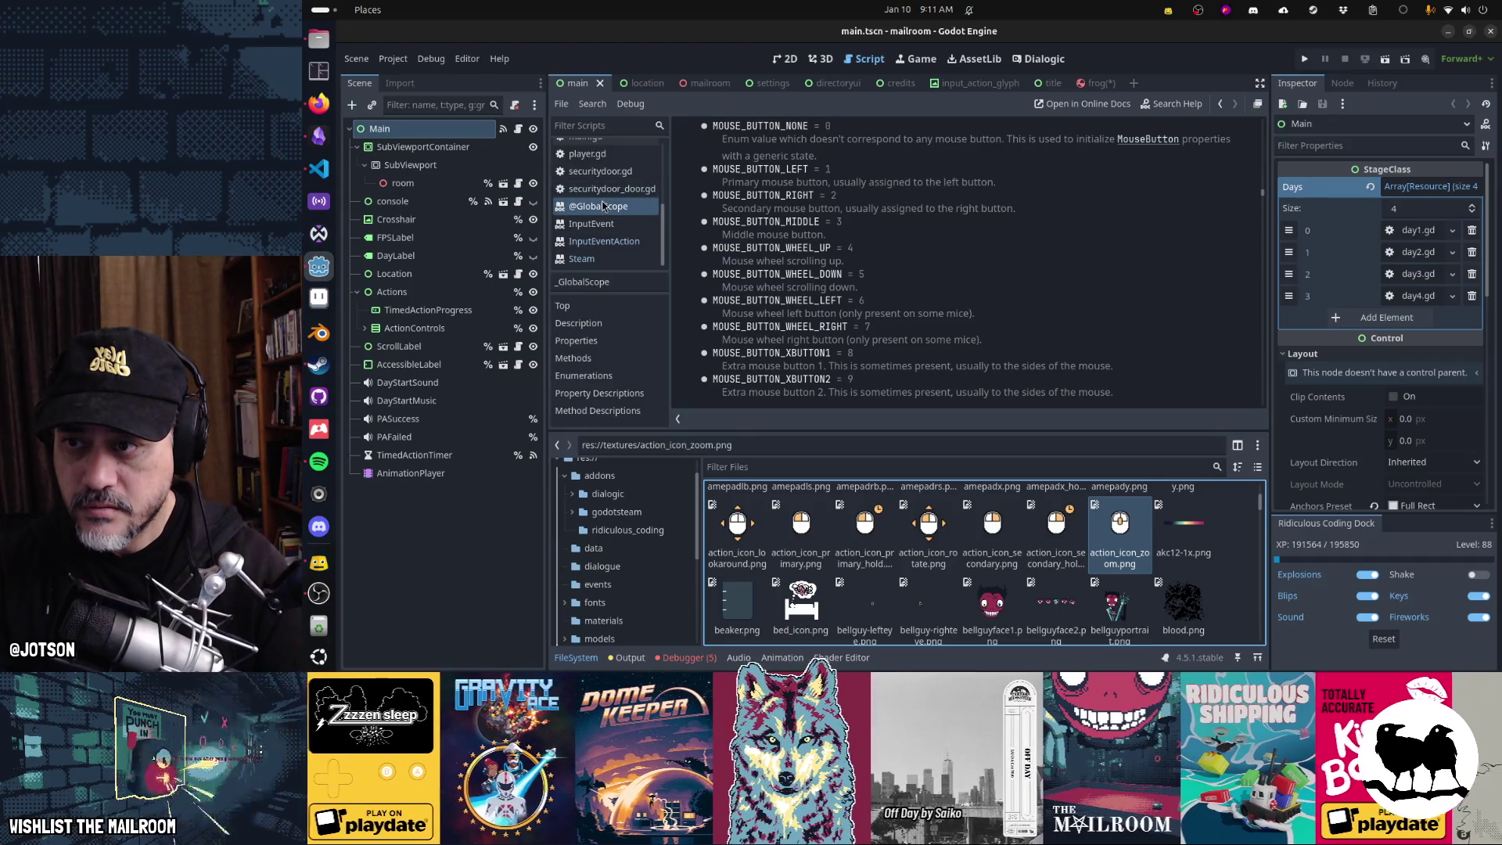
scroll(602, 206, "up", 3)
left_click(602, 219)
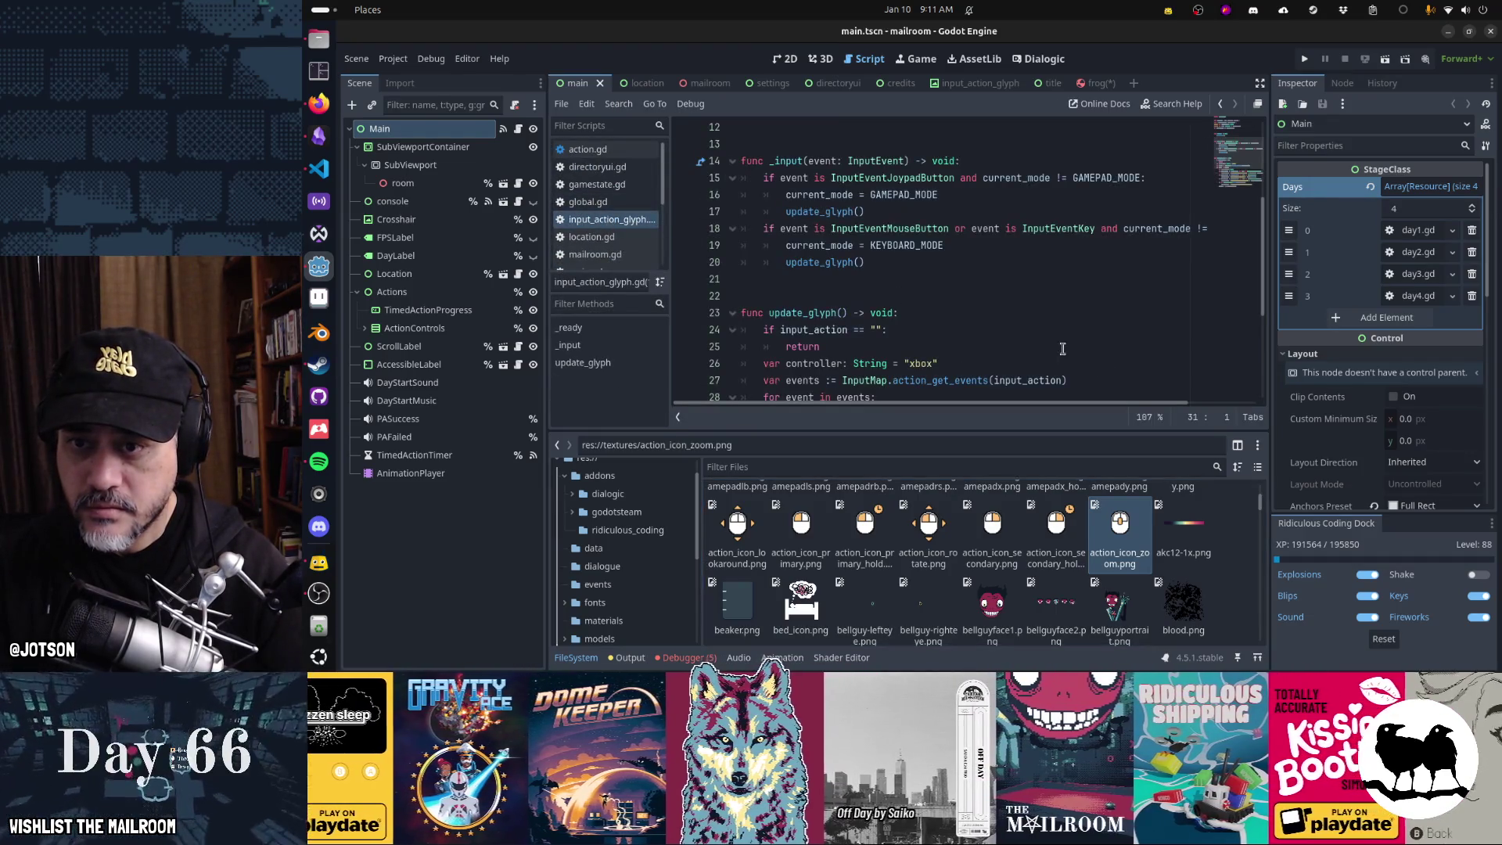
scroll(1062, 348, "down", 4)
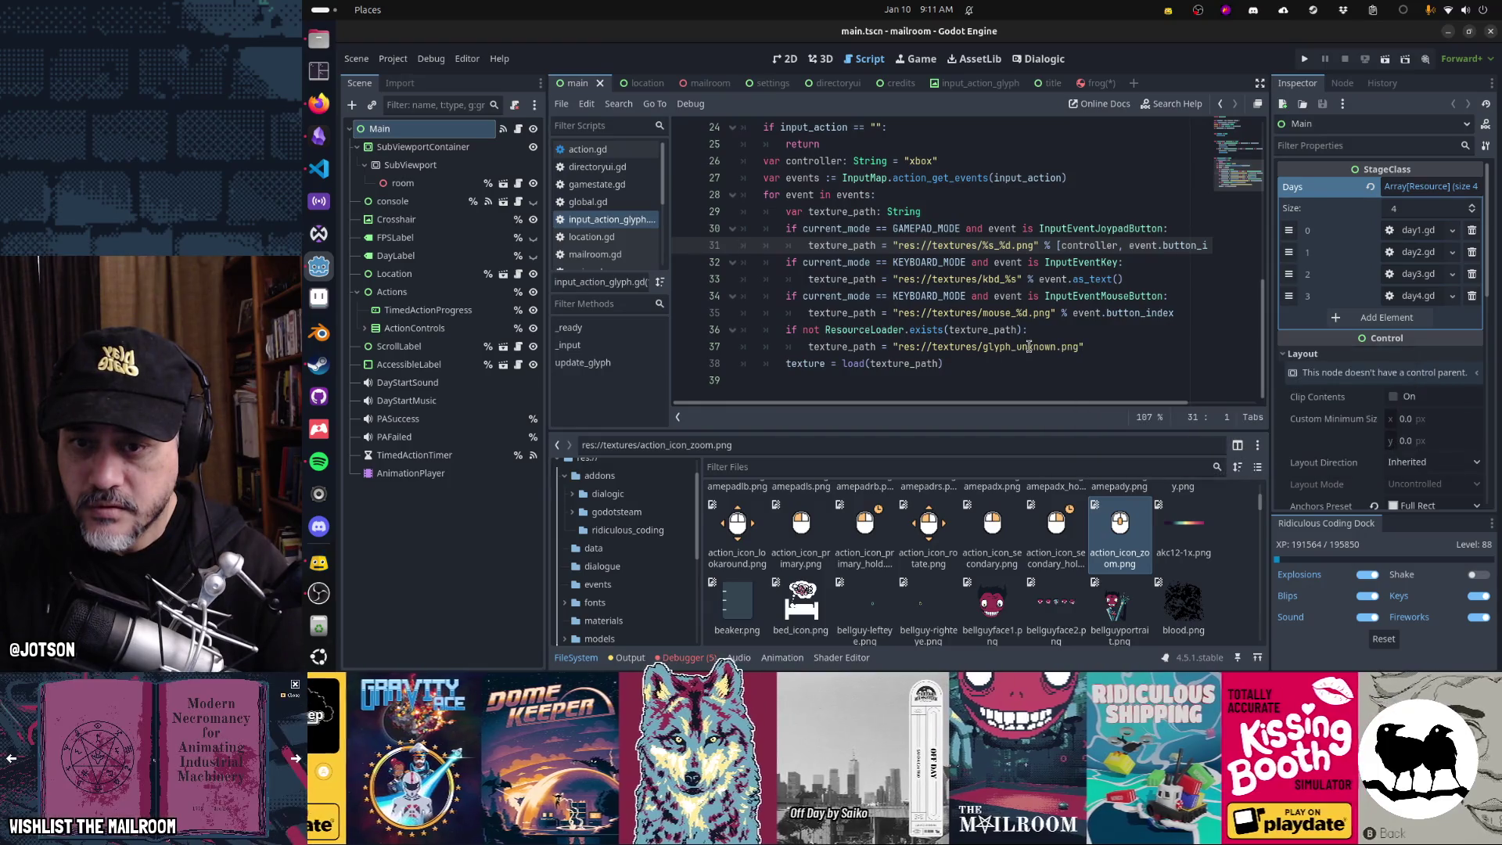
key("alt+Tab")
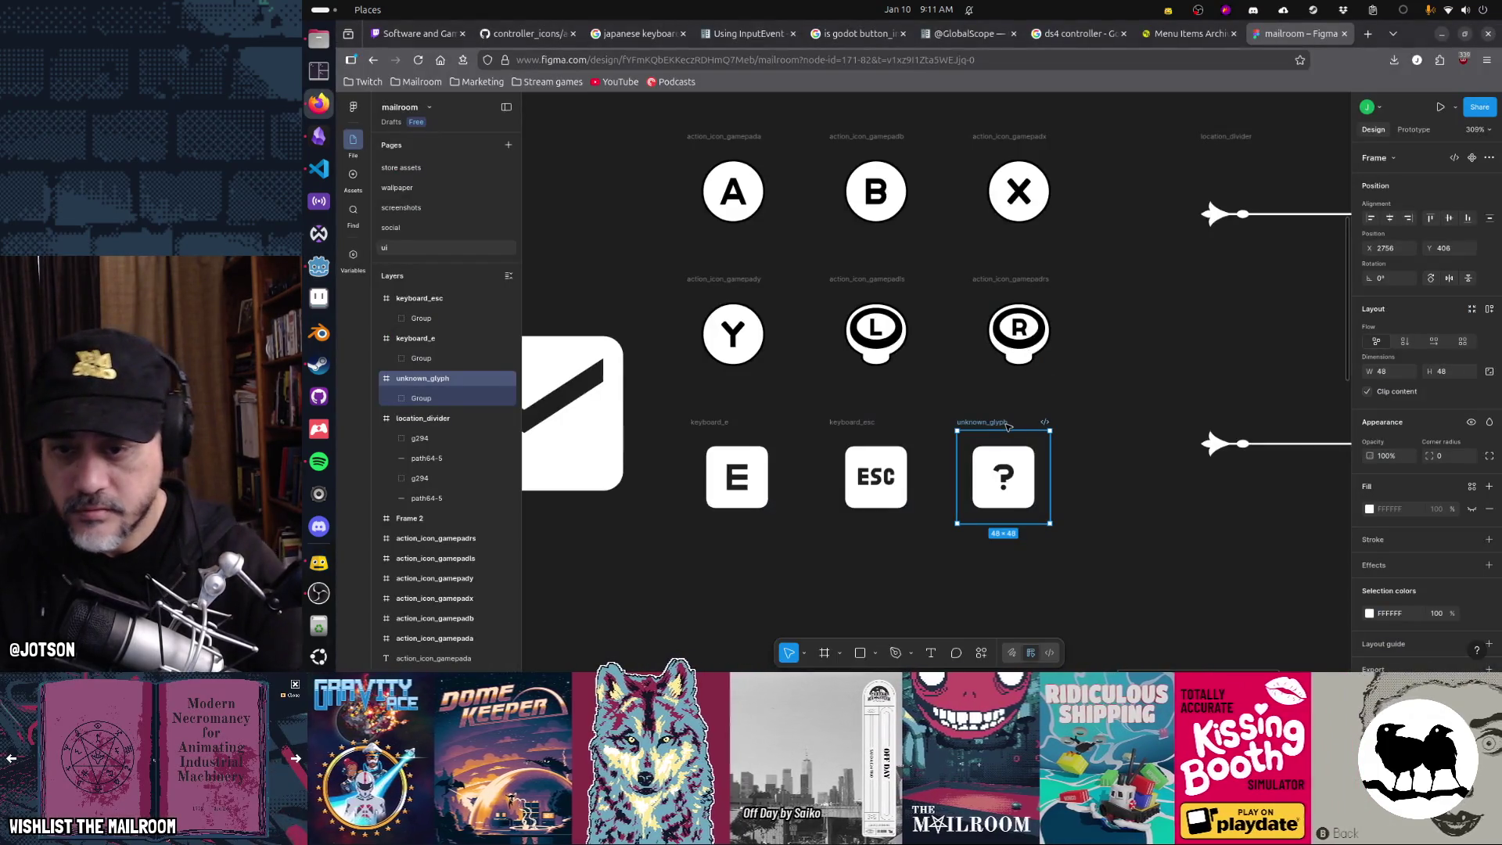
- Rename the question-mark frame glyph_unknown and nudge it slightly right
double_click(1006, 423)
type("gl")
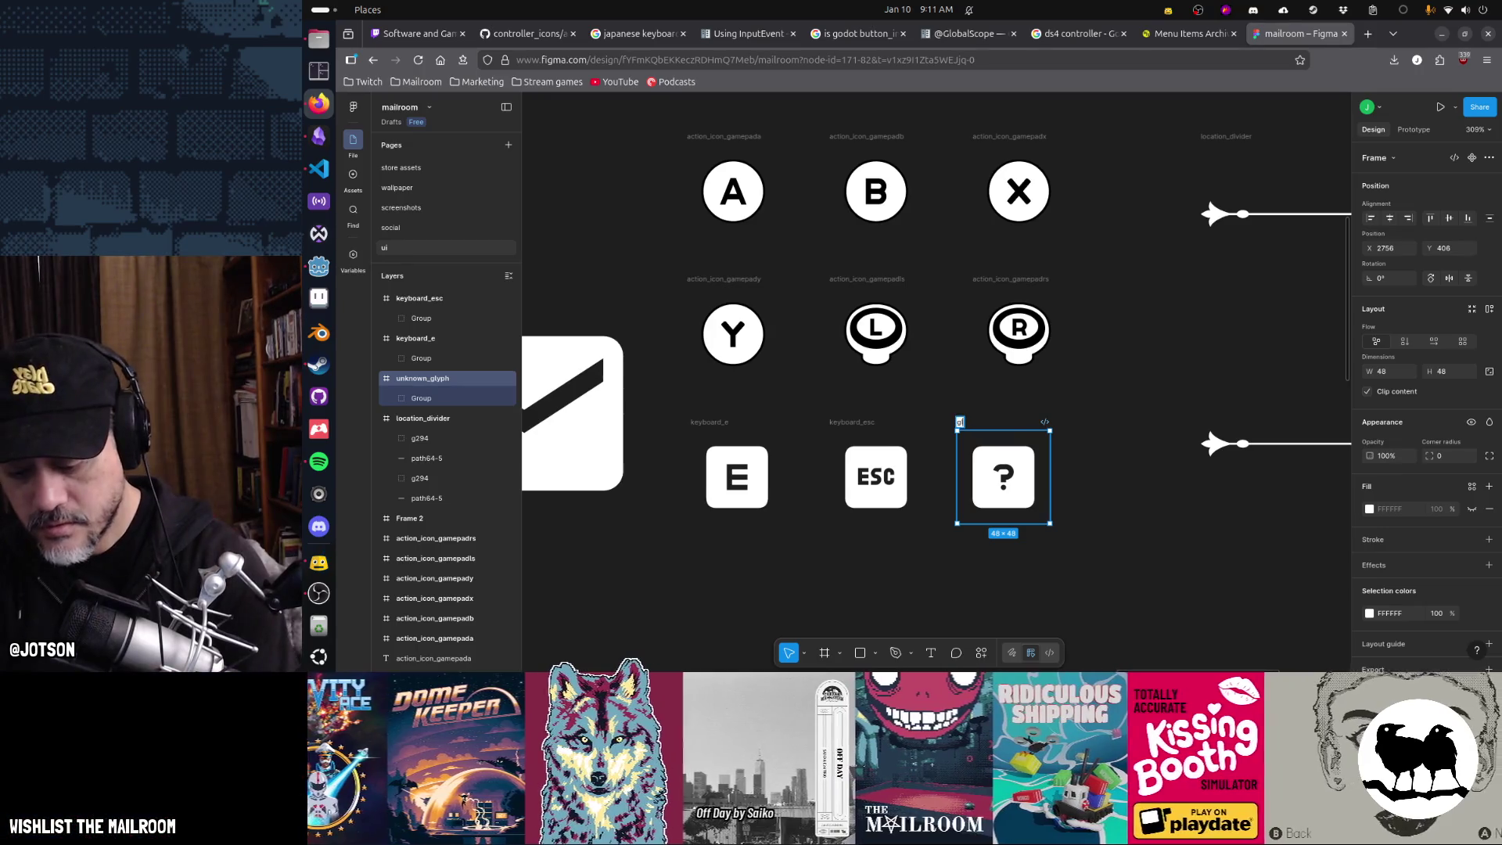
type("wn")
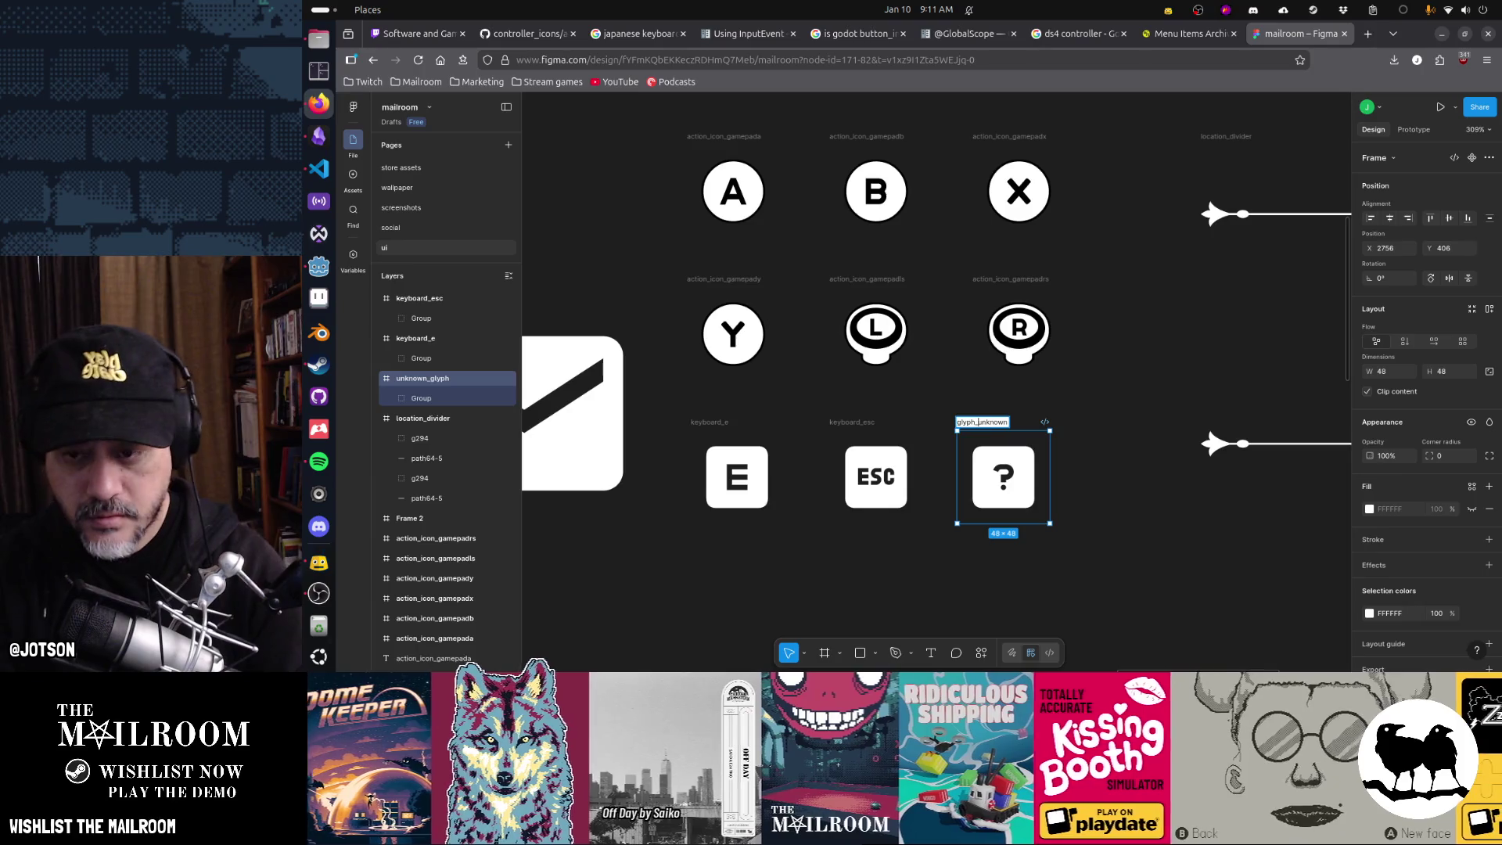
key("Return")
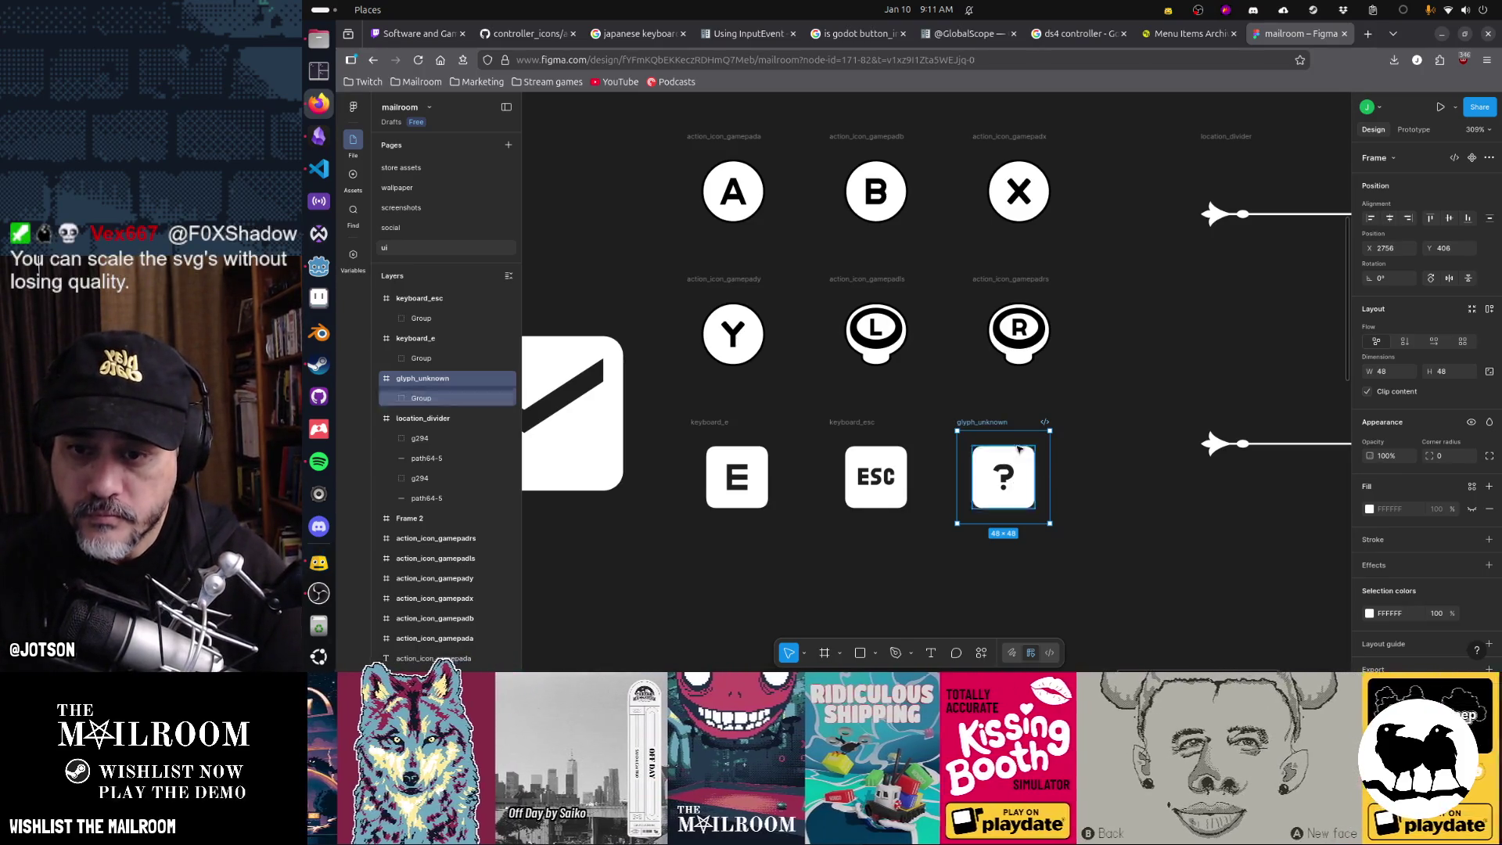
left_click_drag(986, 426, 1003, 425)
left_click(1157, 520)
left_click(858, 426)
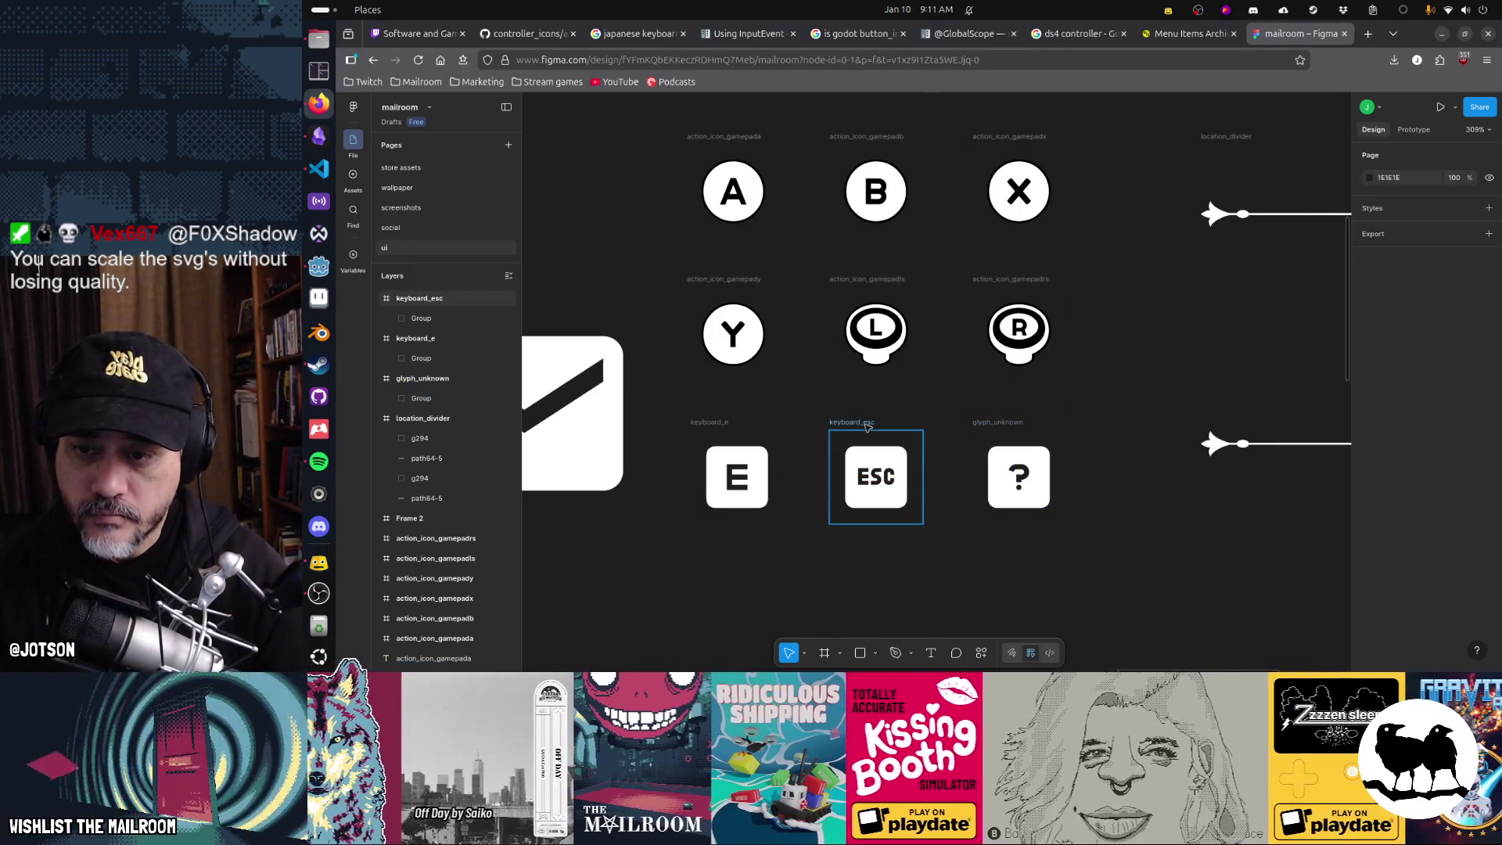
left_click(737, 477)
left_click(1171, 543)
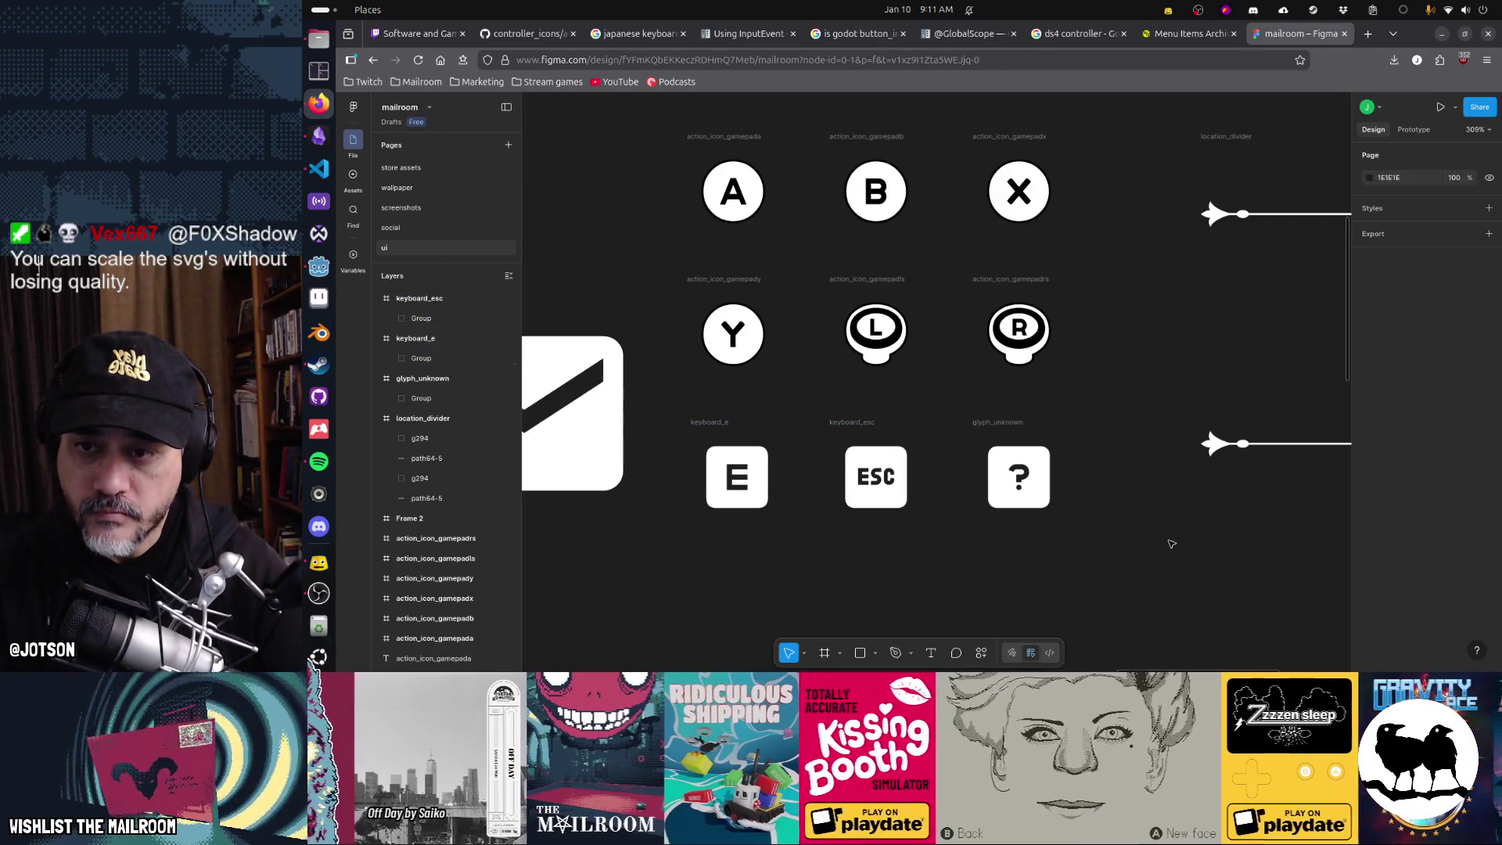
- Rename the A, B and X button frames xbox_1, xbox_2 and xbox_3
double_click(720, 137)
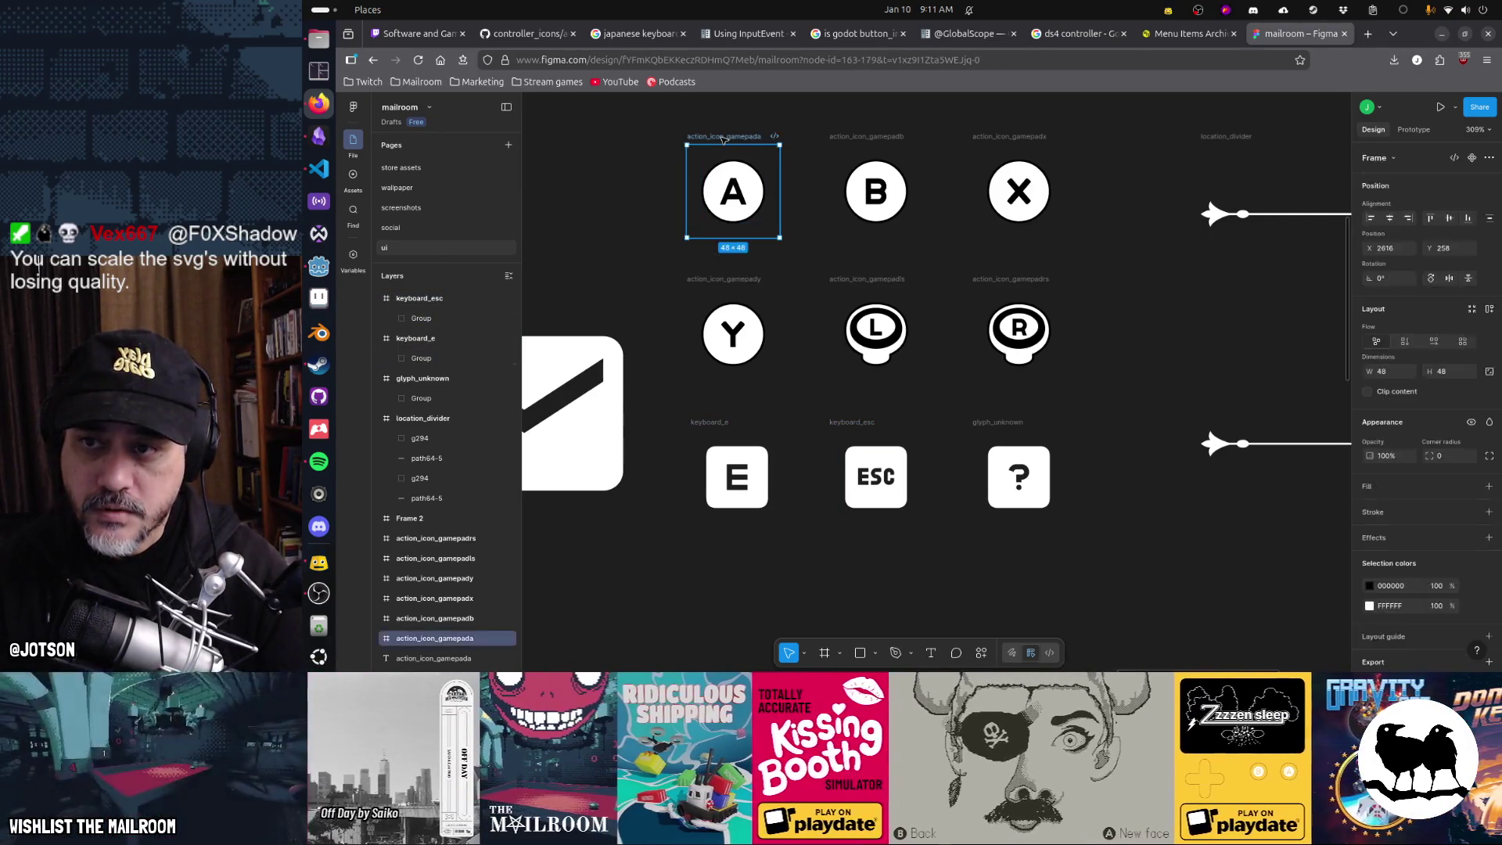
type("xbox_")
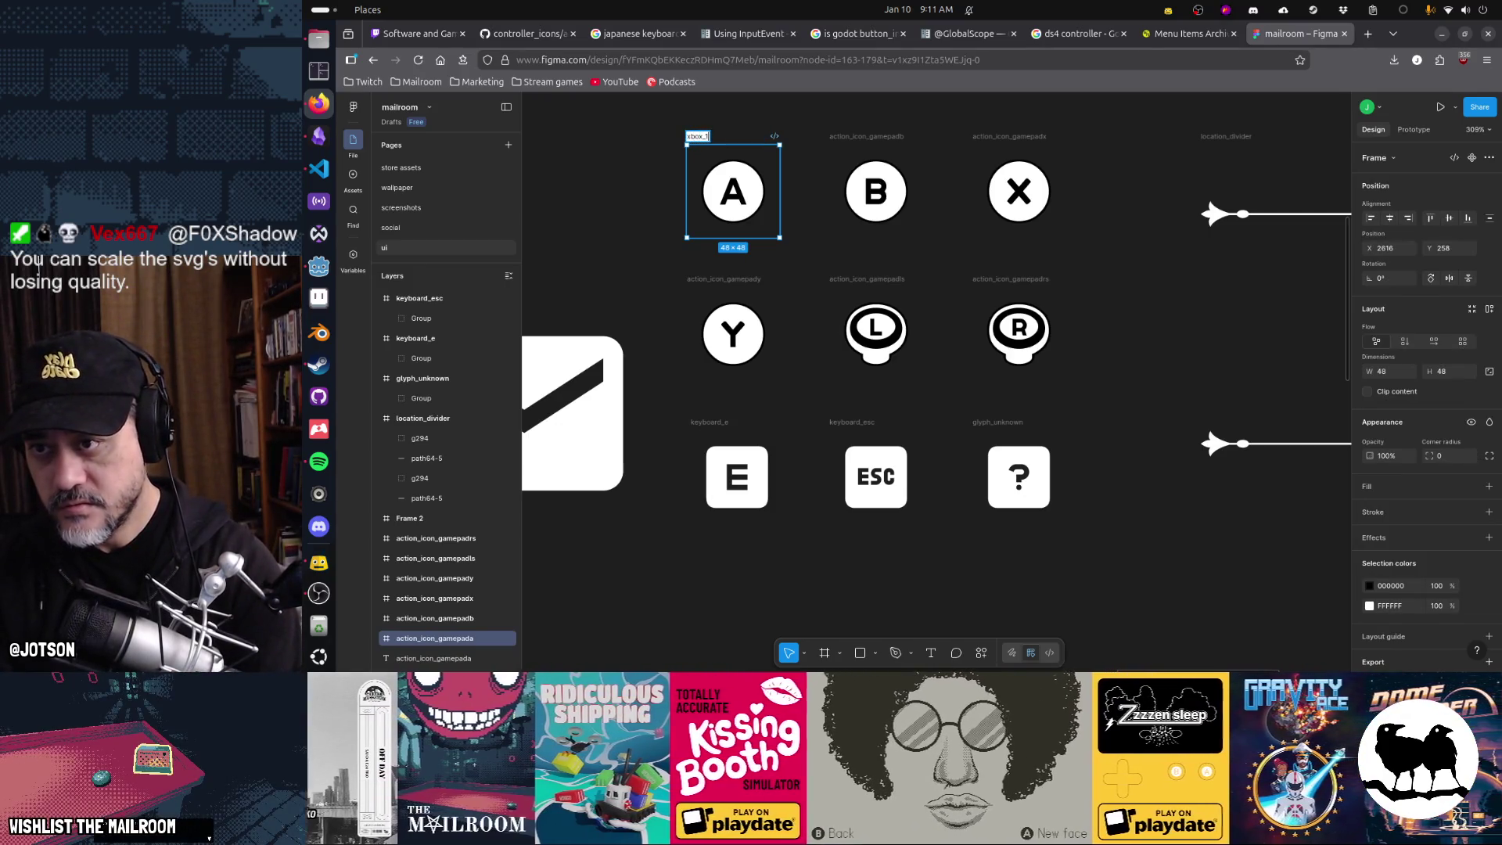
key("Return")
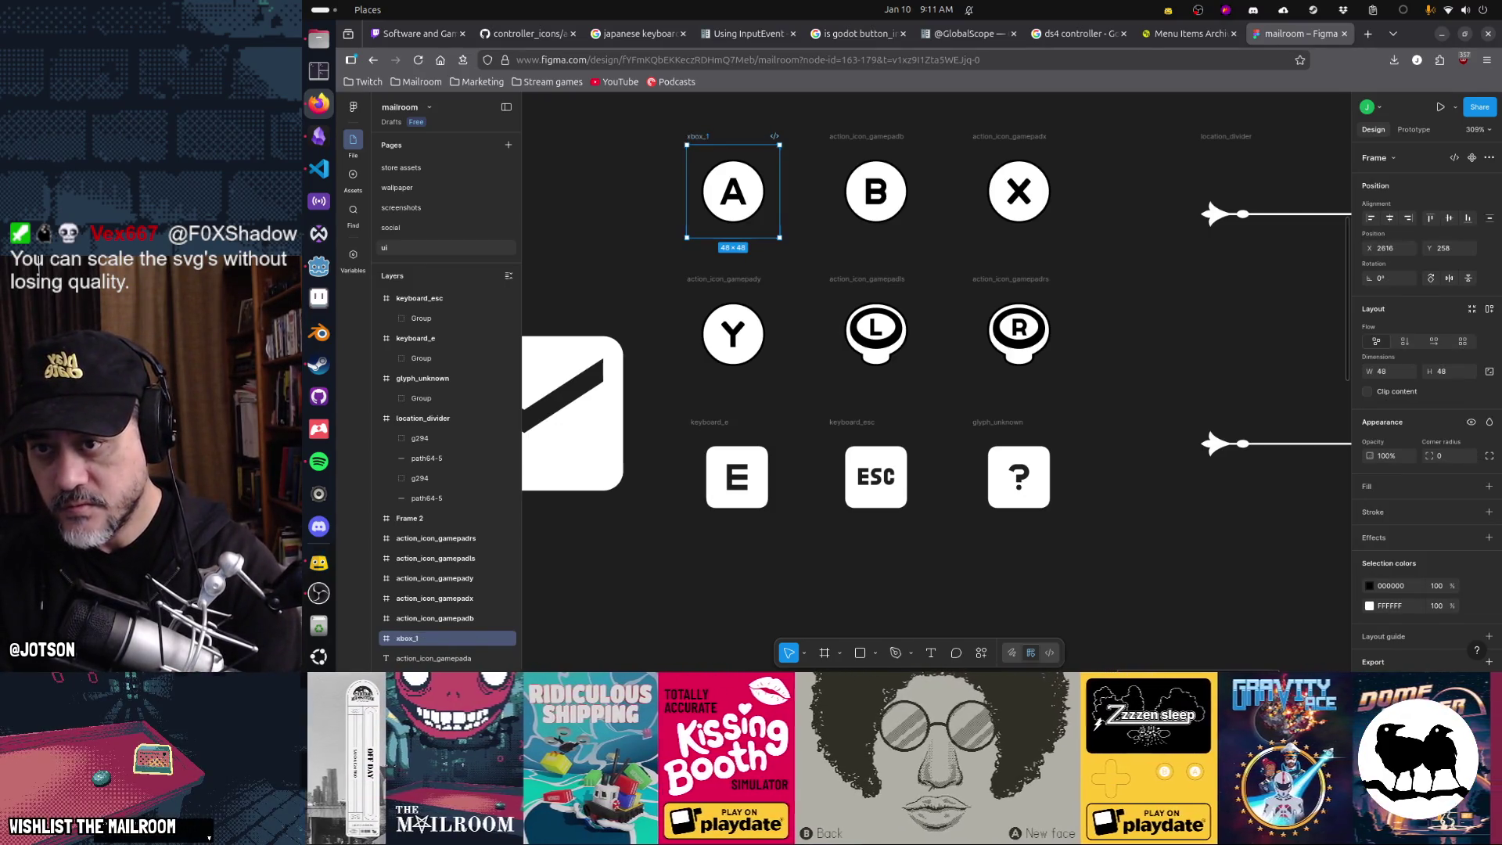
double_click(884, 137)
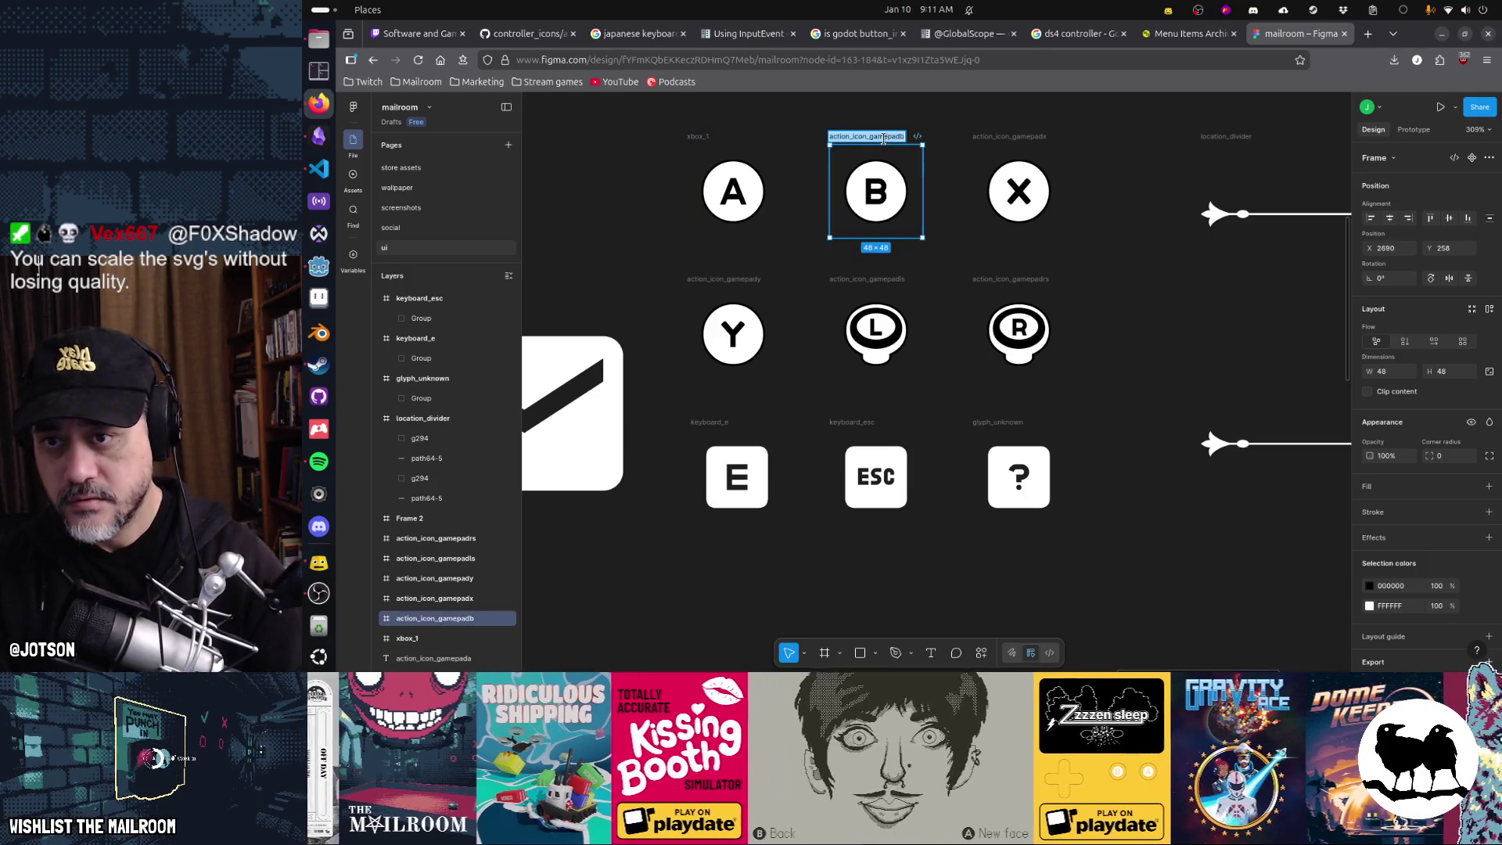
type("bo")
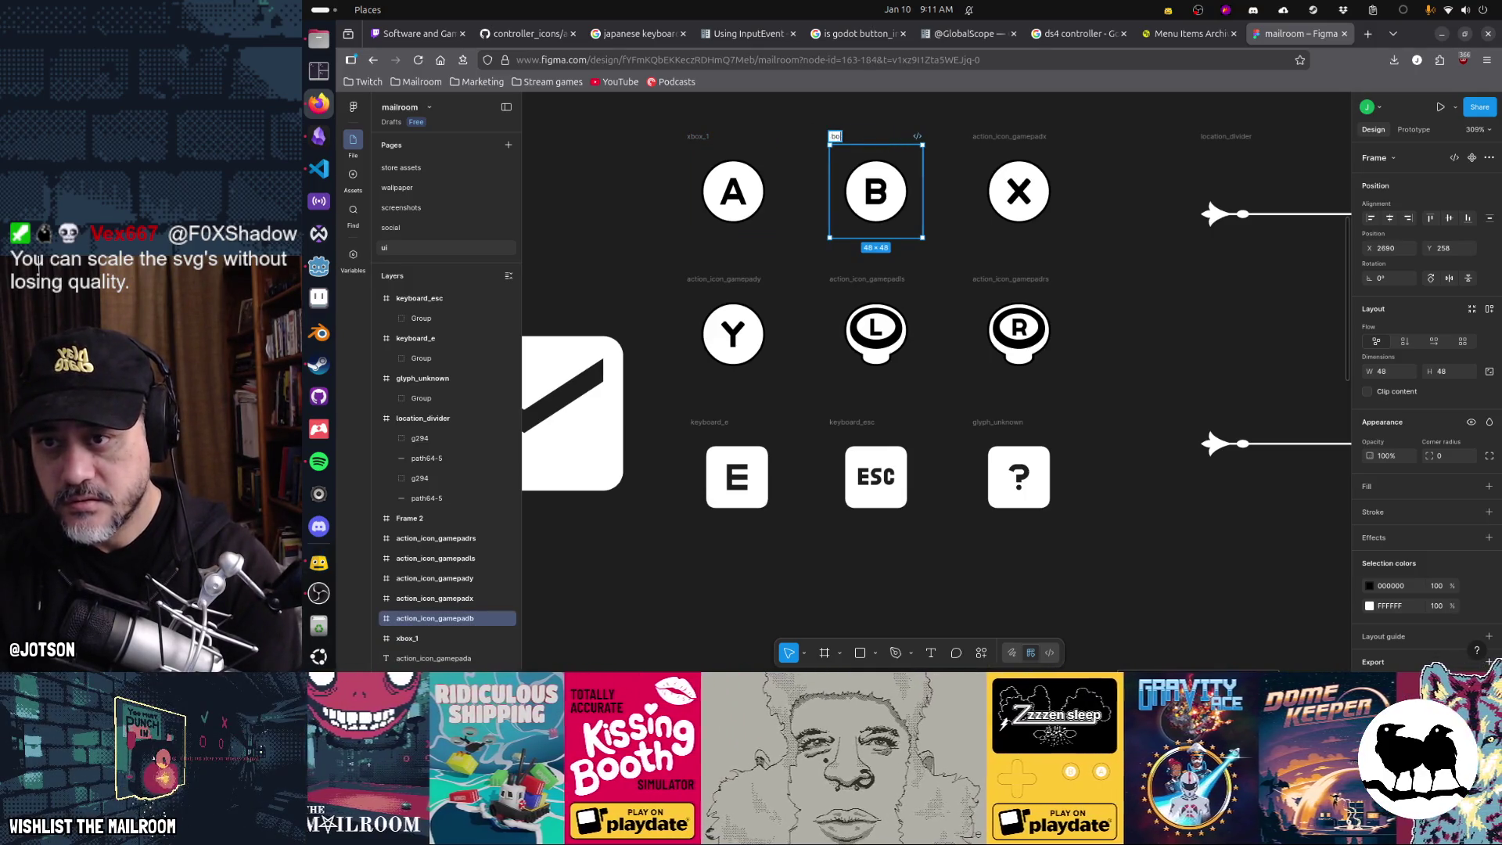
key("BackSpace")
key("BackSpace")
type("2")
key("Return")
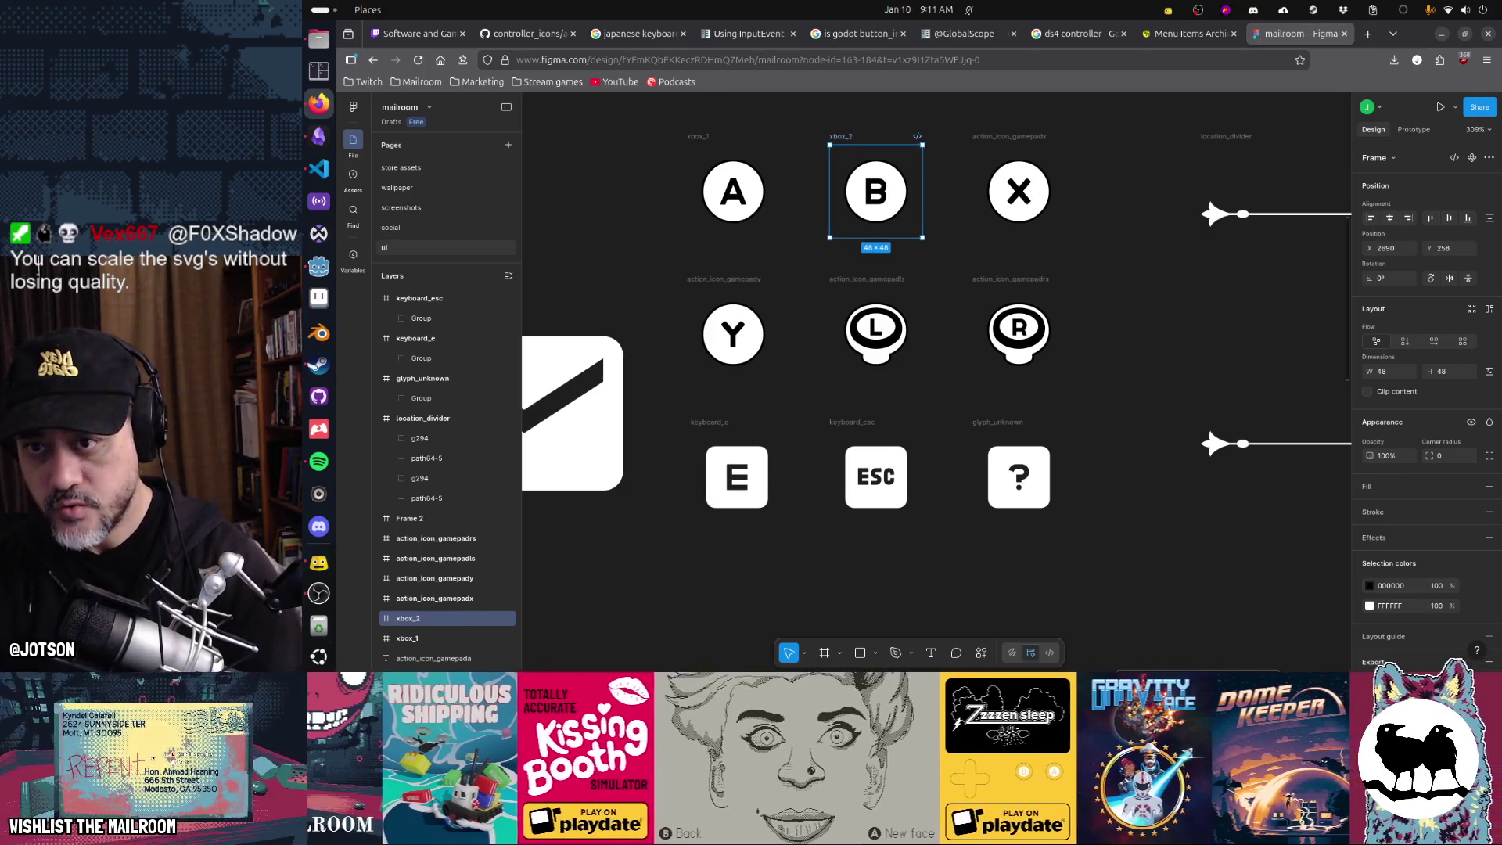
double_click(1009, 138)
type("xbox_3")
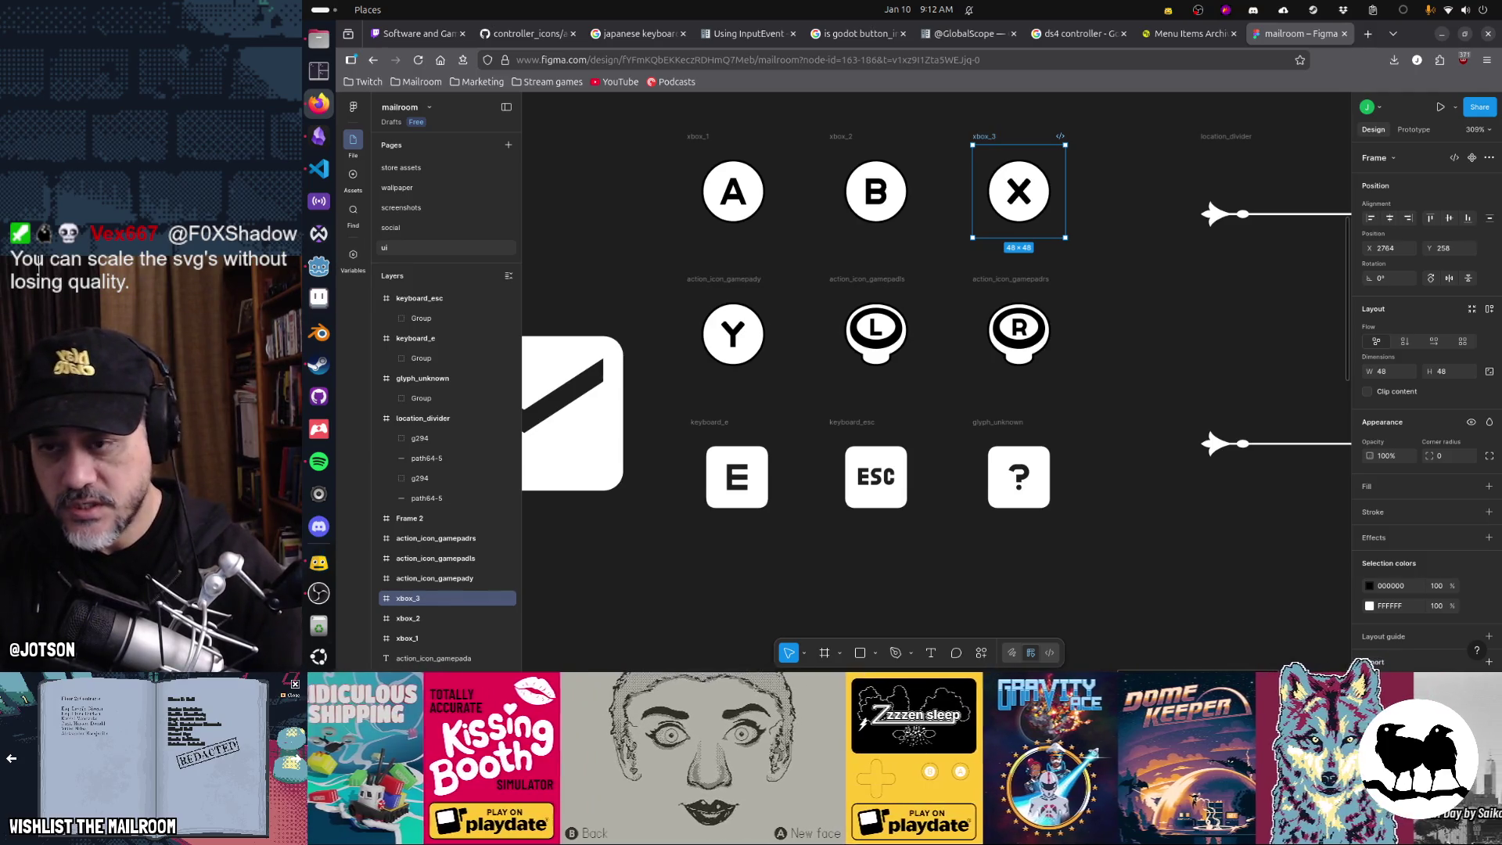
key("alt+Tab")
- Filter the FileSystem by 'xbox' to review the xbox_0 through xbox_10 textures
mouse_move(977, 251)
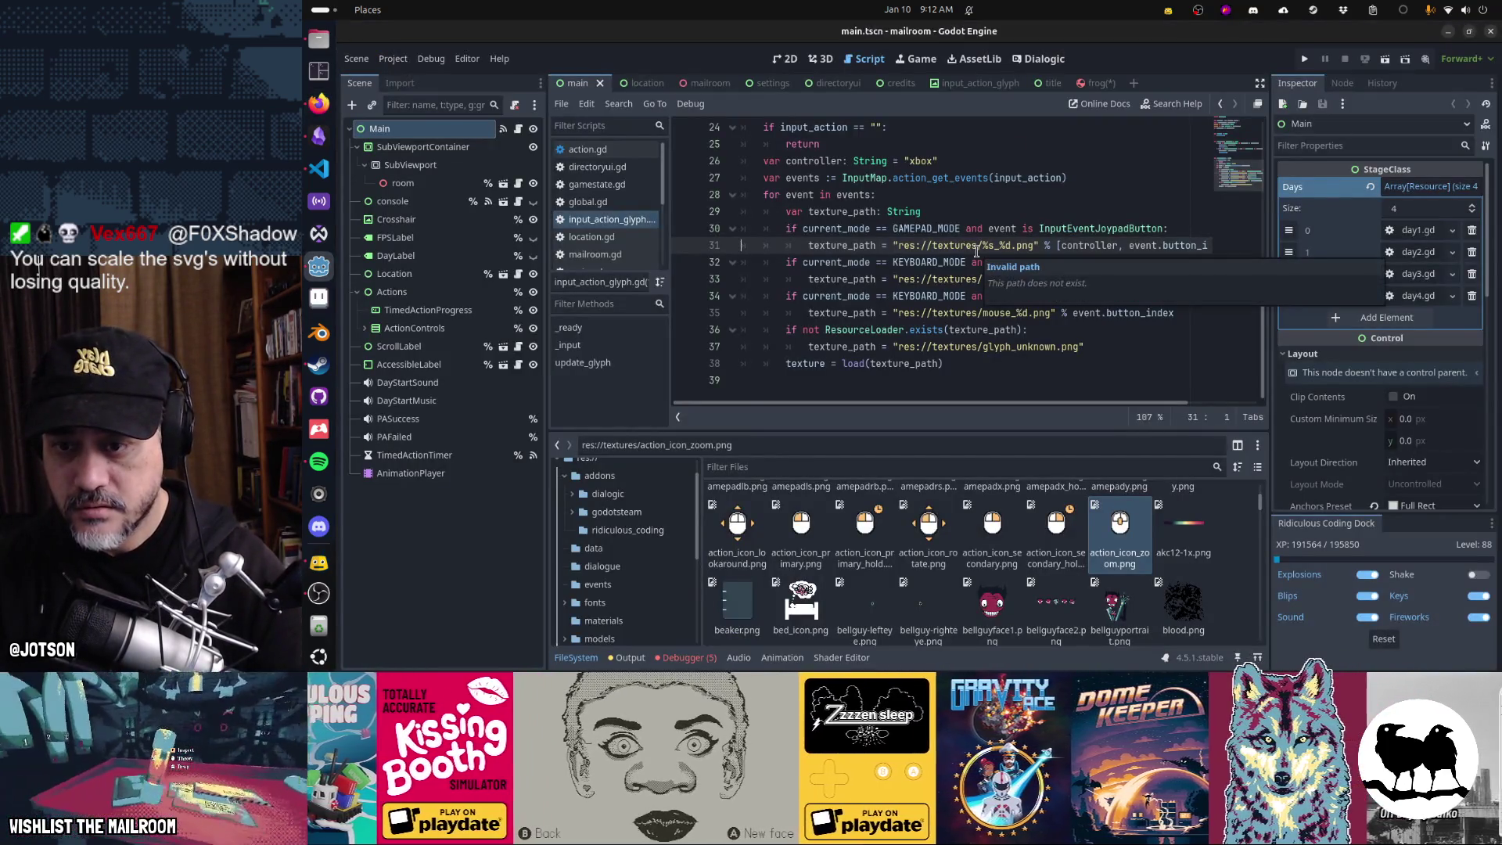
left_click(994, 472)
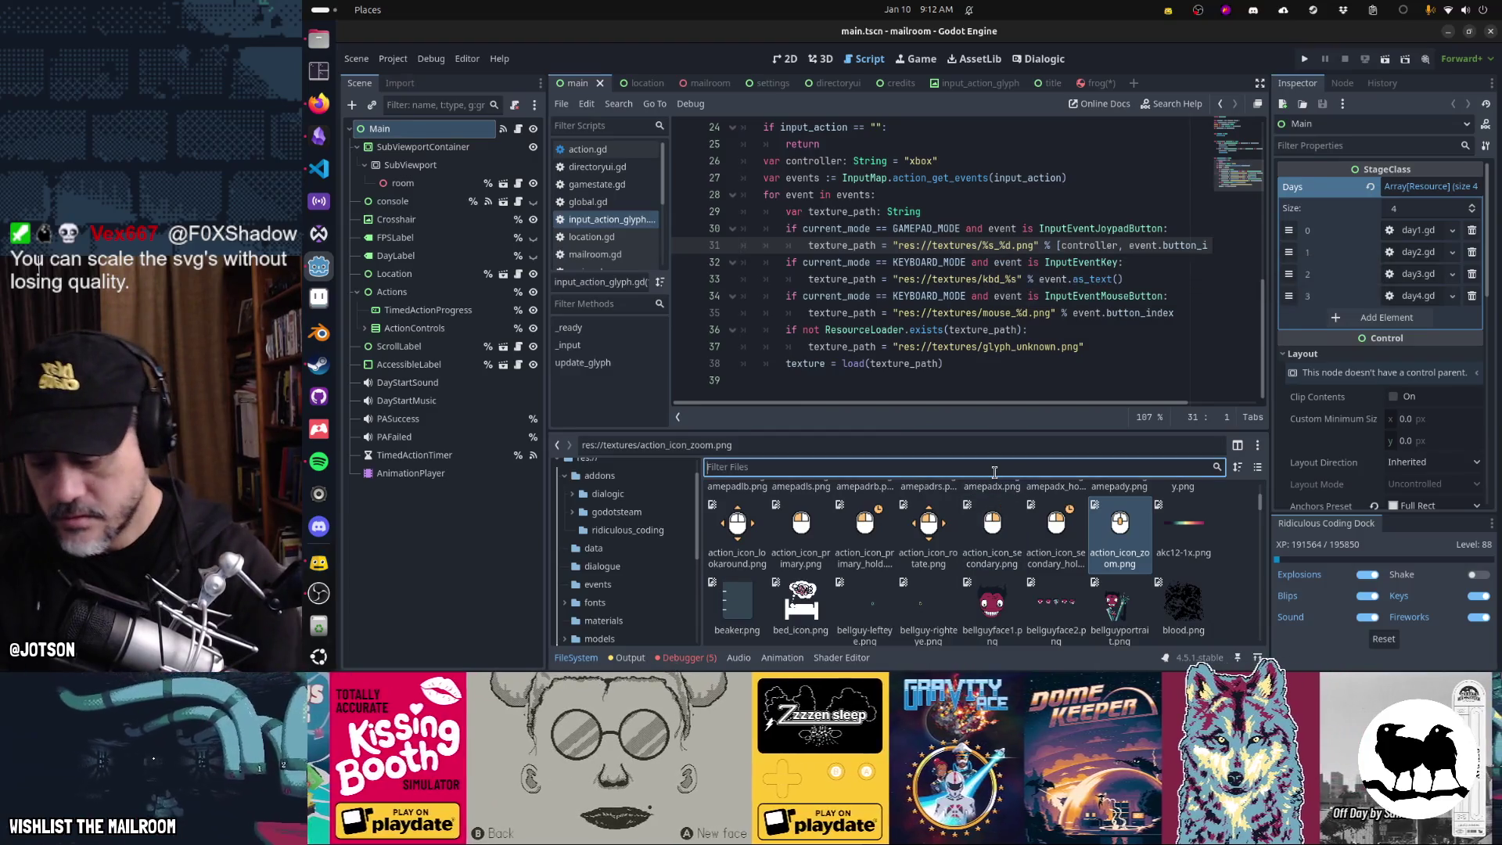
type("xbox")
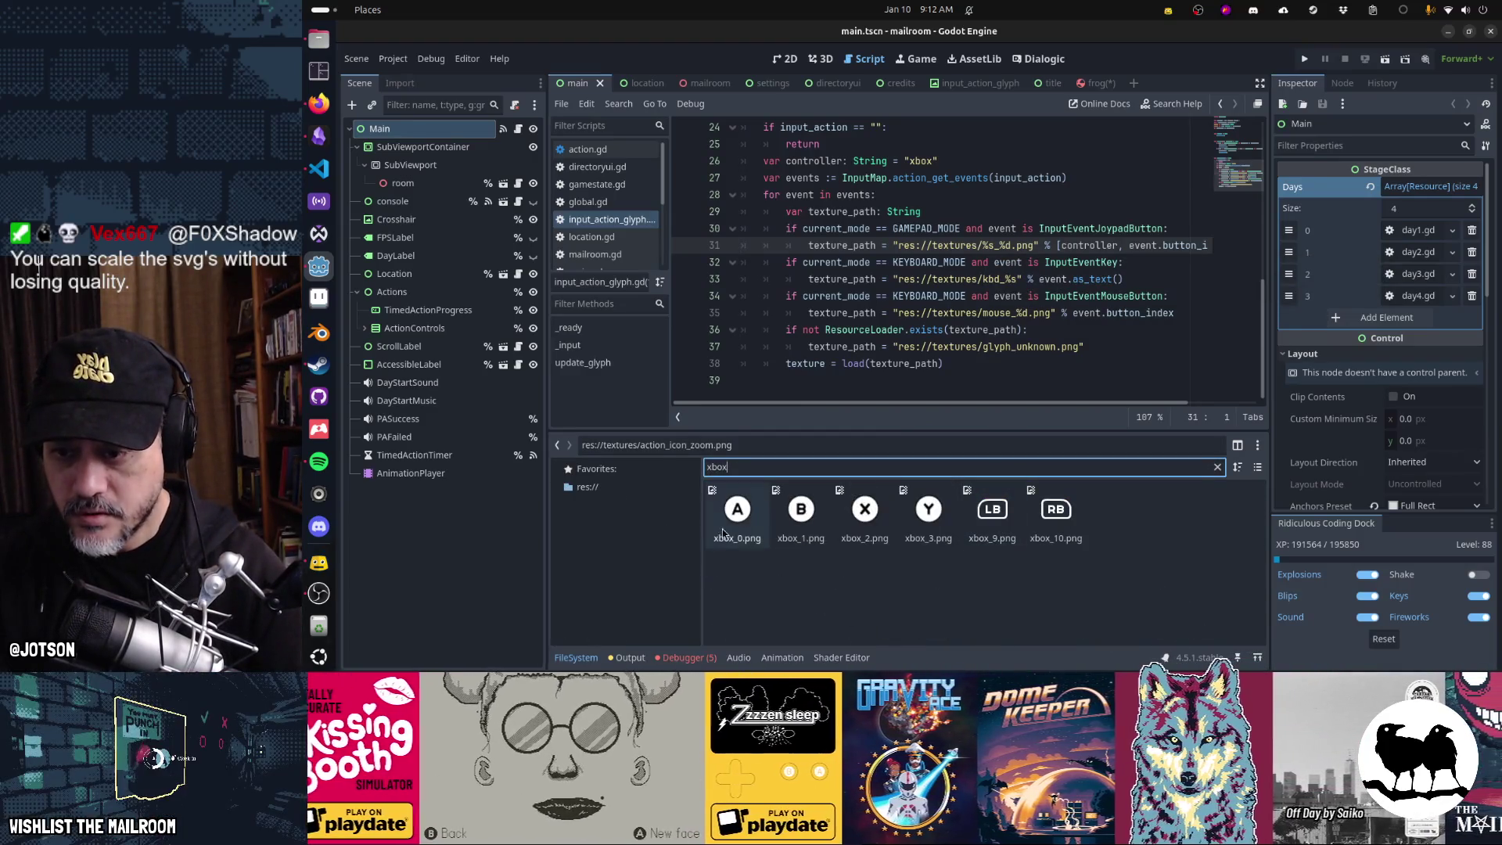
left_click(728, 567)
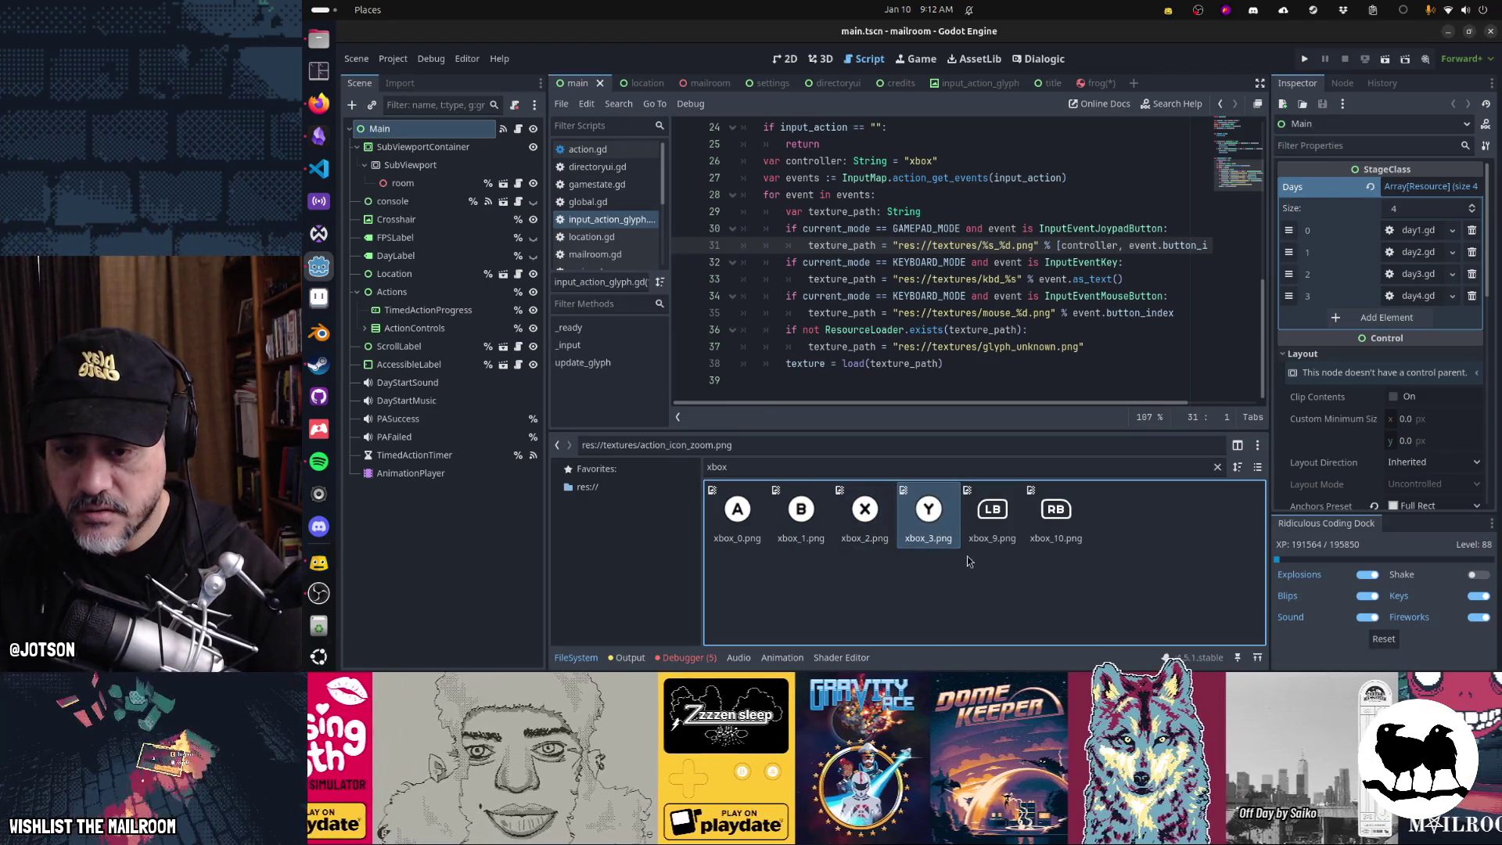
key("alt+Tab")
- Renumber the B and X button frames to xbox_1 and xbox_2
left_click(718, 157)
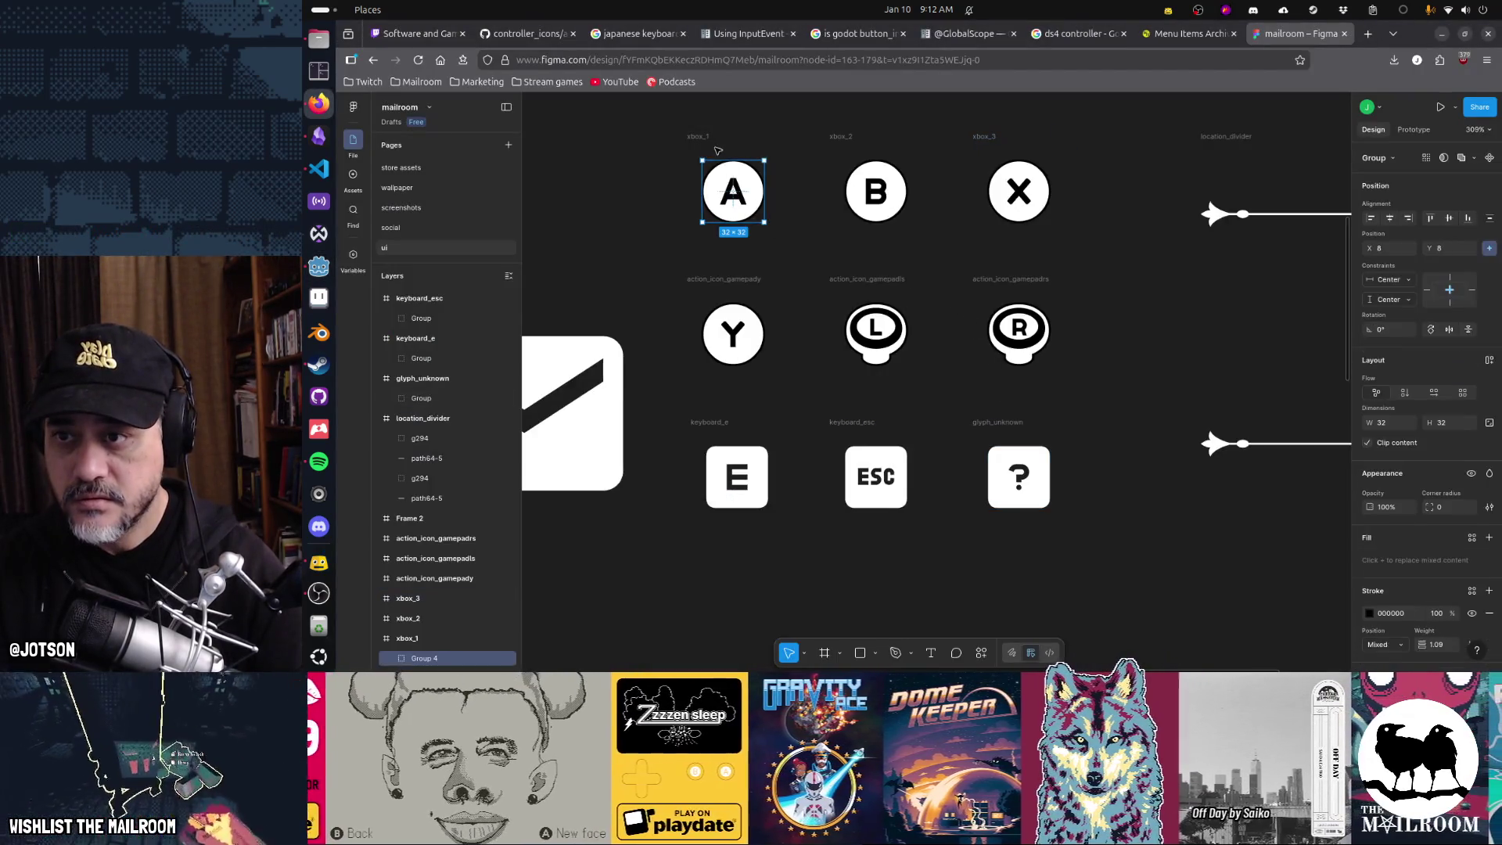
left_click(718, 151)
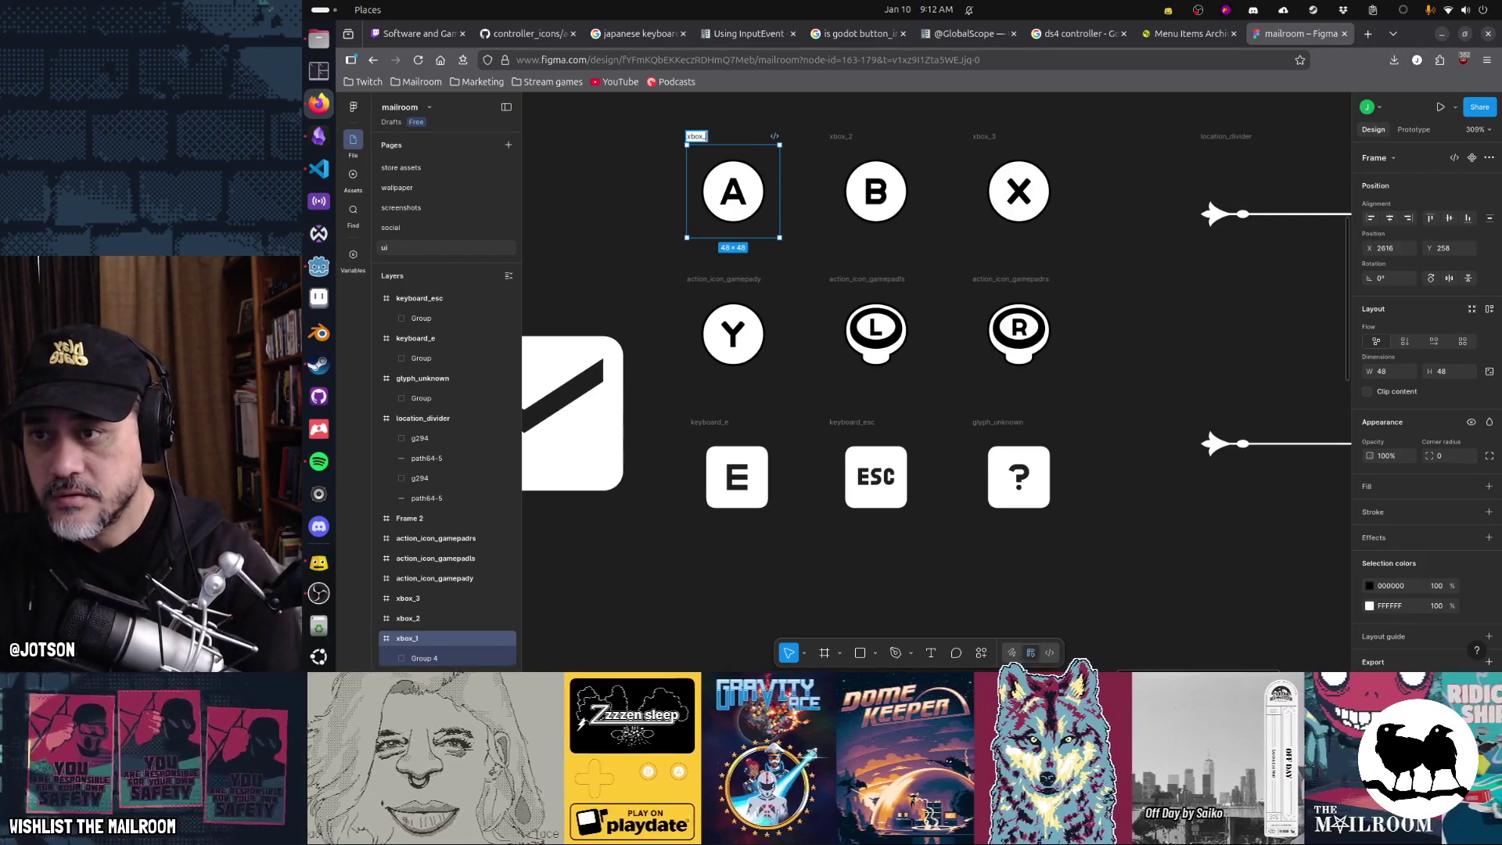
left_click(844, 136)
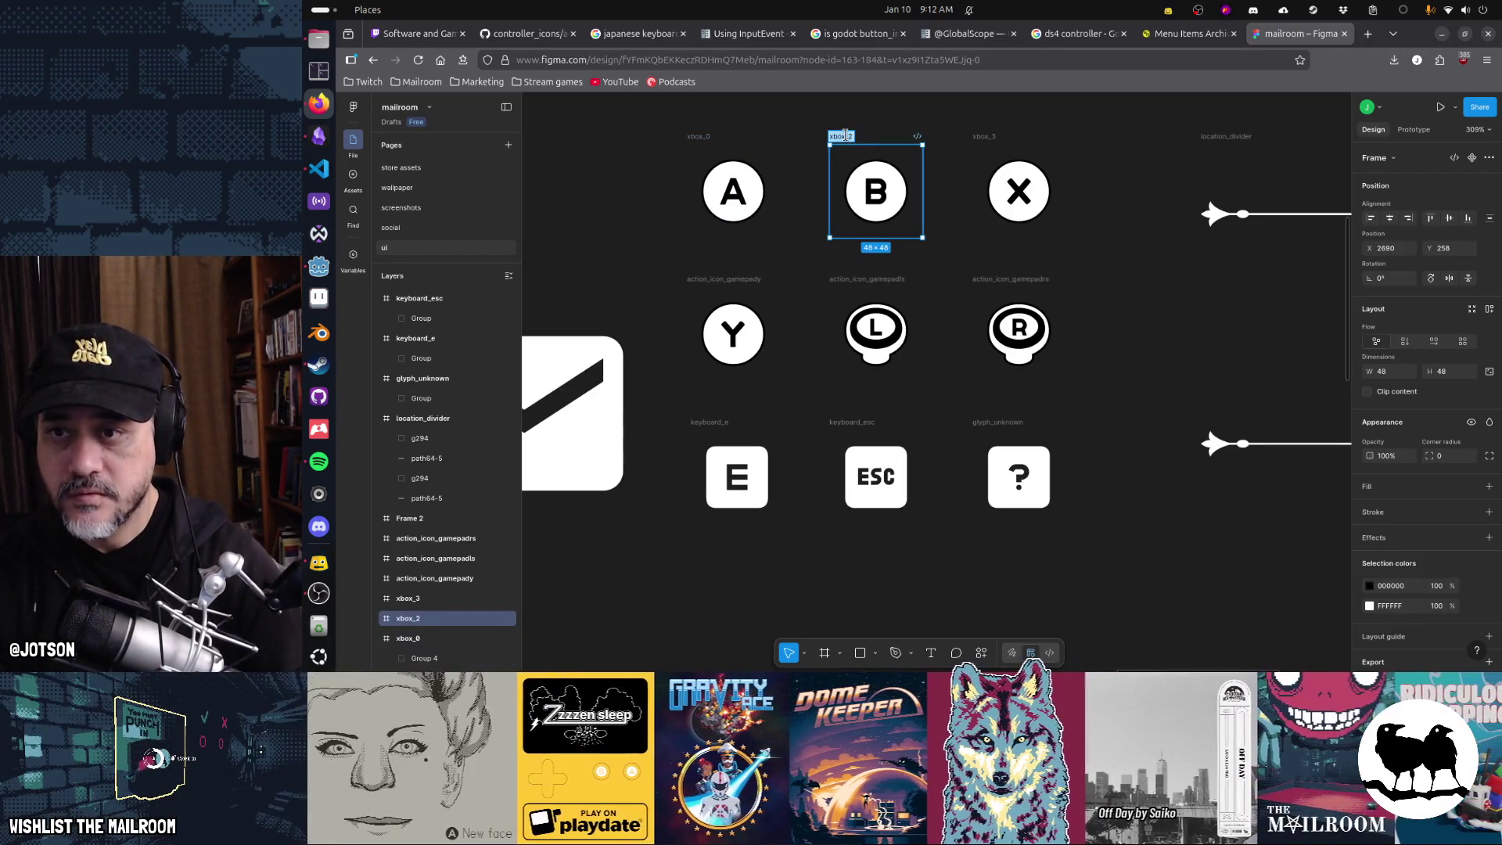
key("BackSpace")
type("1")
key("Return")
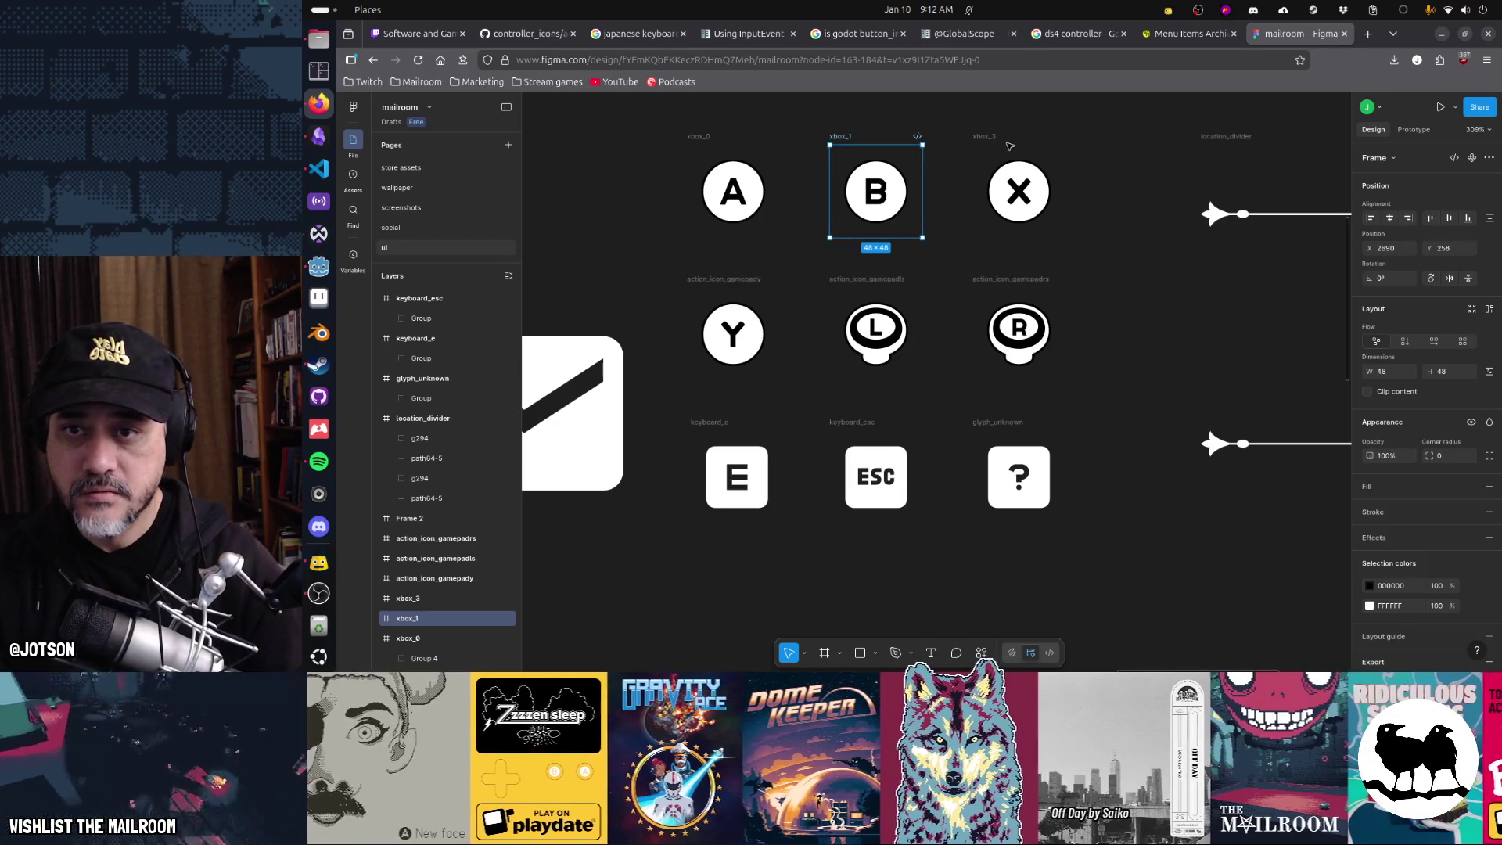
double_click(988, 136)
key("BackSpace")
type("2")
key("Return")
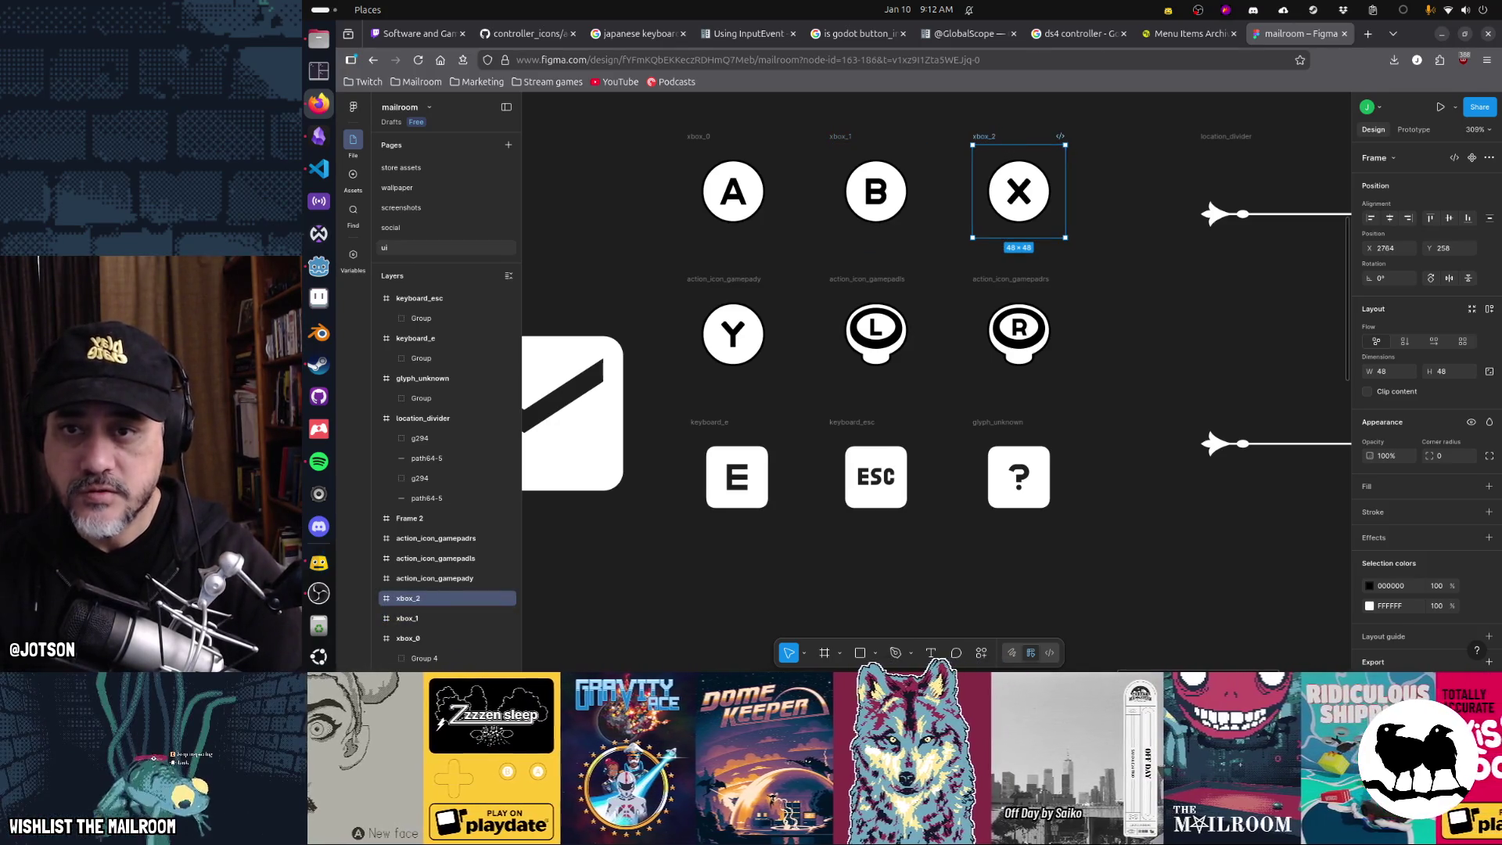
- Rename the L and R stick frames xbox_ls and xbox_rs
double_click(714, 279)
type("xbox_3")
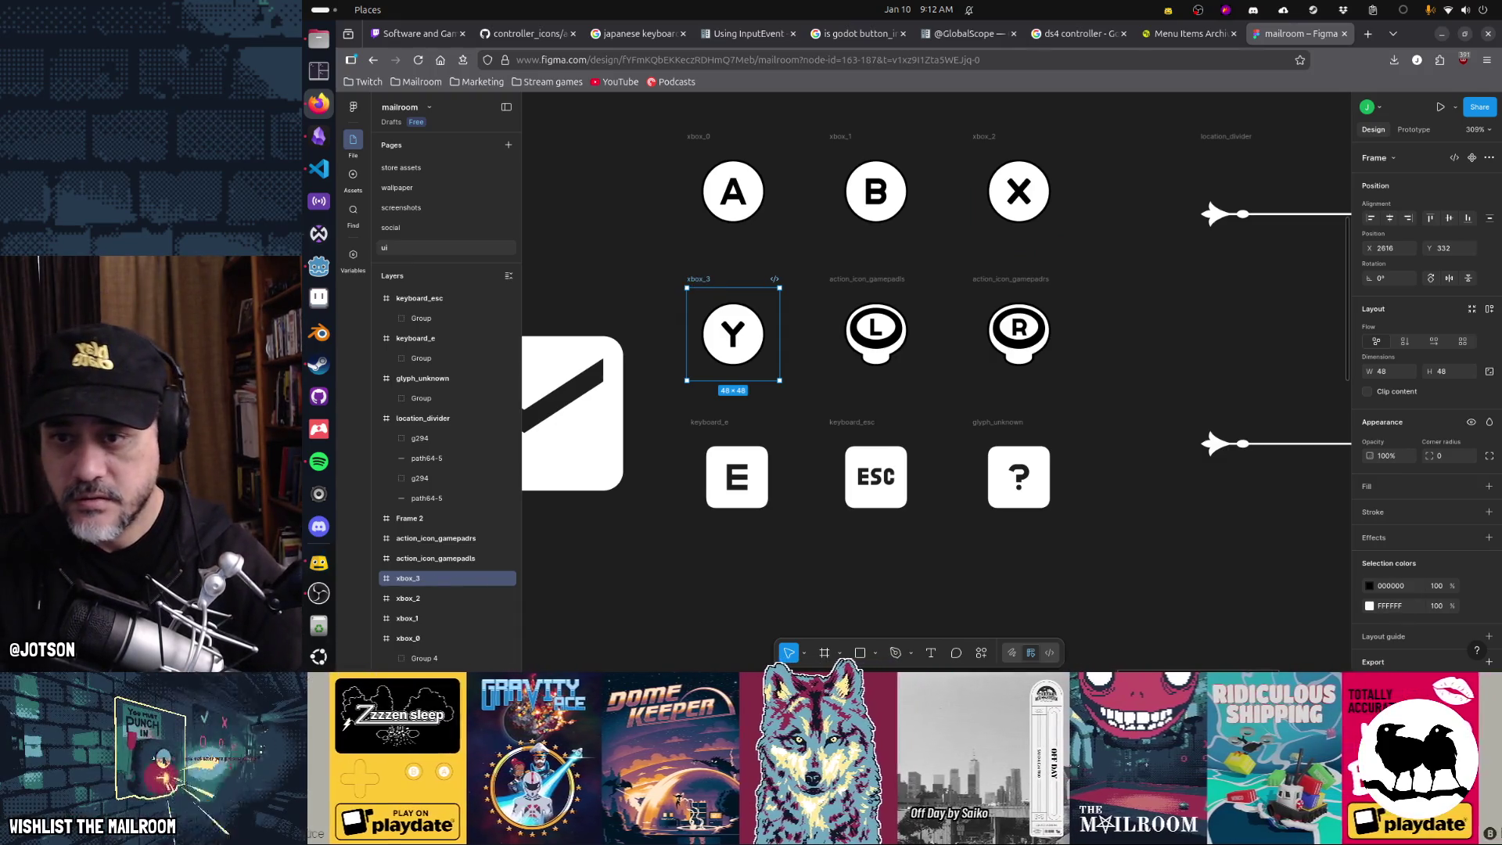
double_click(884, 280)
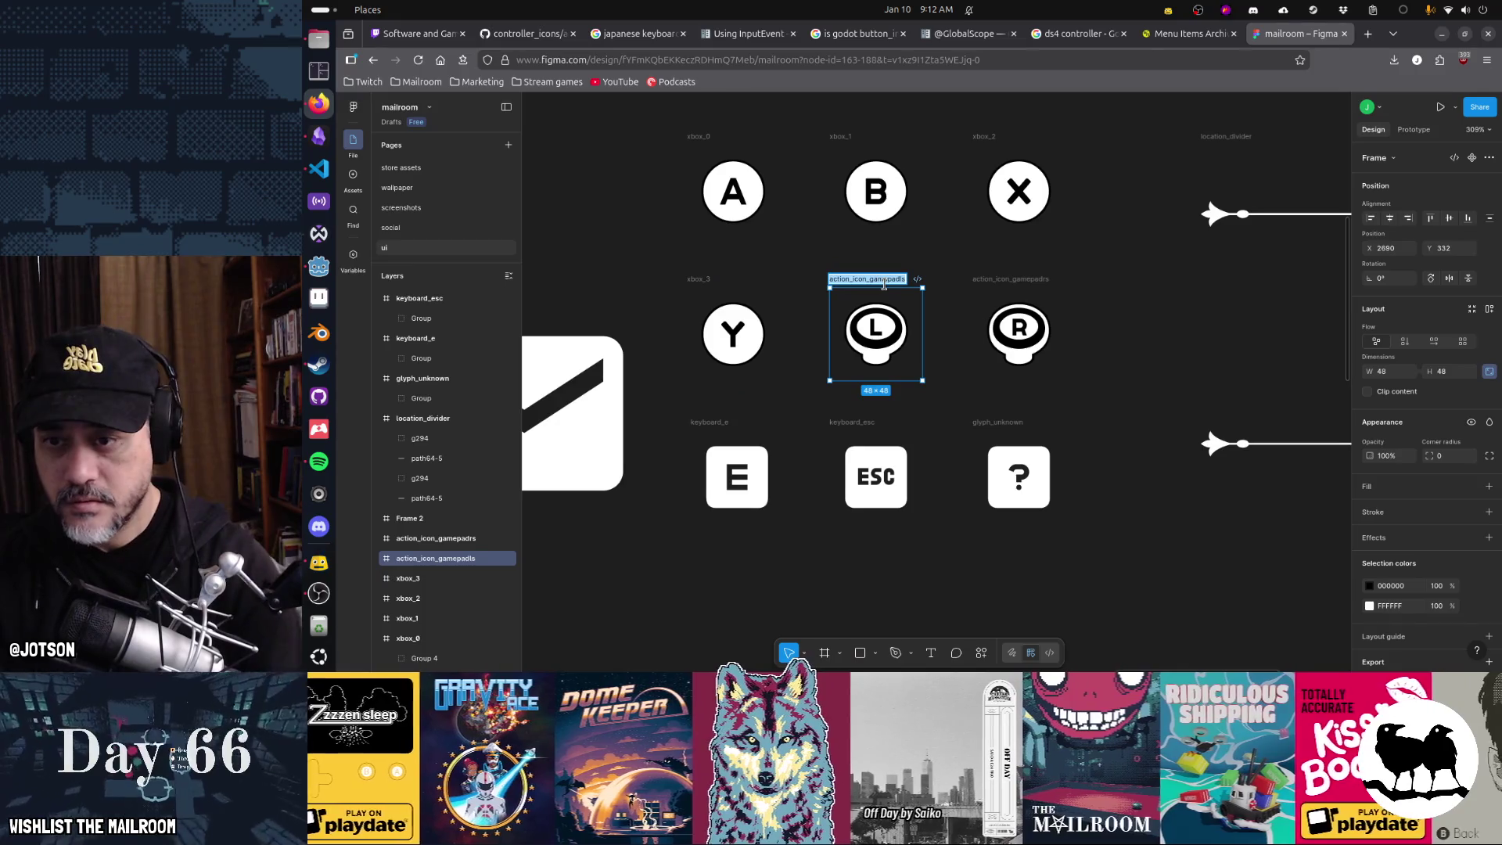
type("xbox_ls")
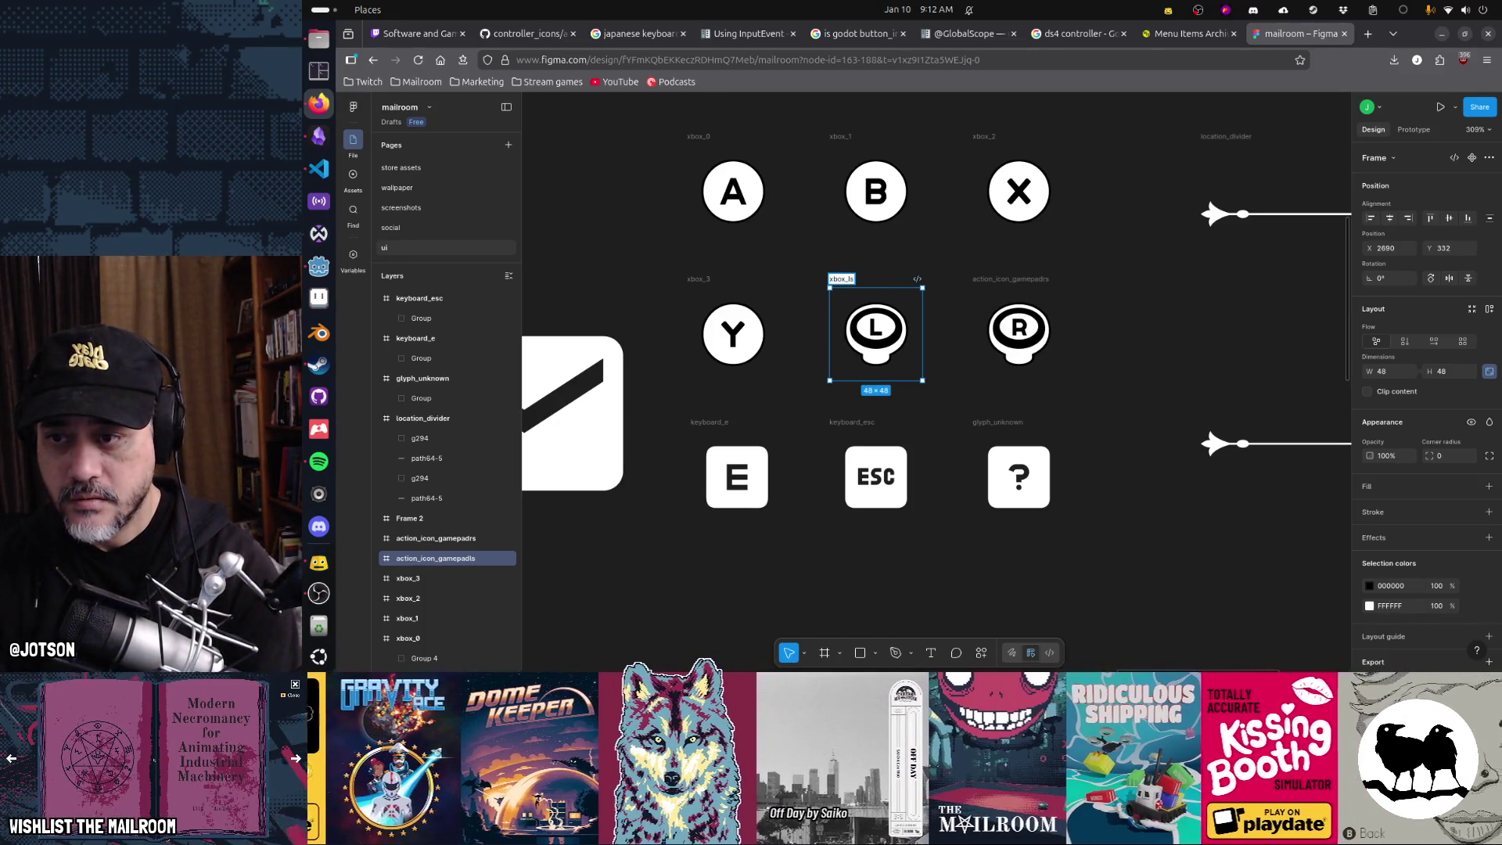
key("Return")
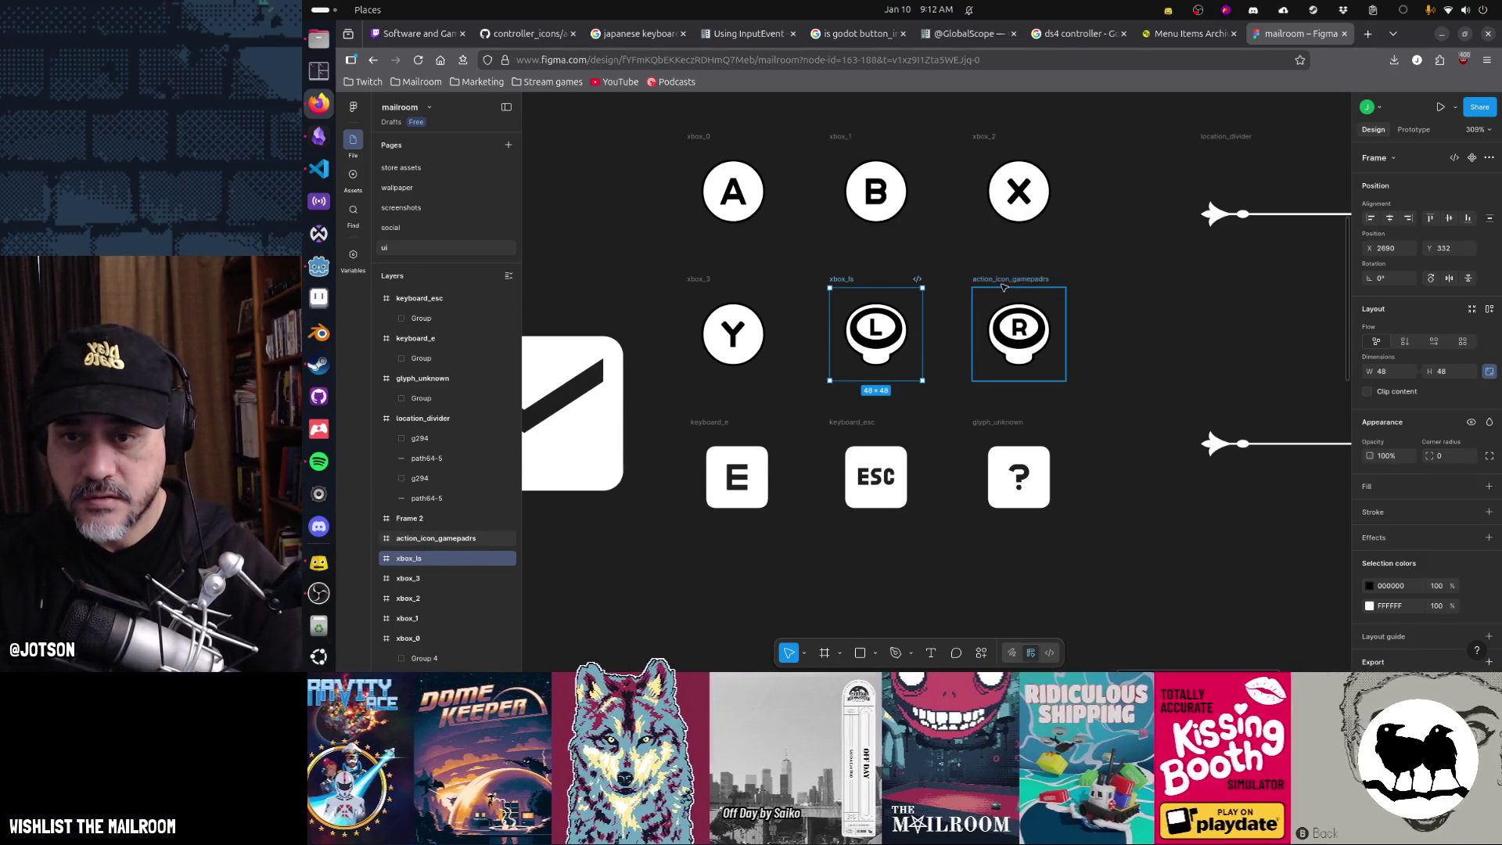
double_click(1002, 279)
type("rs")
key("Return")
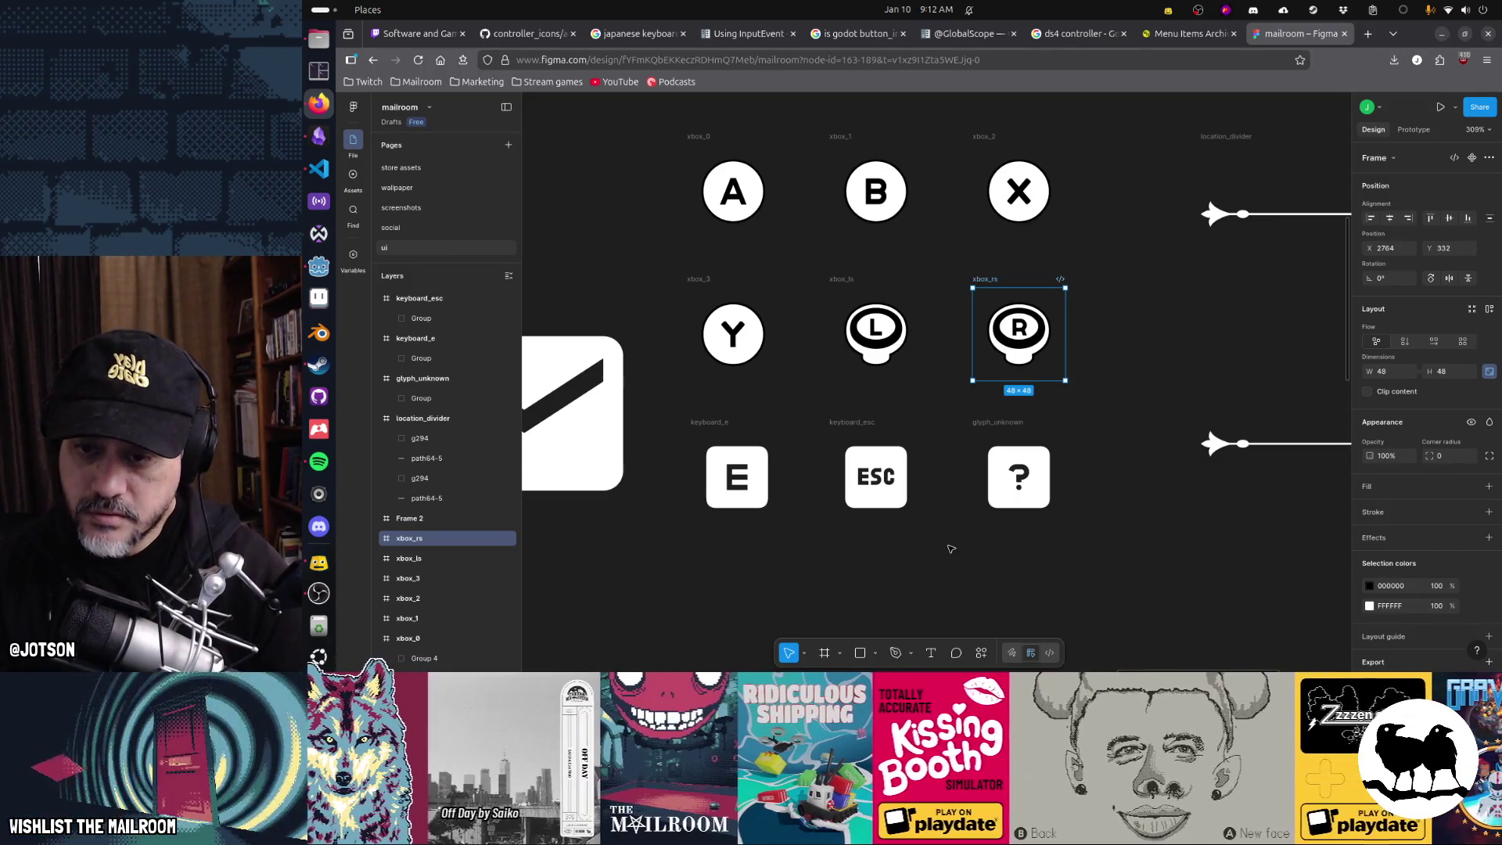
key("alt+Tab")
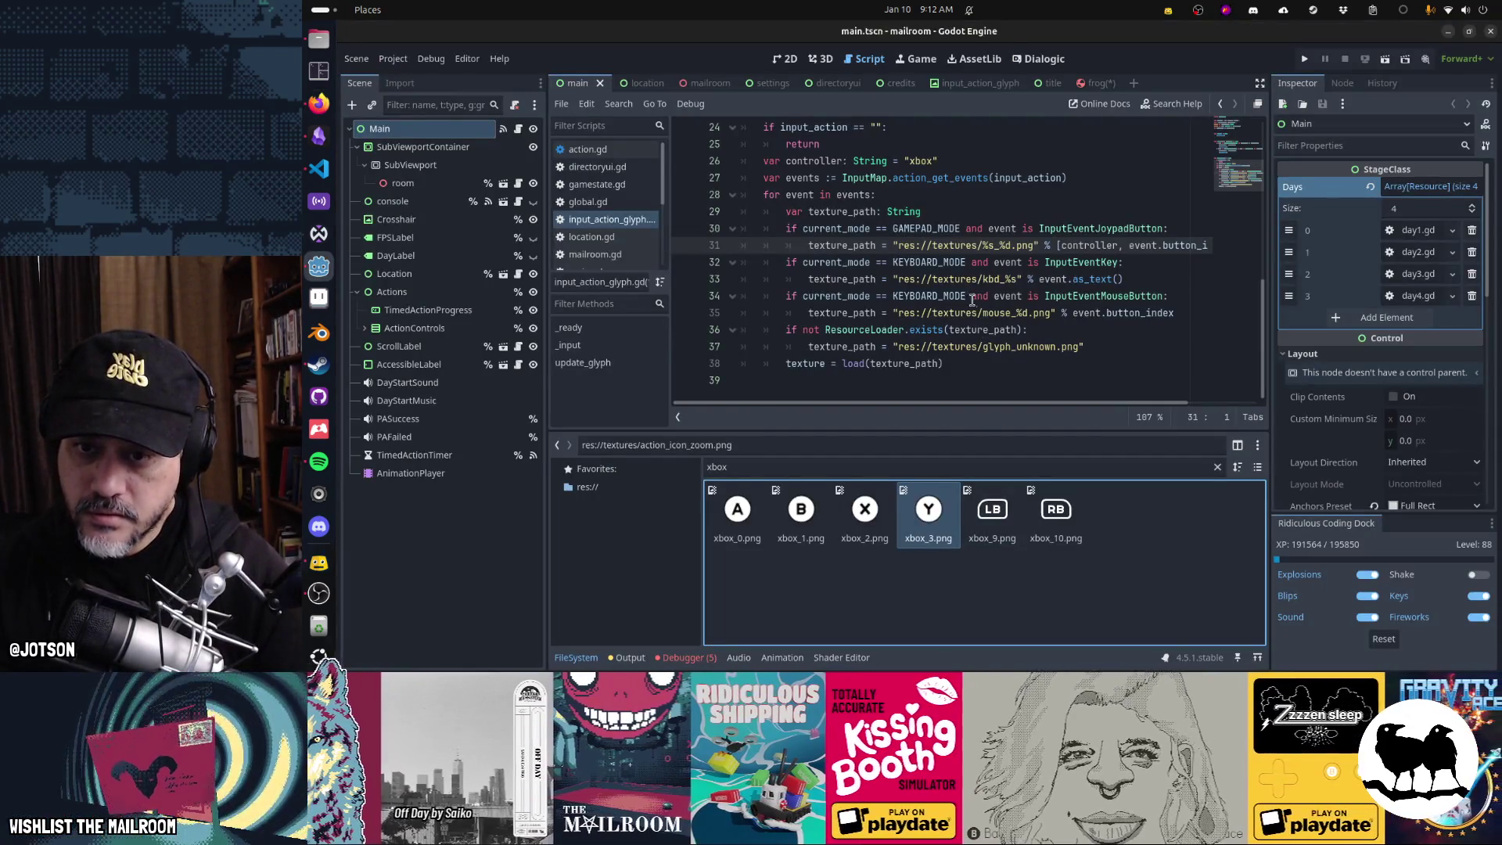
- Rename the Figma keyboard_e and keyboard_esc glyph frames to kbd_E and kbd_Esc to match kbd_%s.png
left_click(992, 279)
key("alt+Tab")
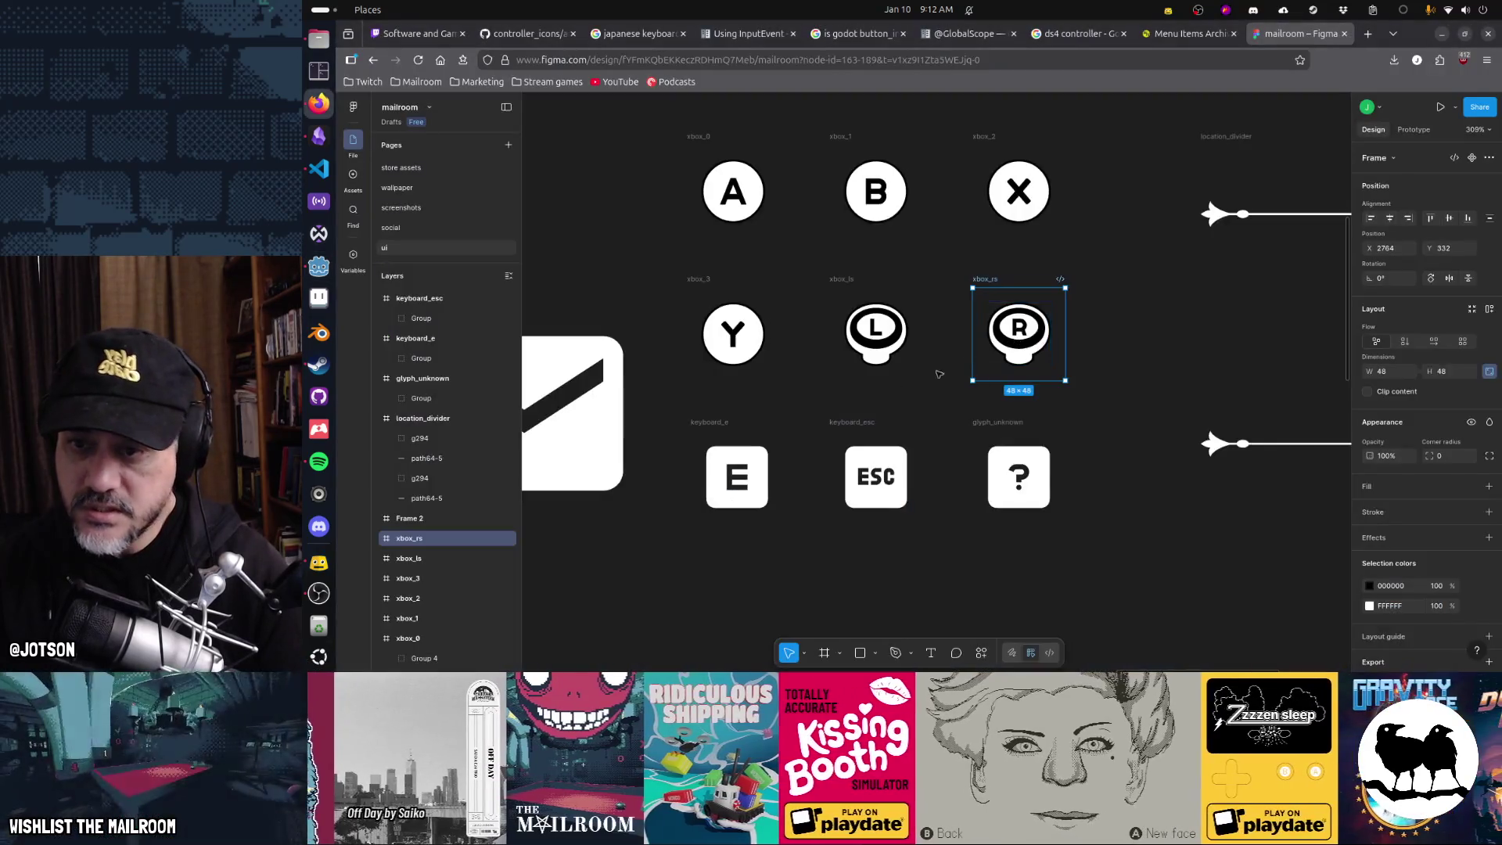
left_click(735, 473)
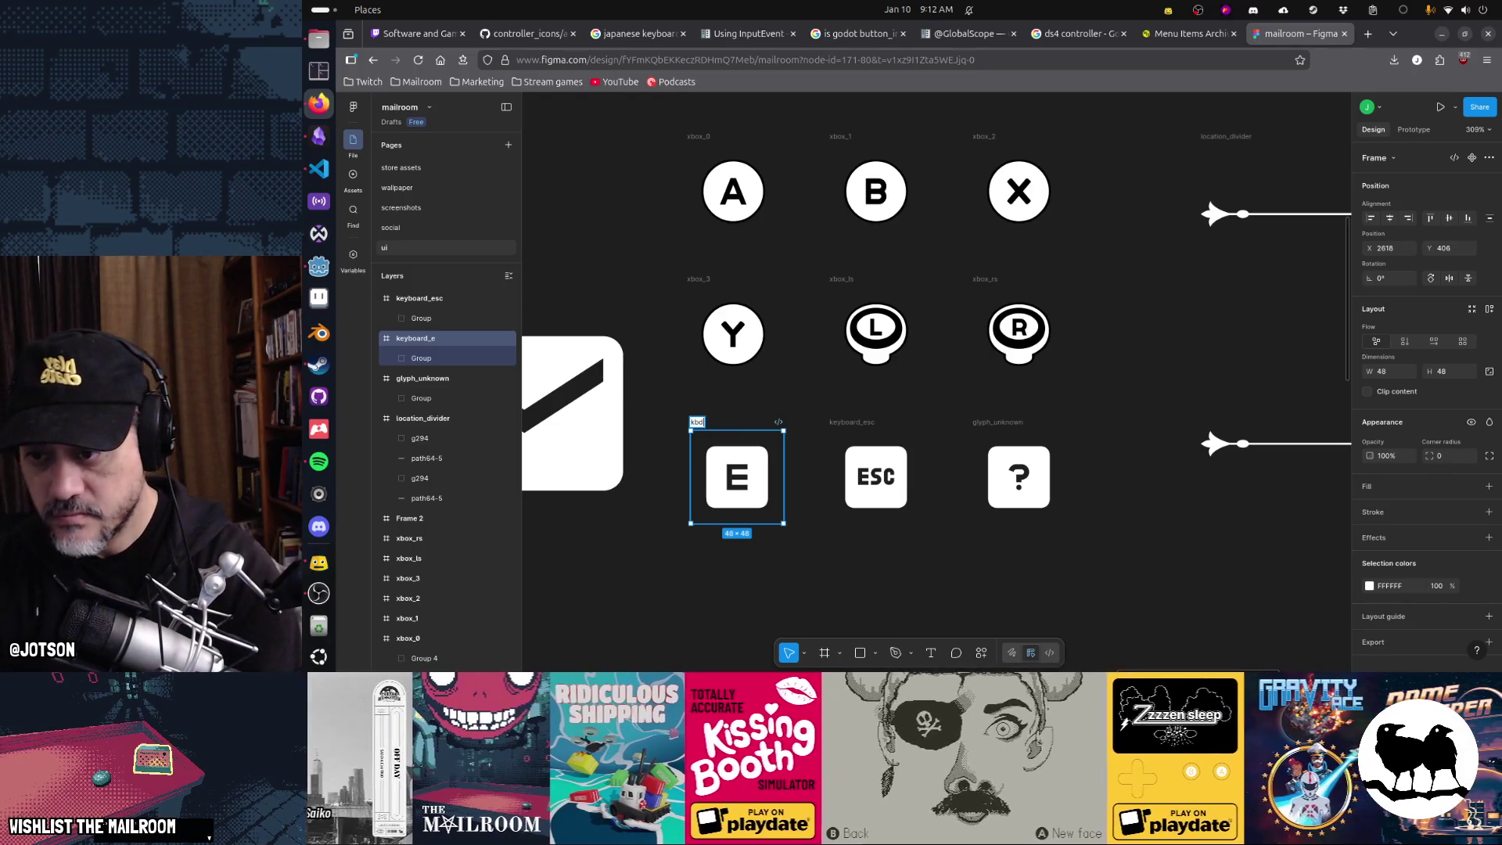
type("_E")
key("Return")
double_click(851, 423)
type("kbd")
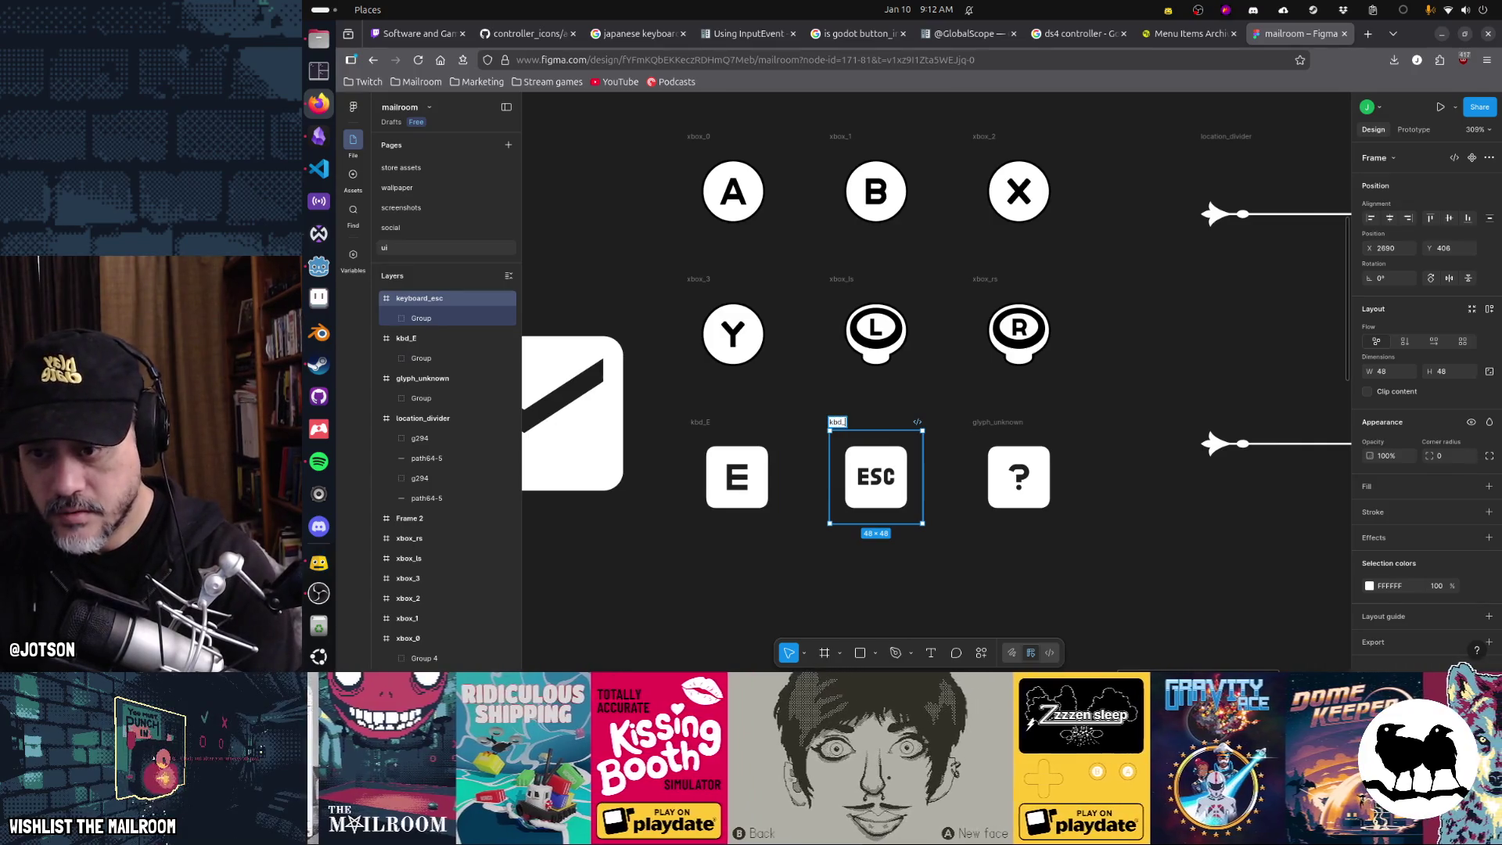
type("Esc")
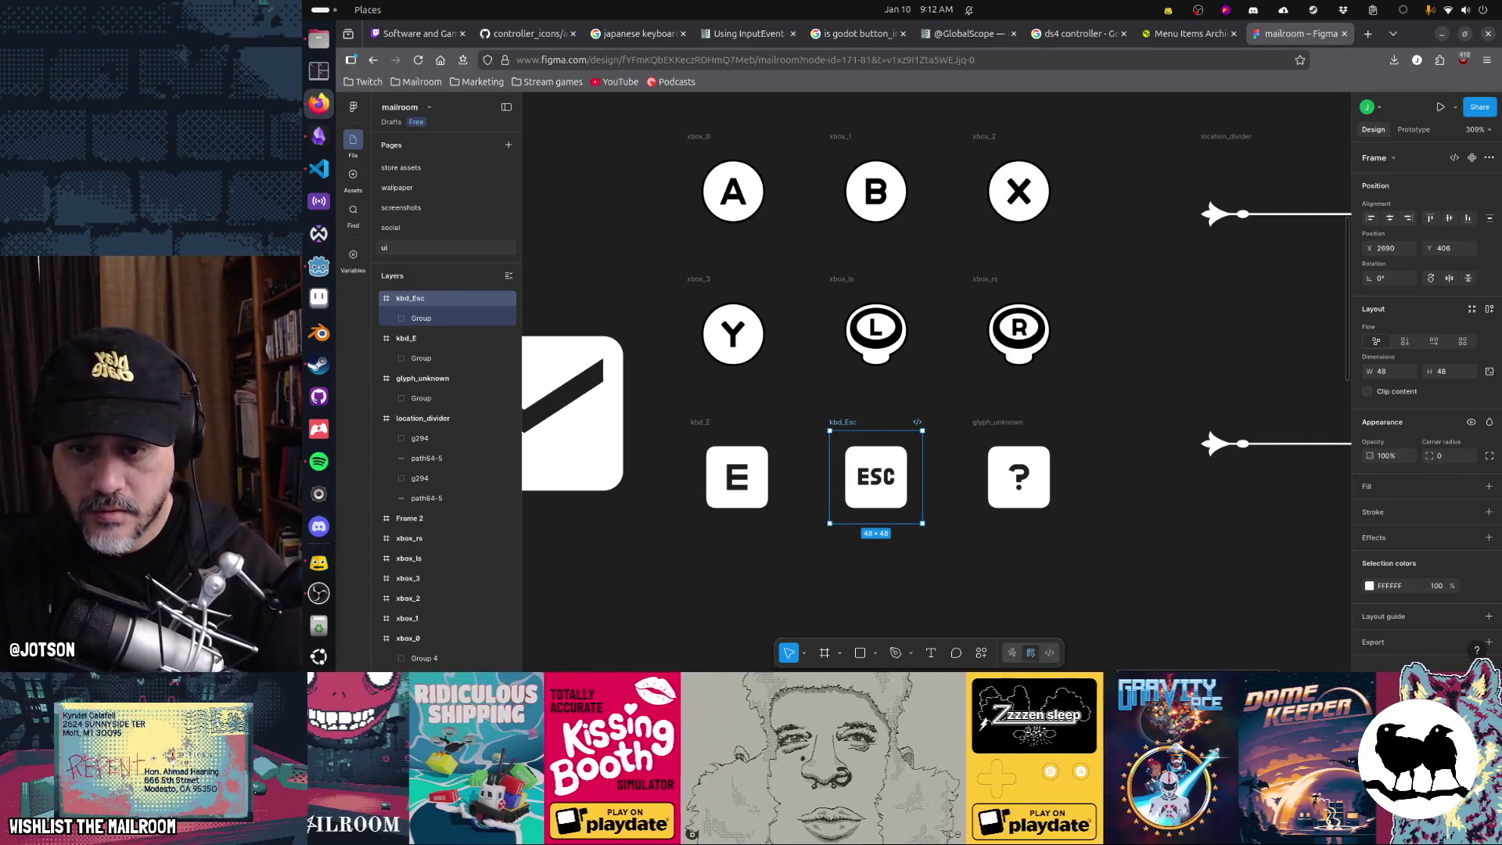
left_click(1182, 580)
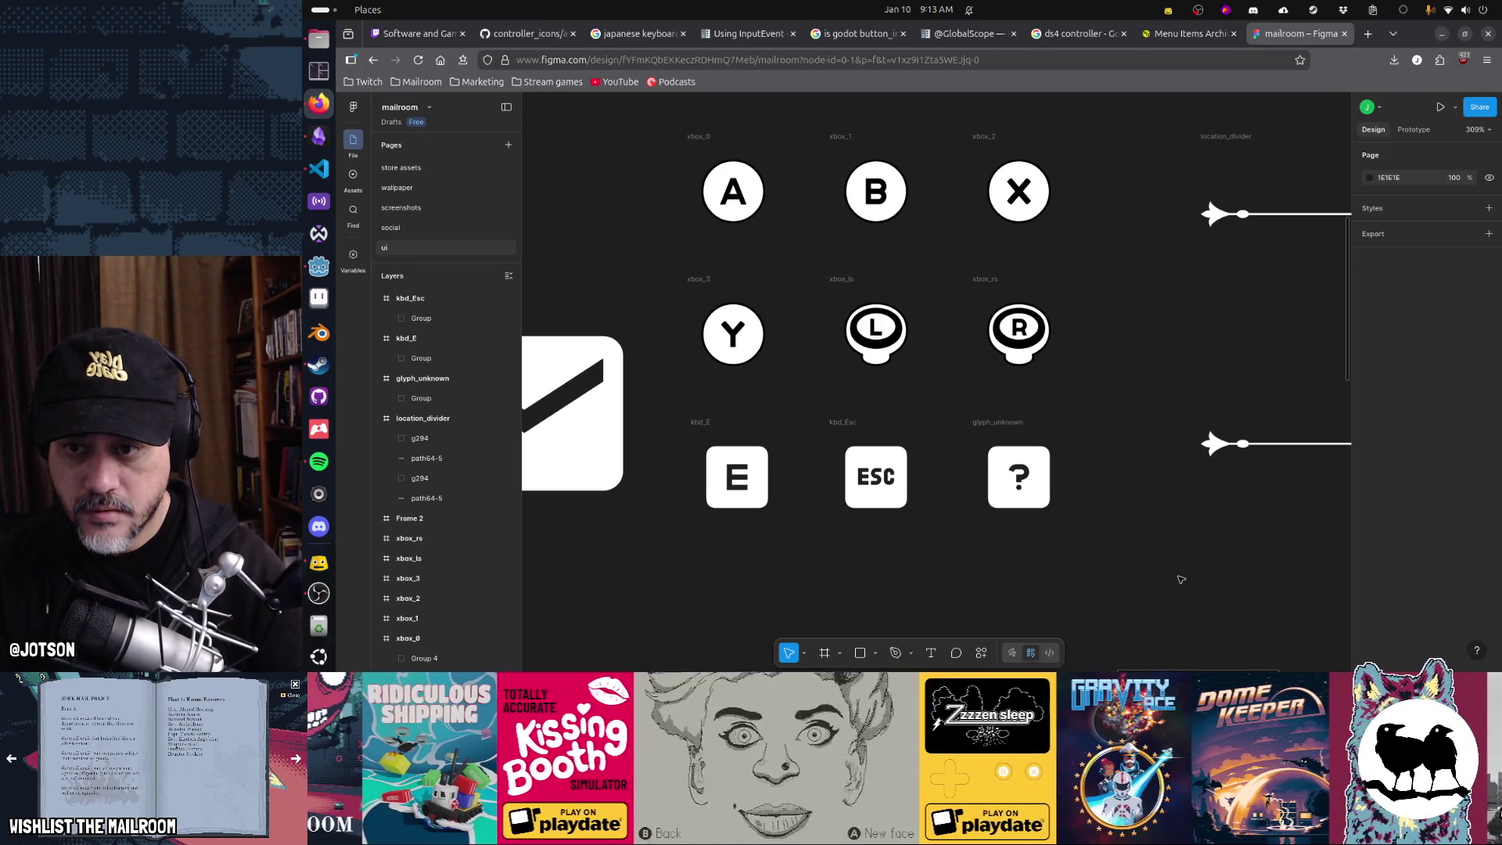
key("alt+Tab")
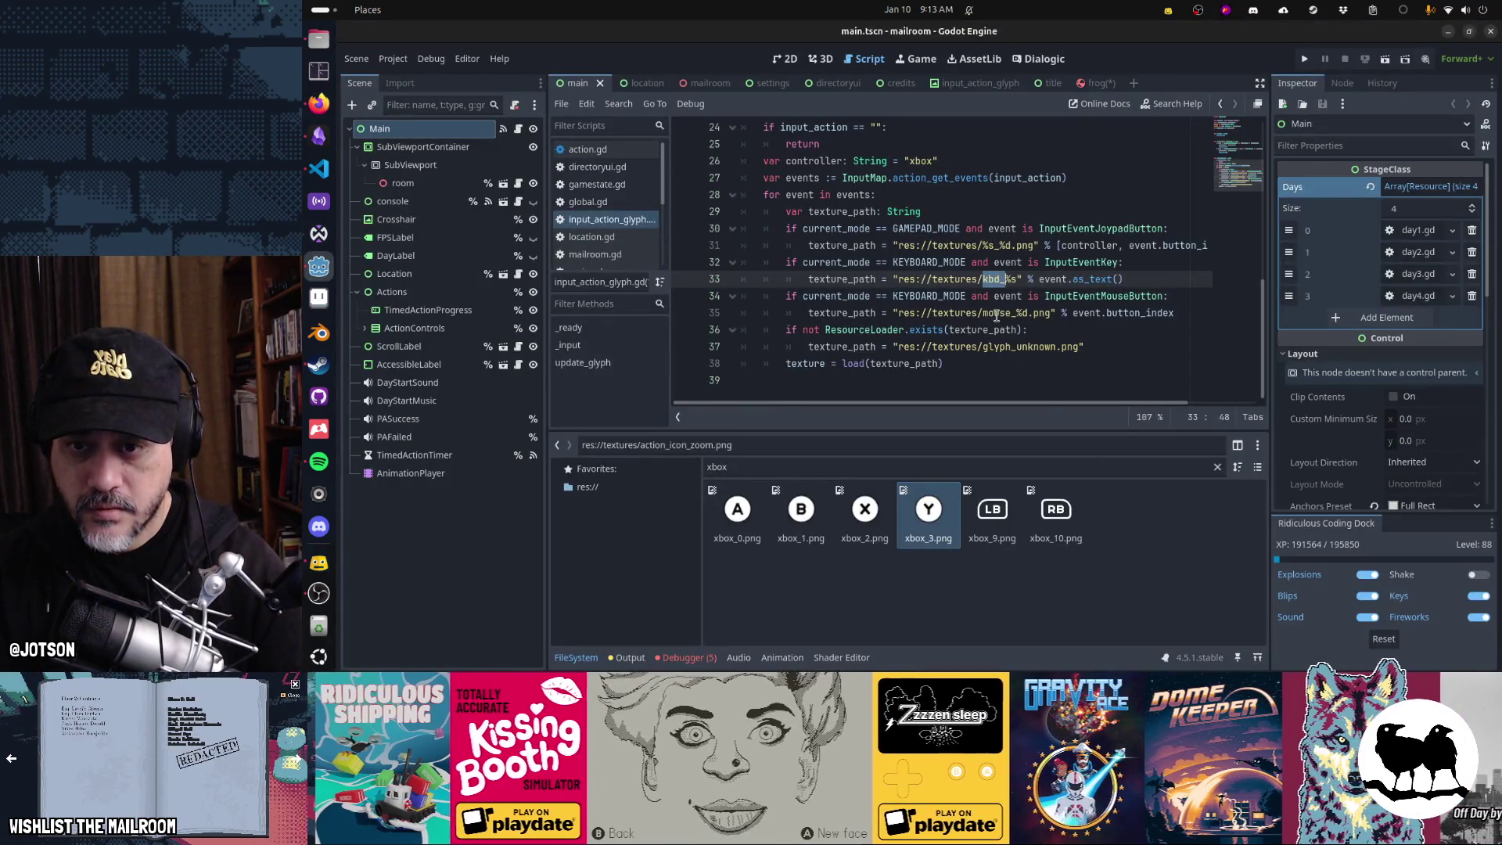
- Filter the FileSystem dock for 'mouse' to review the mouse_*.png glyph textures, then switch the filter back to xbox
mouse_move(996, 315)
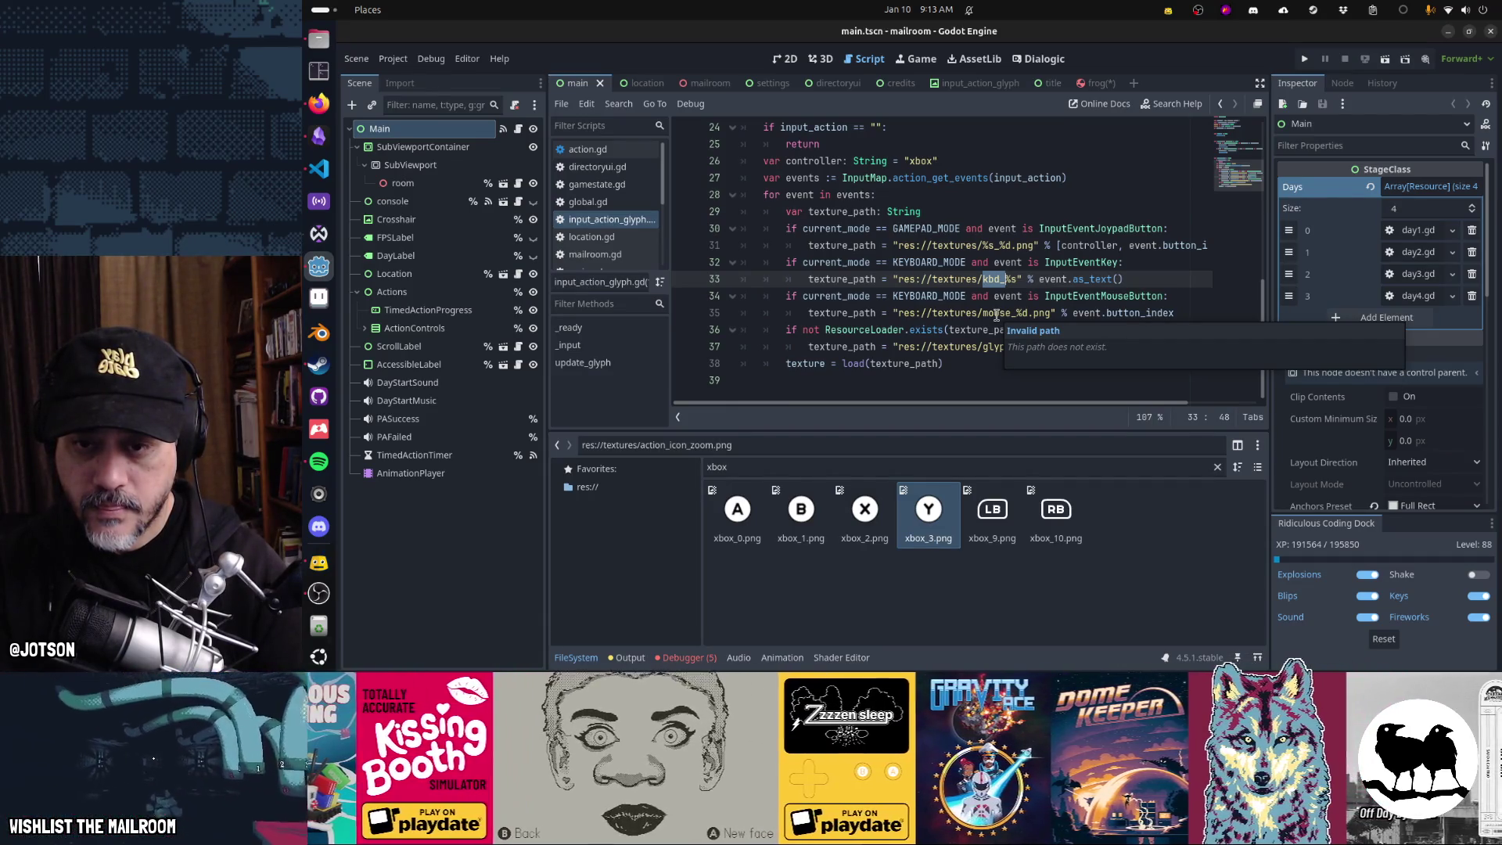
triple_click(779, 465)
type("m")
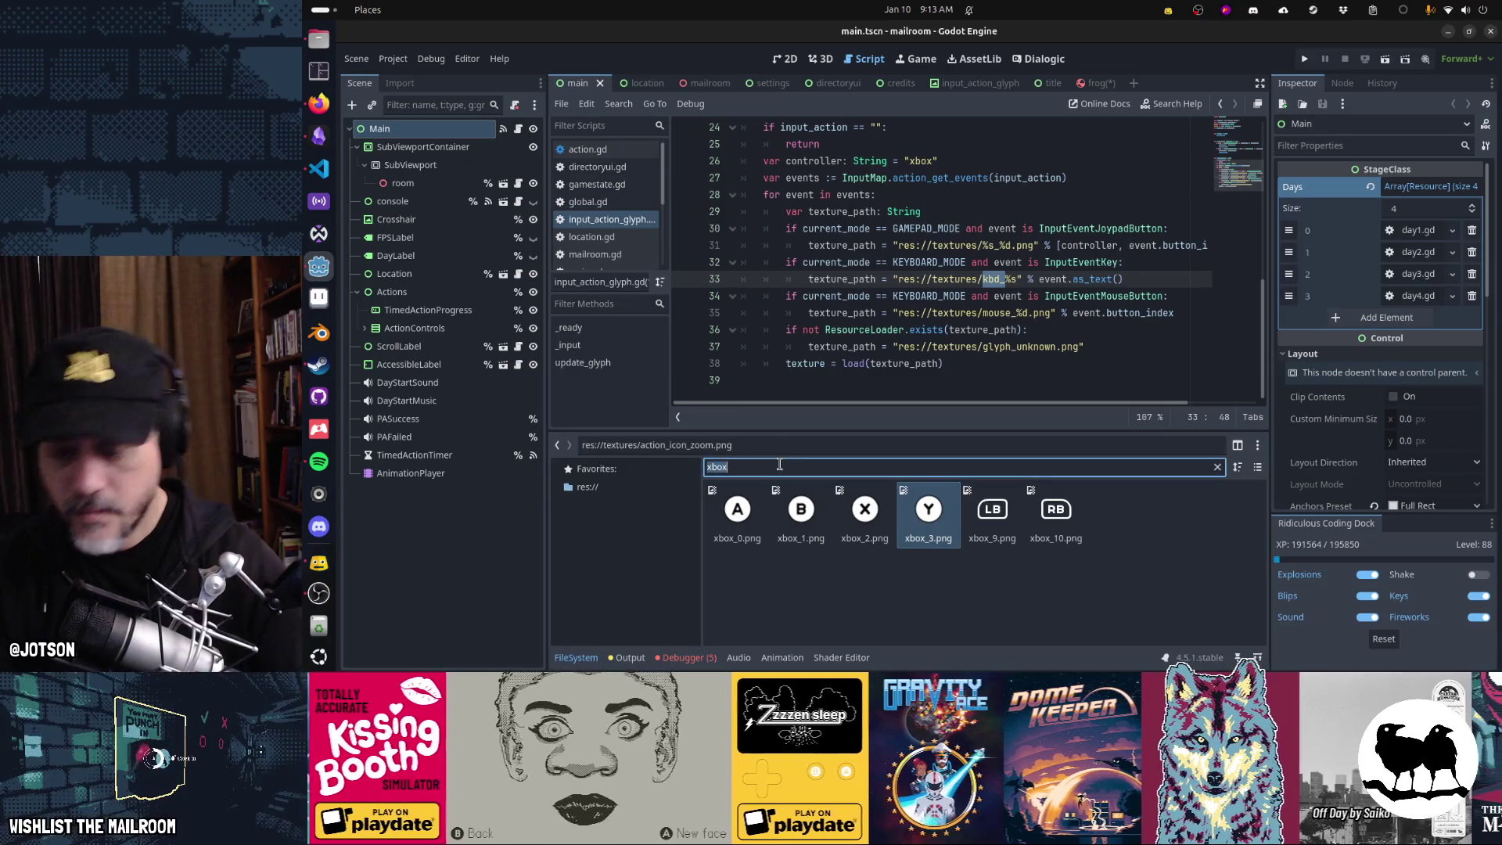
type("ouse")
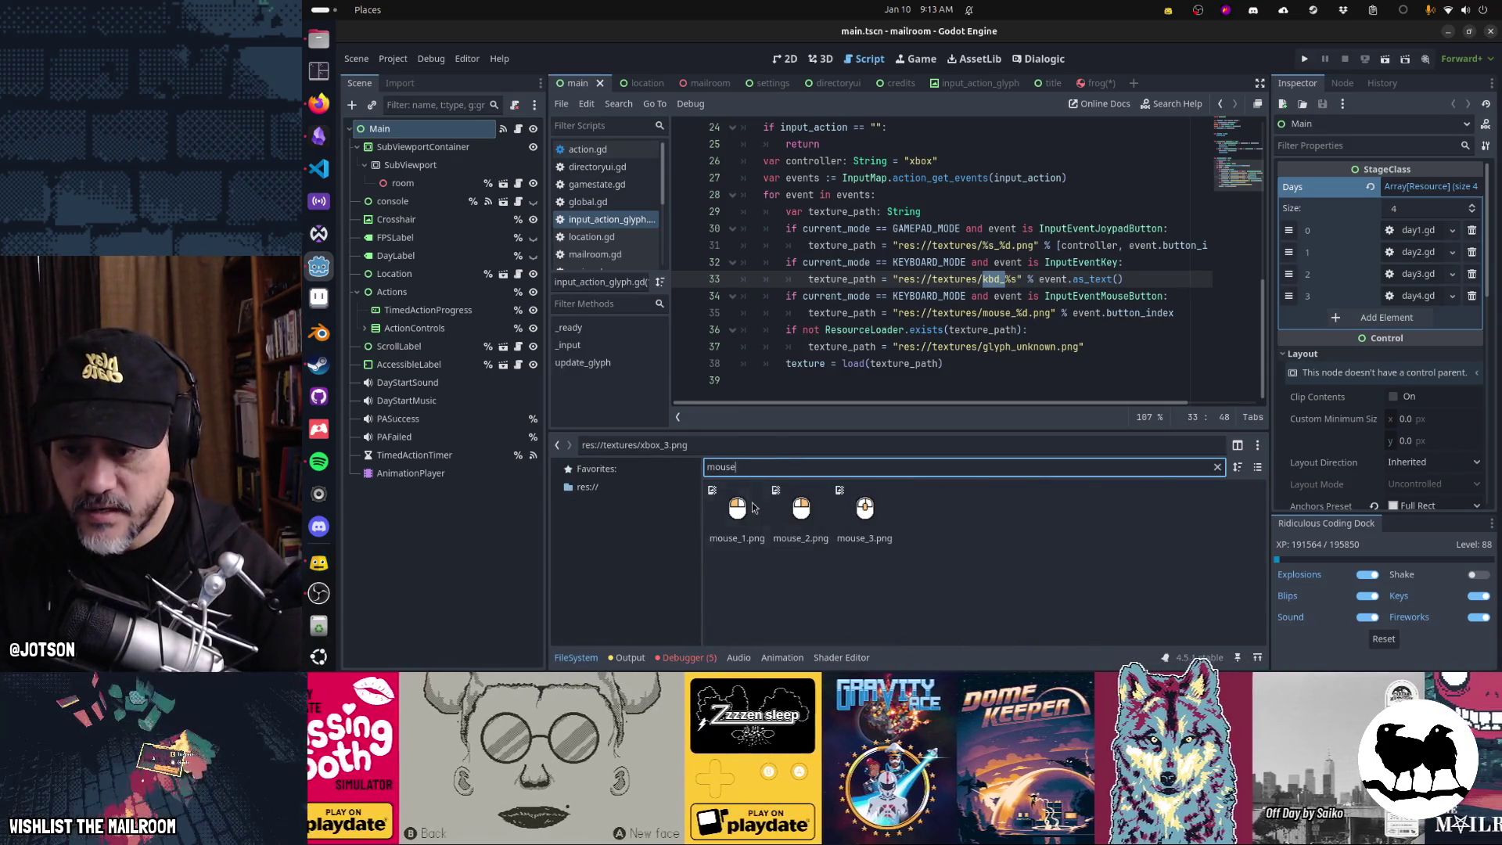
mouse_move(877, 532)
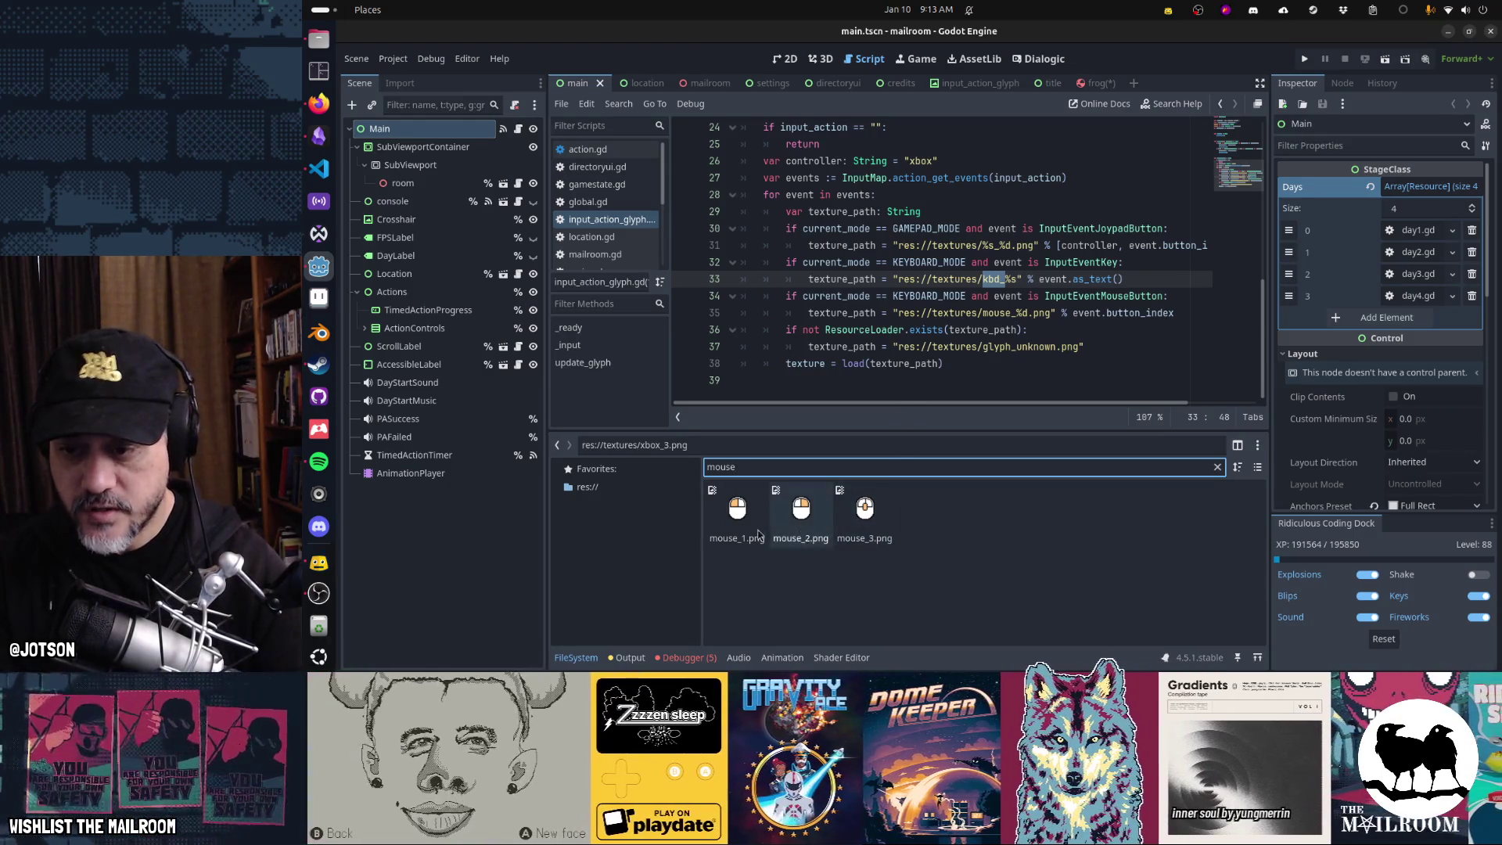
mouse_move(749, 534)
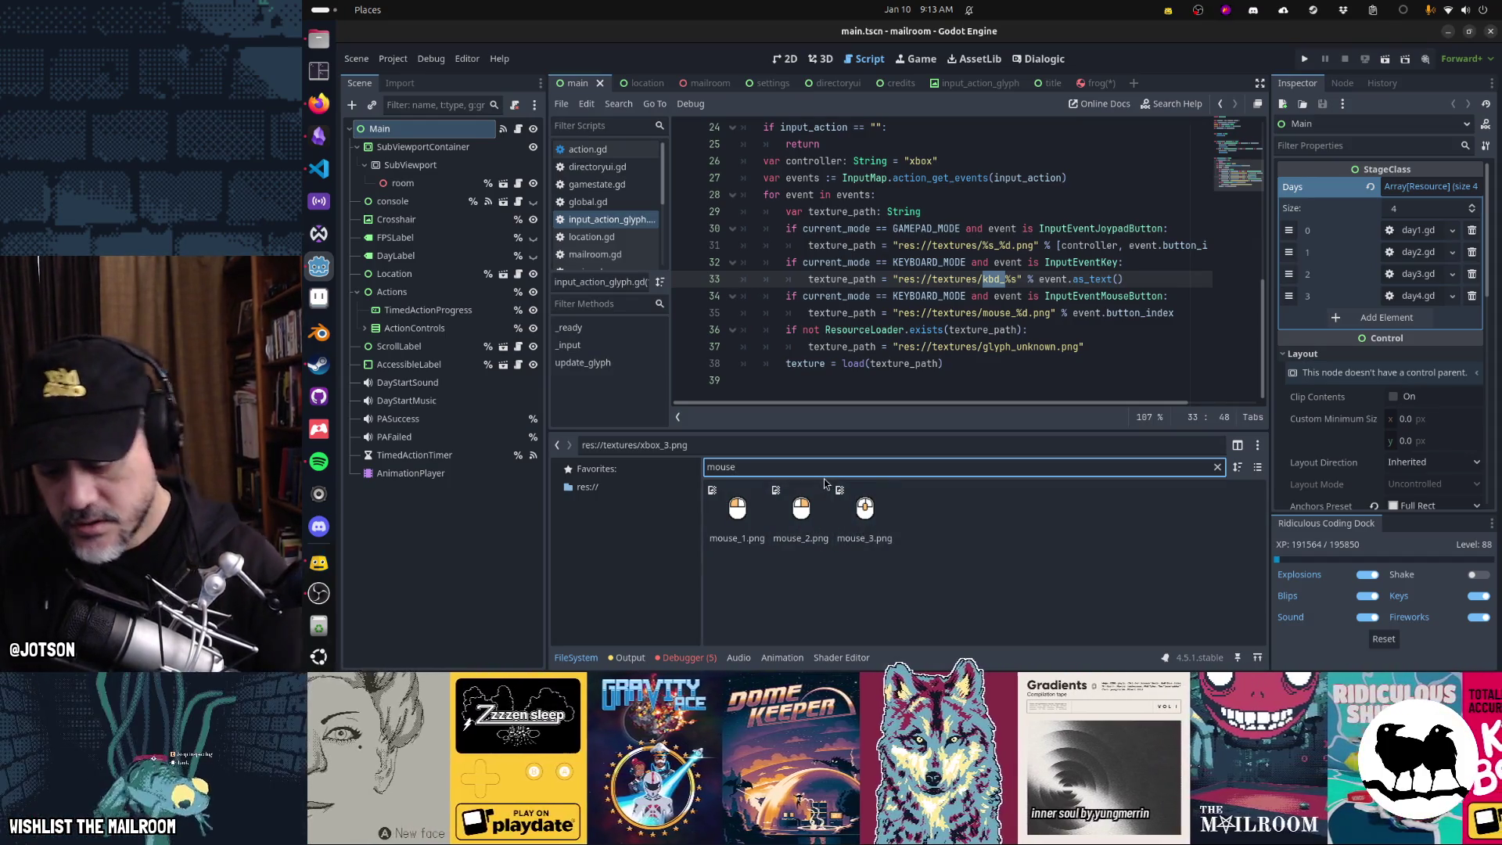
key("BackSpace")
key("BackSpace")
key("BackSpace")
type("xbox")
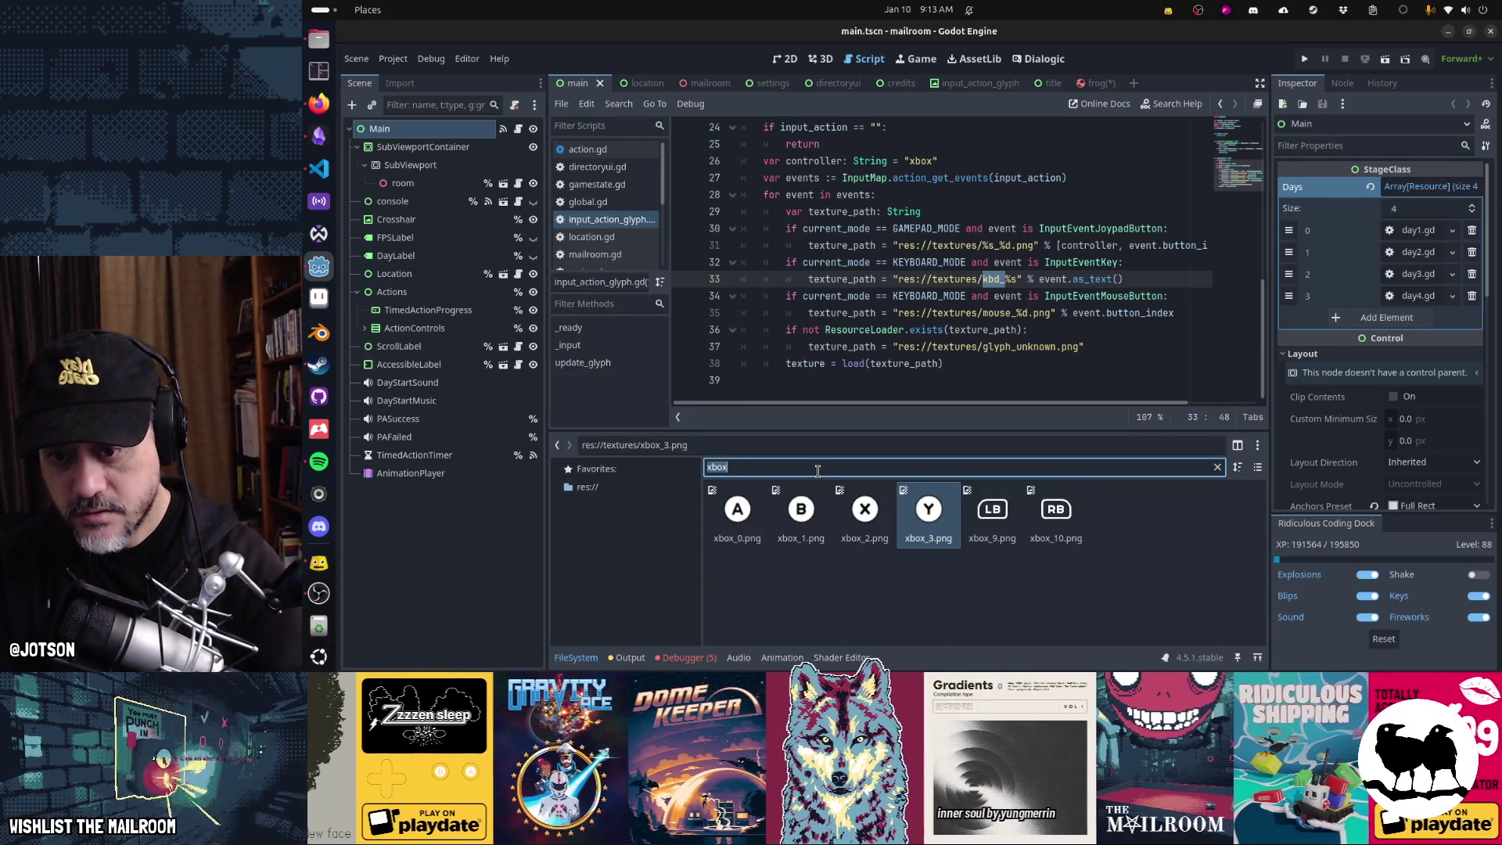
type("kbd")
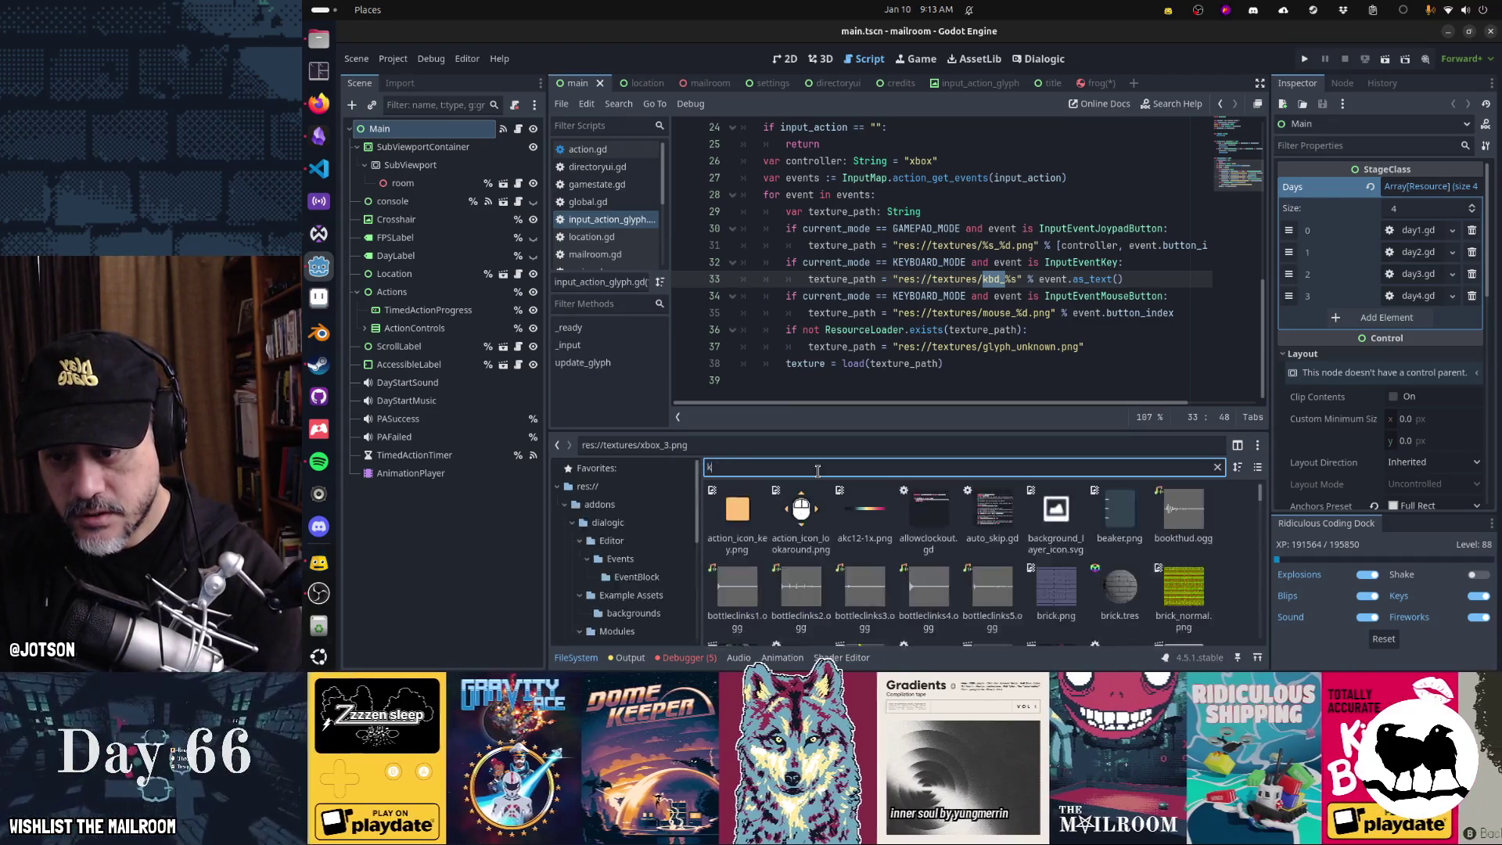
key("alt+Tab")
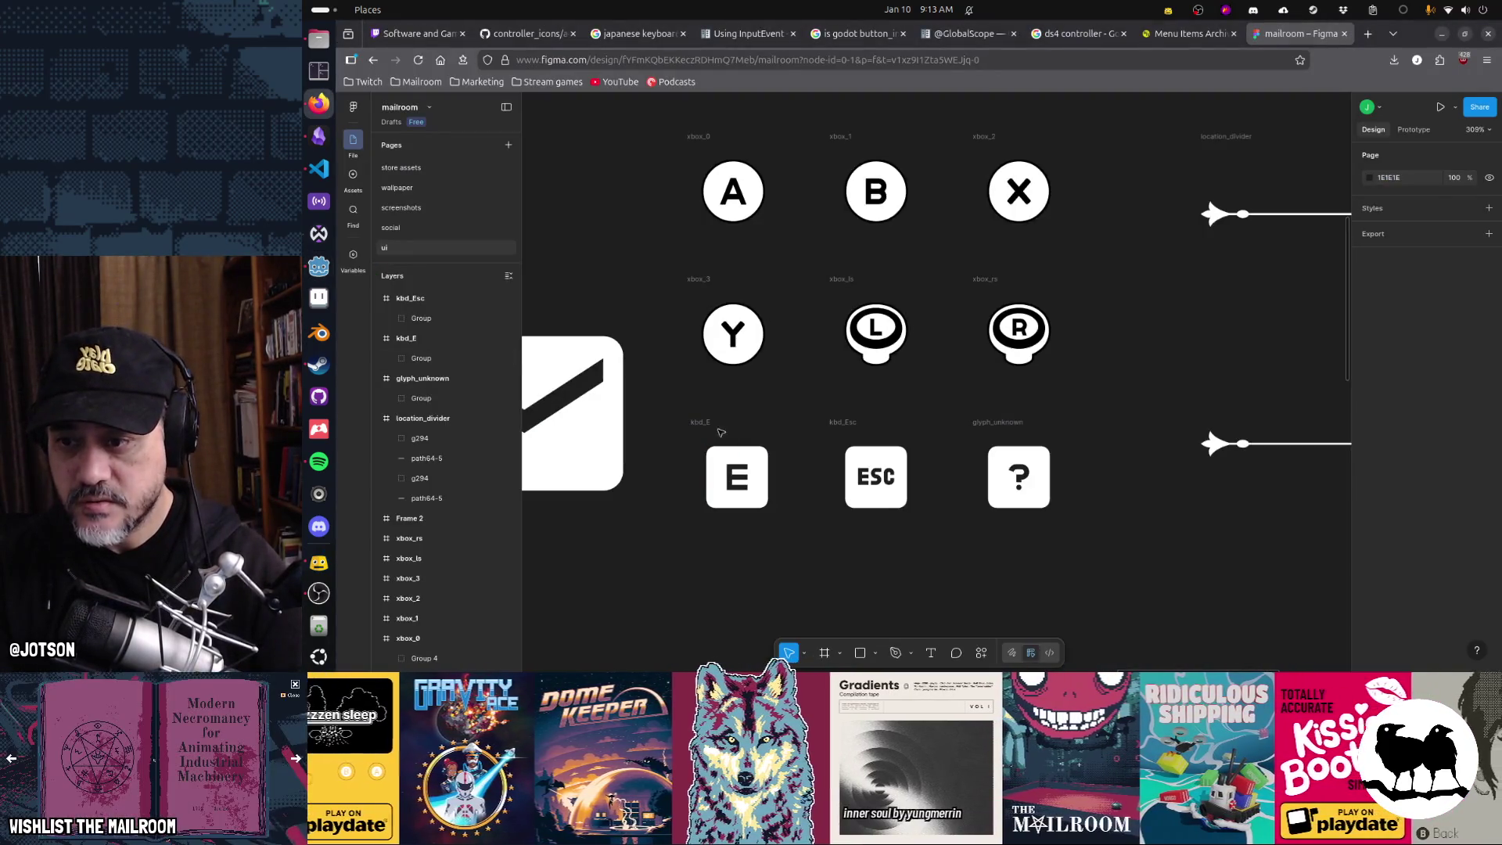
- Add a PNG export setting to the kbd_E frame and check the mailroom project folder in a terminal
left_click(708, 423)
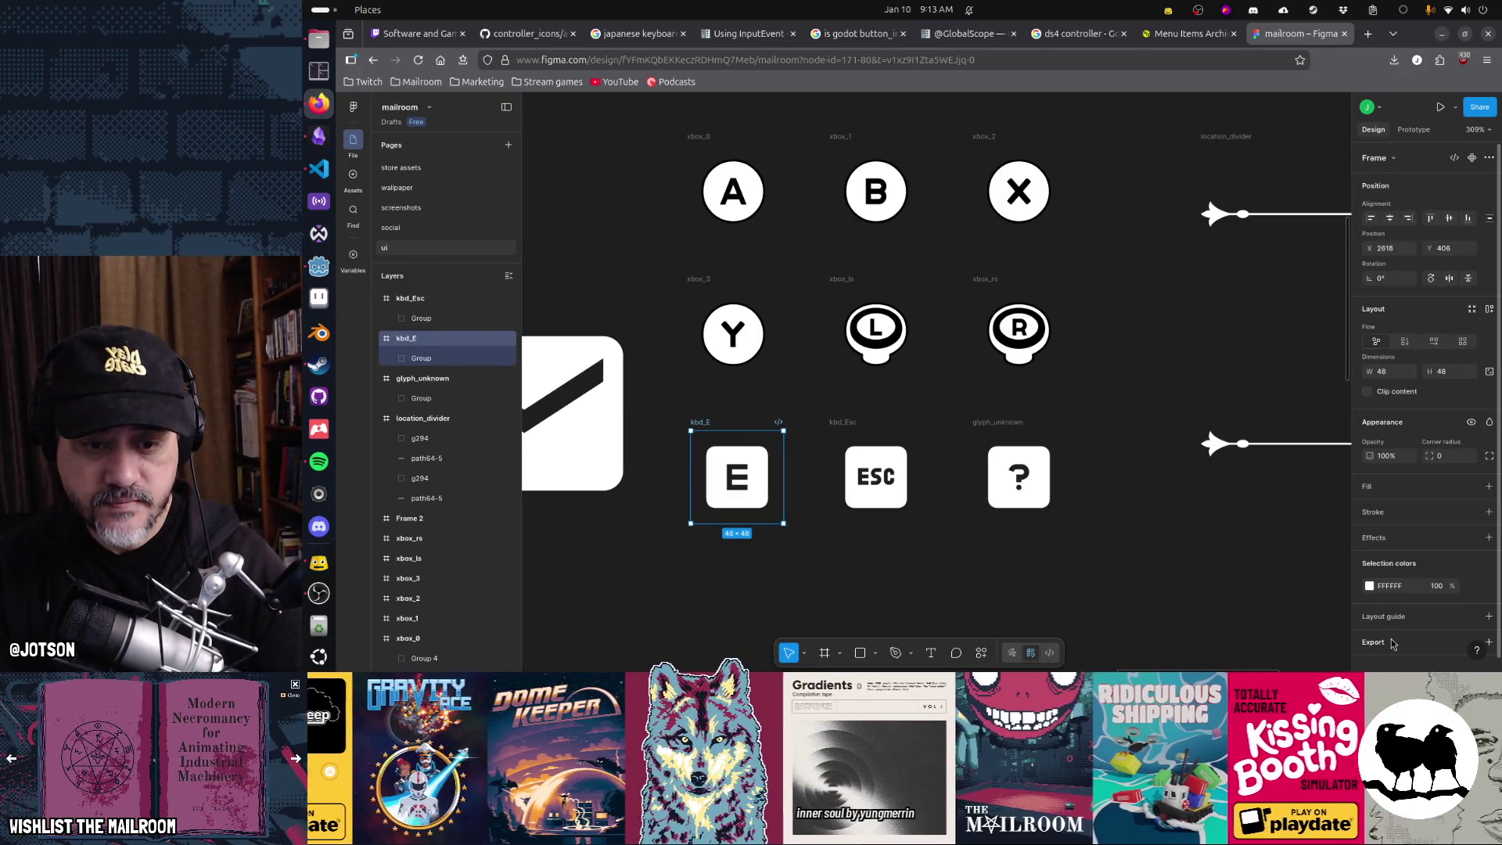
left_click(1392, 644)
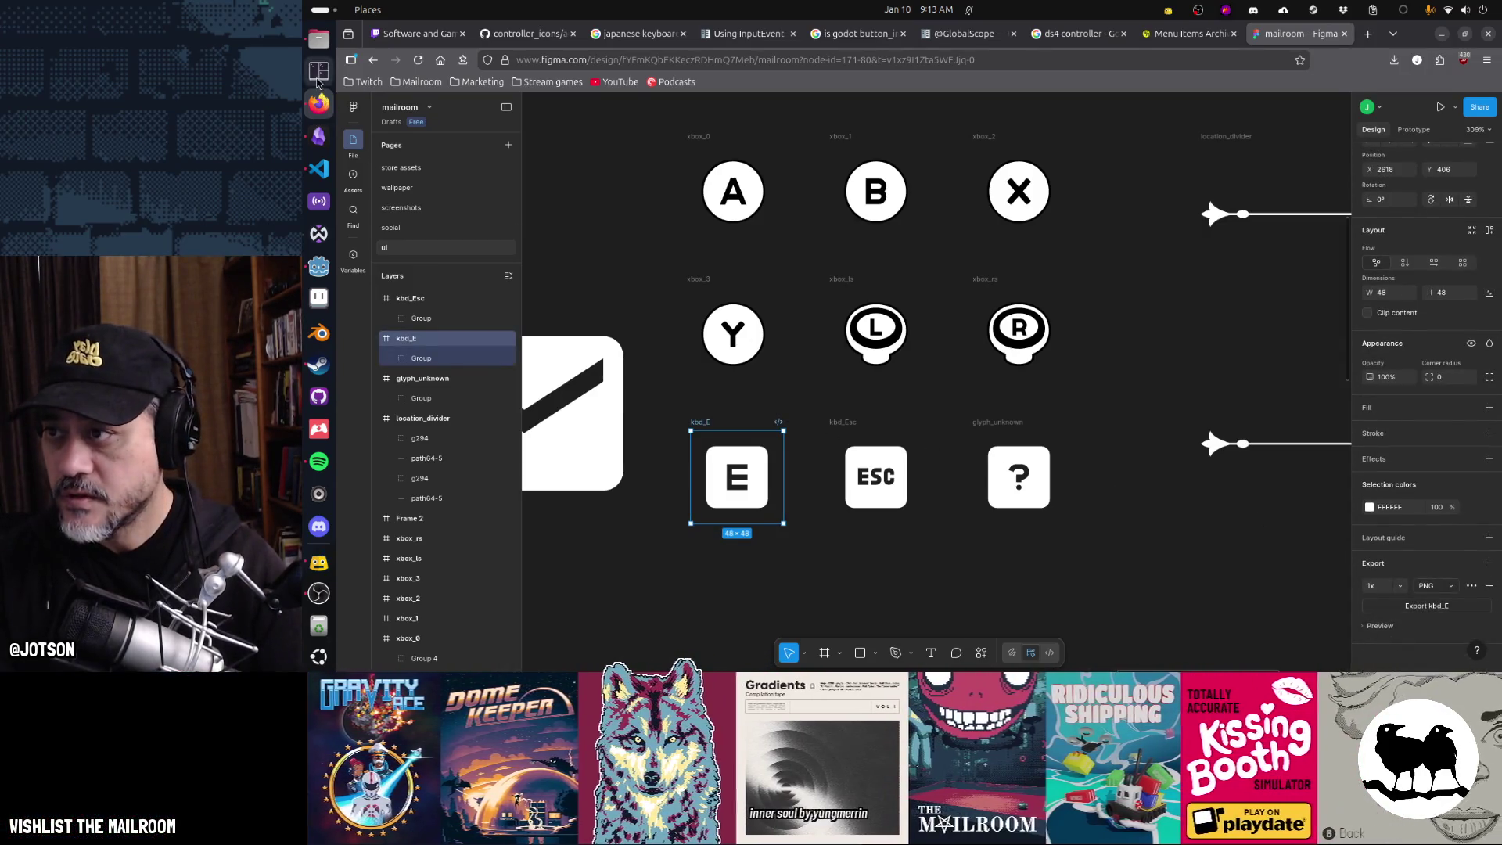
left_click(318, 77)
type("cd mailroom/")
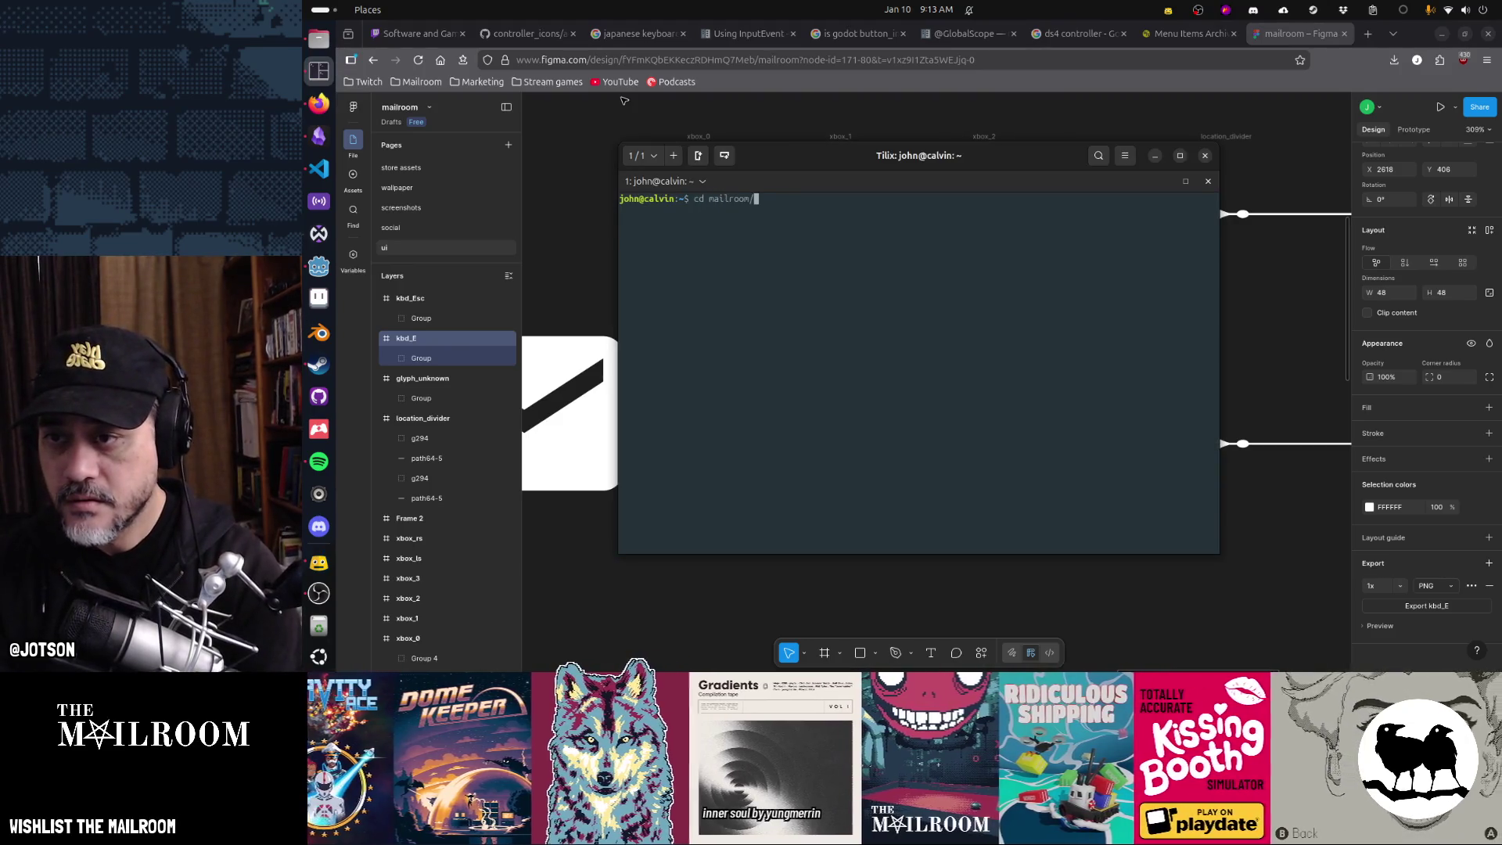
key("Return")
type("support/movefiles")
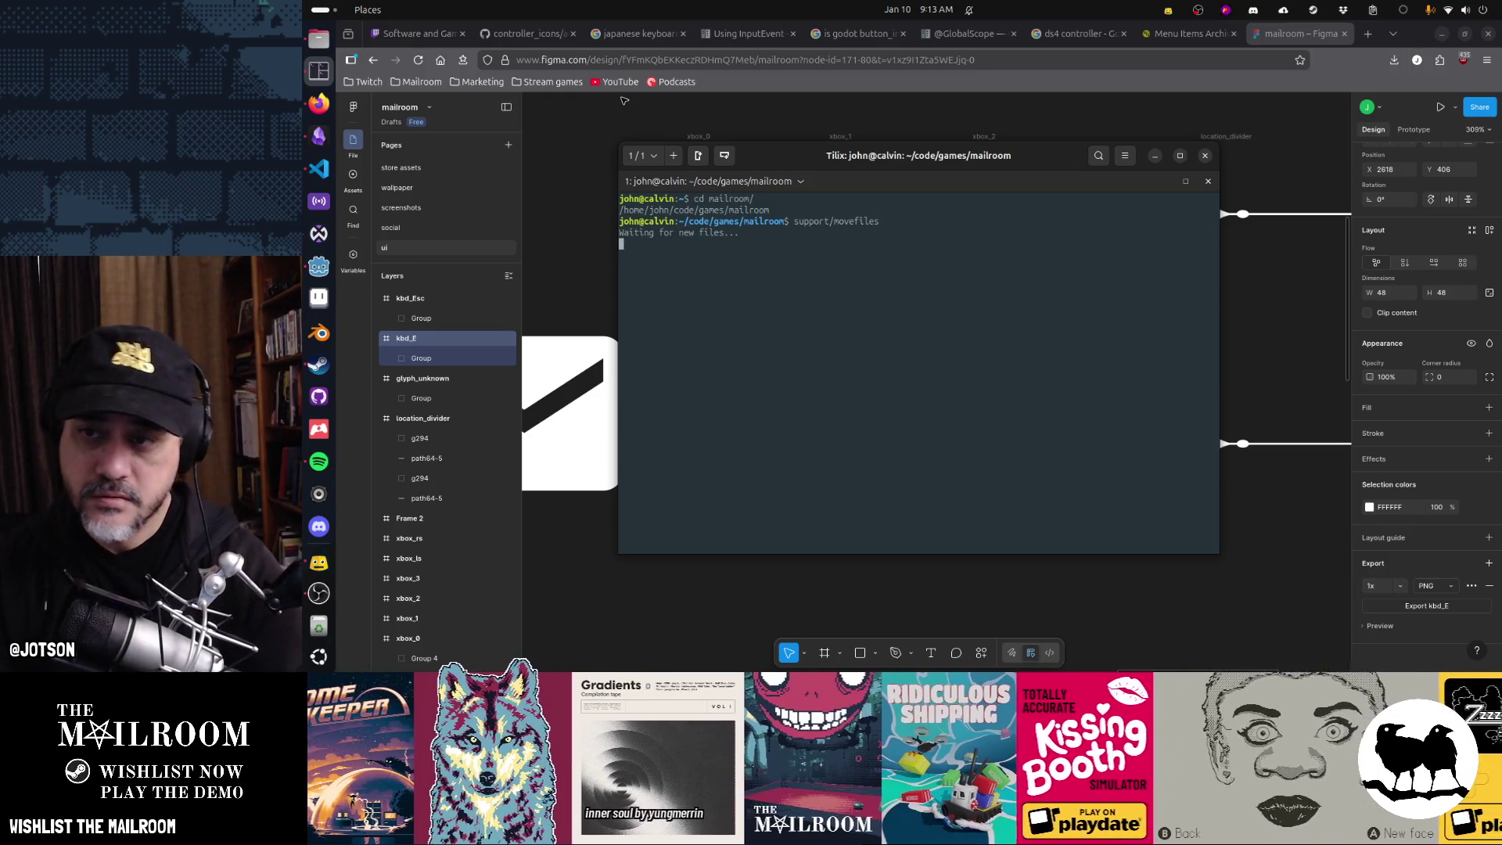
key("alt+Tab")
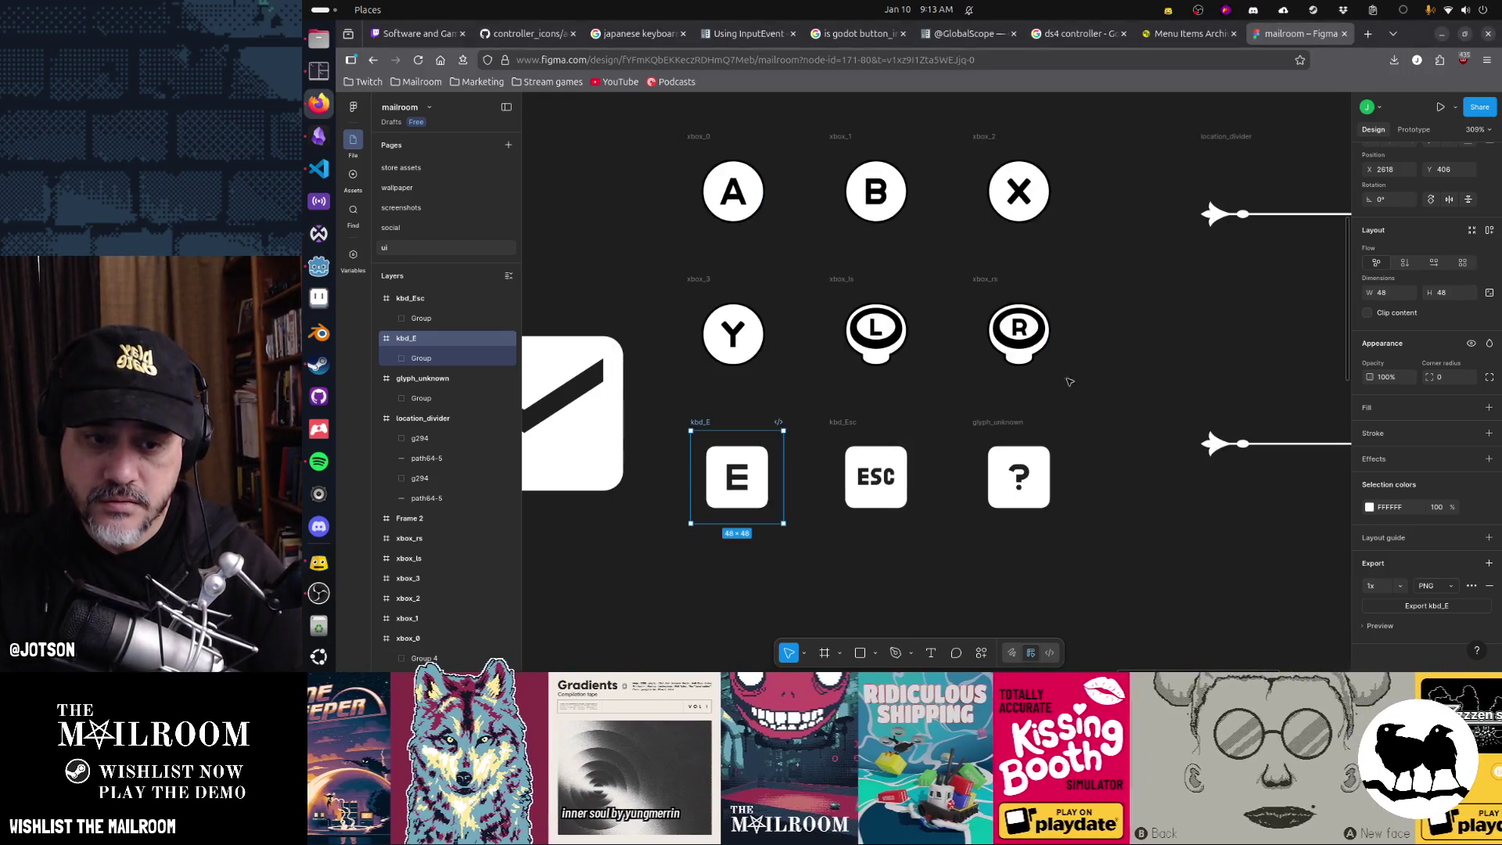
- Export kbd_E, kbd_Esc and glyph_unknown as PNG textures
left_click(1448, 611)
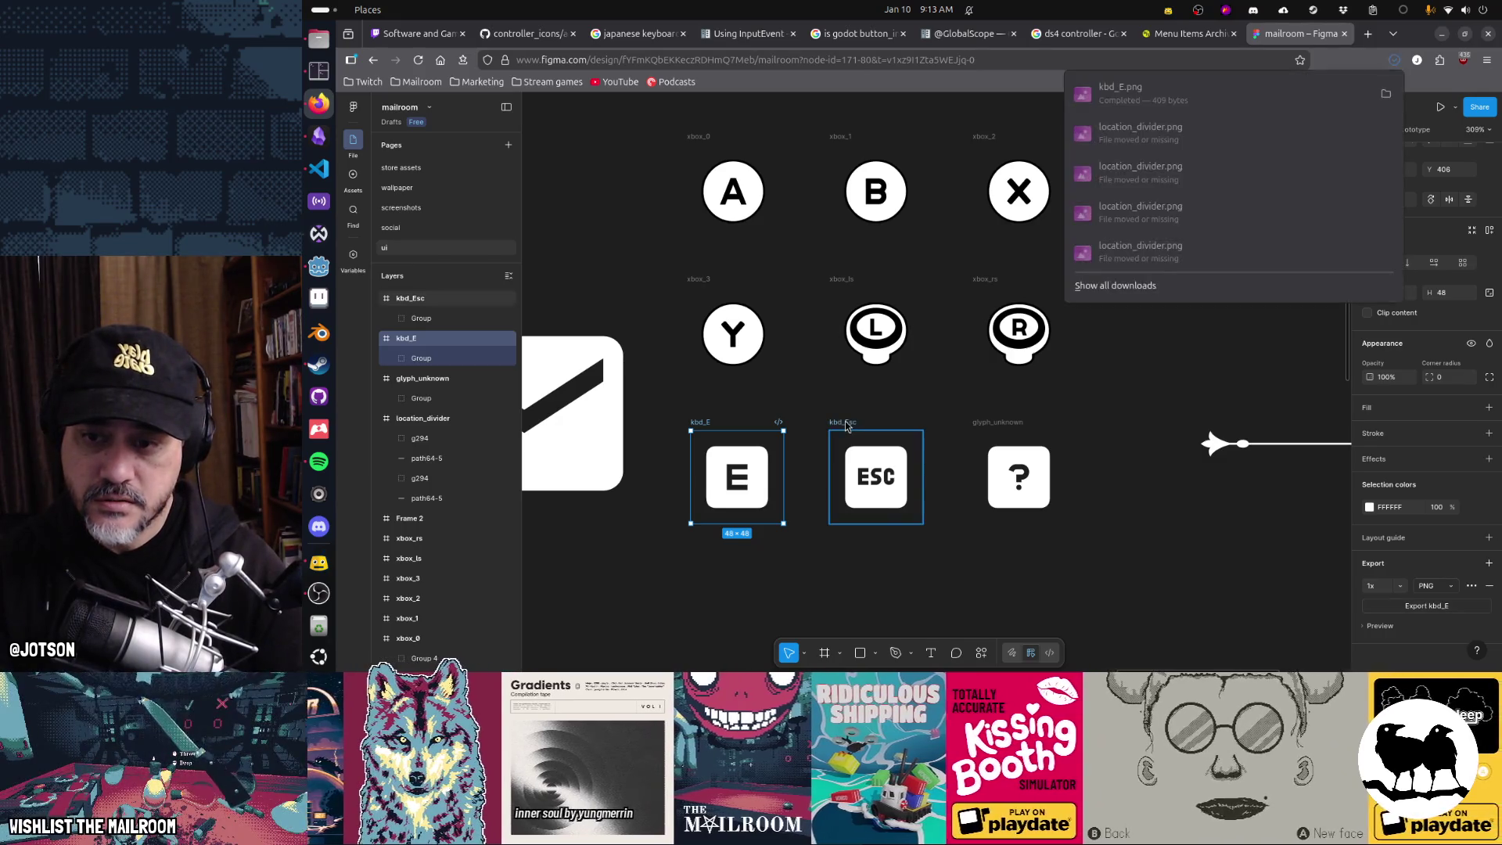
key("shift+Tab")
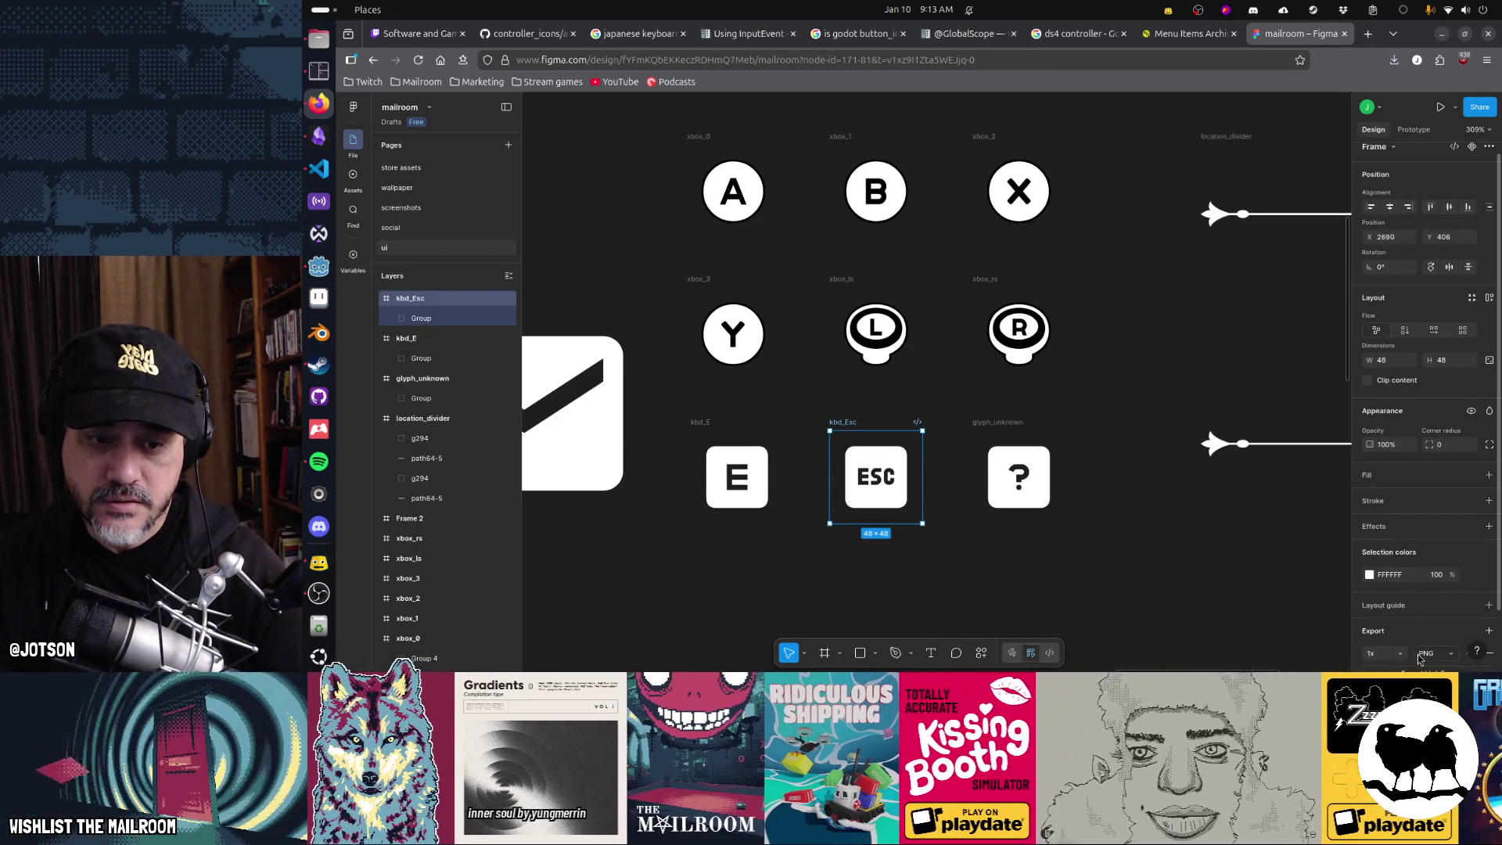
key("ctrl+shift+e")
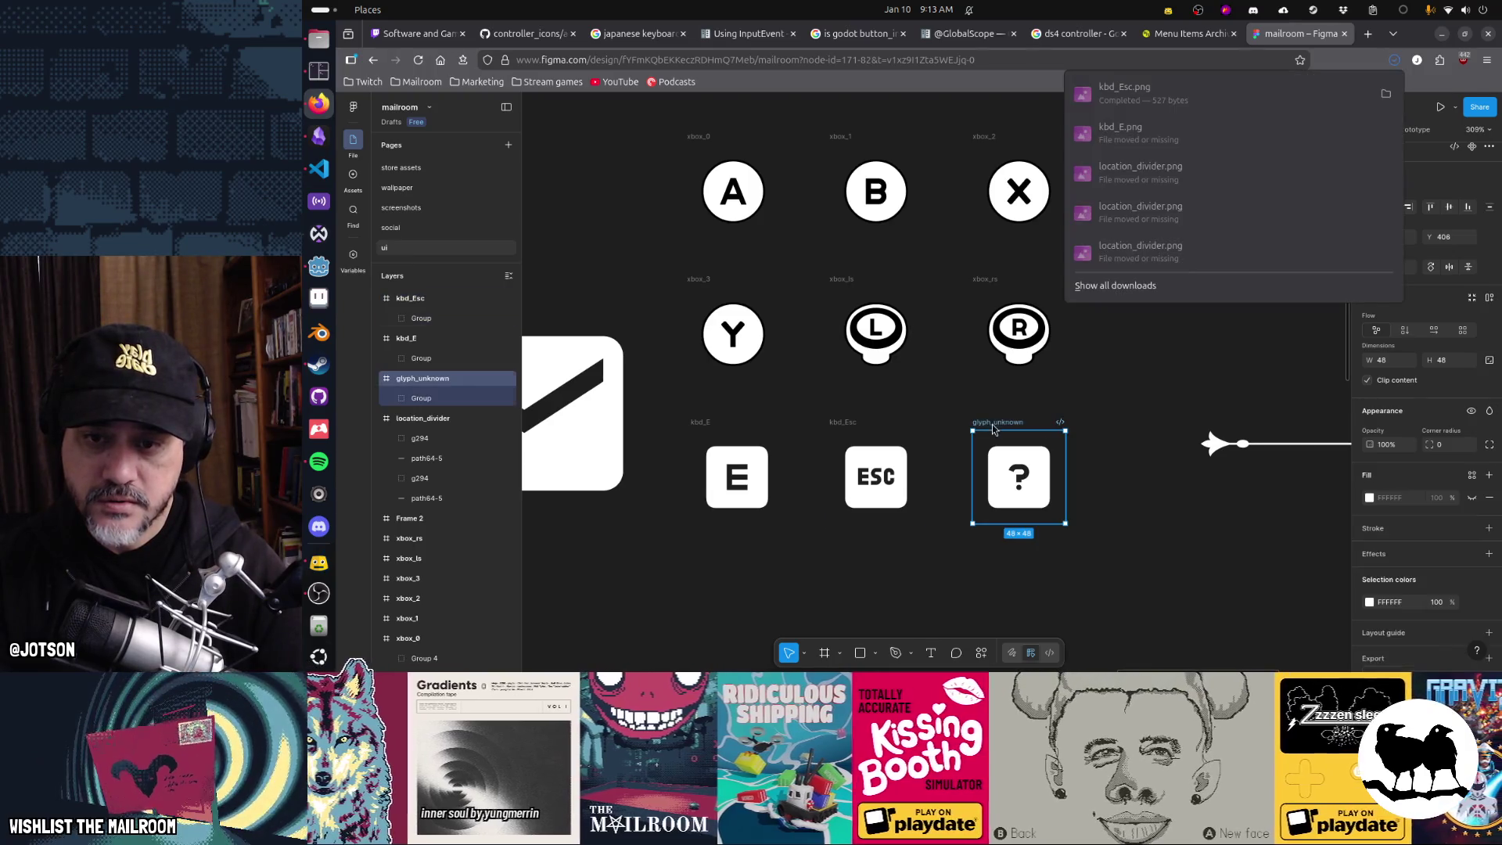
key("Tab")
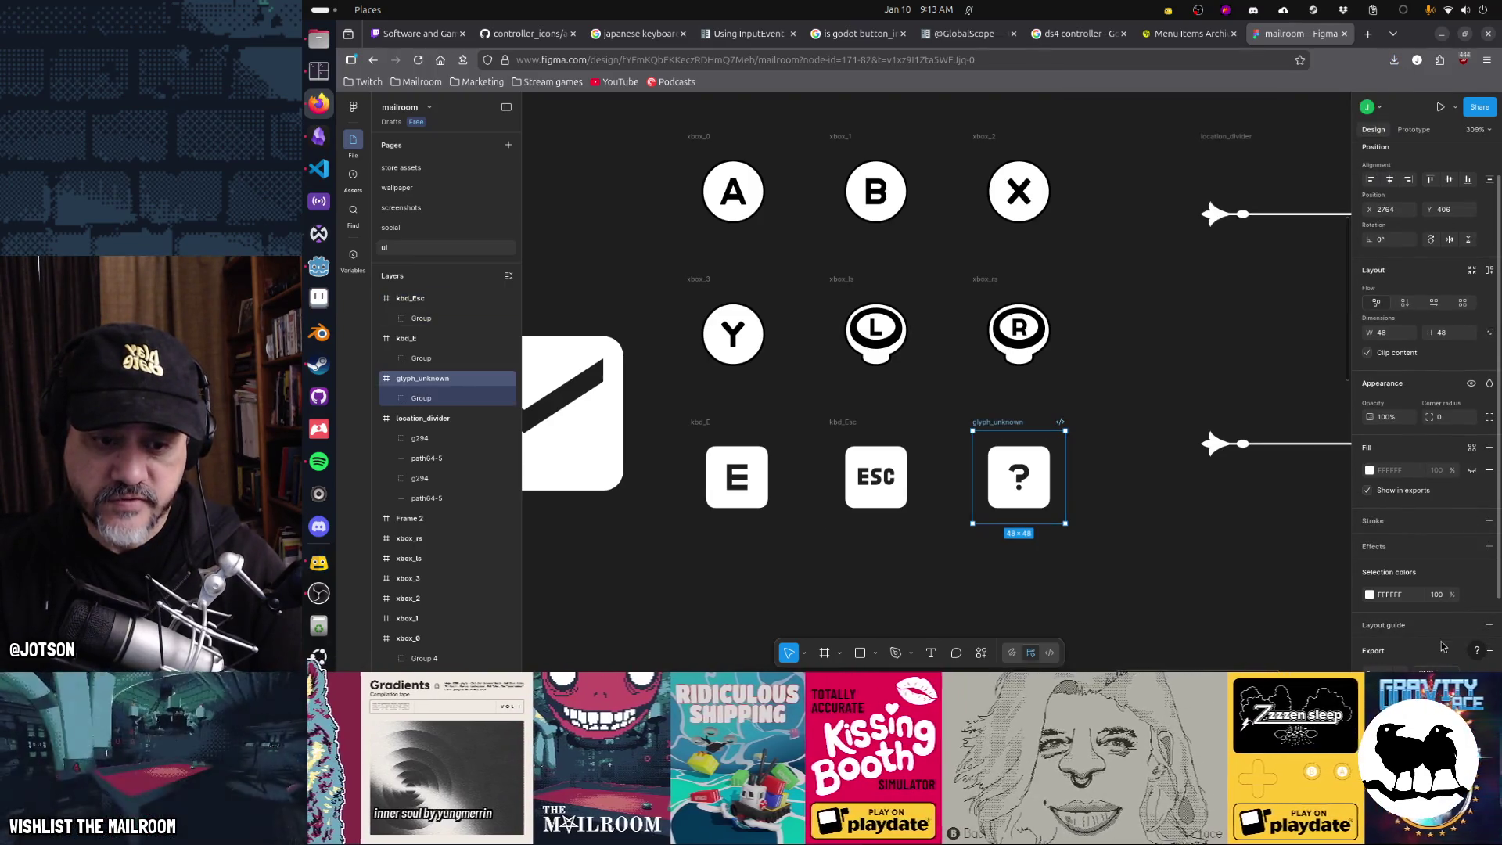
scroll(1428, 626, "down", 2)
left_click(1425, 607)
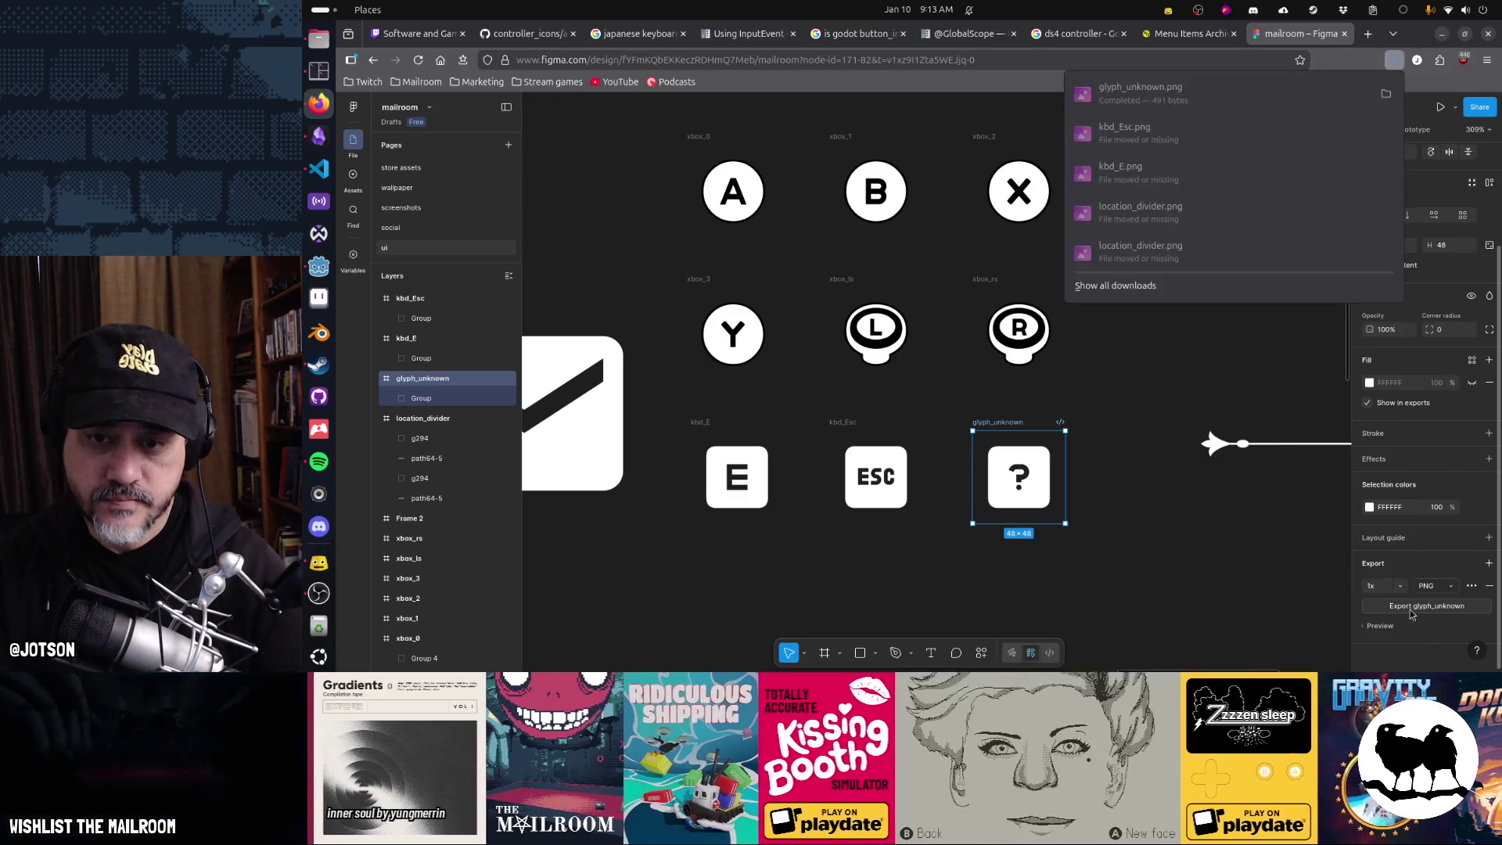
key("alt+Tab")
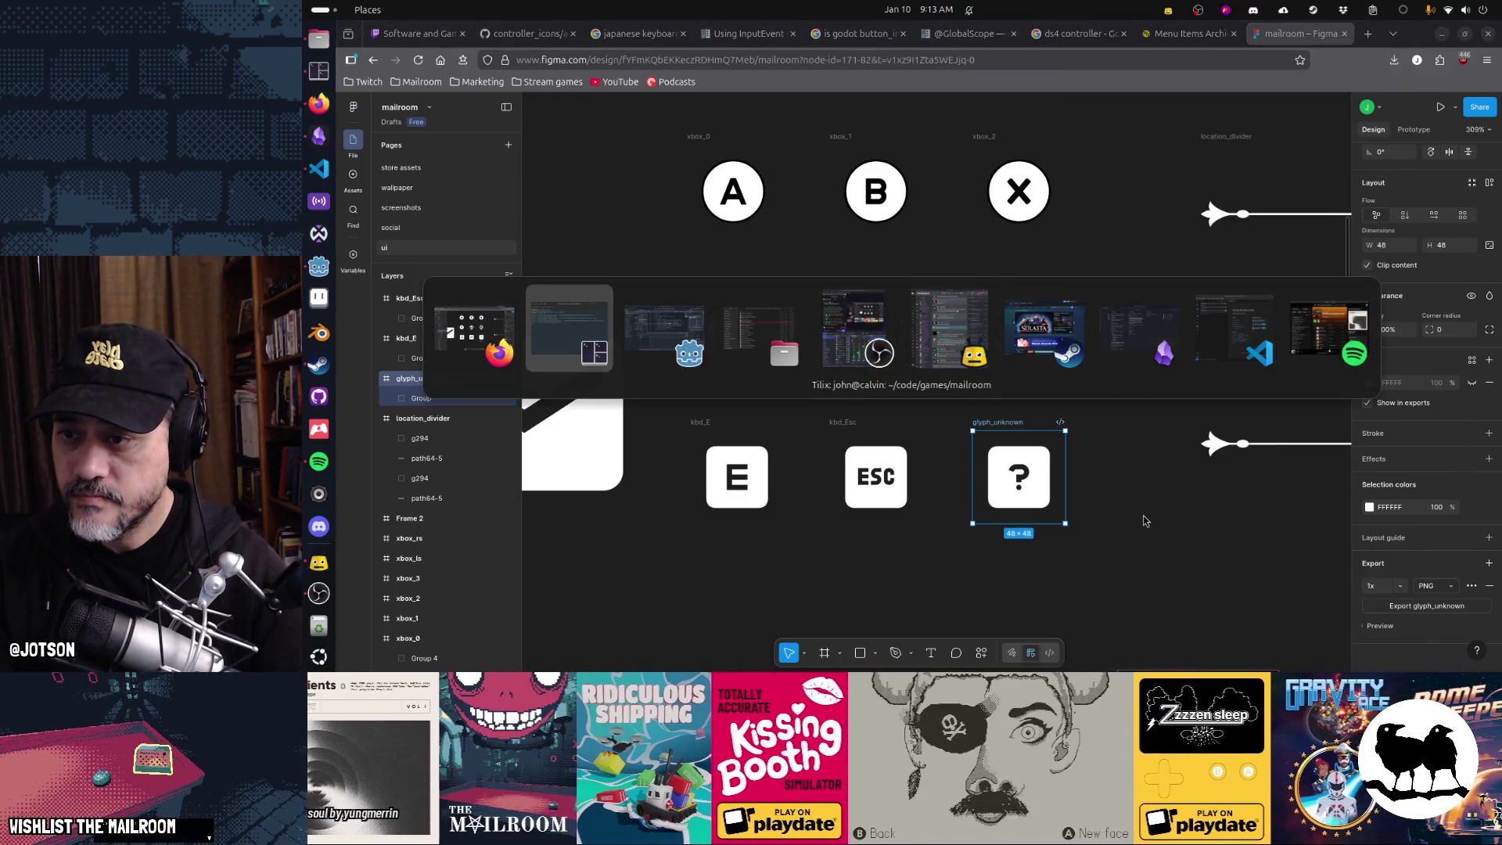
key("Tab")
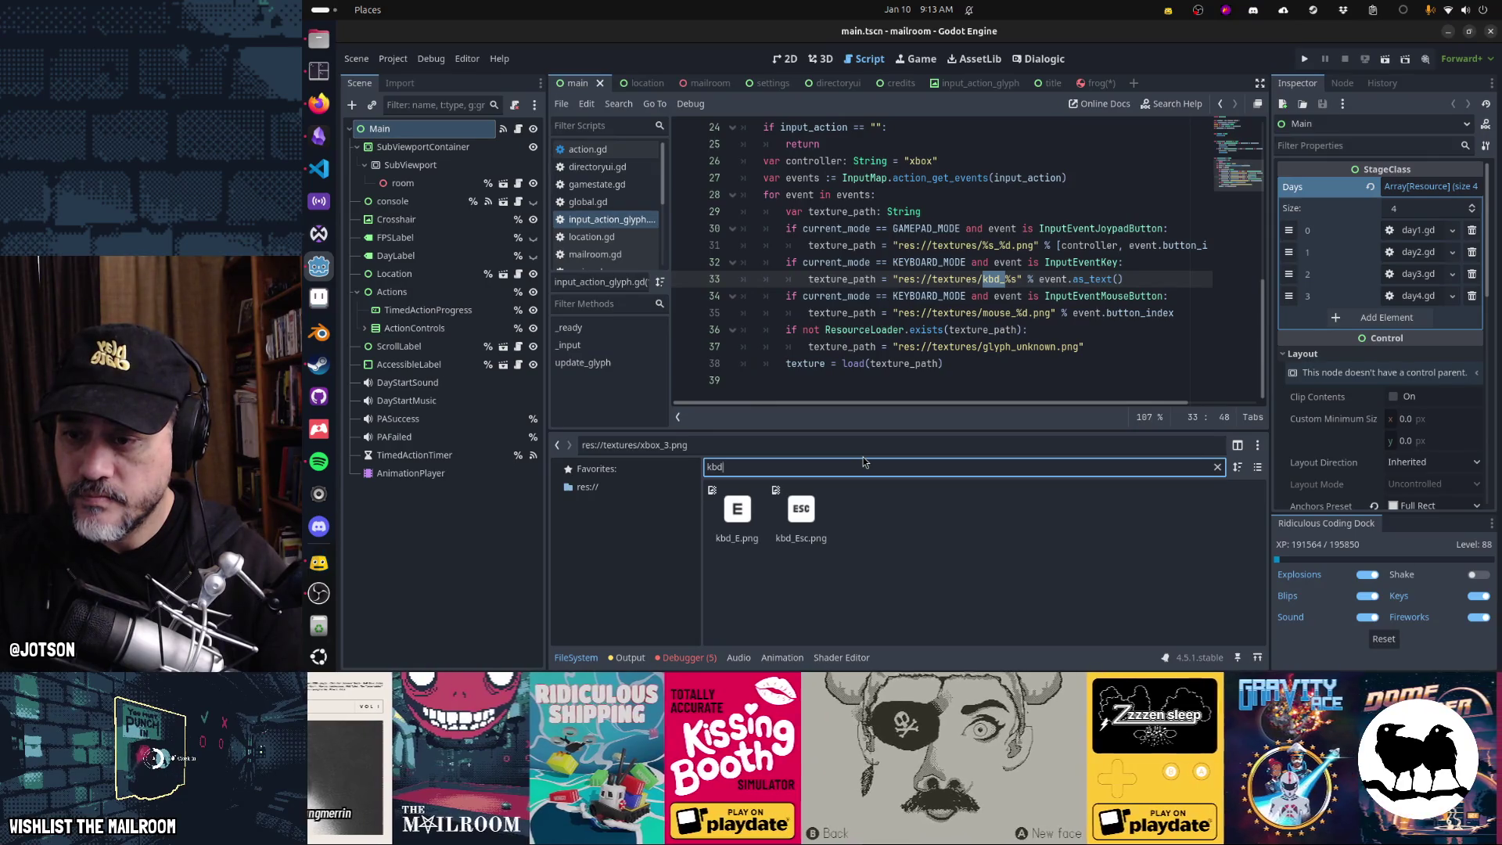
- Filter project files for 'glyph' to confirm glyph_unknown.png, then run title.tscn with F6
type("glyph")
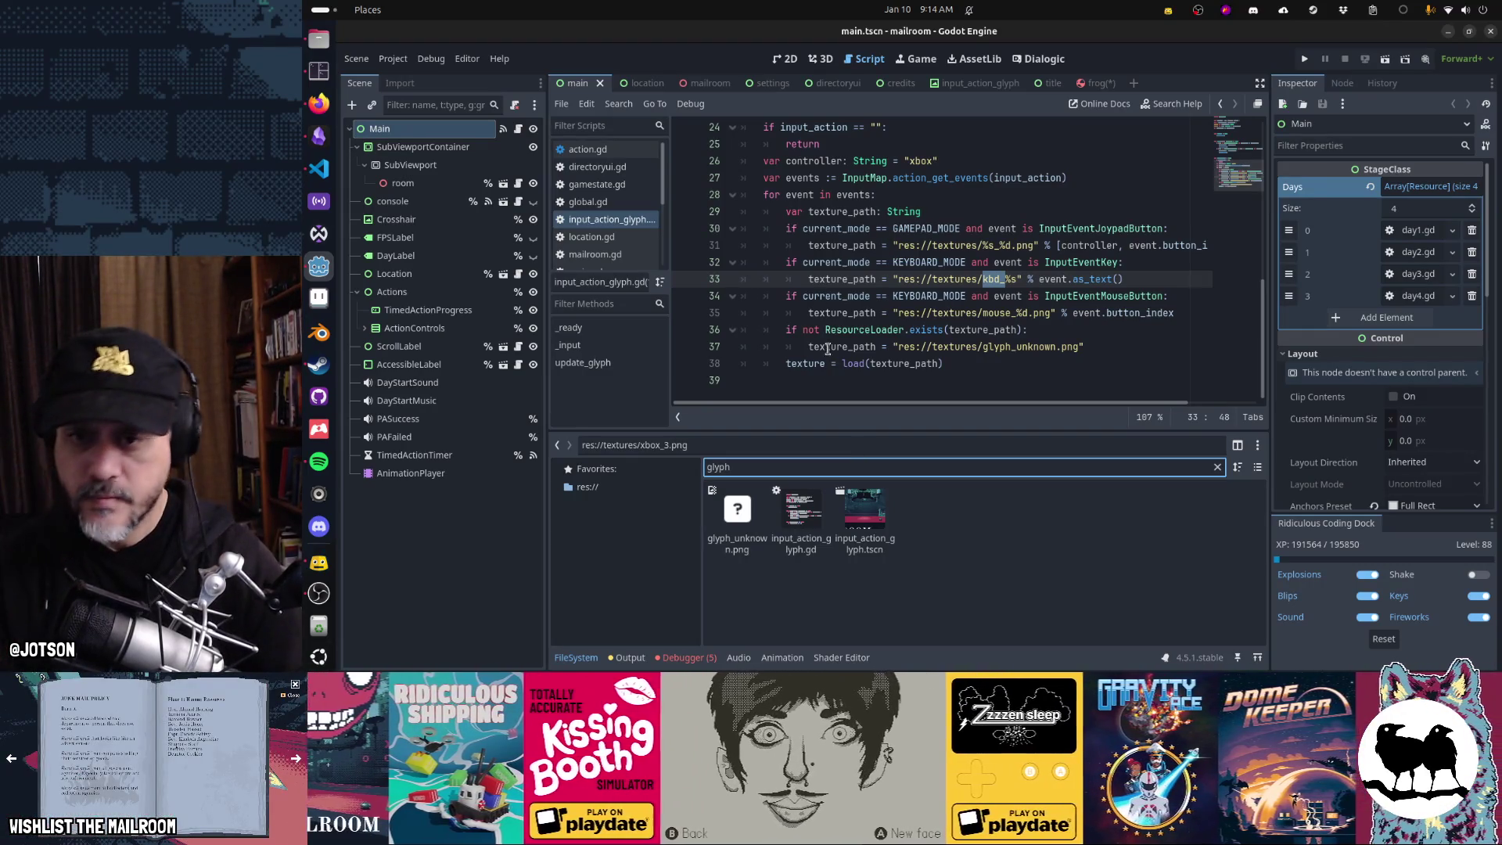
left_click(817, 277)
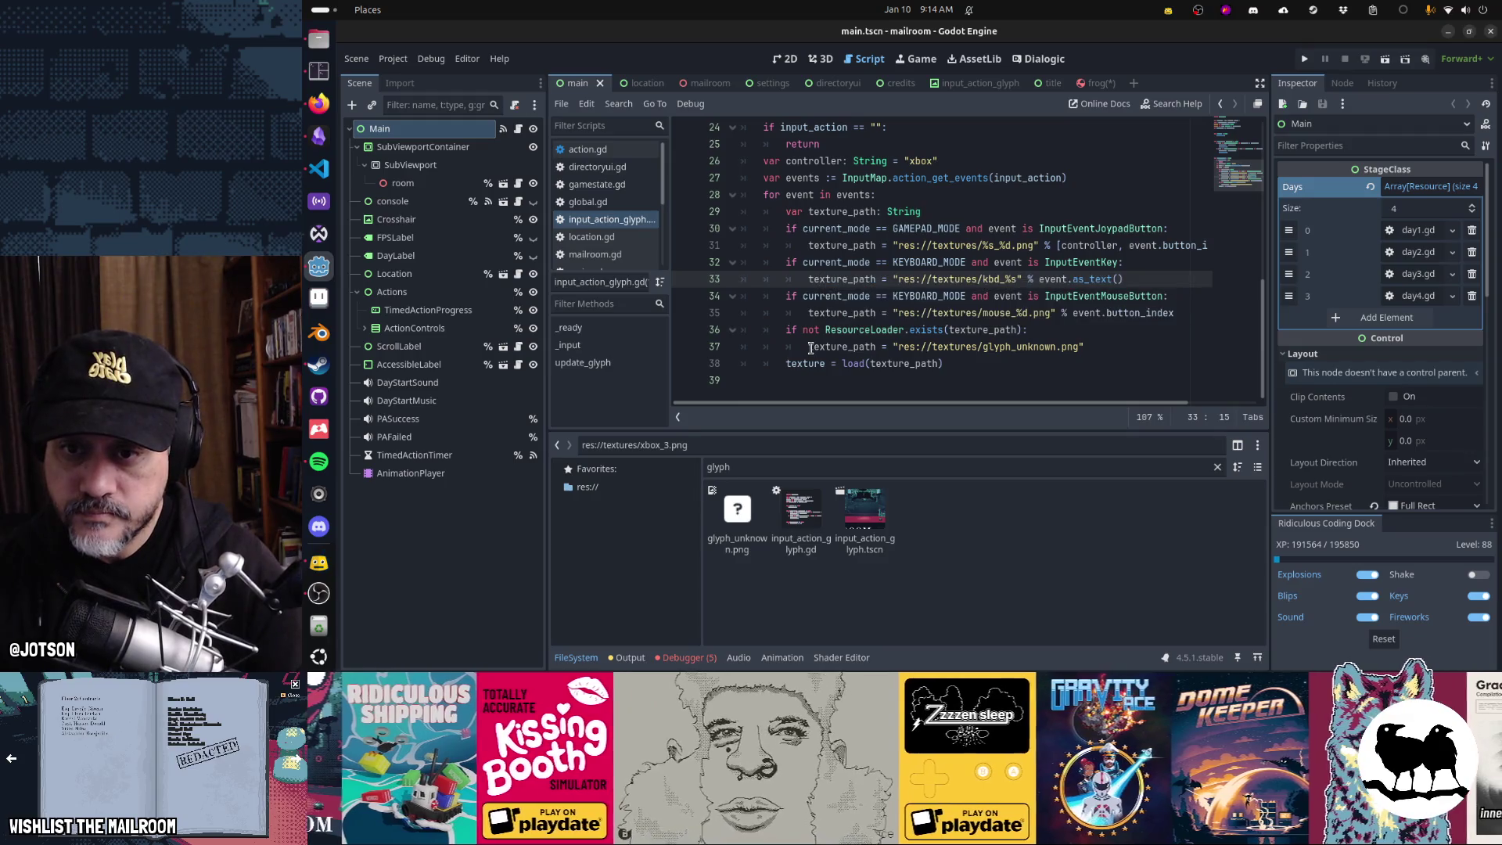
left_click(811, 347)
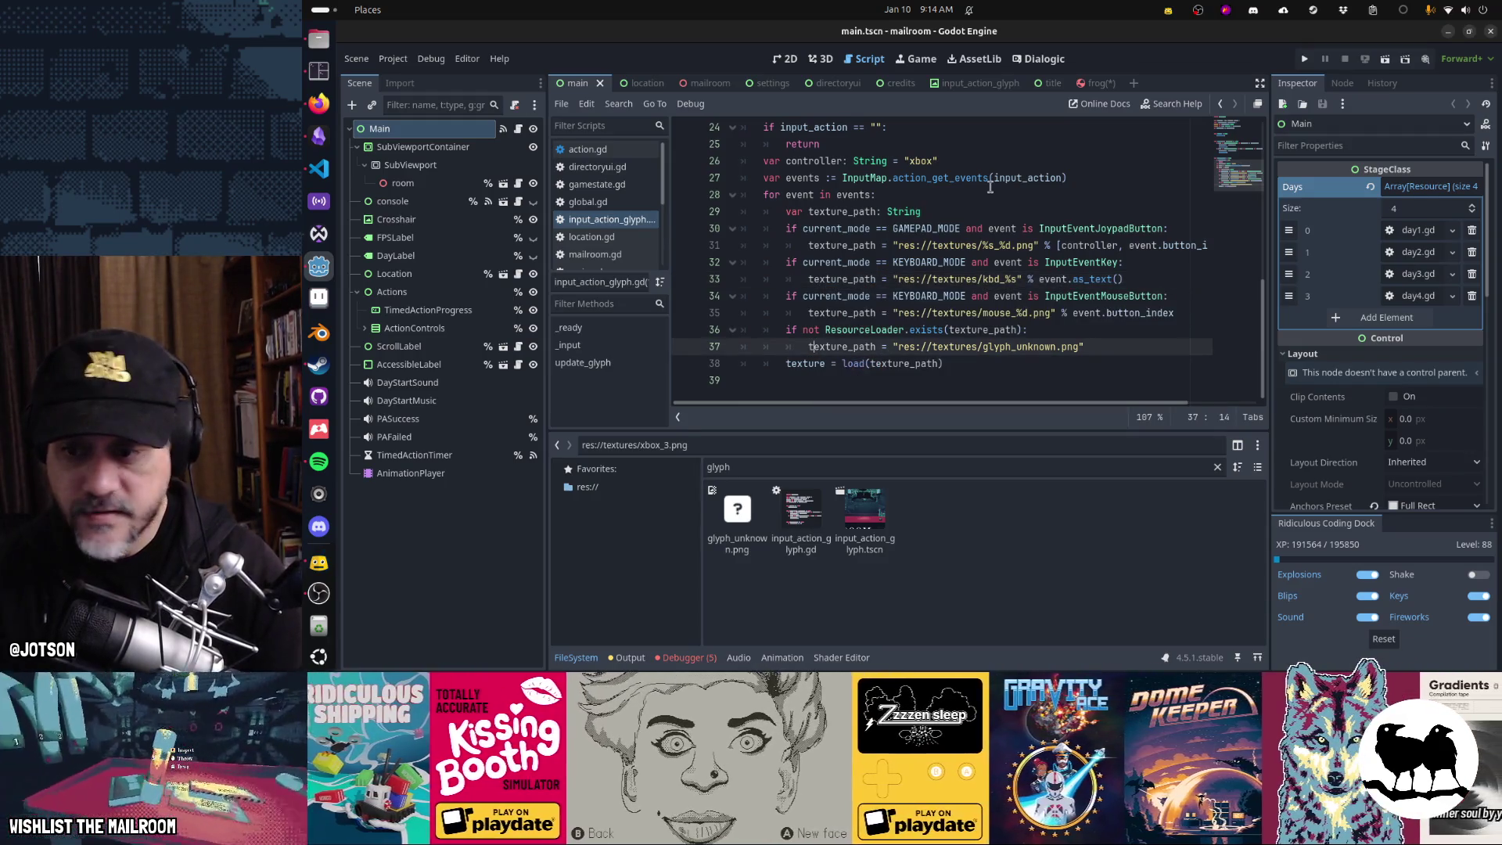
left_click(1038, 83)
key("F6")
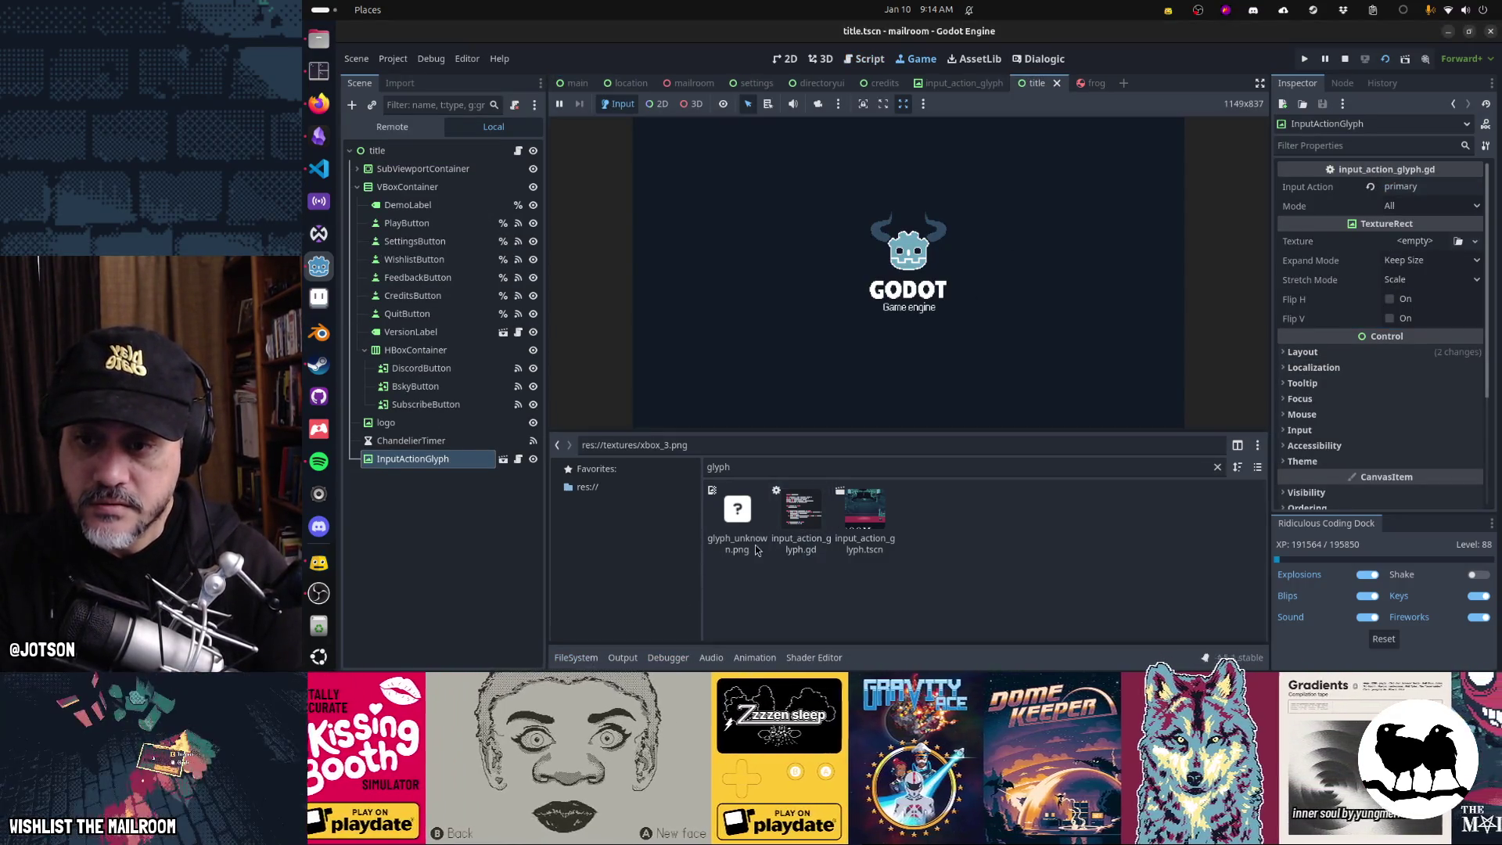
- Enlarge the running game, open its save-selection menu with Enter, then stop it with F8
left_click(575, 657)
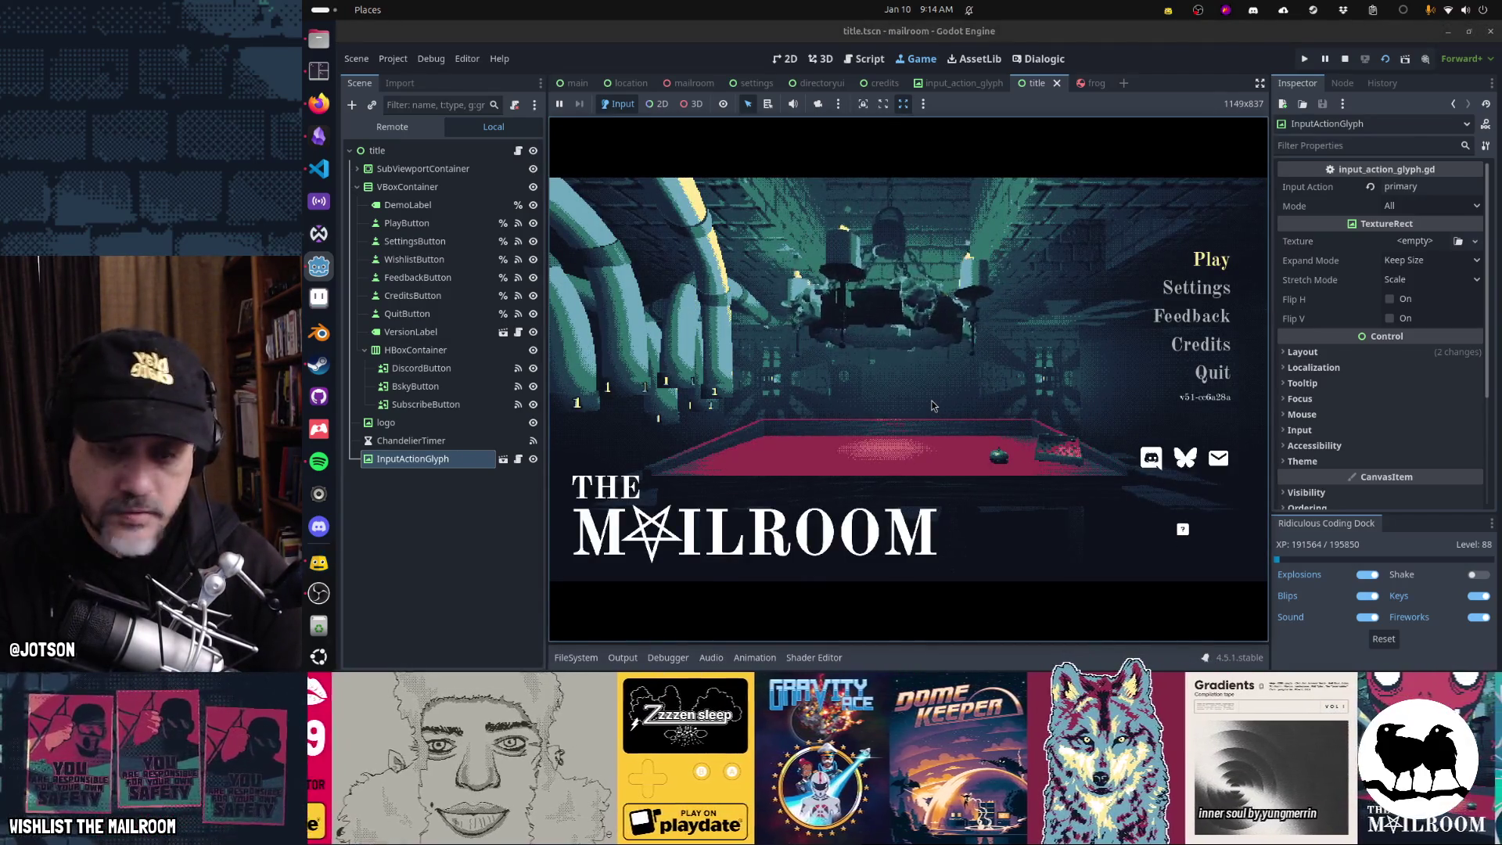
key("Return")
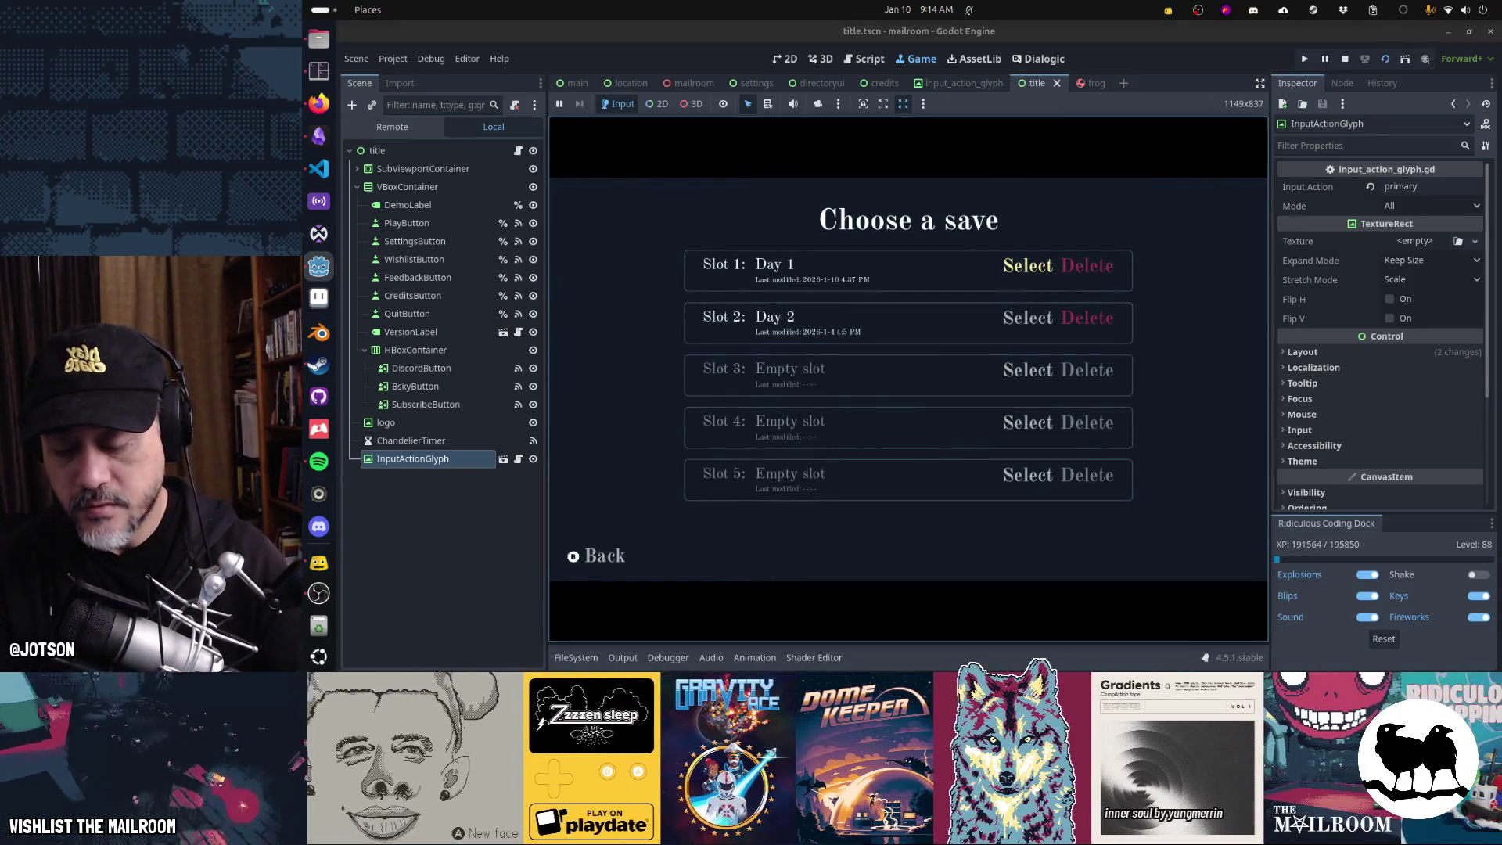
key("F8")
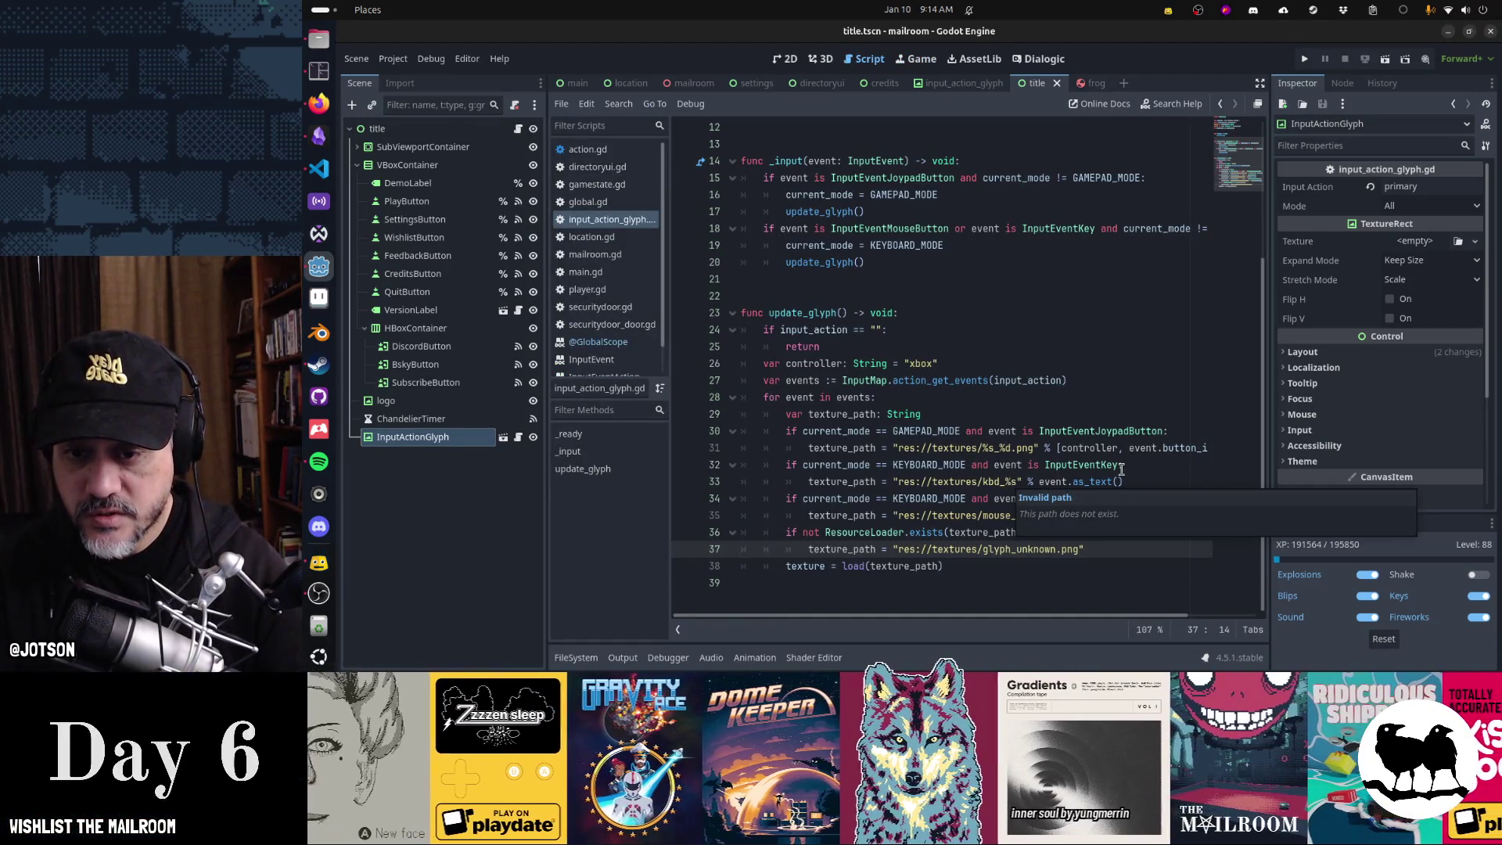
- Add print(event.as_text()) above the kbd_%s.png texture path line and rerun the title scene
left_click(1039, 481)
left_click_drag(1039, 481, 1137, 479)
key("Up")
key("End")
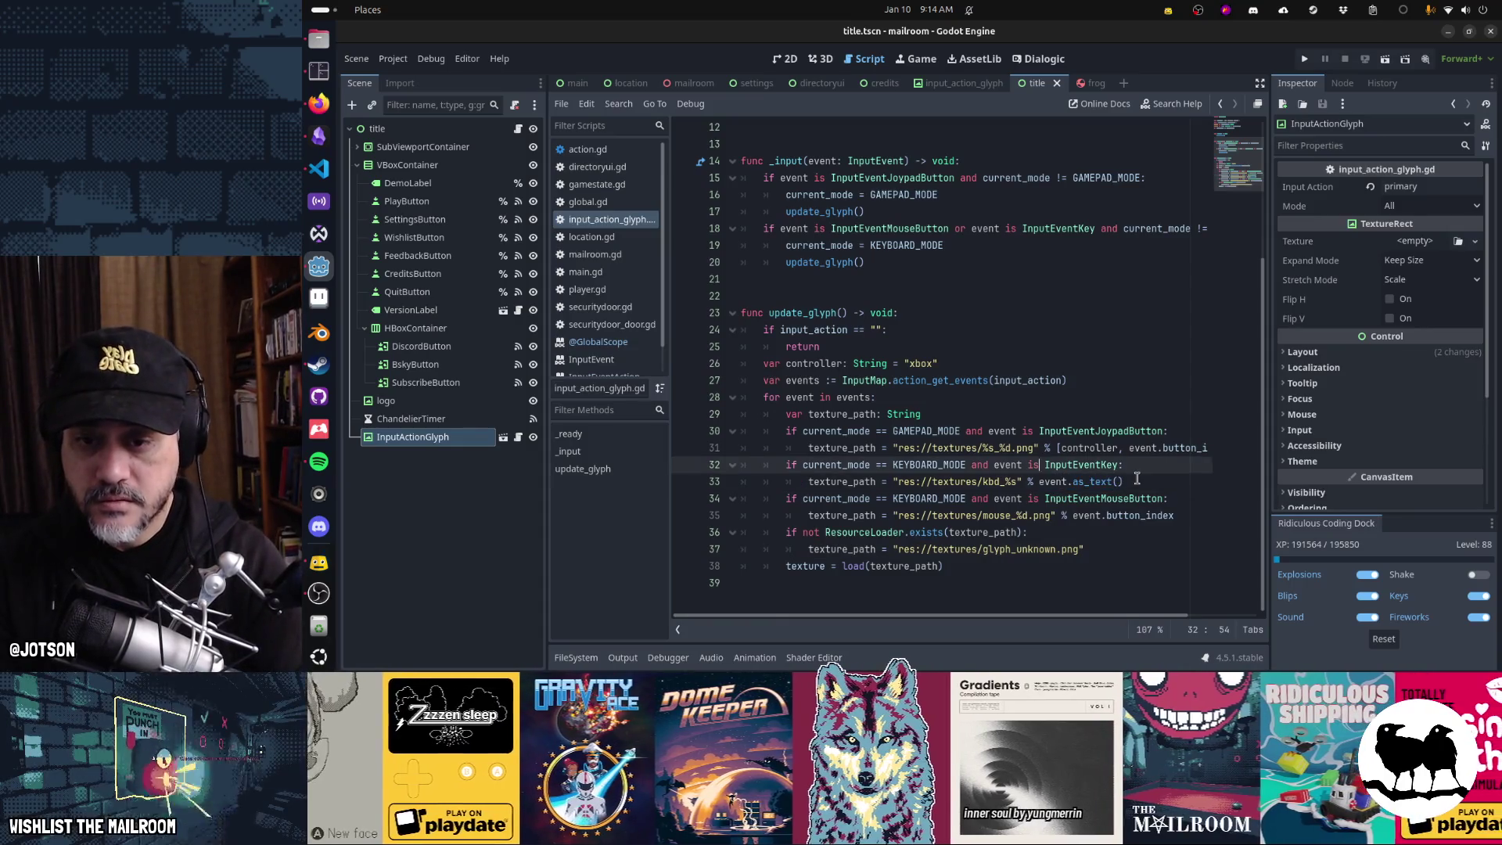
key("Return")
type("print(event.as_text(")
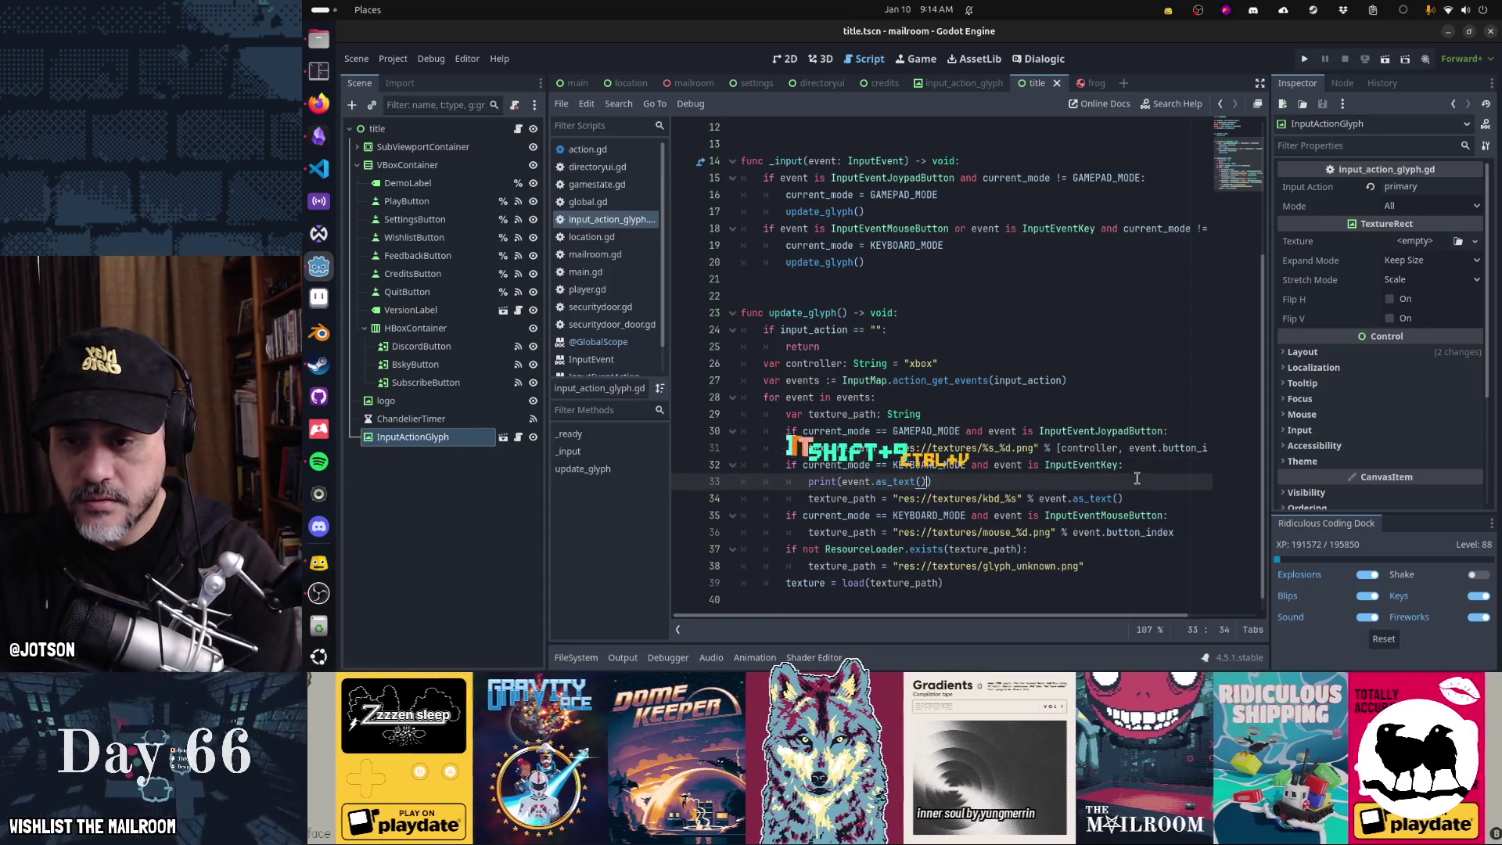
key("ctrl+v")
type(")")
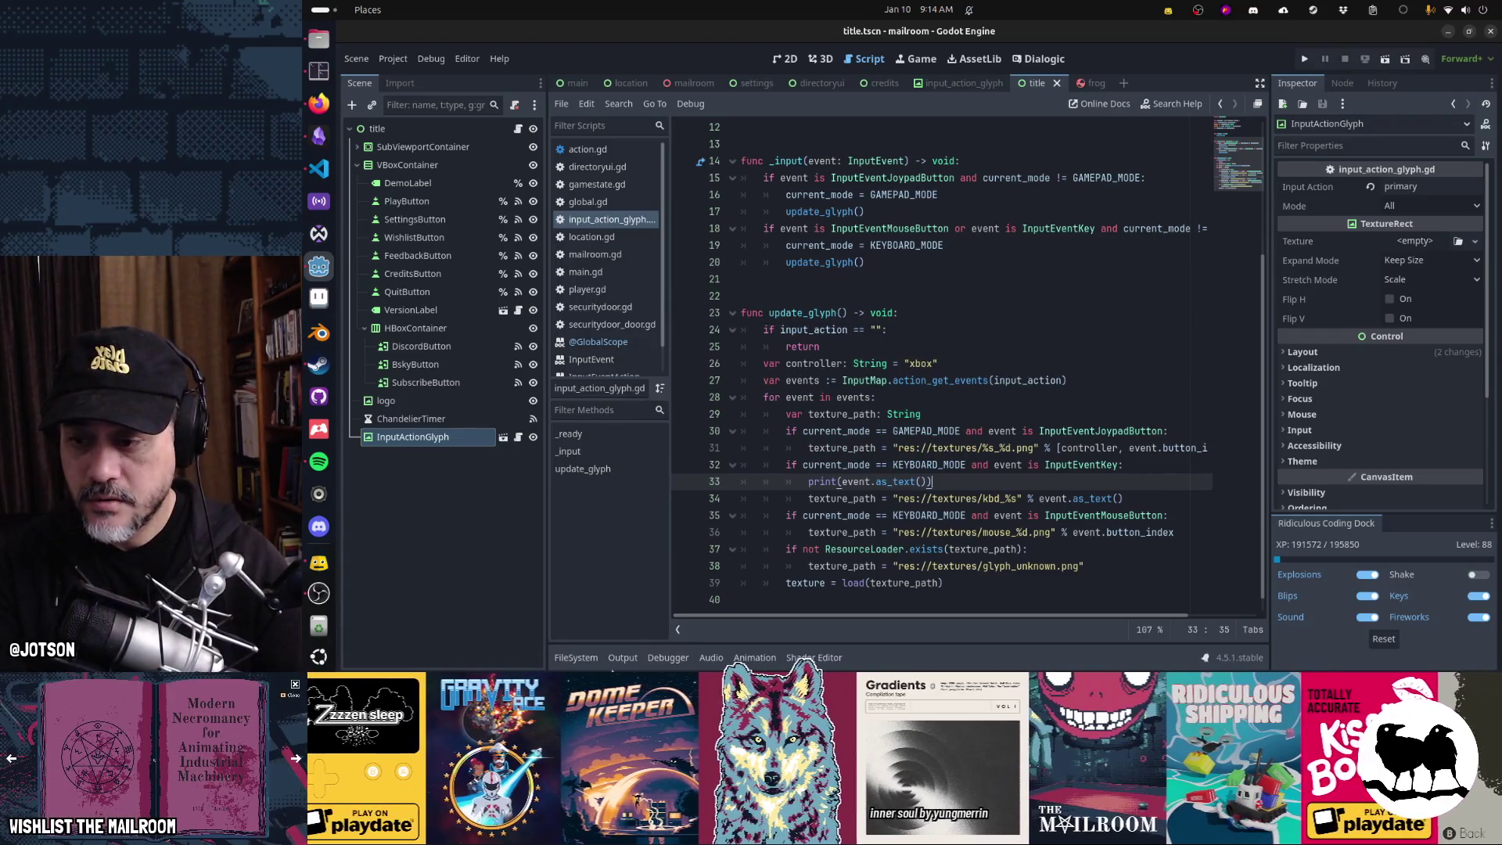
key("F5")
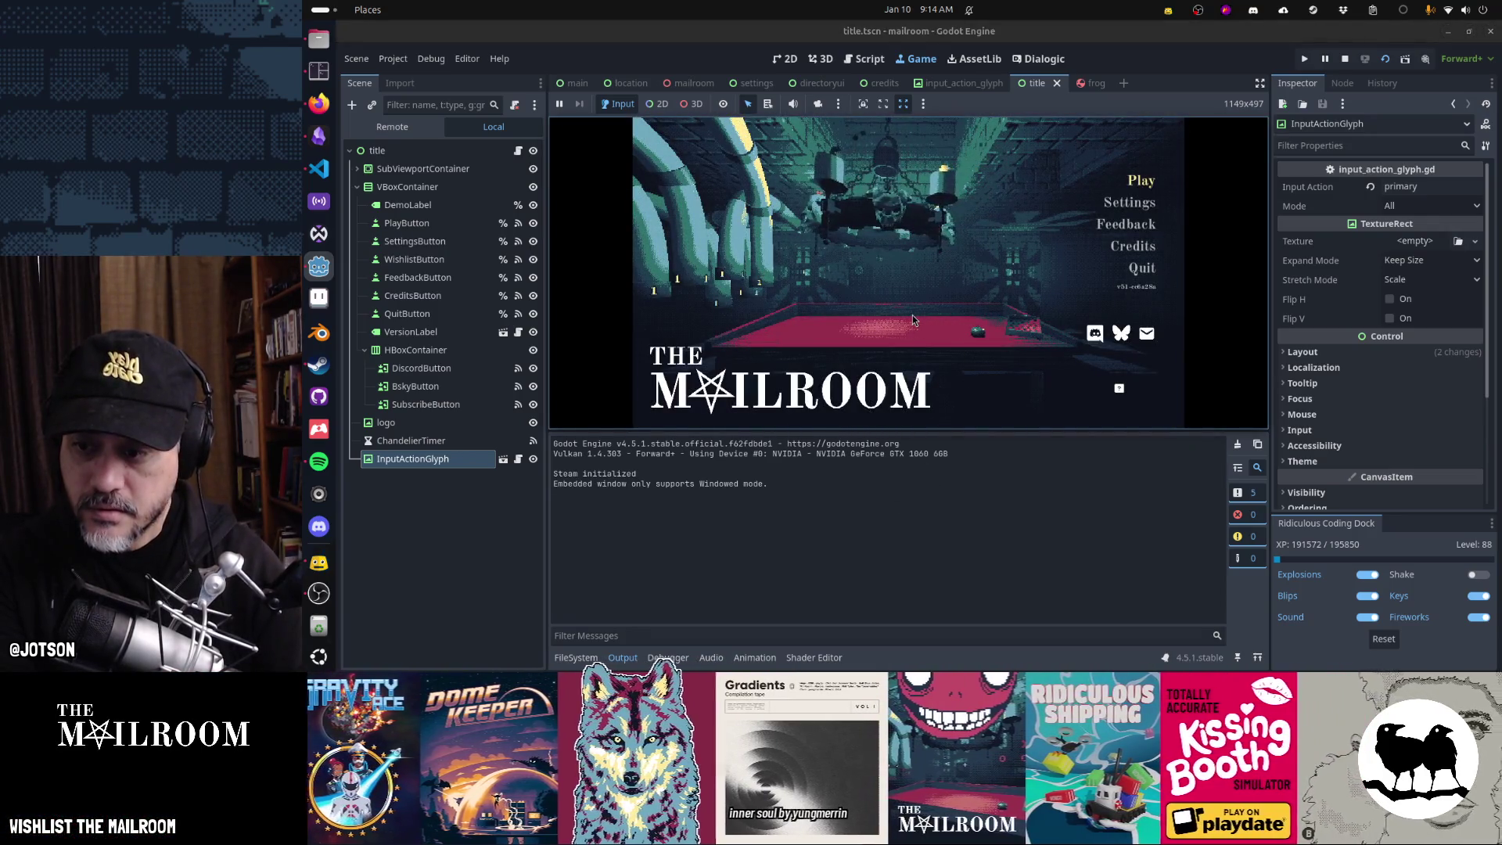
- Open and close the game's save menu, set Music volume to zero in Sound settings, return to the script
key("Return")
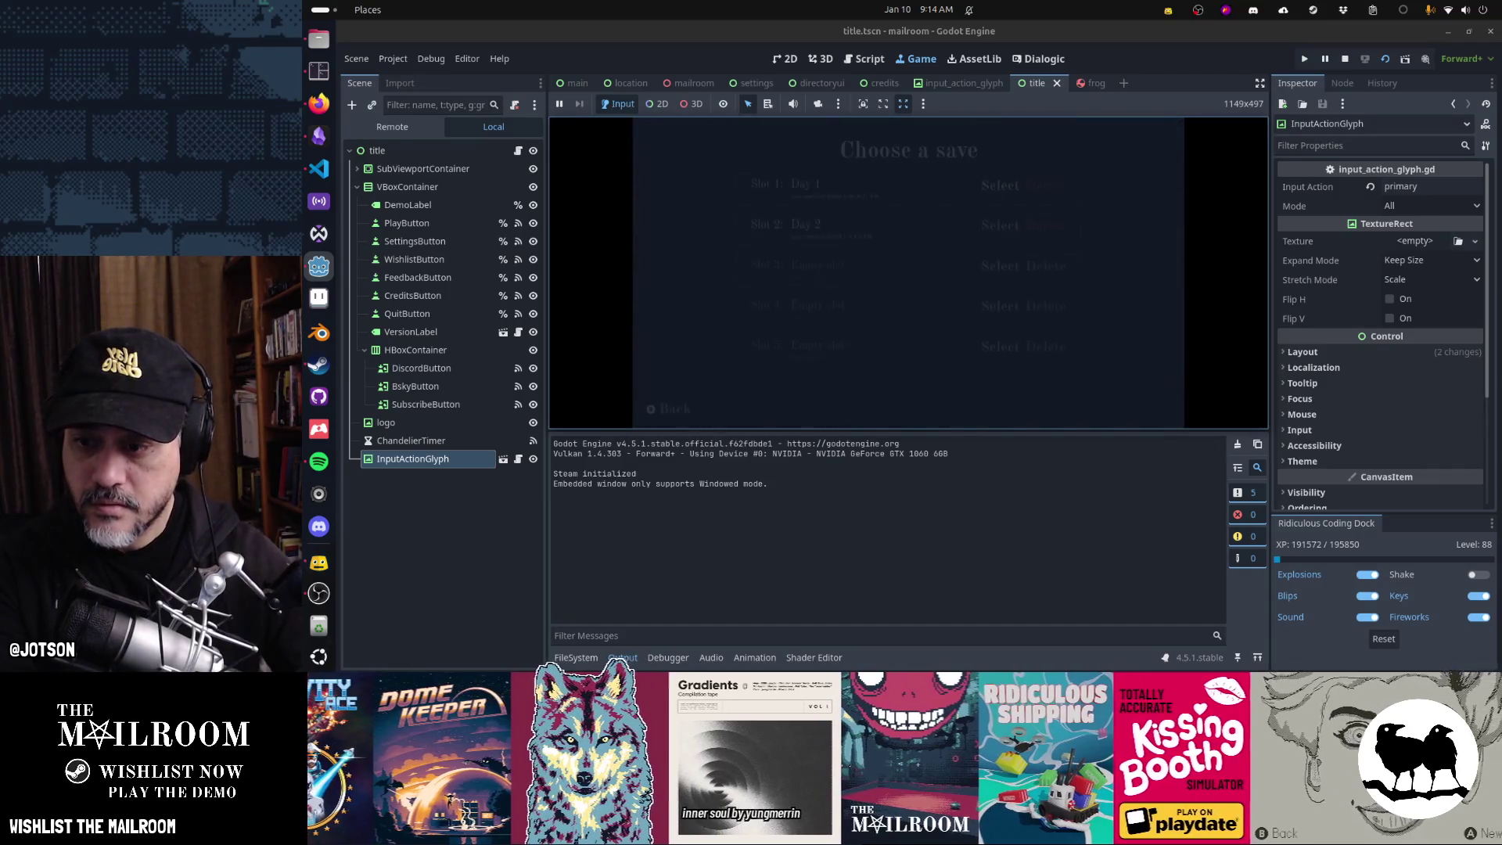
key("Escape")
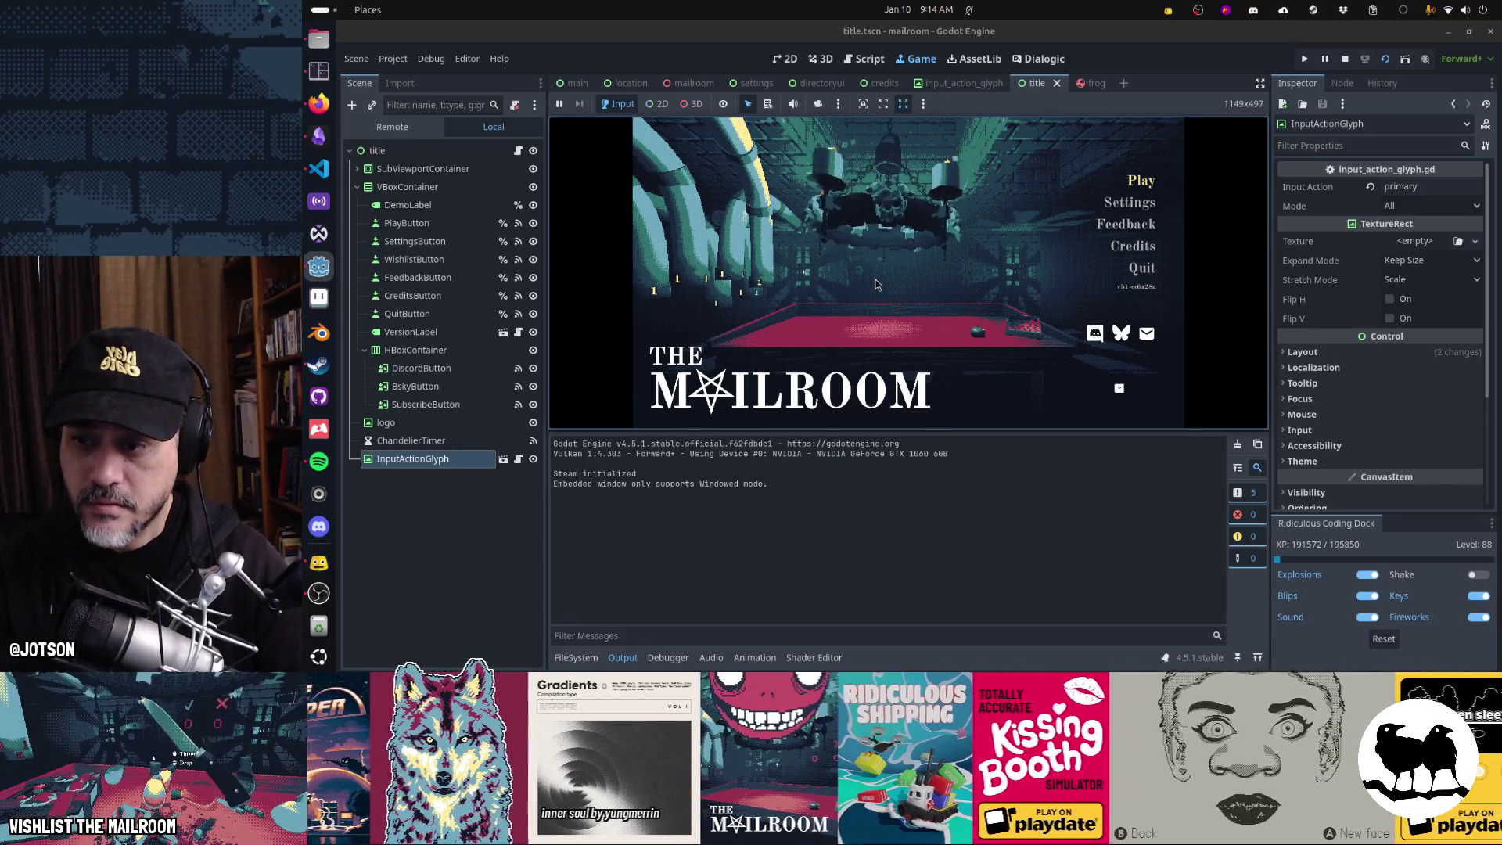
left_click(1128, 202)
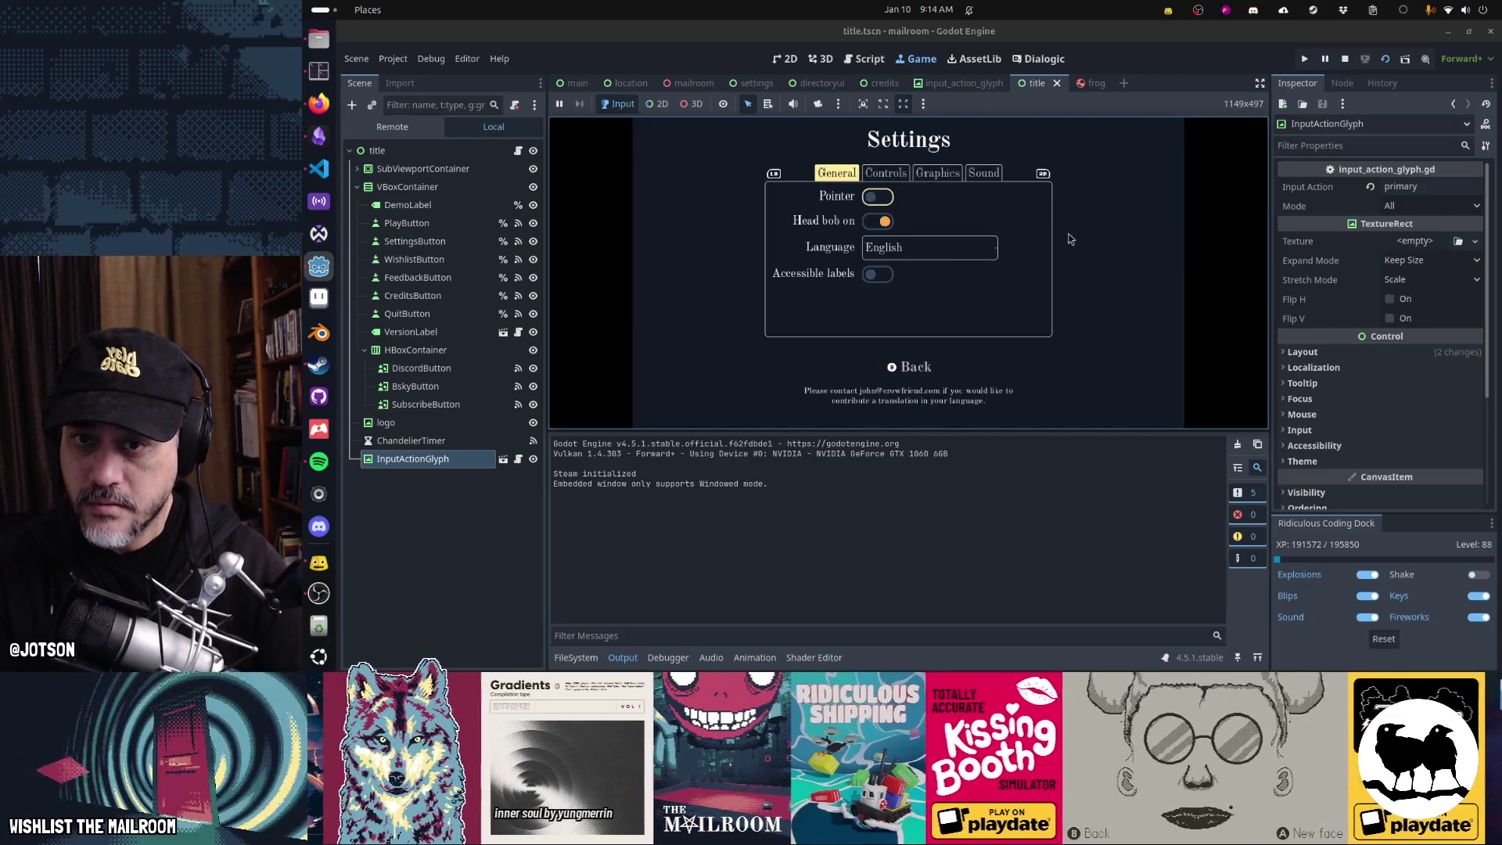
left_click(981, 175)
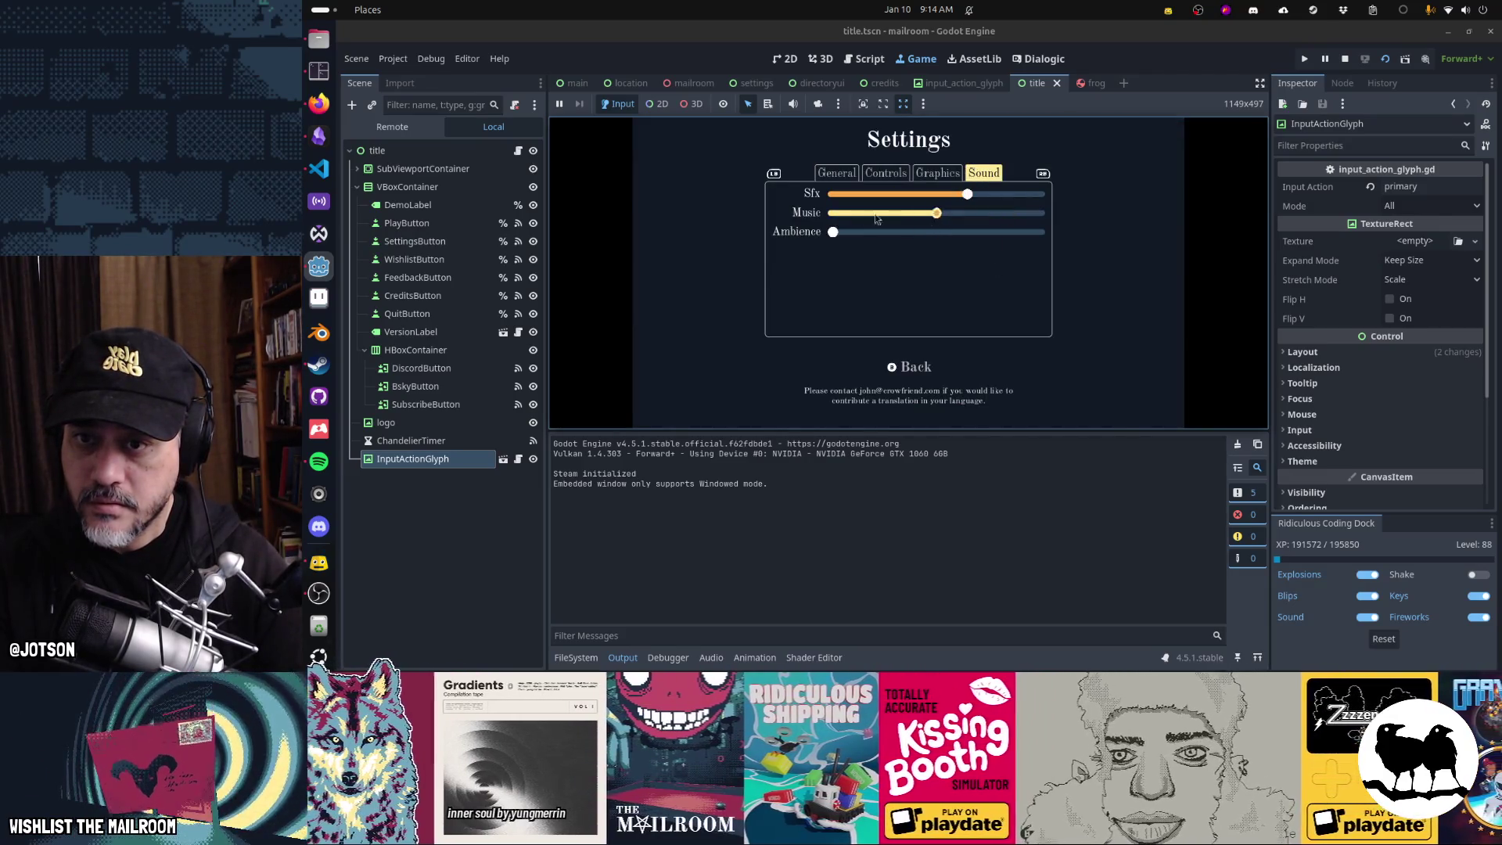
left_click_drag(876, 219, 744, 212)
left_click(906, 366)
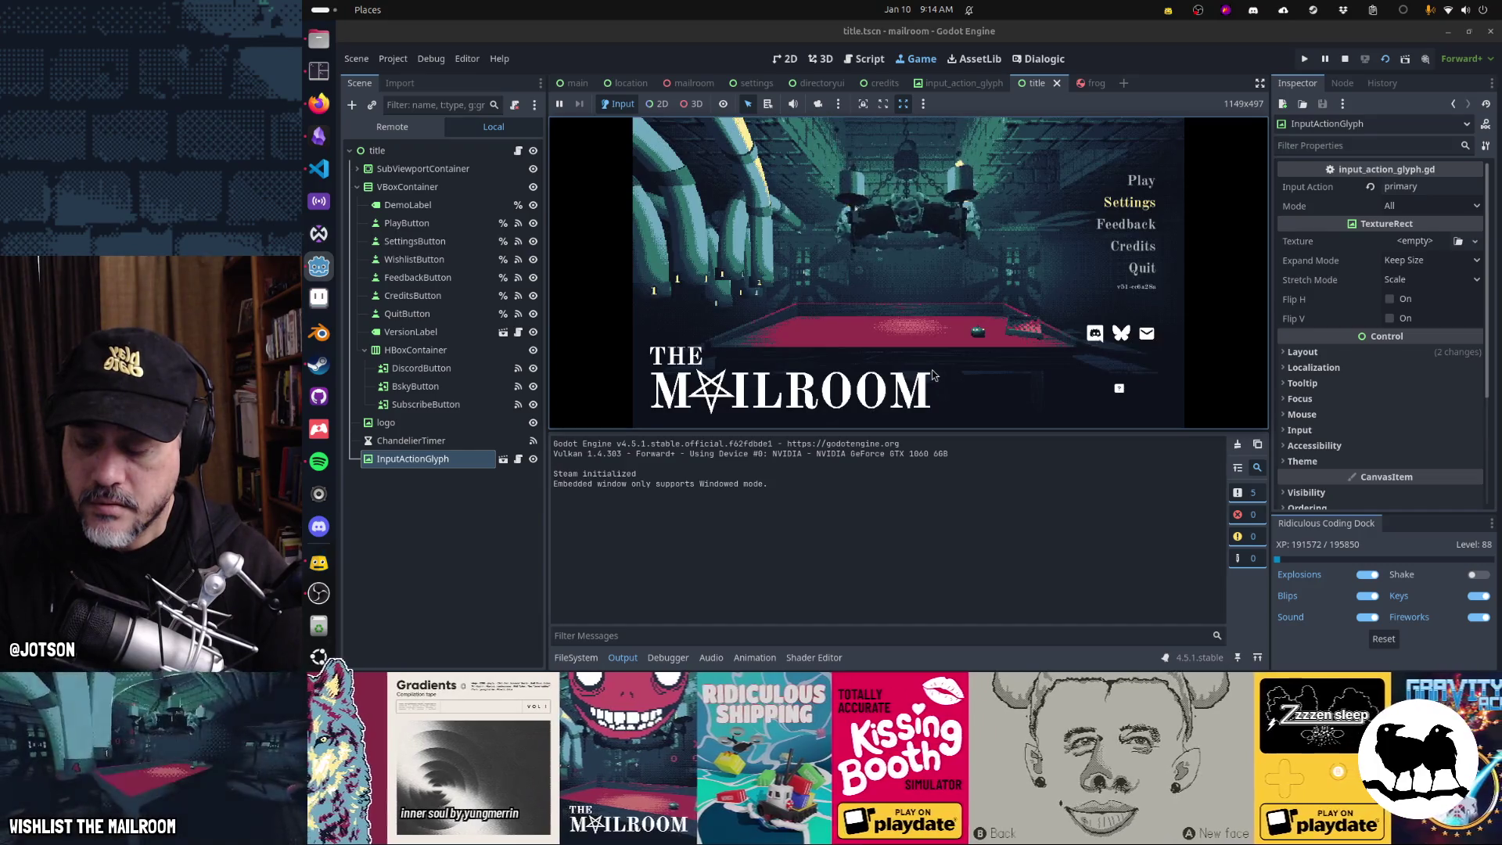
left_click(869, 59)
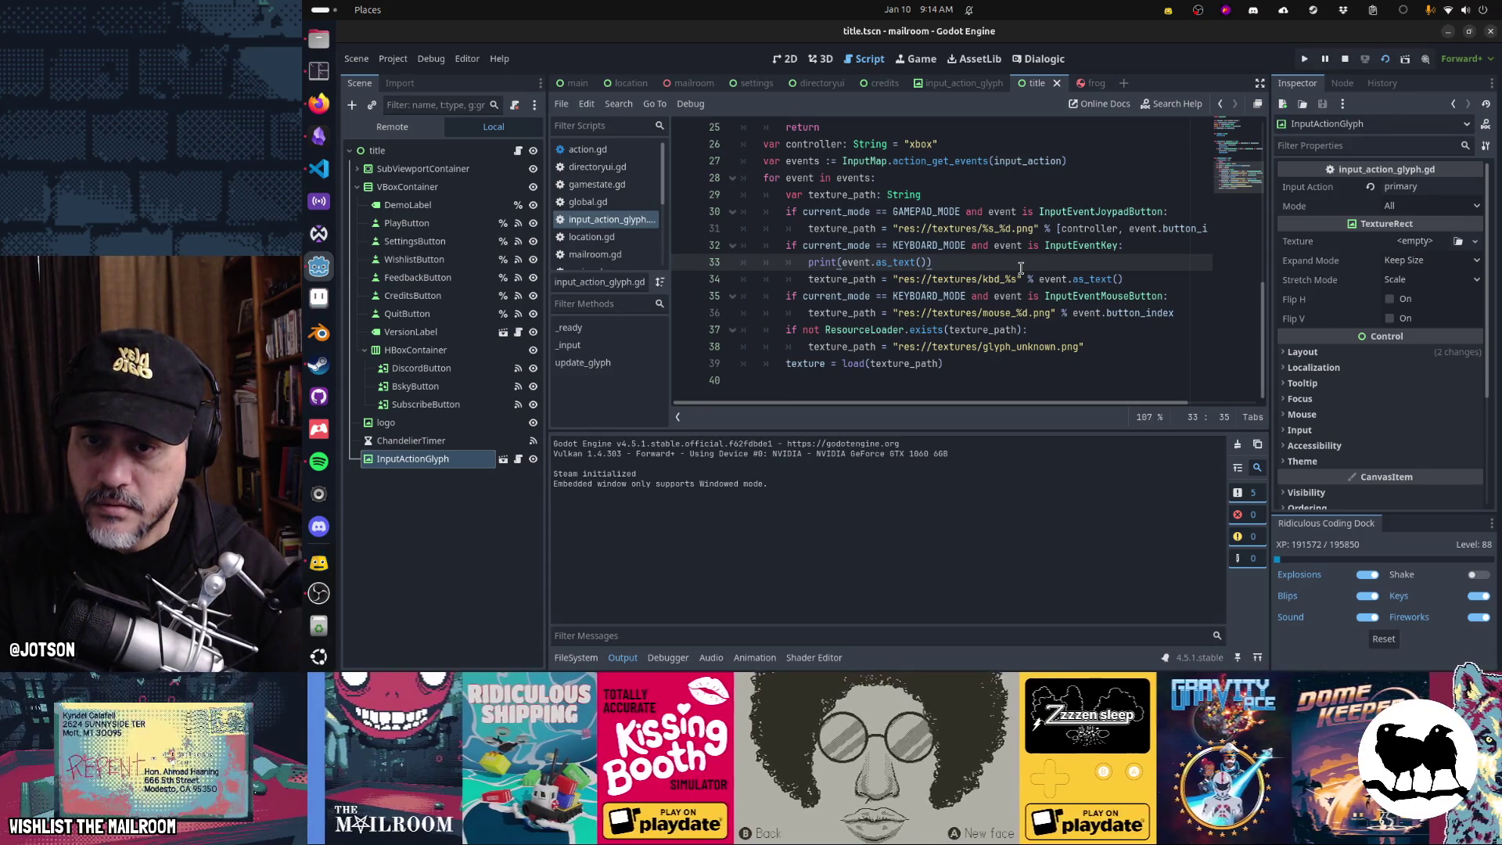
- Replace the event-text print with print(texture_path) after the glyph_unknown fallback and run the game
key("ctrl+x")
key("Down")
key("Down")
key("Down")
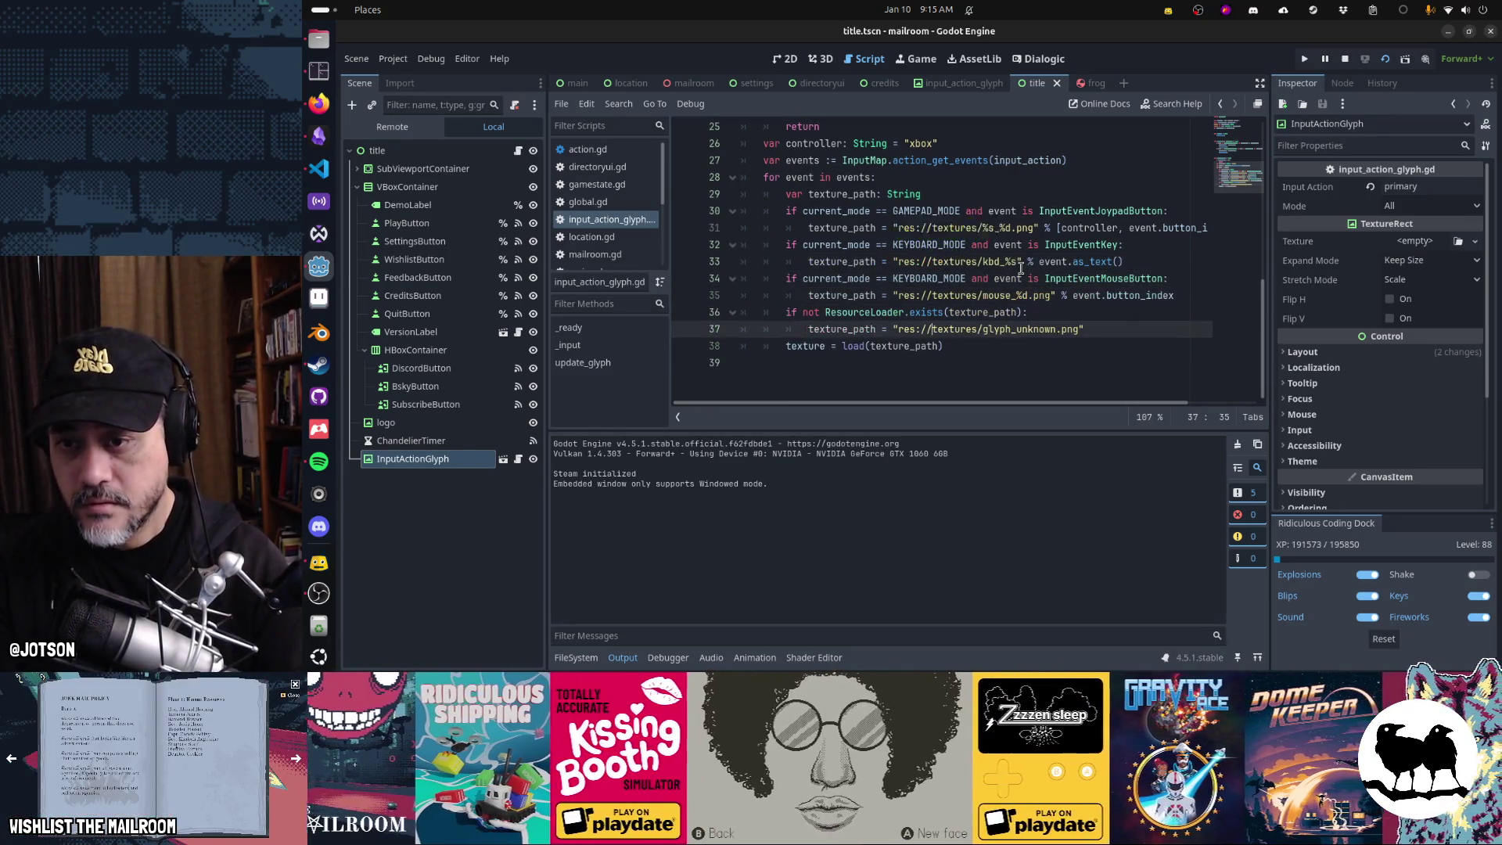
key("End")
key("Return")
key("BackSpace")
type("print(texture_")
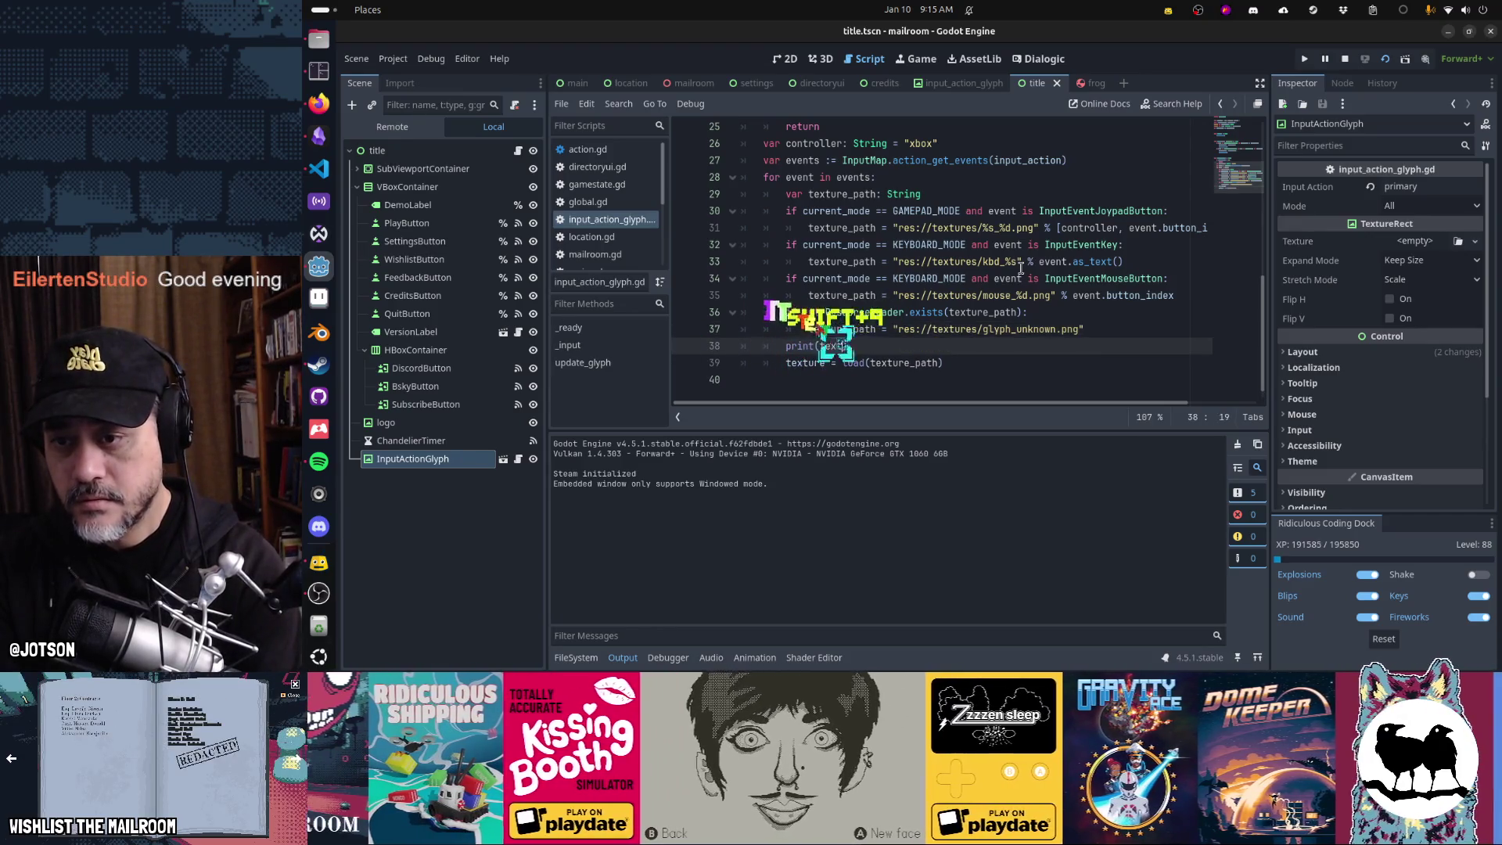
key("F5")
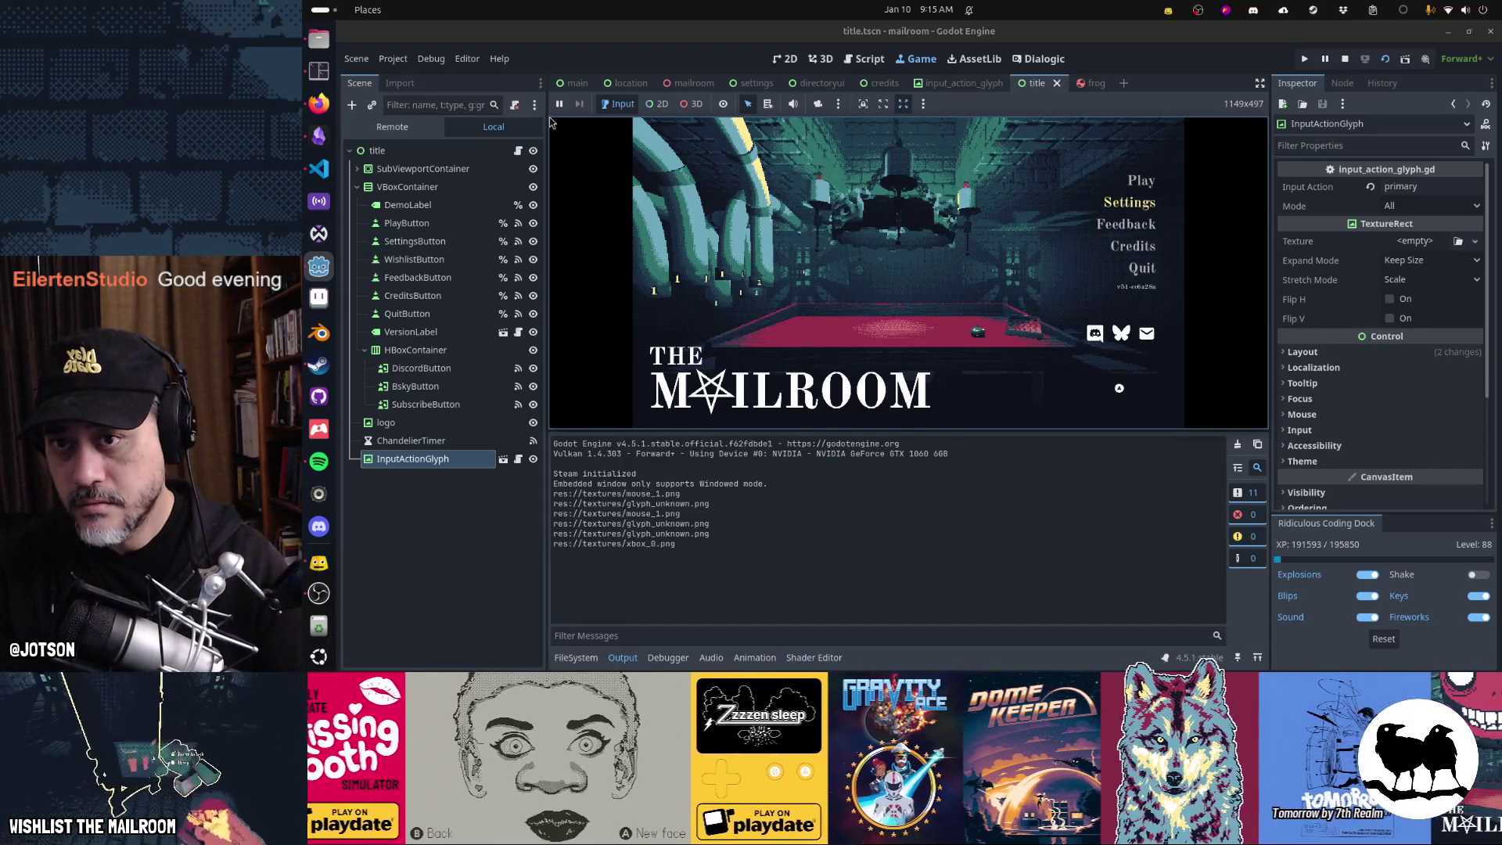
- Move print(texture_path) above the ResourceLoader.exists check, rerun the game and browse its menus
left_click(853, 63)
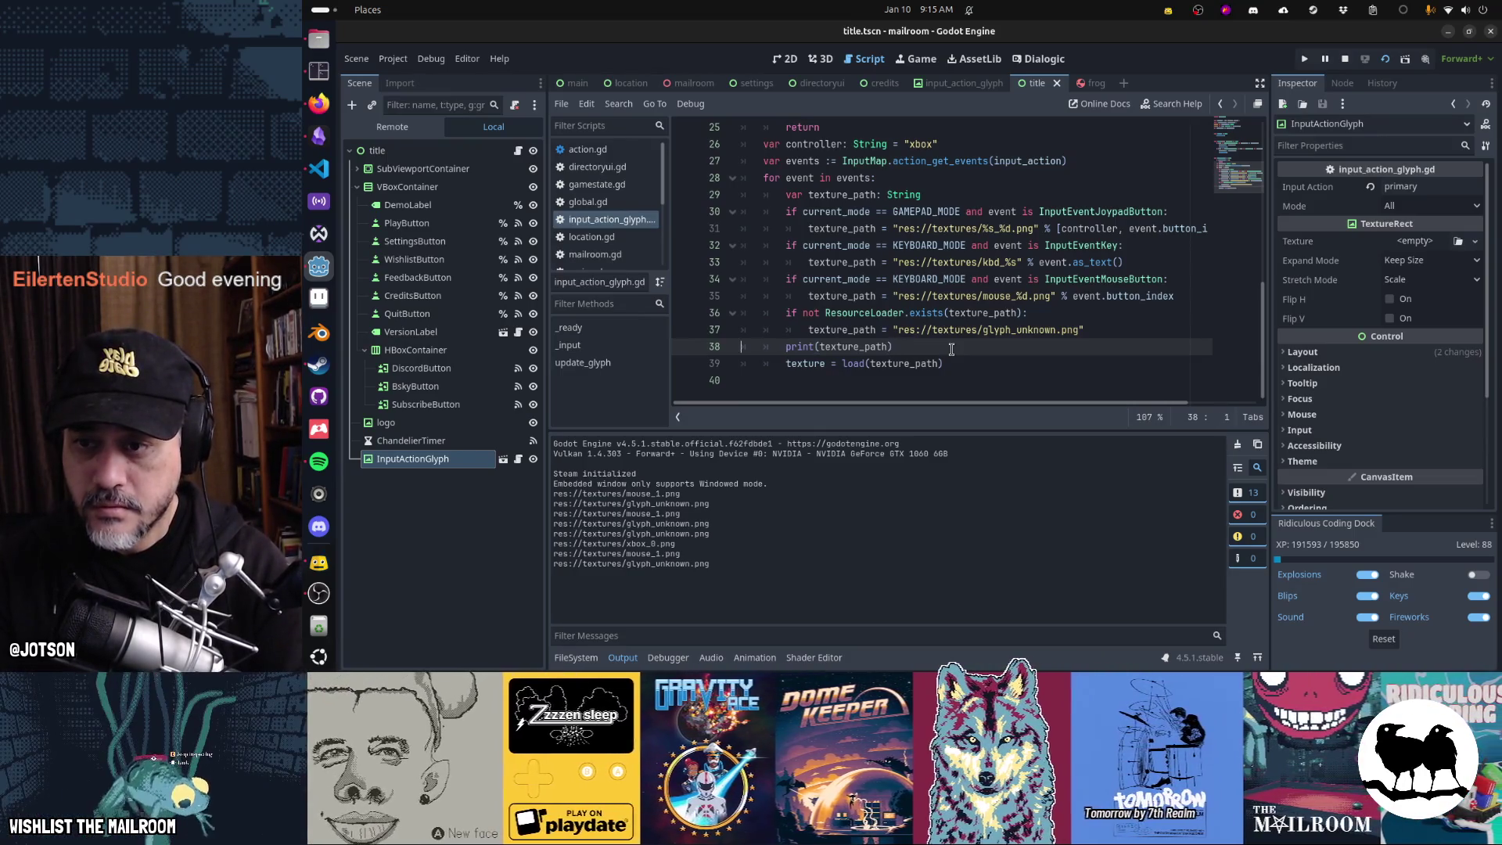
key("ctrl+x")
key("Down")
key("ctrl+v")
key("F5")
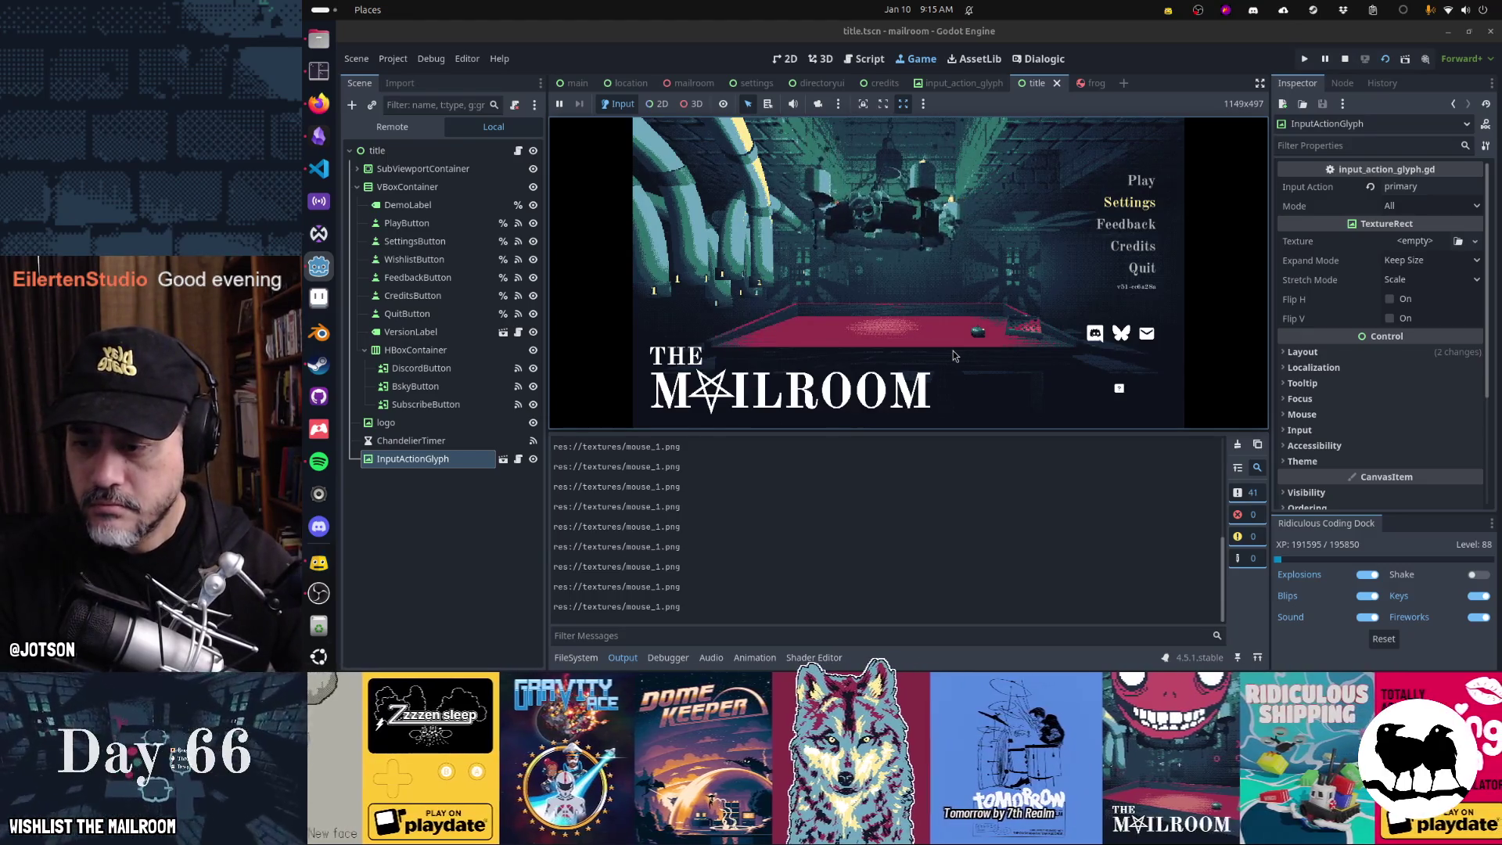
key("Return")
key("Escape")
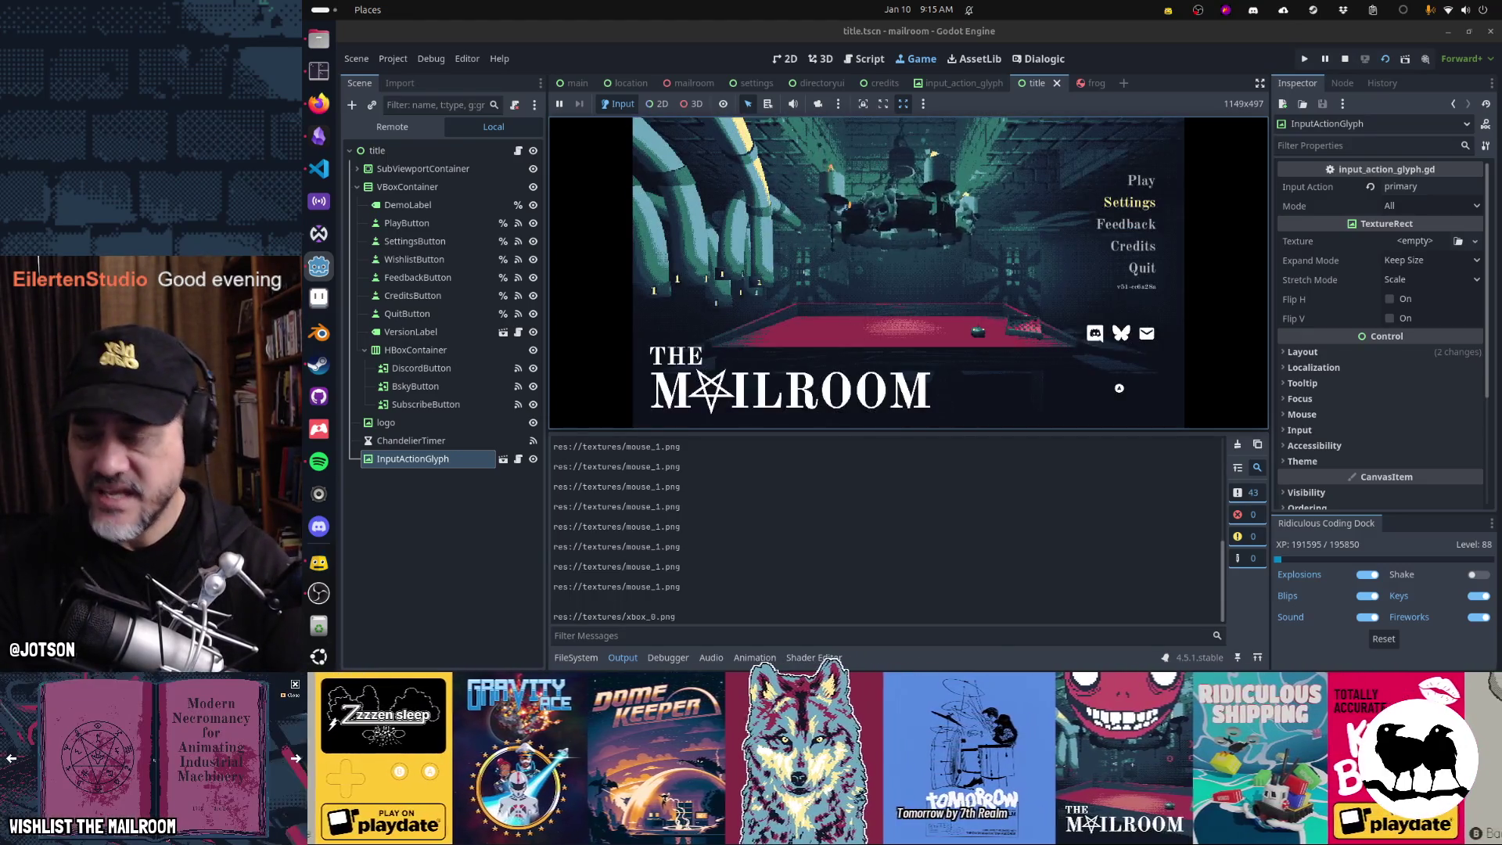
left_click(865, 58)
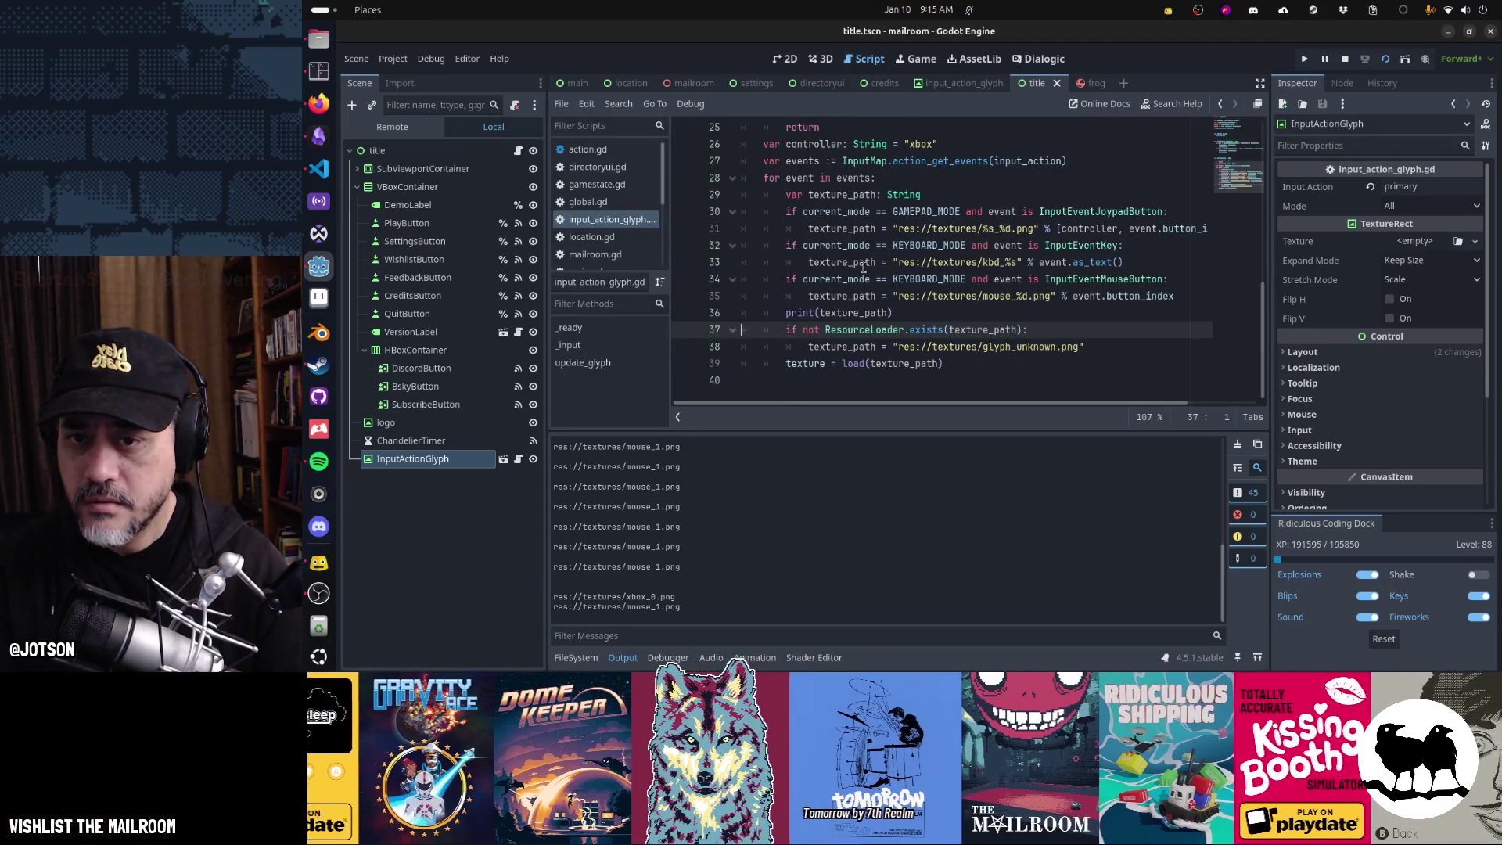
mouse_move(863, 267)
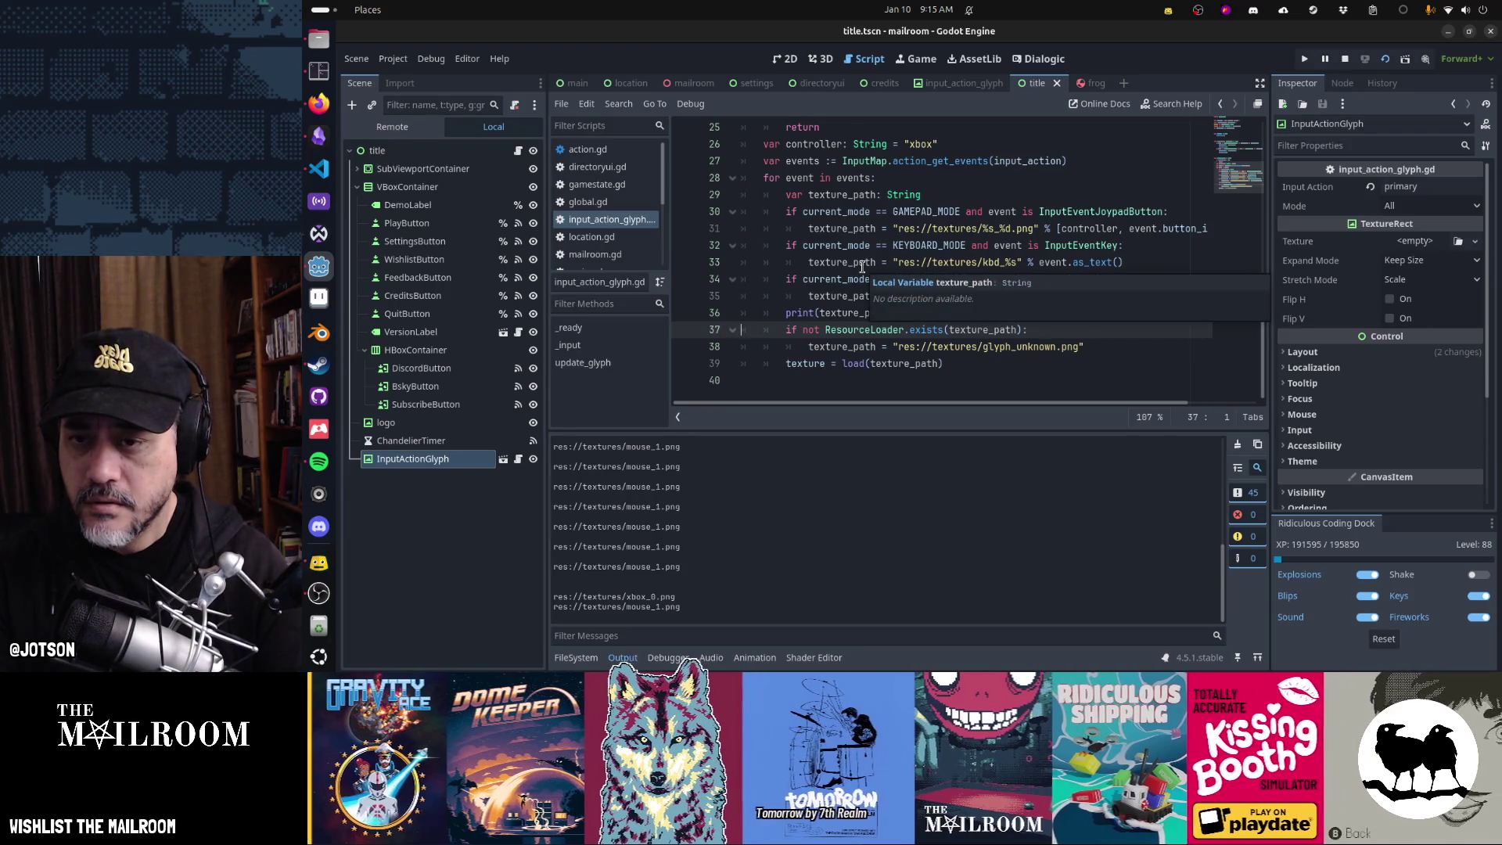
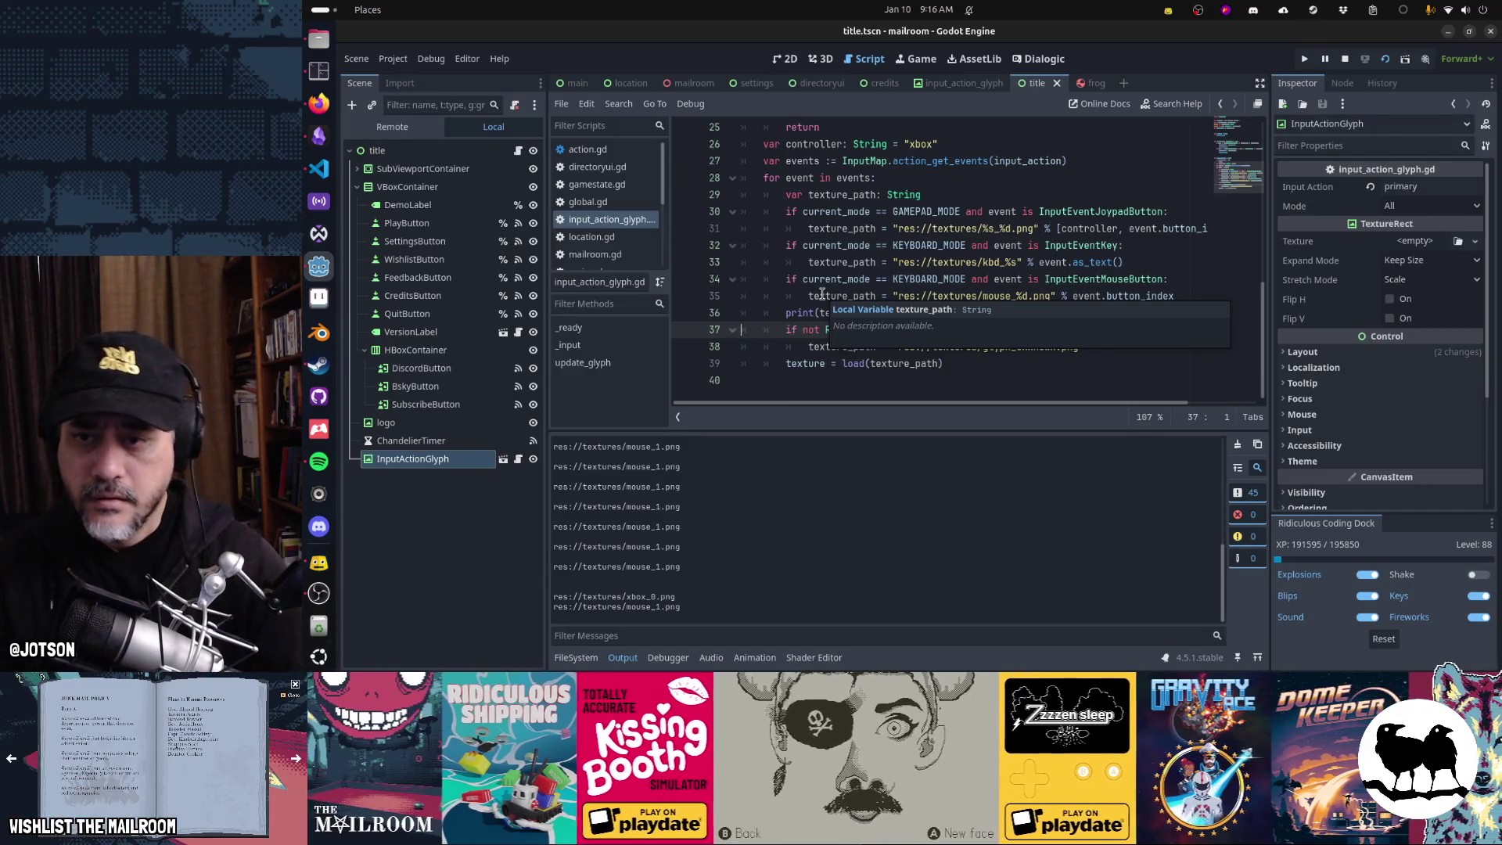
- Set the glyph's Input Action to primary and review the project's input map in Project Settings
key("Up")
key("Up")
key("Up")
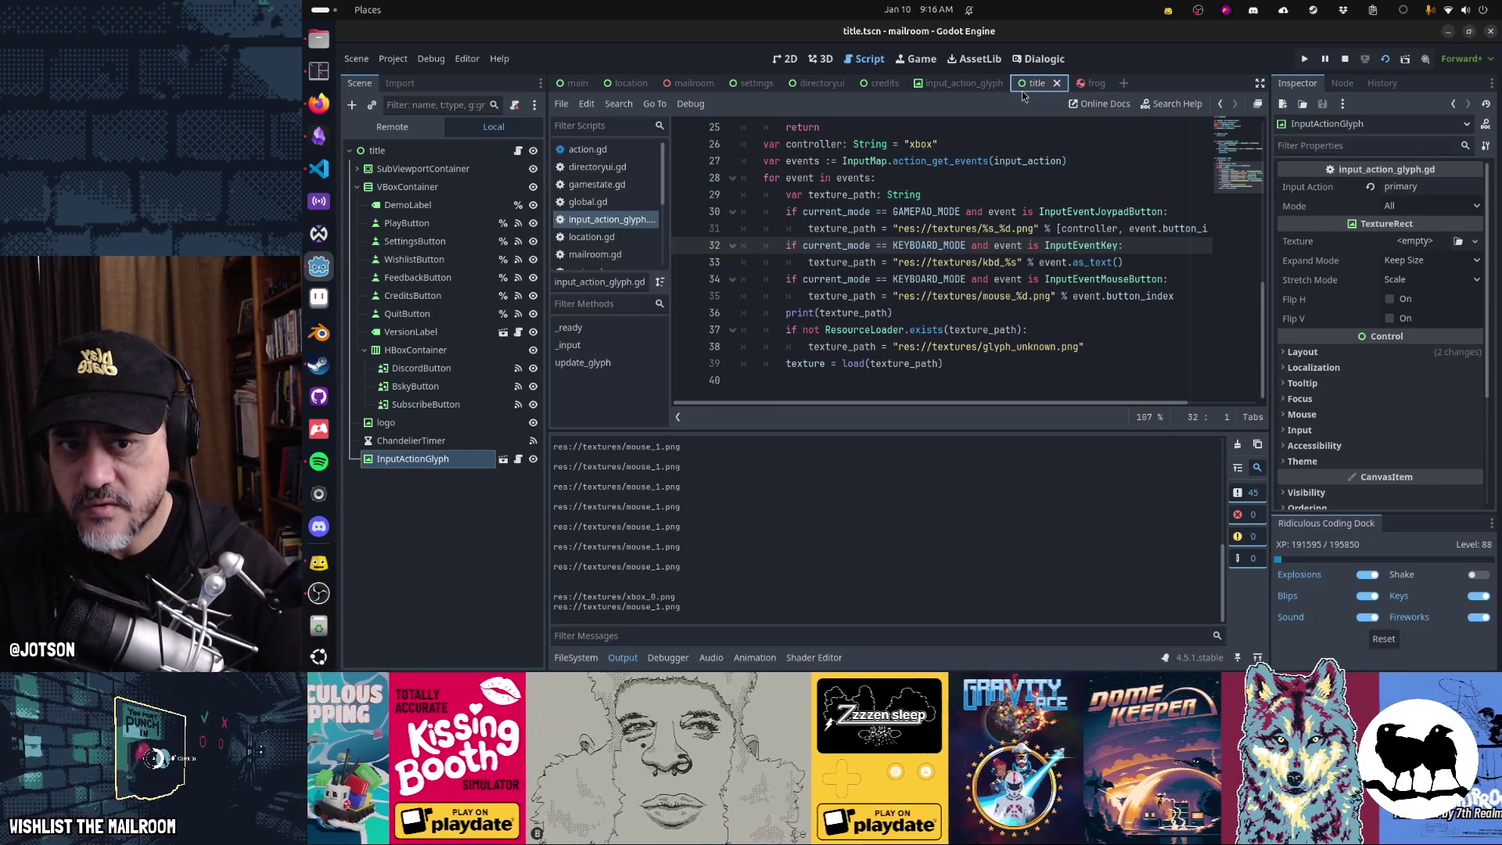
double_click(1402, 187)
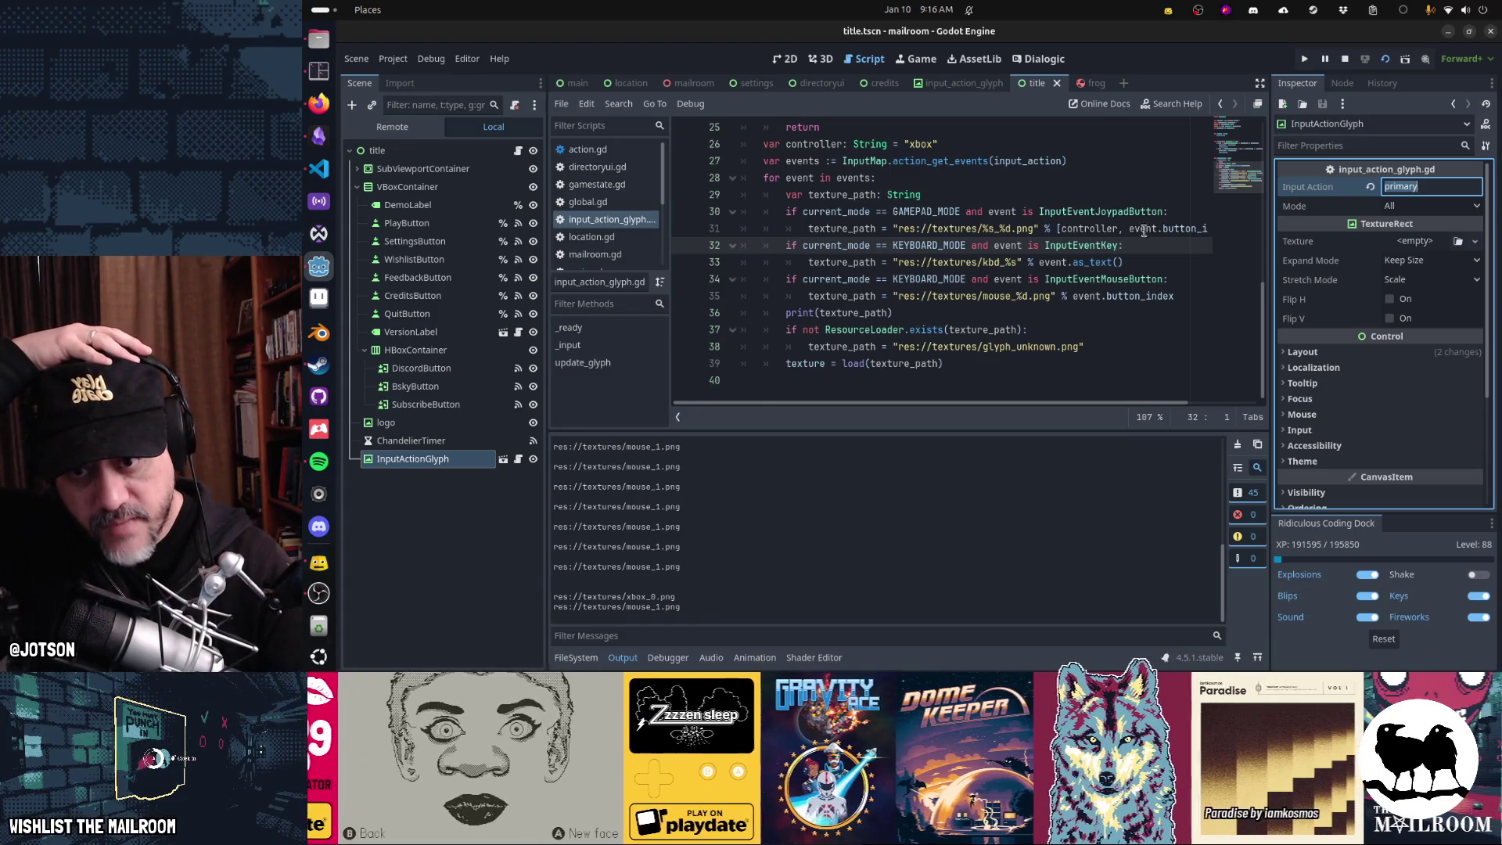
mouse_move(1017, 297)
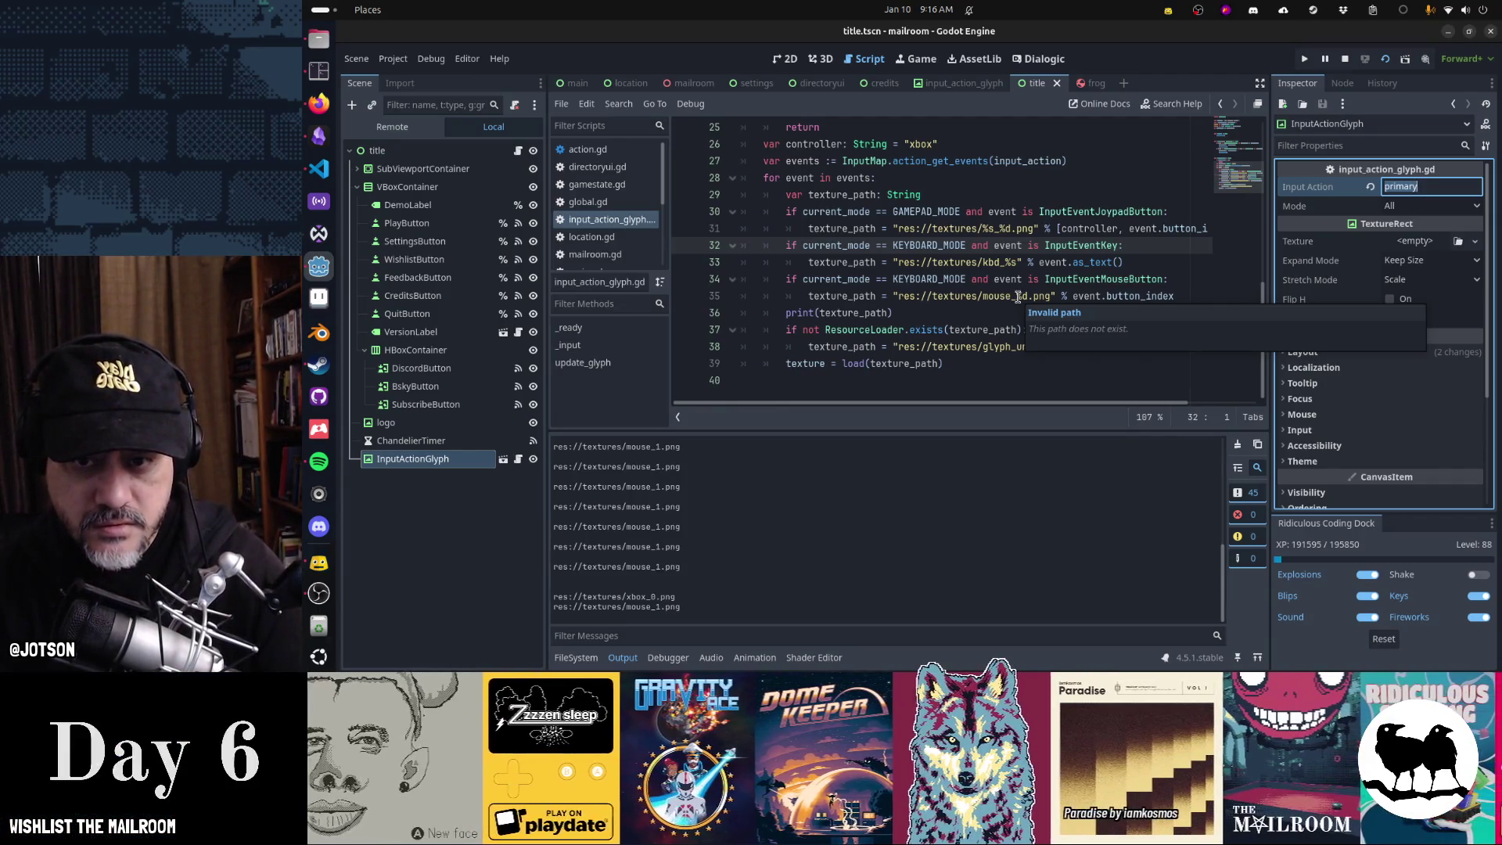
left_click(392, 59)
left_click(408, 80)
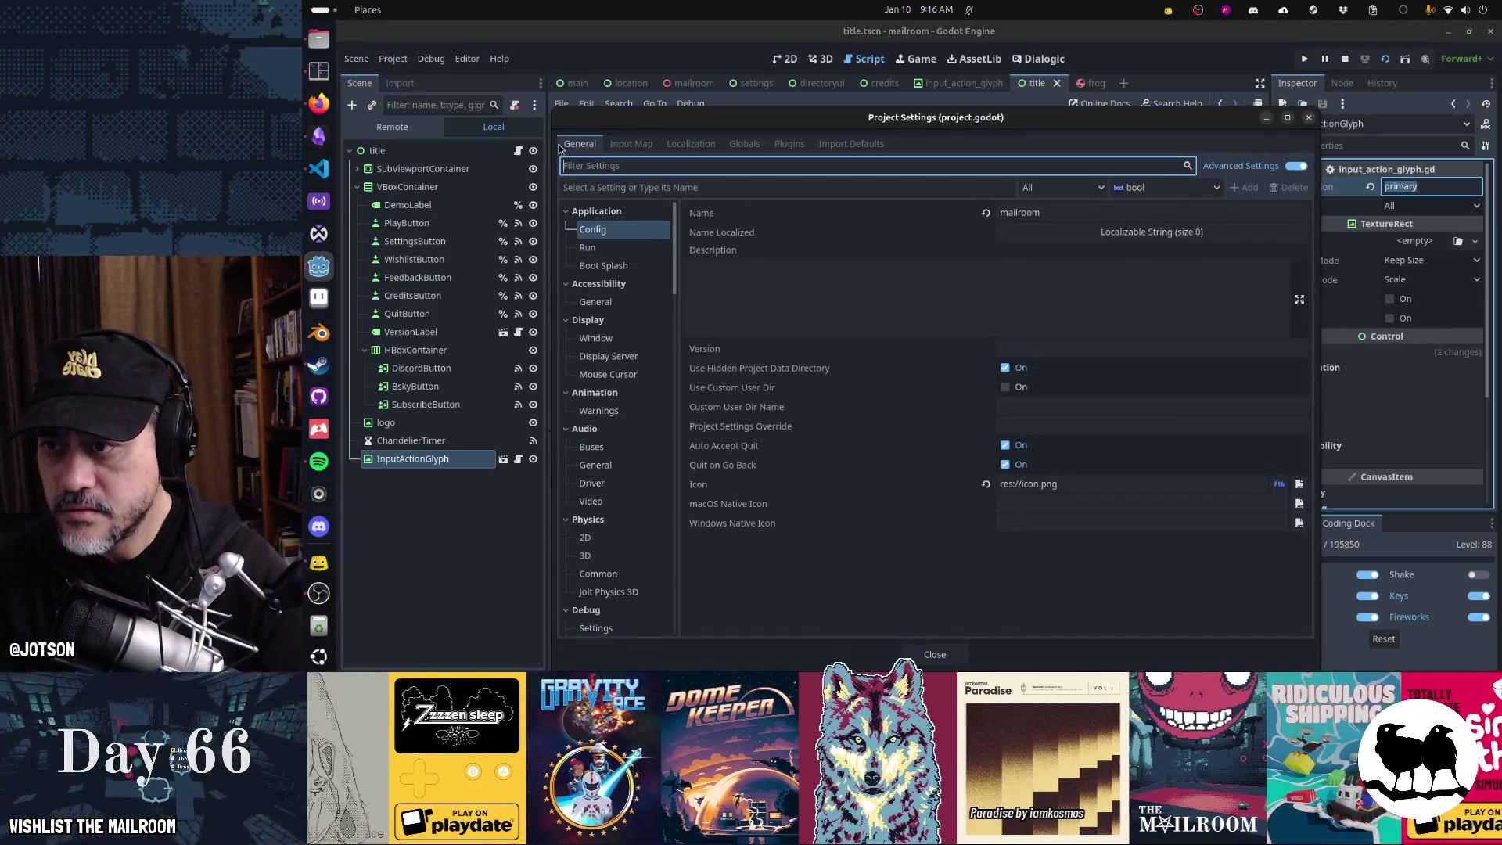
left_click(631, 143)
scroll(698, 389, "down", 5)
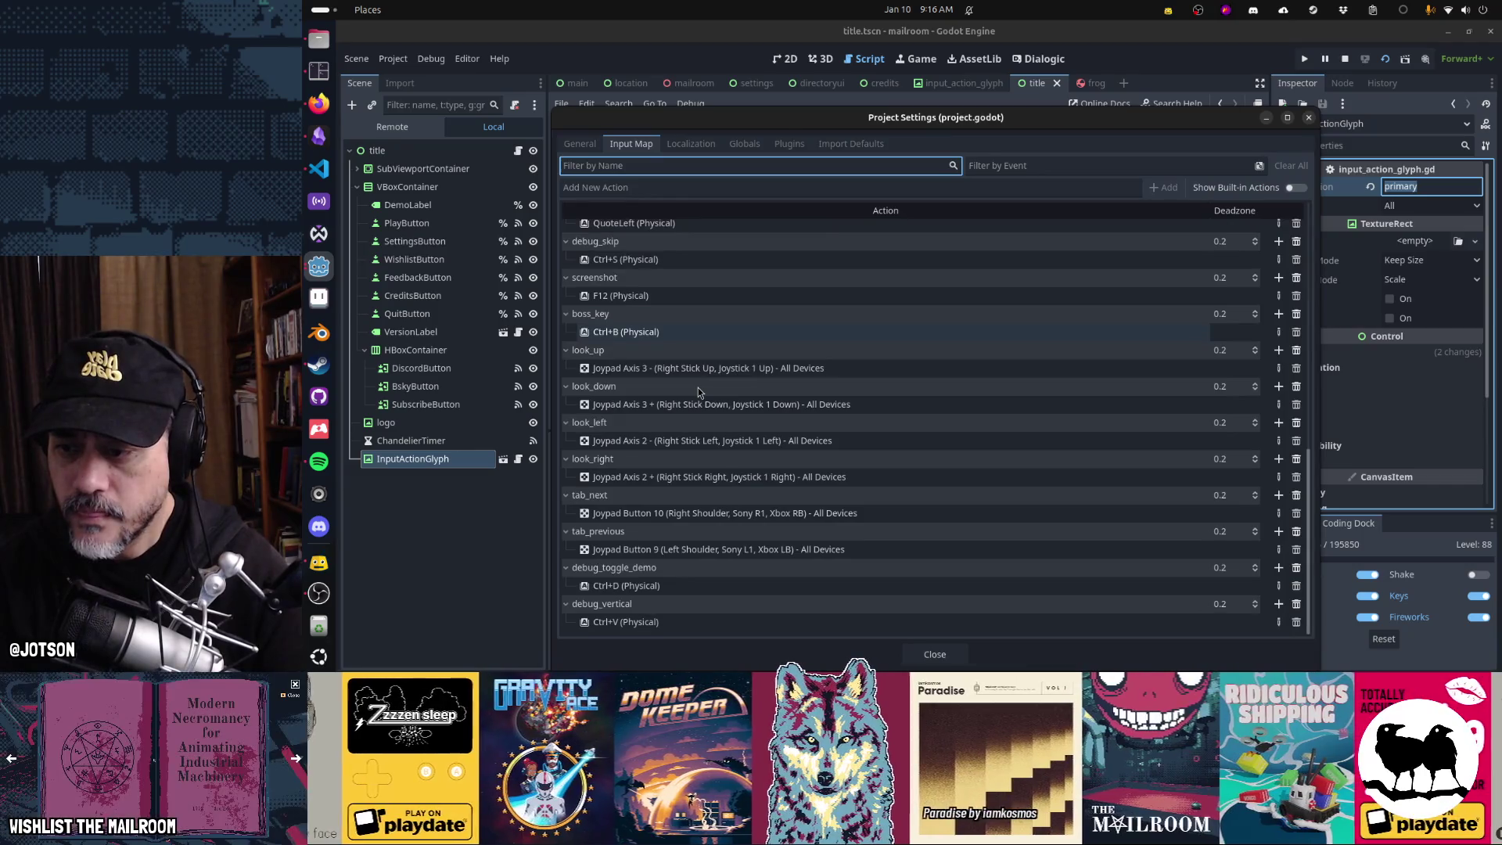
scroll(698, 387, "up", 5)
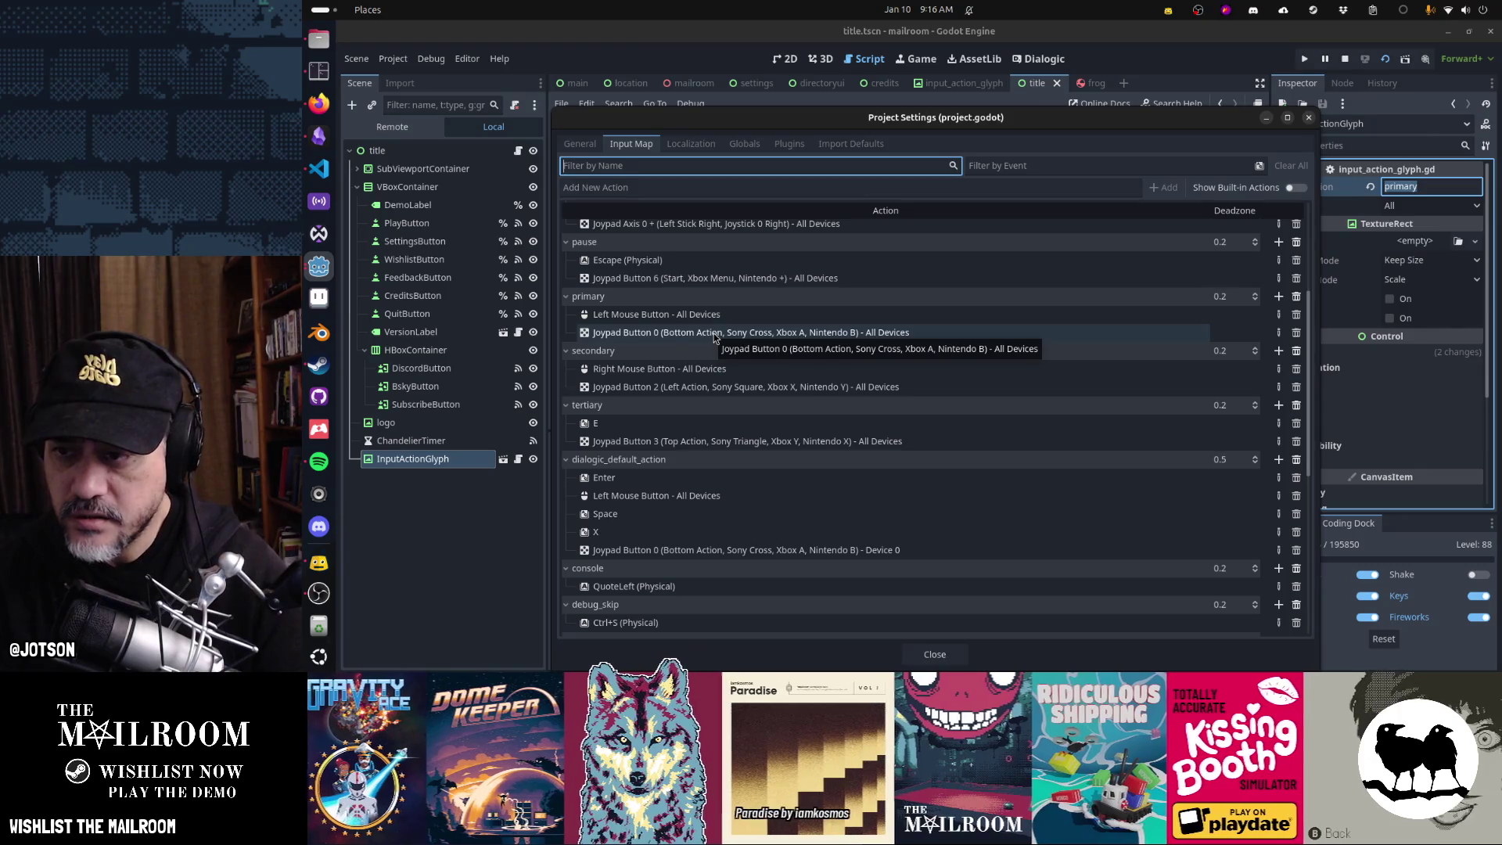
key("Escape")
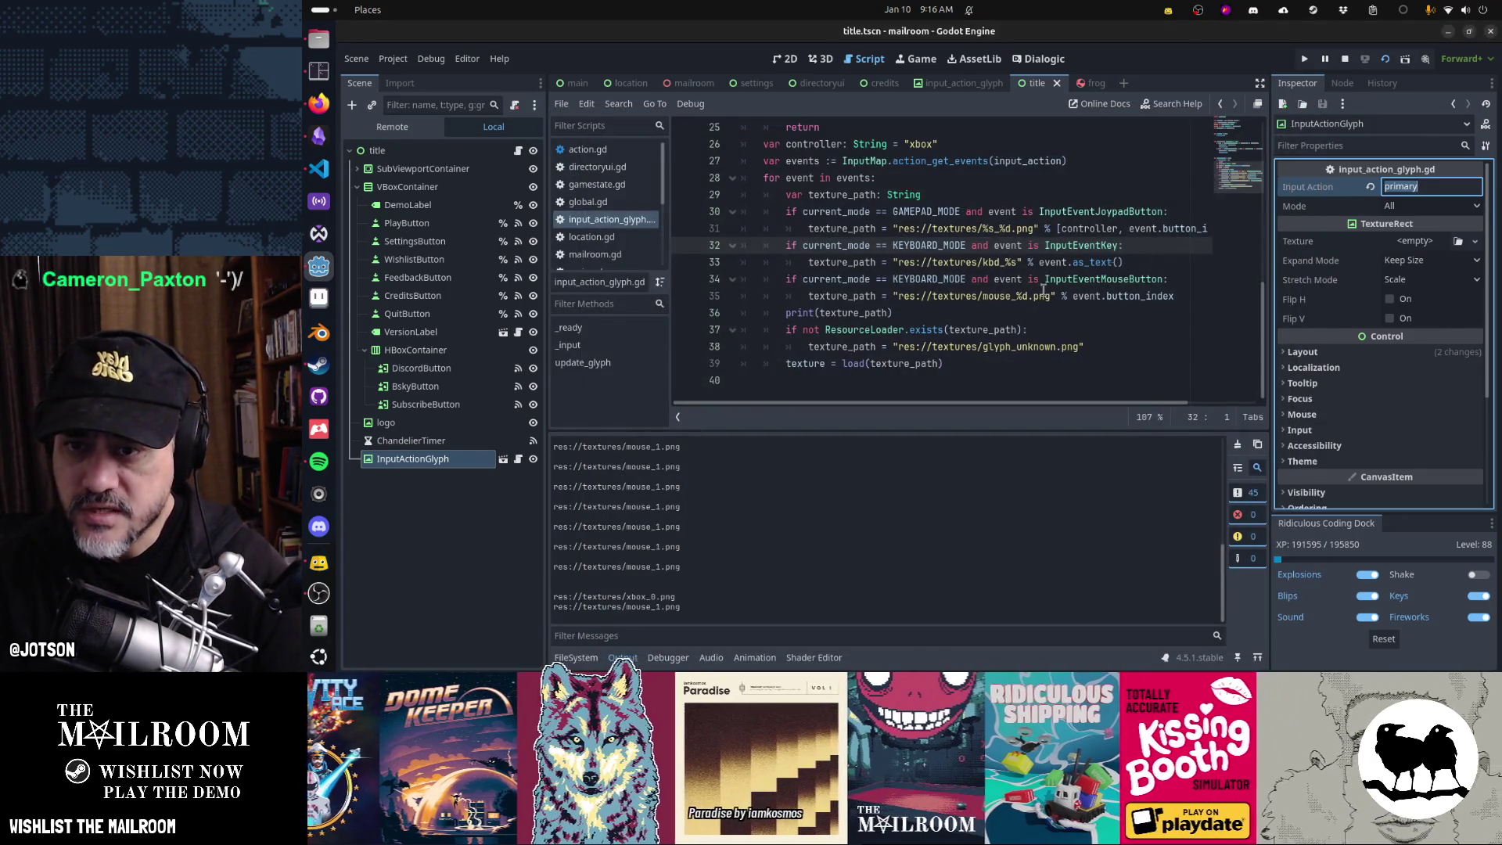
- Change the FileSystem filter from 'glyph' to 'mouse' and run the project with F5
left_click(1047, 304)
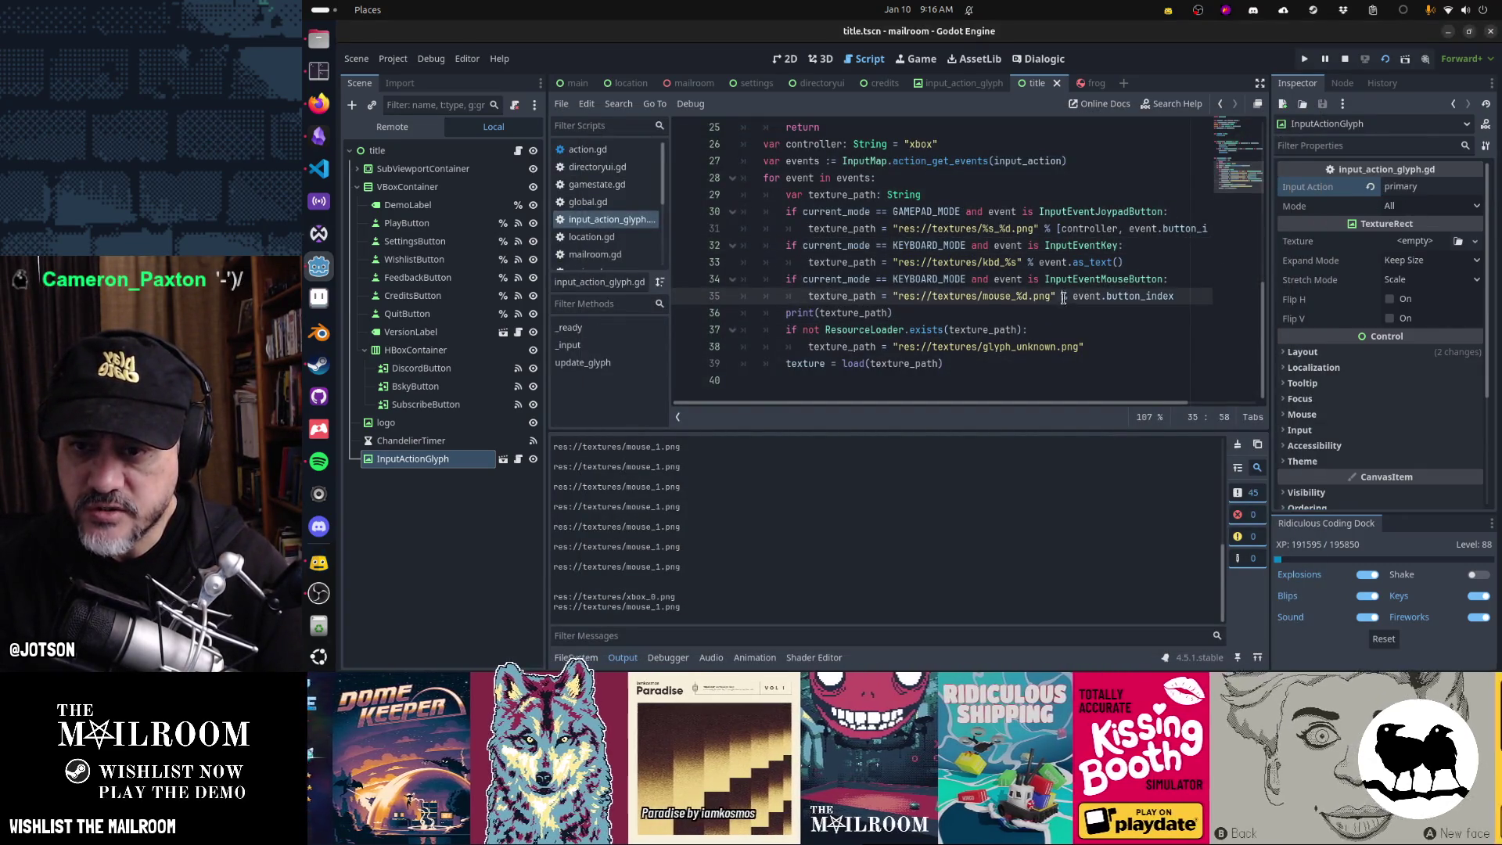
type("%")
left_click(1047, 312)
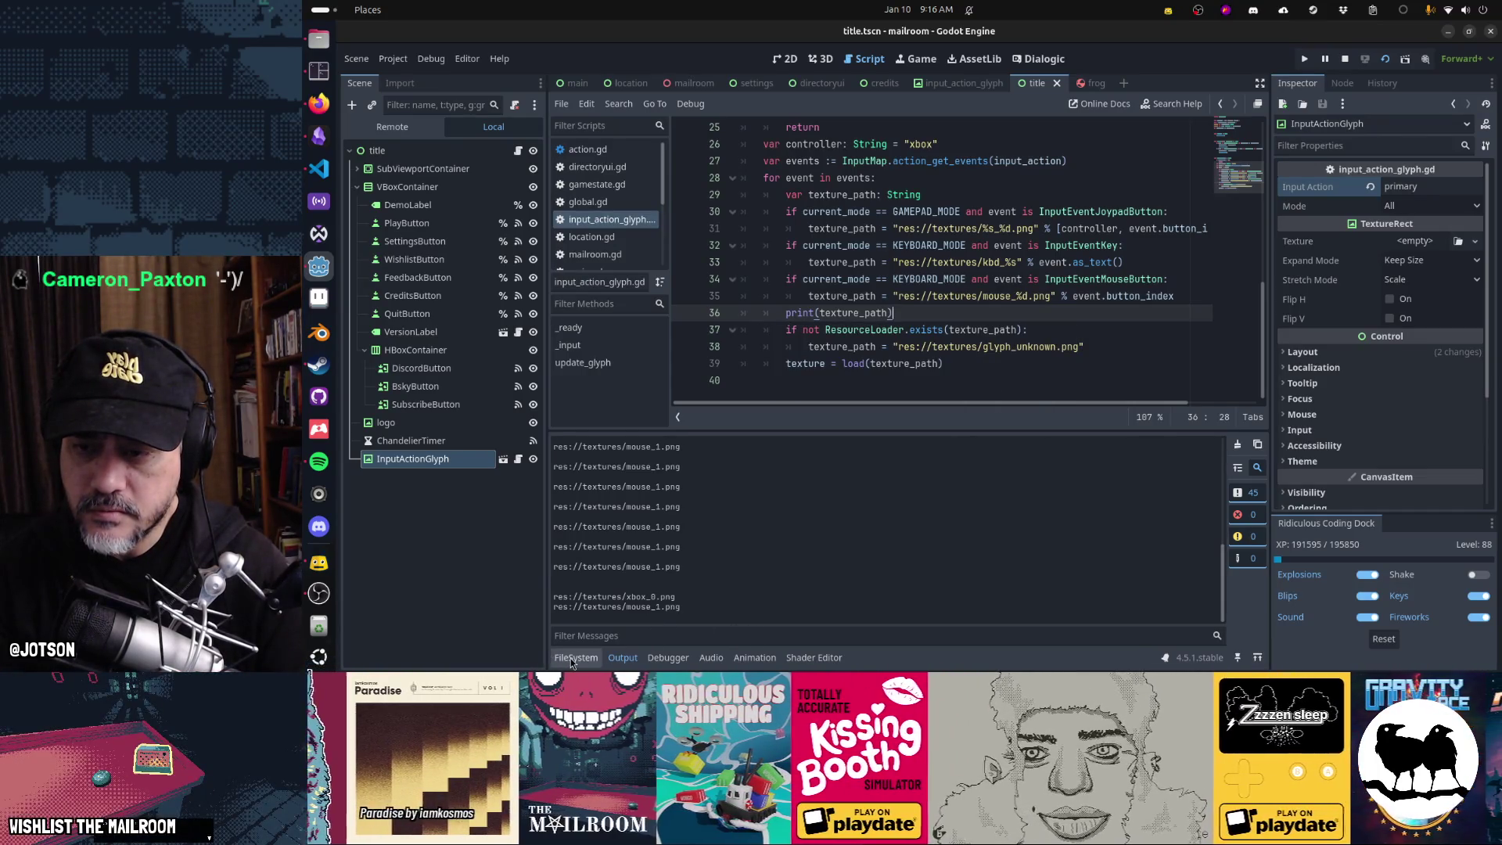
left_click(571, 659)
double_click(739, 467)
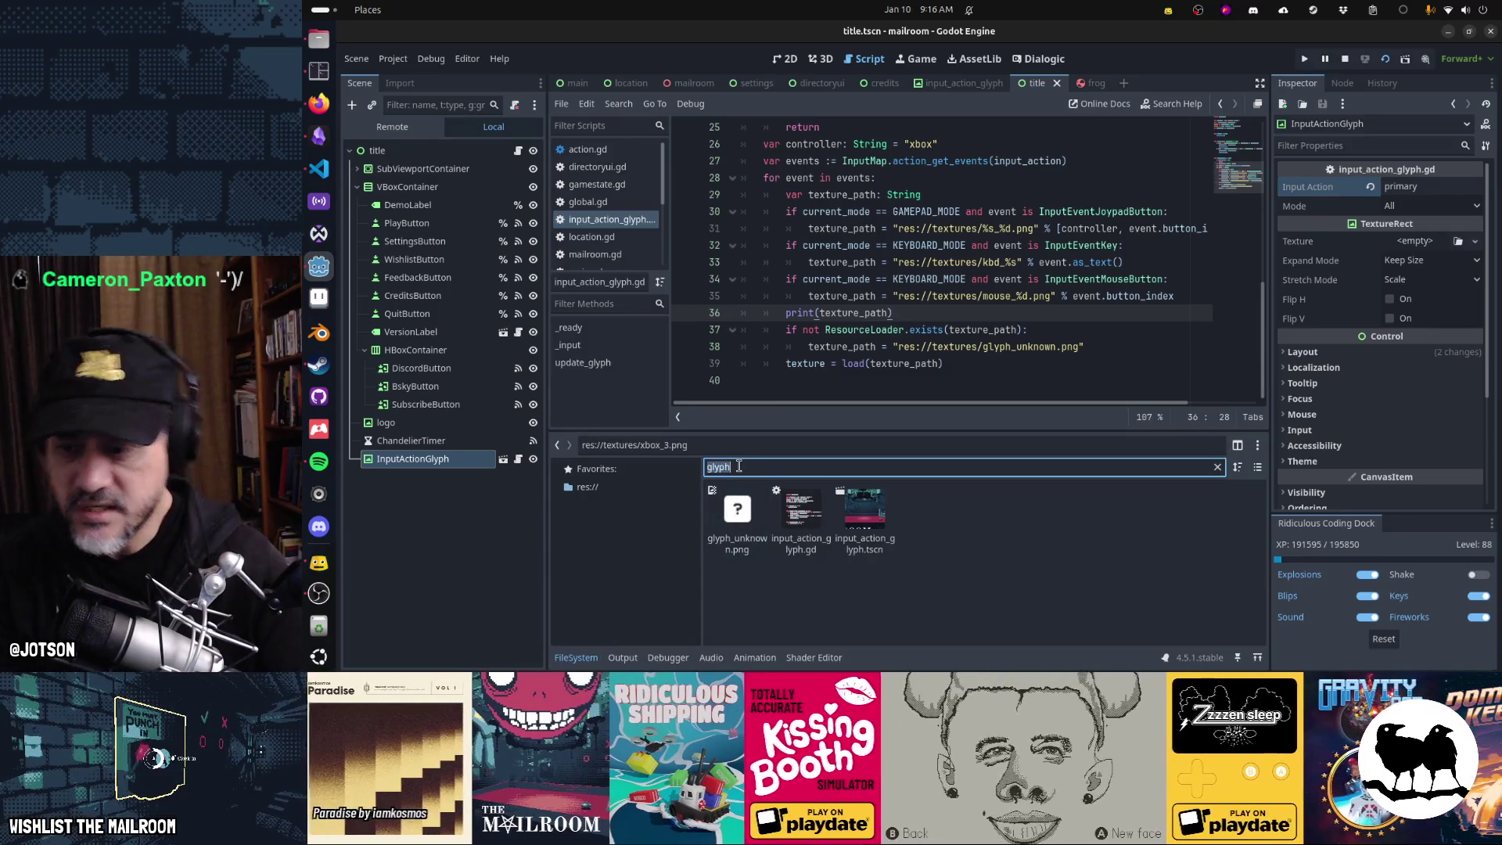
type("mouse")
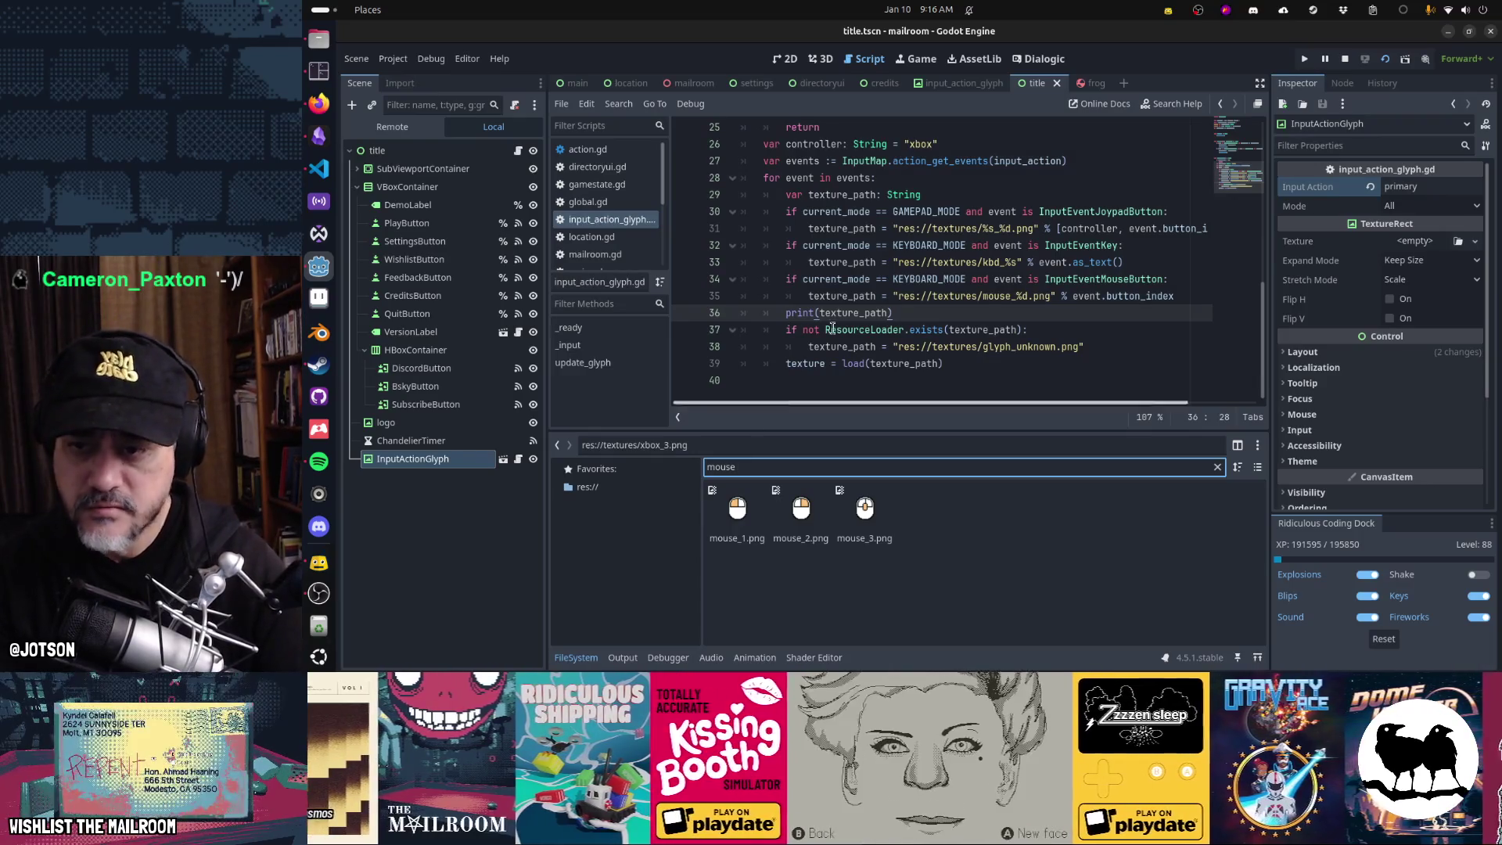
left_click(910, 312)
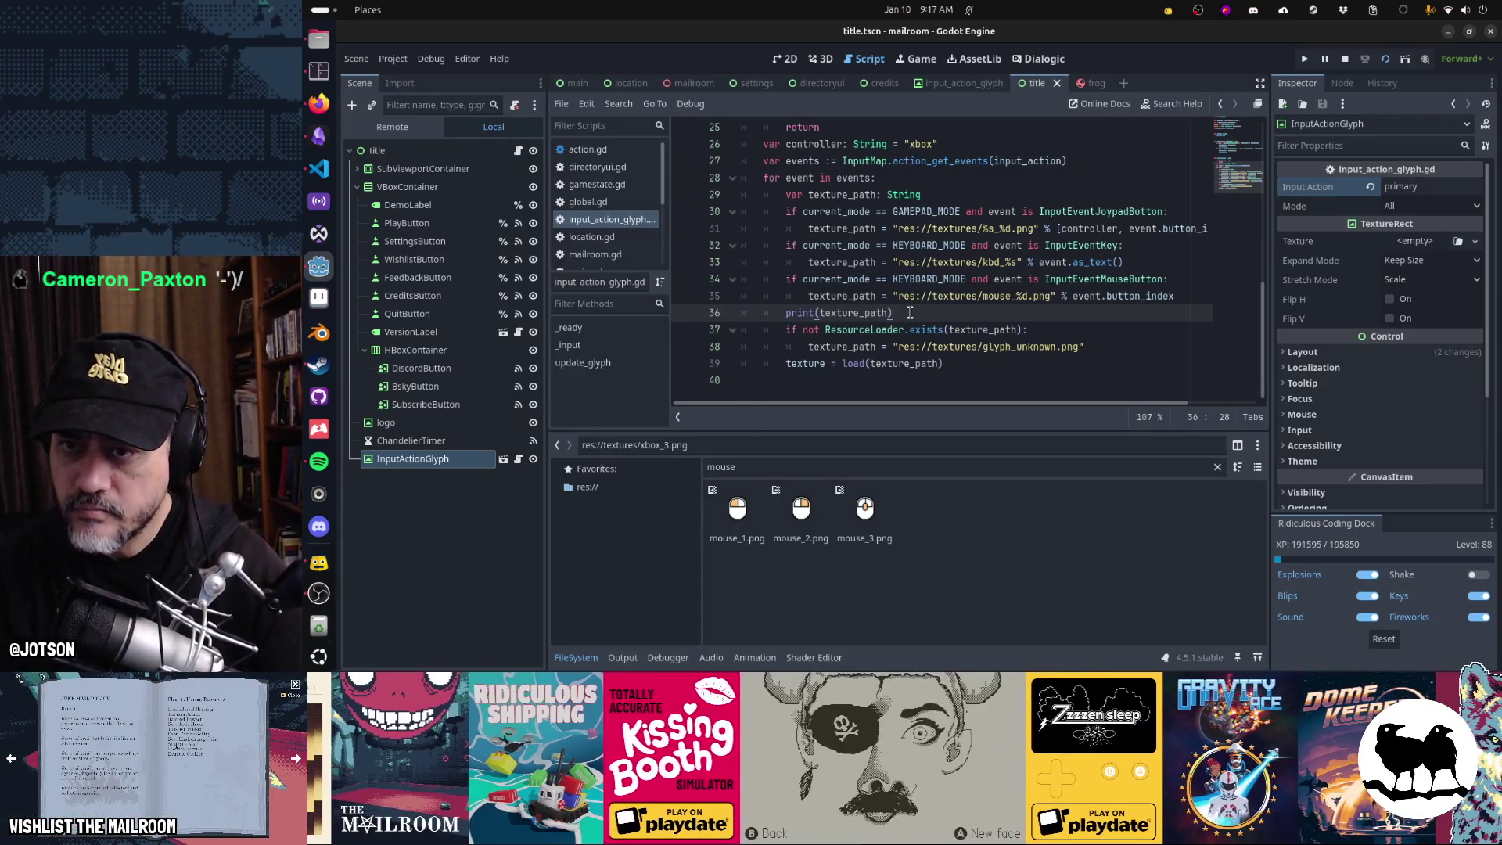
key("F5")
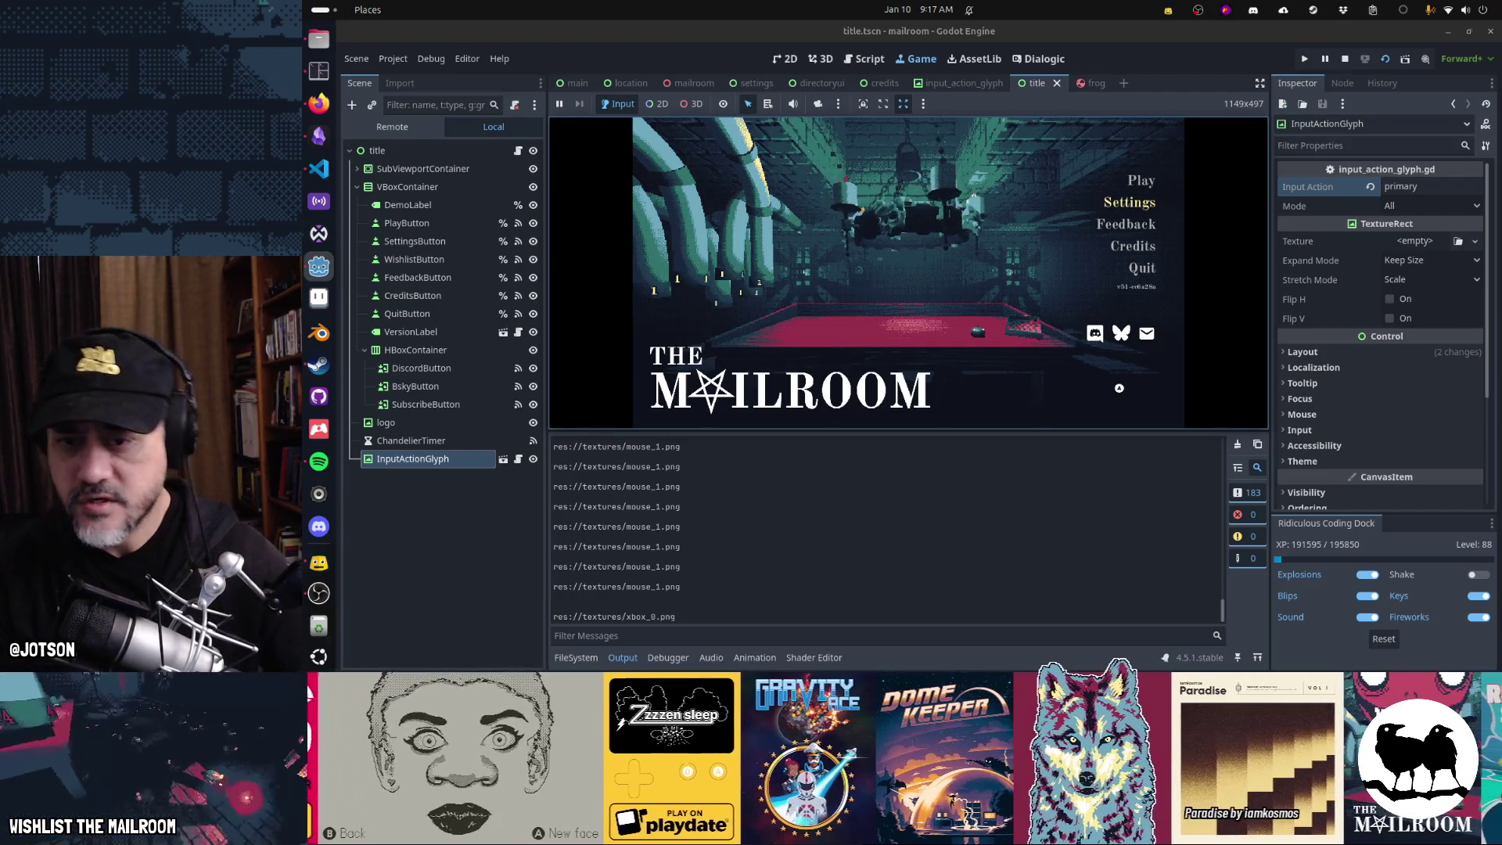
- Show the FileSystem dock and return to editing input_action_glyph.gd
mouse_move(740, 211)
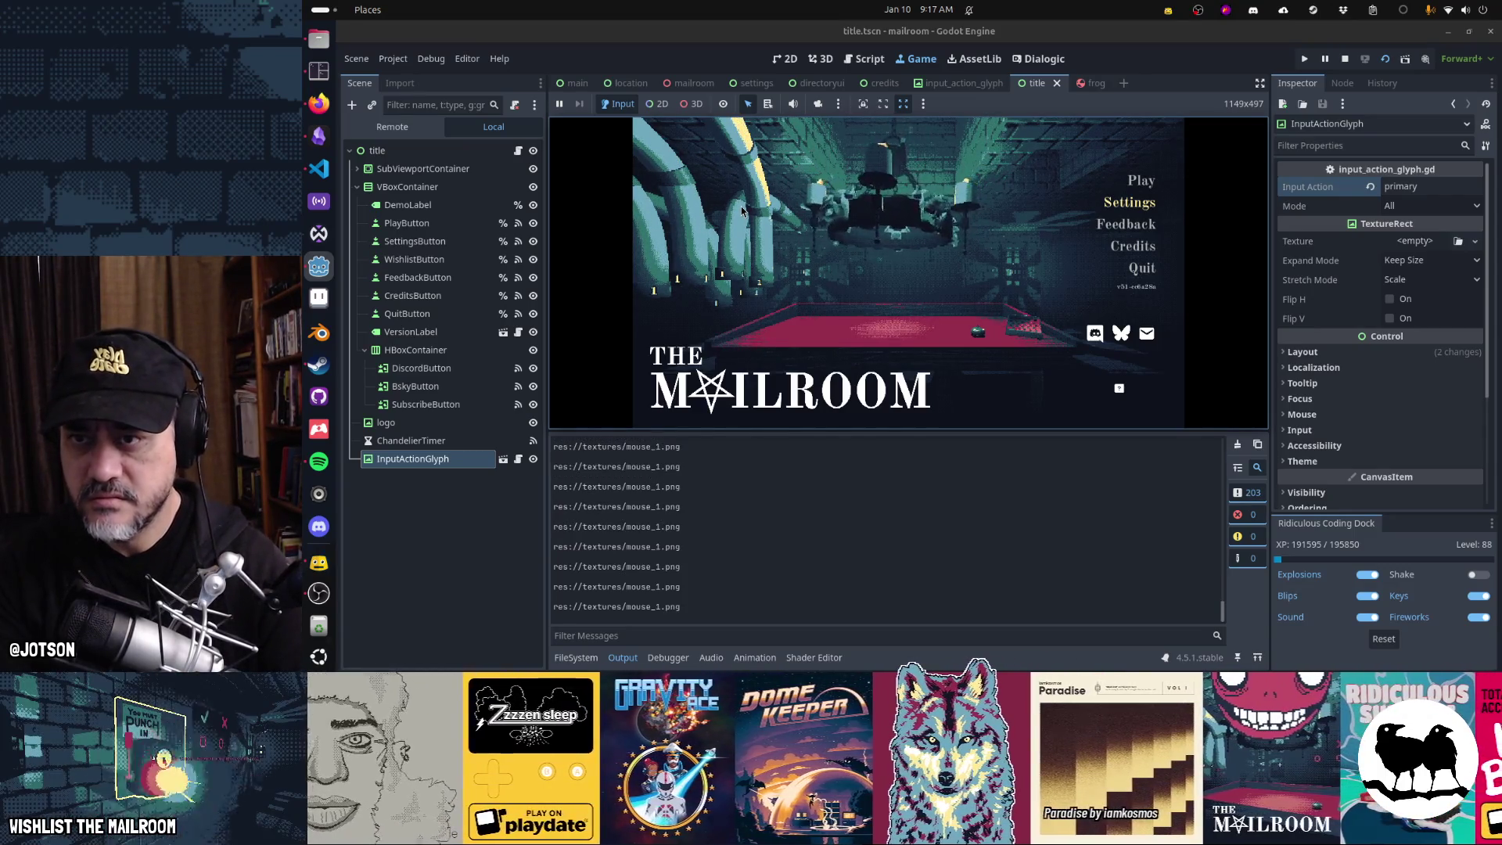
left_click(595, 660)
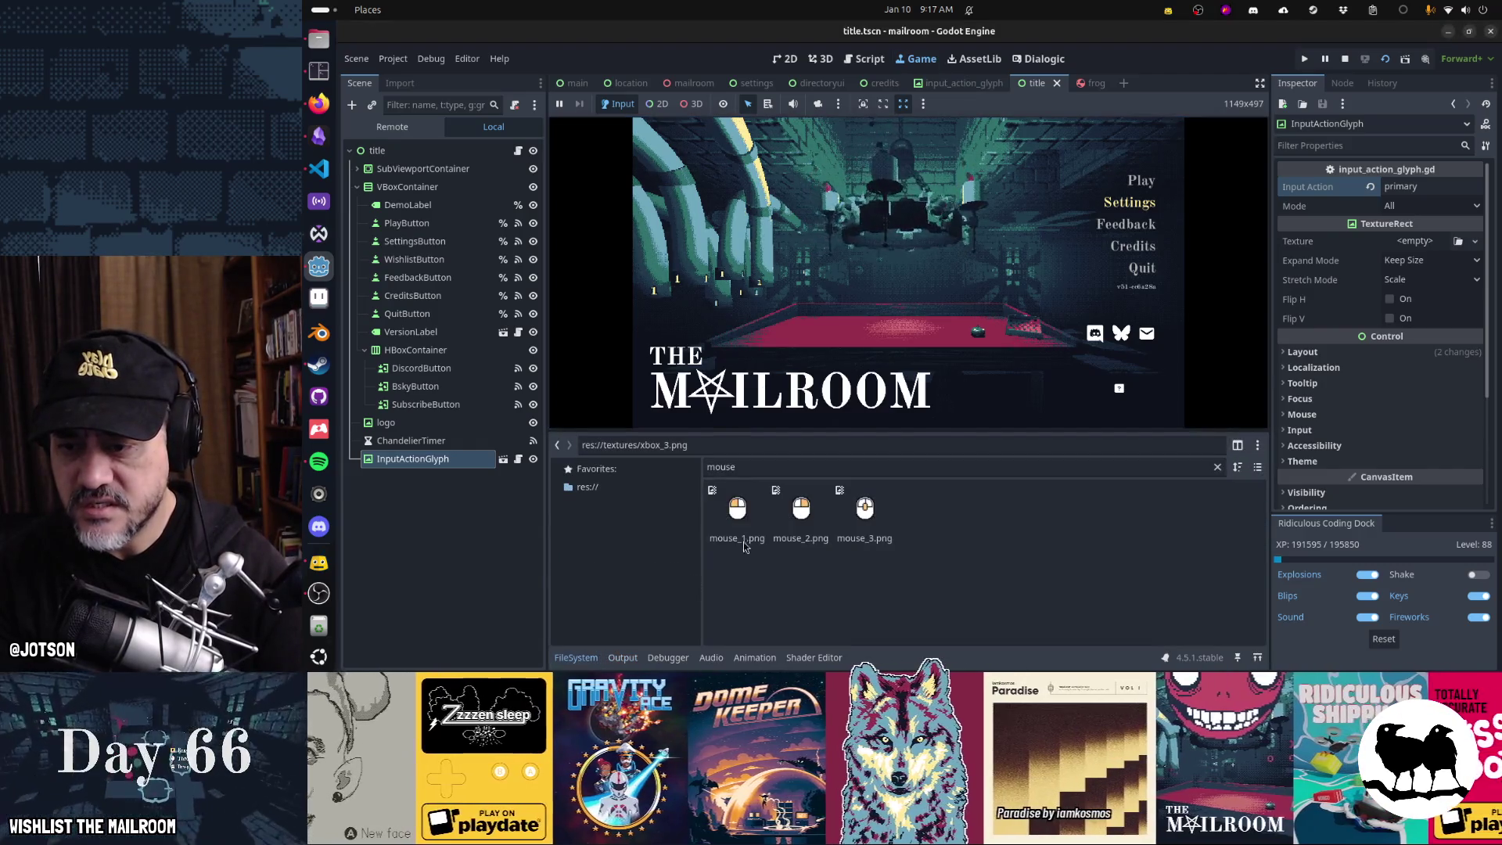
left_click(870, 61)
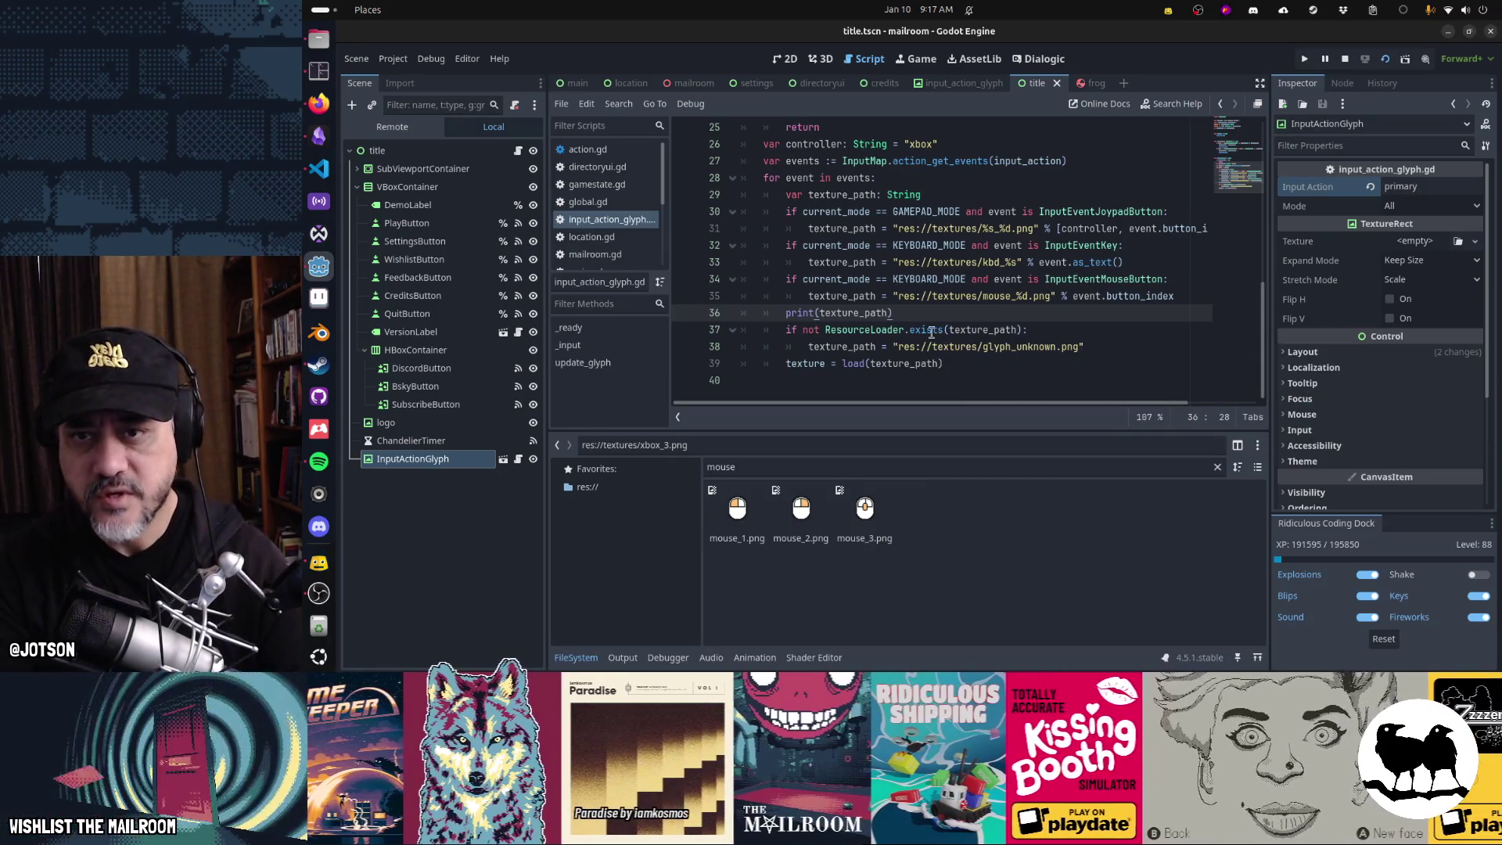
- Run the game with F5, stop it with F8, and view the Output log of texture paths
key("F5")
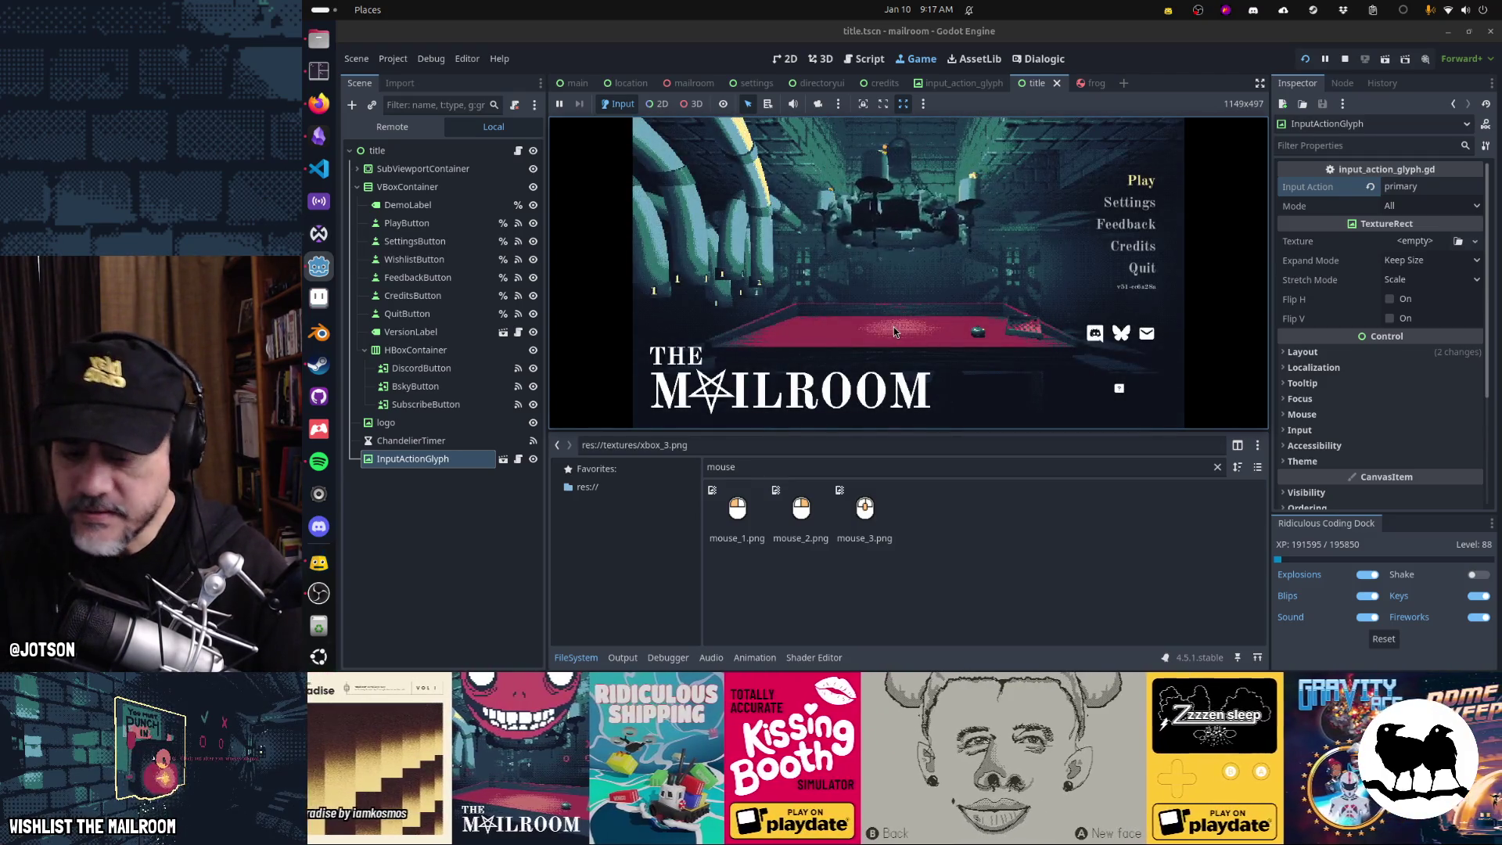
key("F8")
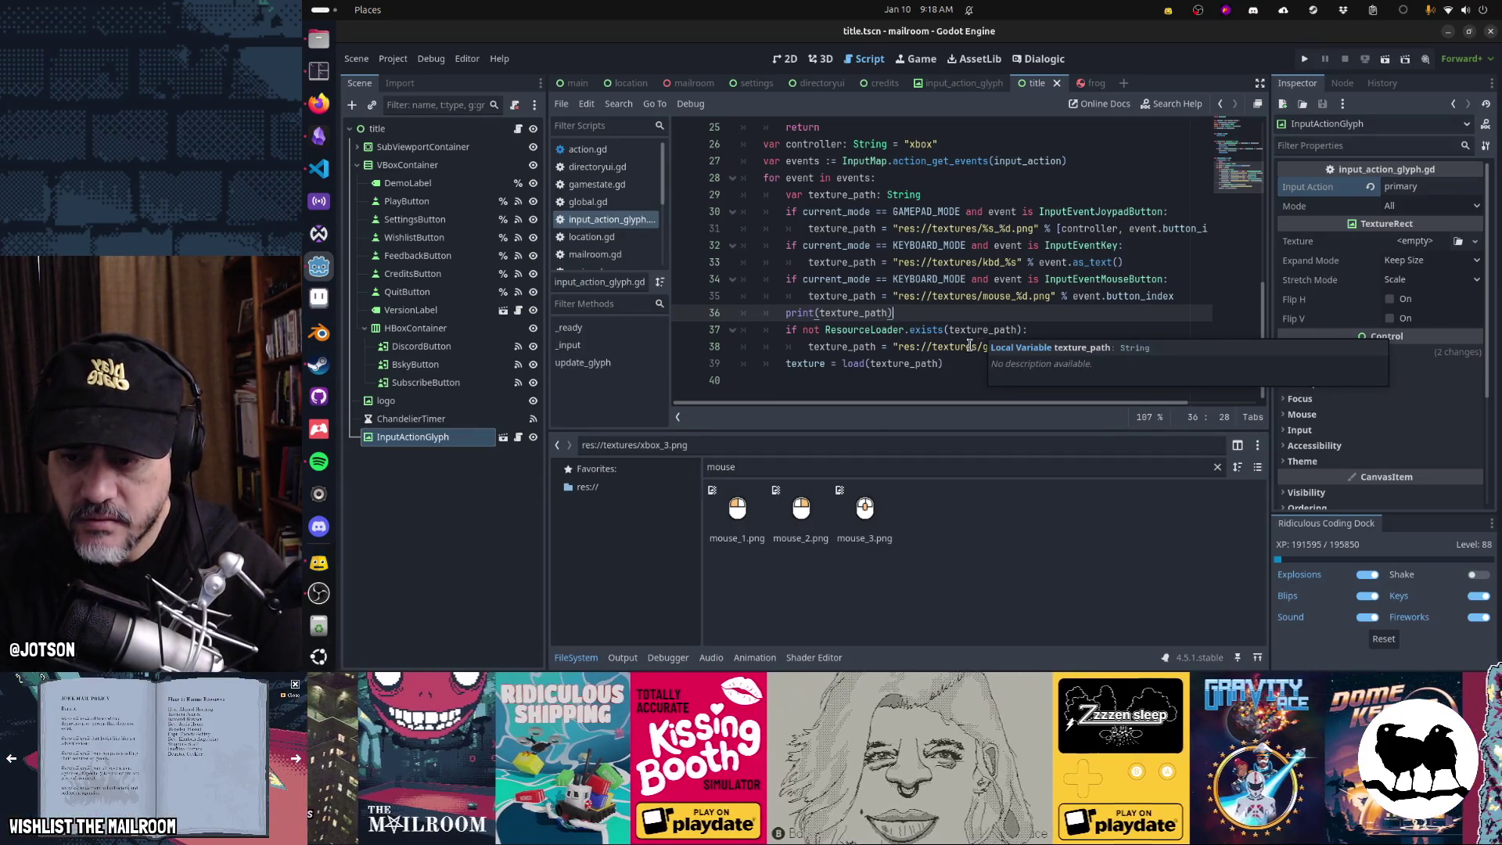
left_click(618, 662)
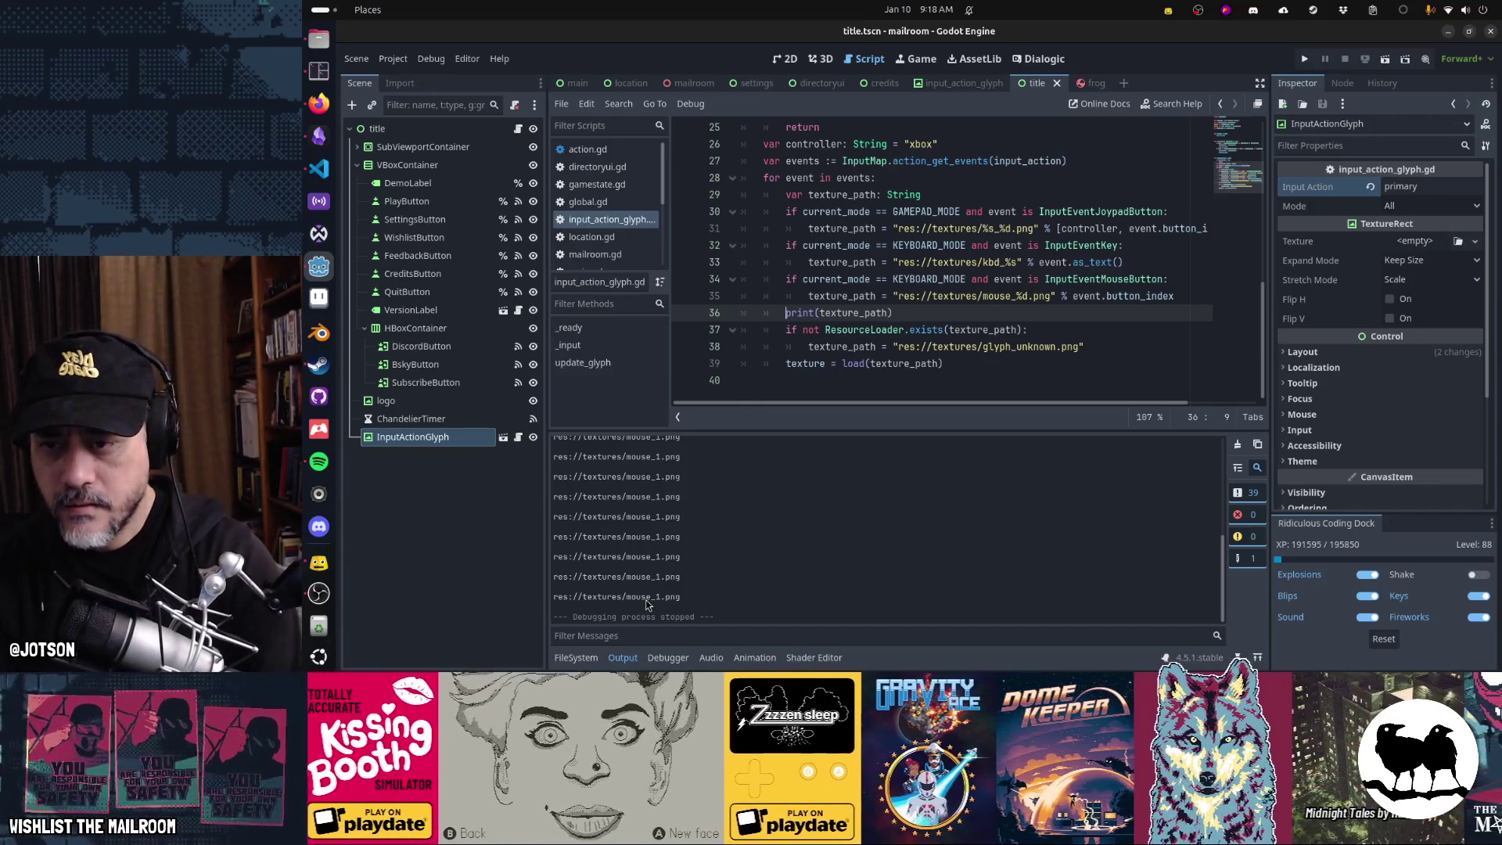
type("##")
- Nest the print, ResourceLoader.exists check and load lines under 'if texture_path:'
key("BackSpace")
key("BackSpace")
key("BackSpace")
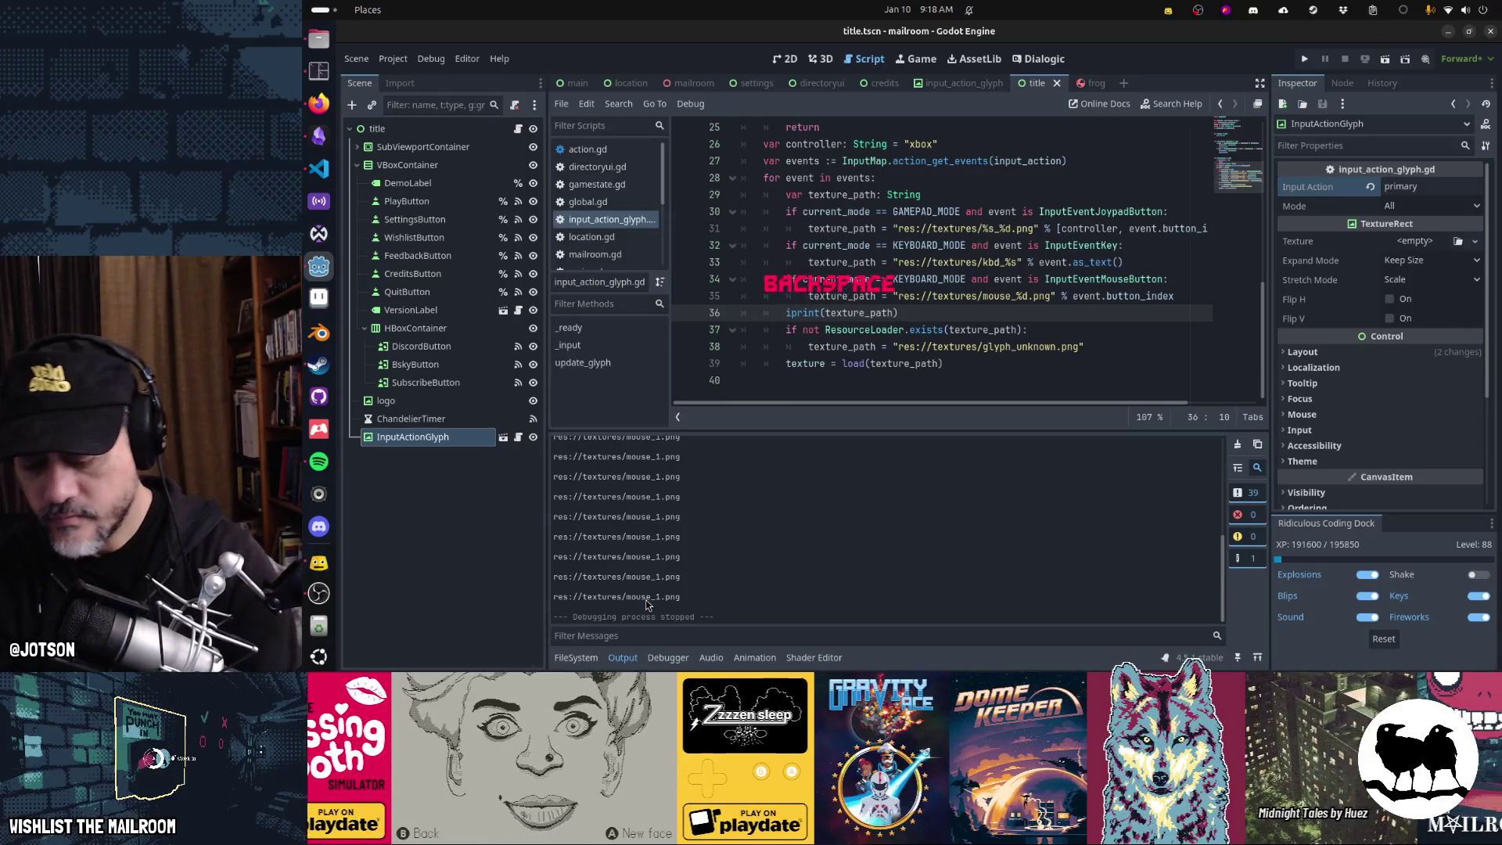
key("Tab")
type("if te")
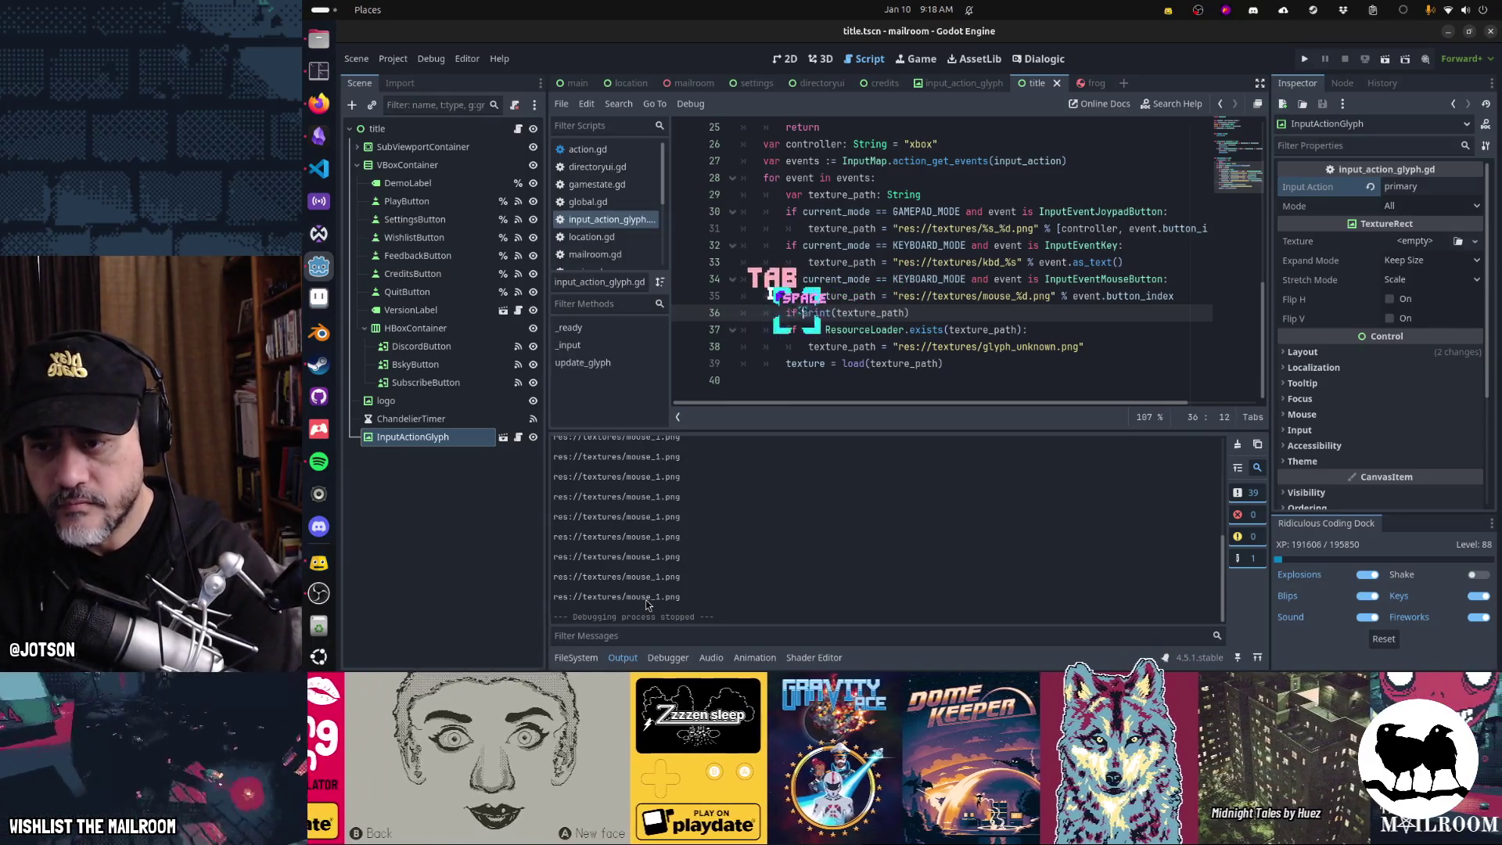
type("xture_pat")
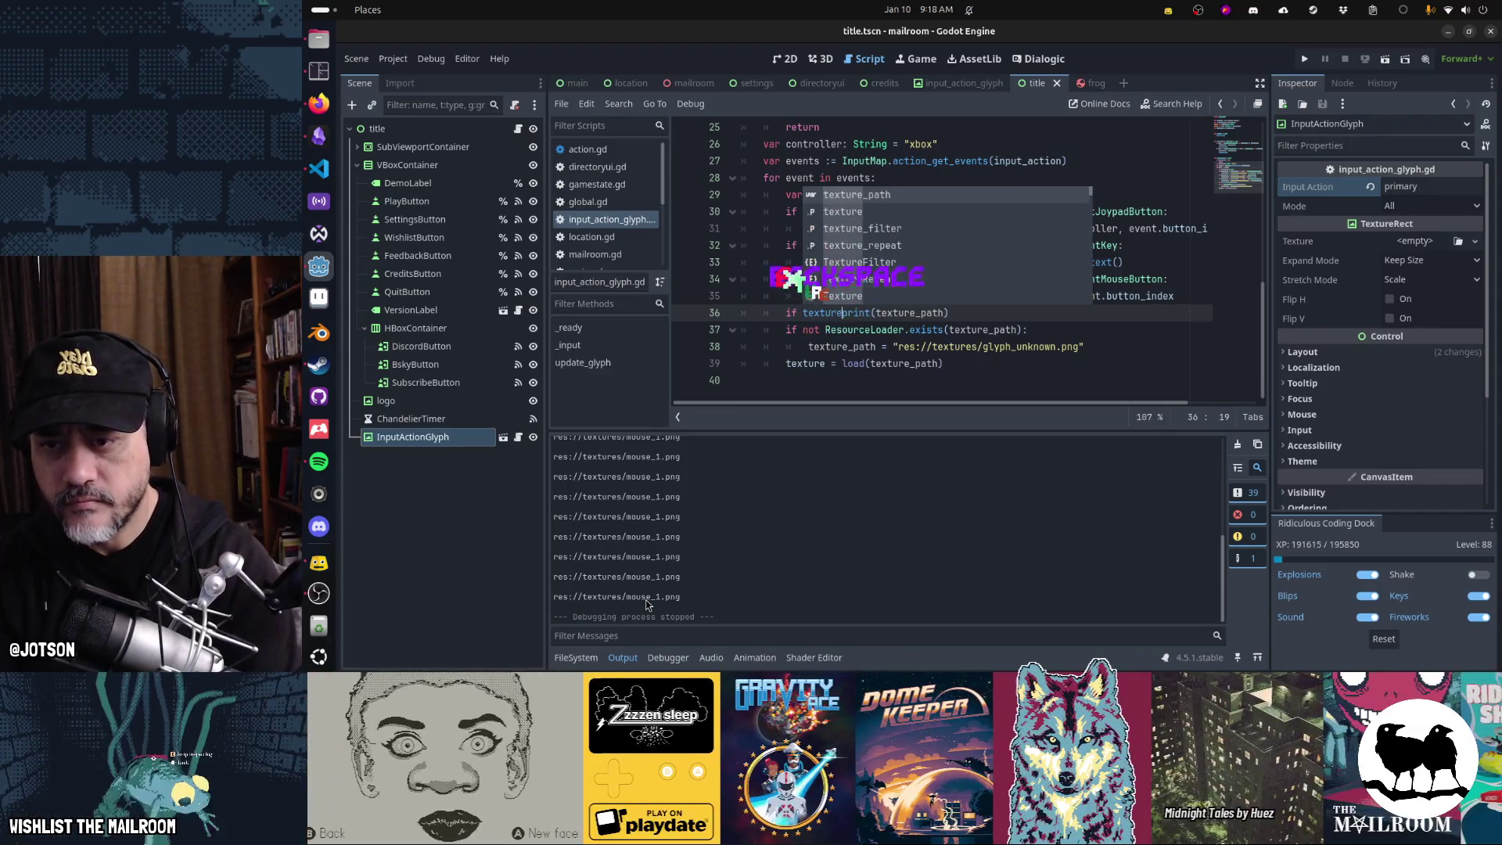
type("h:")
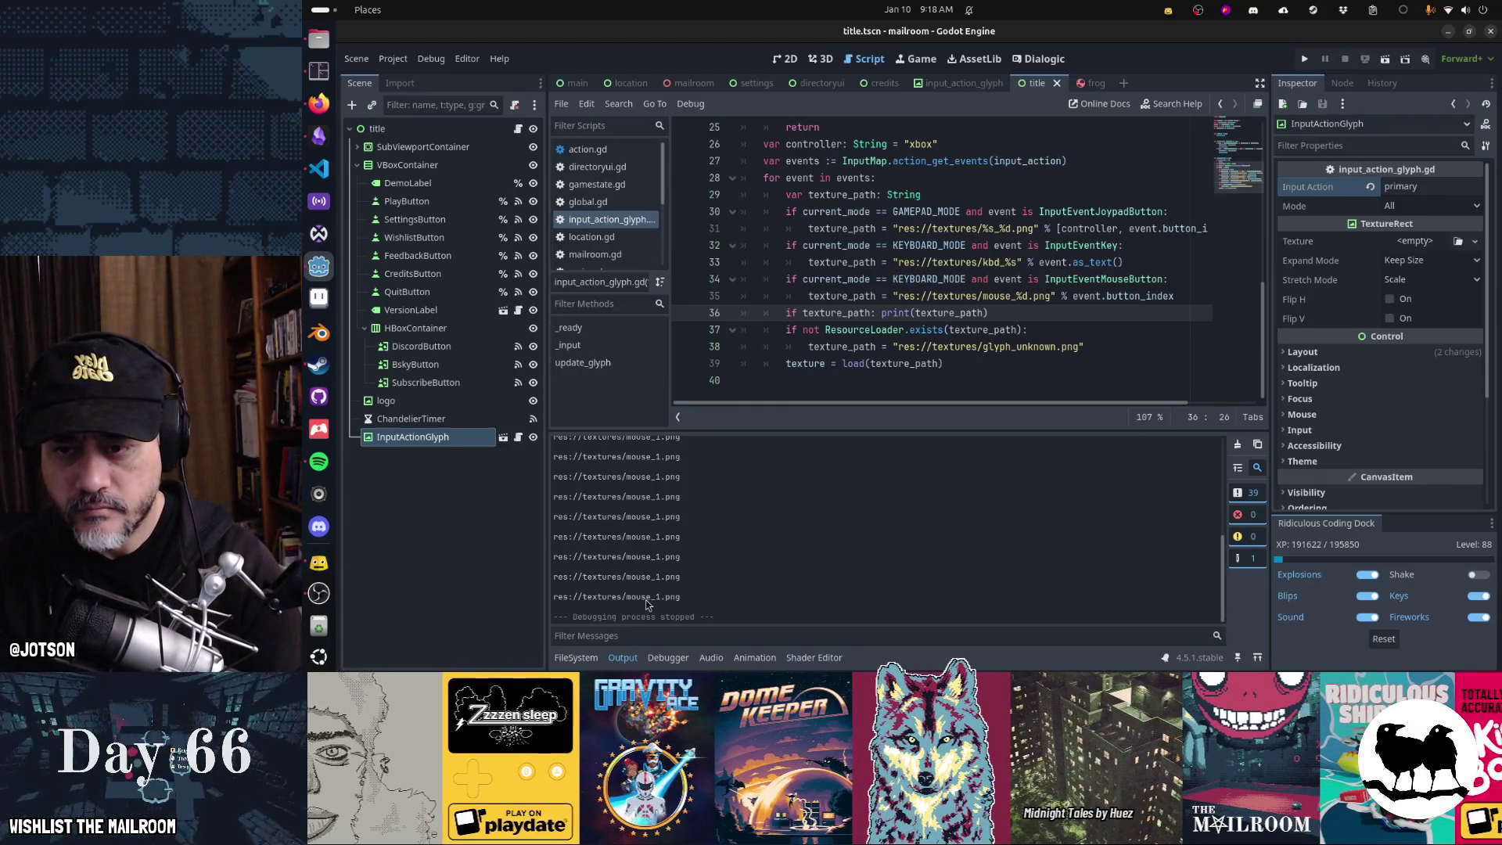
key("BackSpace")
key("BackSpace")
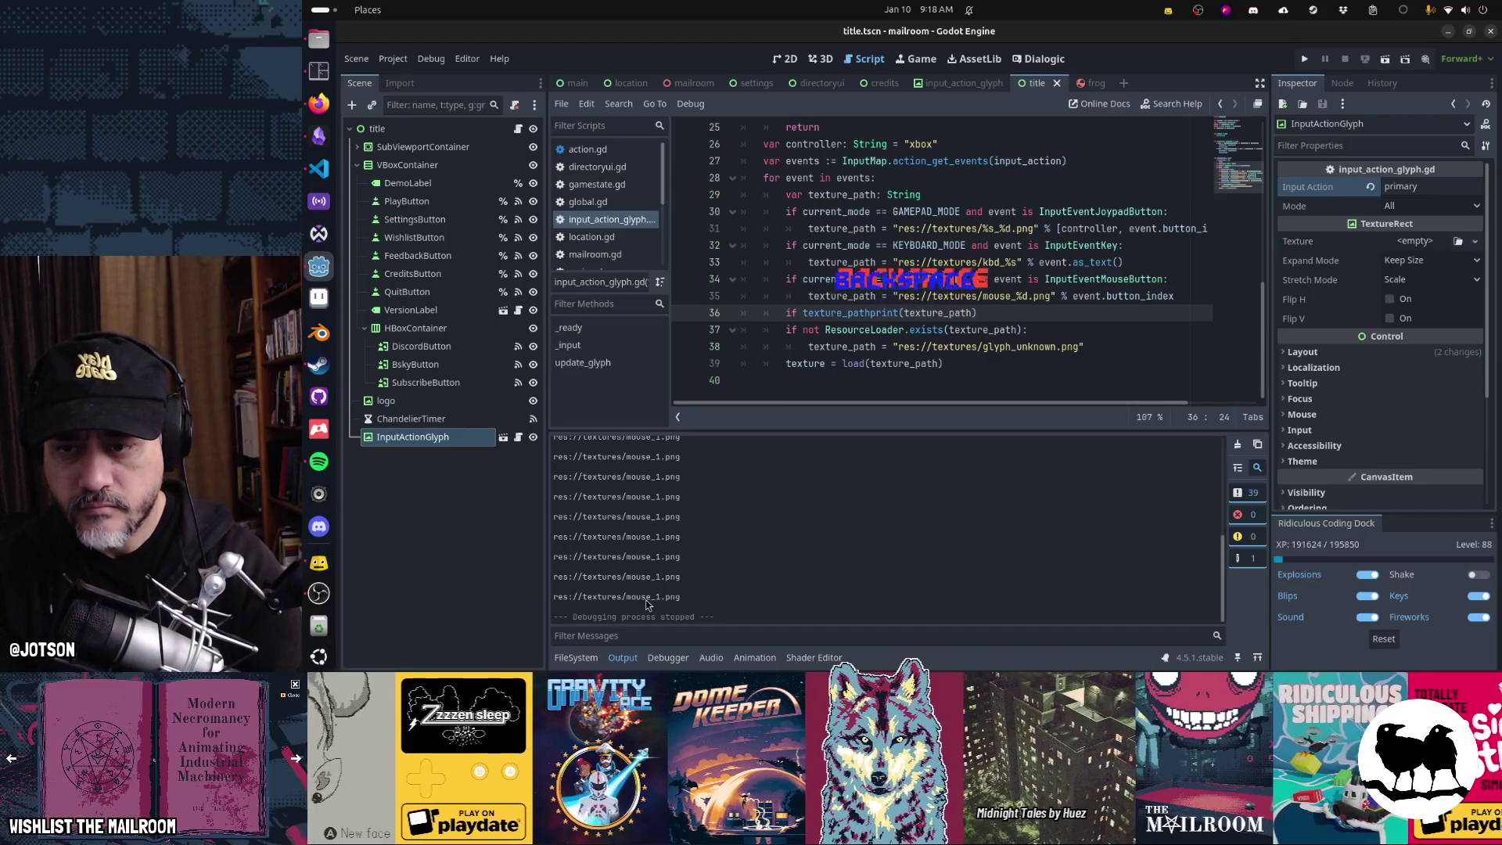
type(":")
key("Return")
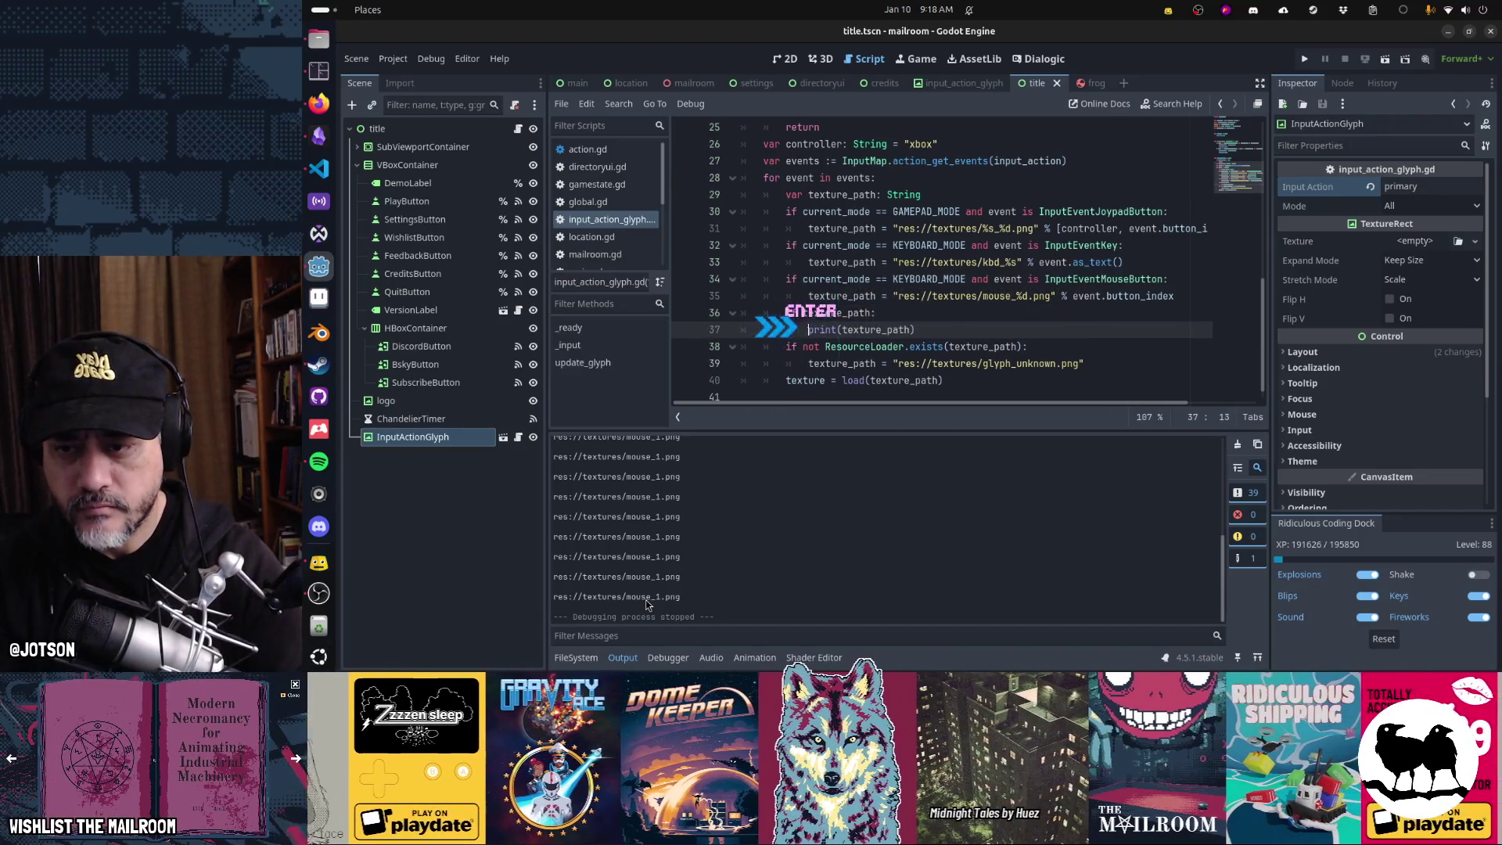
key("Down")
key("shift+Down")
key("shift+End")
key("Tab")
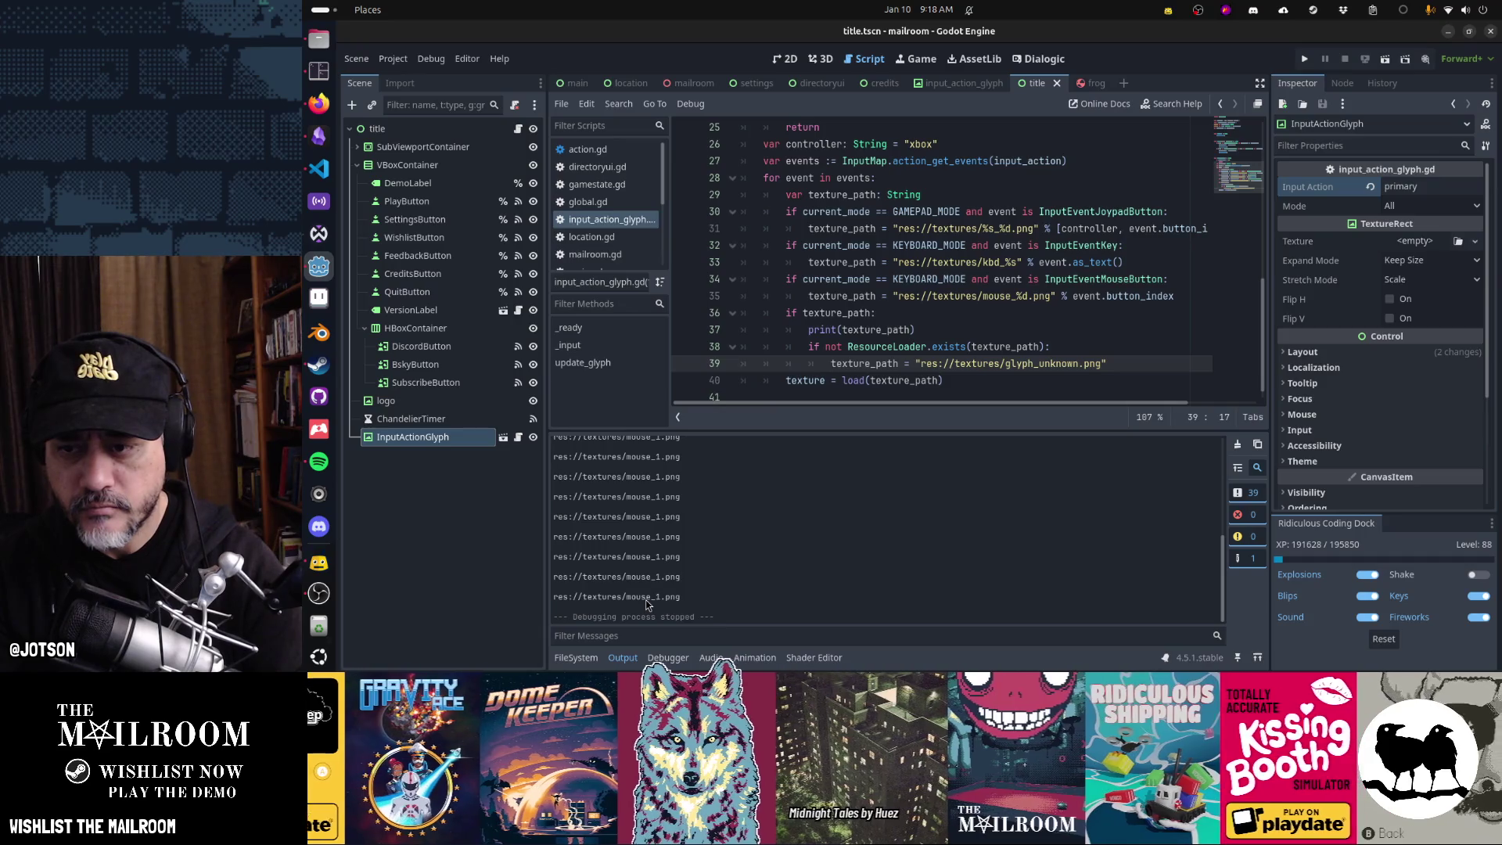
key("Down")
key("Home")
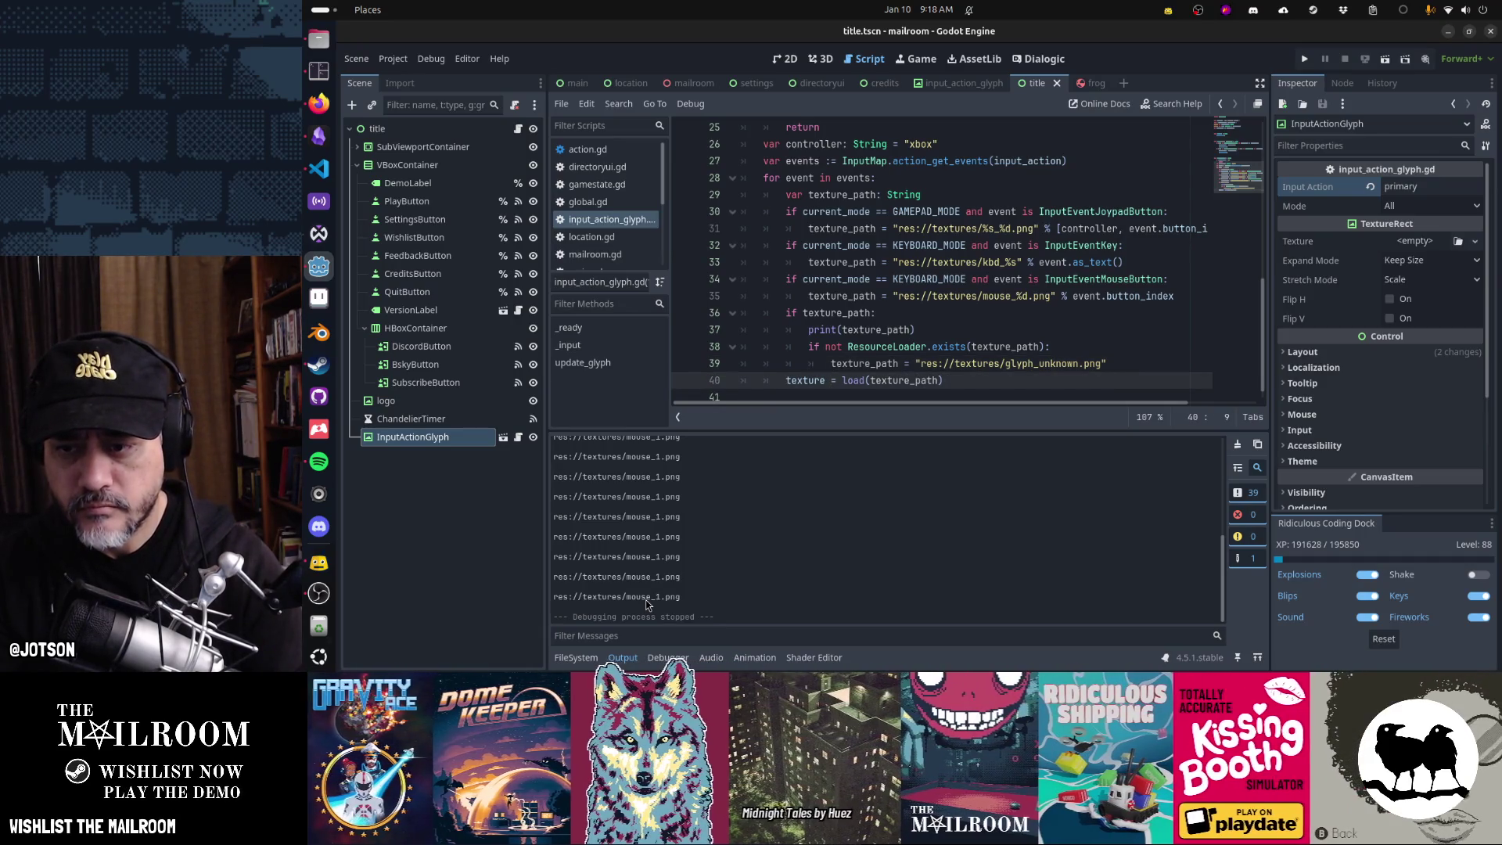
key("Tab")
- Add an 'else:' branch with 'texture = null' and run the game
key("End")
key("Return")
key("BackSpace")
type("els")
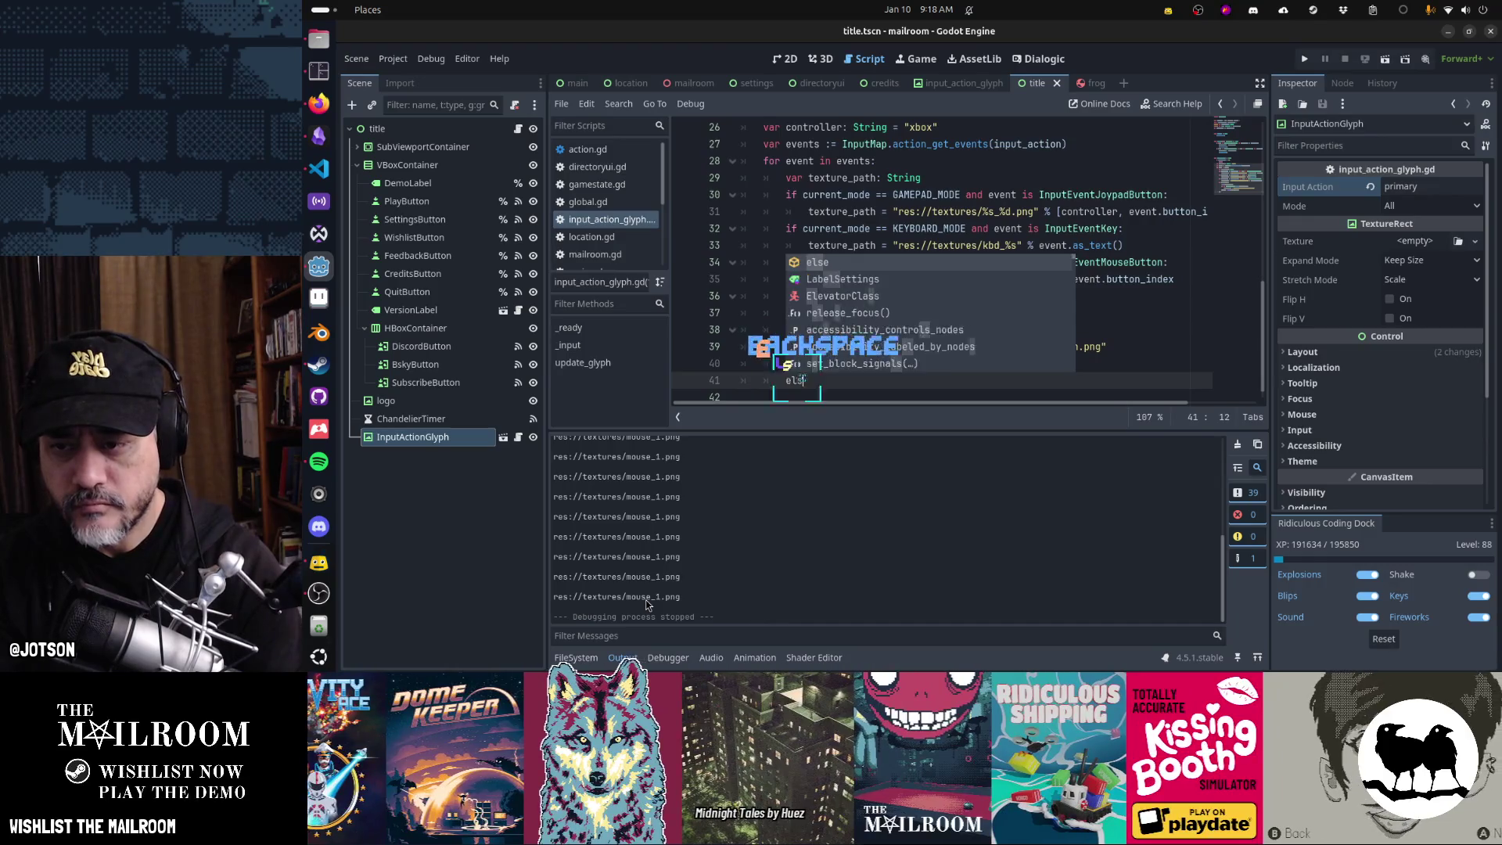
type("e:")
key("Return")
type("texture = nu")
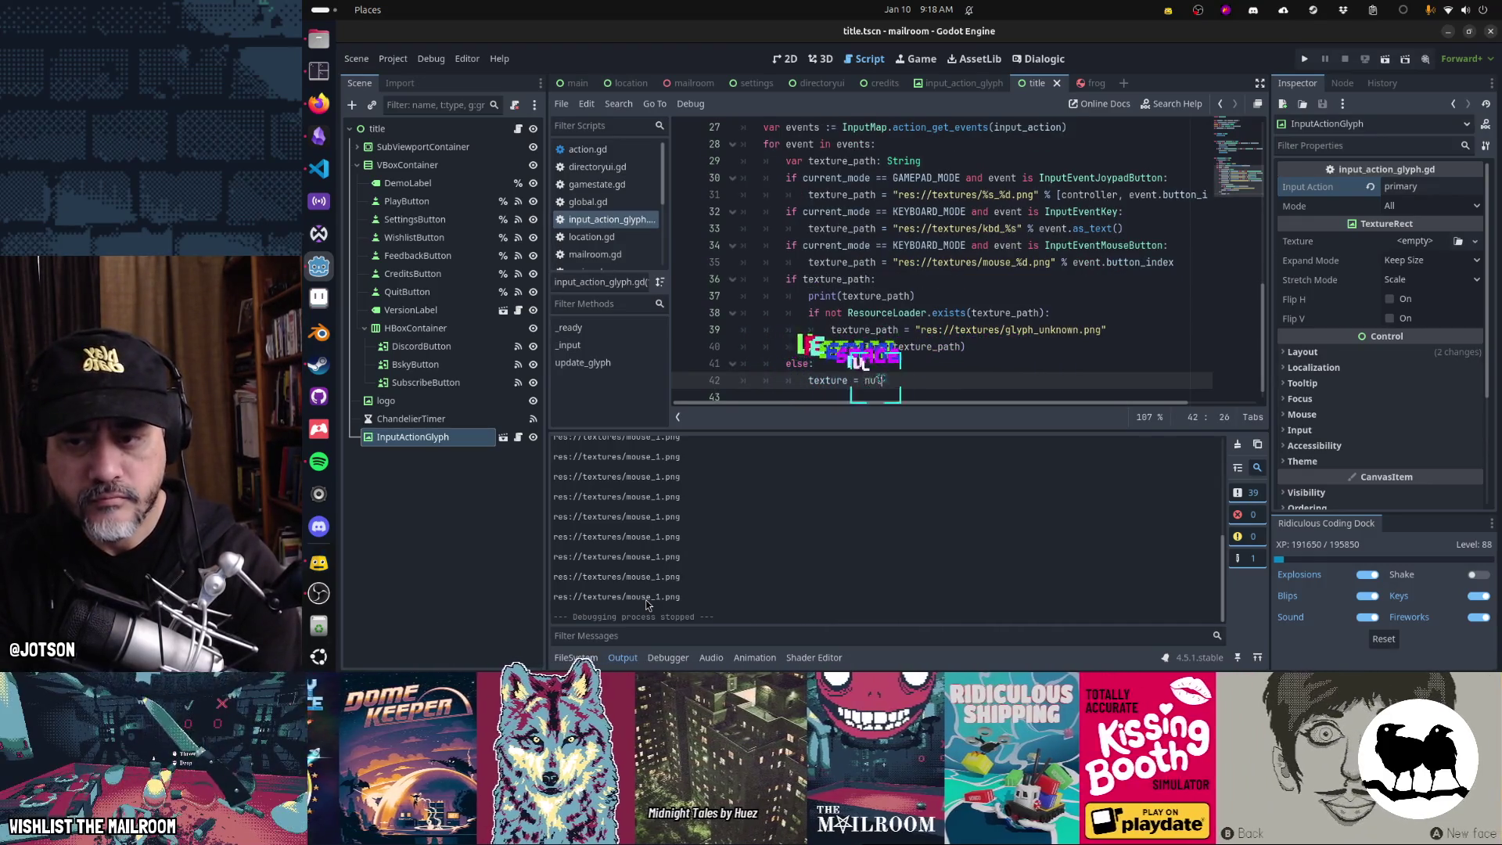
type("ll")
key("F5")
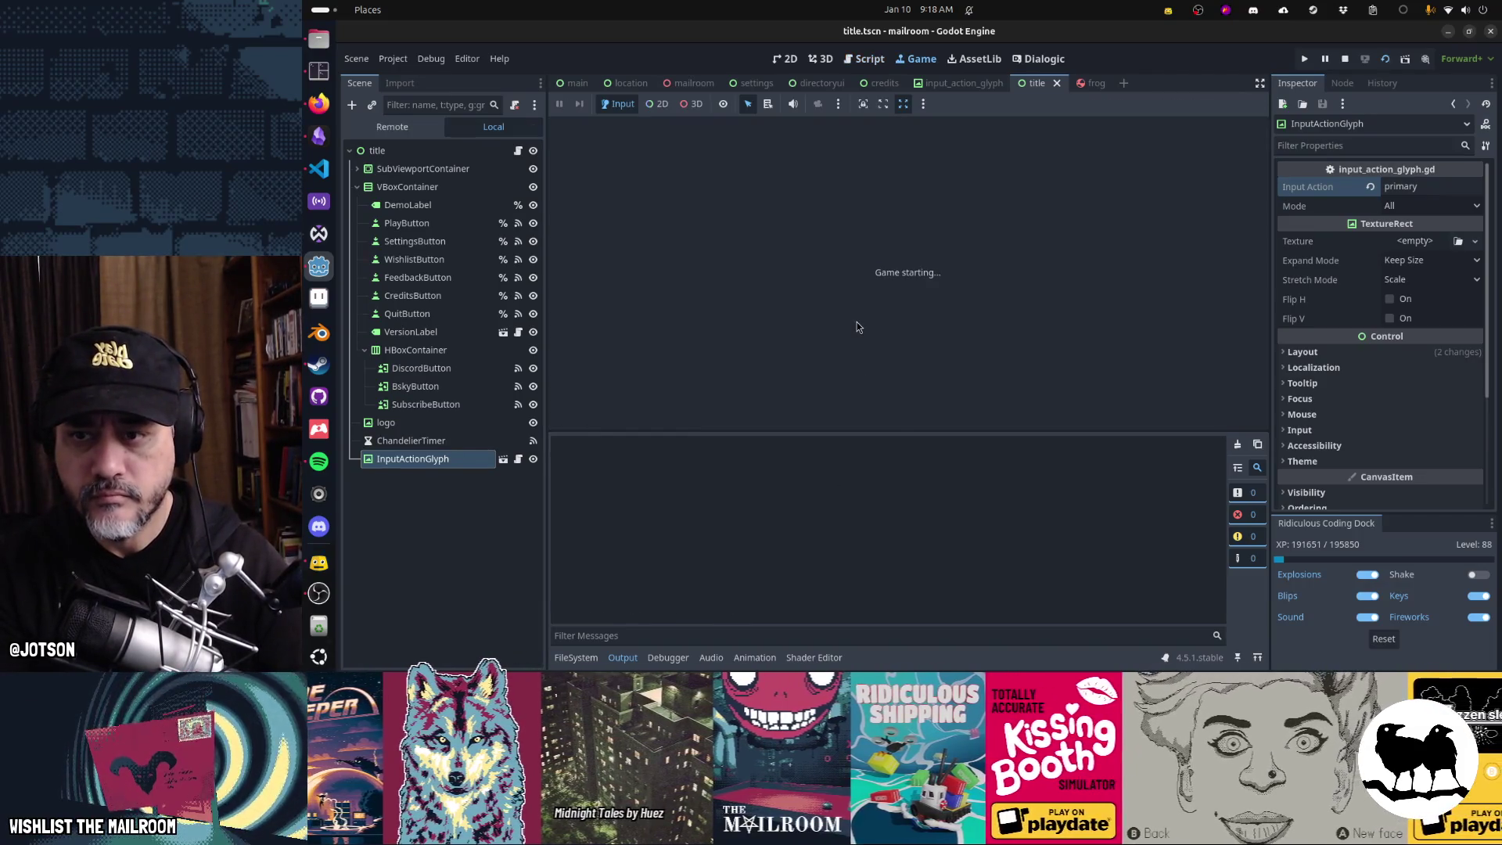
- Run the game, filter the FileSystem to 'mouse_1.png', then clear the filter to show the textures folder
key("F5")
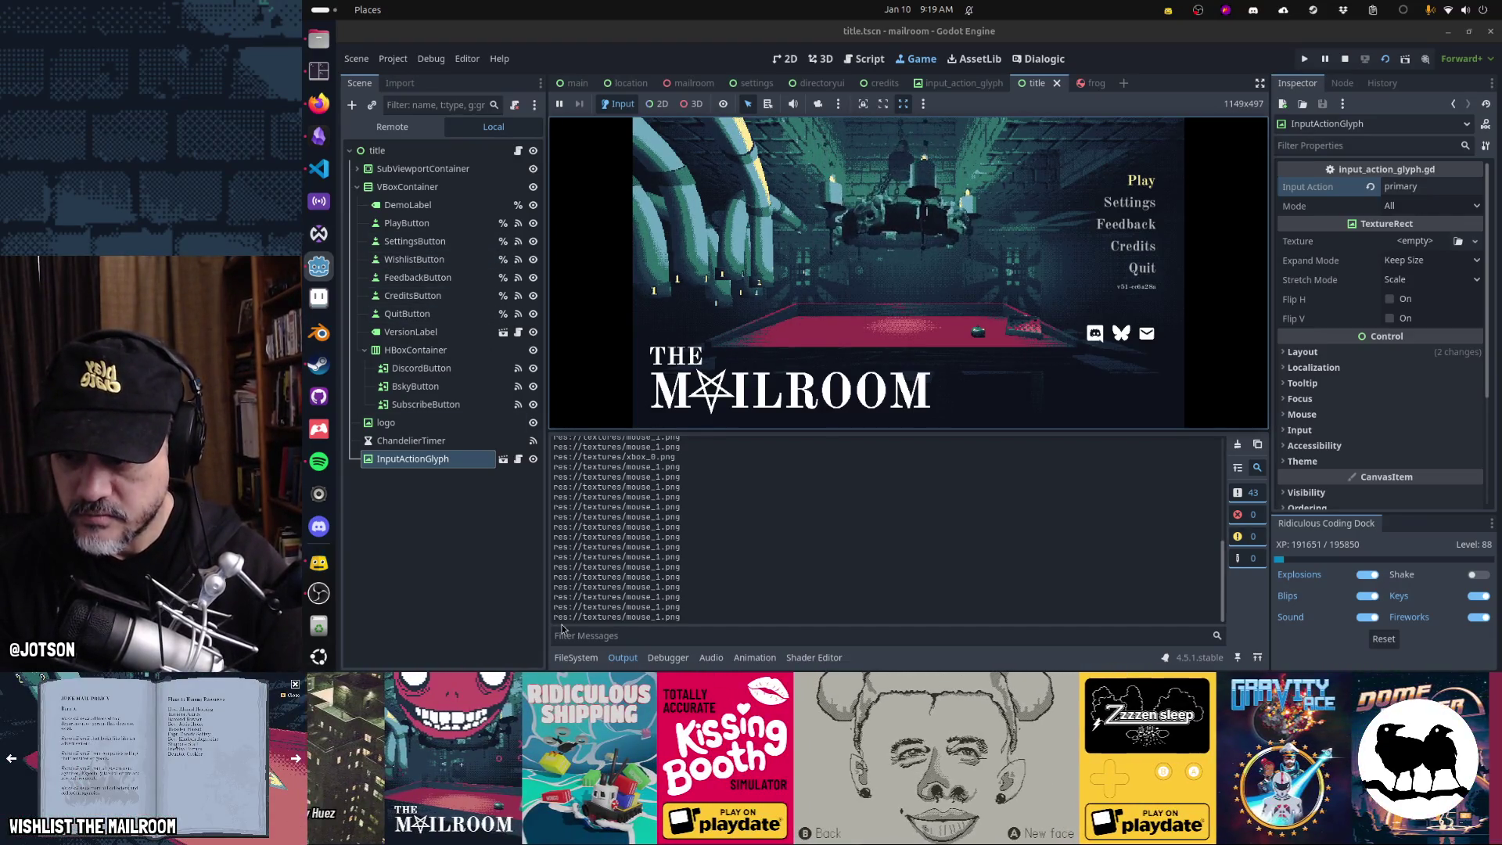
left_click(575, 657)
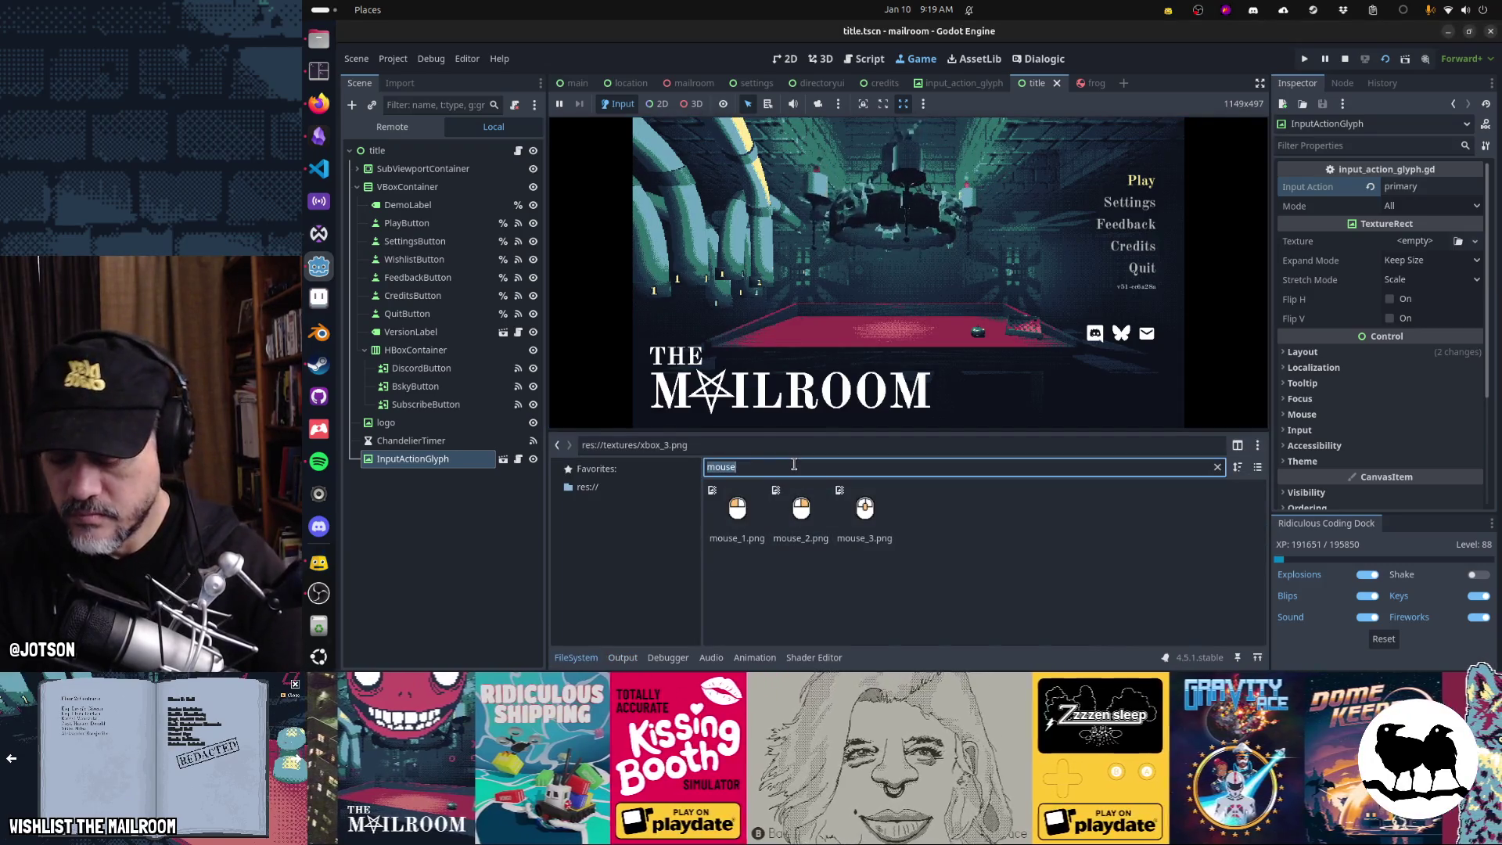
type("mouse_1.png")
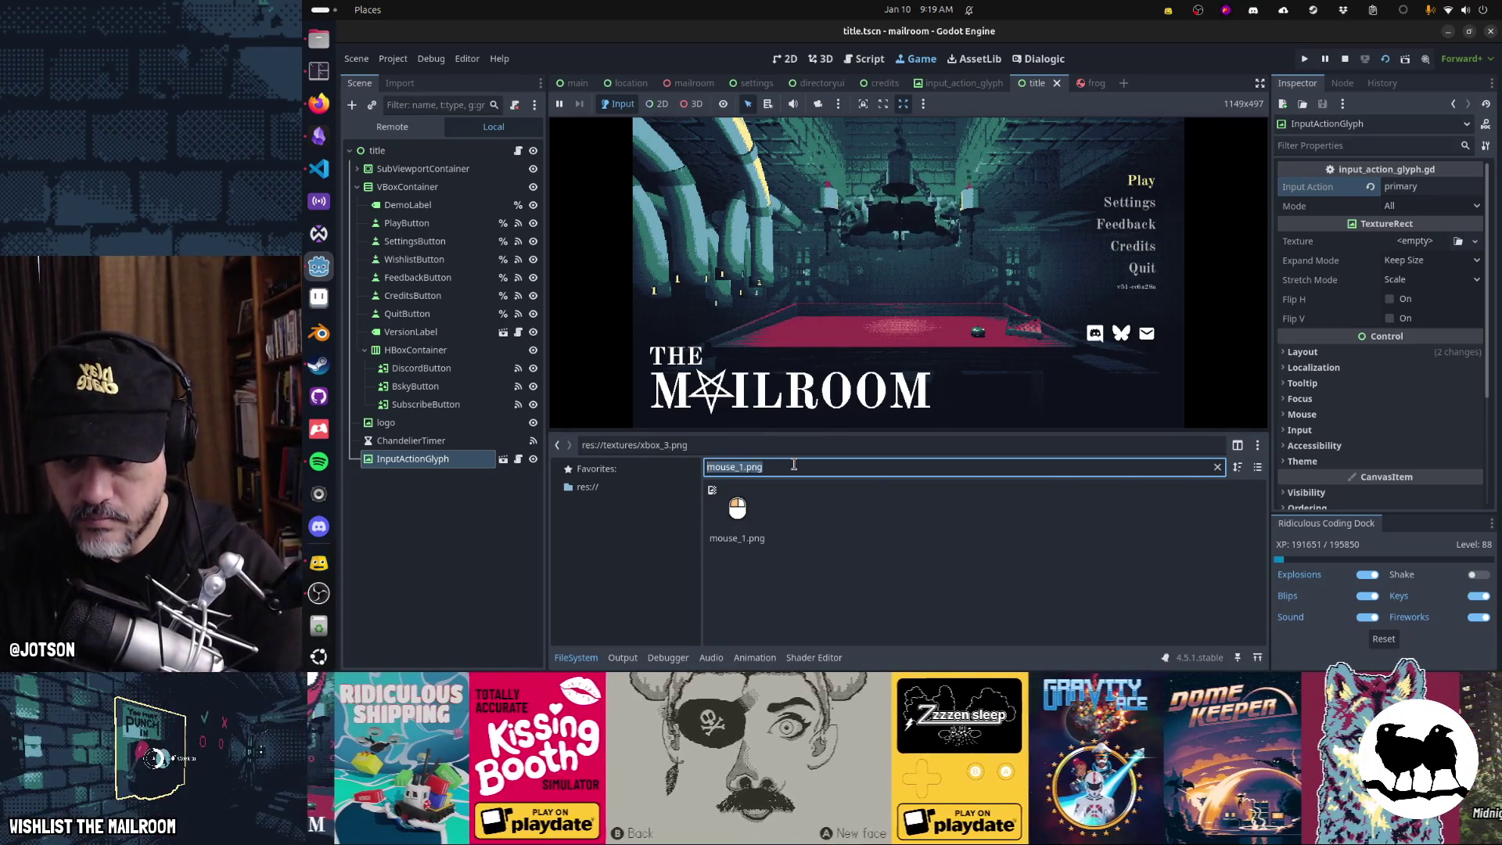
key("BackSpace")
- Inspect mouse_1.png's details without renaming it, then collapse the FileSystem panel
scroll(933, 578, "down", 2)
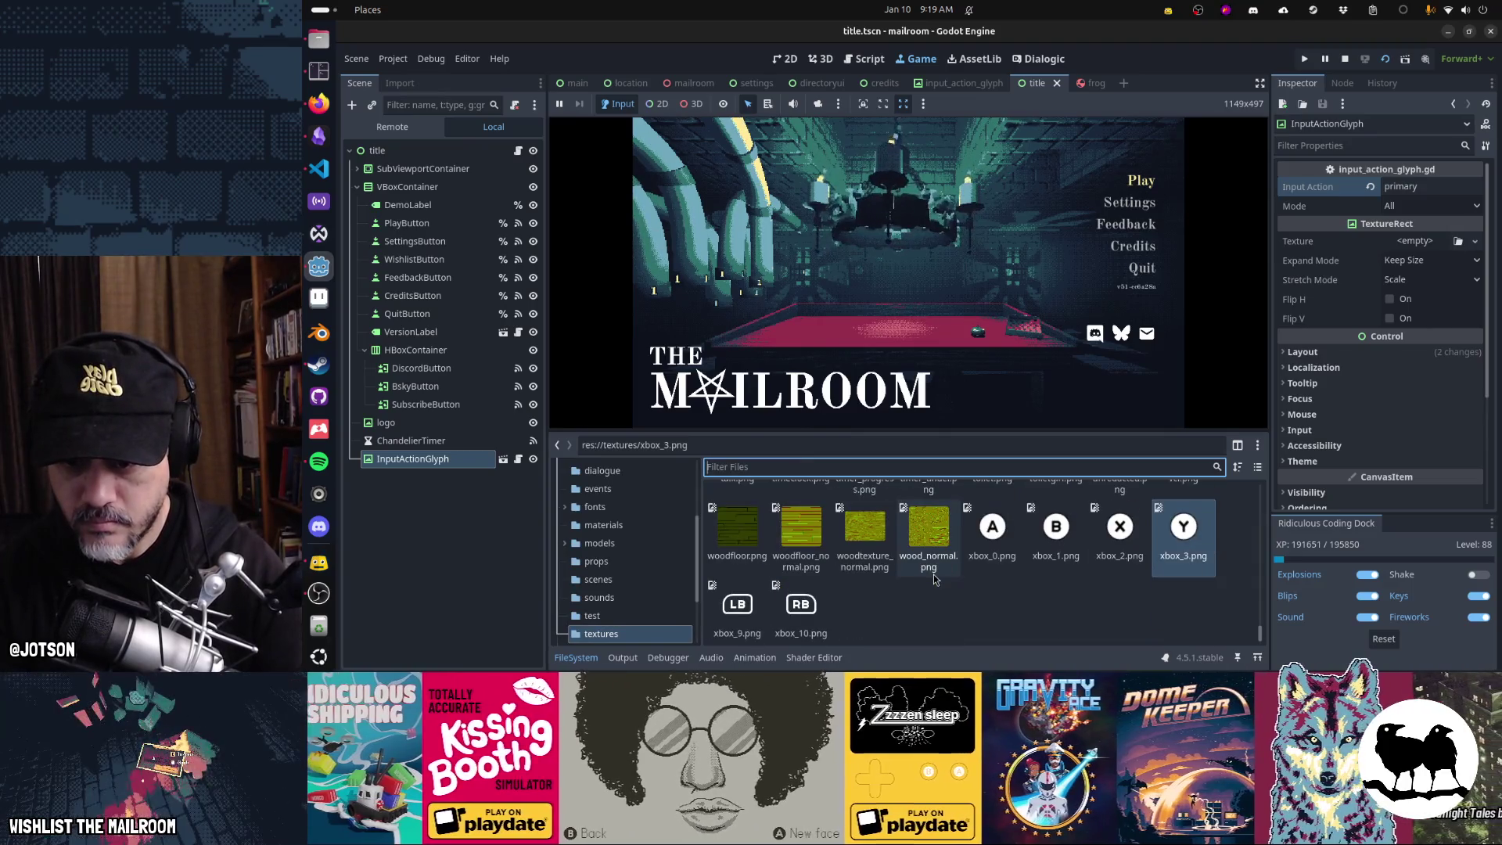
scroll(934, 579, "up", 10)
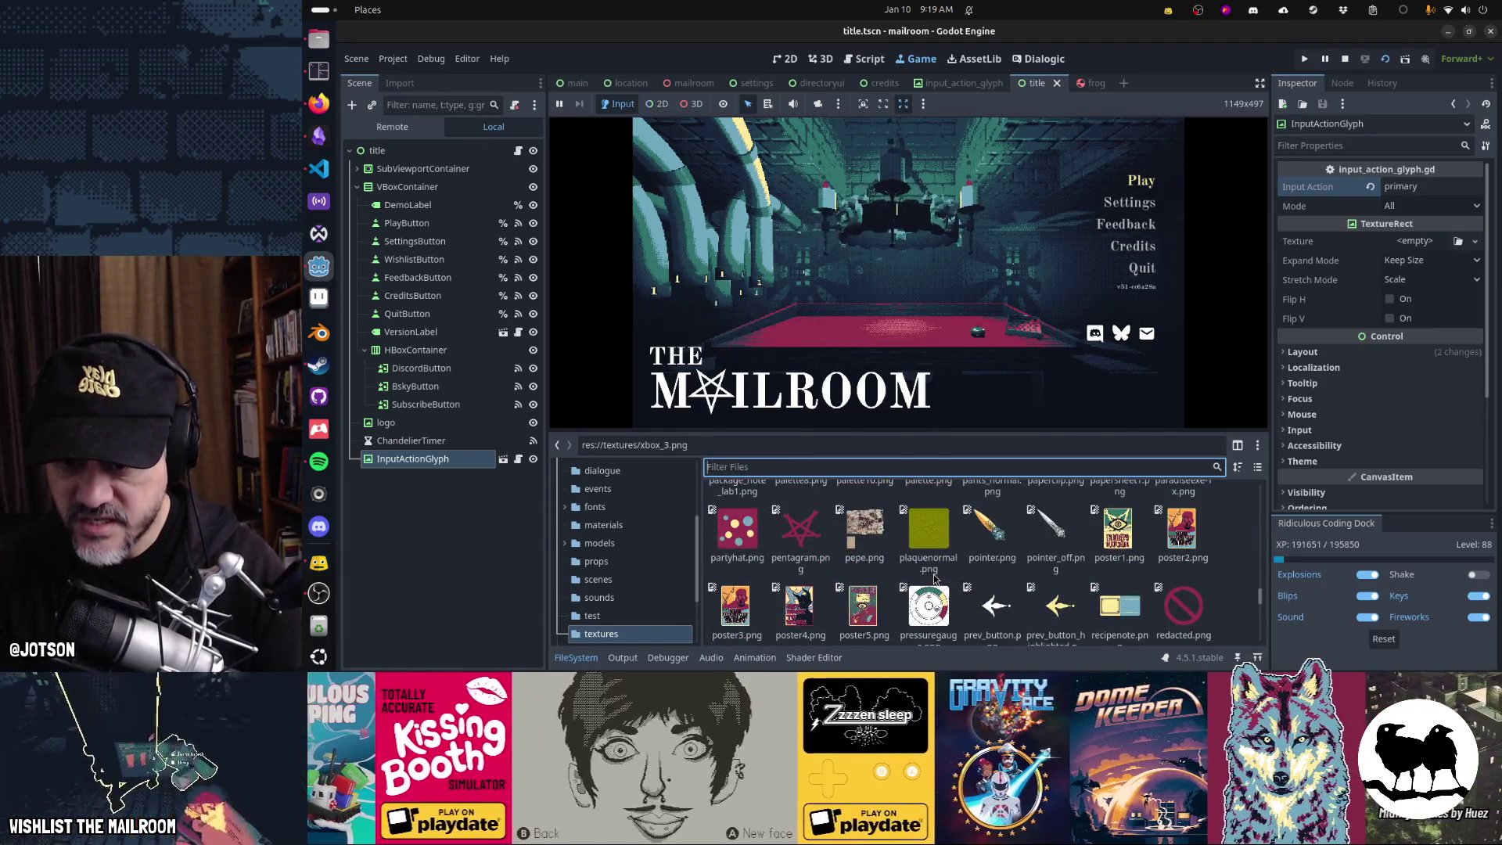
scroll(933, 579, "up", 5)
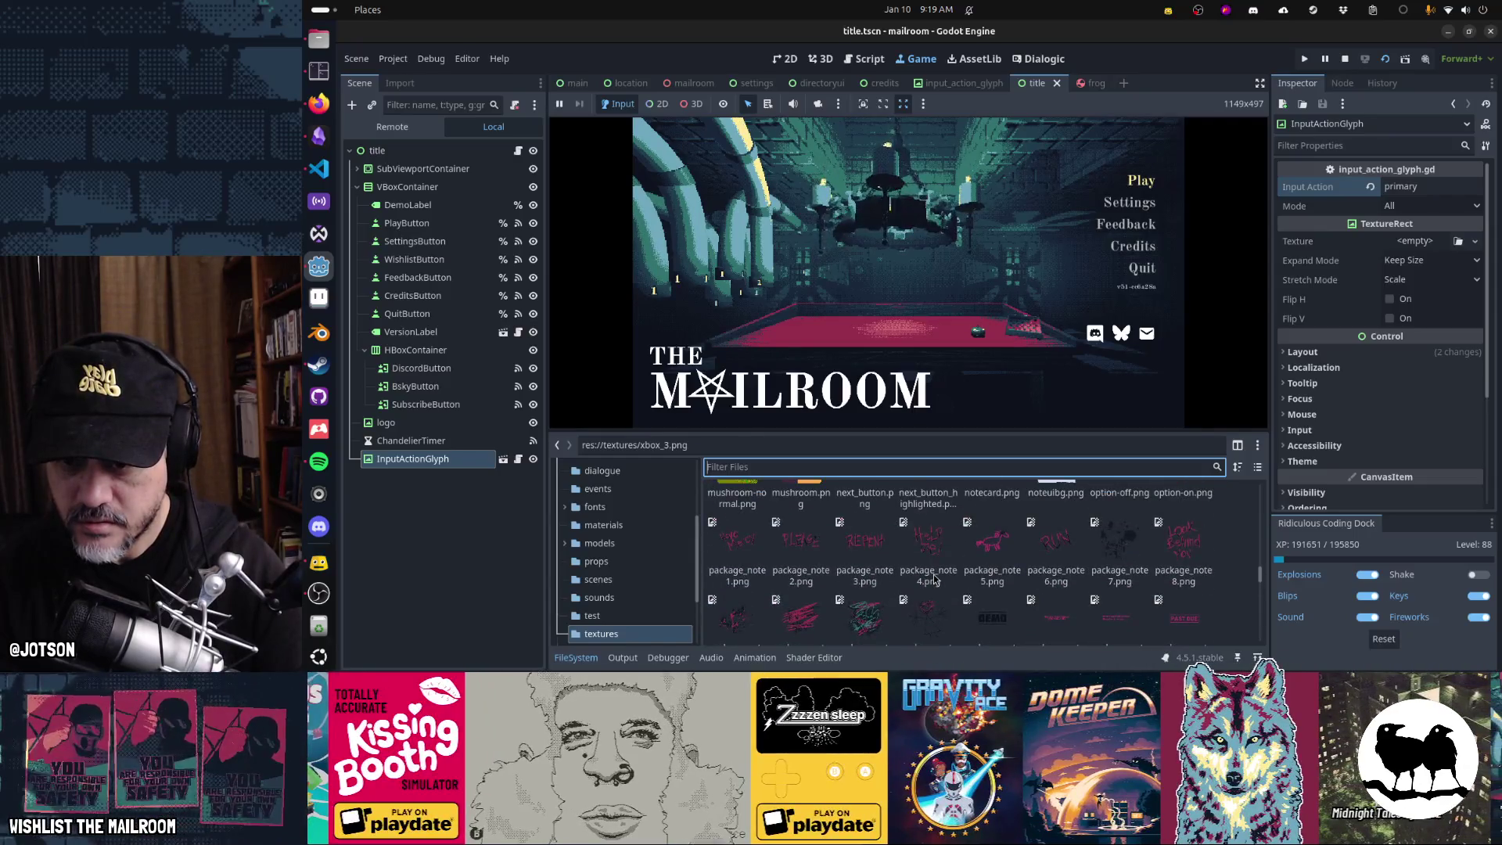
scroll(933, 579, "up", 3)
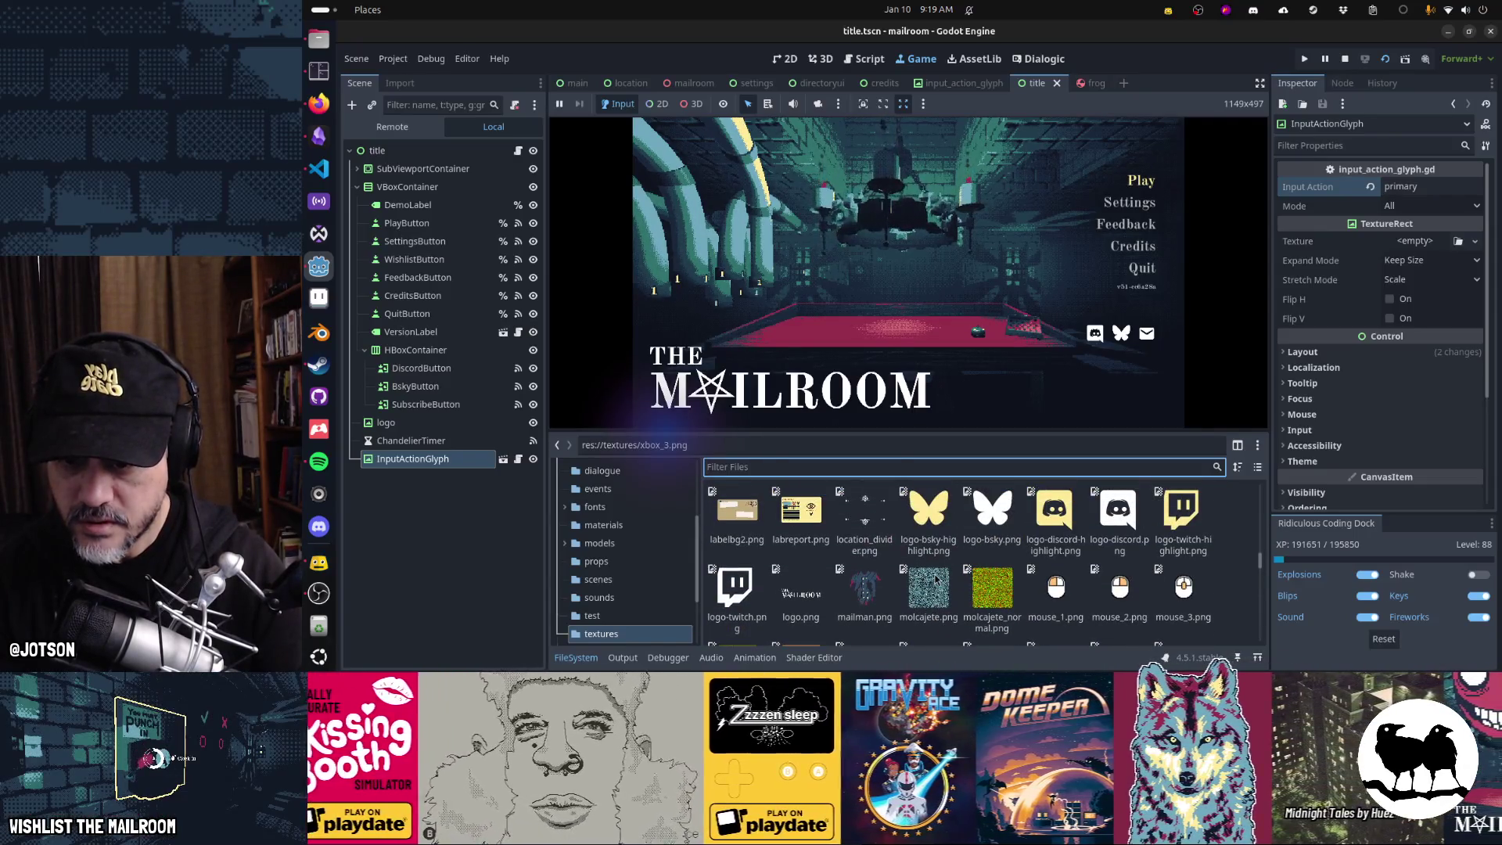
left_click(1062, 615)
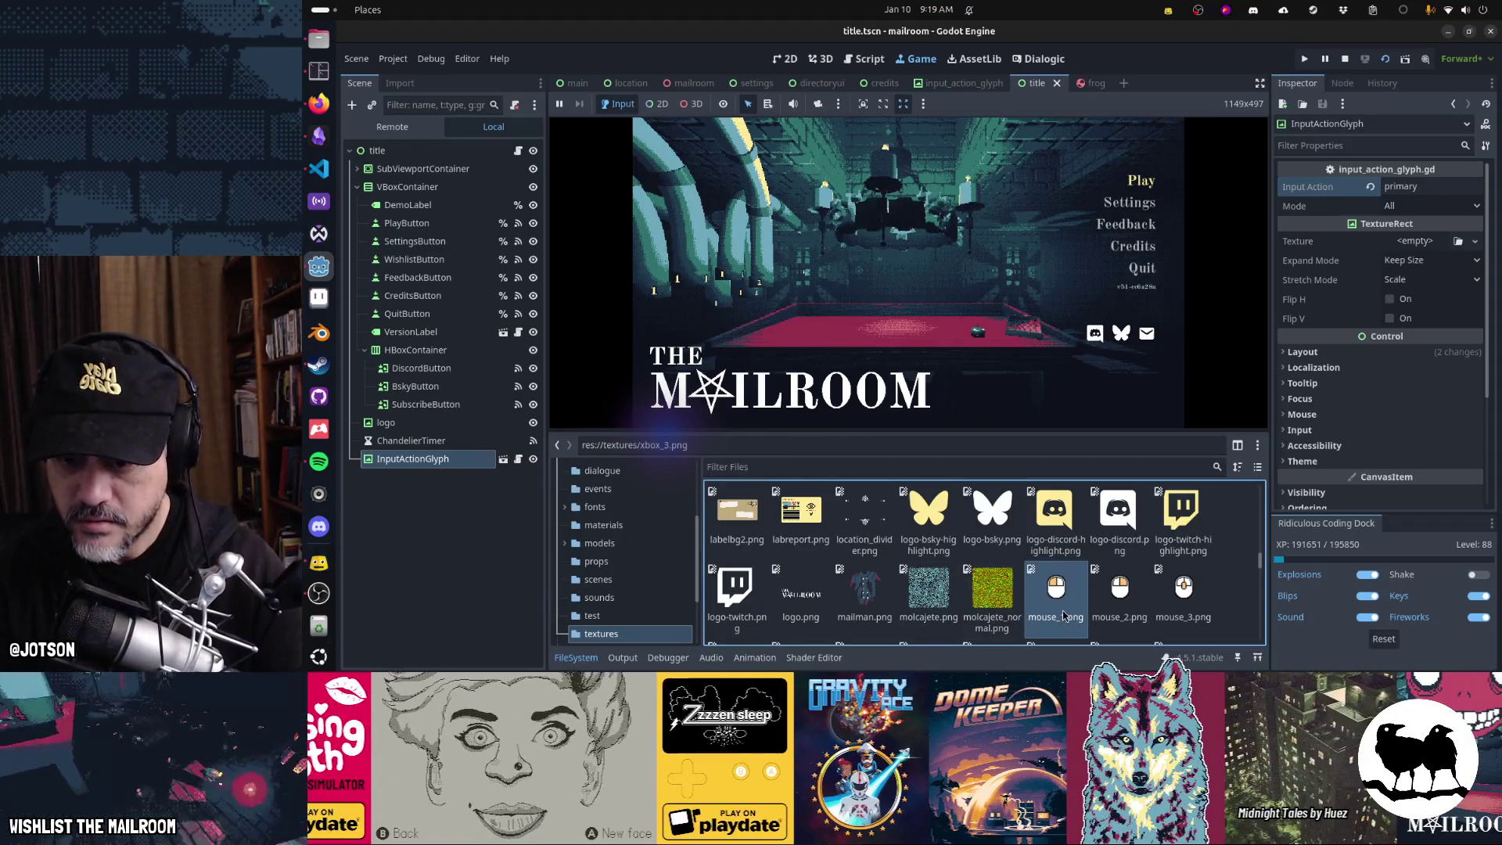
mouse_move(1062, 592)
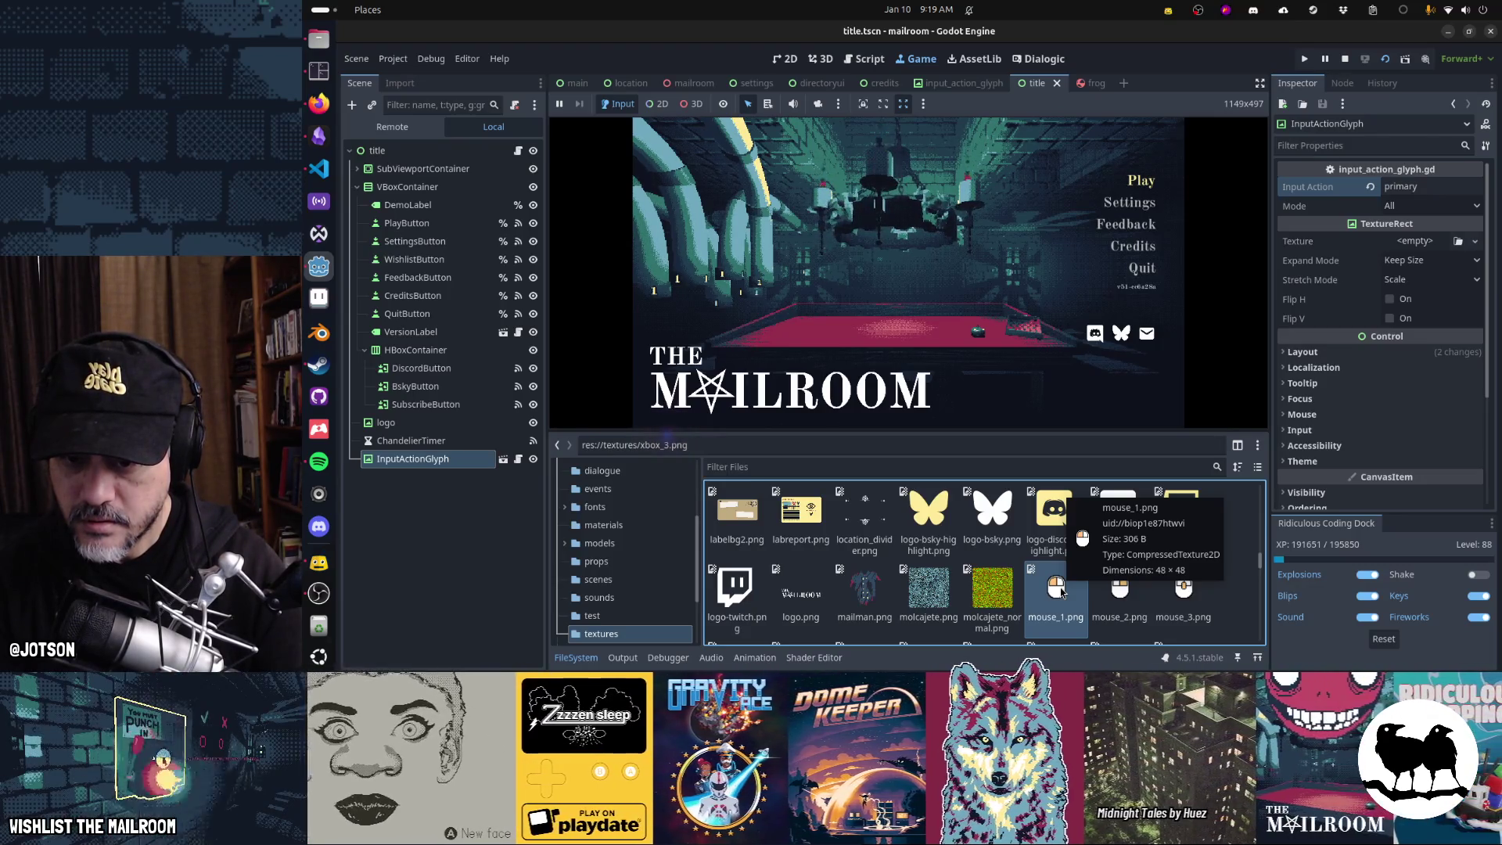
key("F2")
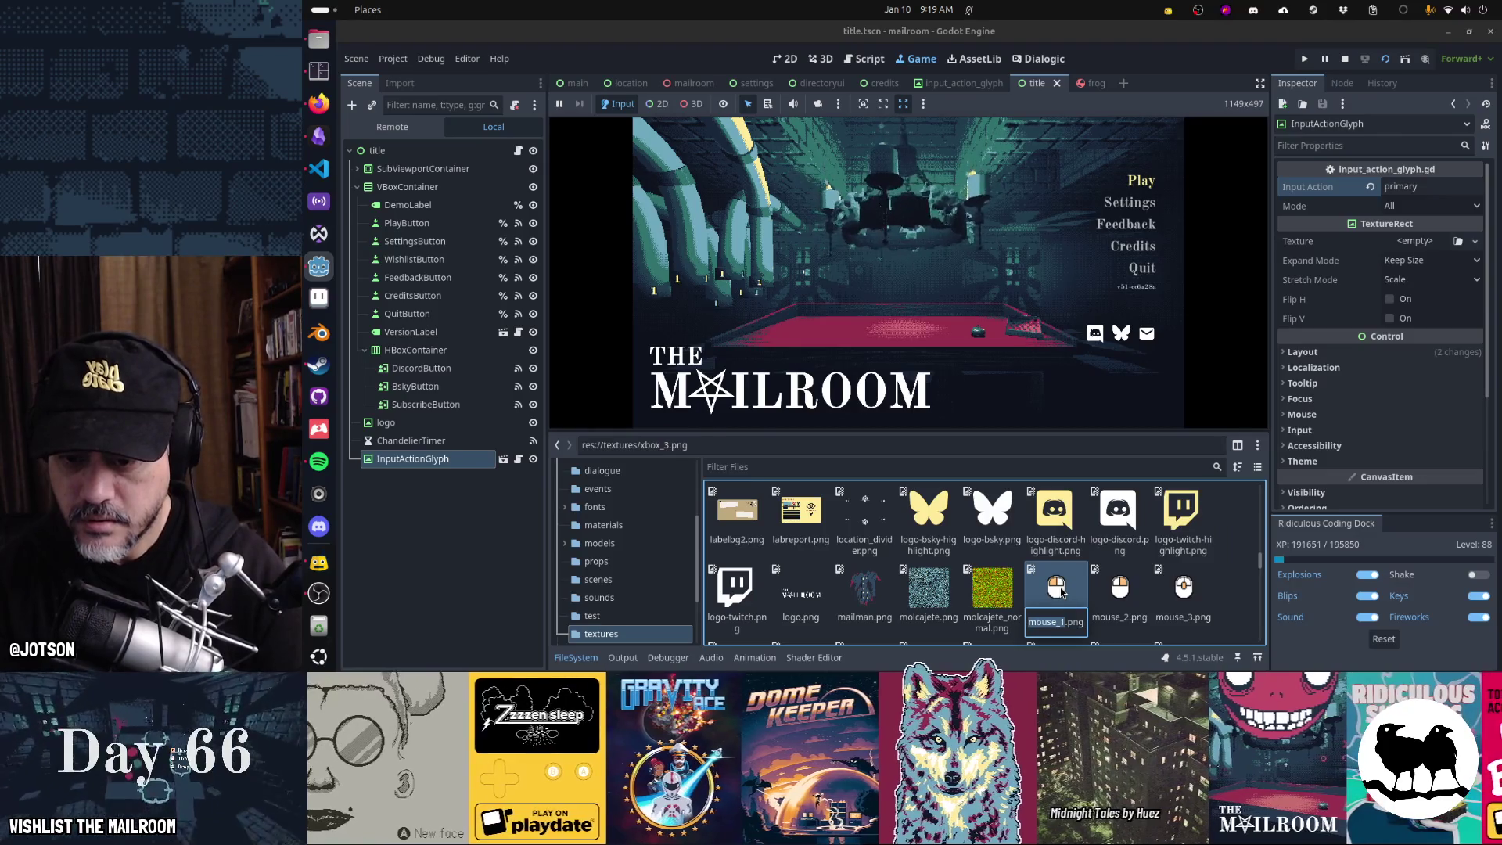
key("Escape")
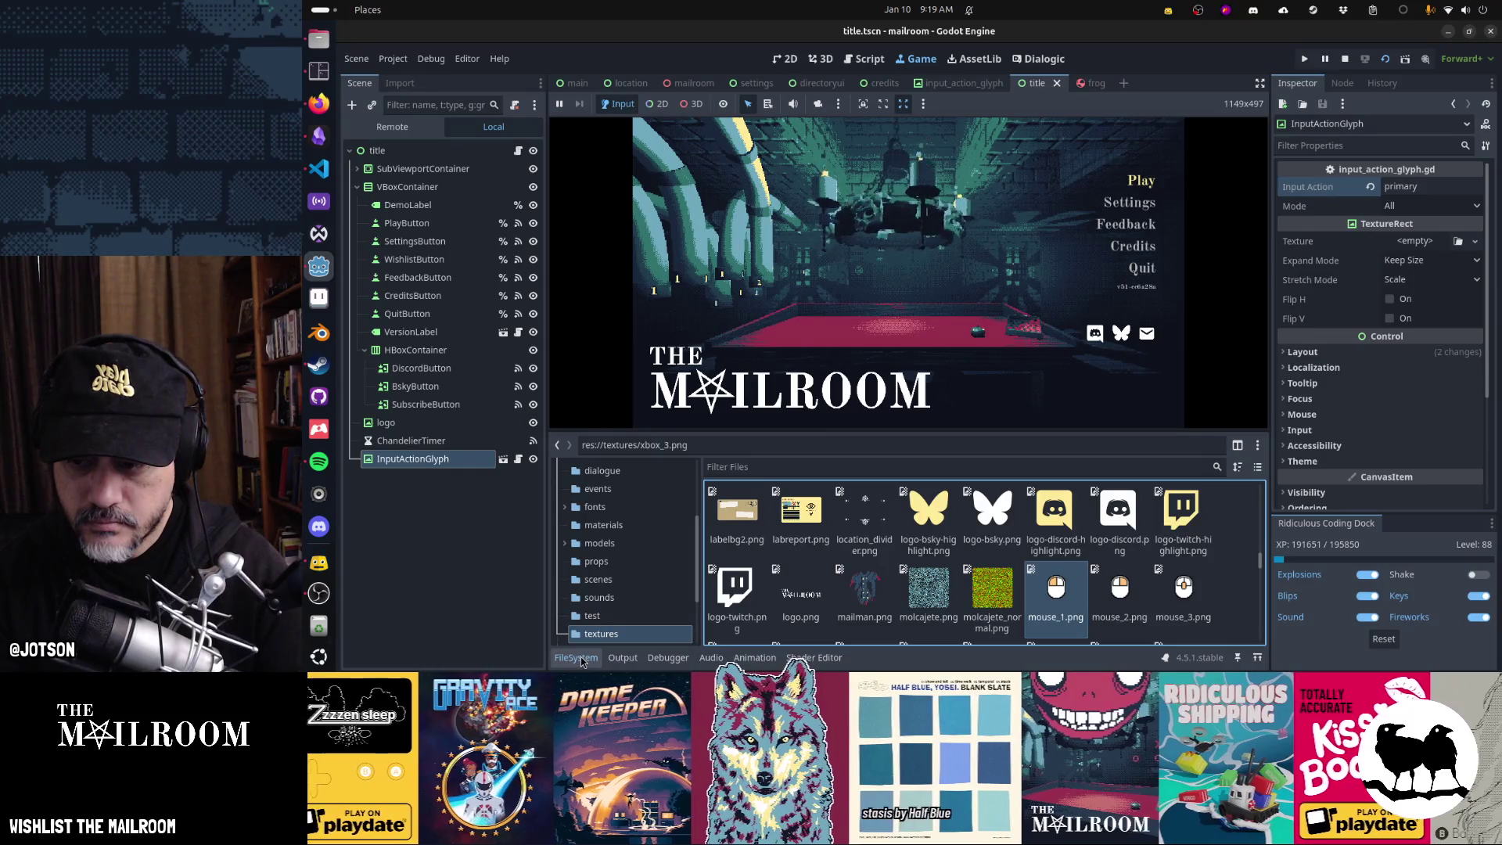
left_click(579, 658)
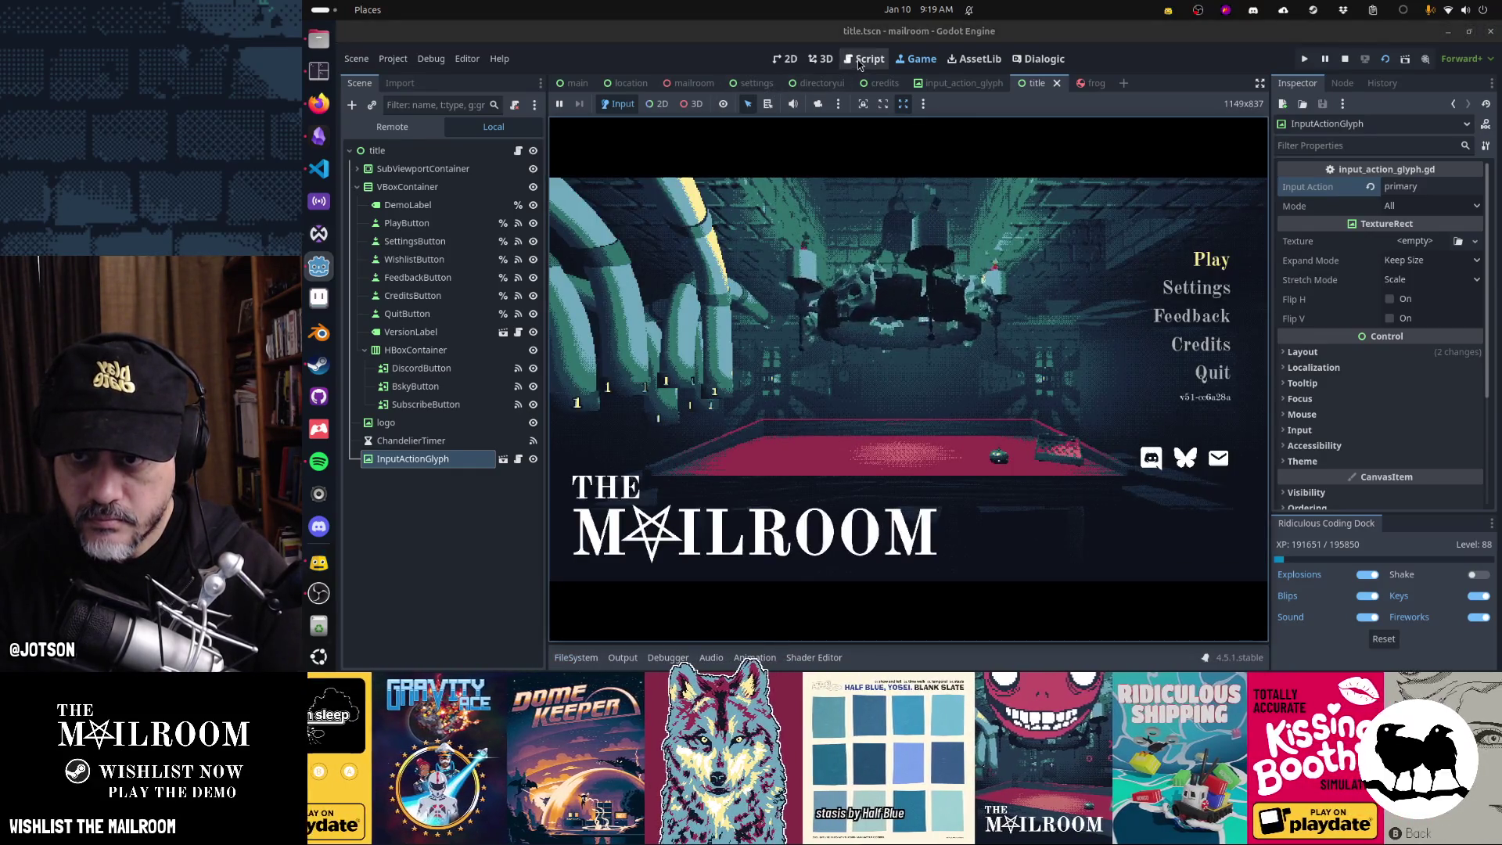
- Comment out the ResourceLoader.exists check and glyph_unknown.png fallback with #, then run the game
left_click(861, 61)
left_click(991, 481)
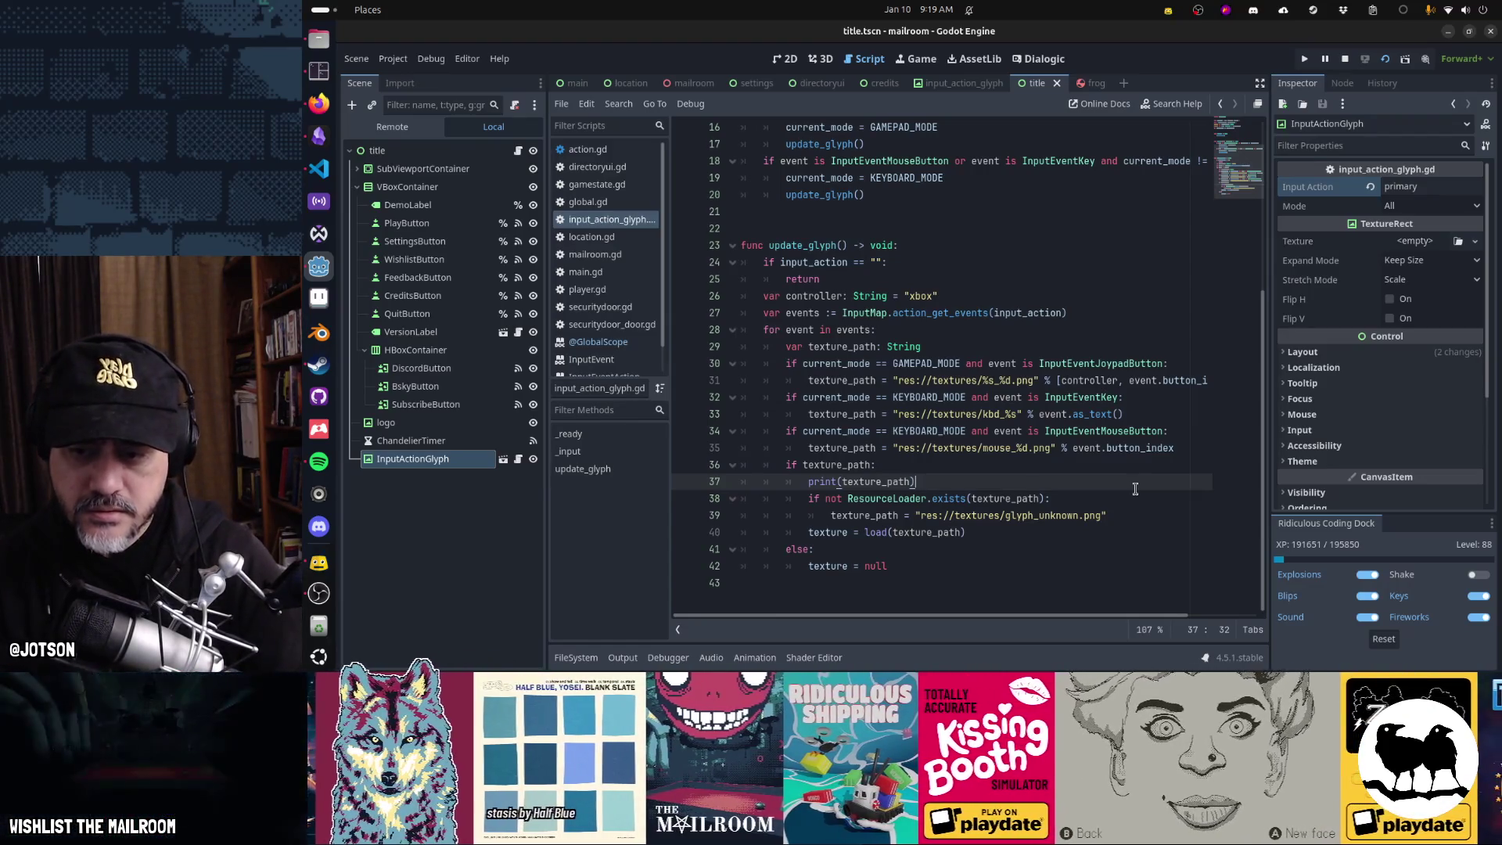
key("Down")
key("Home")
type("#")
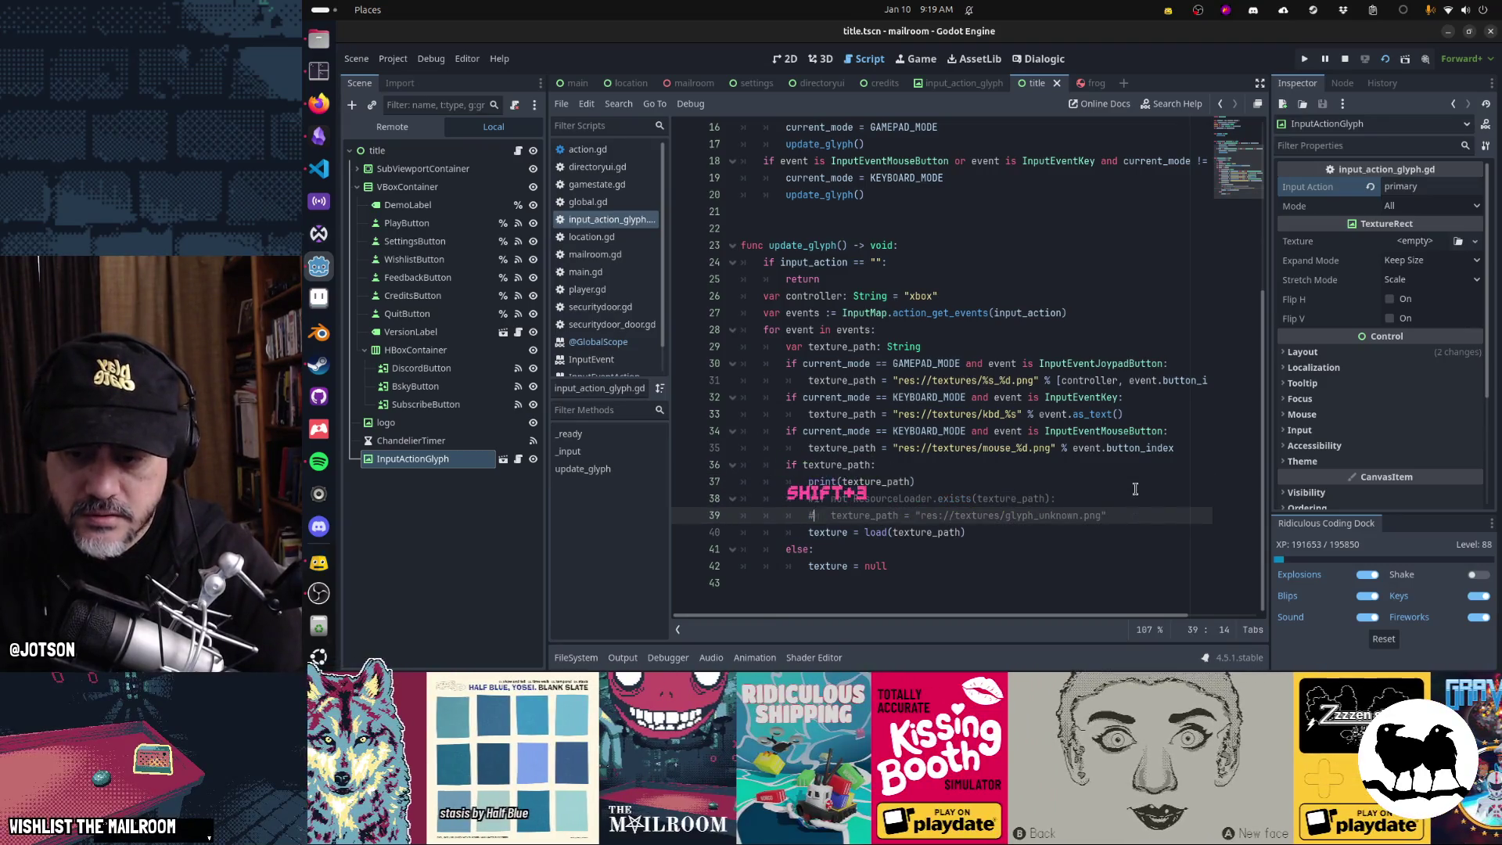
key("F5")
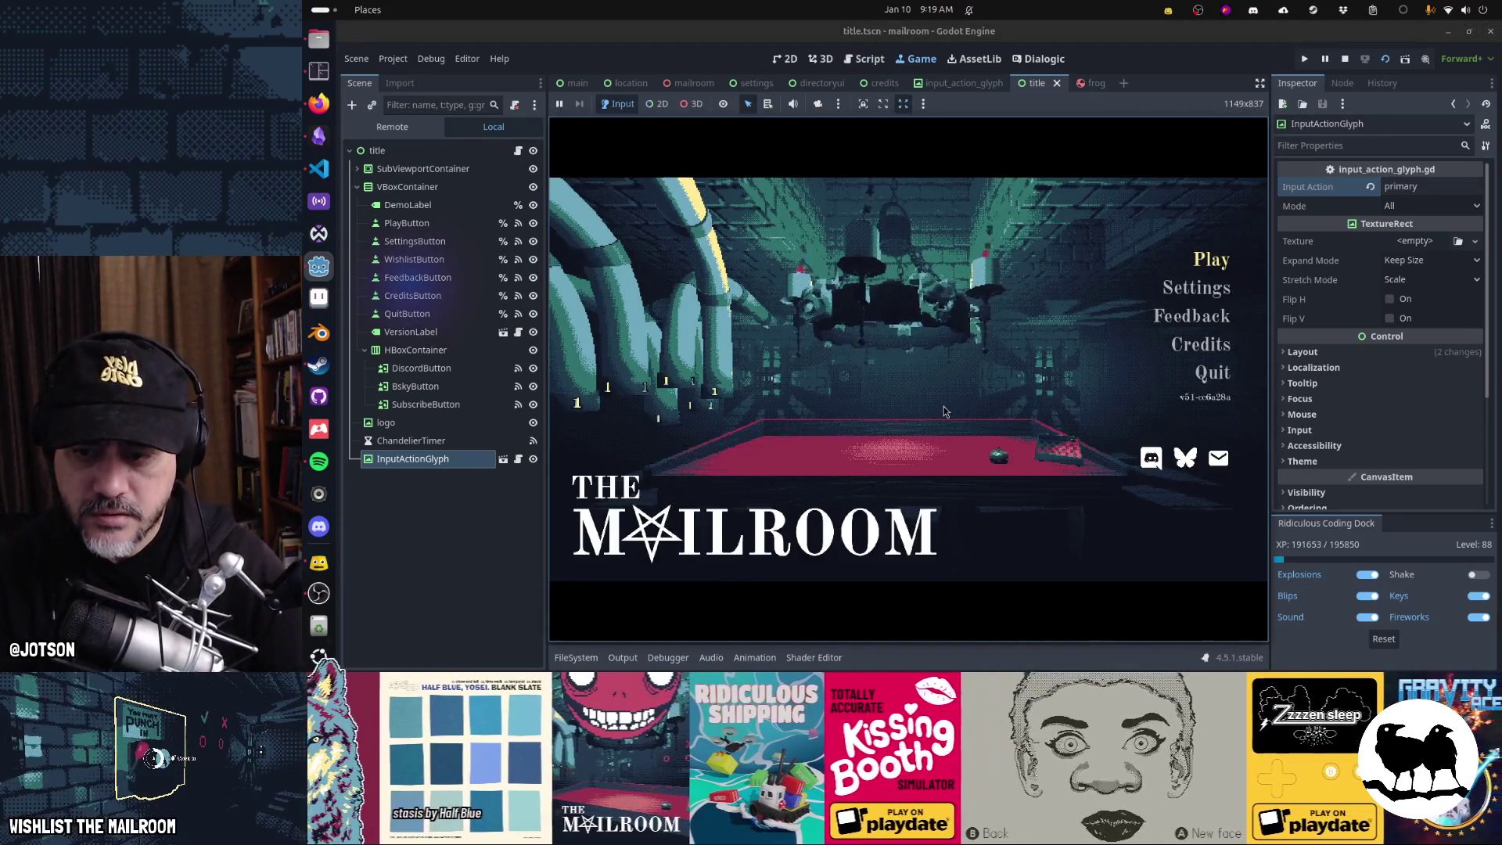
- Test Enter and Escape in the game, view the Output log, then switch back to input_action_glyph.gd
key("Return")
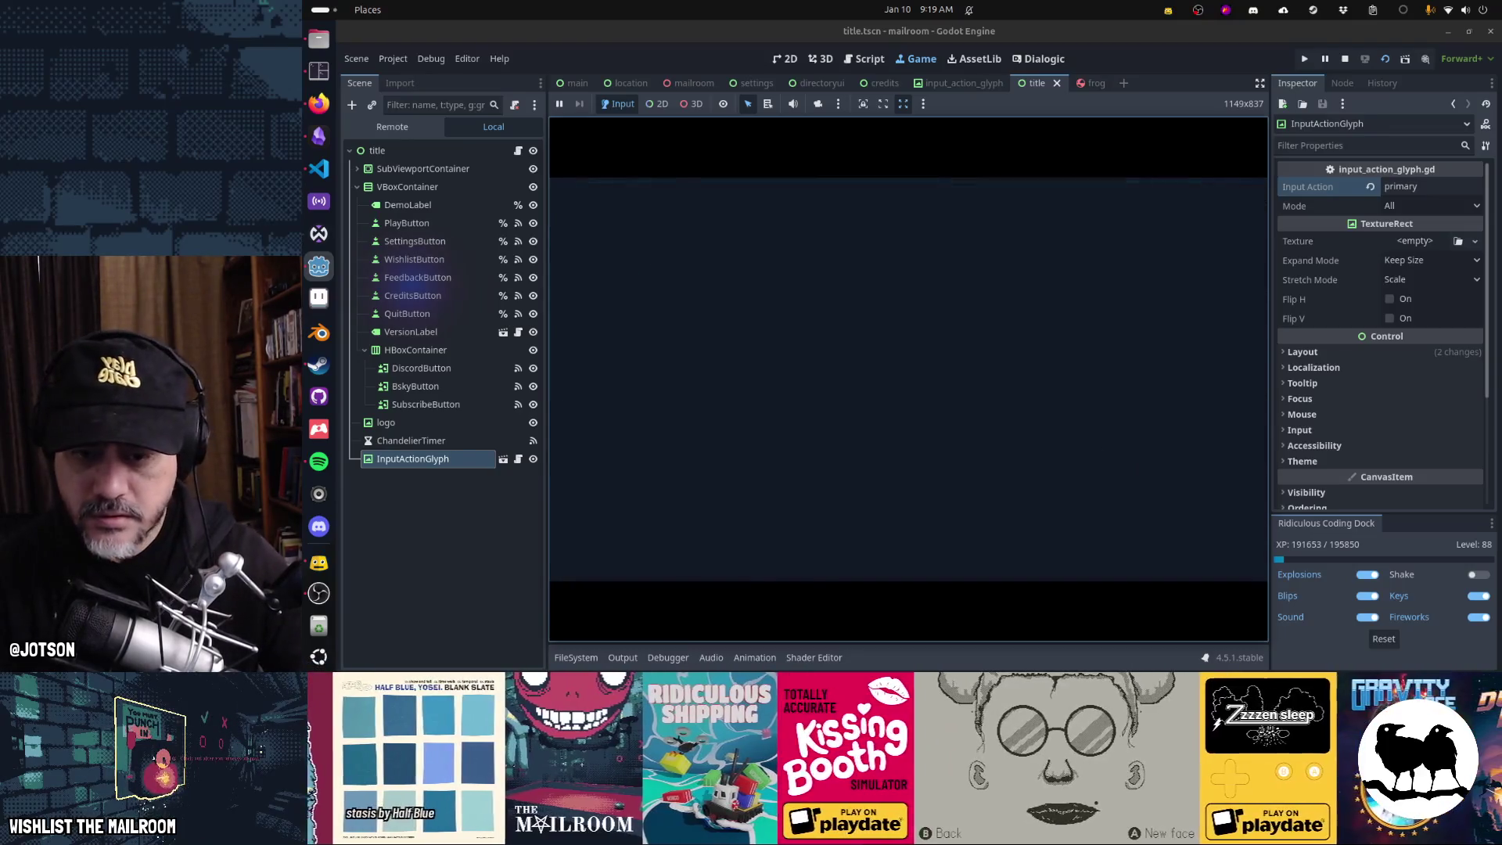
key("Escape")
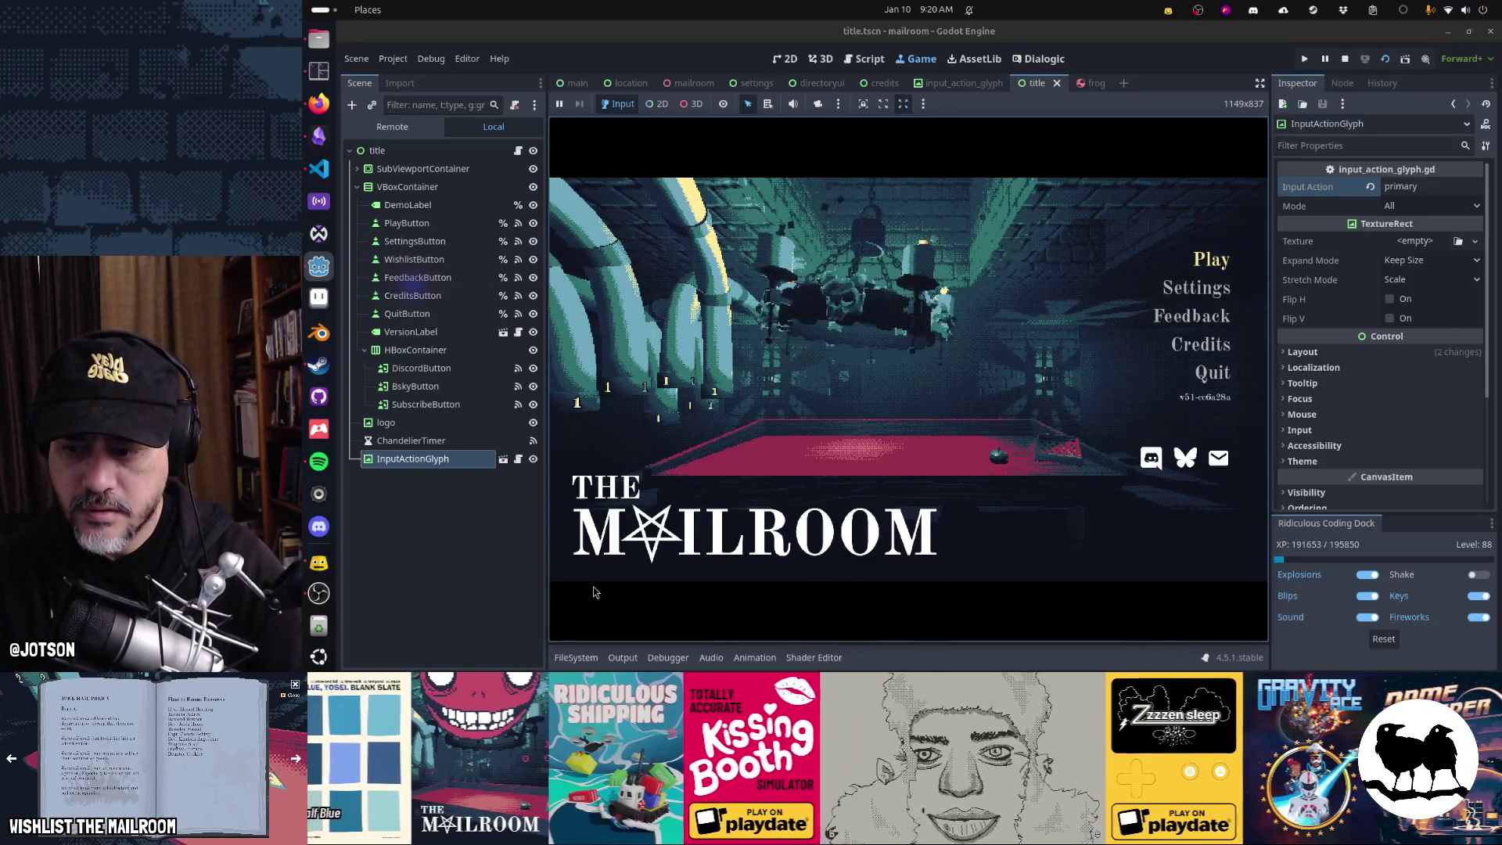
left_click(623, 658)
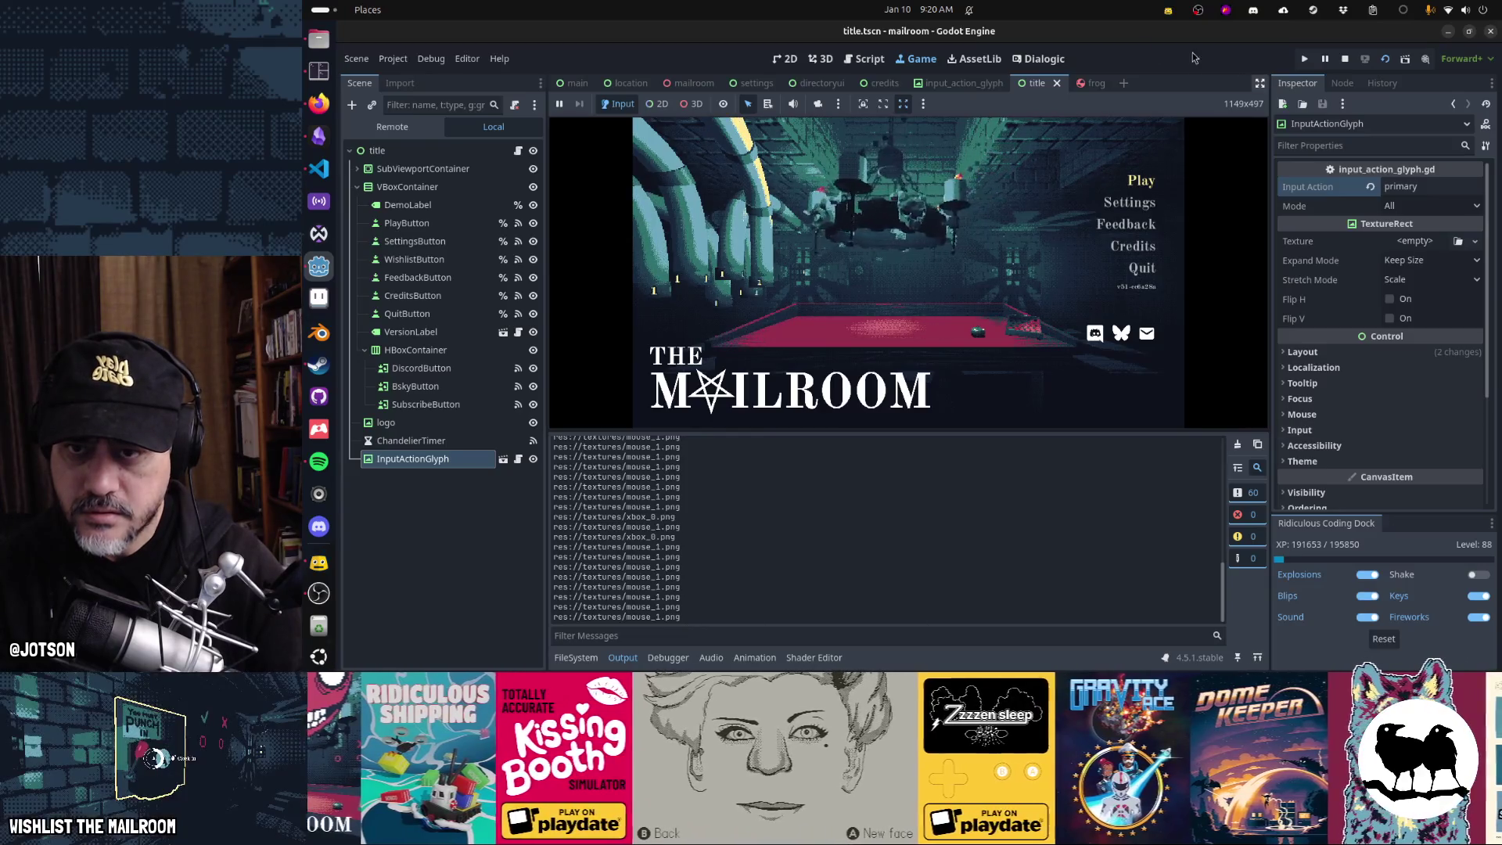
key("ctrl+F3")
scroll(909, 298, "down", 2)
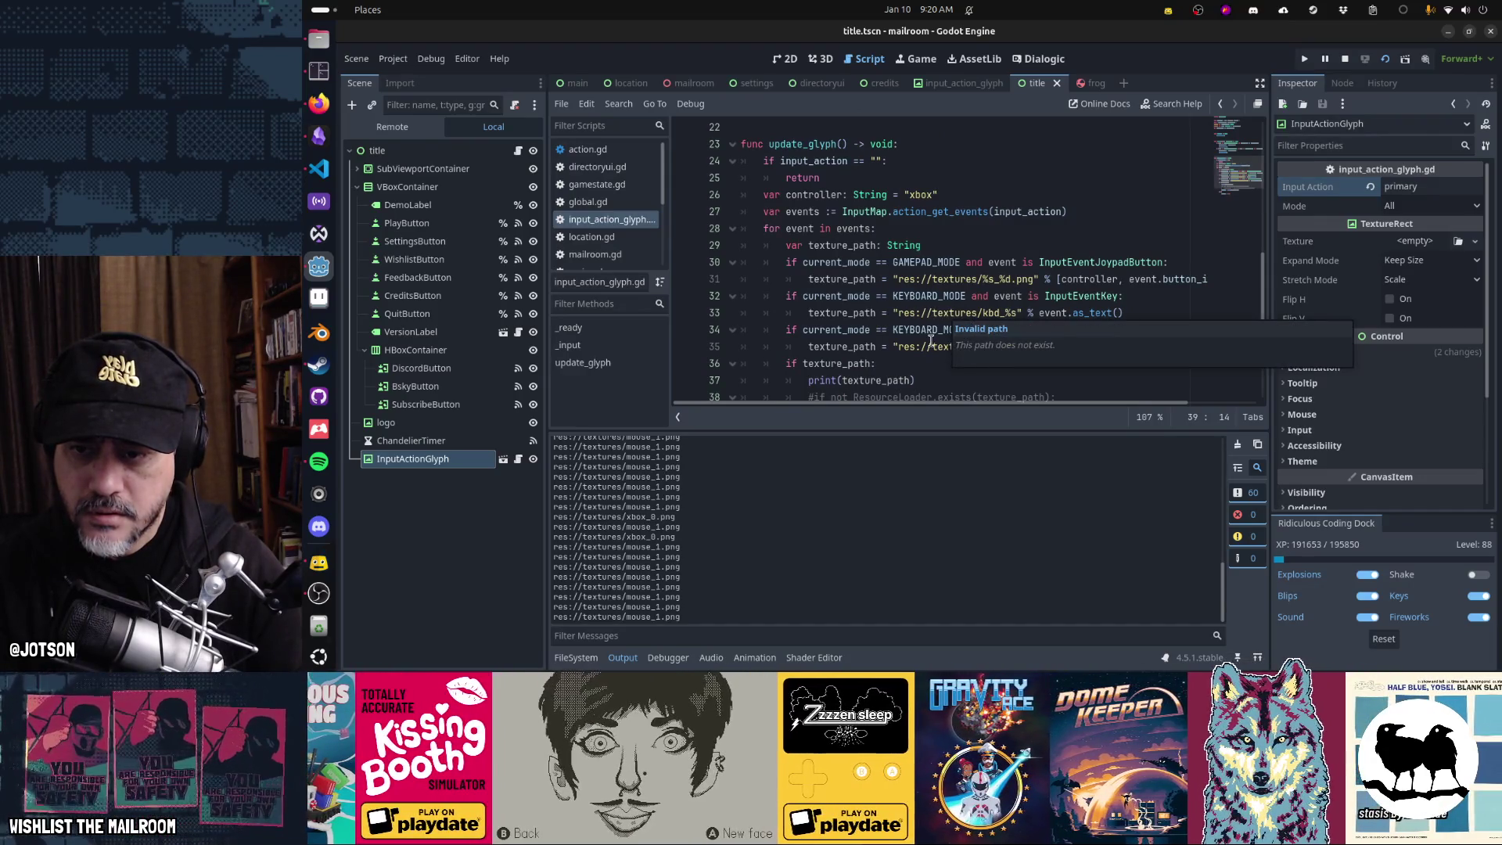
- Review the gamepad, mouse and keyboard texture path lines on lines 31–35
left_click(945, 347)
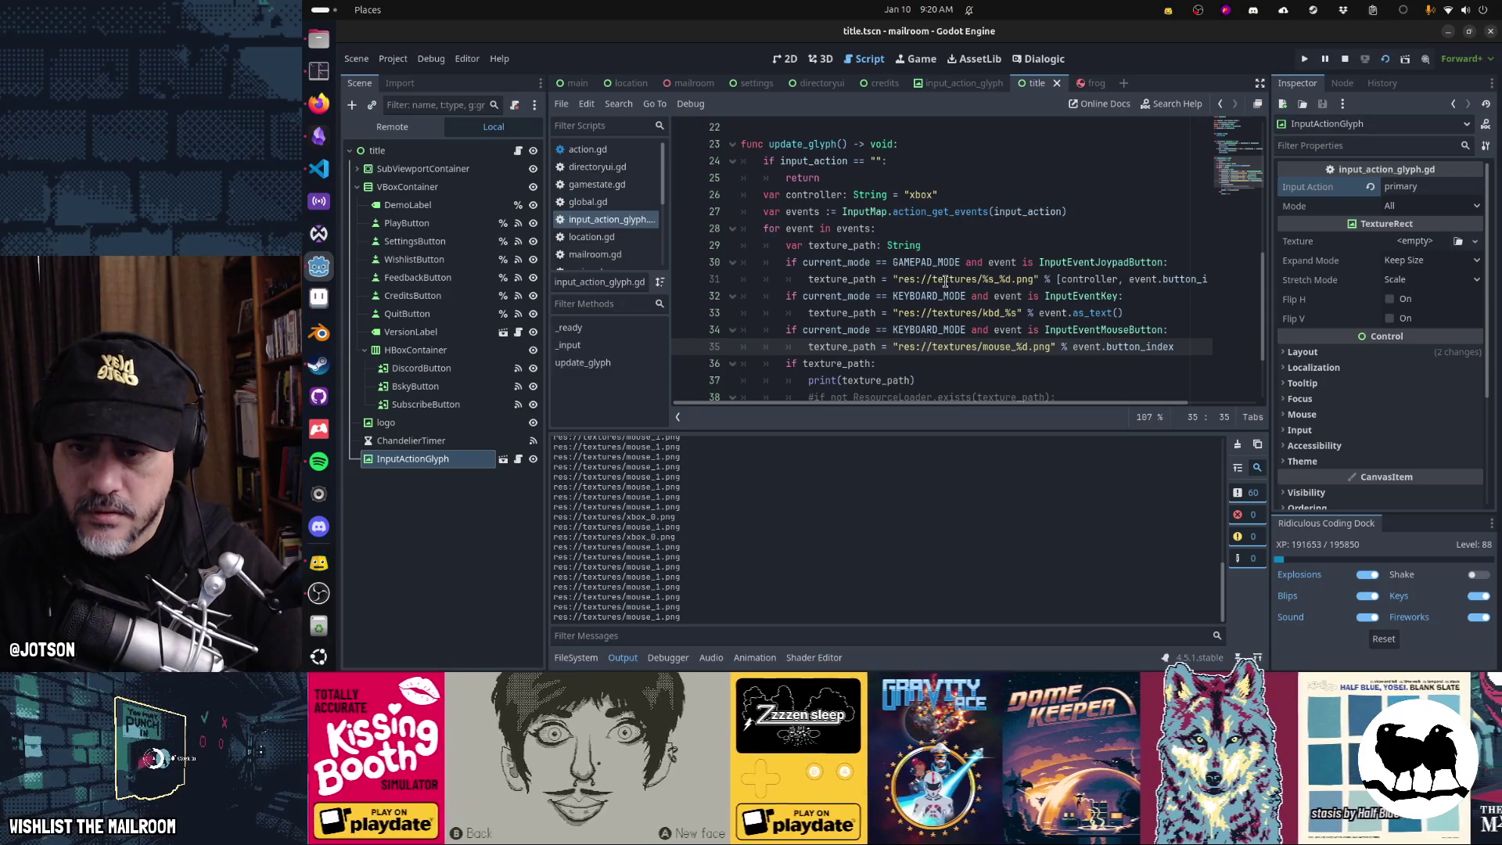
double_click(954, 278)
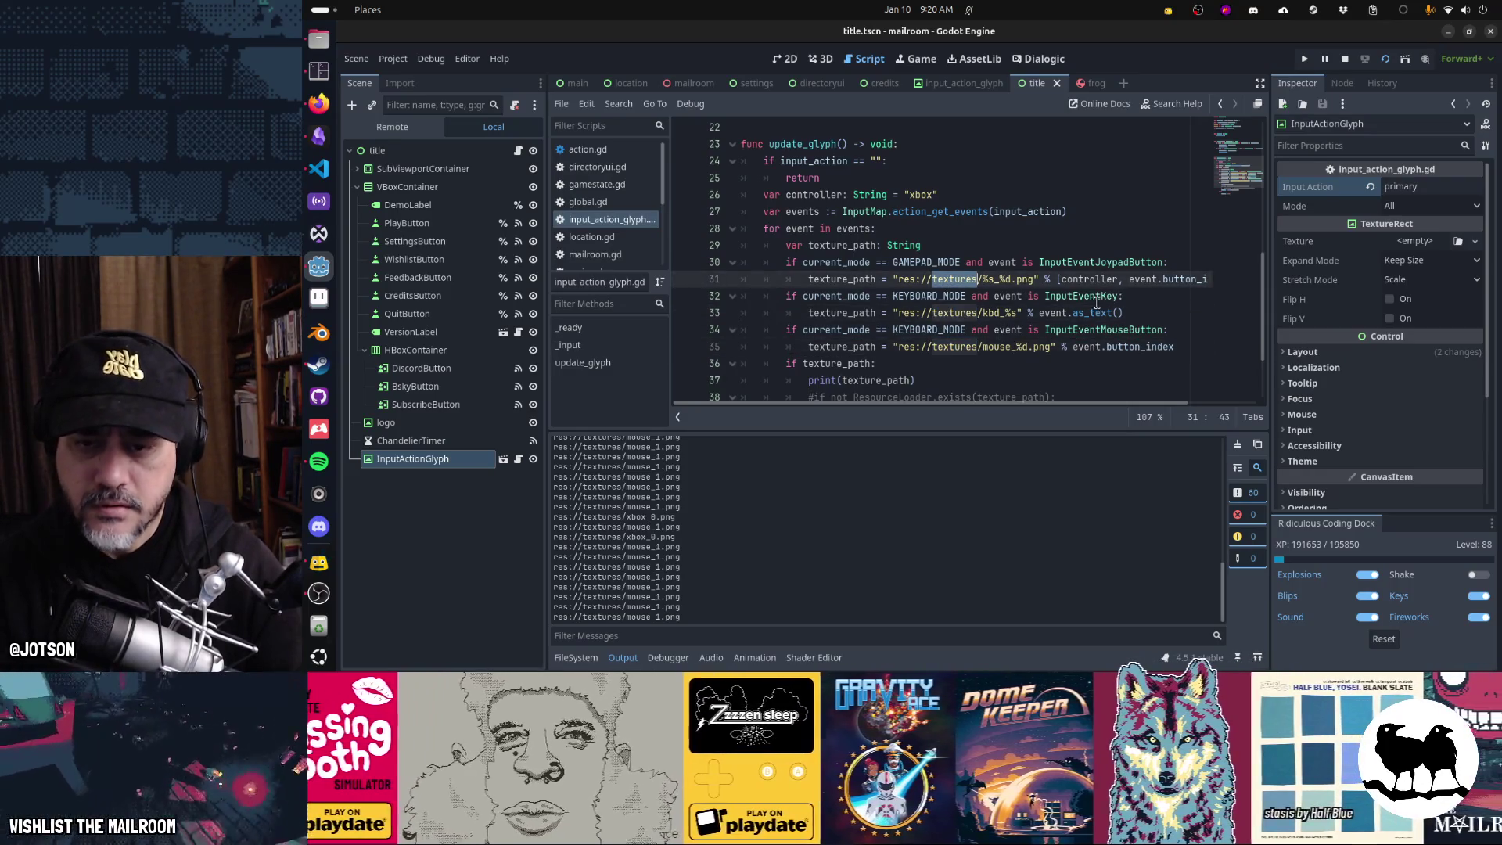
left_click(1175, 346)
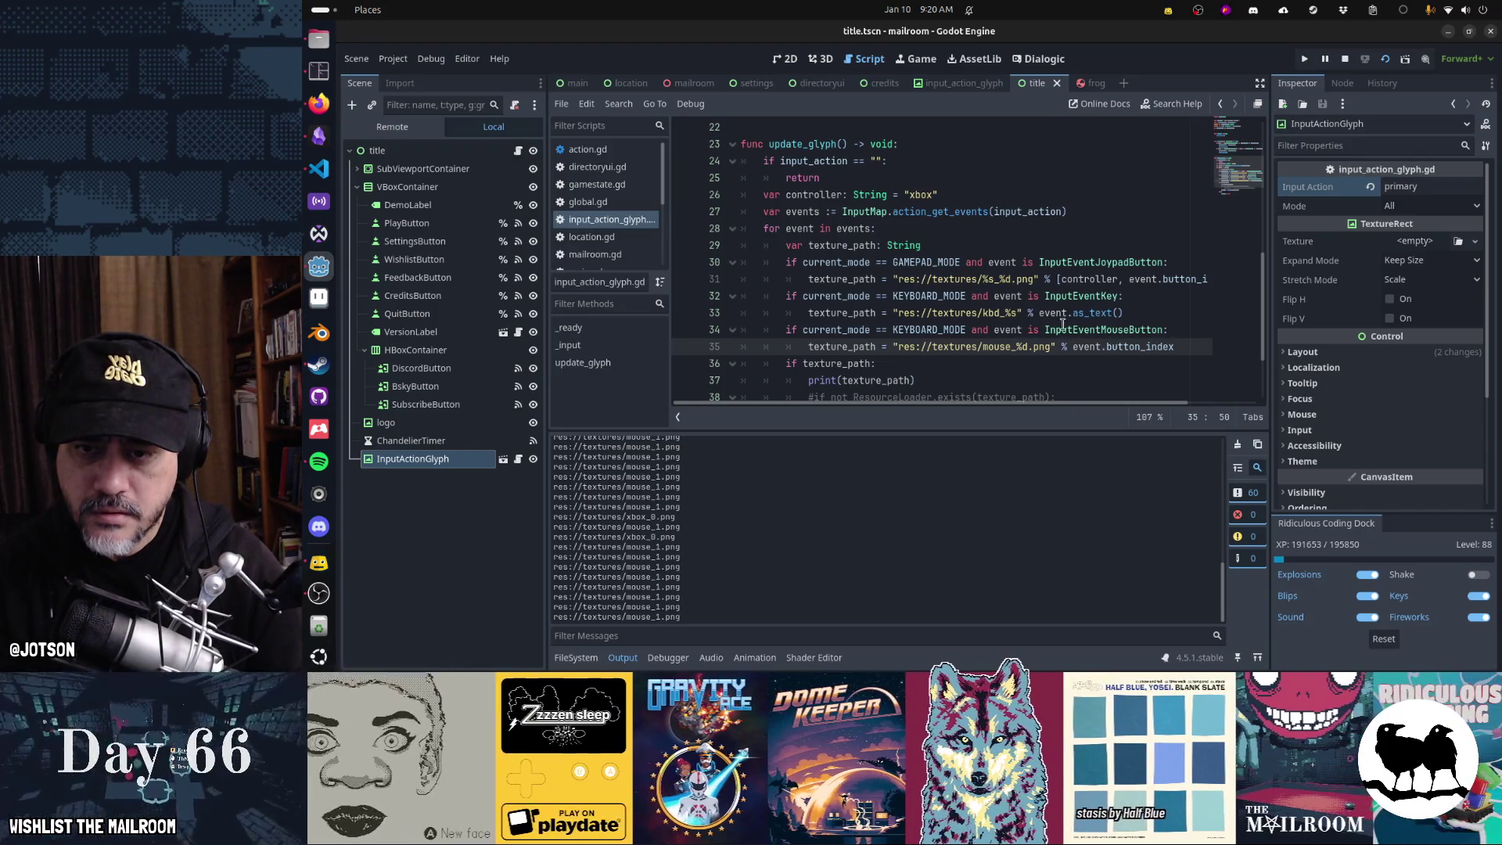
left_click(1019, 313)
mouse_move(1077, 336)
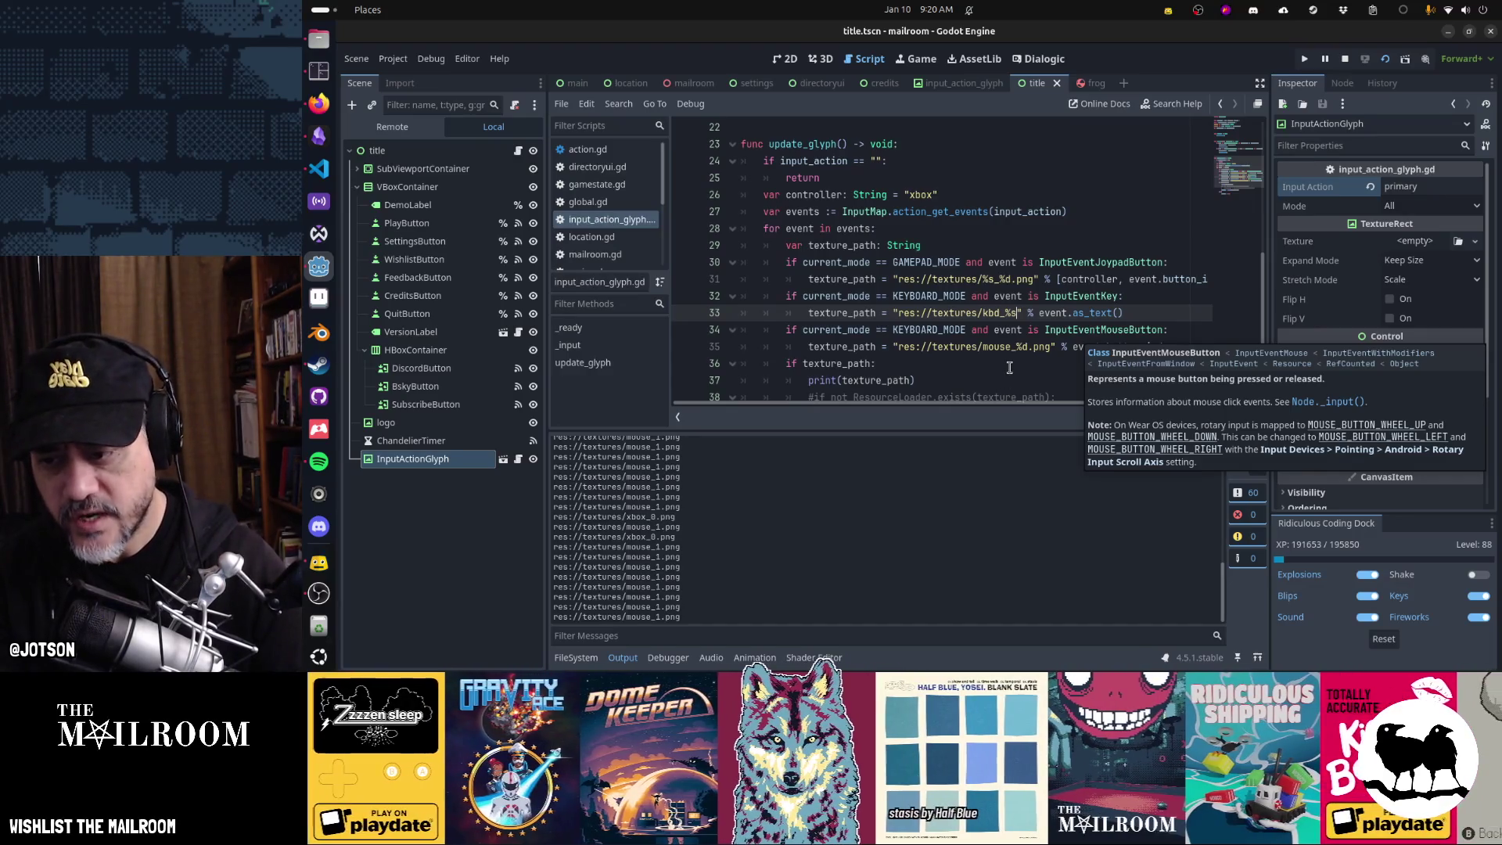
- Force-quit the editor by running 'pkill Godot' from the Alt+F2 prompt
key("alt+F2")
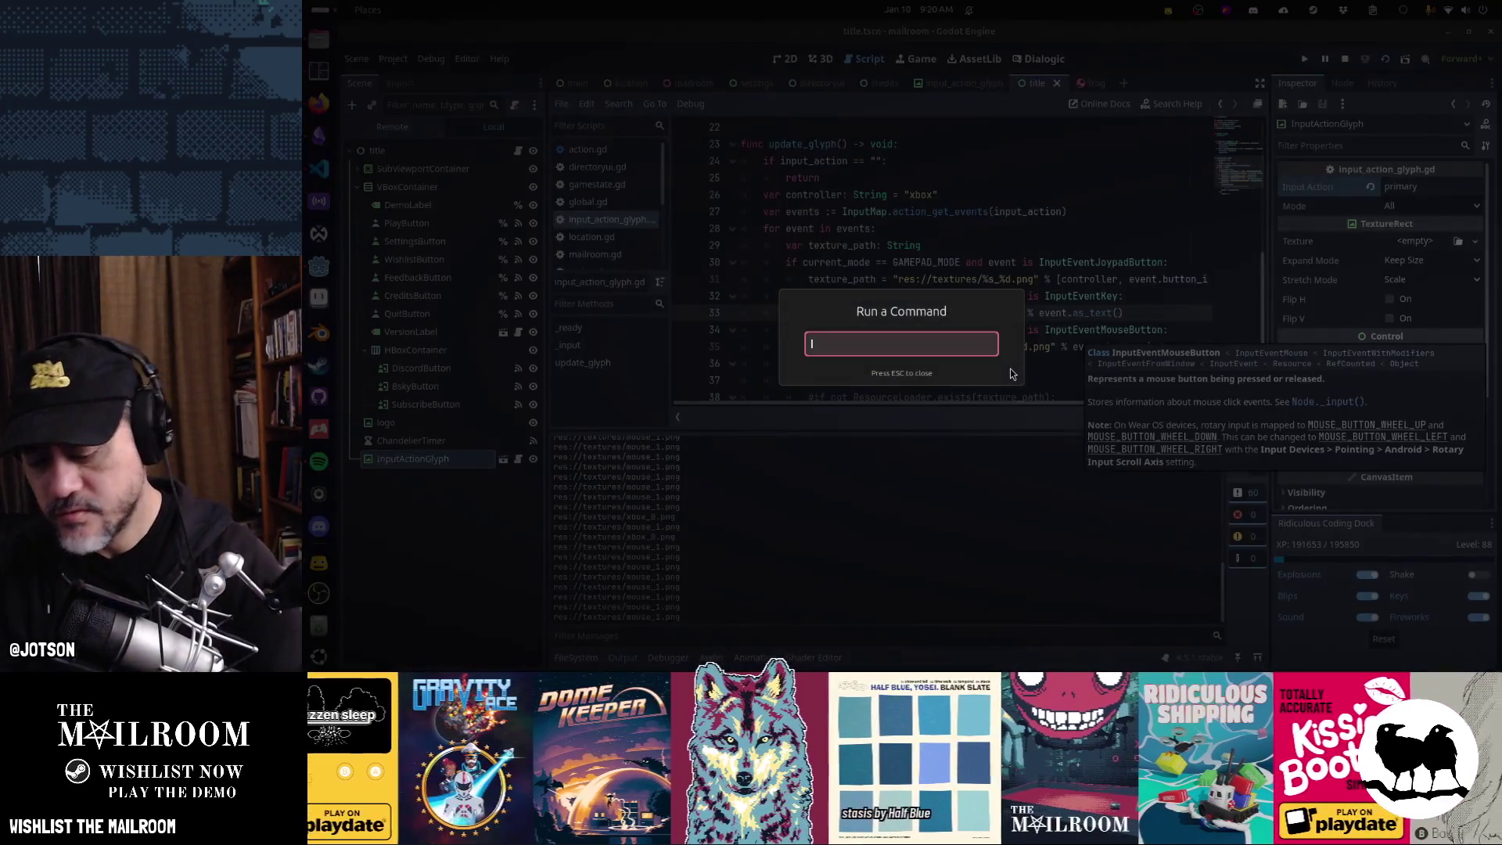
type("pkill Godot")
key("Return")
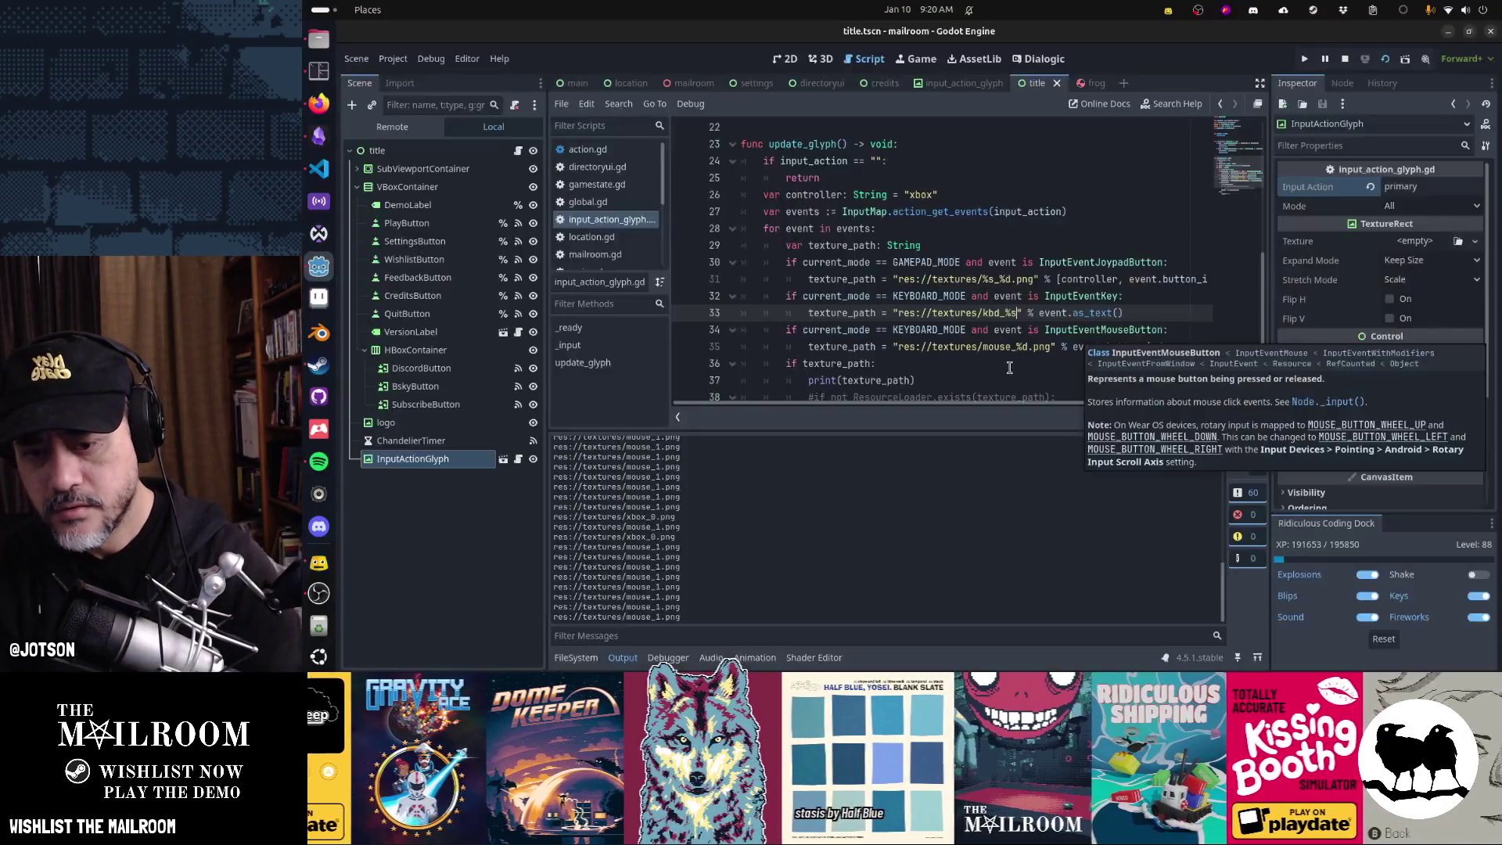
key("alt+F2")
key("Escape")
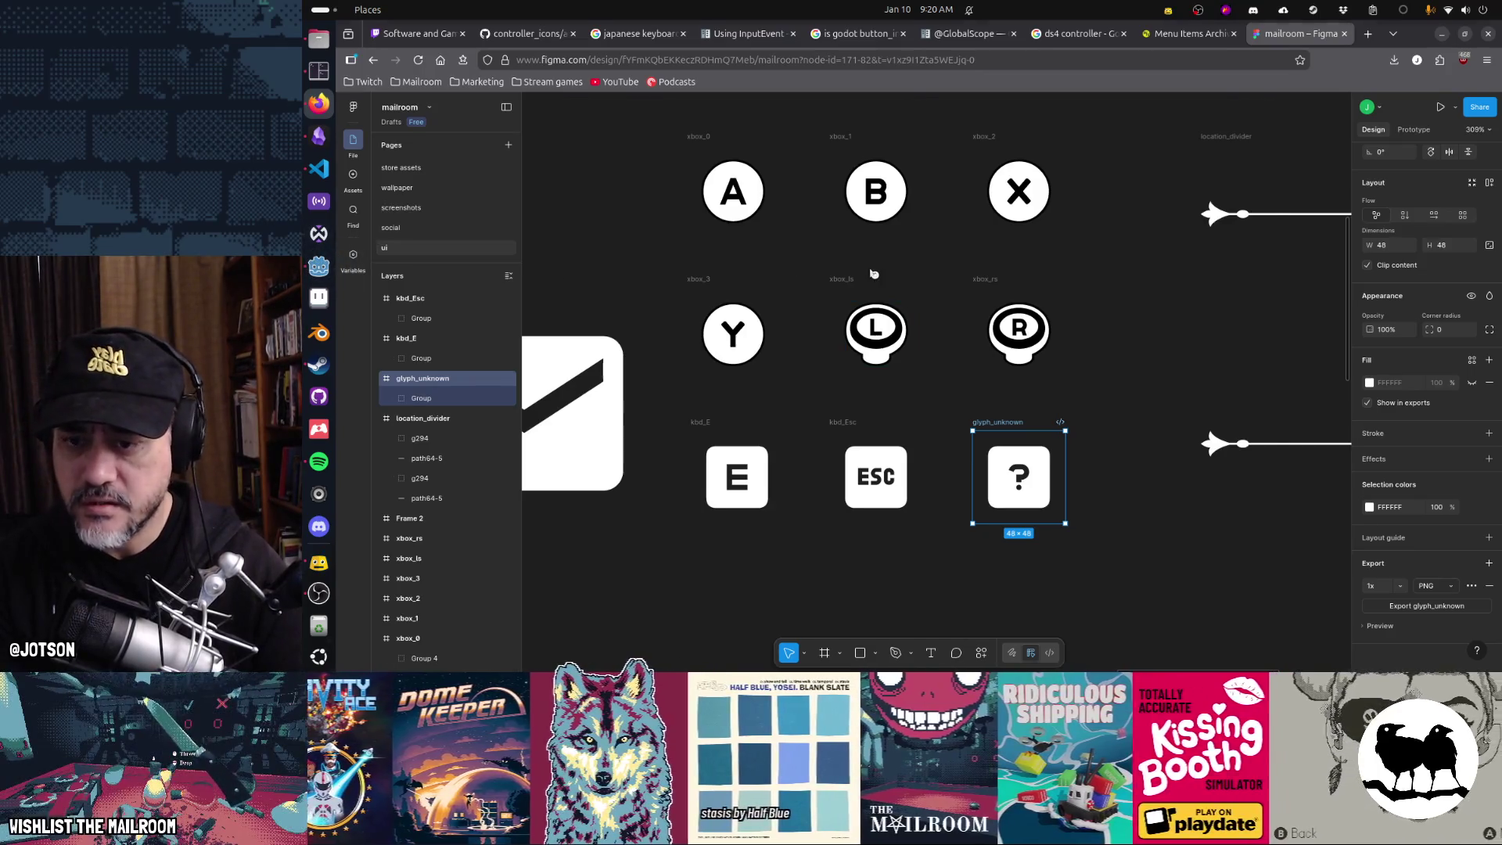
- Relaunch Godot and reopen the mailroom project with the title.tscn scene
double_click(918, 176)
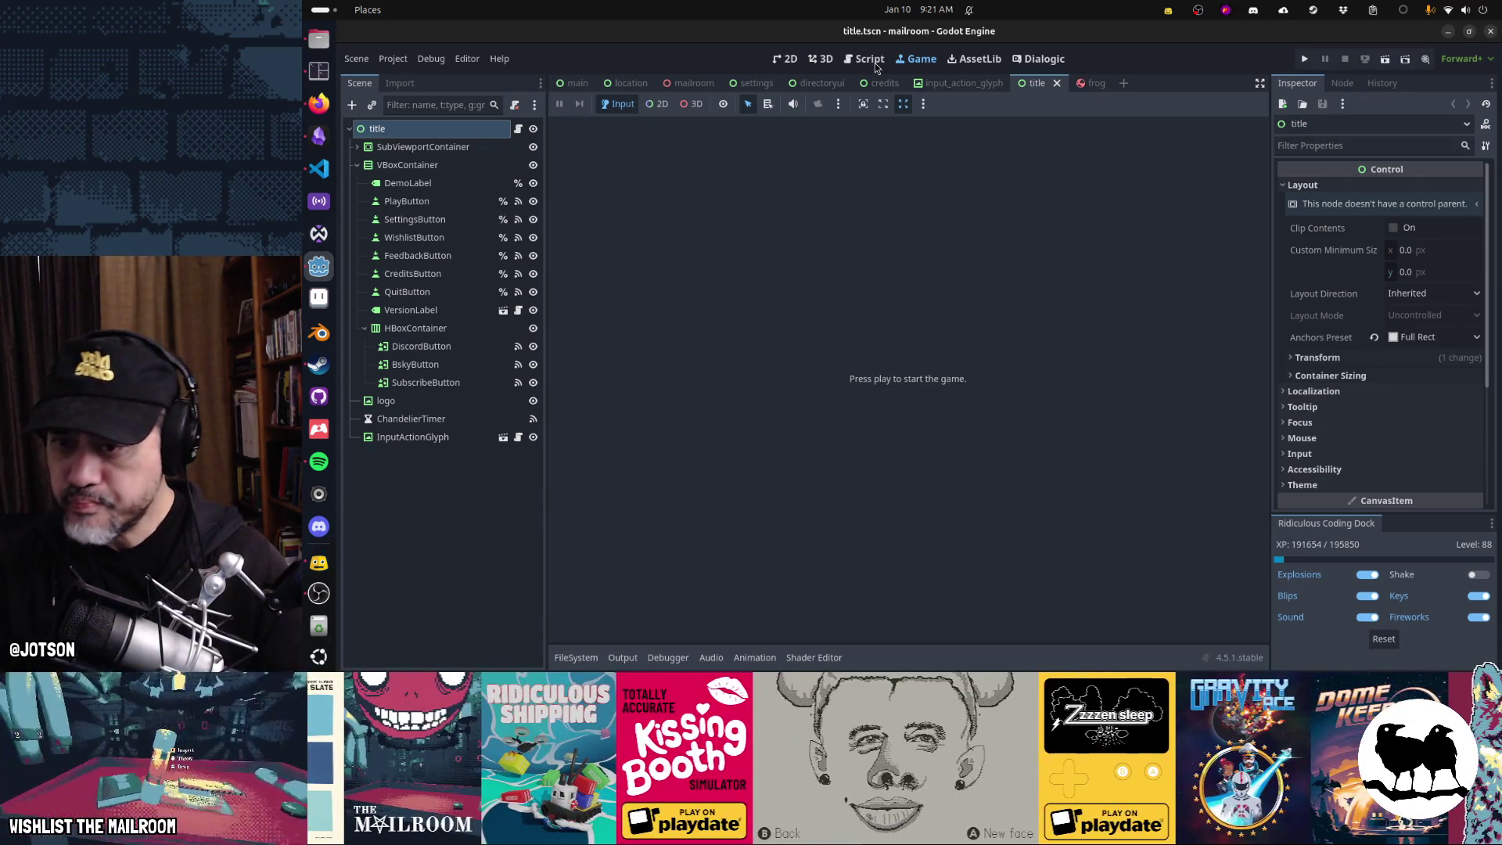
- Run the game again and enlarge the game view to check mouse_1.png paths in the log
left_click(870, 60)
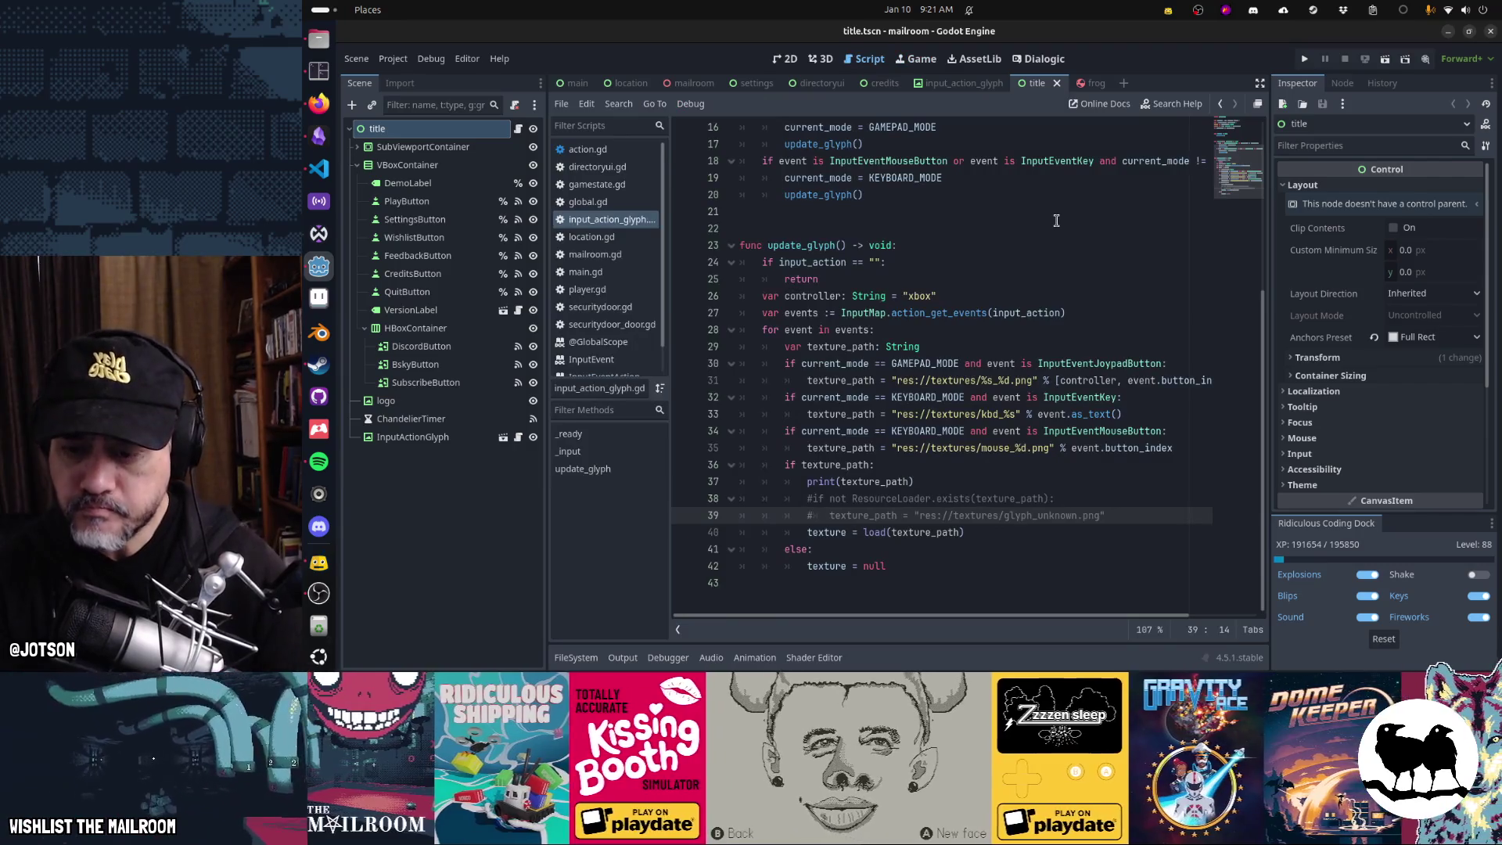
key("F5")
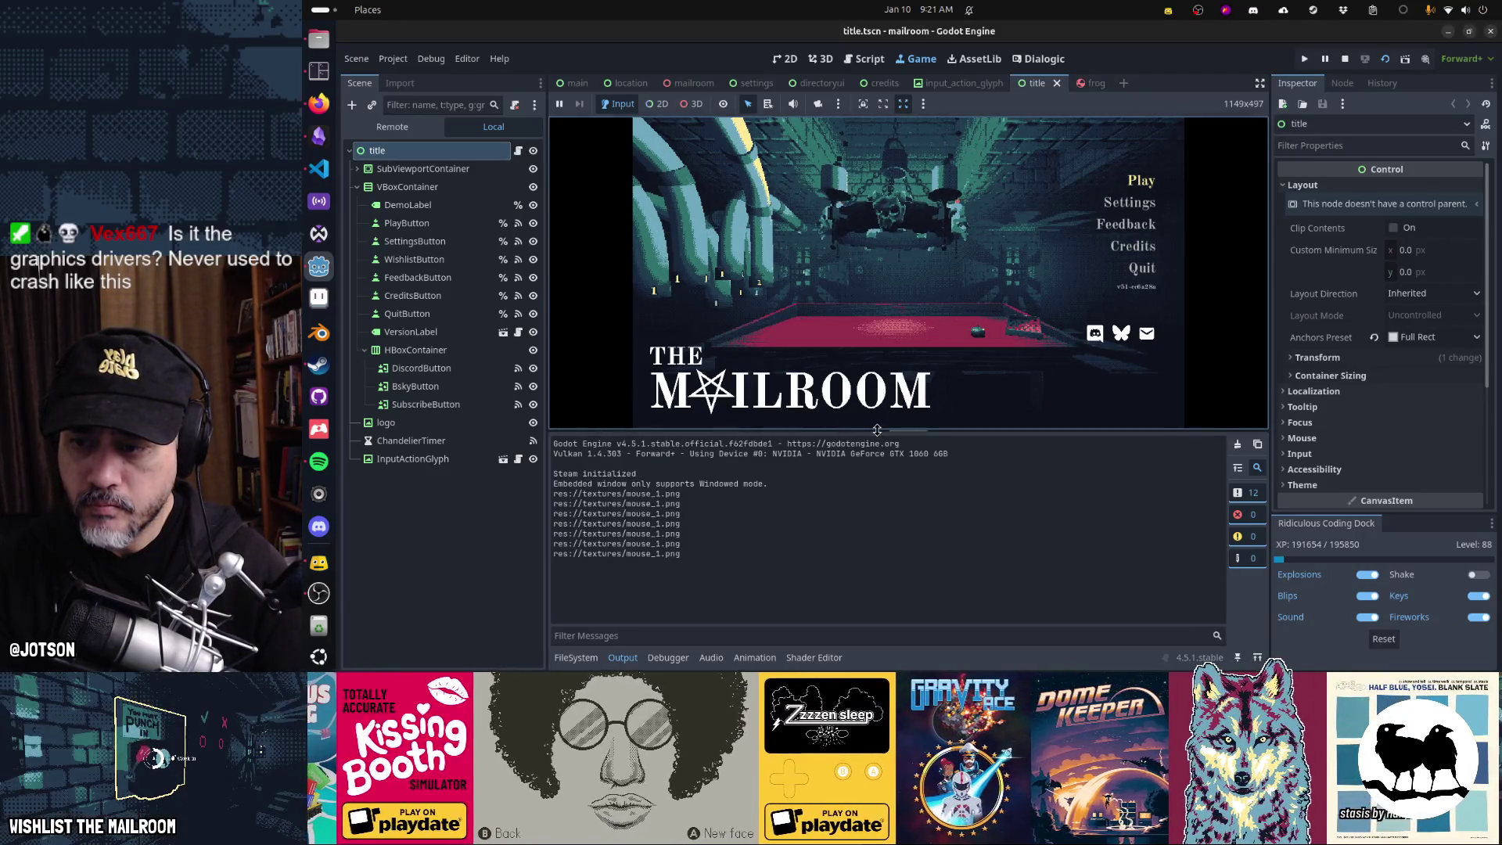
left_click_drag(877, 429, 877, 506)
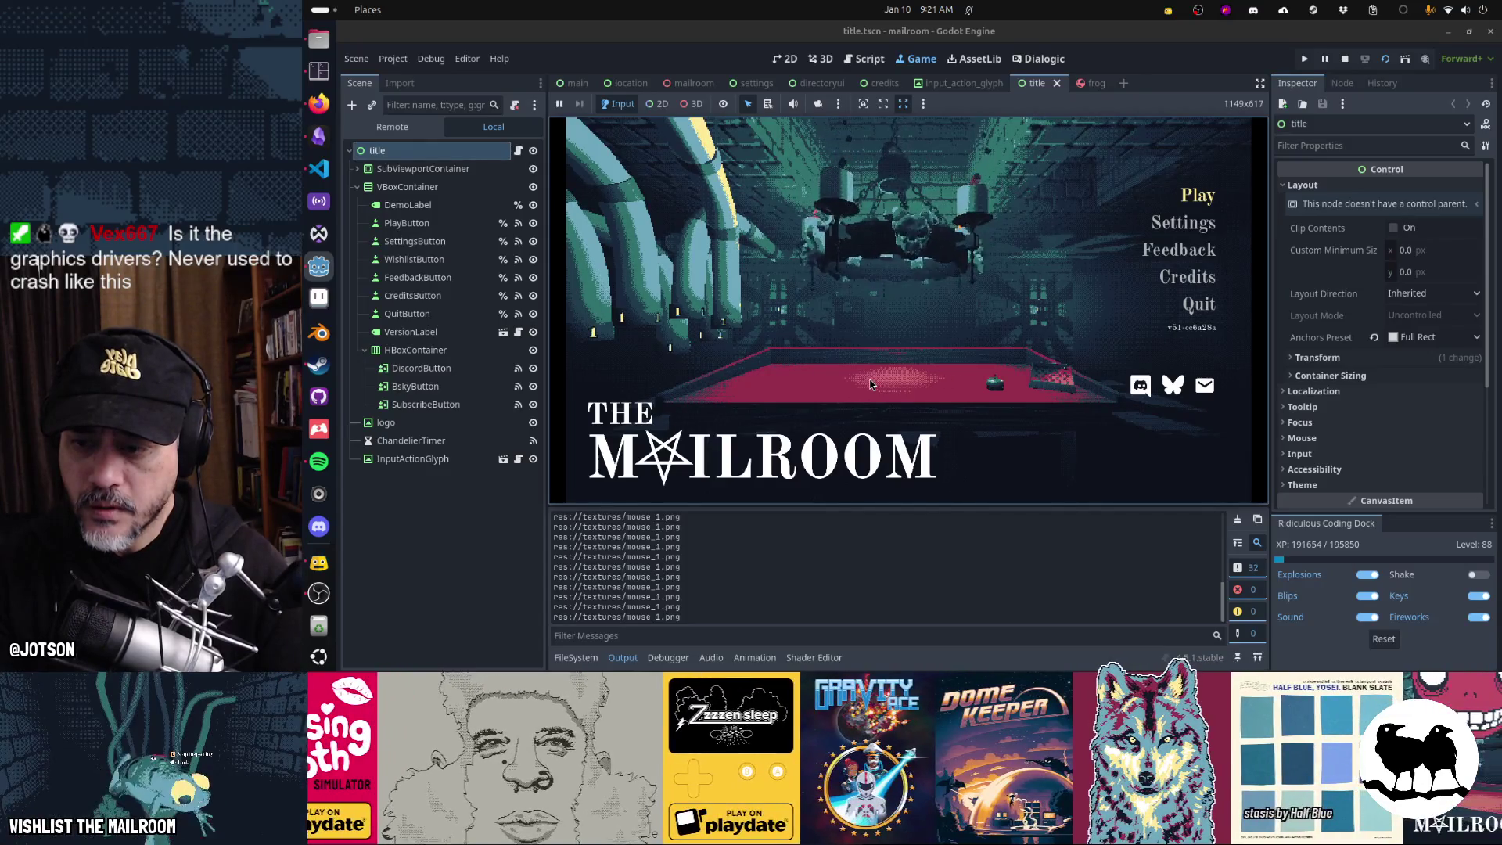
- Return to input_action_glyph.gd and scroll down to the update_glyph function
left_click(866, 62)
scroll(809, 329, "down", 3)
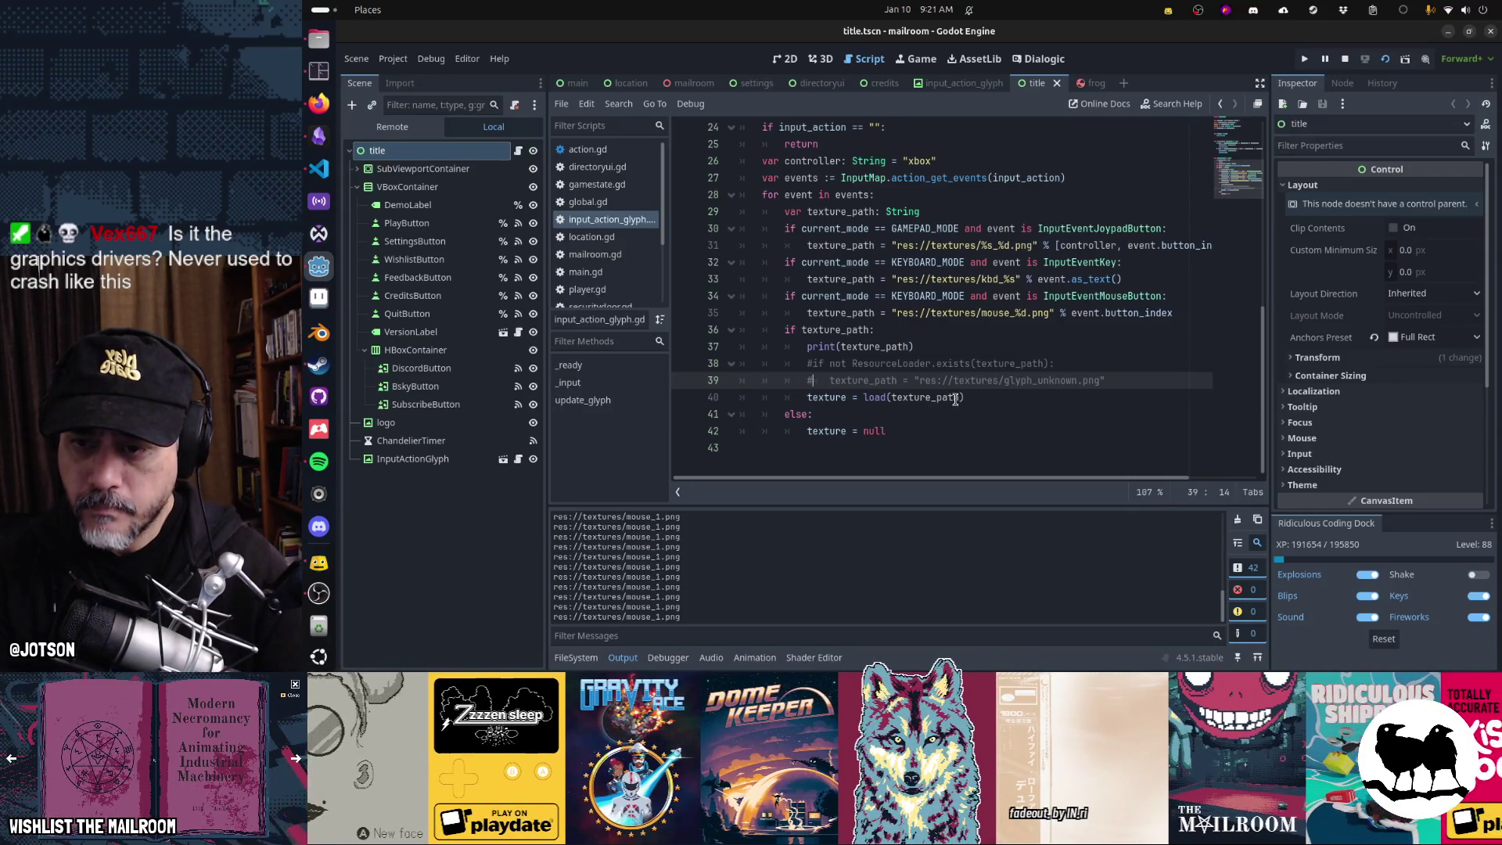
mouse_move(956, 399)
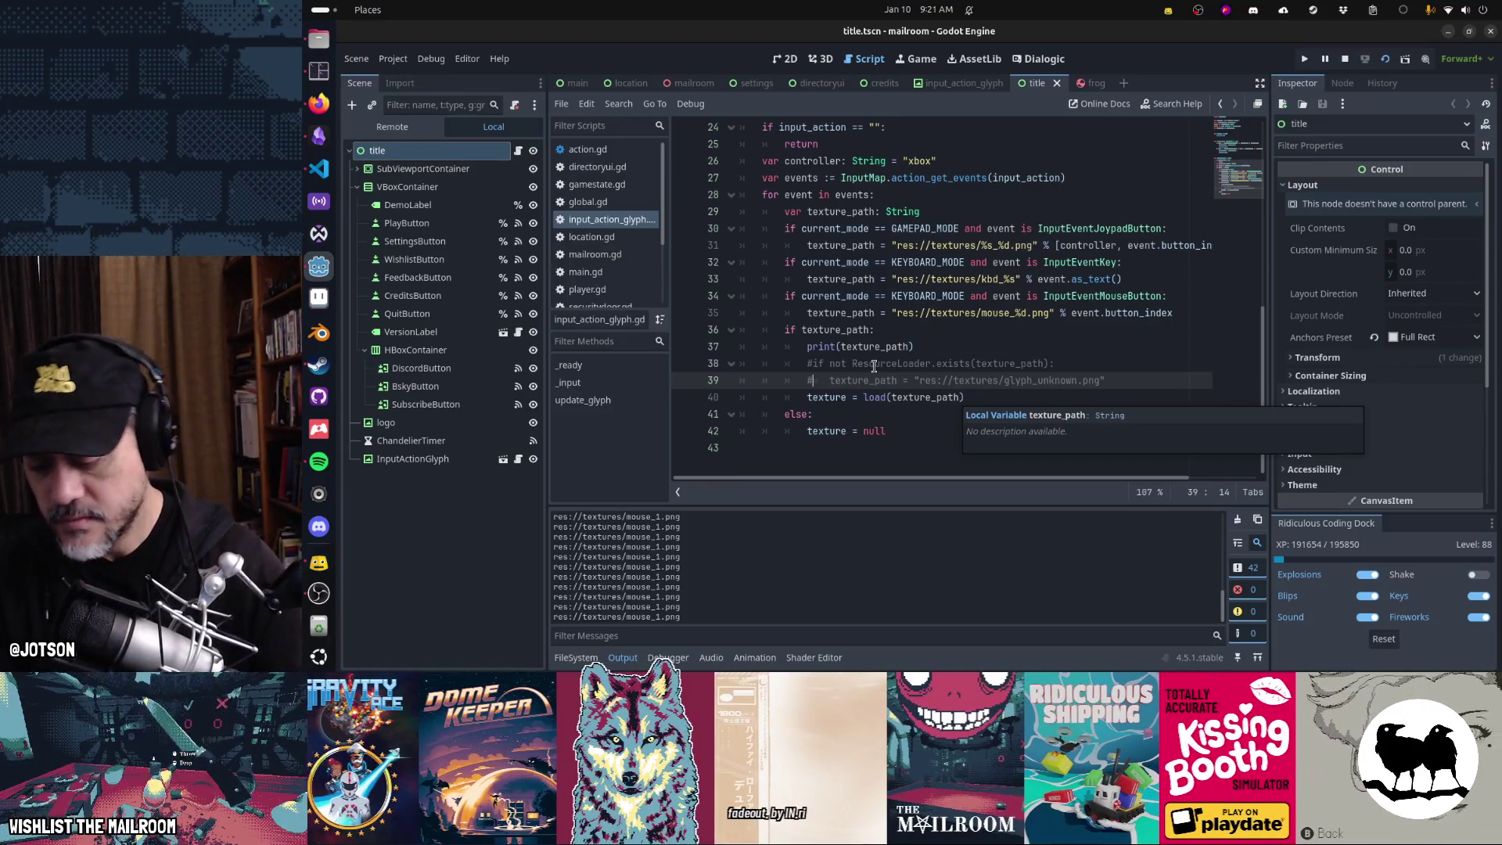
- Force-quit Godot with pkill, relaunch it, and reopen the mailroom project from the Project Manager
key("alt+F2")
type("pkill")
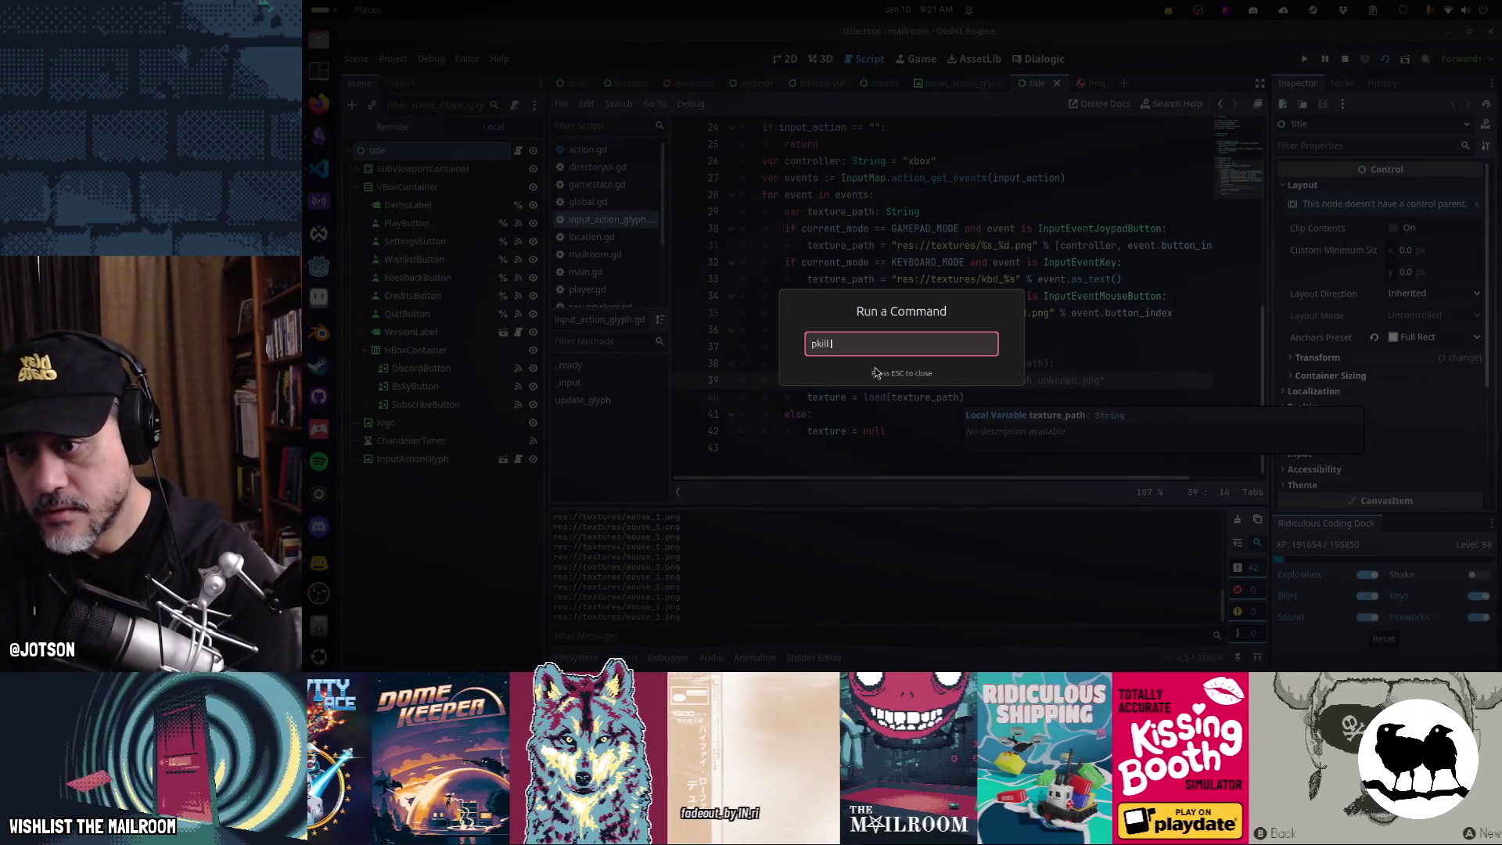
type("godot")
key("Return")
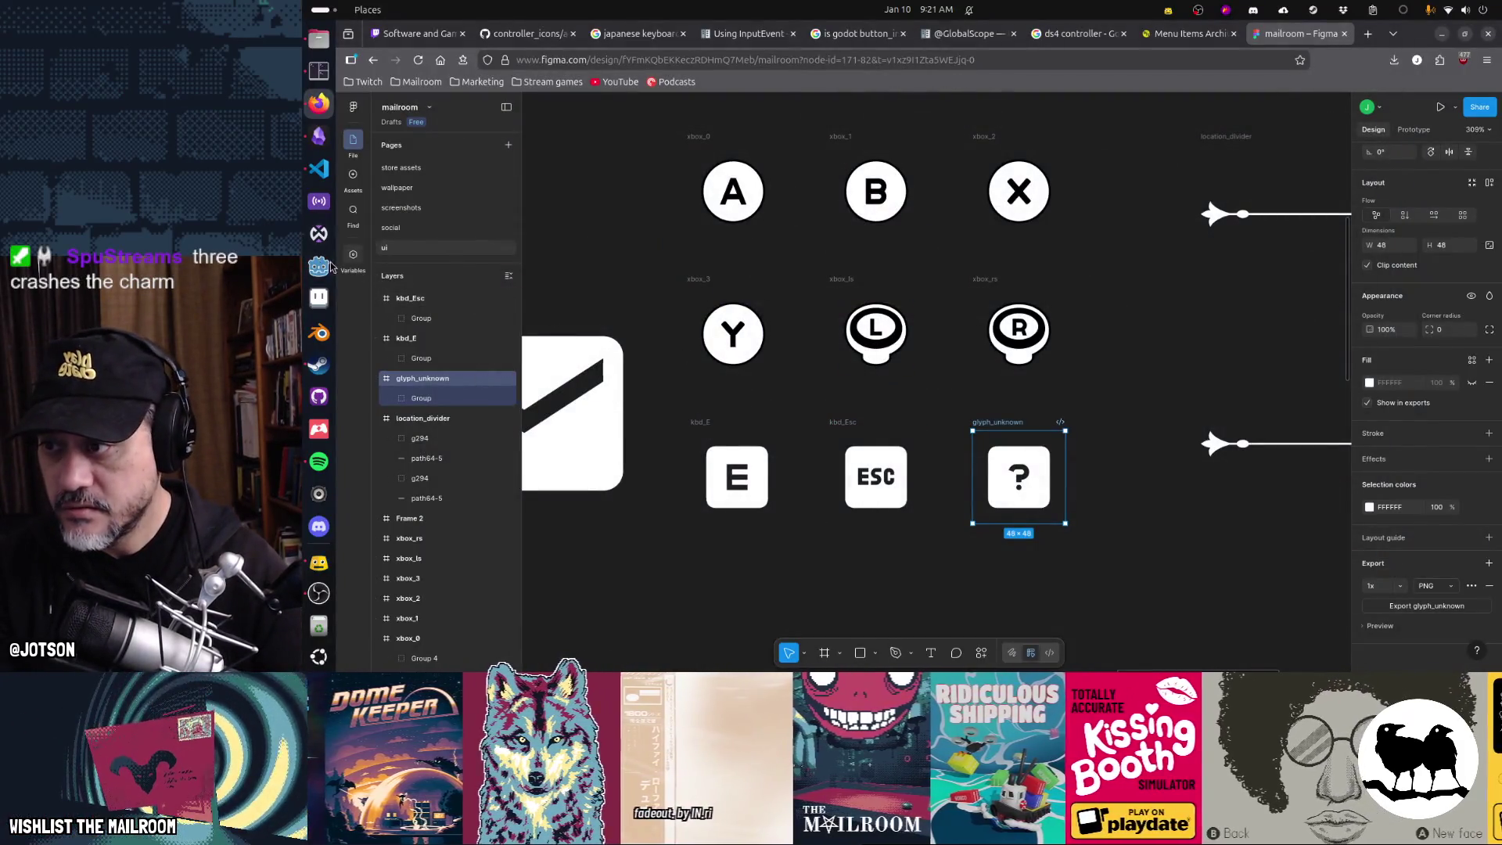
left_click(320, 266)
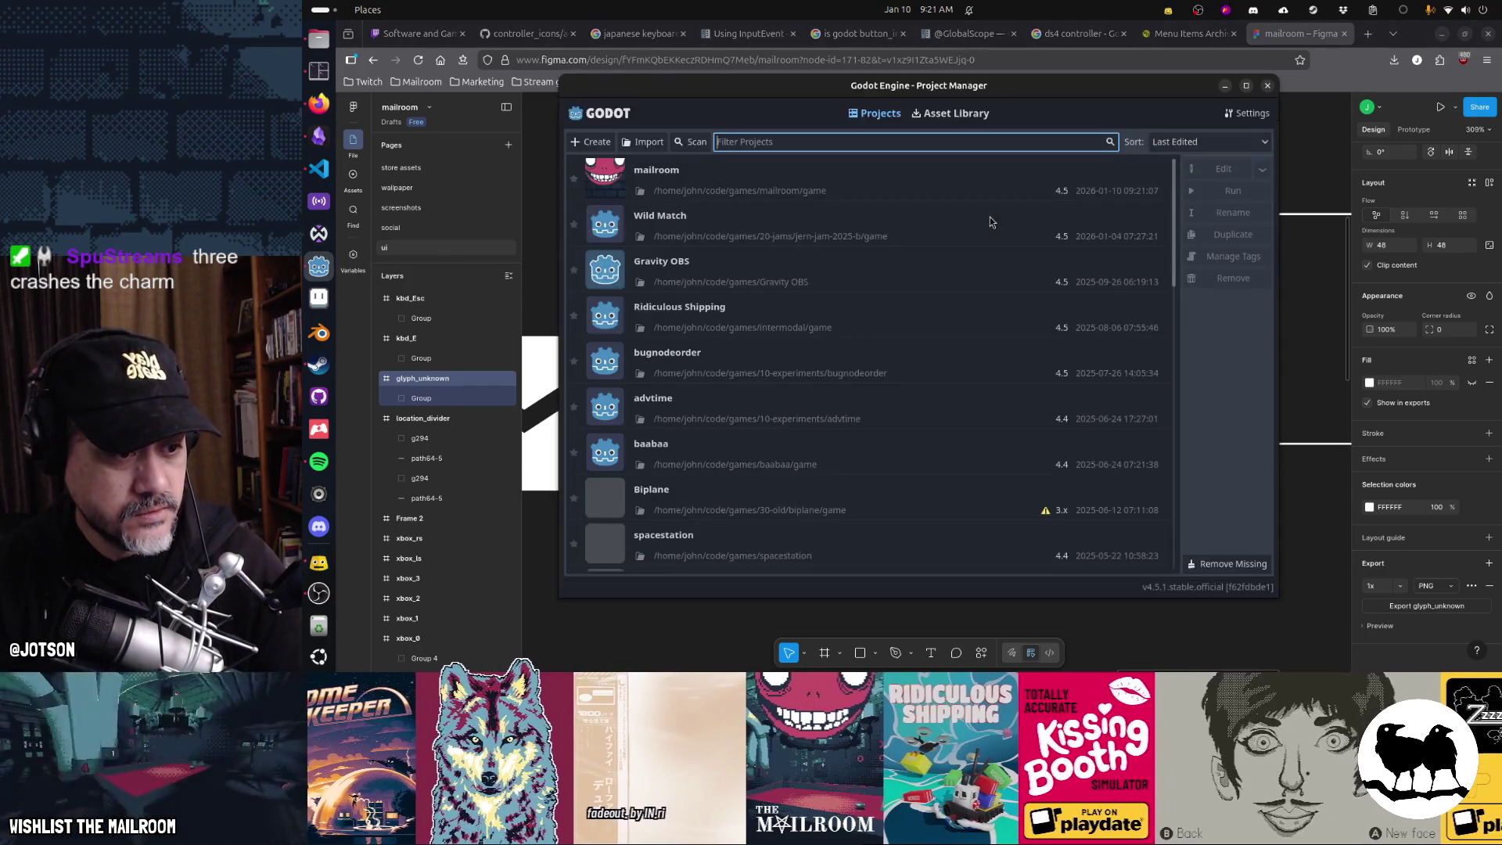
double_click(844, 178)
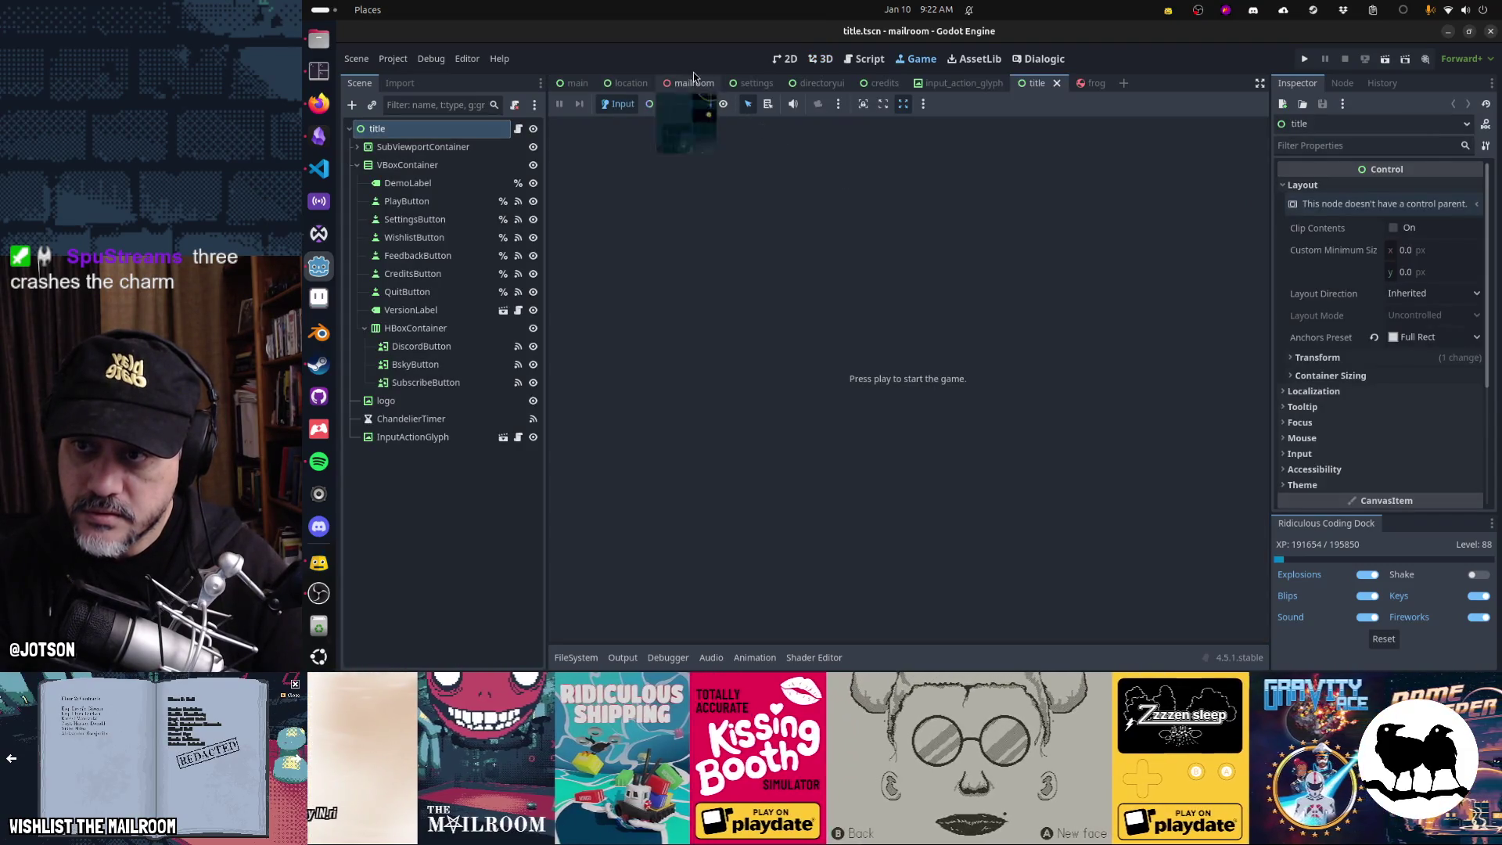
- Close the mailroom scene and paste a print(texture_path) line under the else branch on line 42
middle_click(698, 82)
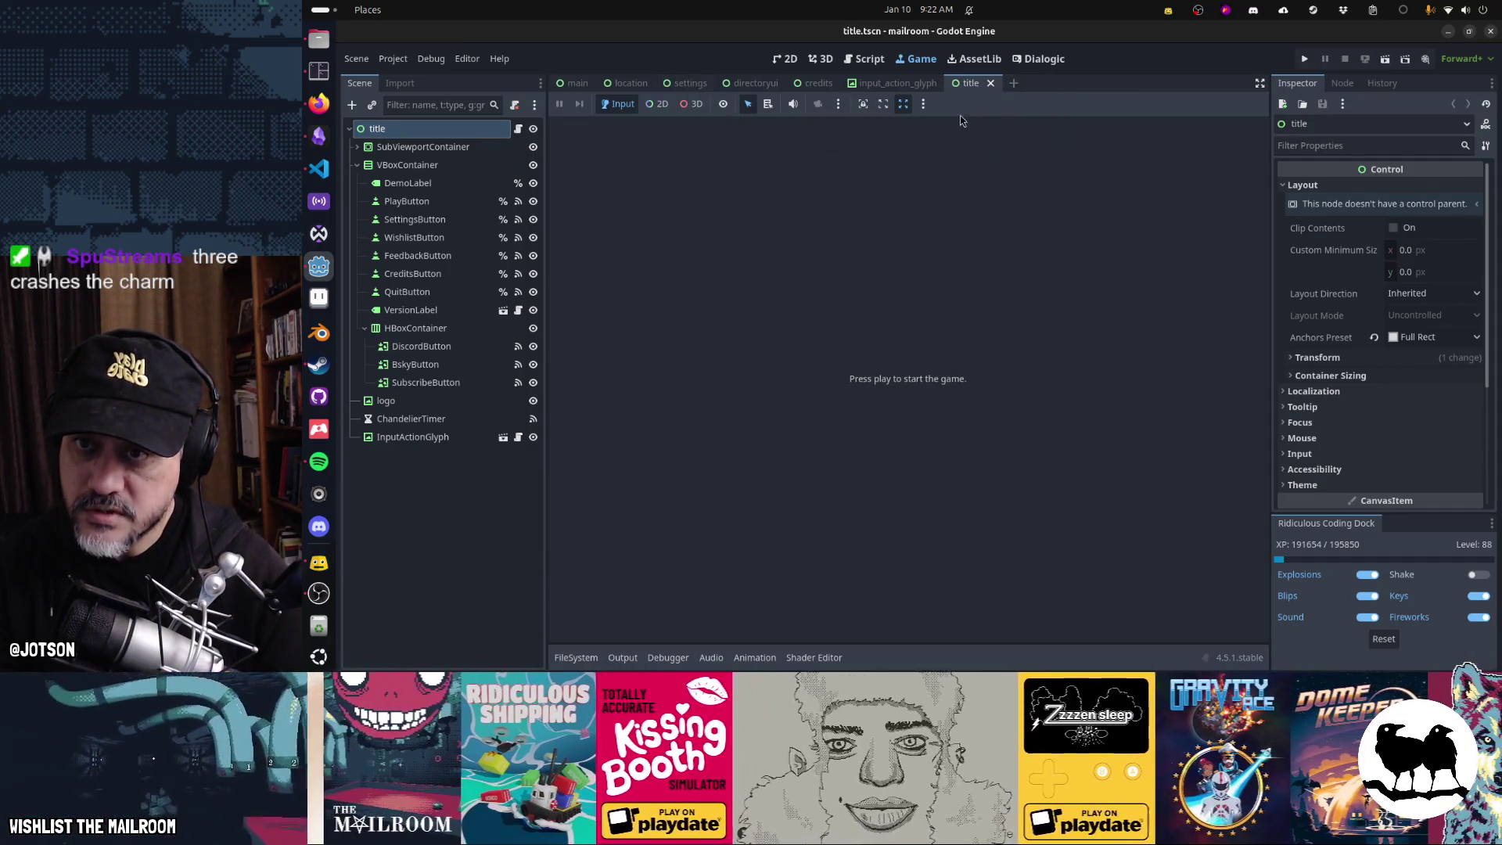
left_click(866, 59)
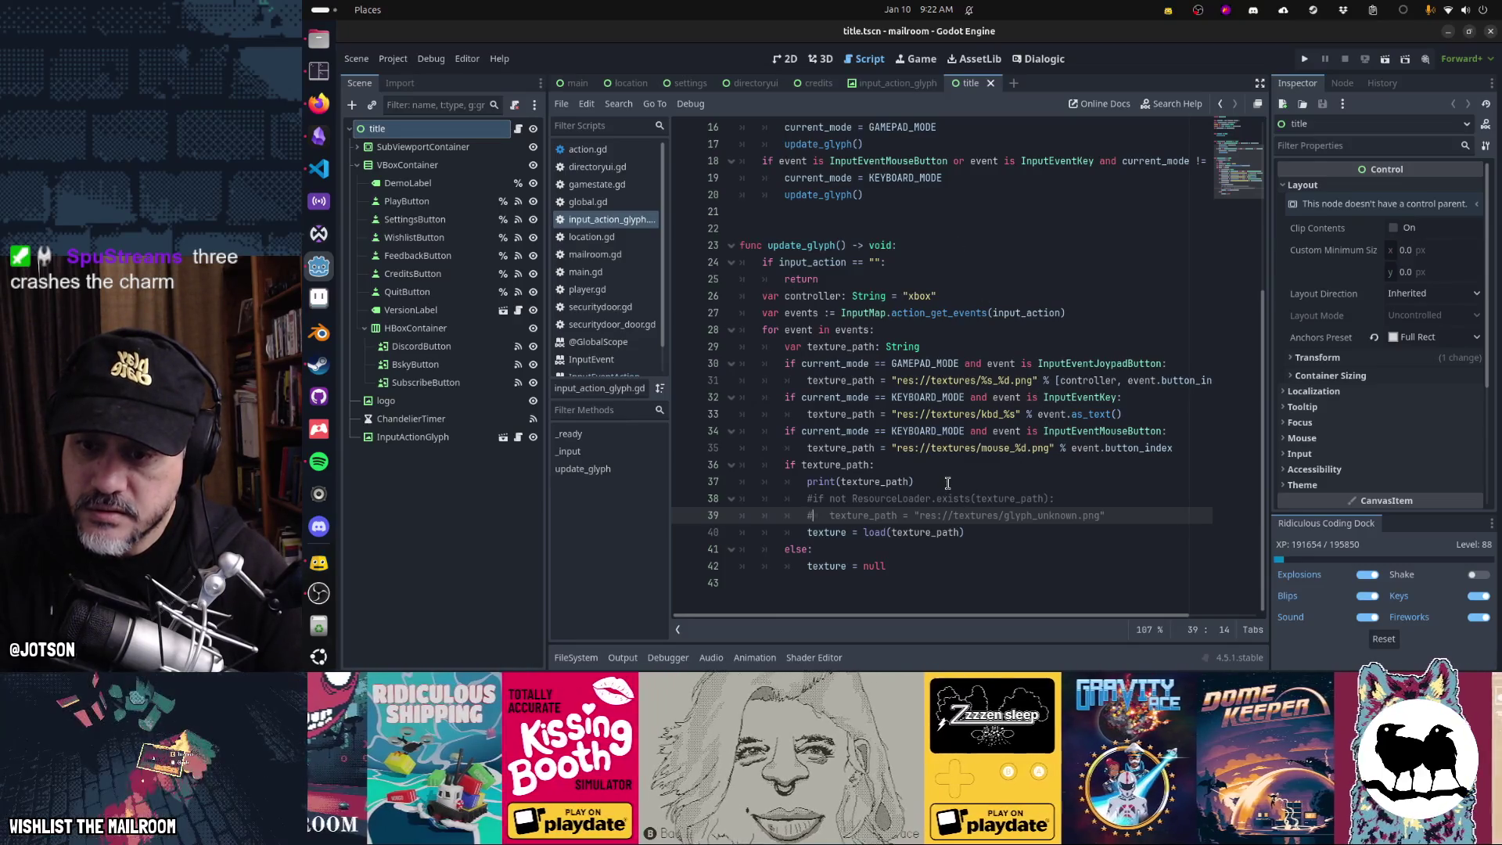
left_click(948, 482)
key("Down")
key("Down")
key("Down")
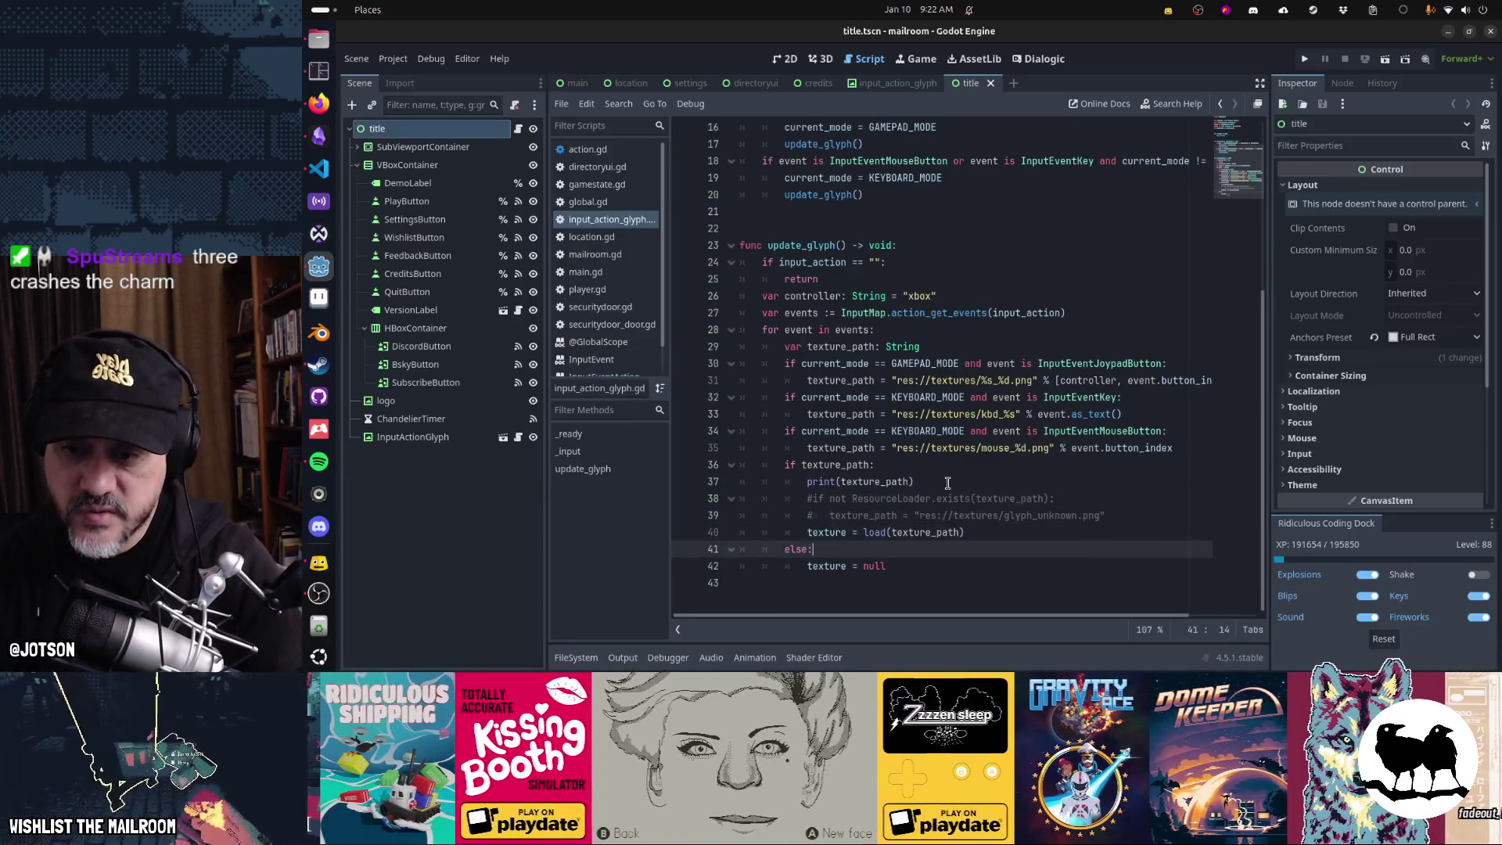
key("Return")
key("ctrl+v")
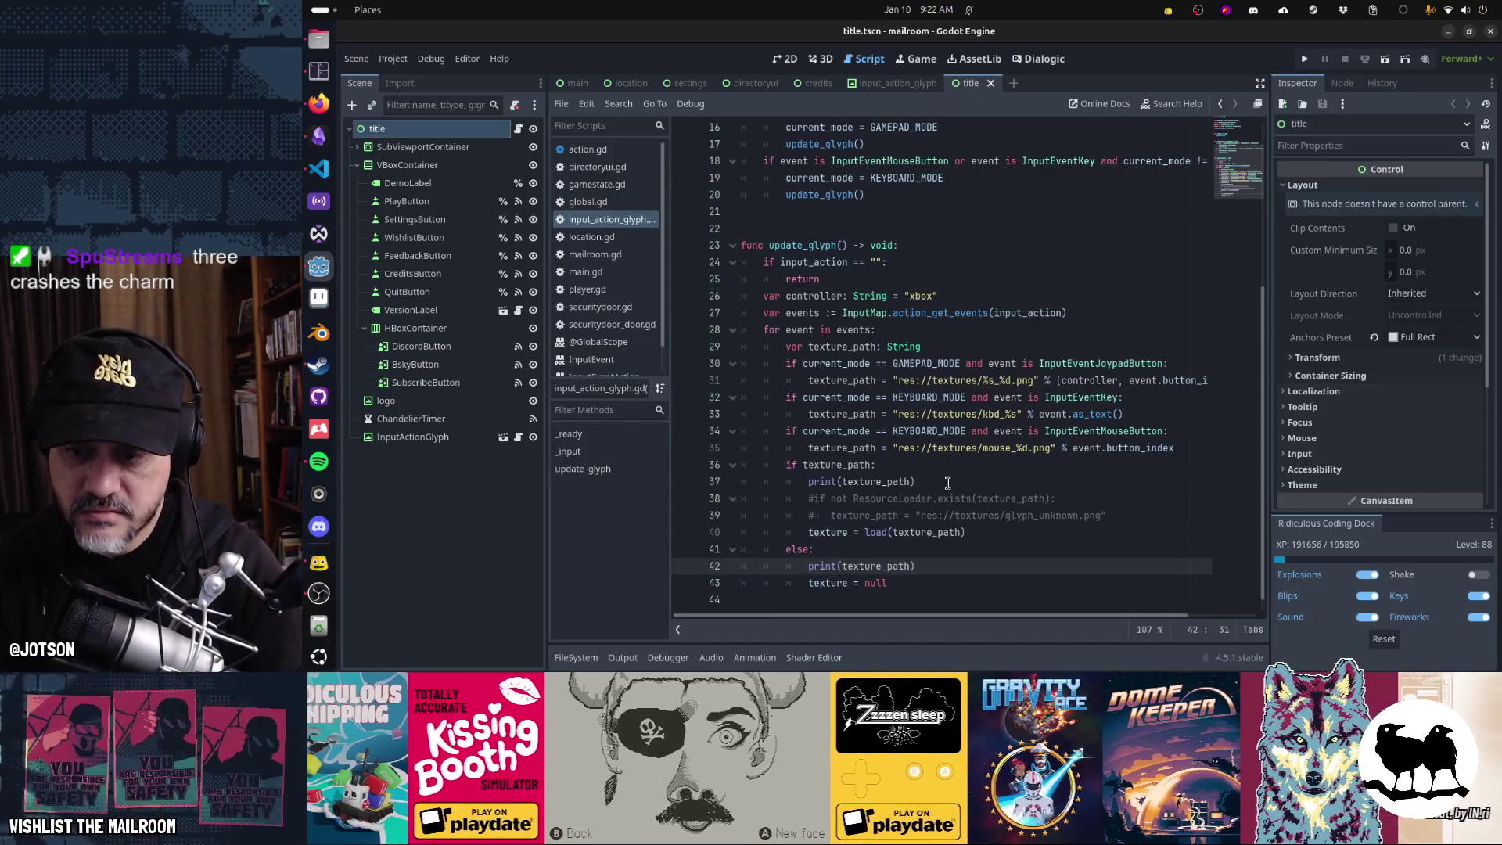
- Turn that line into prints("empty texture_path", texture_path) and run the game with F5
key("ctrl+shift+Left")
key("shift+apostrophe")
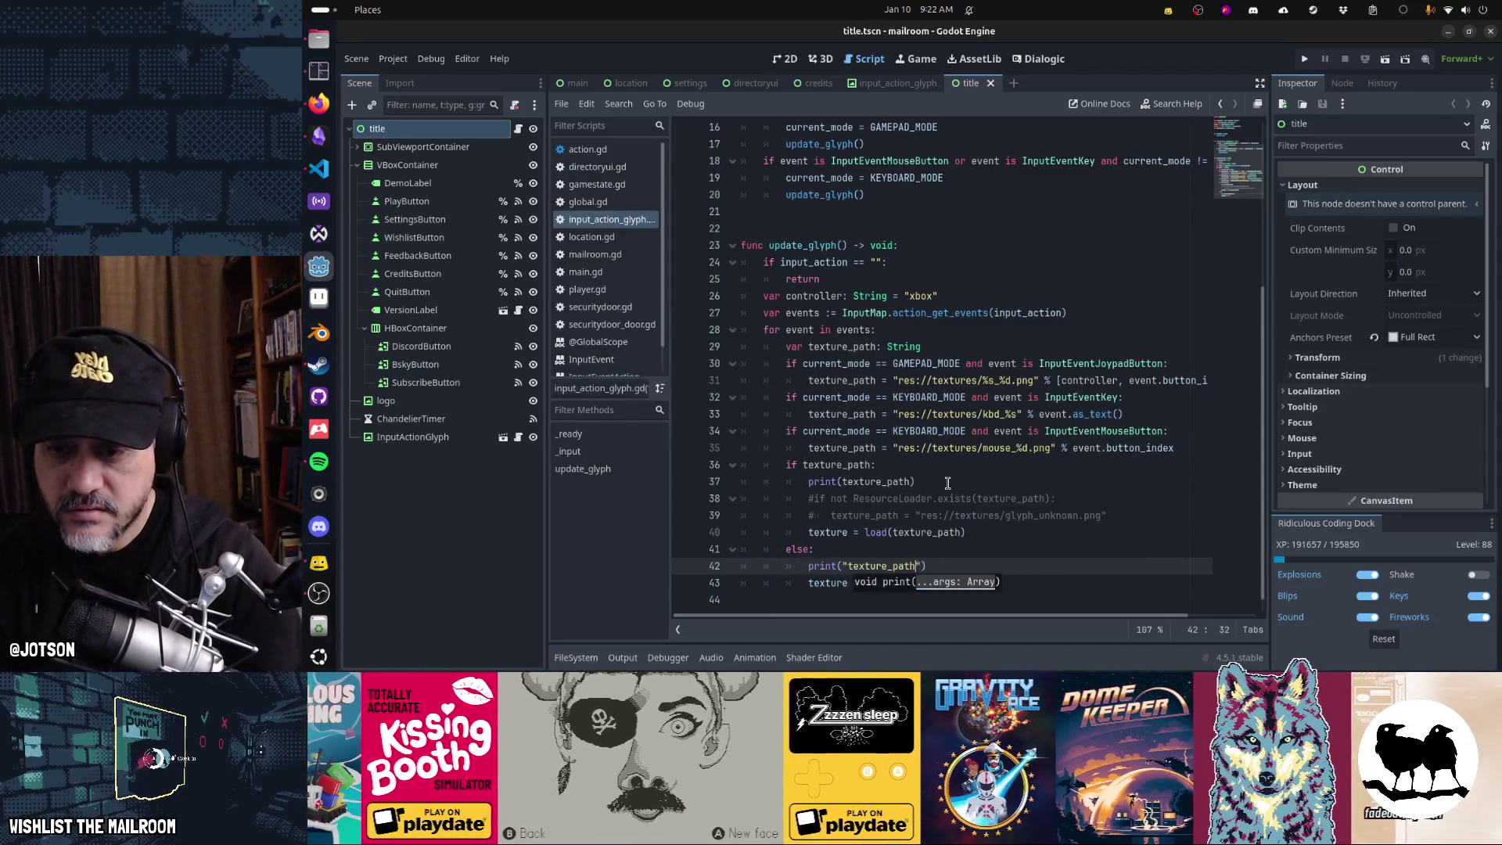
type("null ")
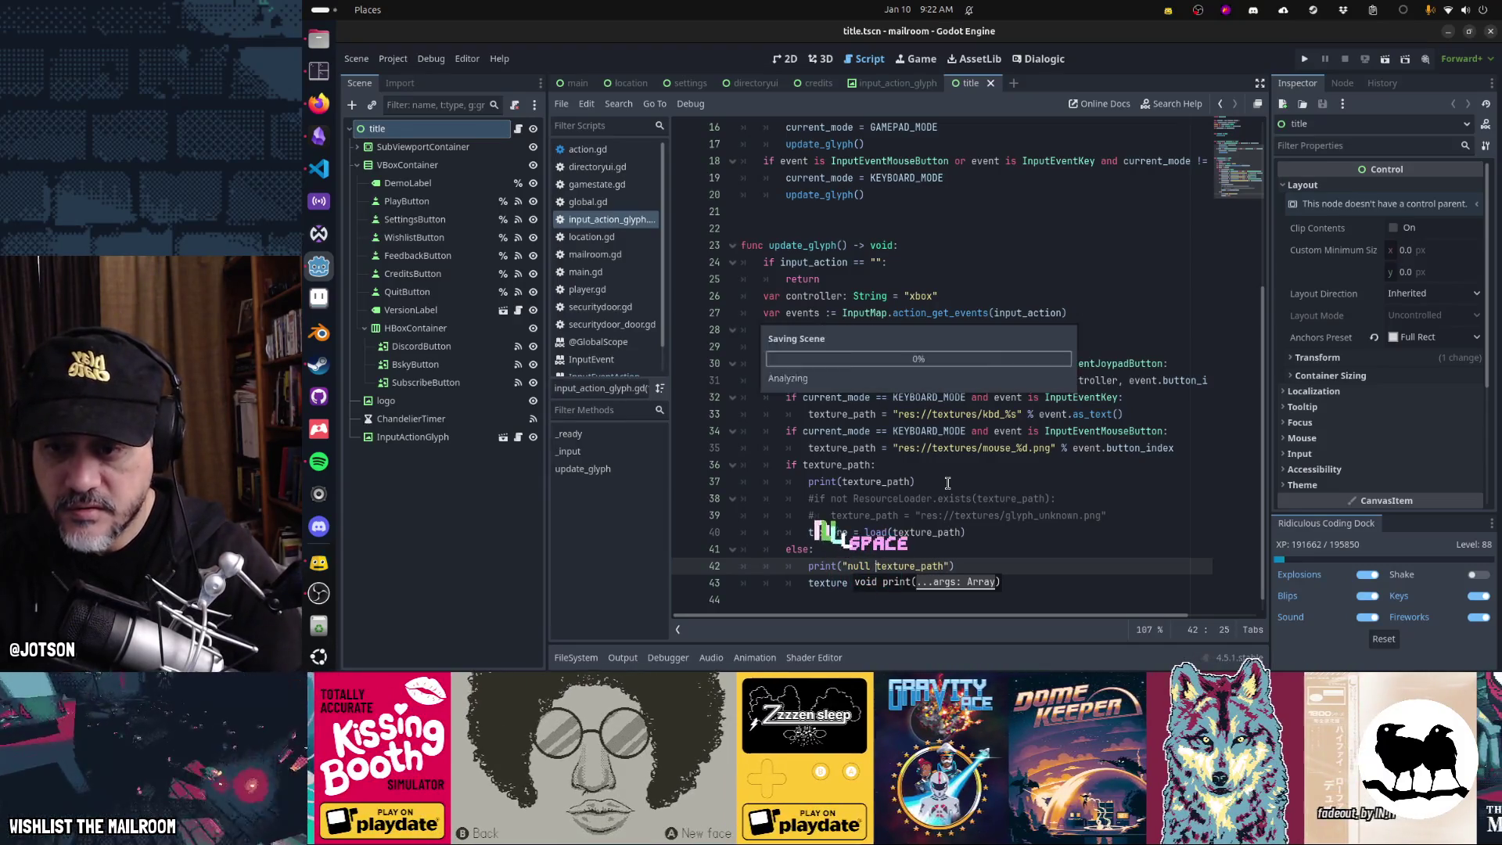
type("empty")
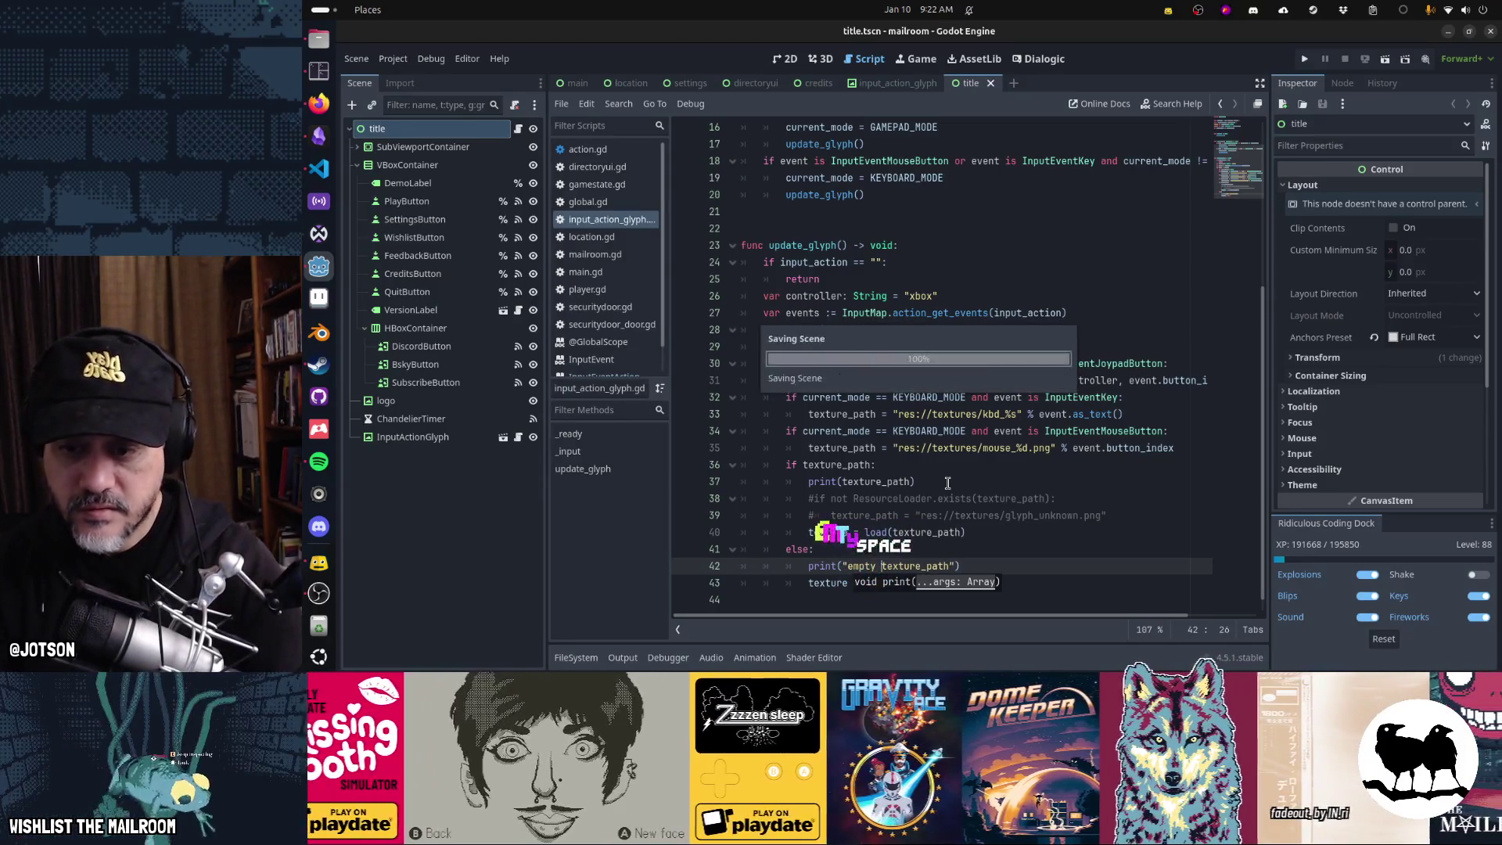
key("Right")
key("Right")
key("Right")
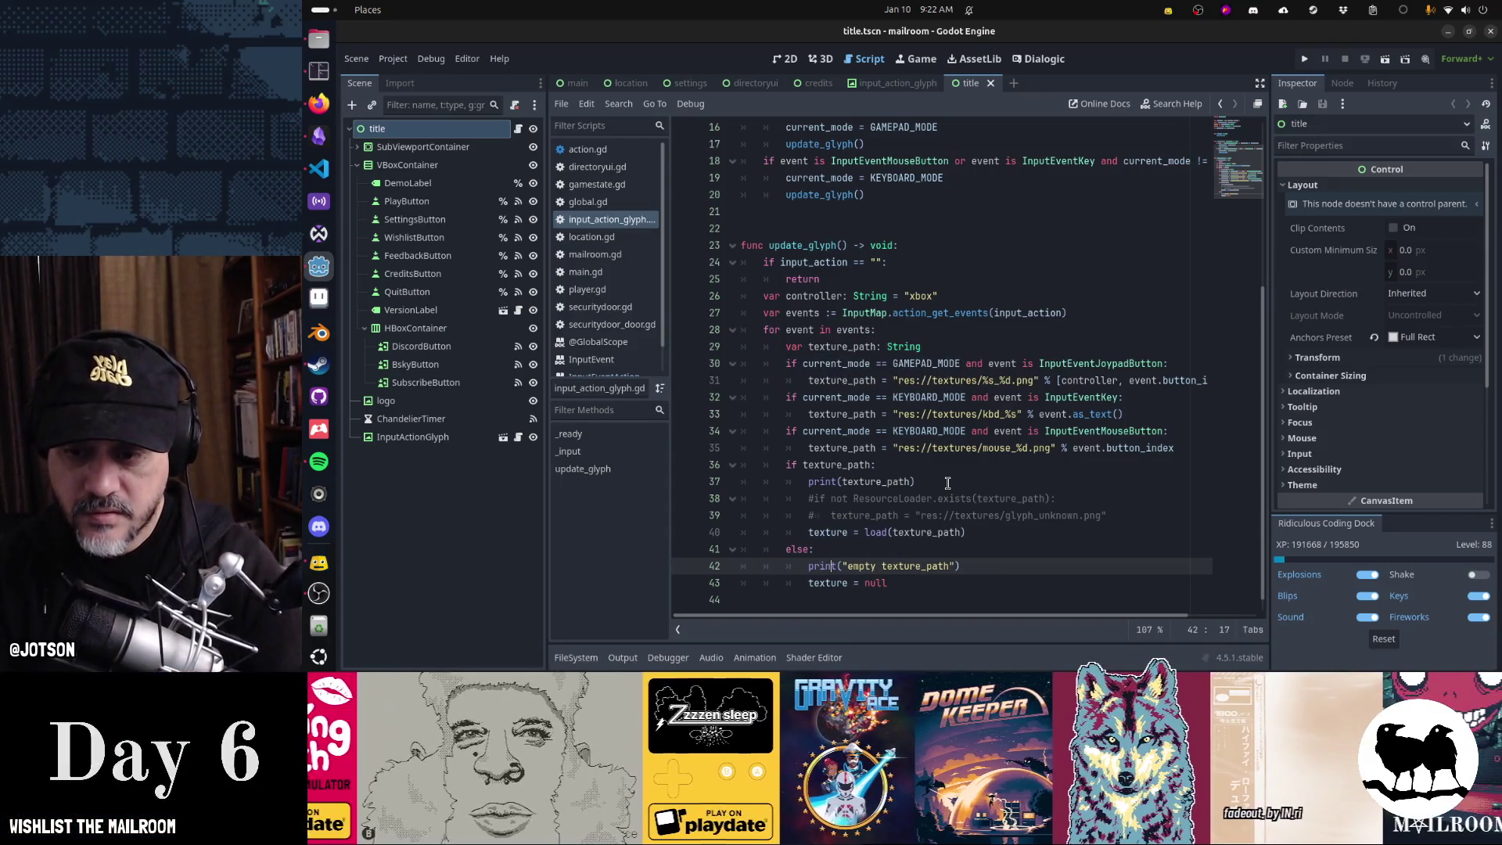
type("s")
key("End")
key("Left")
type(", tex")
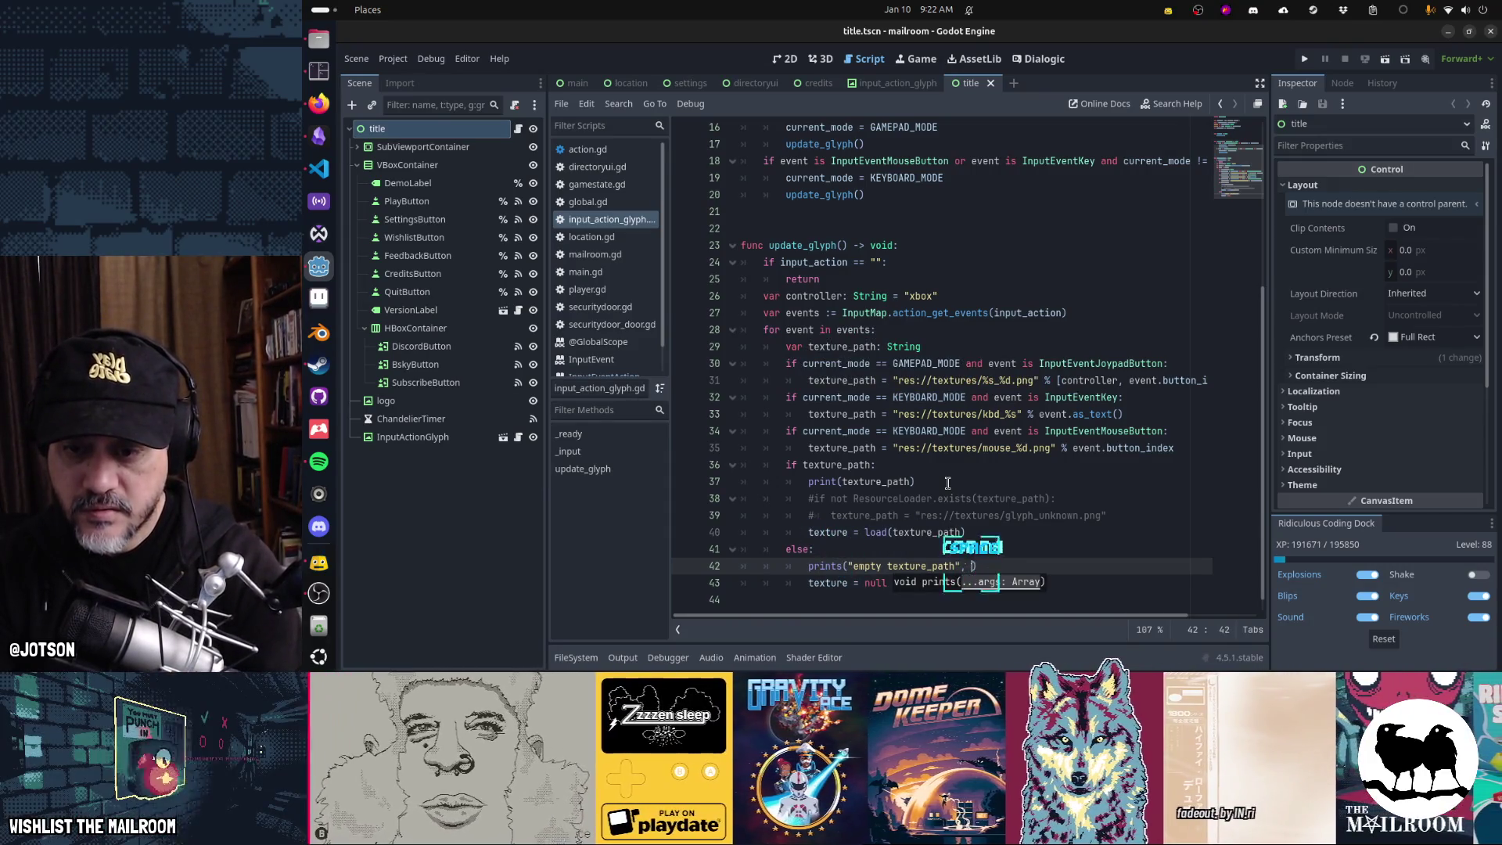
key("Return")
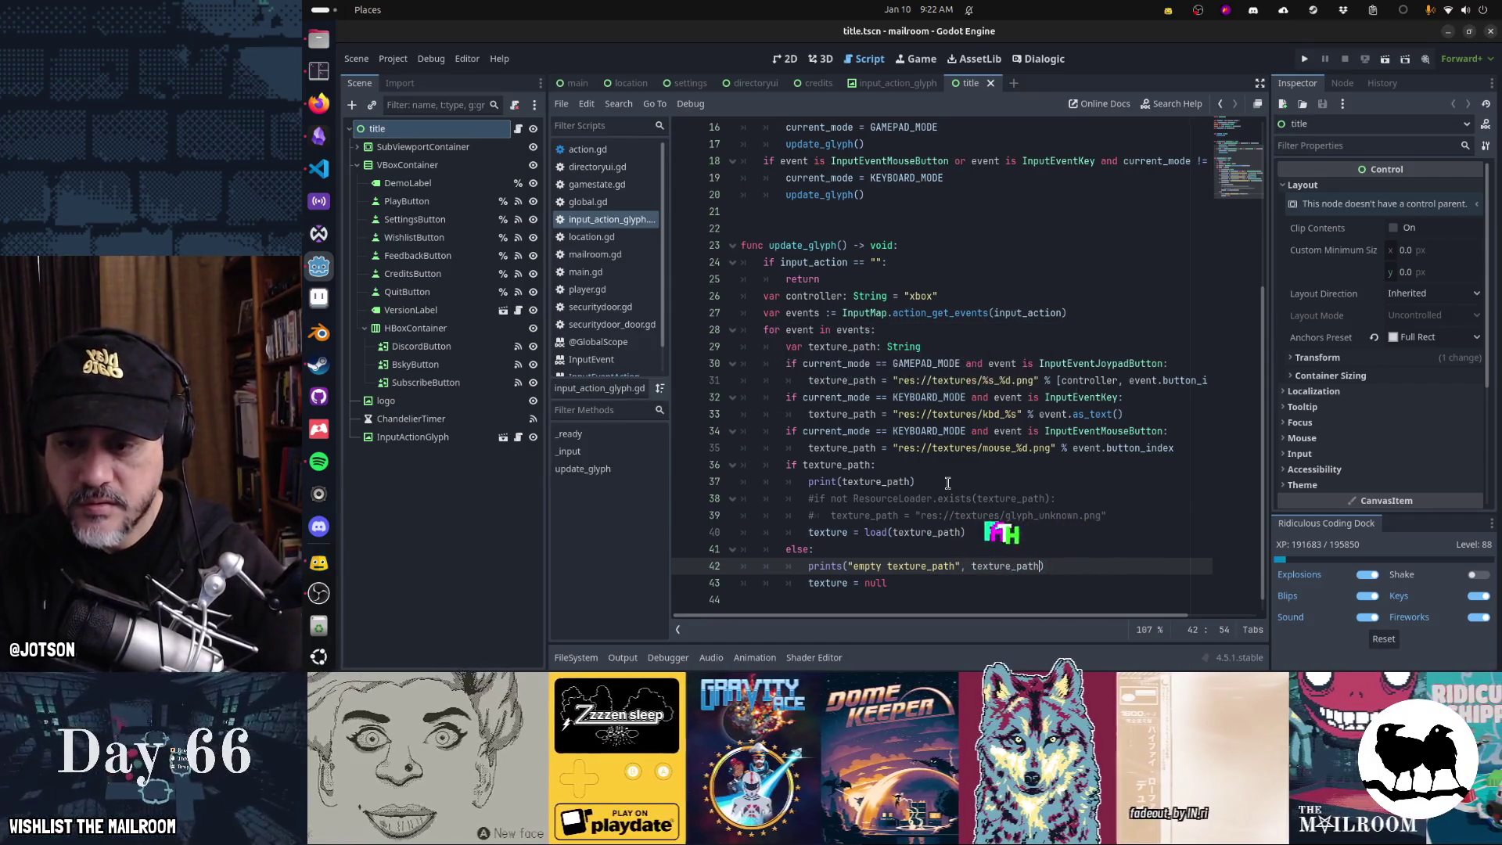
key("F5")
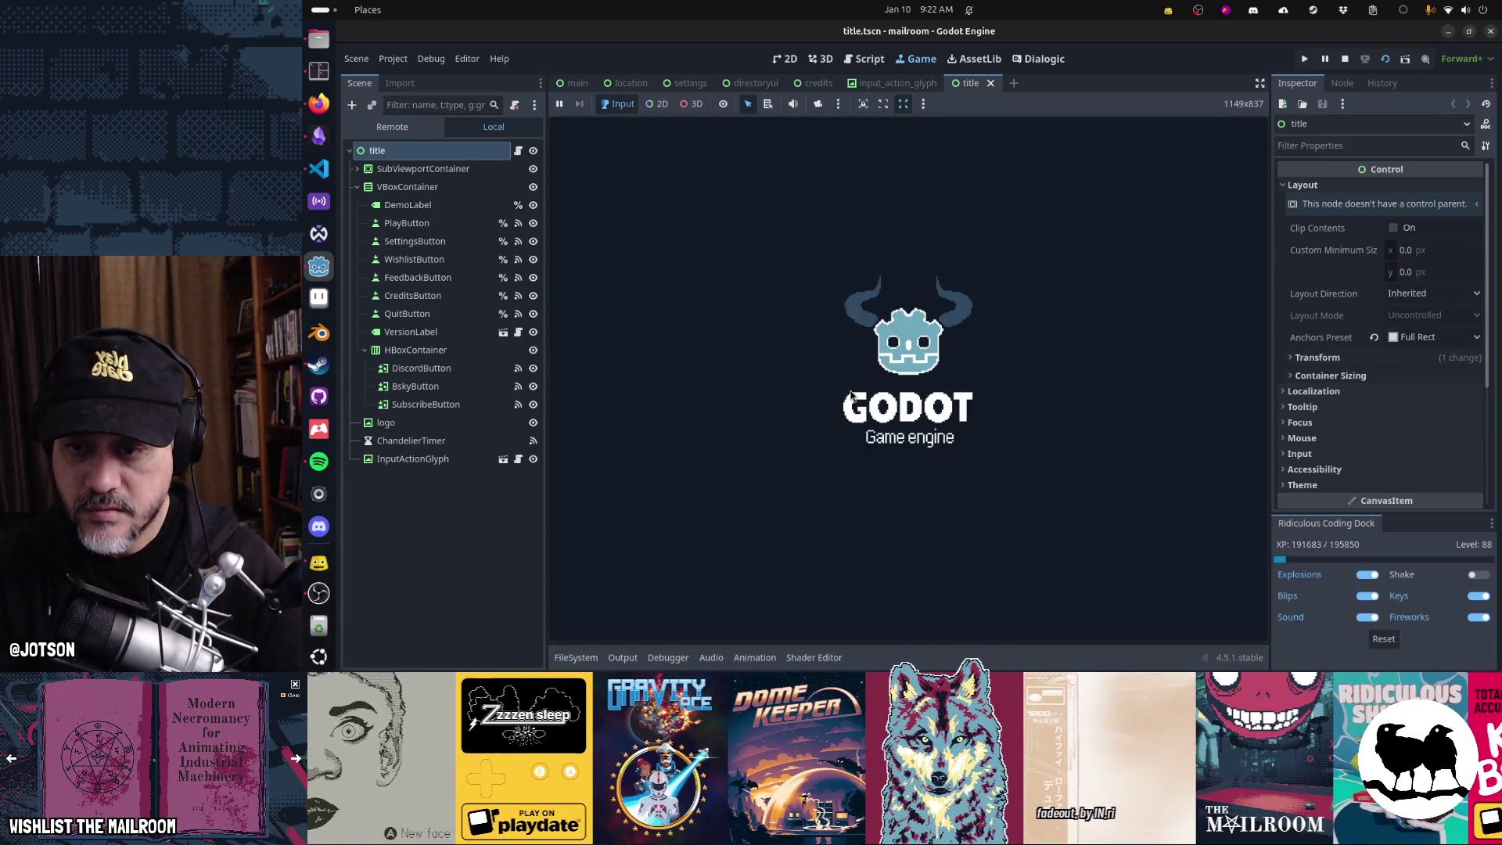
- Show the Output log, then change line 42 to prints("empty texture_path", event)
left_click(610, 661)
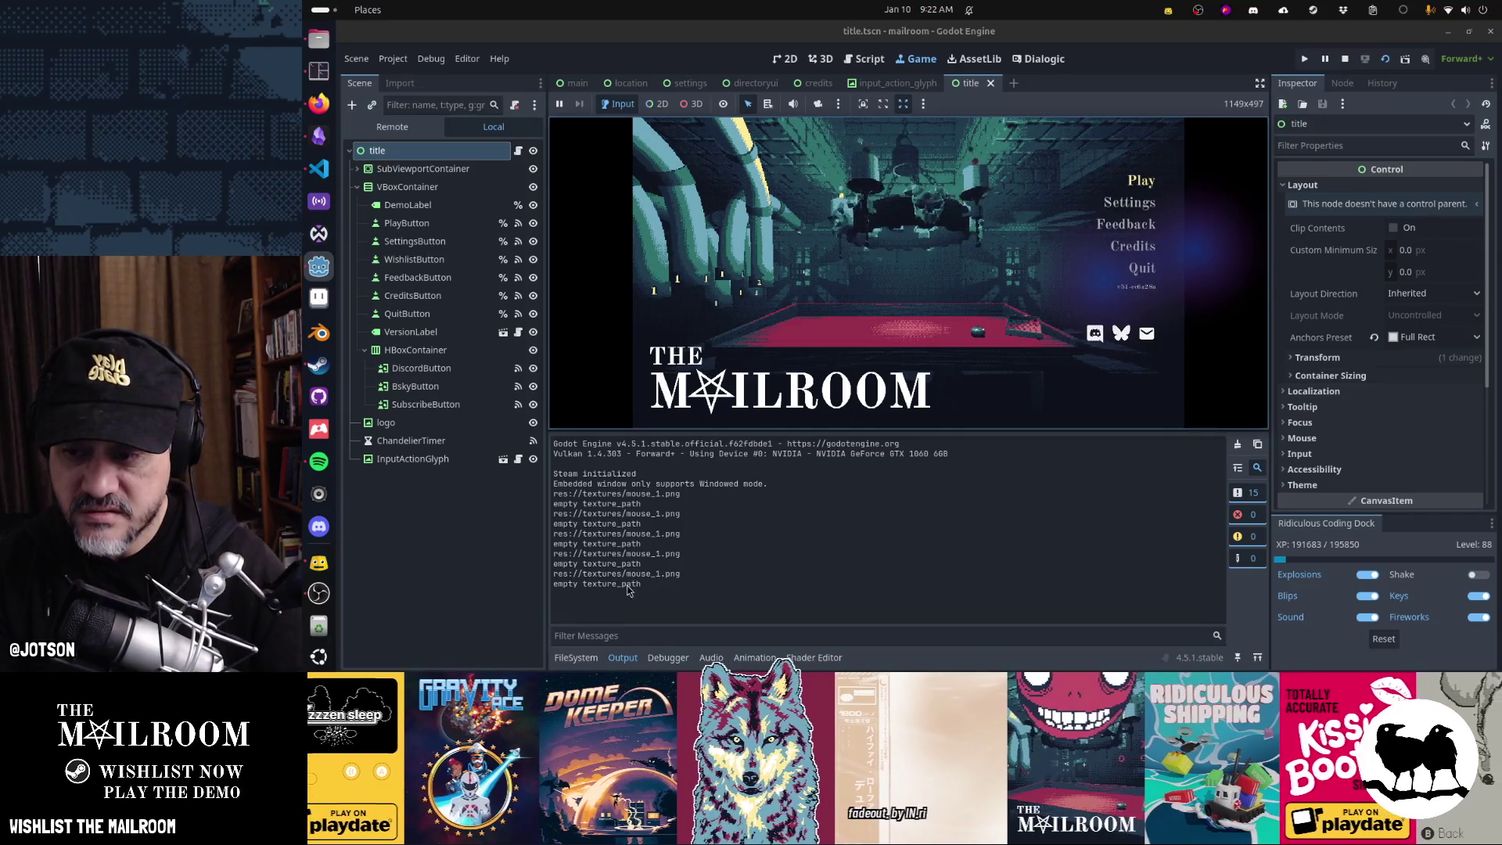
left_click(859, 60)
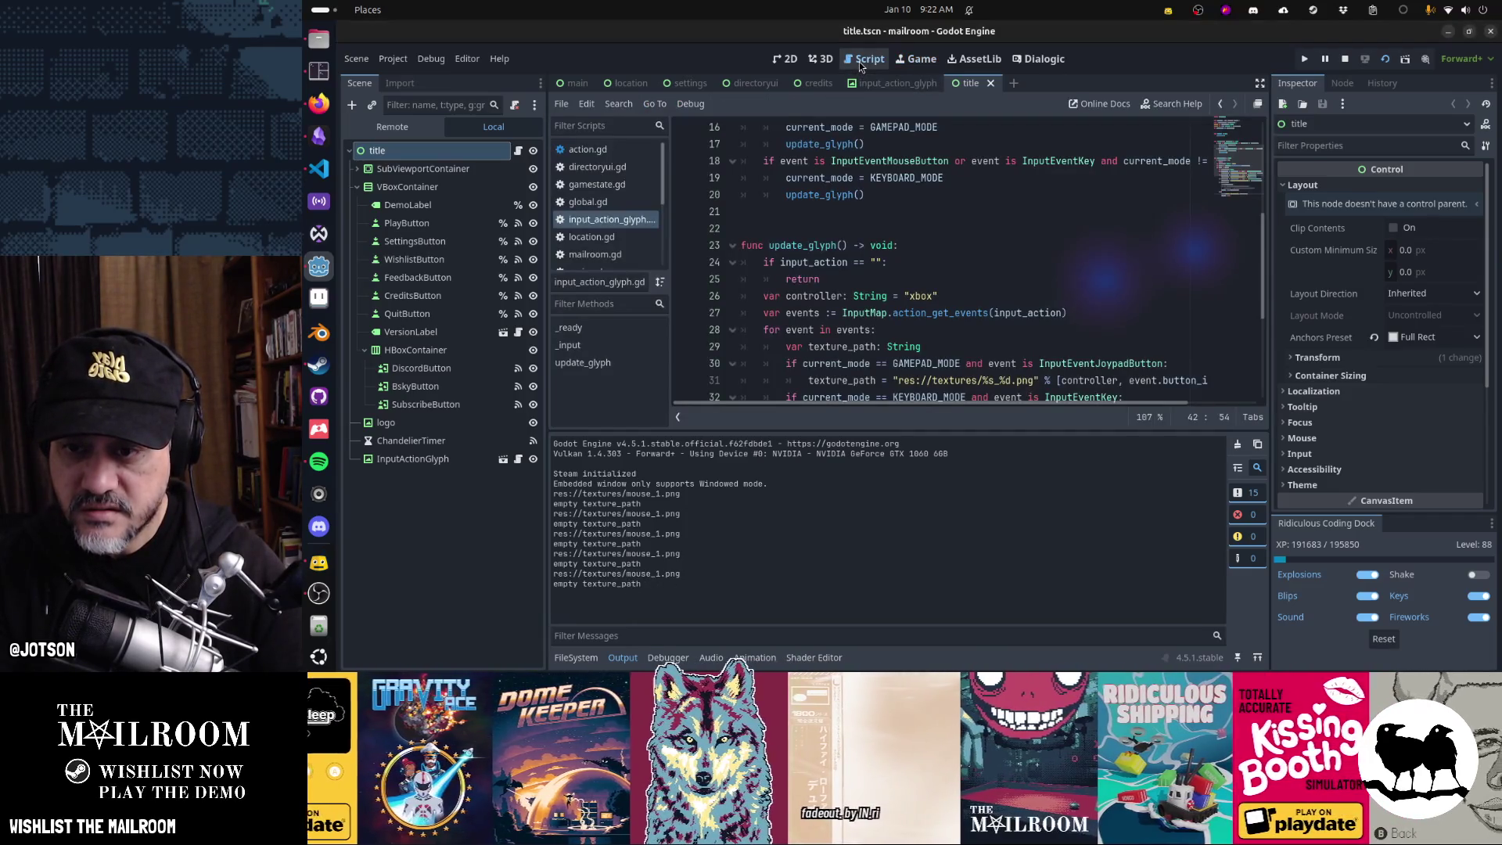
scroll(903, 195, "down", 1)
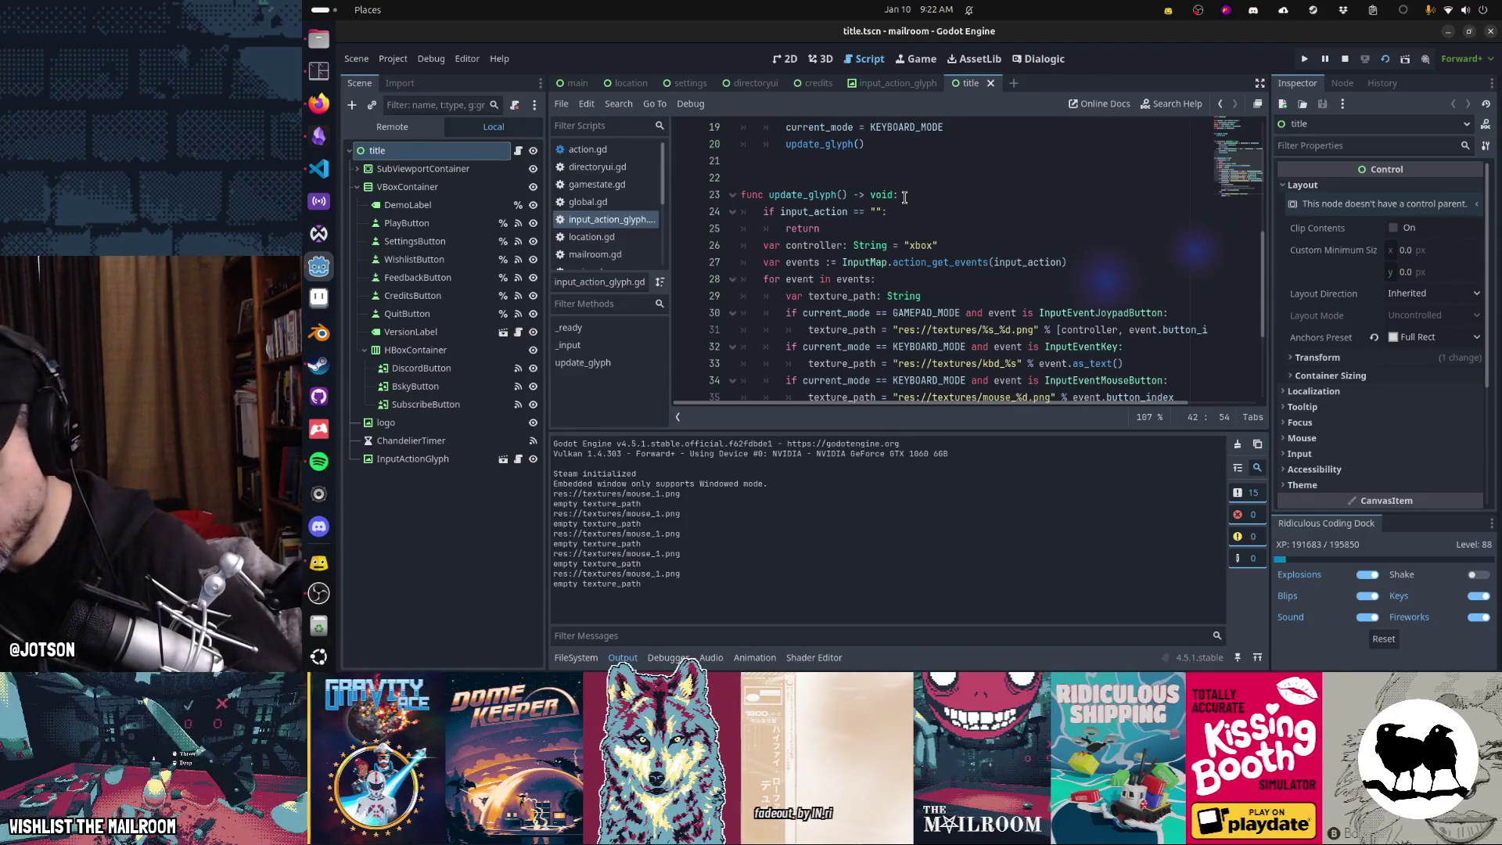
scroll(904, 198, "down", 3)
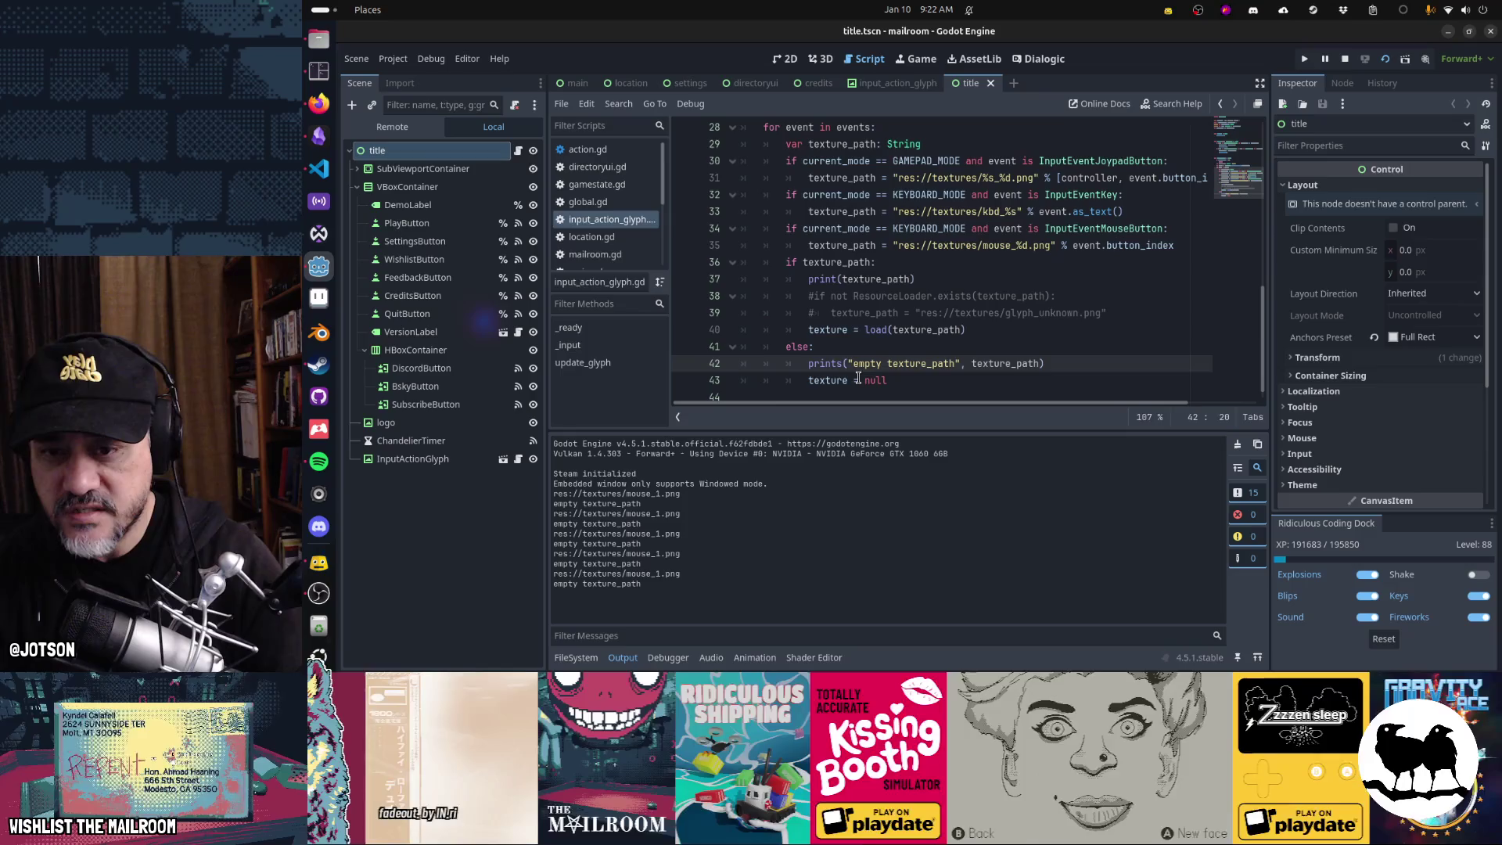
key("Left")
key("ctrl+BackSpace")
type("event")
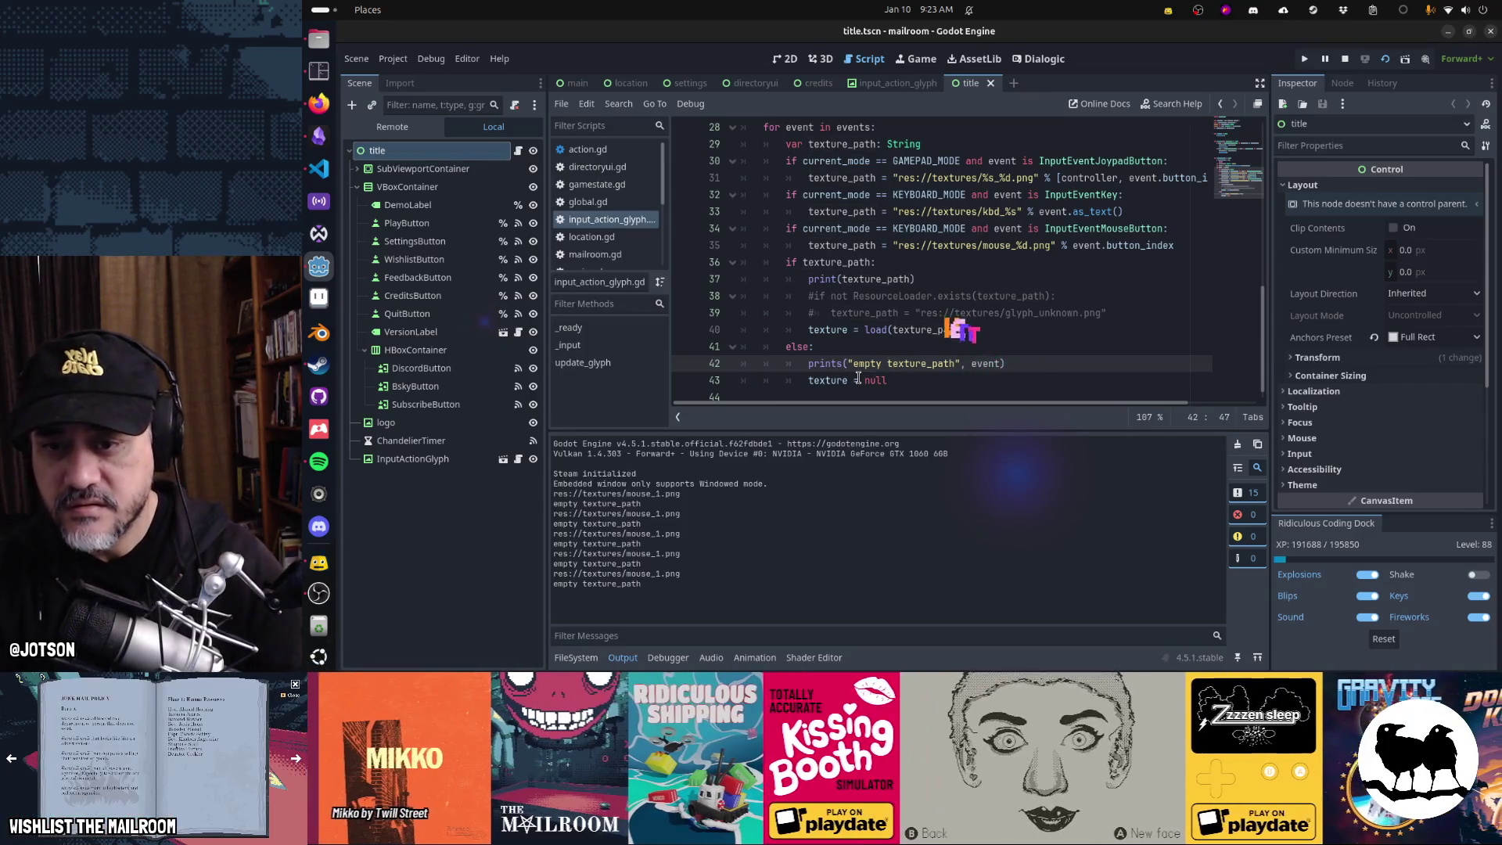
- Change line 37 to prints(texture_path, event) and rerun the game
key("Up")
key("Up")
key("Up")
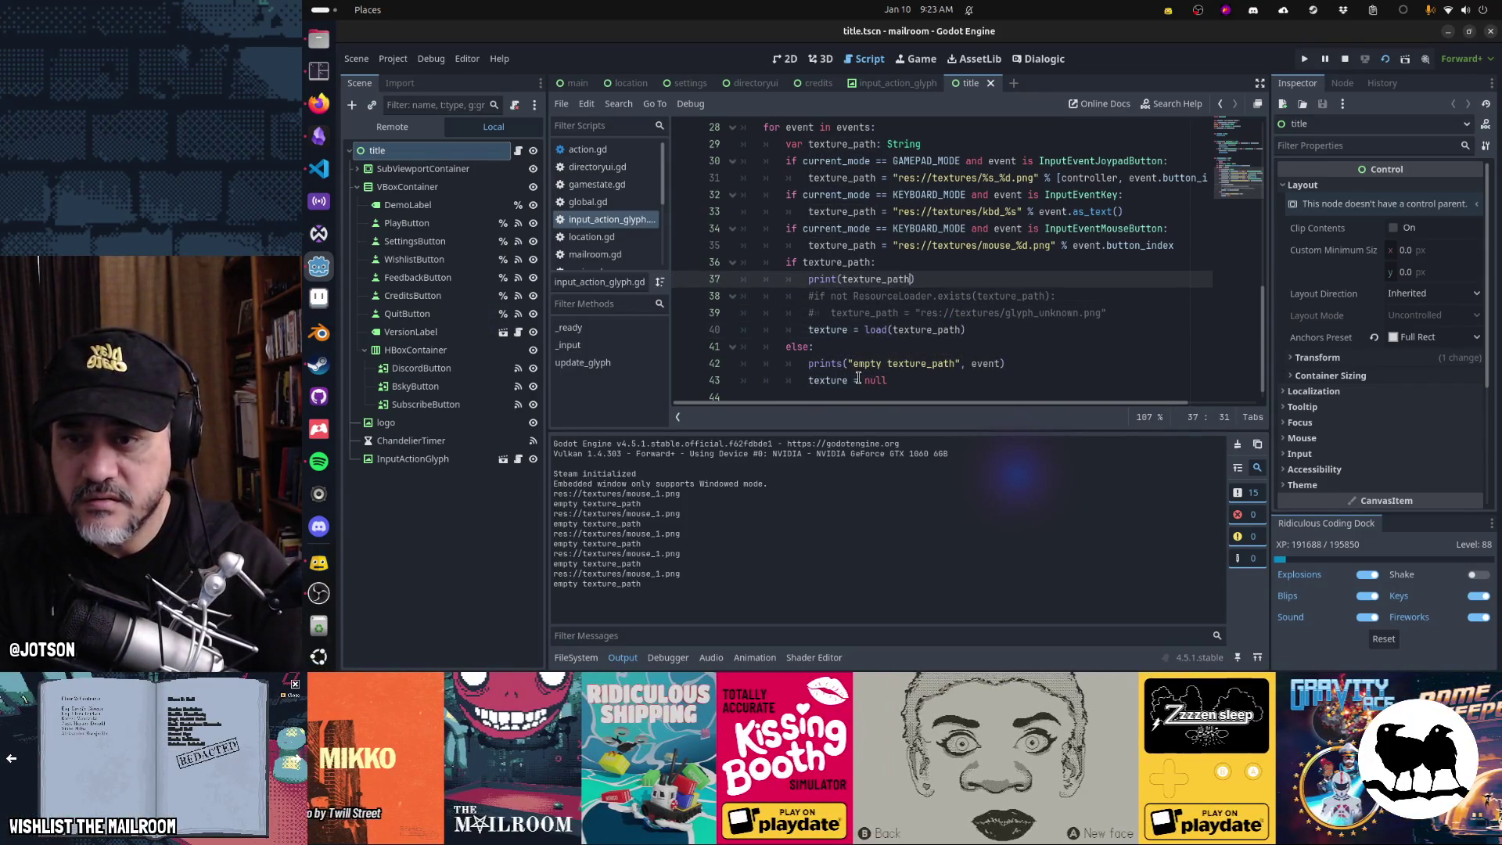
key("Left")
type(", event")
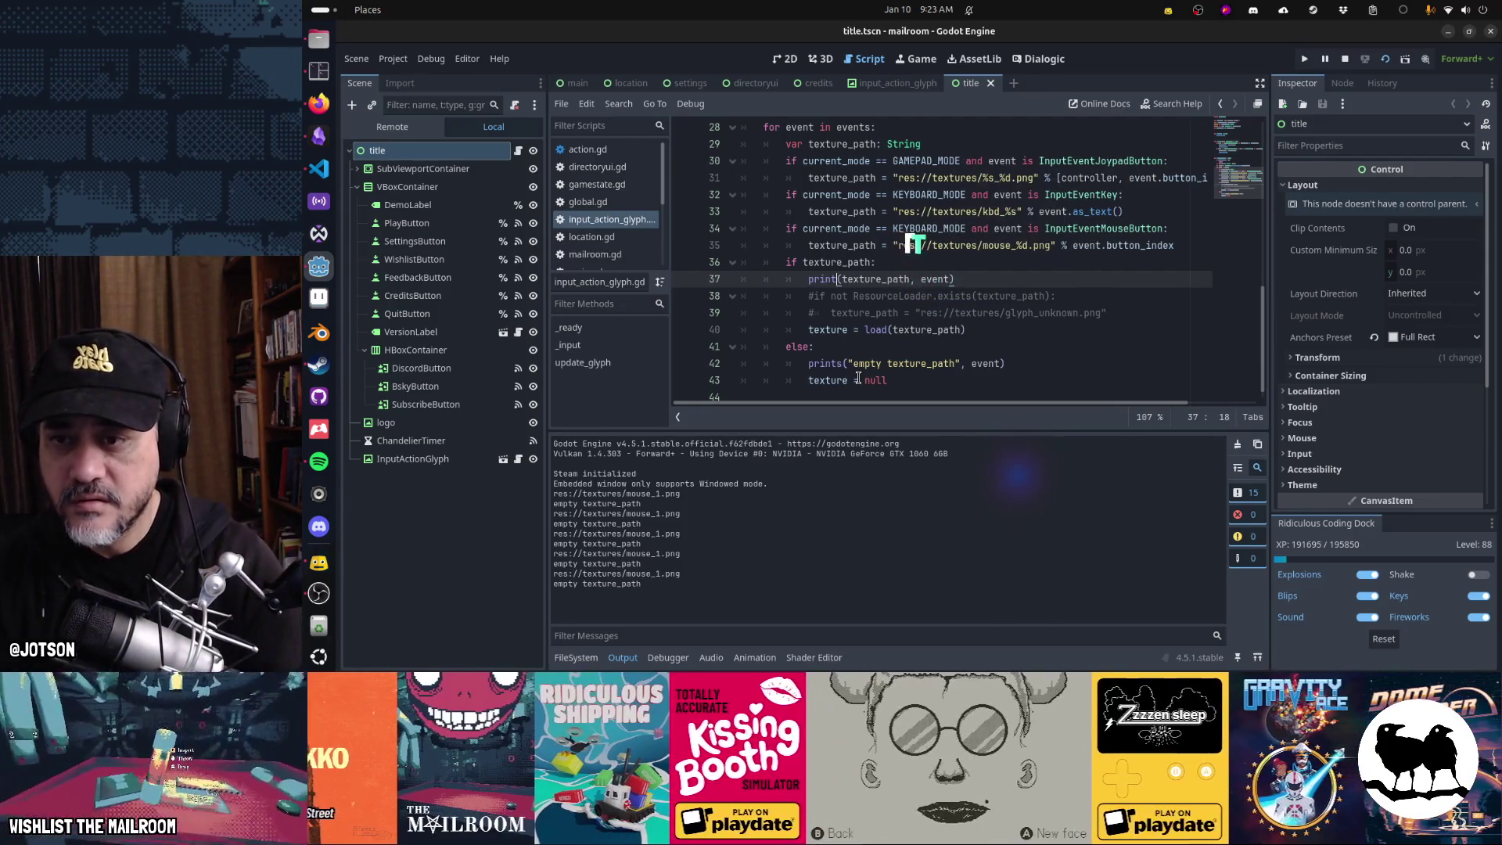
key("Home")
key("Right")
key("Right")
key("Right")
type("s")
key("End")
key("Home")
key("F5")
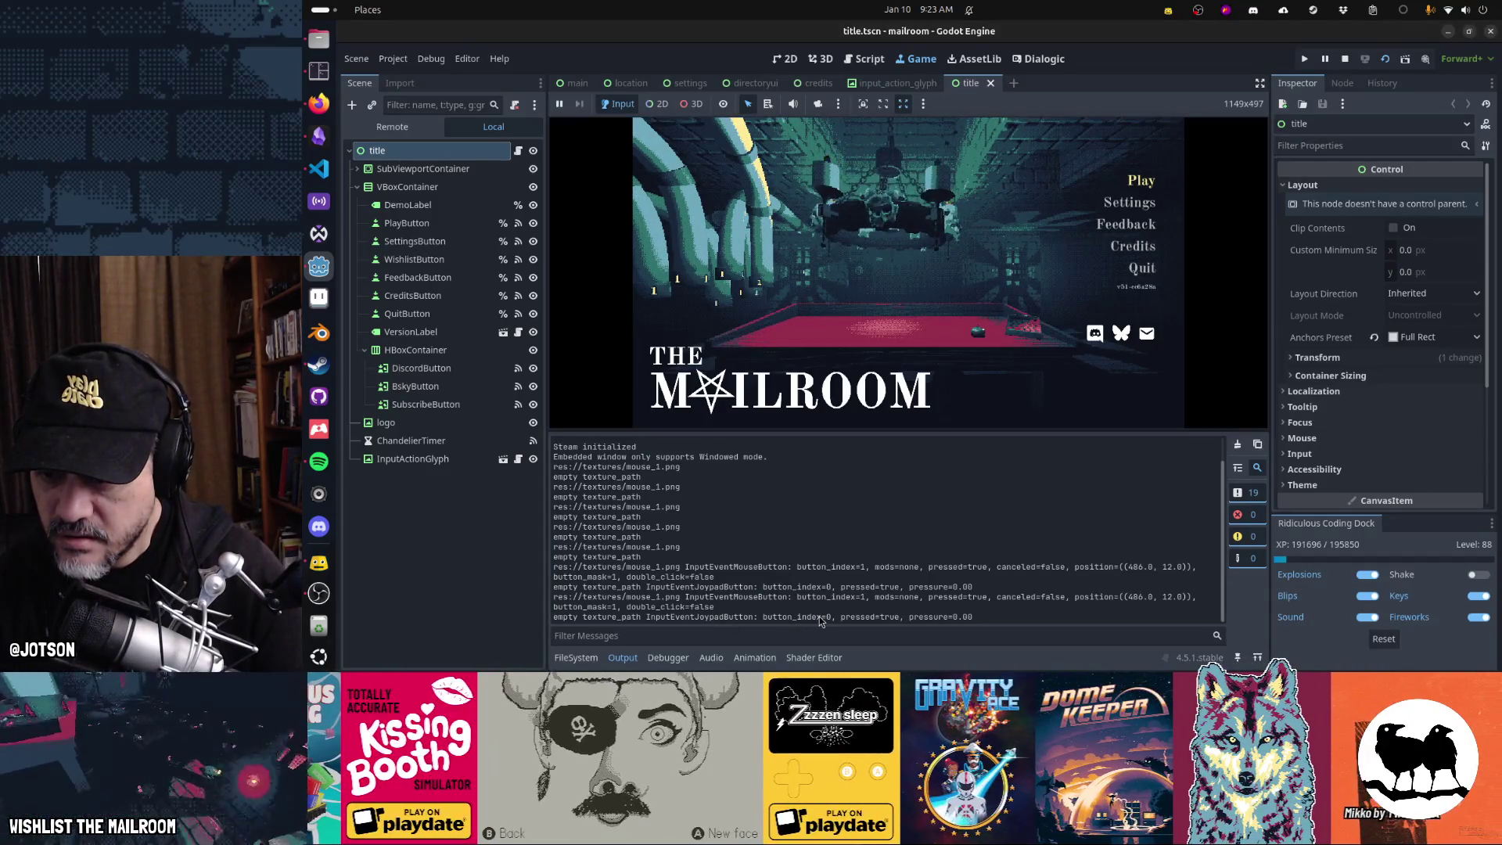
- Send input to the running game, then review update_glyph's gamepad-mode check on line 30
left_click(927, 309)
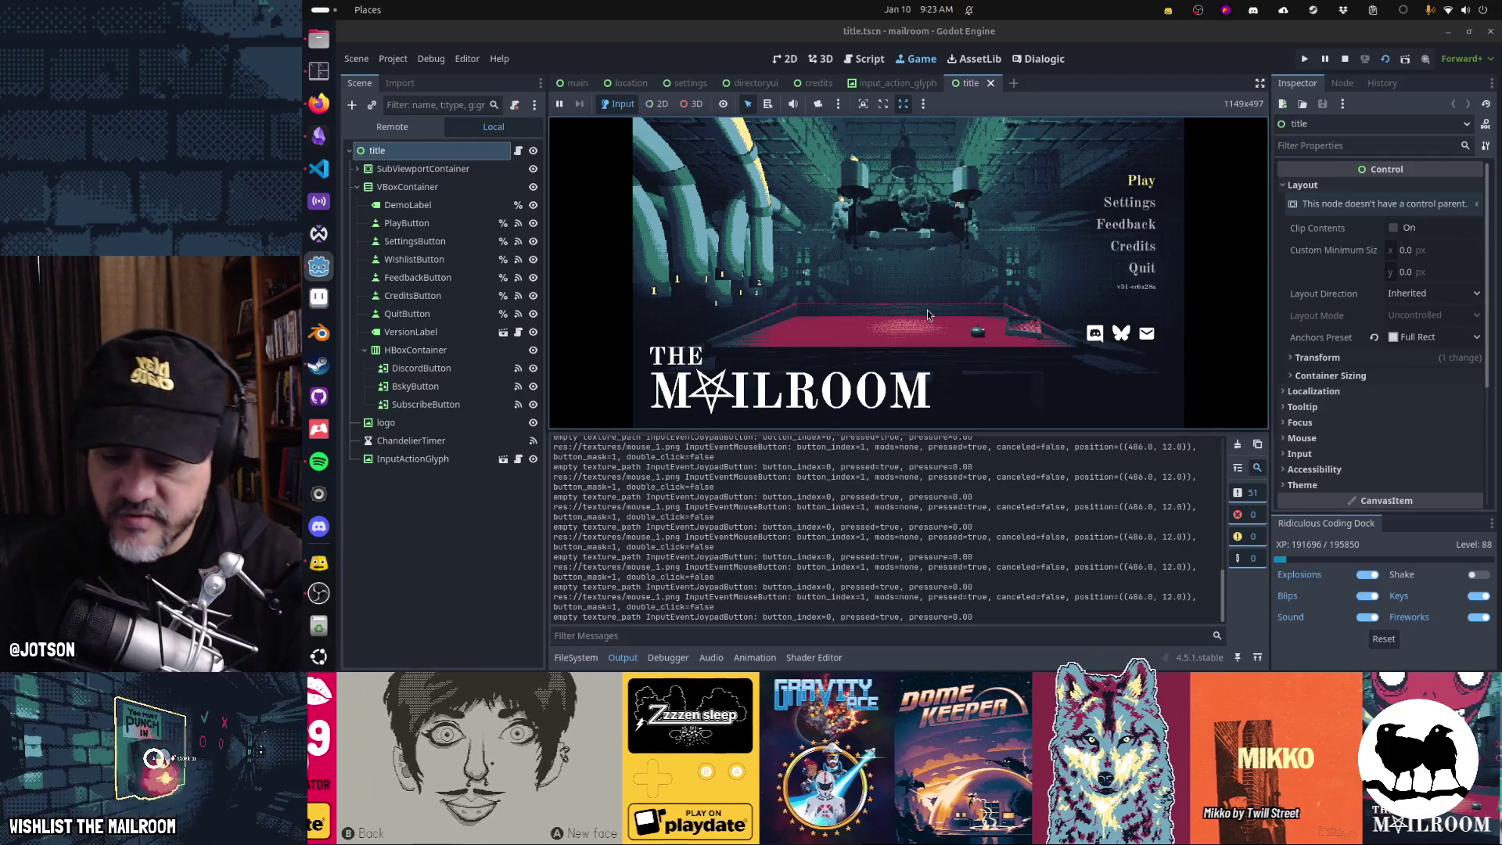
left_click(865, 58)
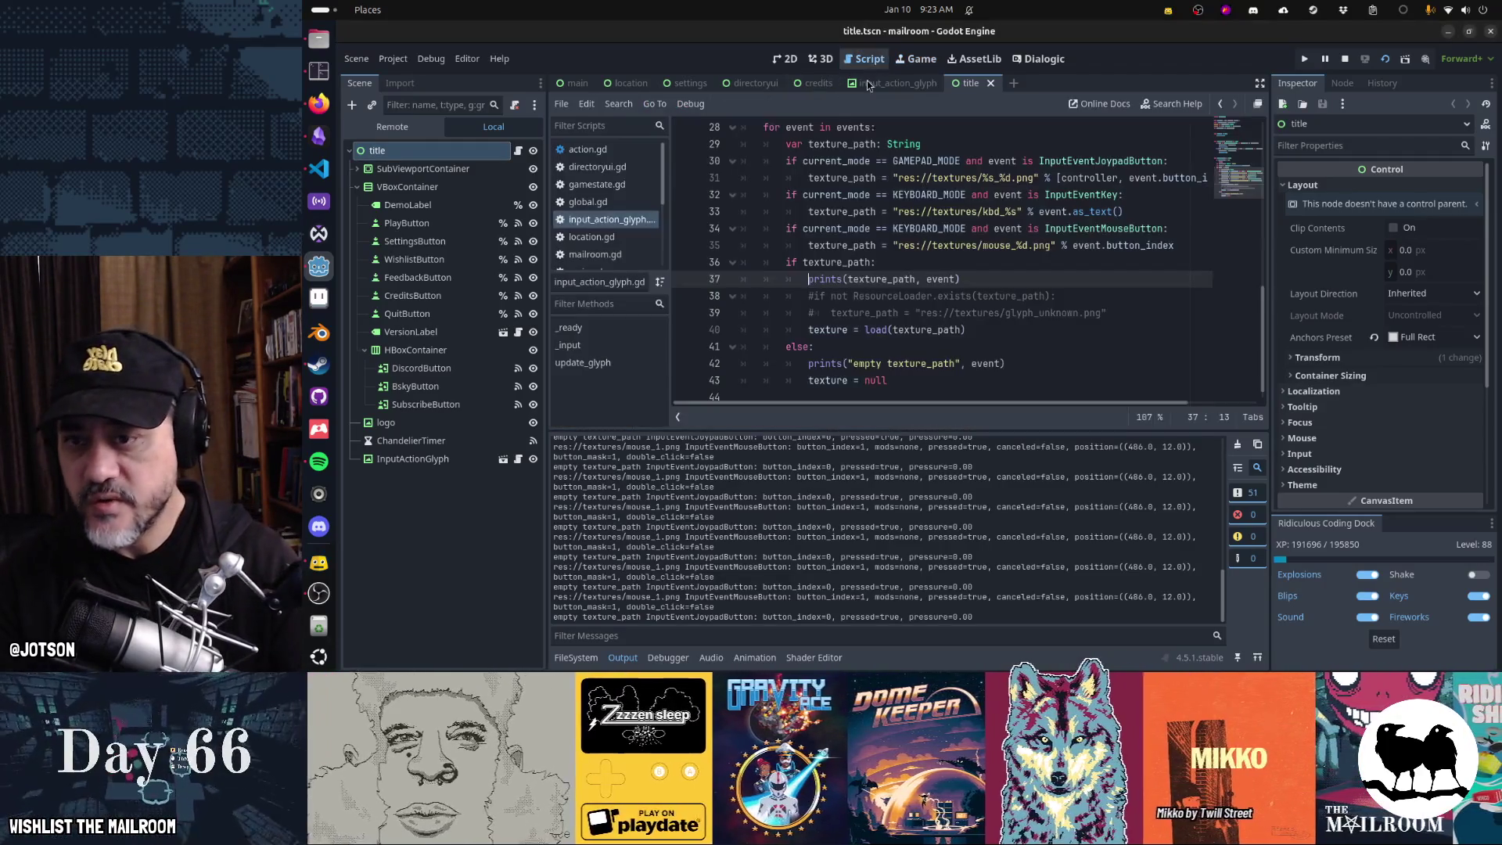
scroll(863, 371, "up", 2)
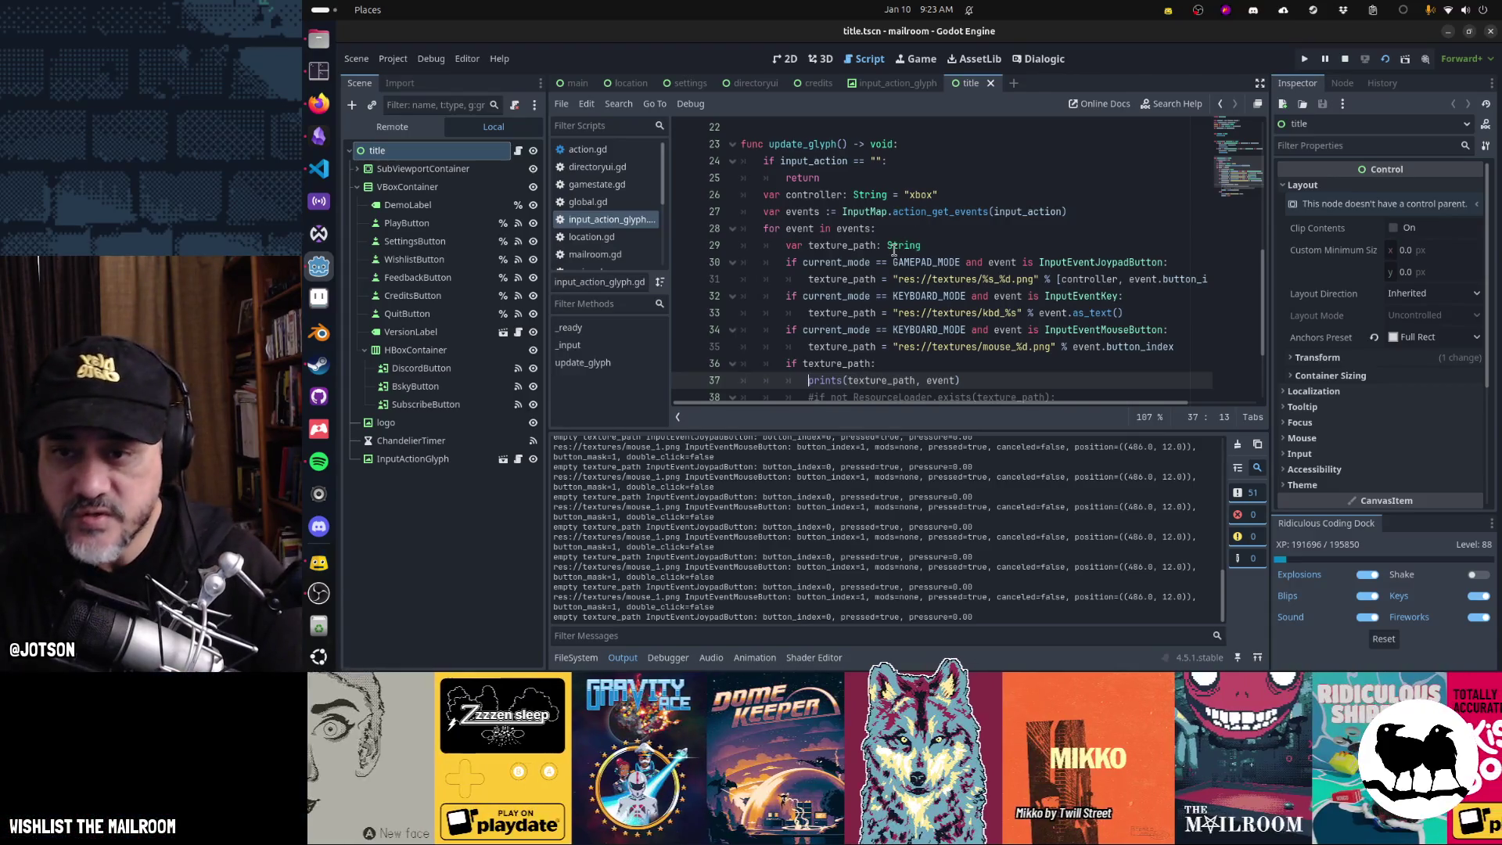
left_click(838, 262)
scroll(925, 298, "down", 2)
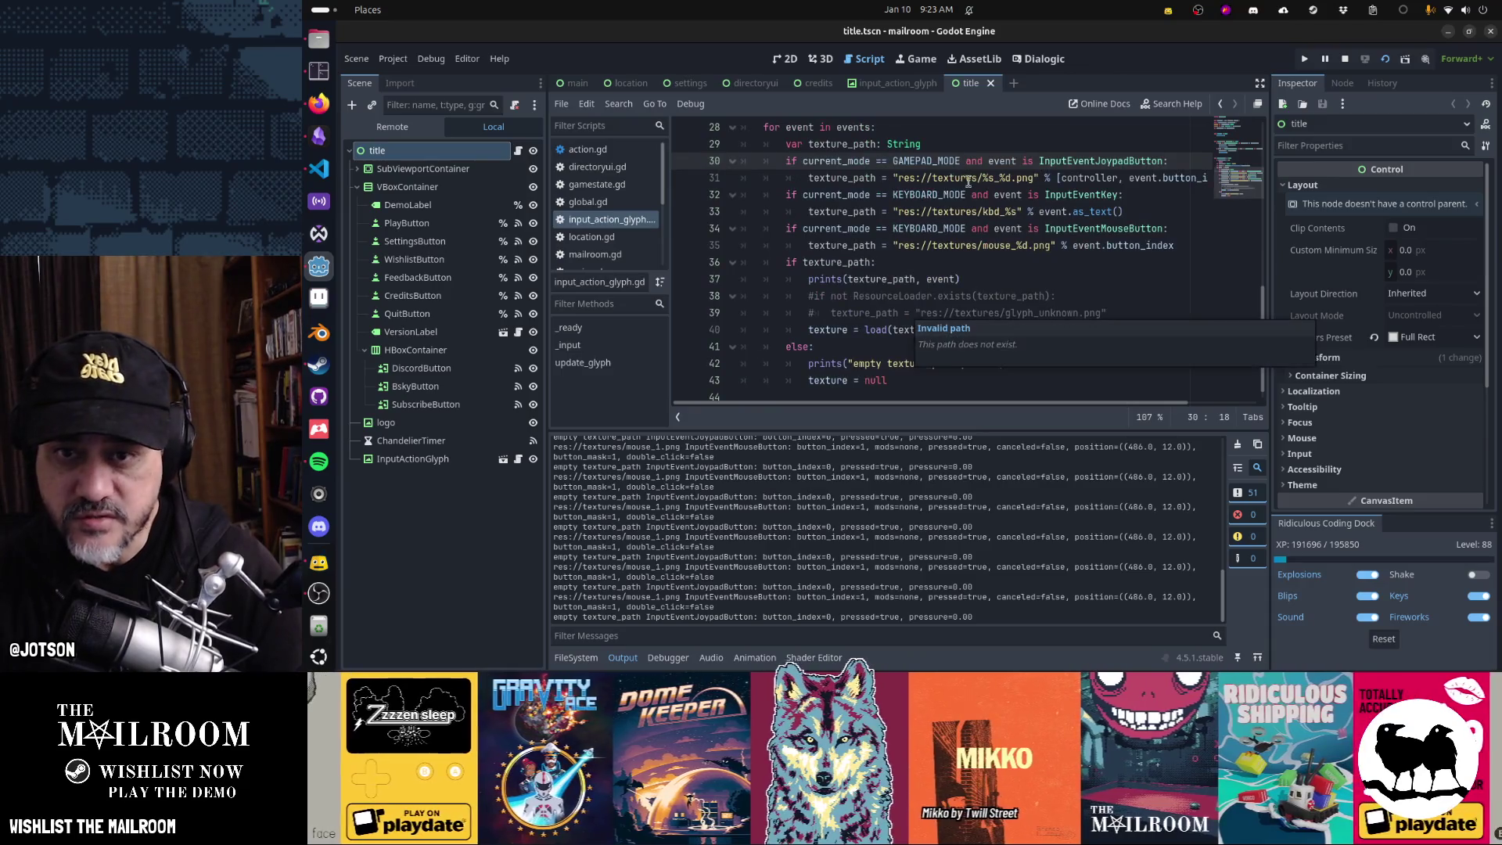
mouse_move(835, 358)
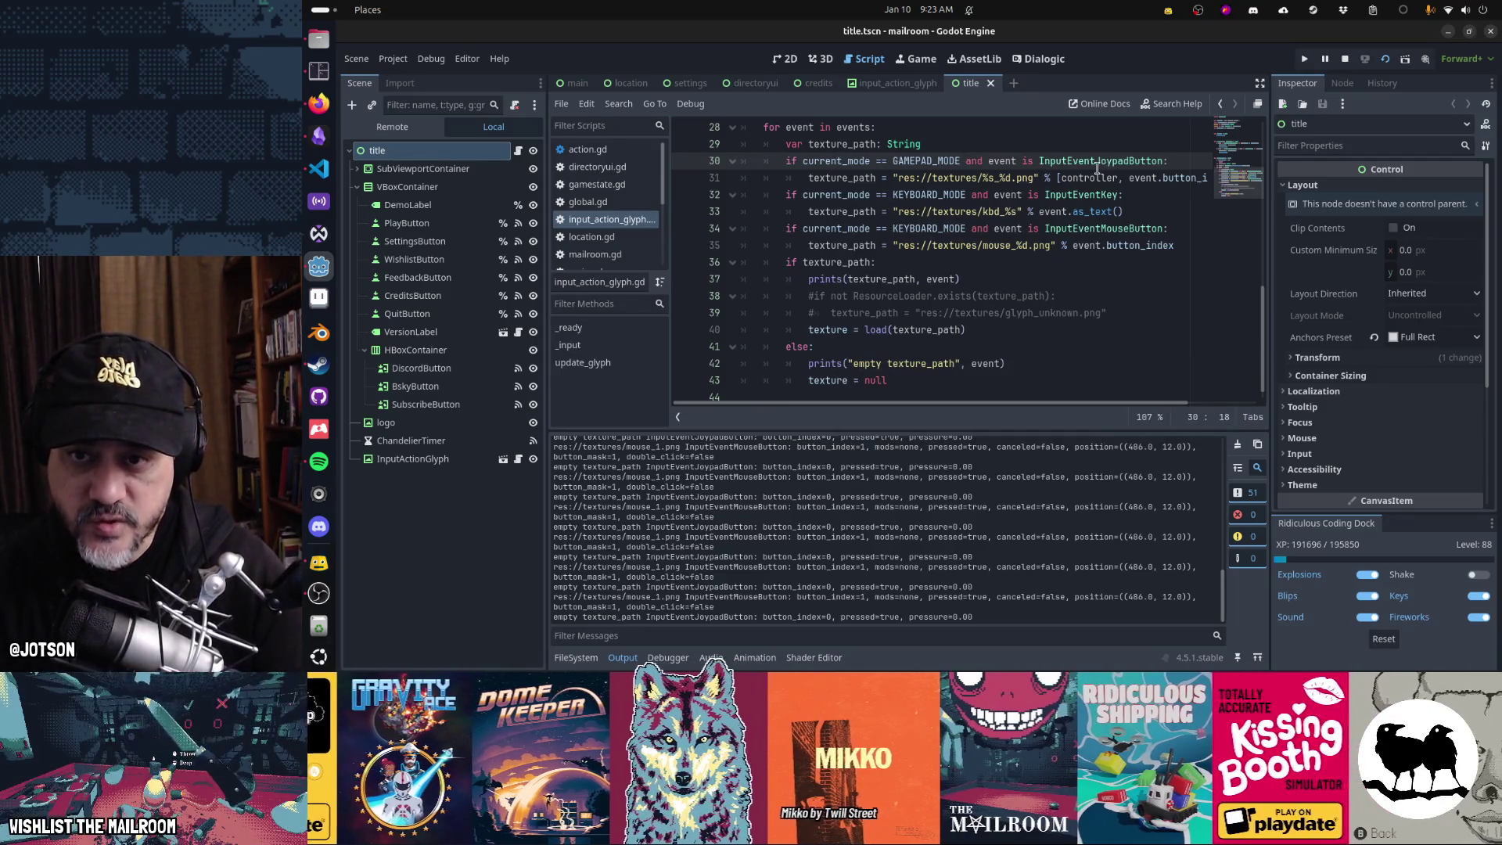
- Uncomment the ResourceLoader fallback lines and cut both debug prints from update_glyph
double_click(872, 143)
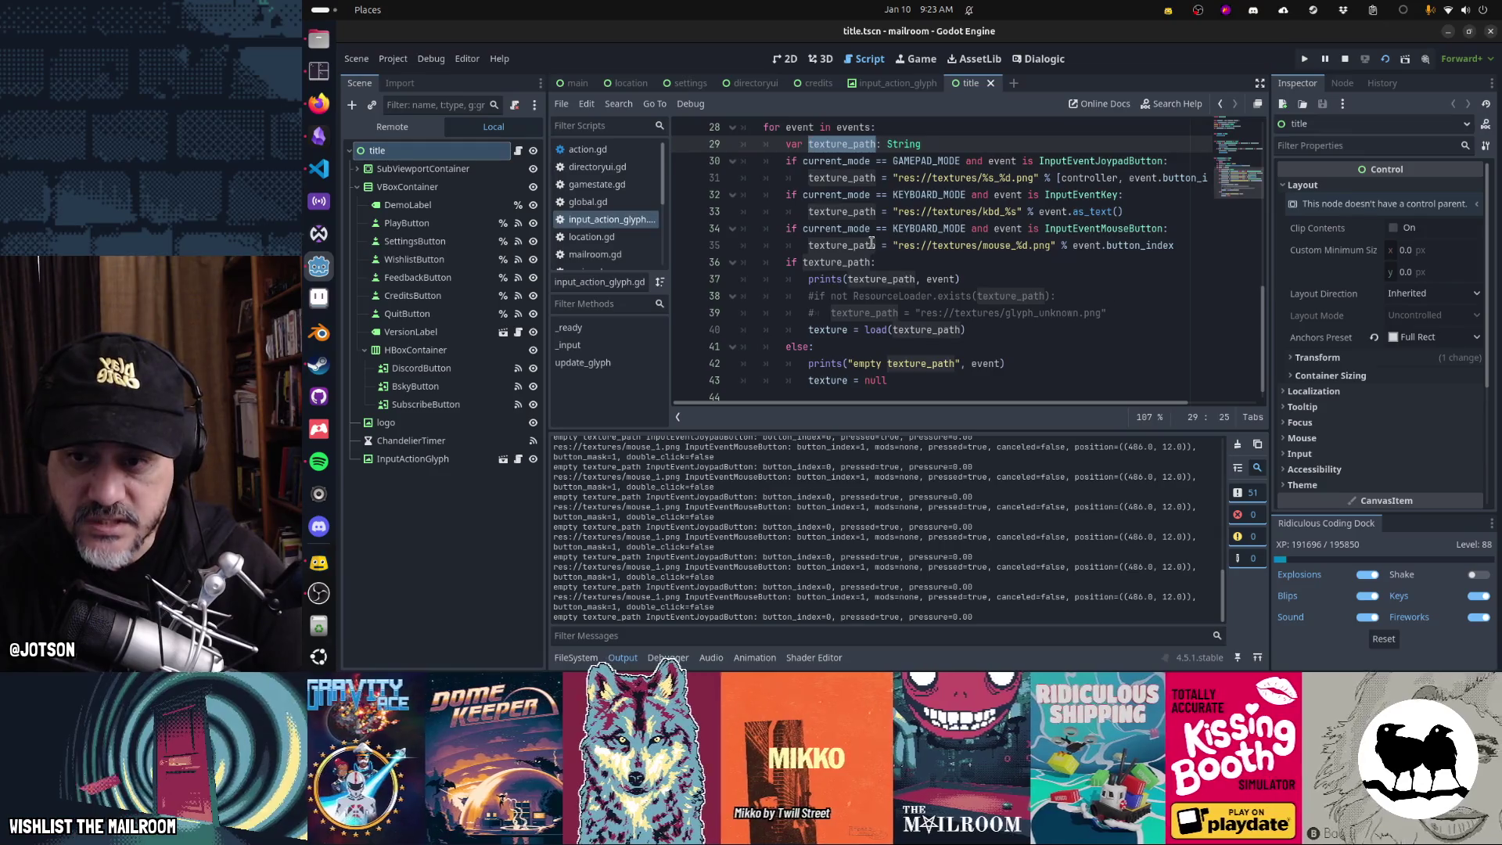
left_click(846, 280)
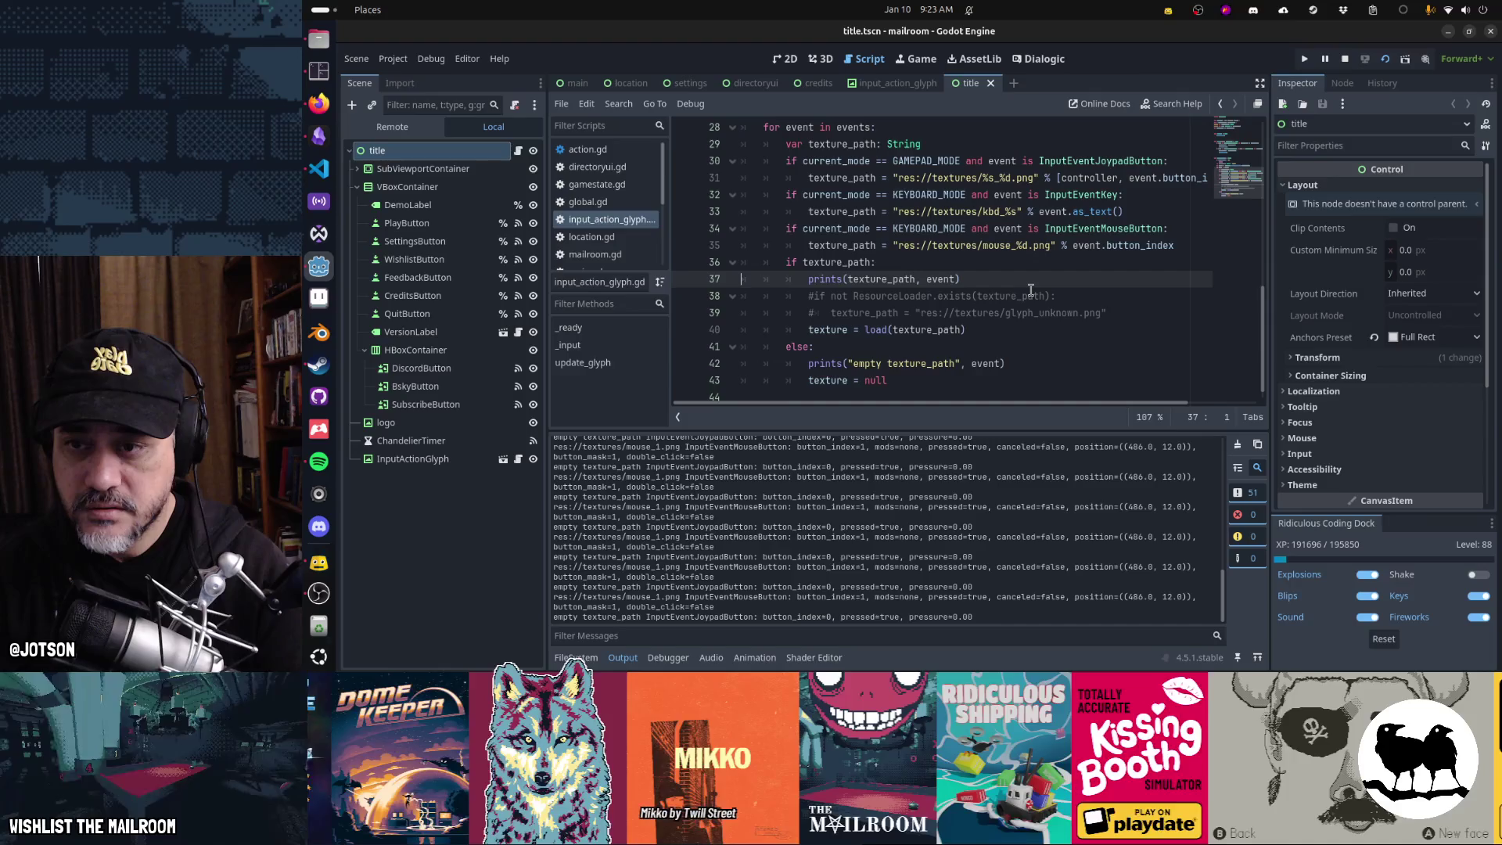
key("ctrl+k")
key("ctrl+x")
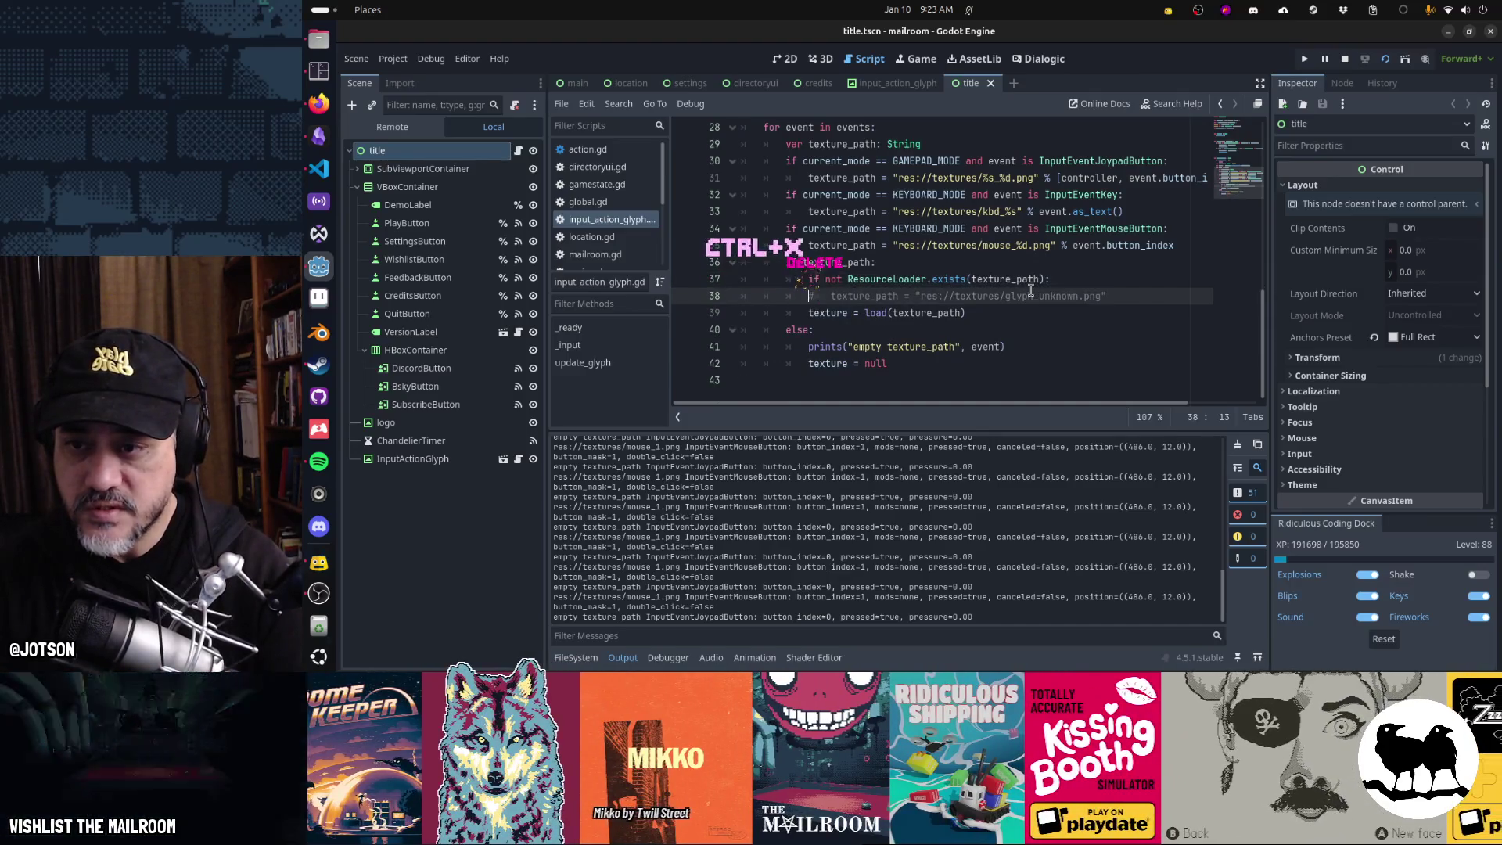
key("Delete")
key("Down")
key("Down")
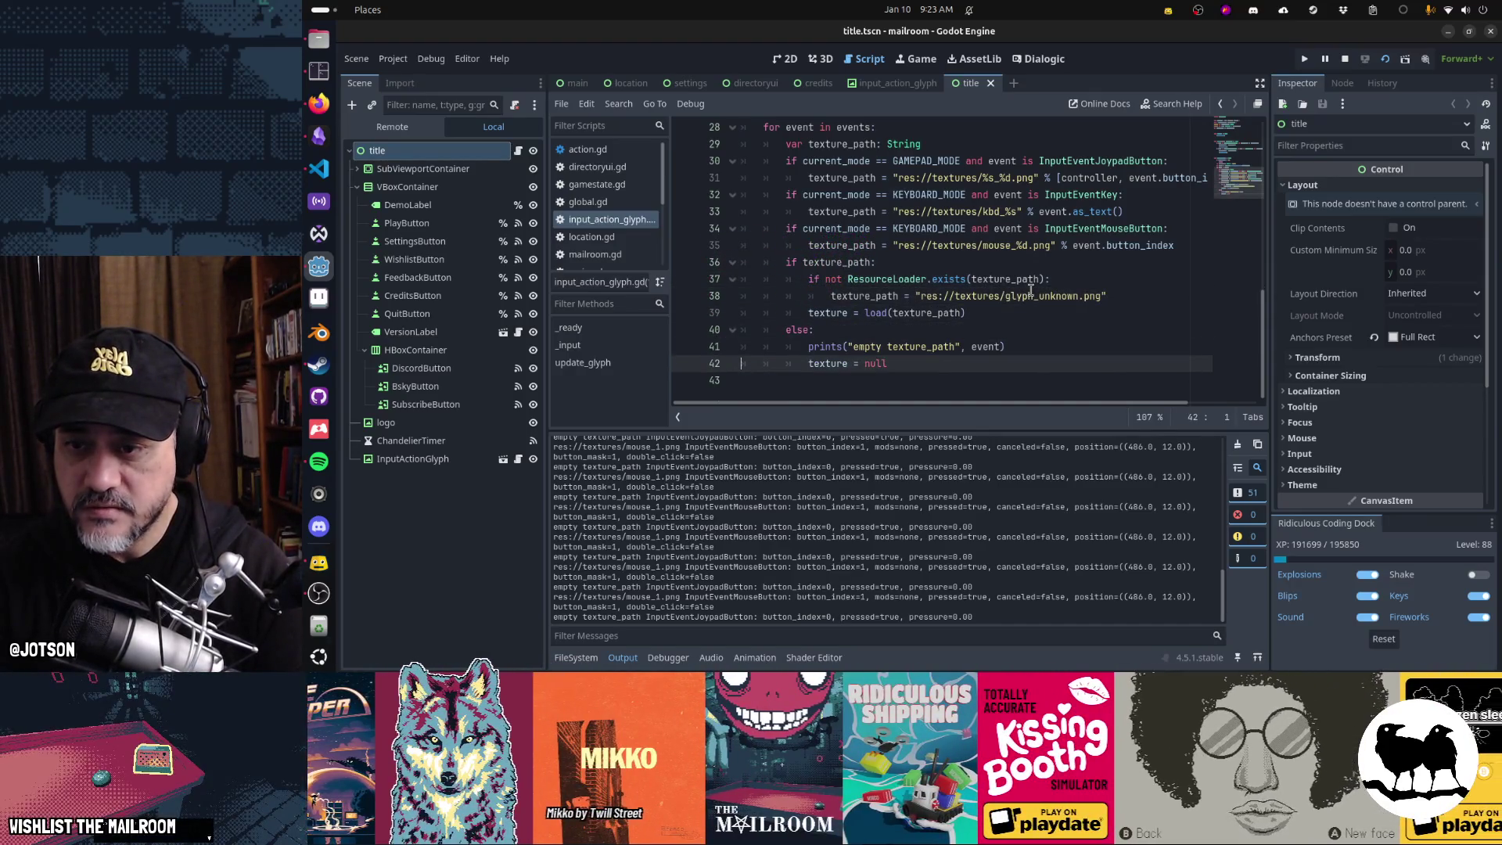
key("Up")
key("ctrl+x")
key("Up")
key("Up")
key("Up")
key("Up")
key("Up")
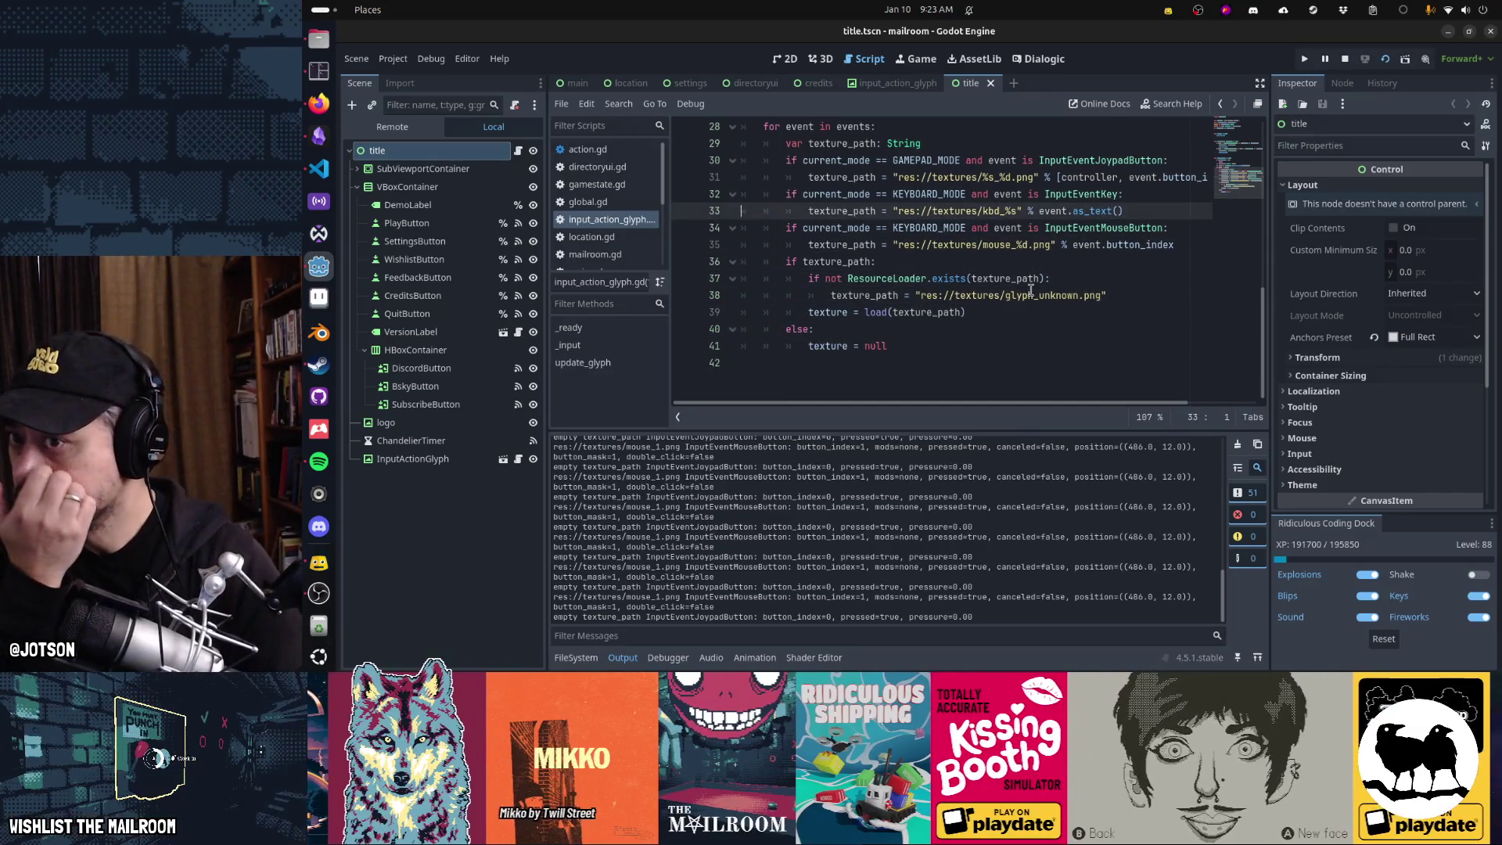
key("Up")
key("Up")
key("Up")
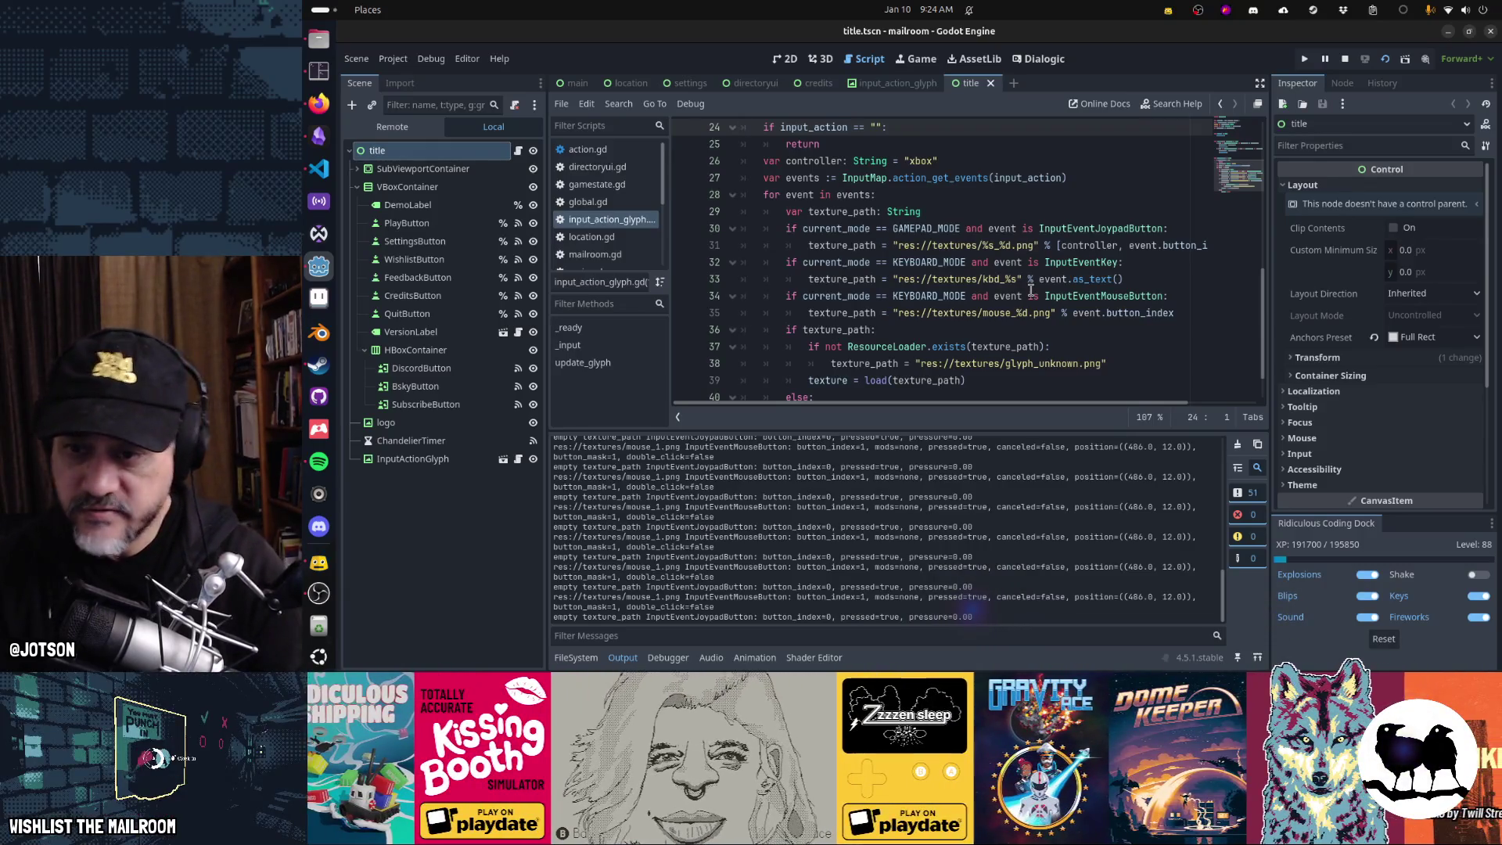
- Add a break line after texture = load(texture_path) and run the game
key("Down")
key("Down")
key("Down")
key("Up")
key("End")
key("Return")
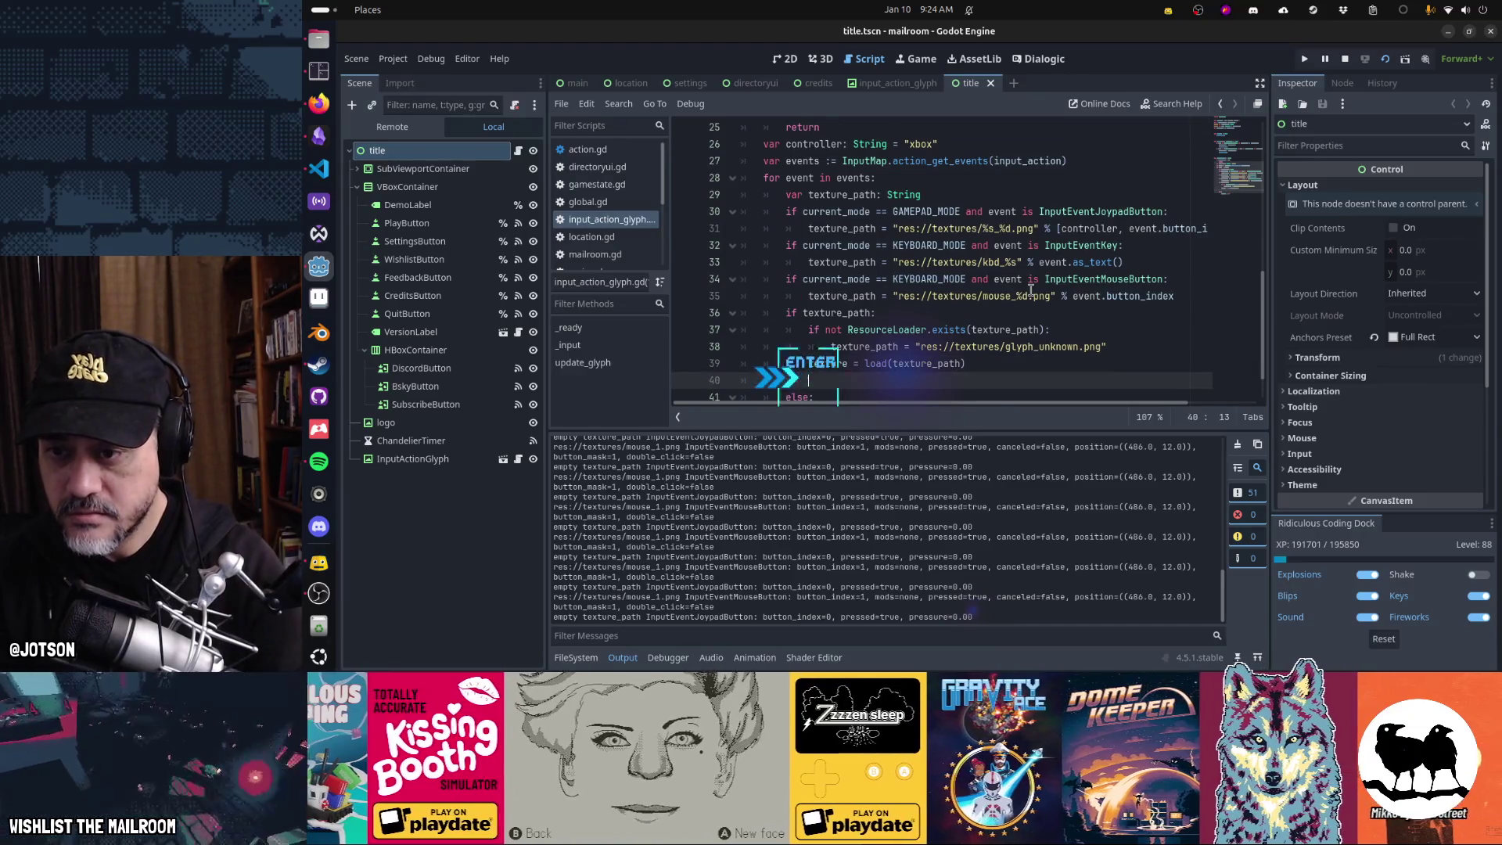
type("break")
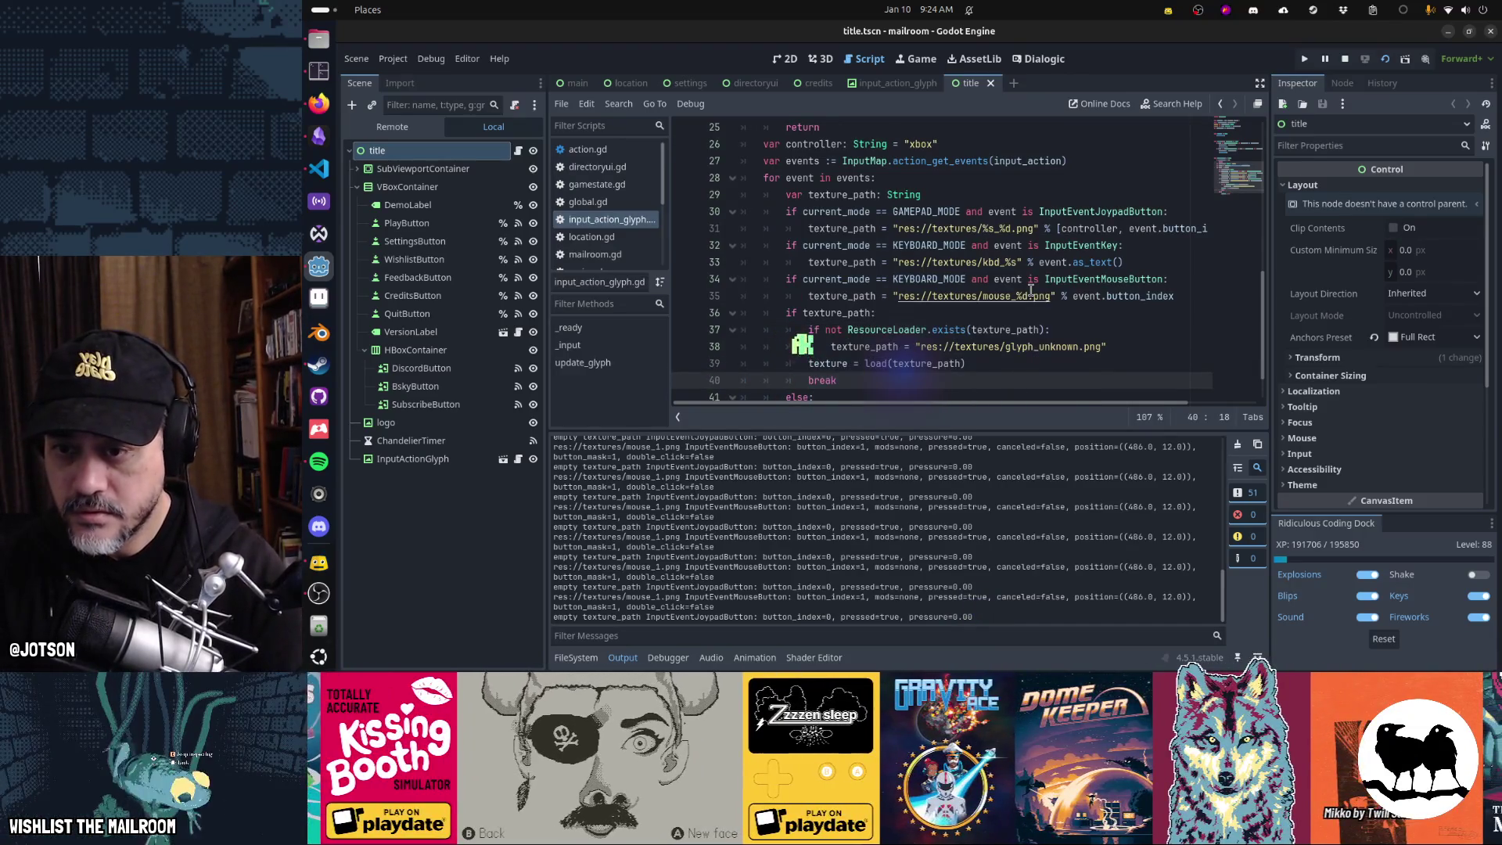
key("Down")
key("Down")
key("Down")
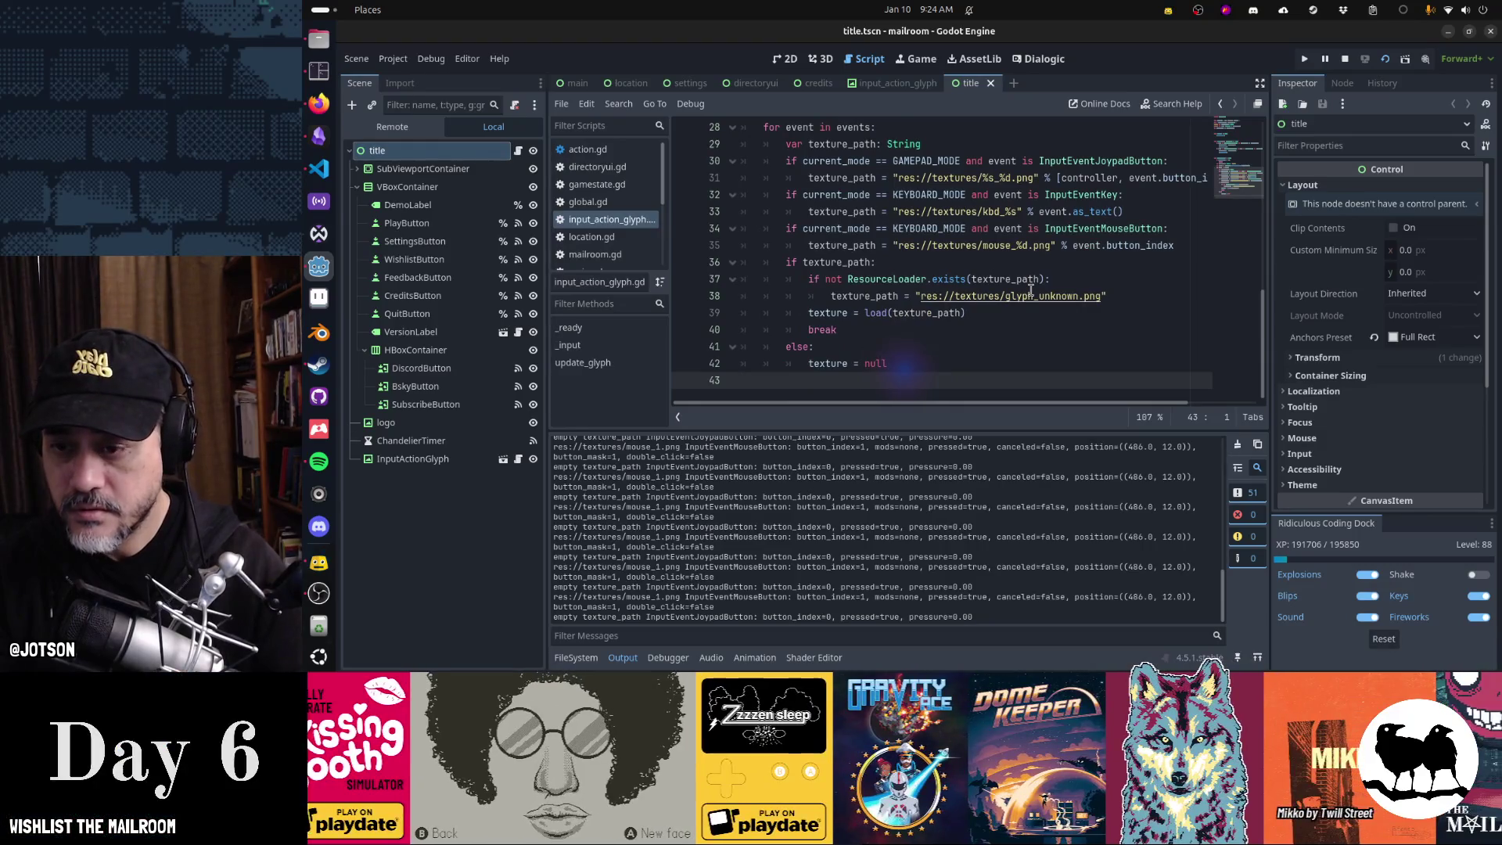
key("F5")
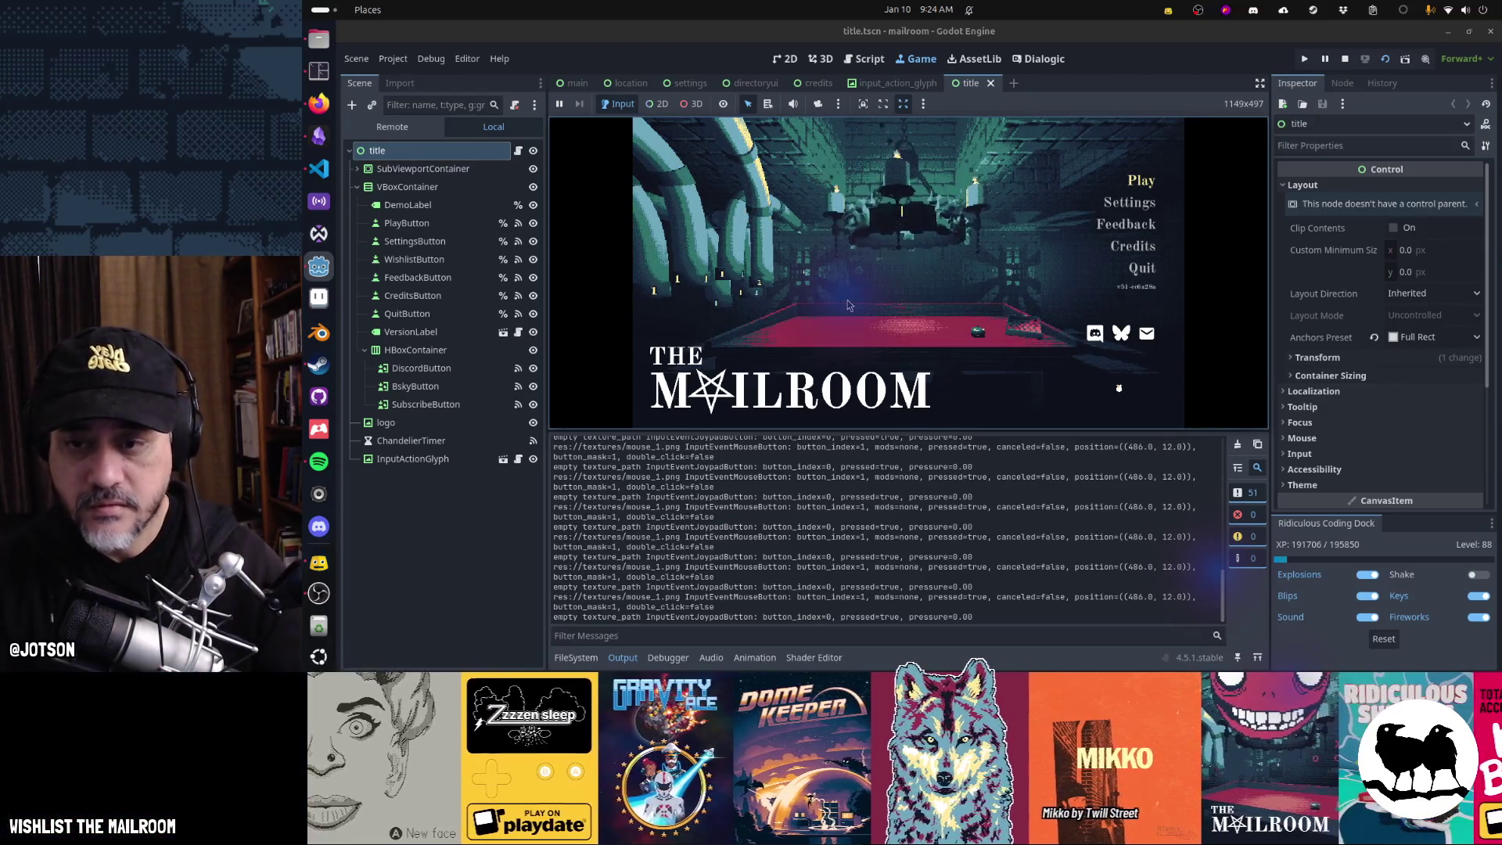
- Hide Output, open and leave the Choose a save menu, stop the game with F8, and return to the glyph script
key("ctrl+j")
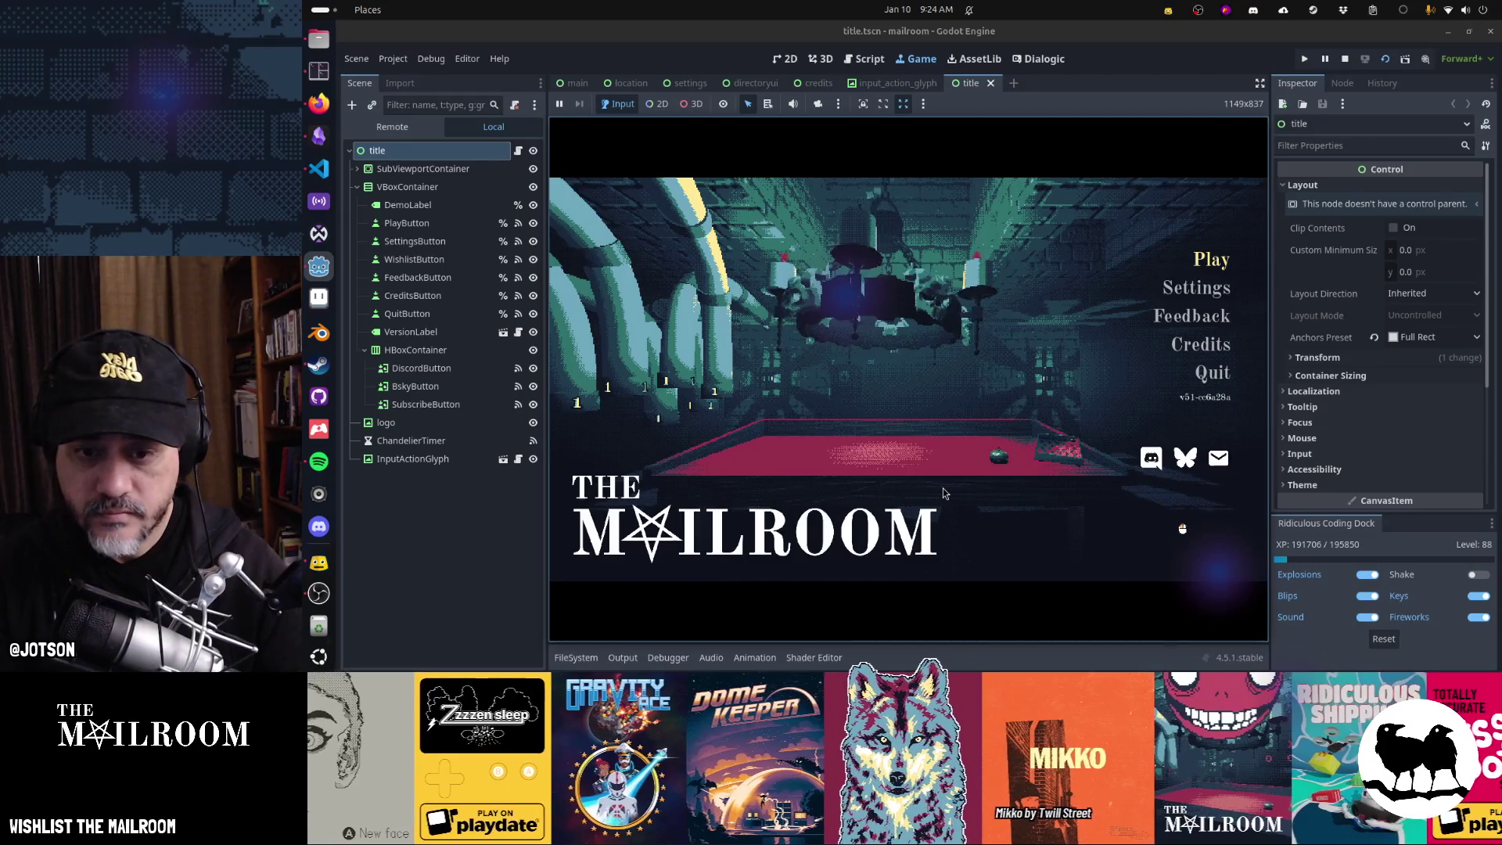
key("Return")
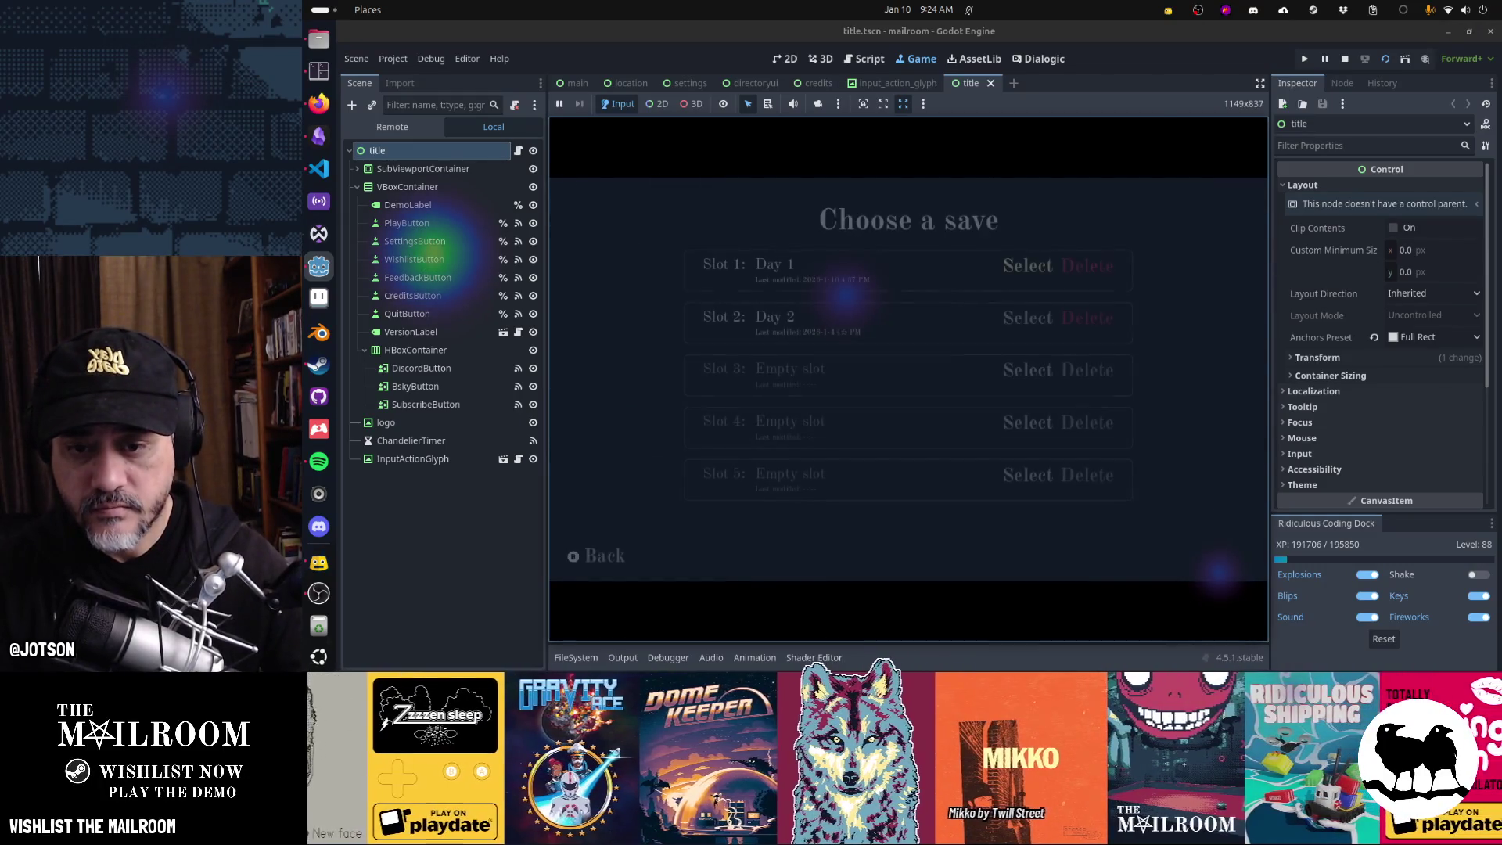
key("Escape")
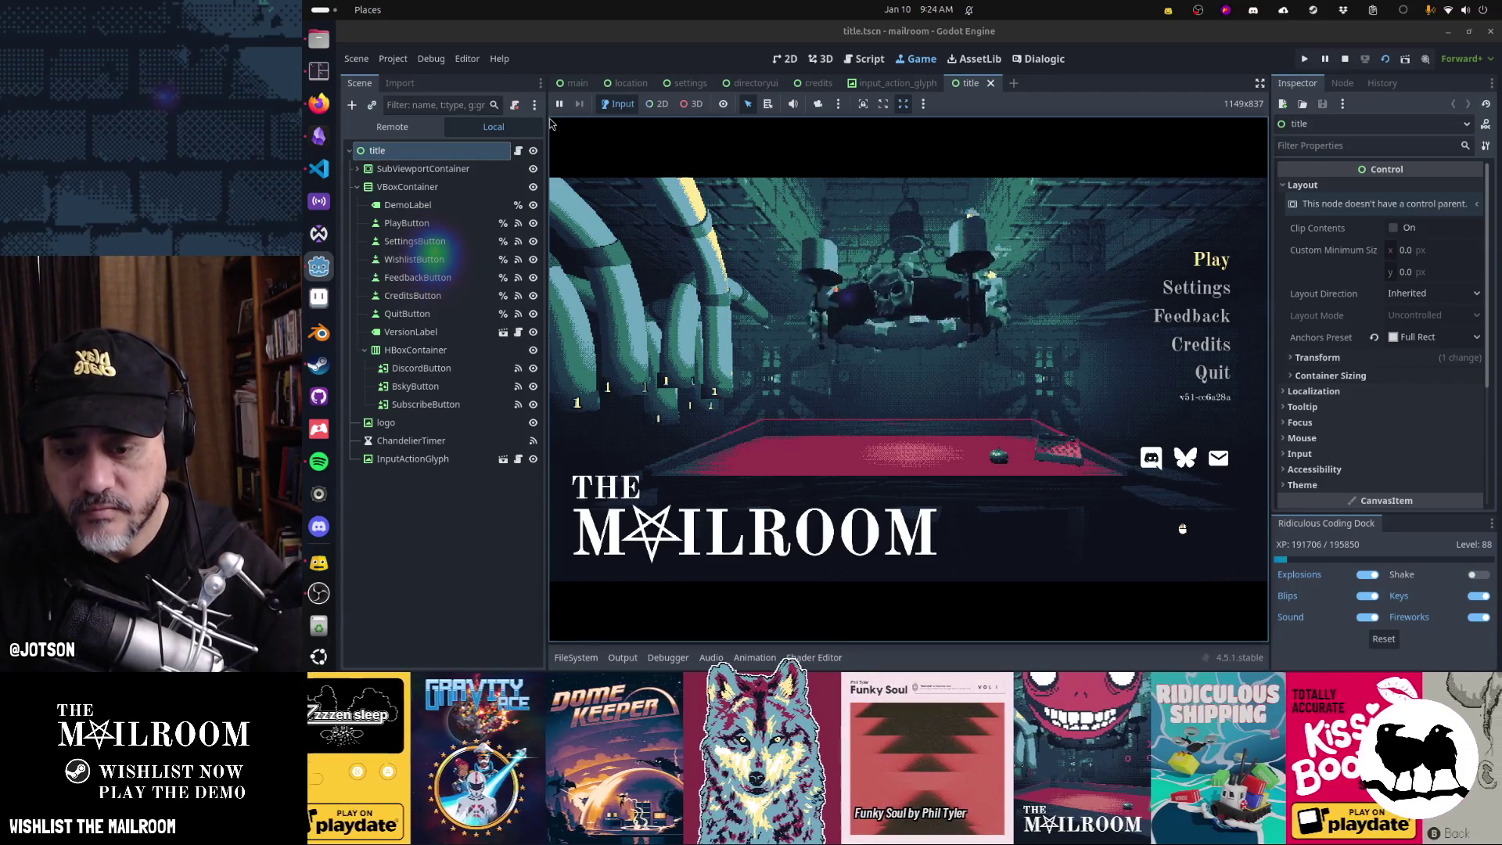
key("F8")
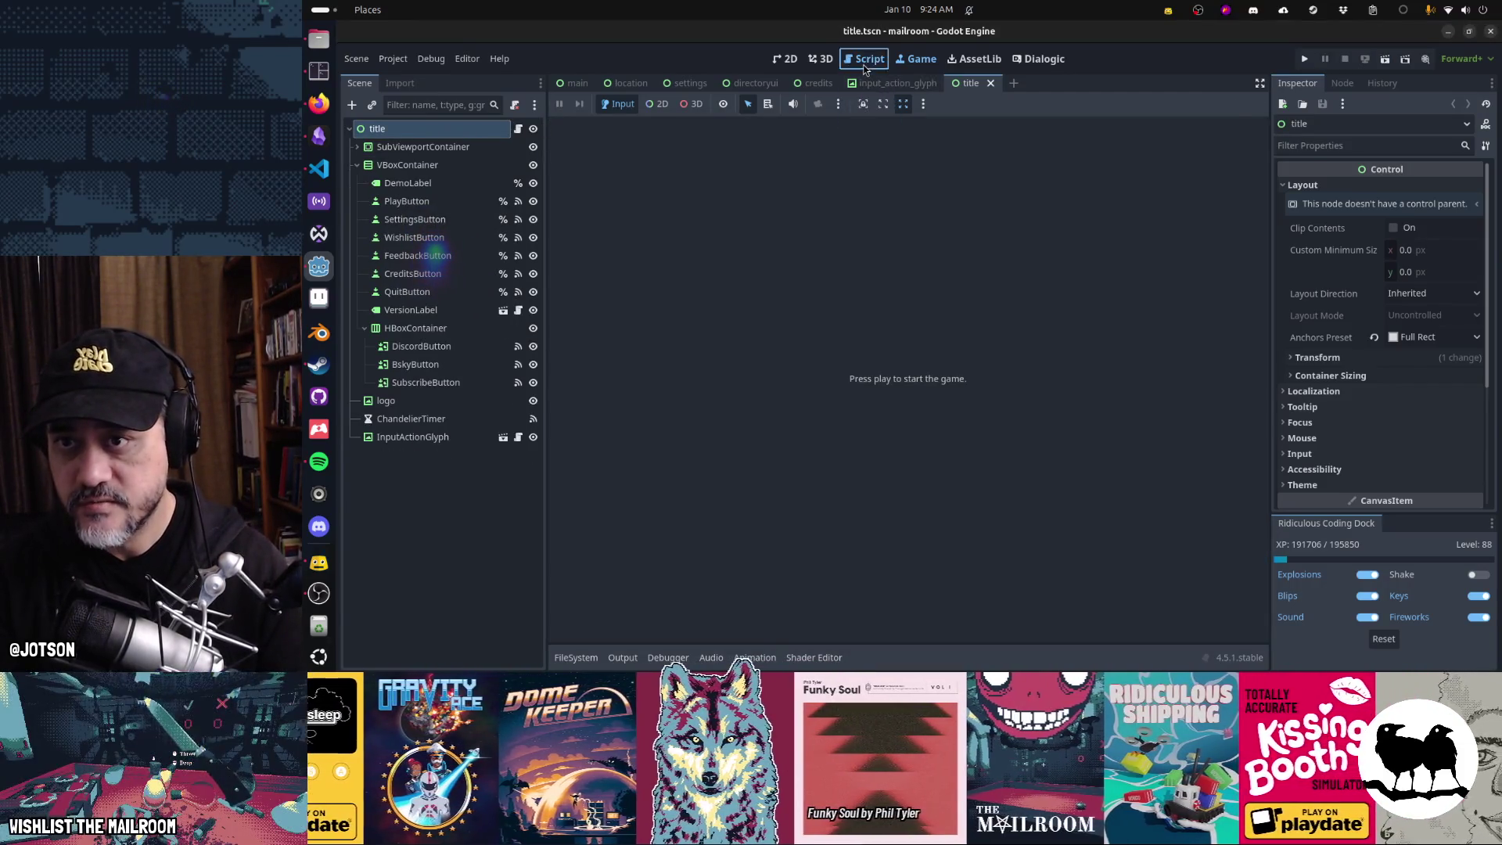
left_click(865, 59)
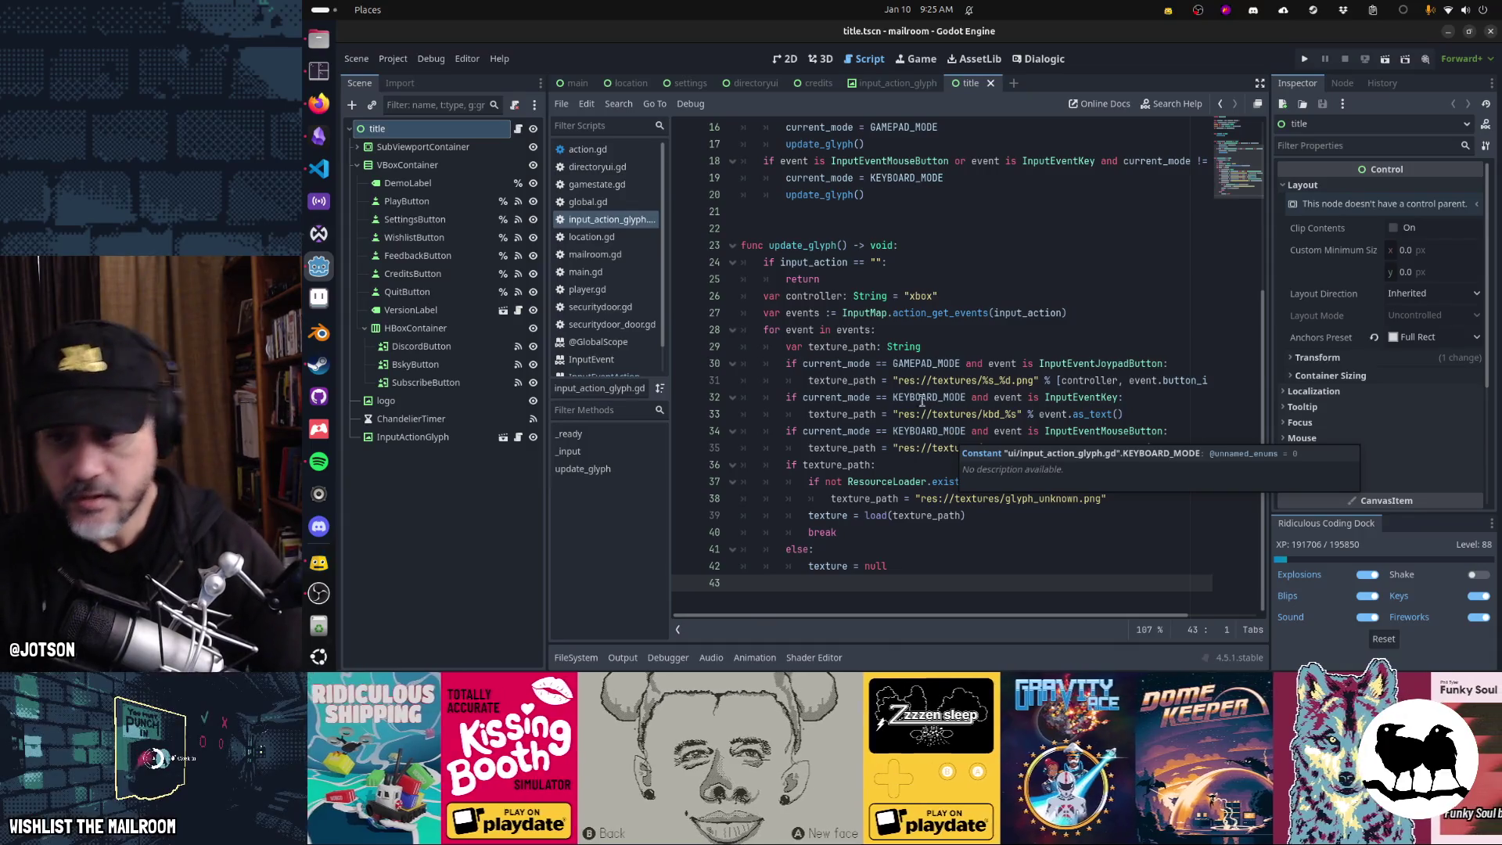
scroll(912, 392, "up", 5)
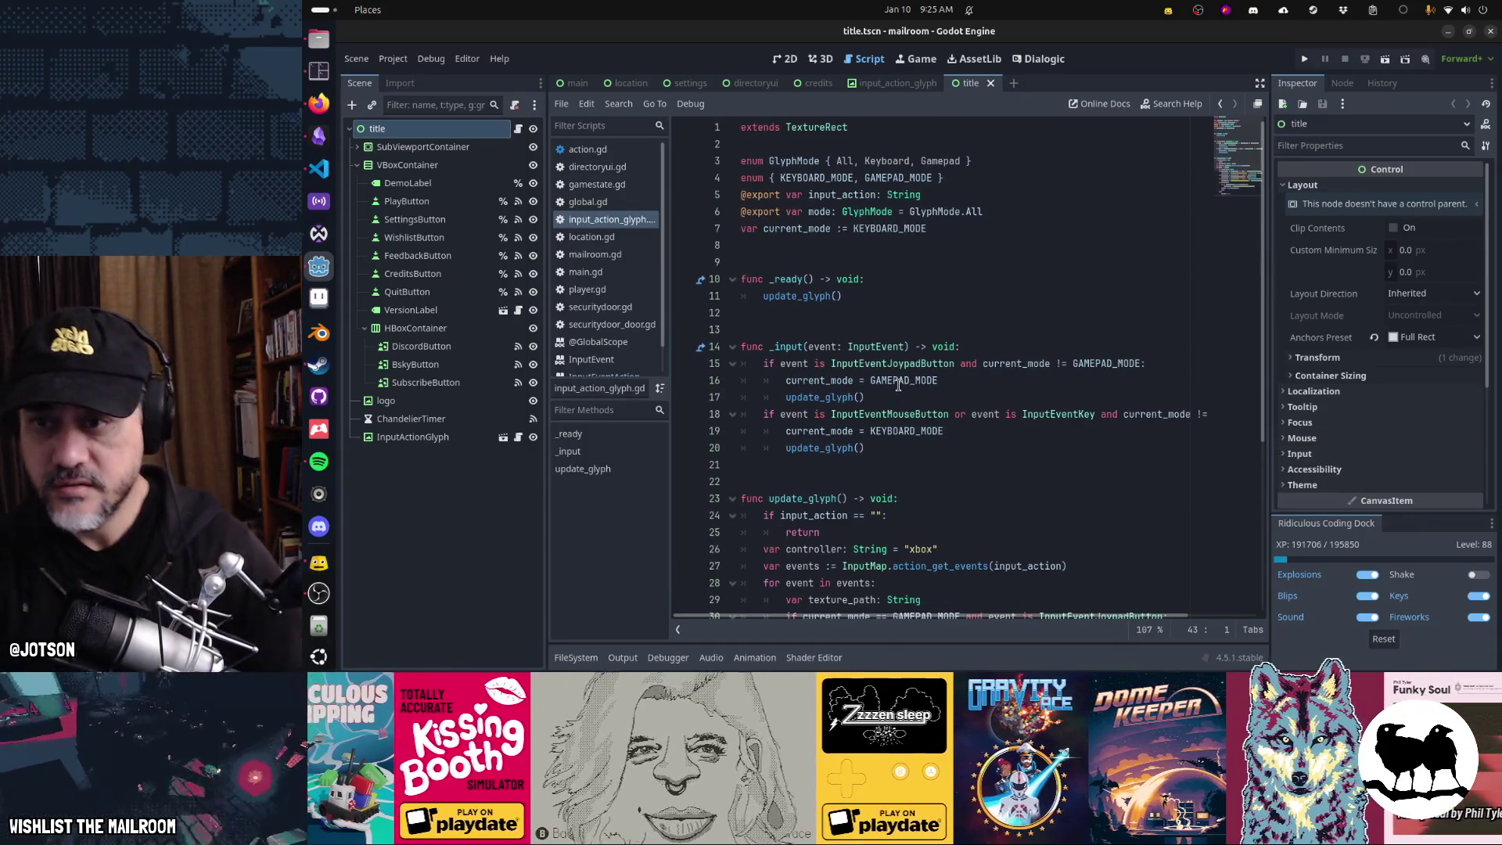
mouse_move(891, 385)
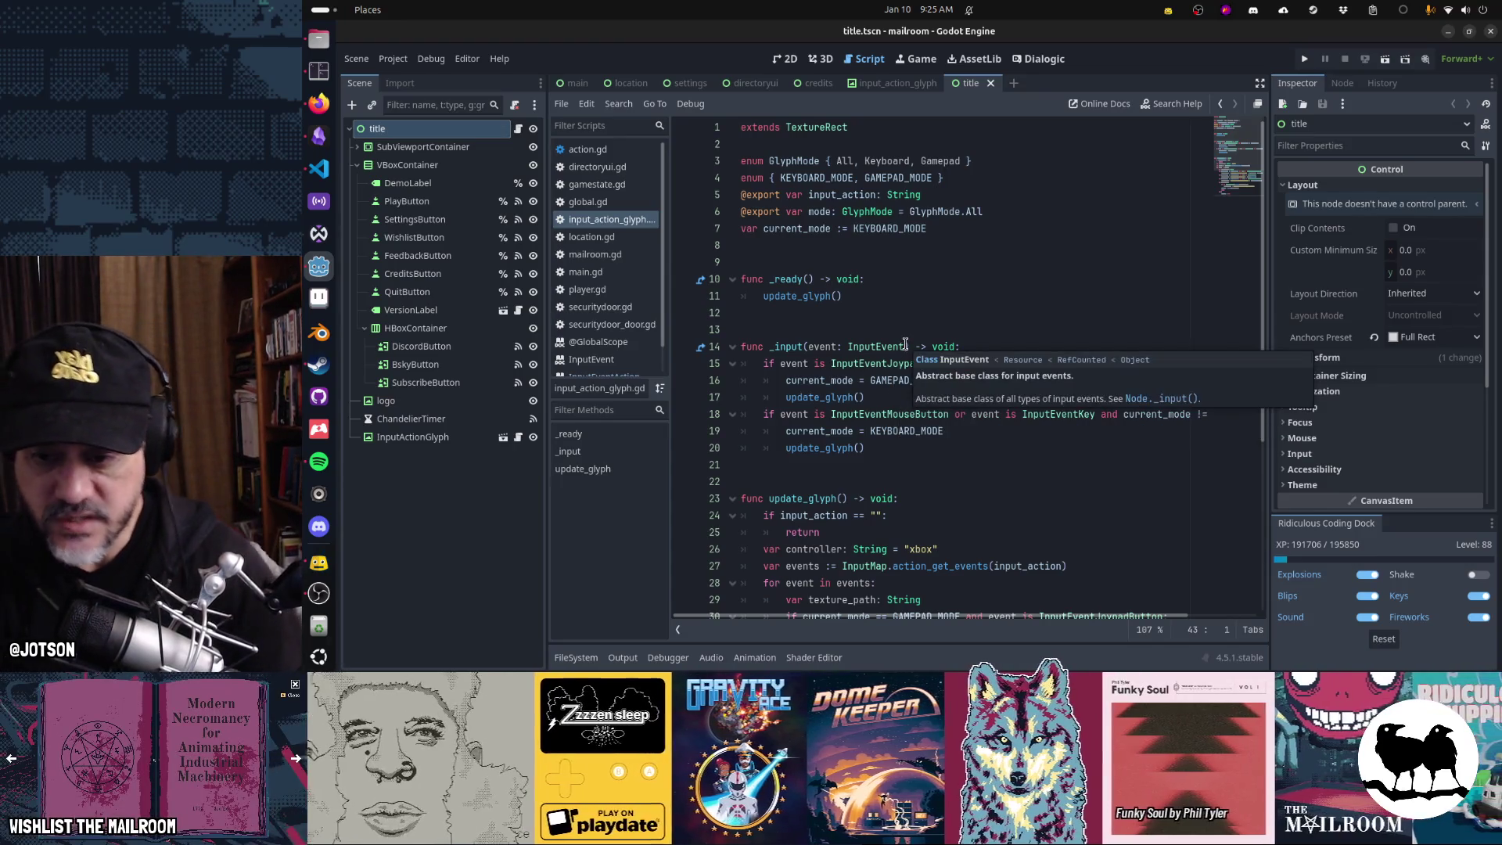
scroll(905, 344, "down", 5)
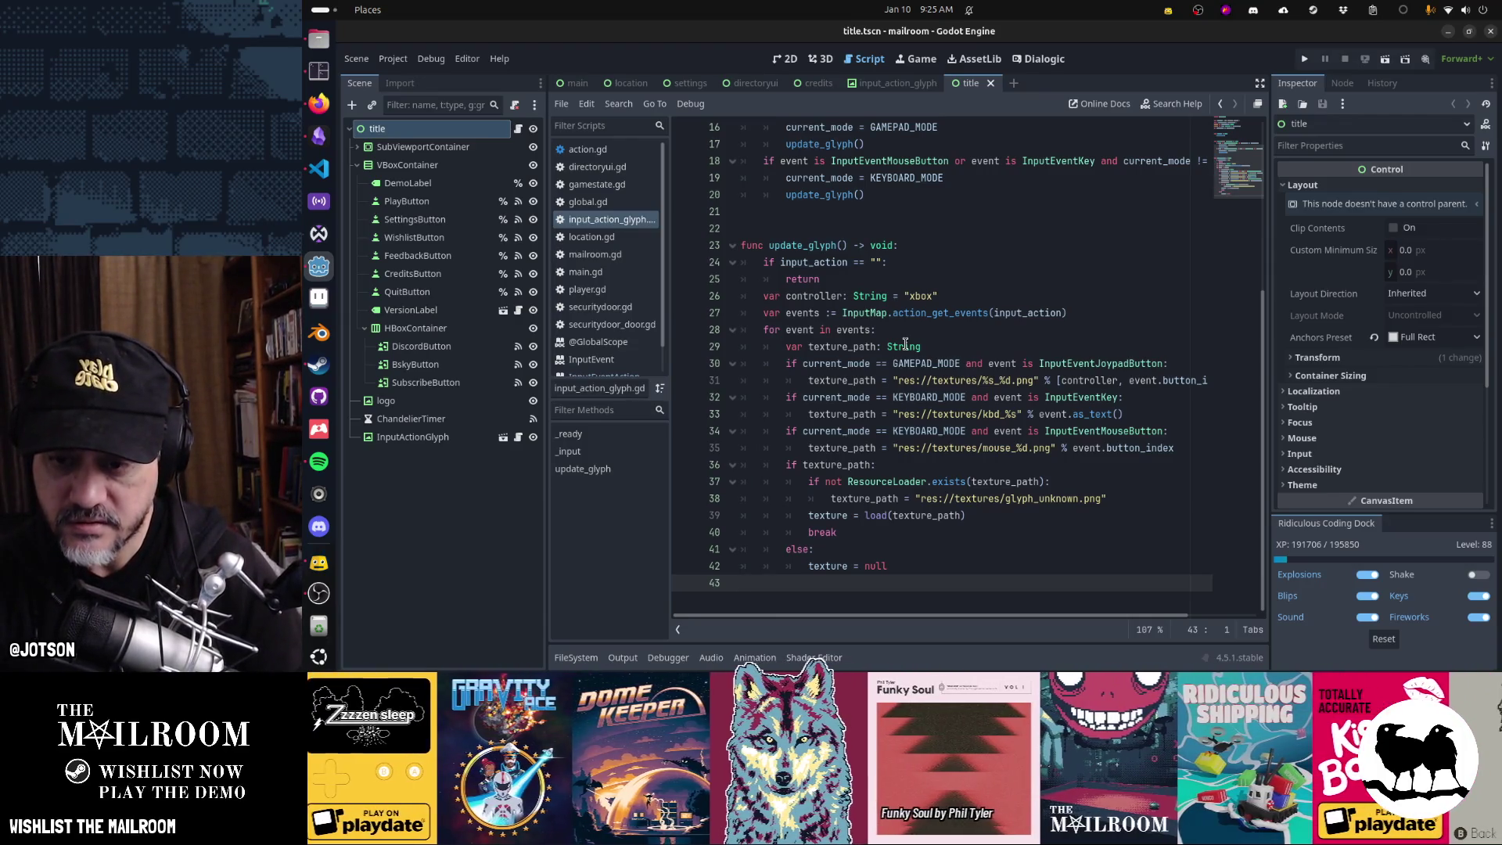
mouse_move(1086, 435)
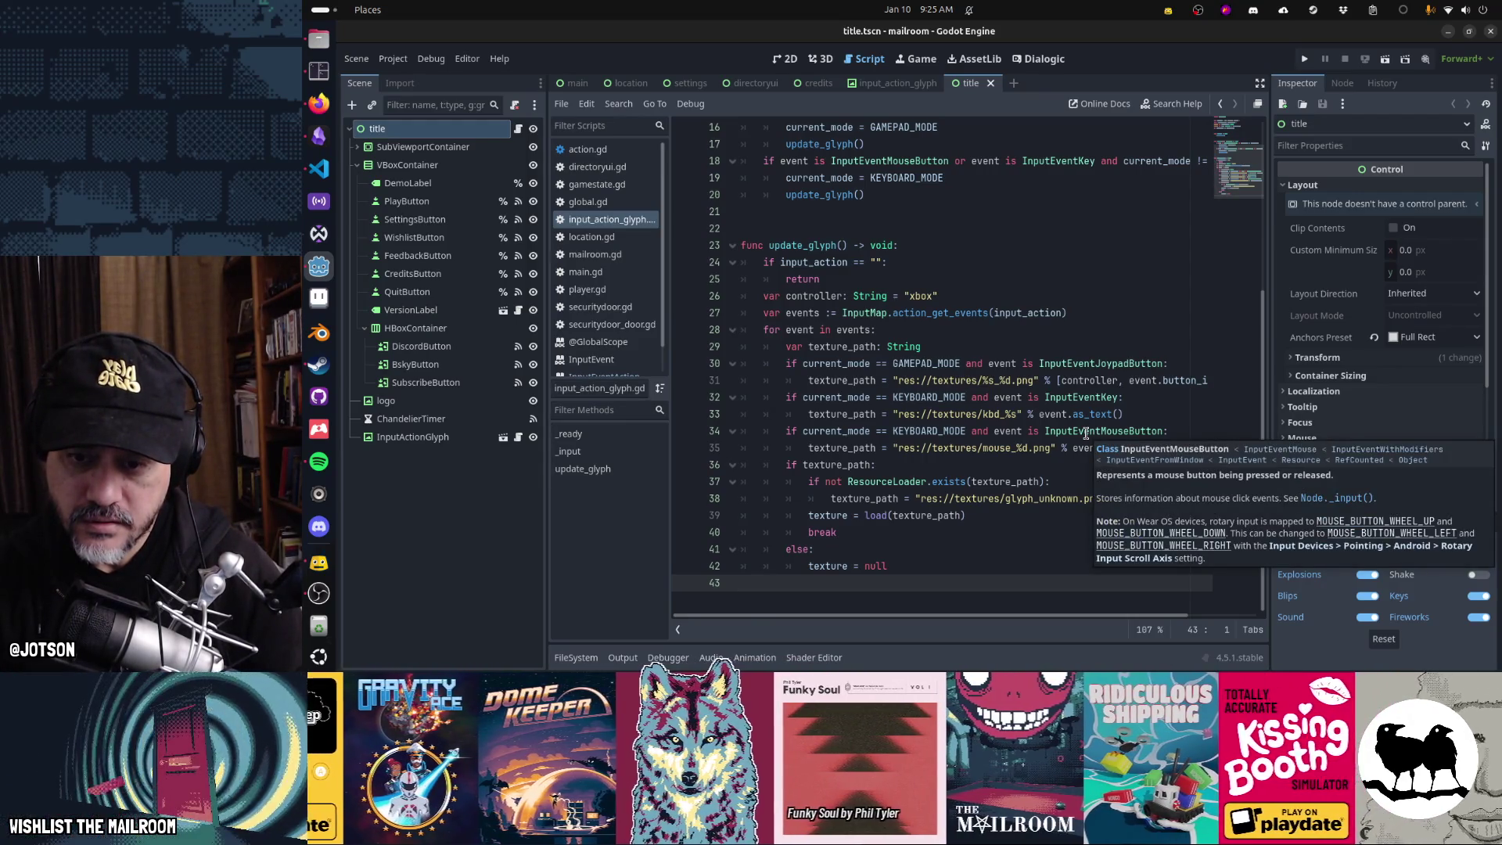
left_click(1027, 448)
type("_held")
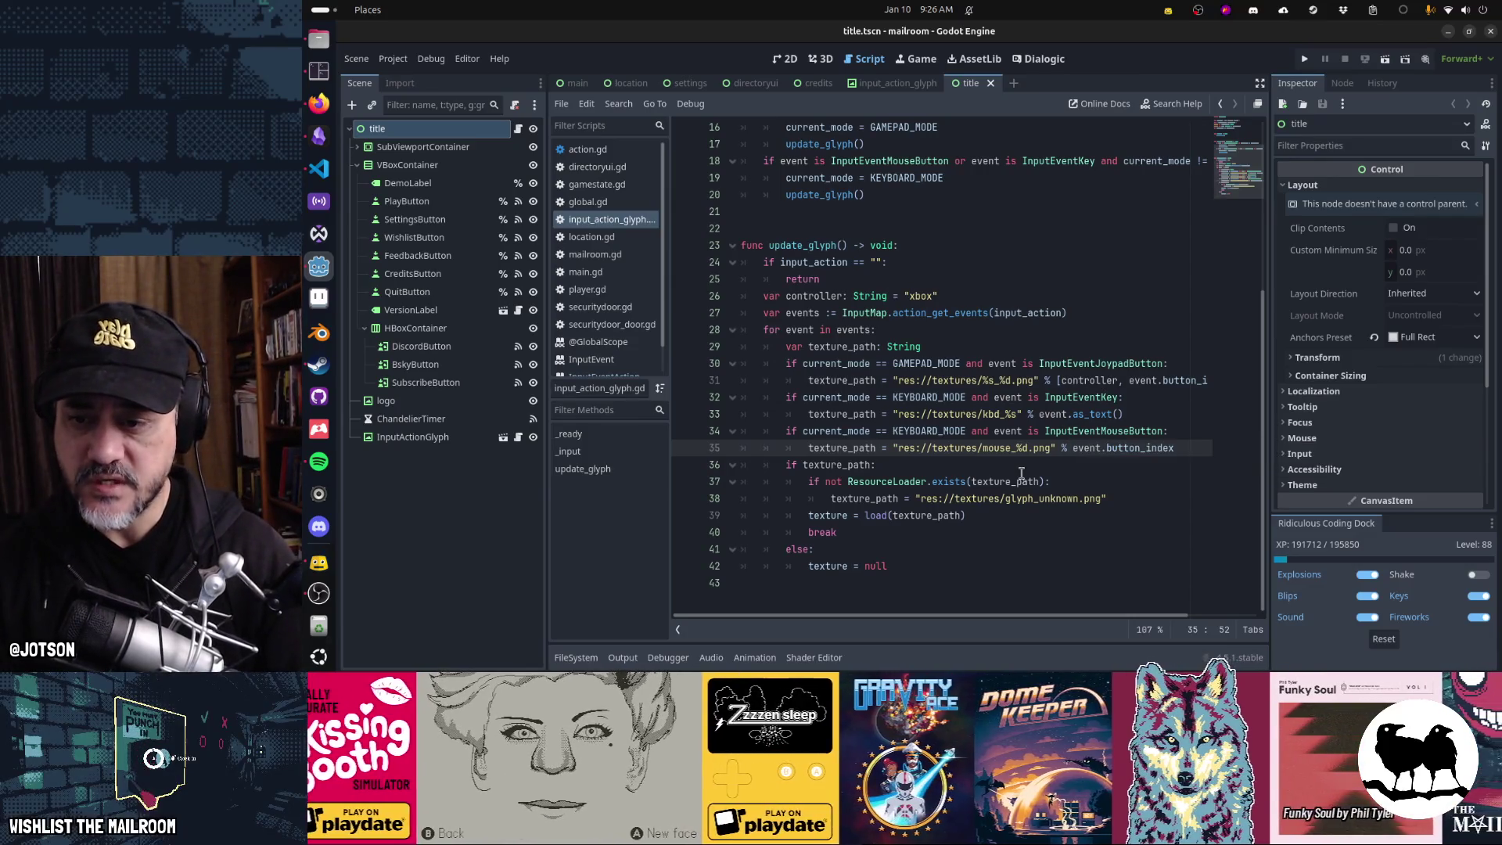
scroll(971, 500, "up", 5)
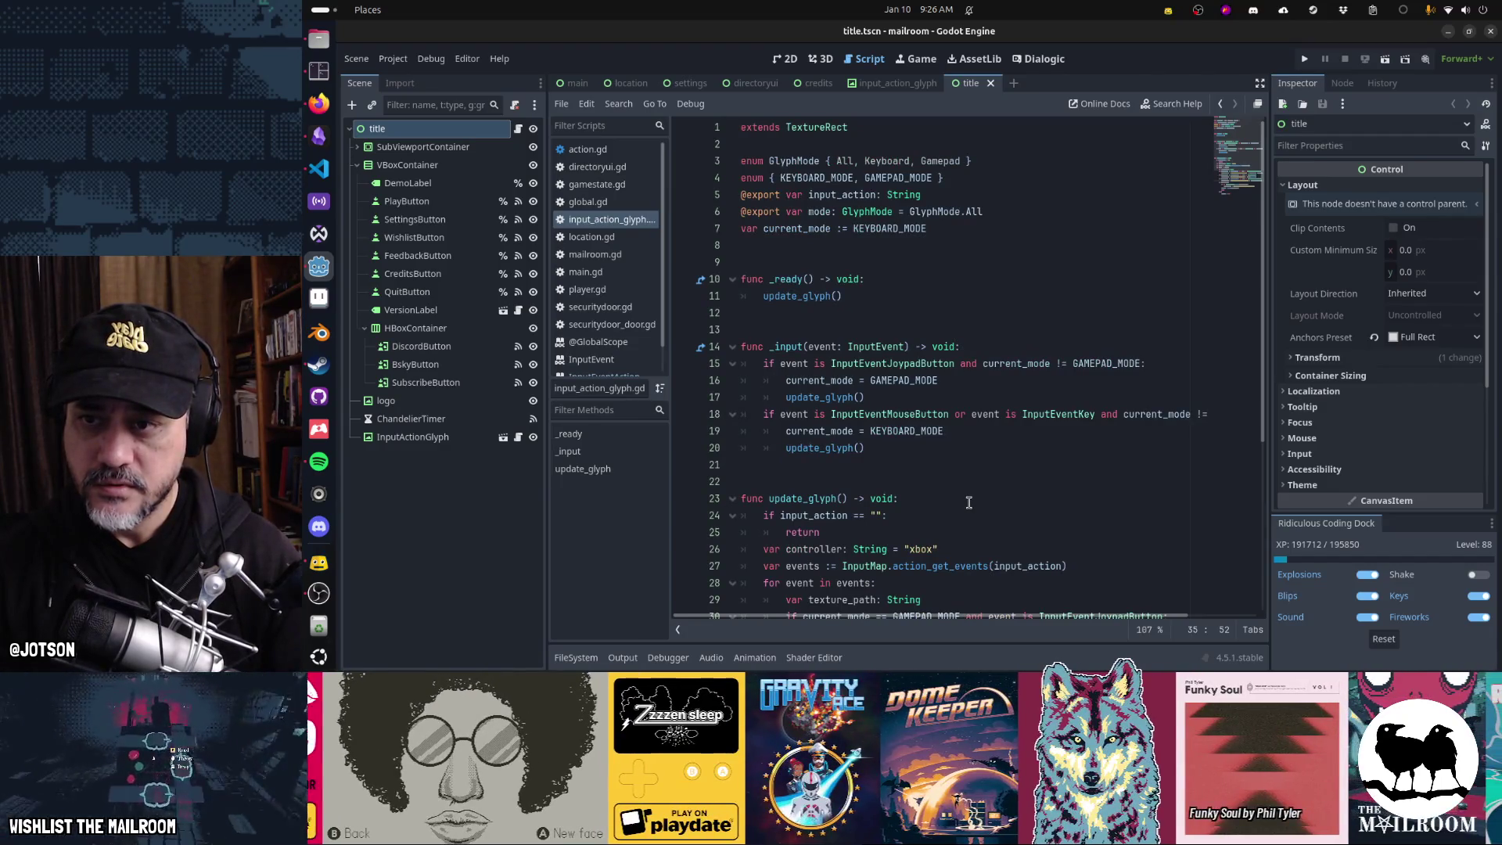
scroll(969, 502, "down", 3)
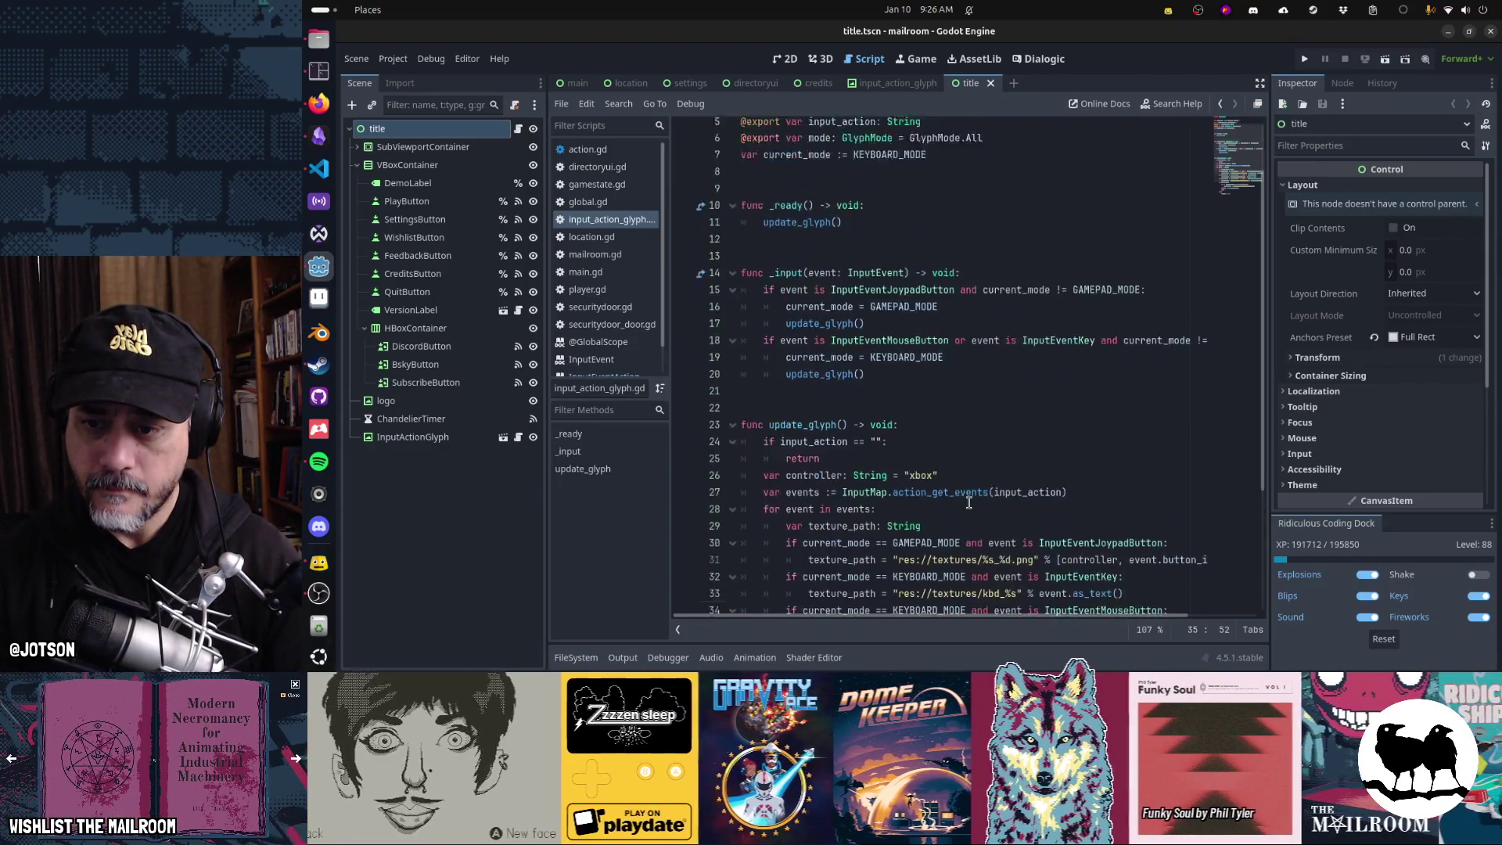
scroll(968, 503, "down", 2)
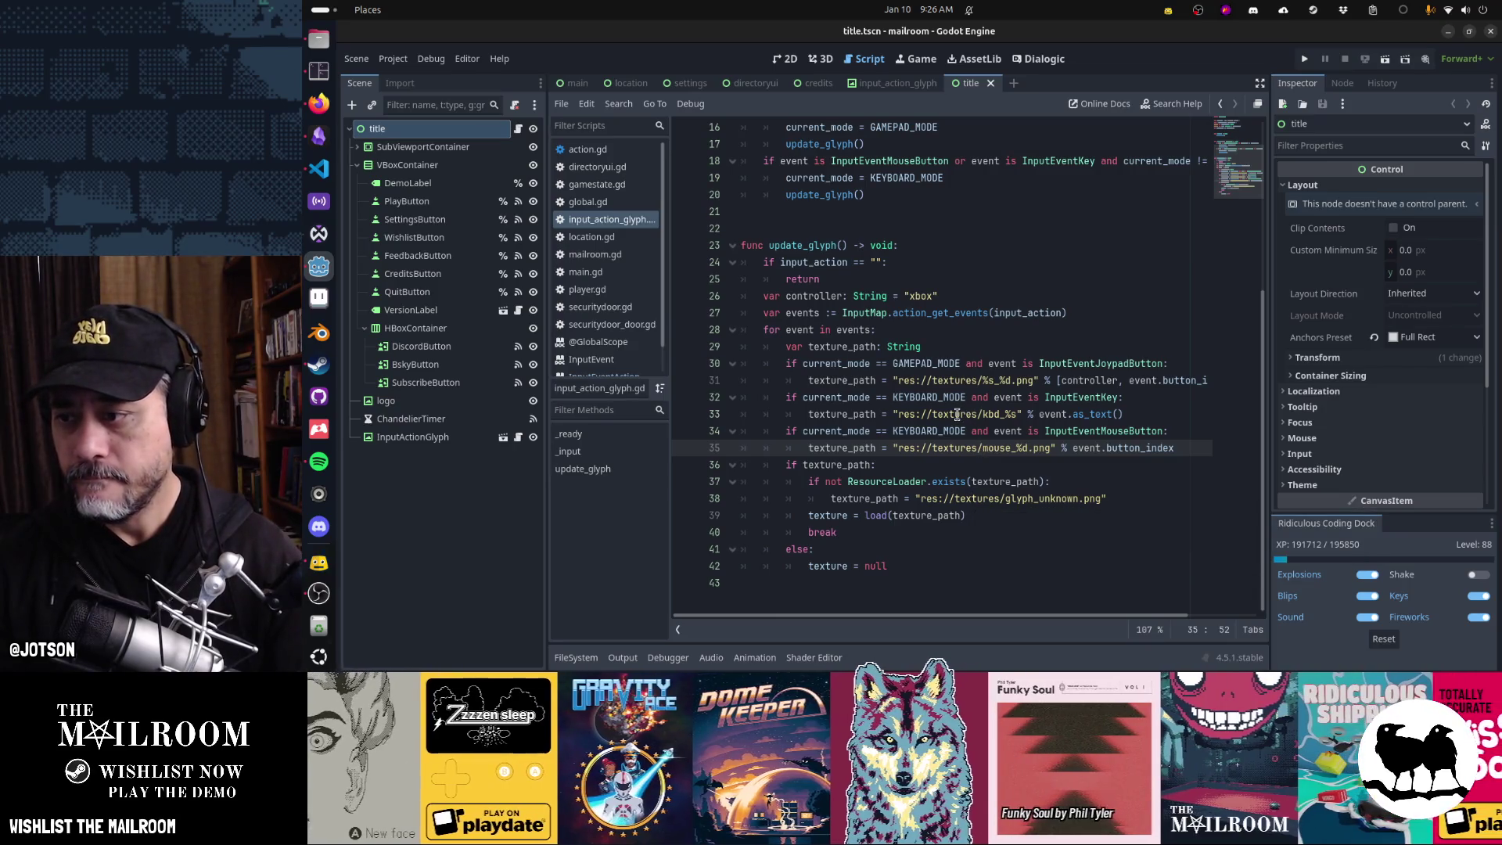
- Delete the InputActionGlyph node from the title scene and save the scene
left_click(478, 443)
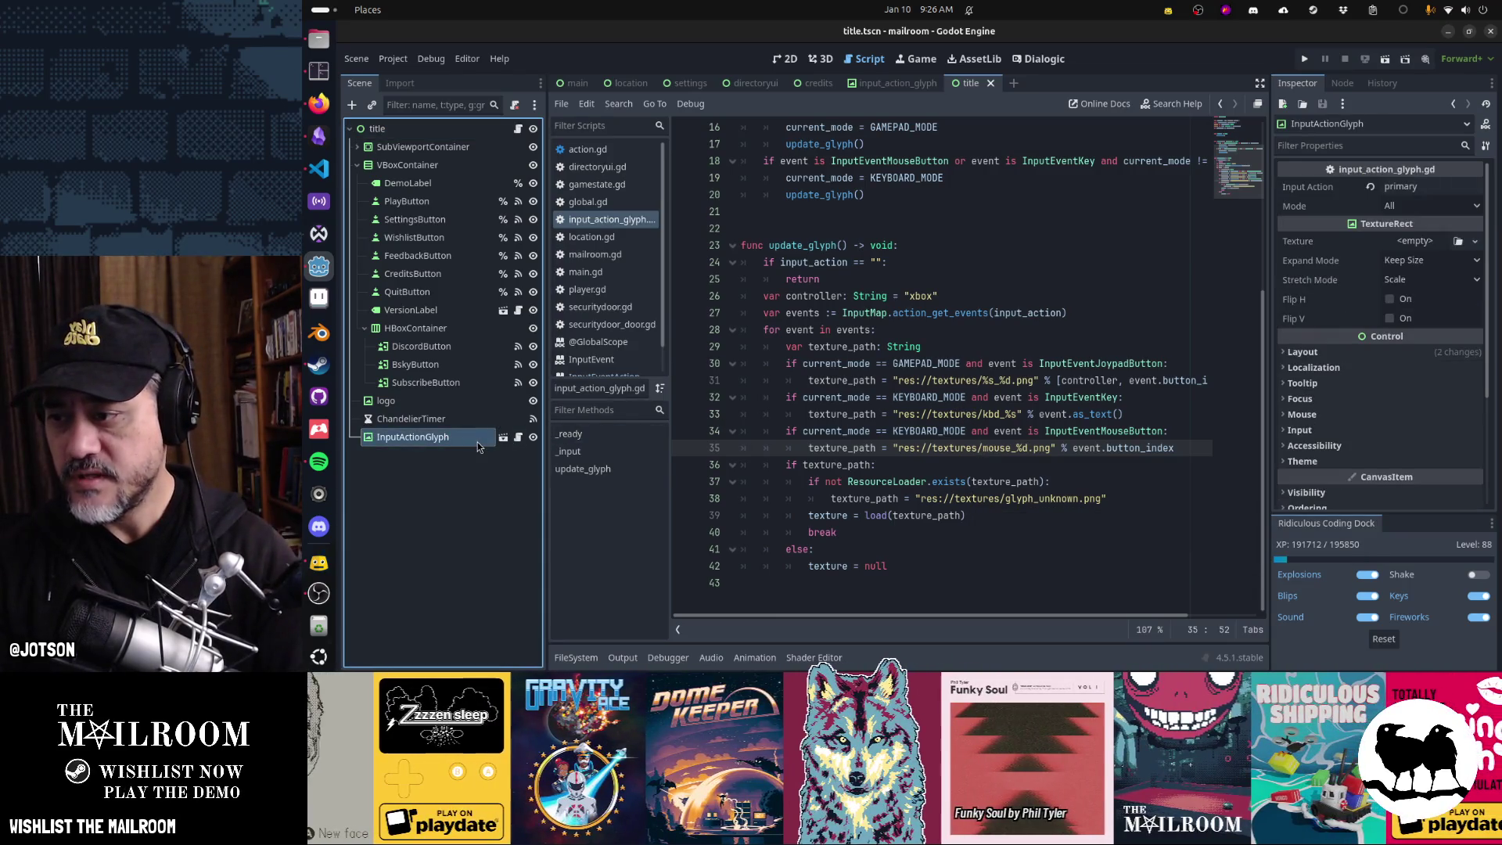
key("Delete")
key("Return")
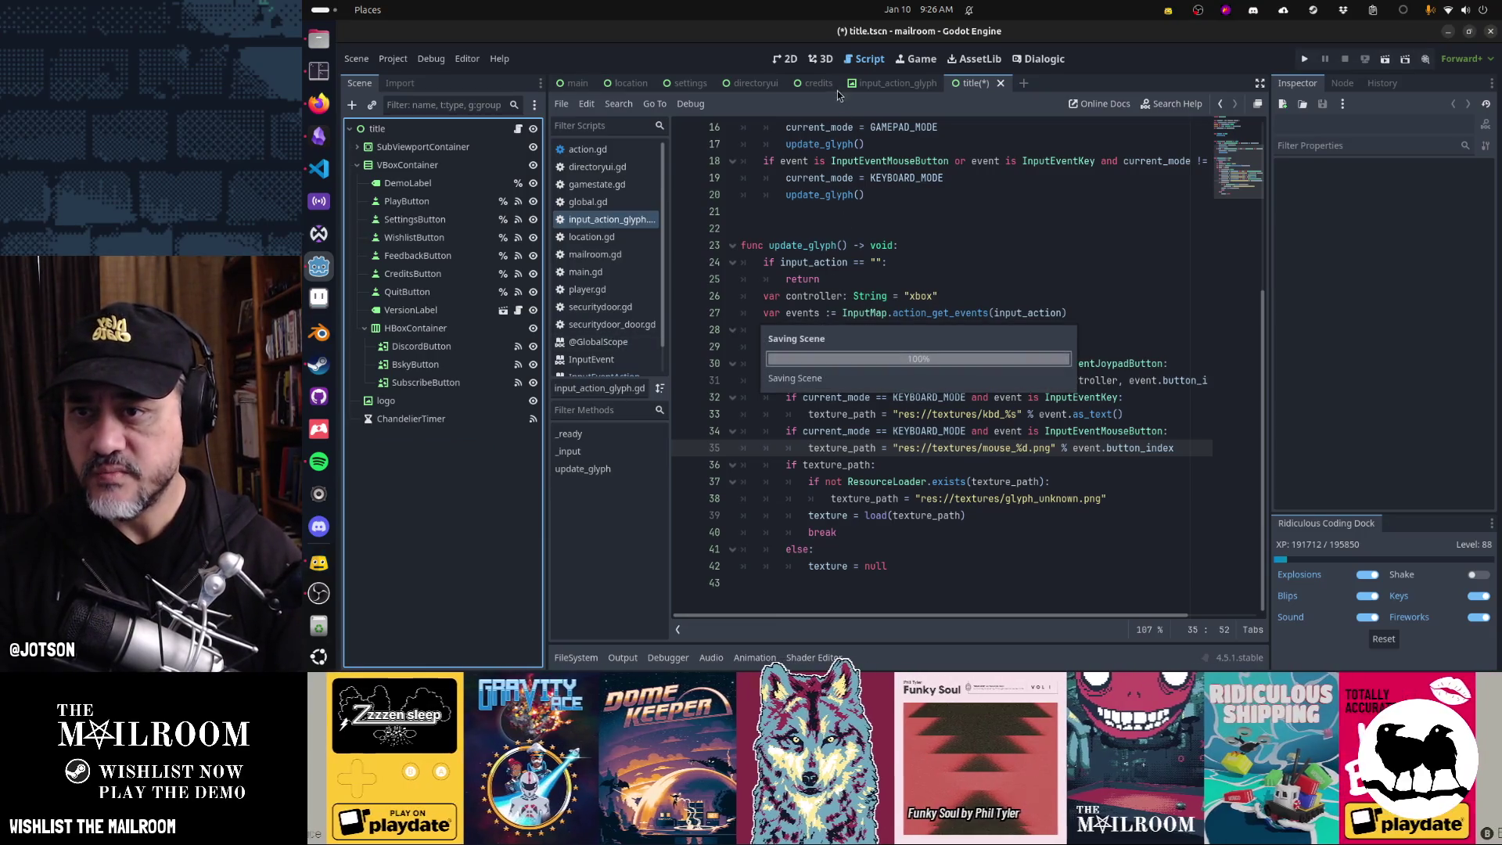
key("ctrl+s")
- In the credits scene's 2D view, select the Back MenuButton and revert its Icon property
left_click(816, 85)
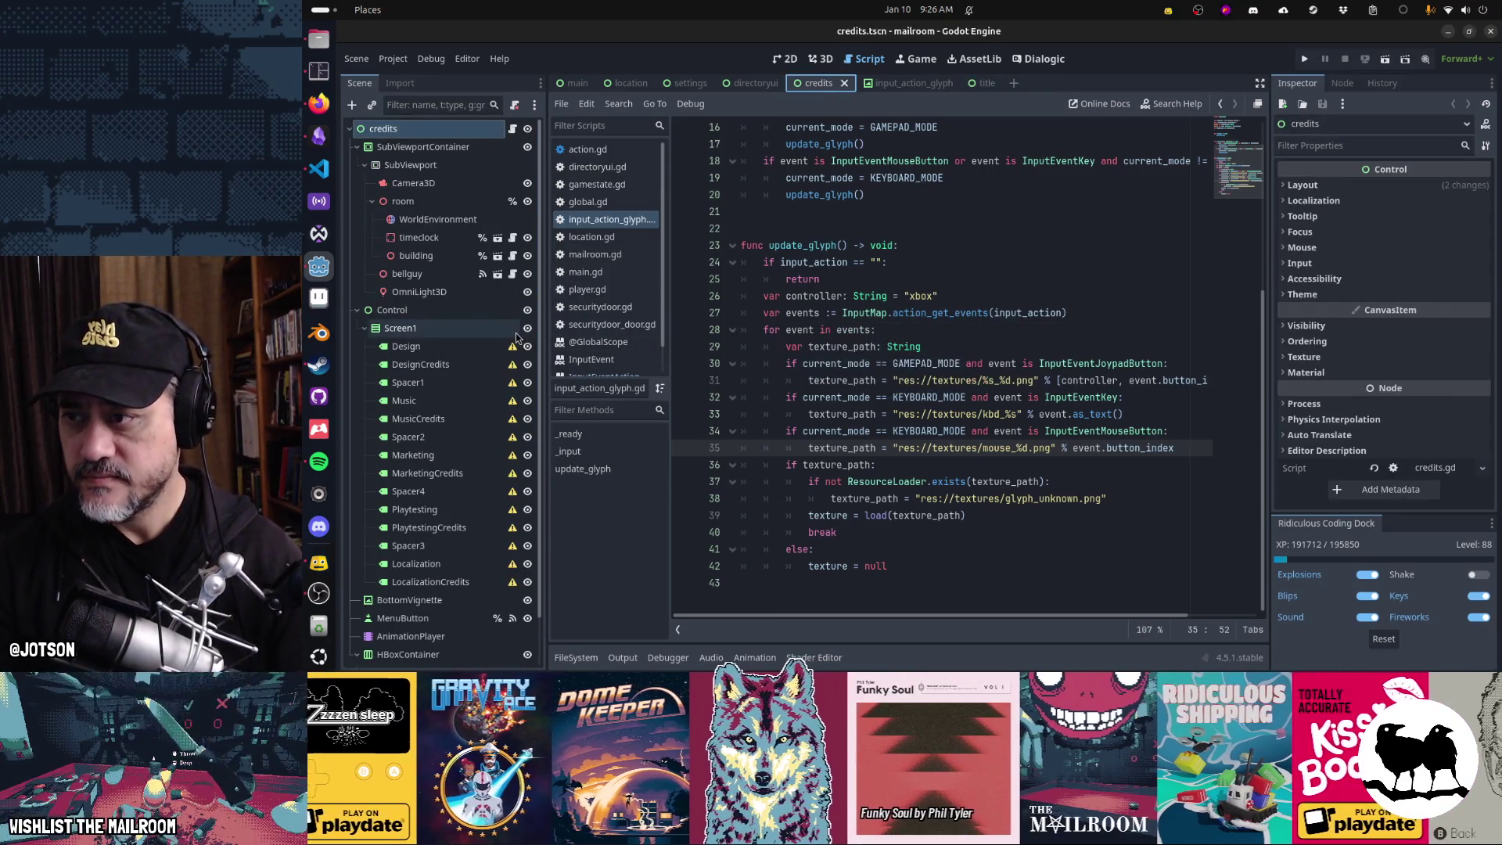
scroll(516, 336, "down", 2)
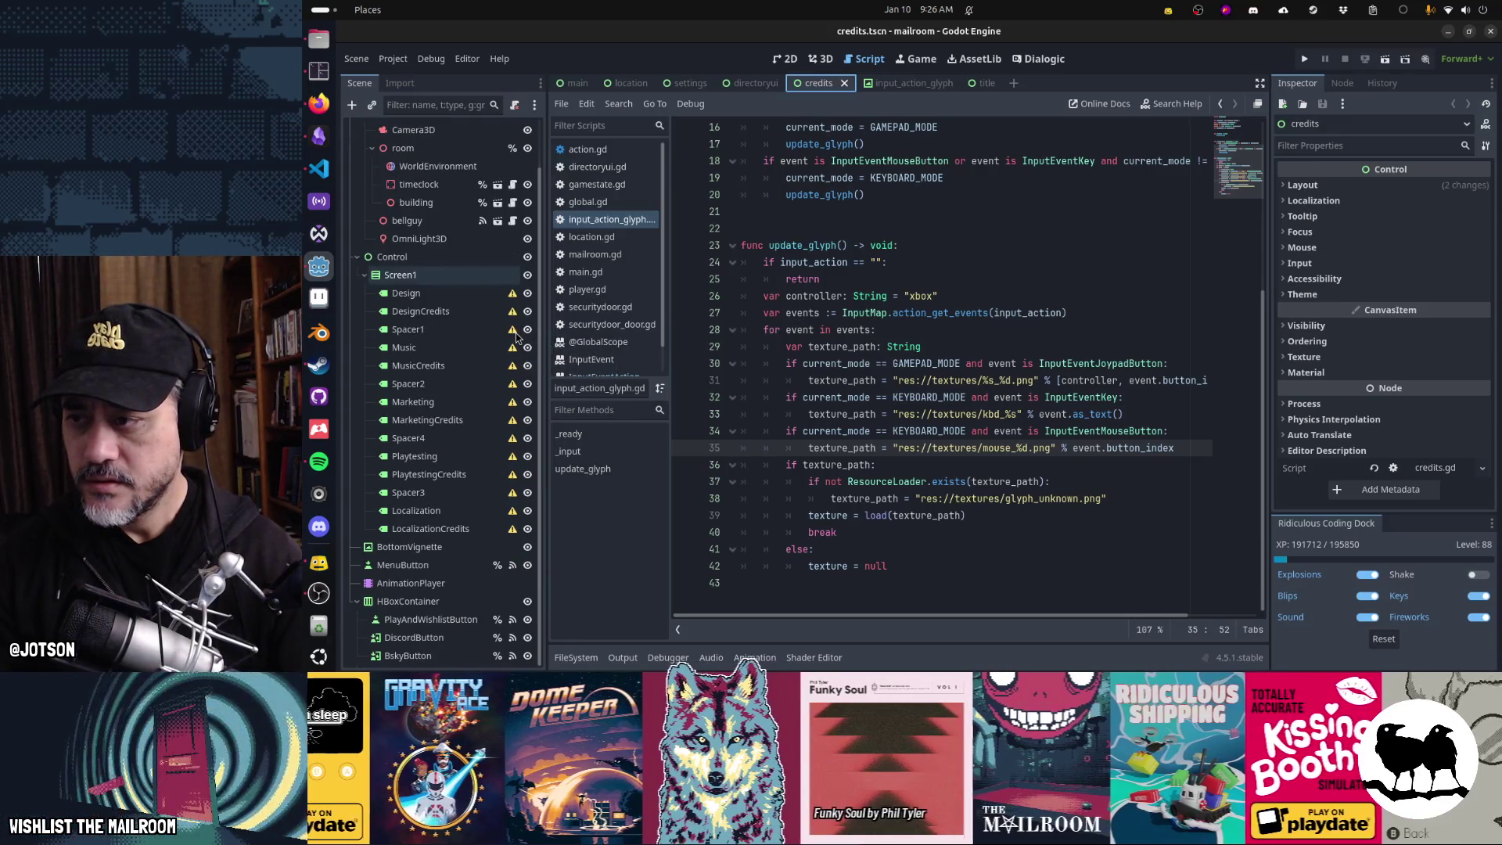
key("ctrl+F1")
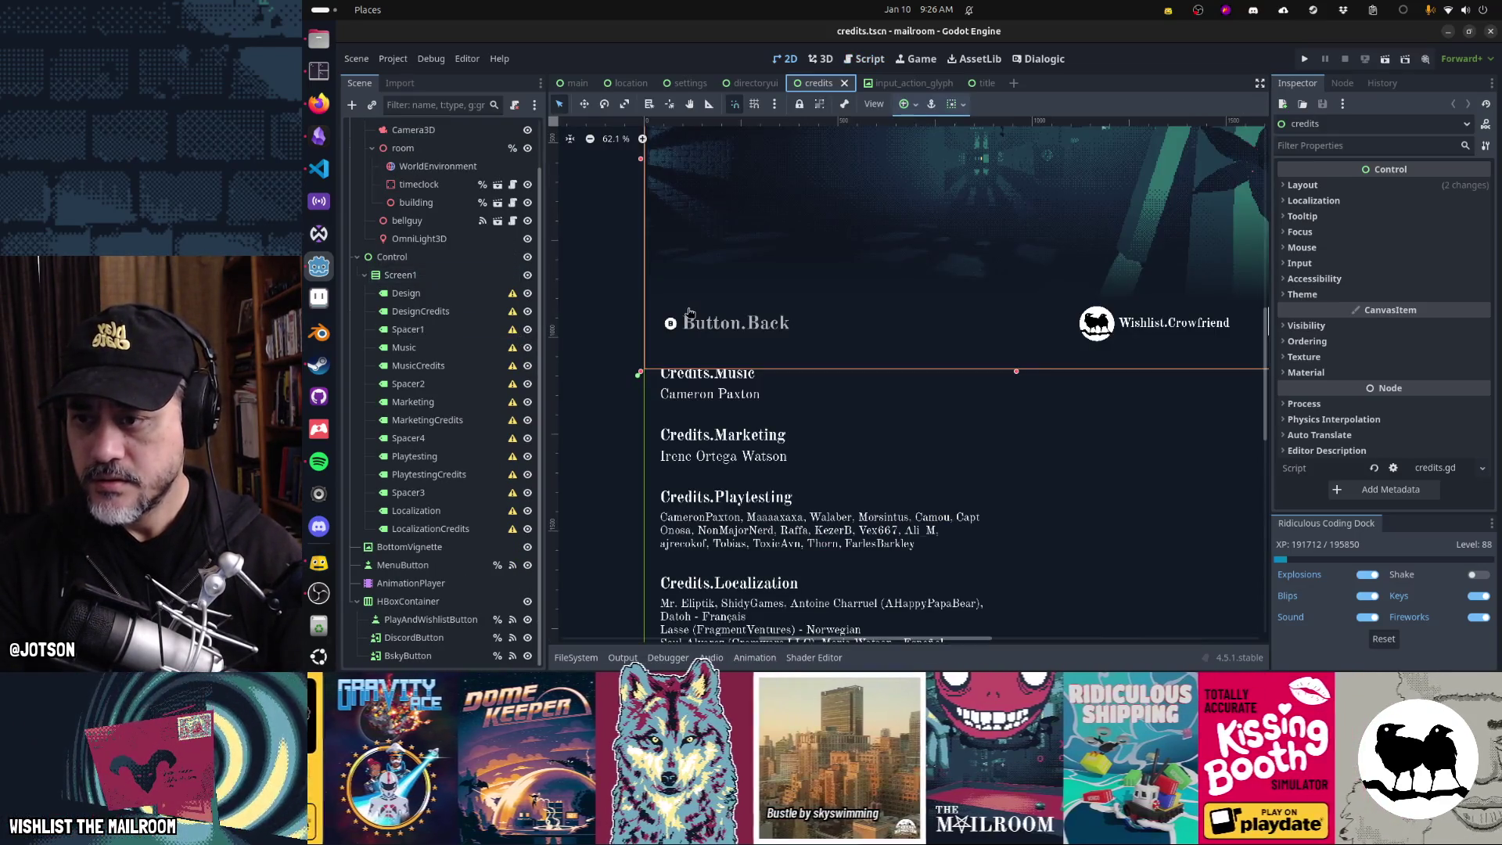
left_click(710, 327)
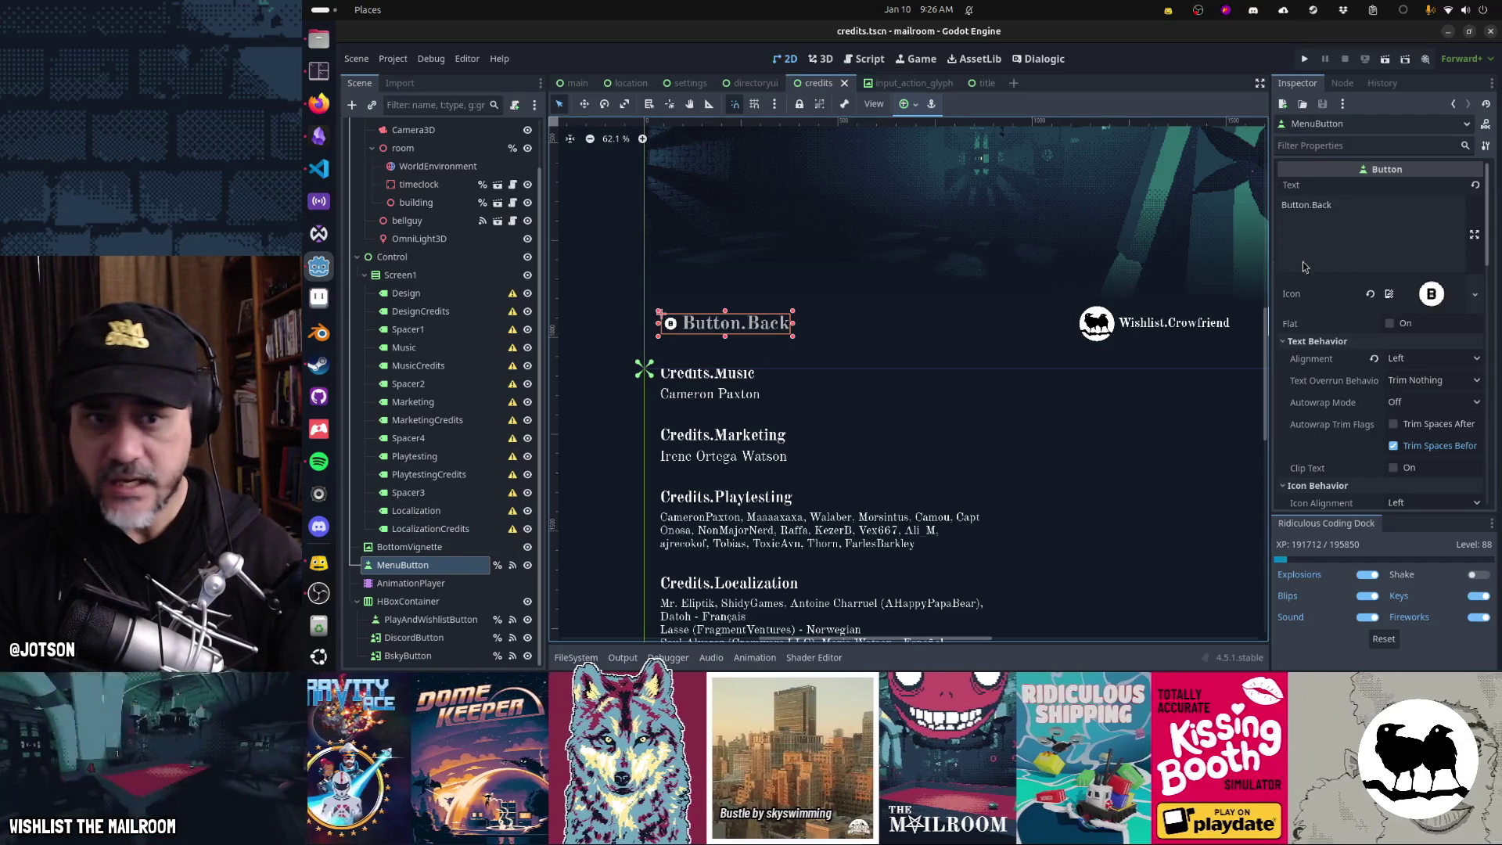
left_click(1370, 294)
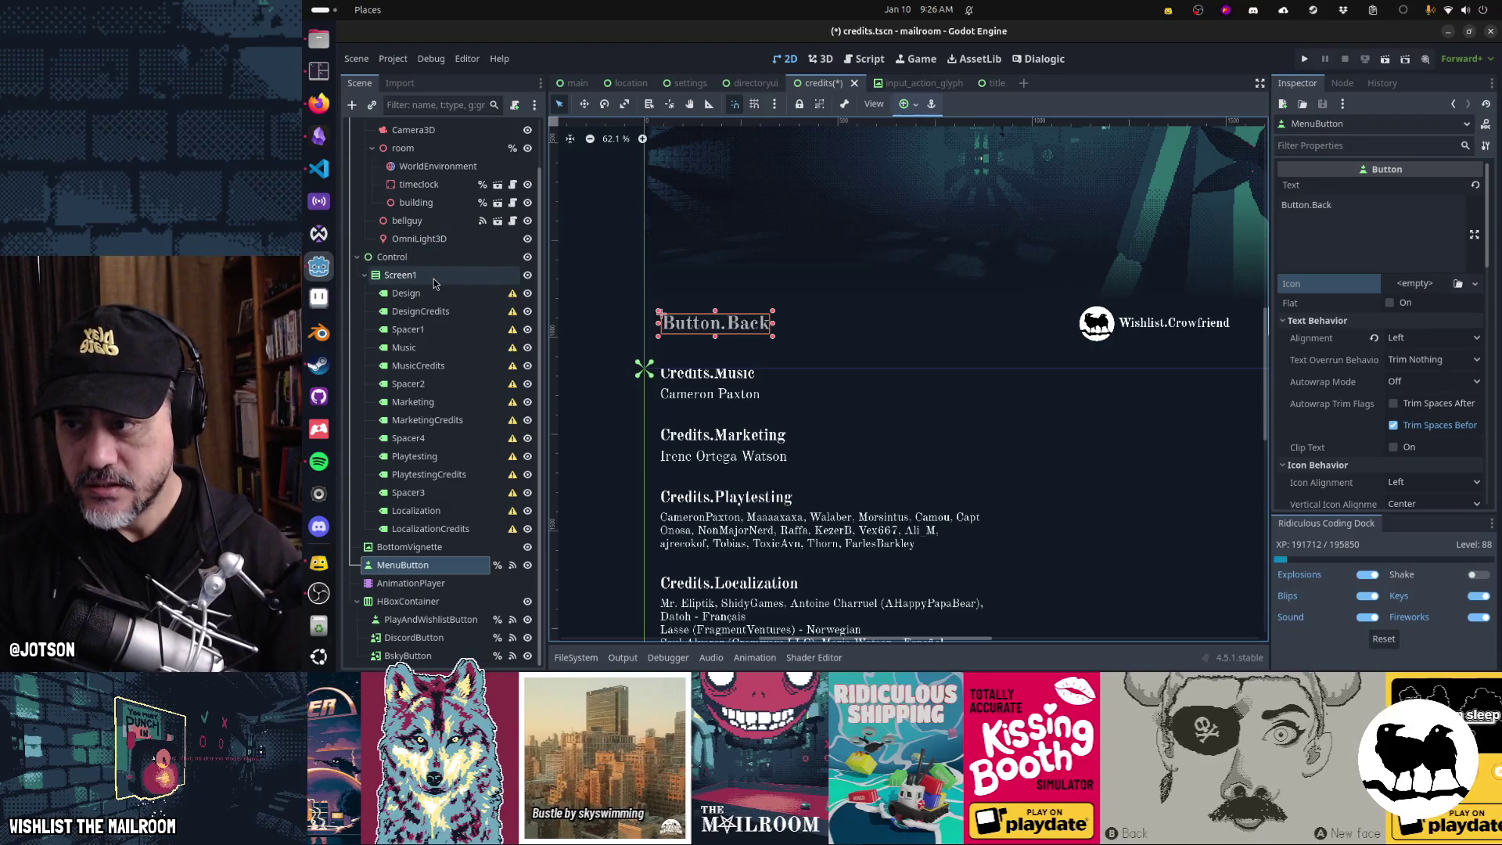
- Instantiate input_action_glyph.tscn in the credits scene and place it just before MenuButton
left_click(354, 106)
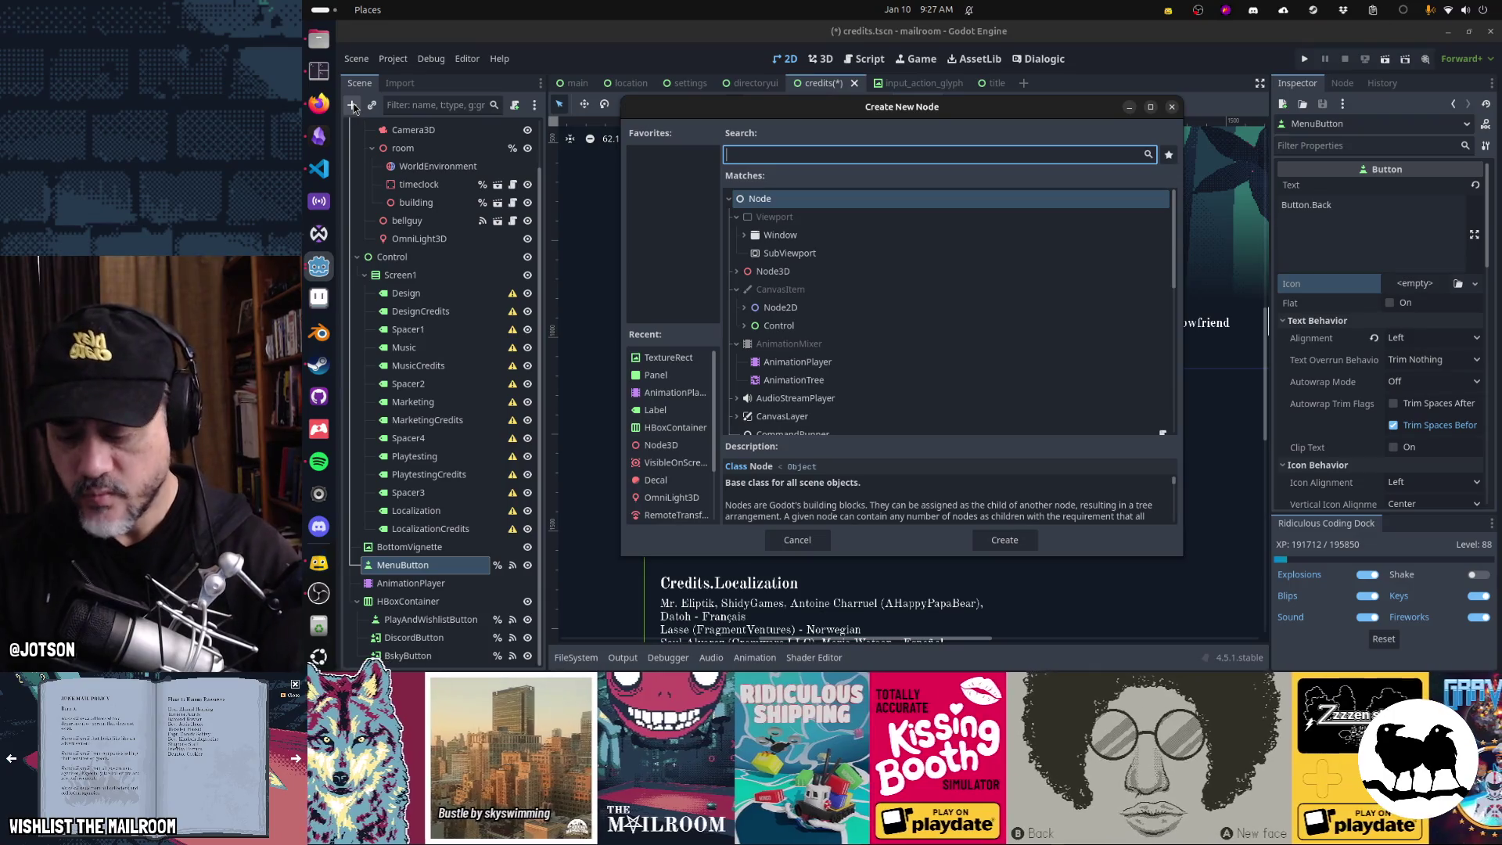
key("Escape")
left_click(373, 105)
type("inputgl")
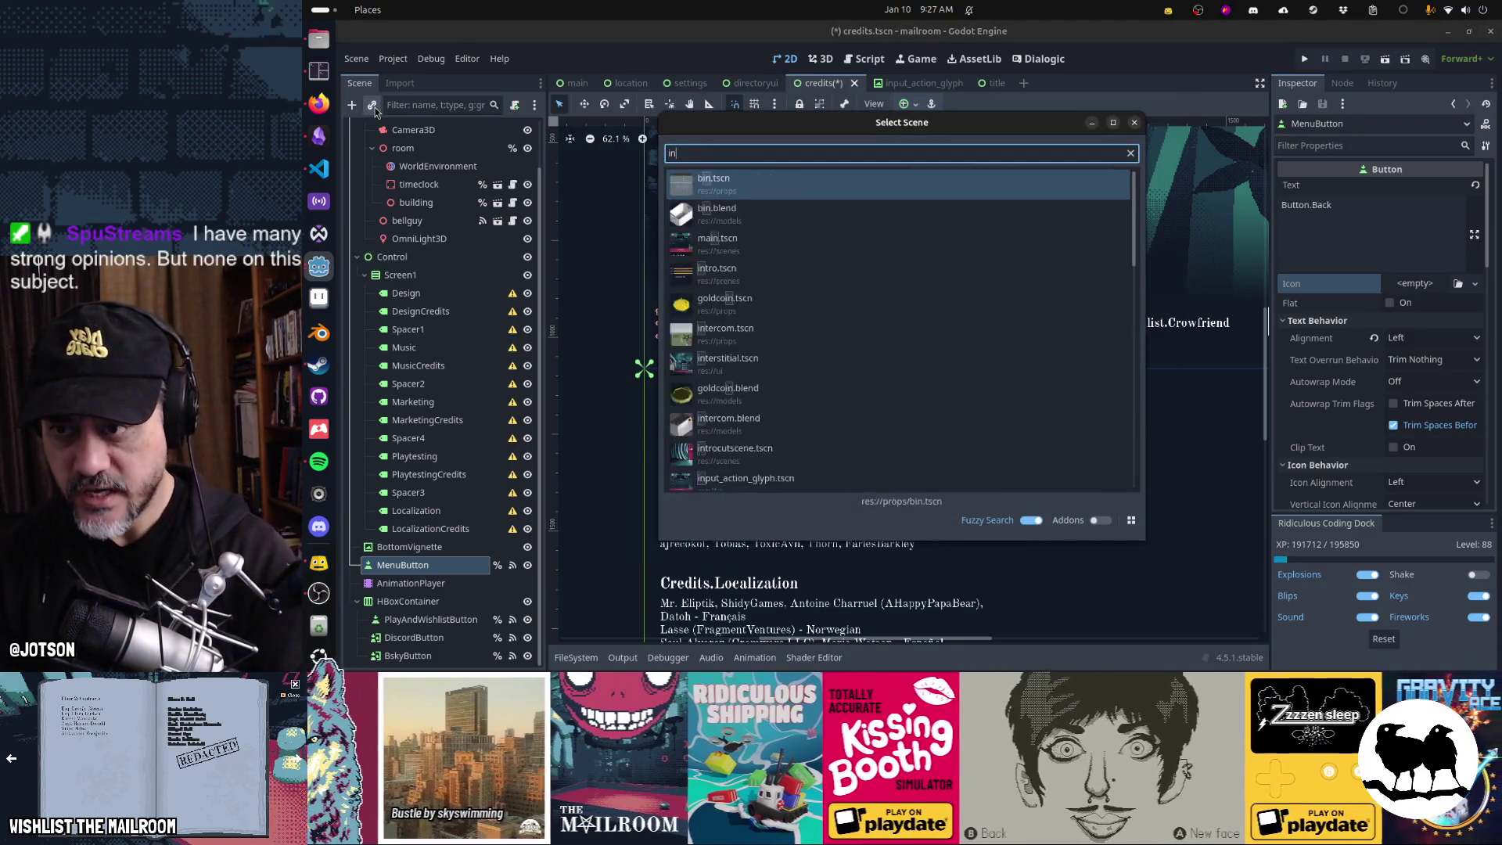
key("Return")
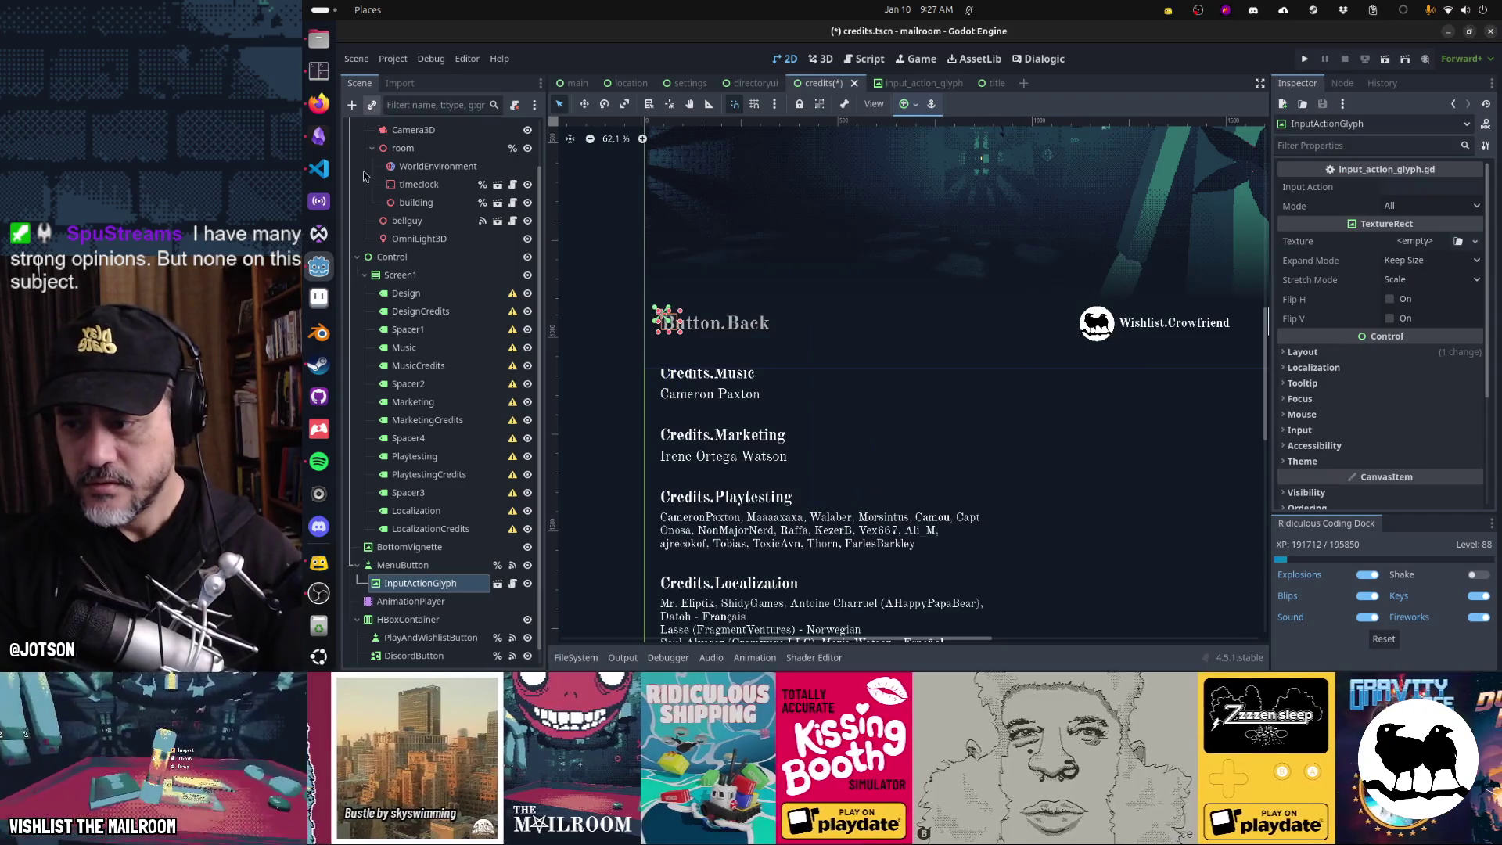
left_click_drag(451, 585, 443, 552)
left_click(445, 585)
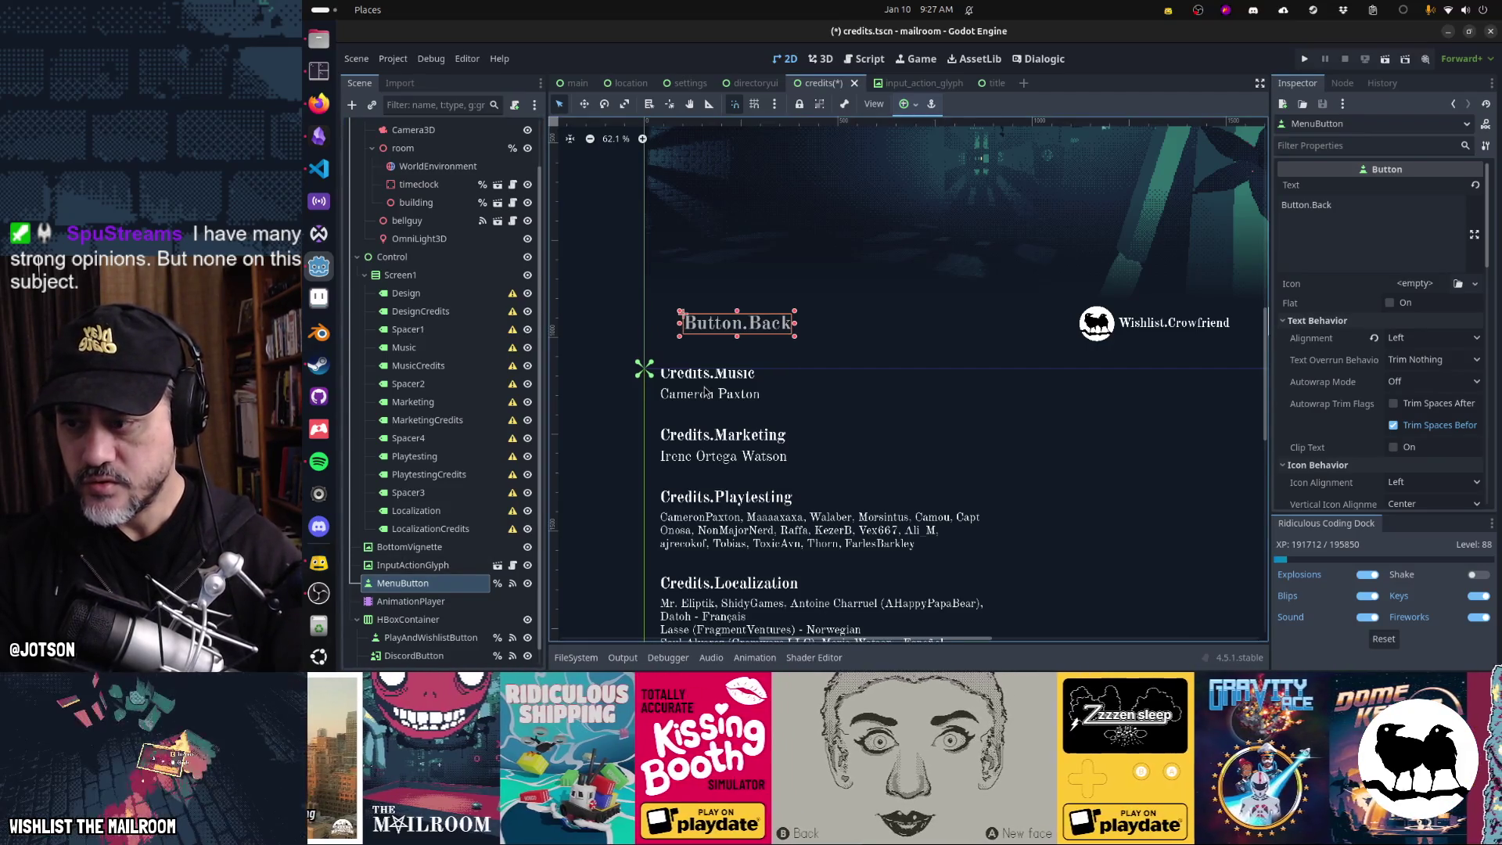
- Set the glyph's Input Action to ui_cancel, then save and run the scene with F6
left_click(451, 566)
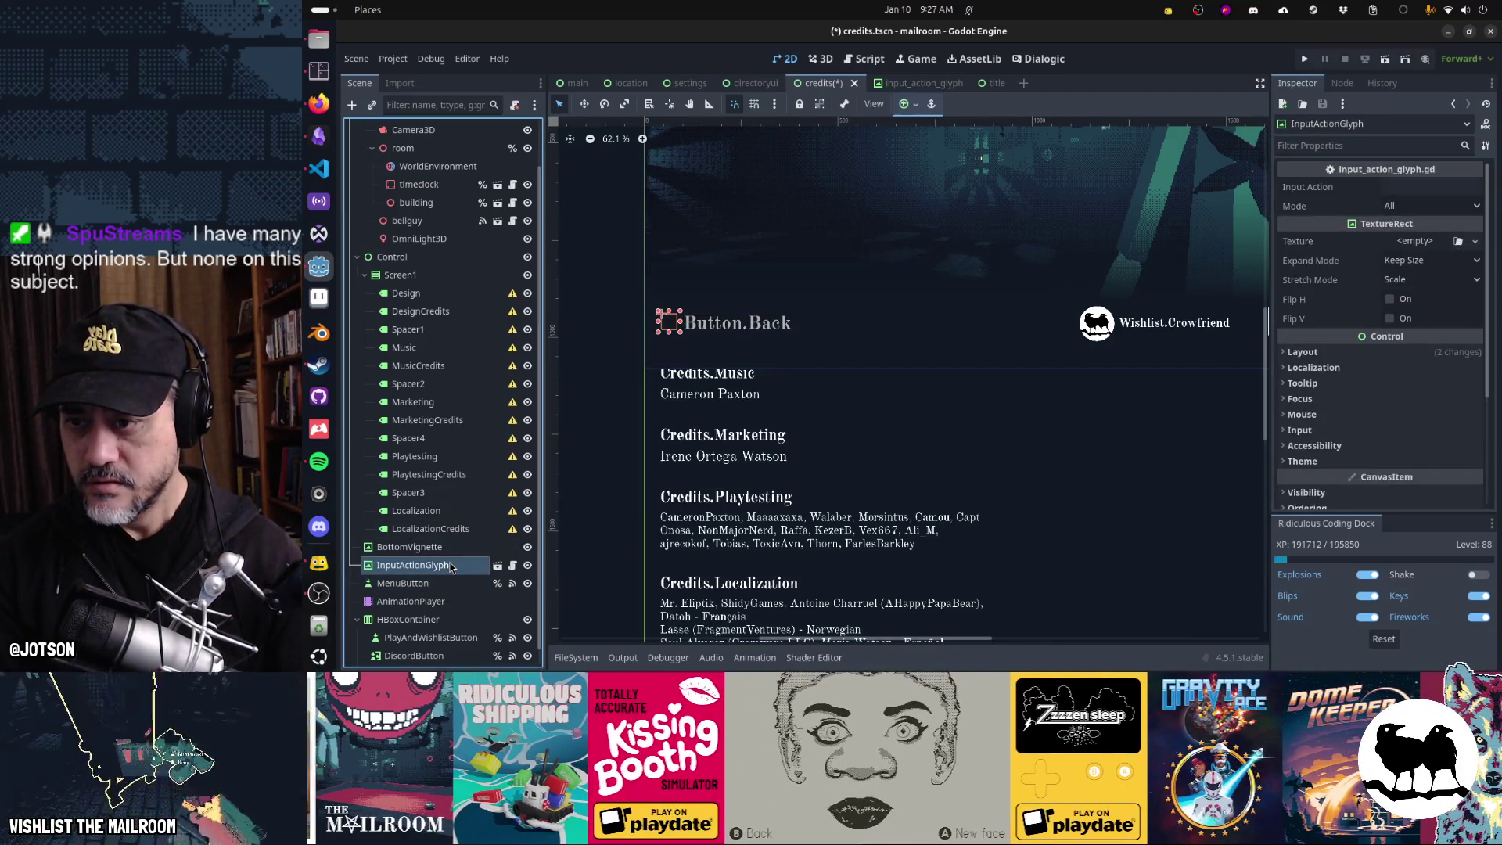
left_click(1412, 186)
type("ui_cancel")
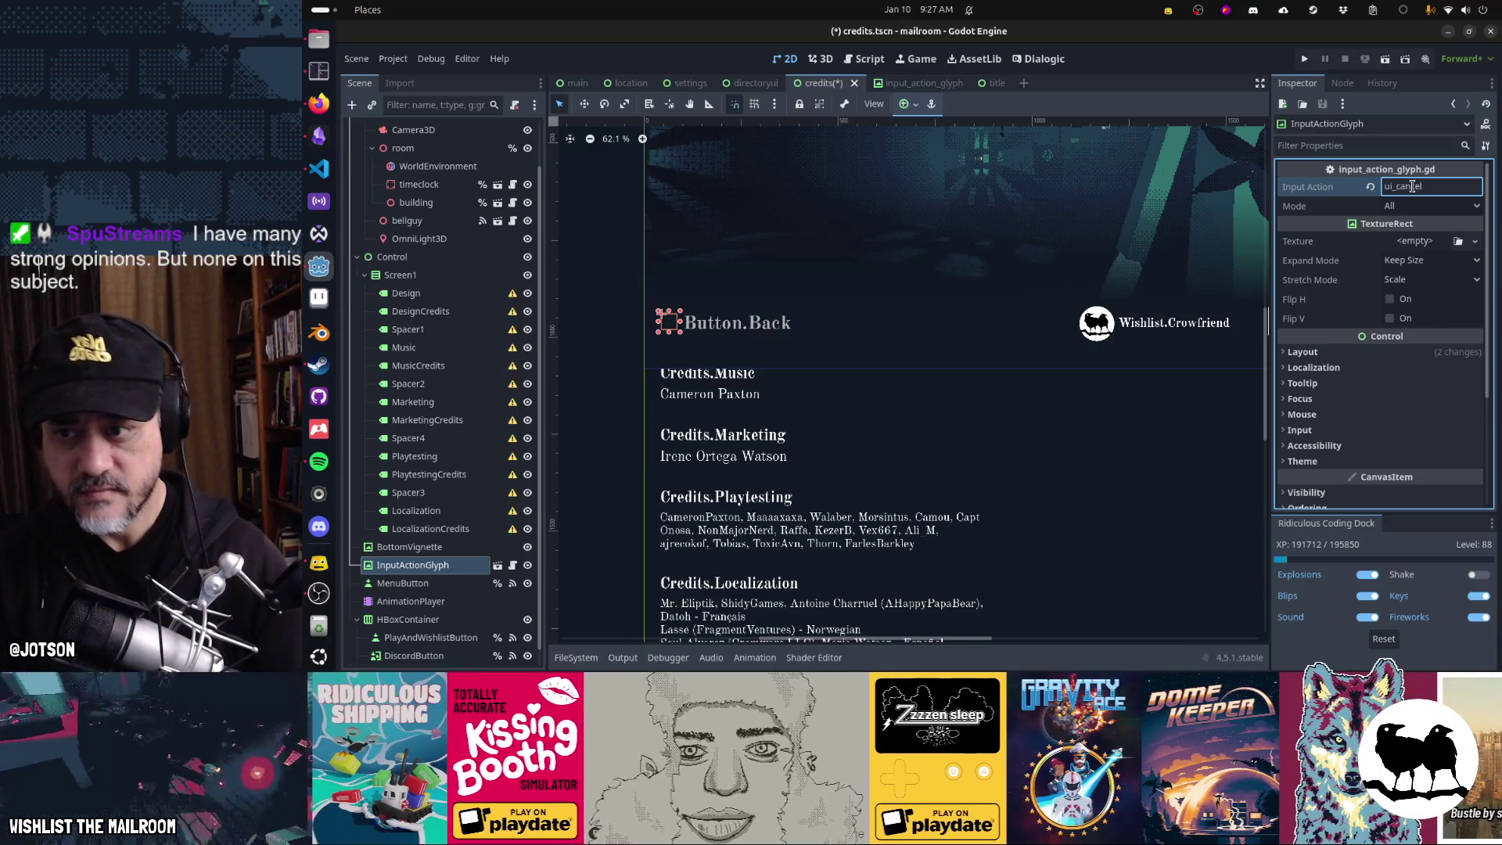
key("F6")
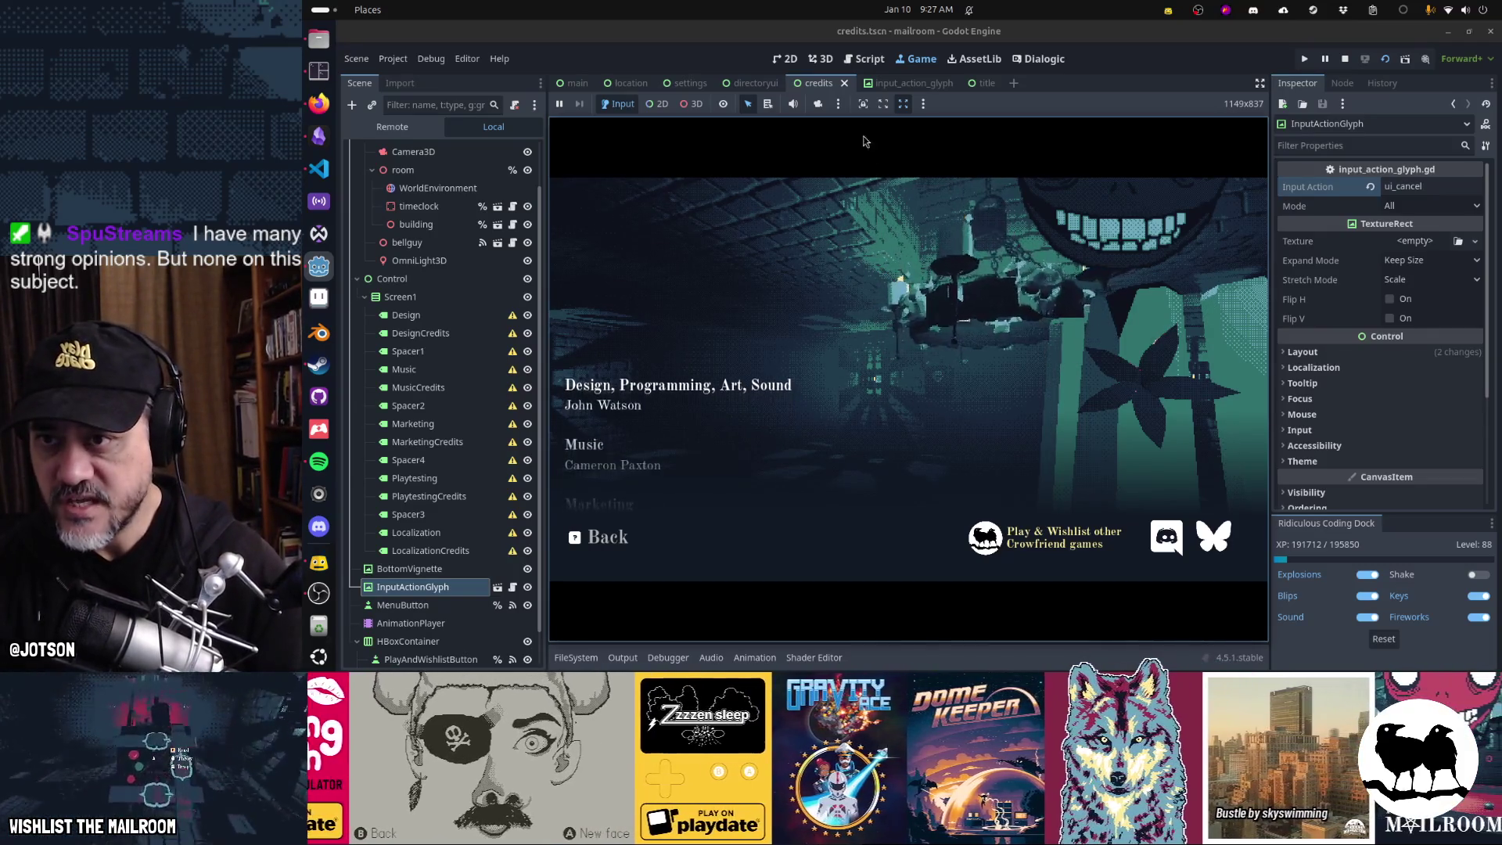
- Add print(texture_path) under 'if texture_path:' in the glyph script and run the credits scene
left_click(865, 59)
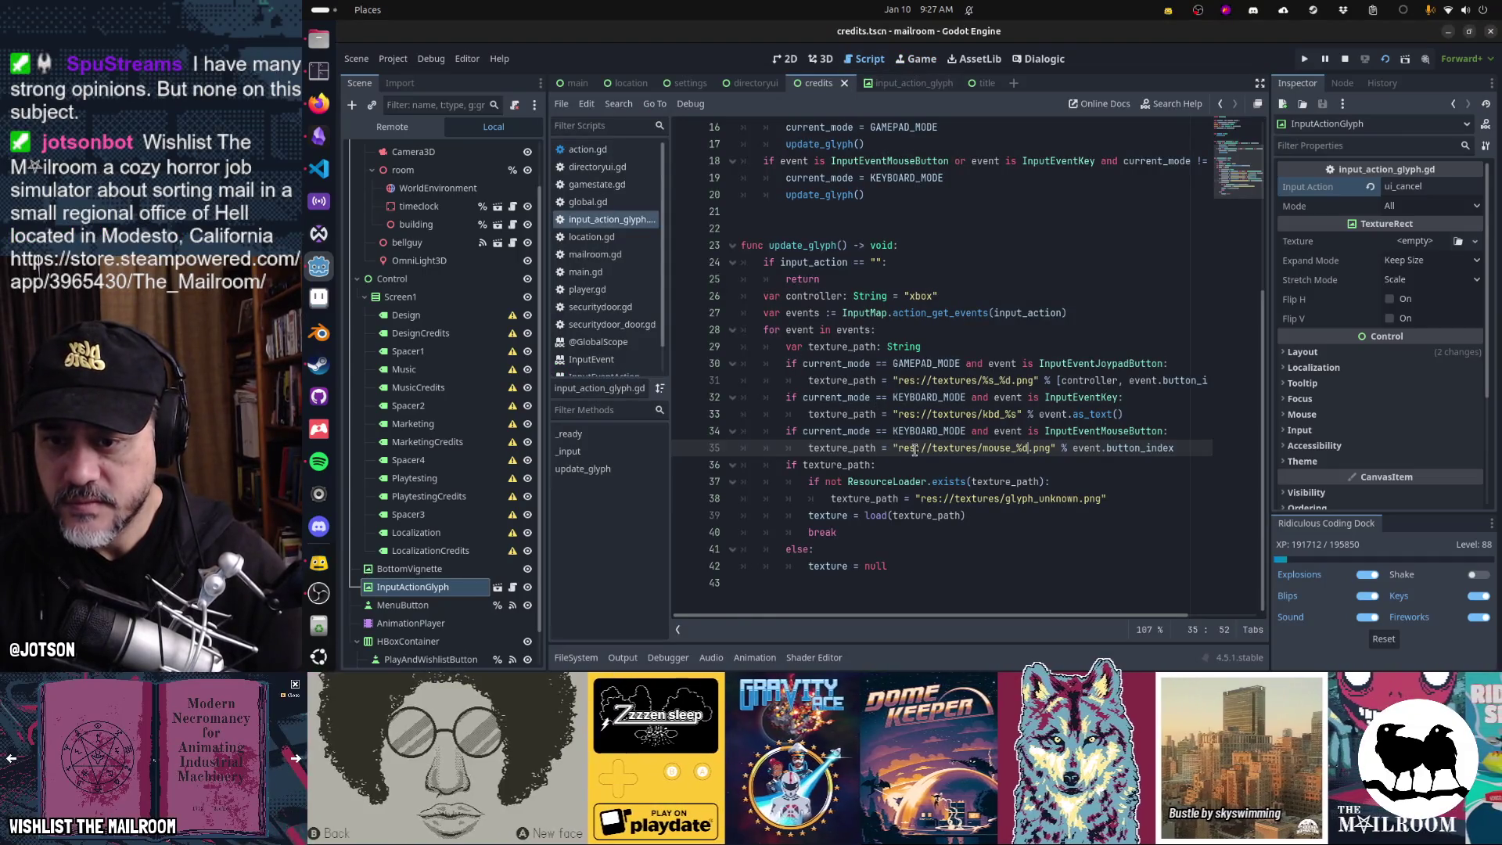
mouse_move(916, 450)
key("Down")
key("Down")
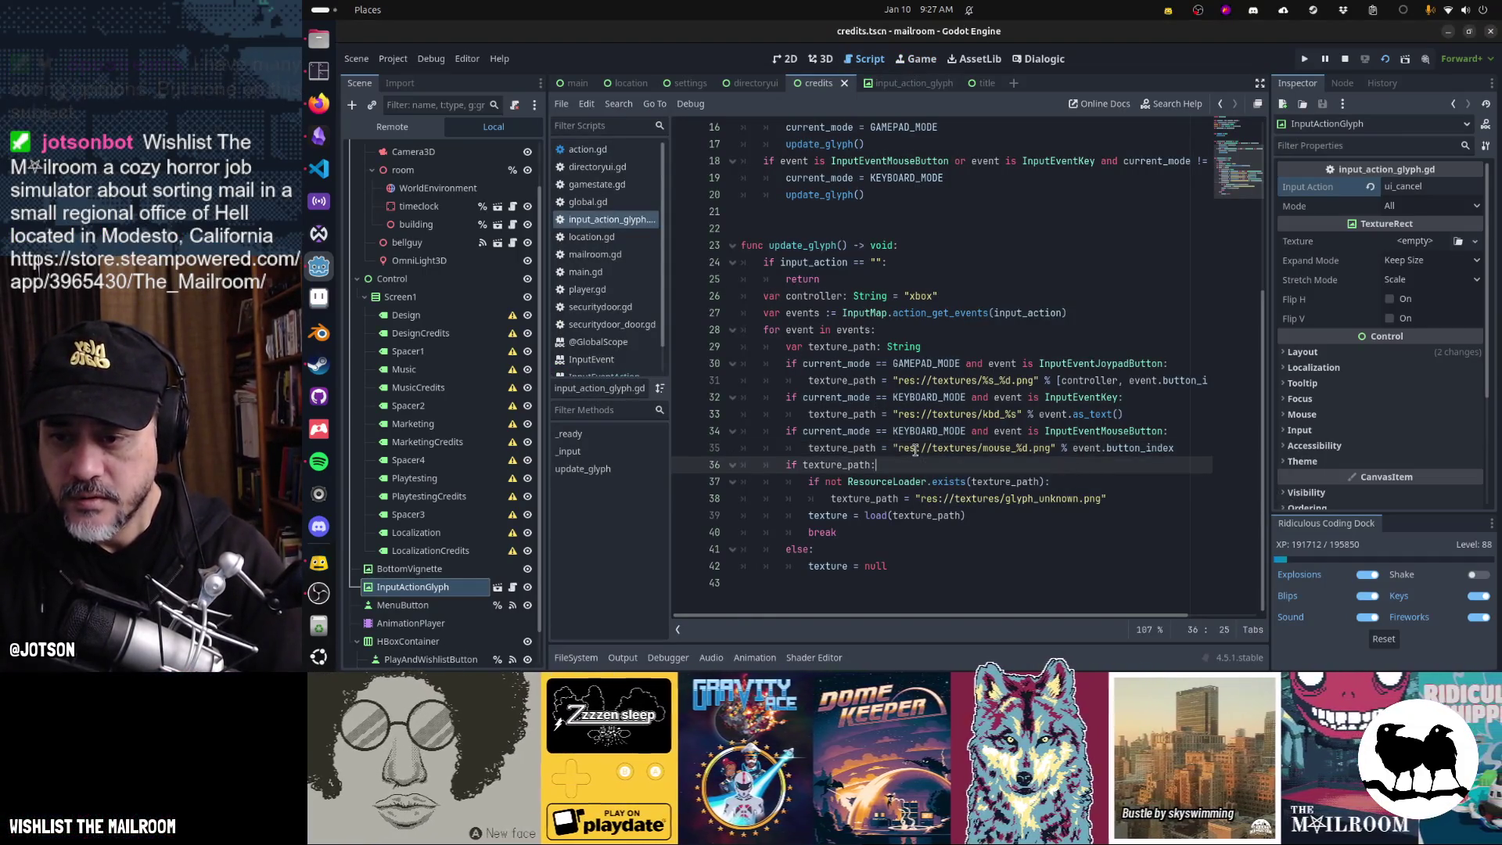
key("Home")
key("Return")
key("Up")
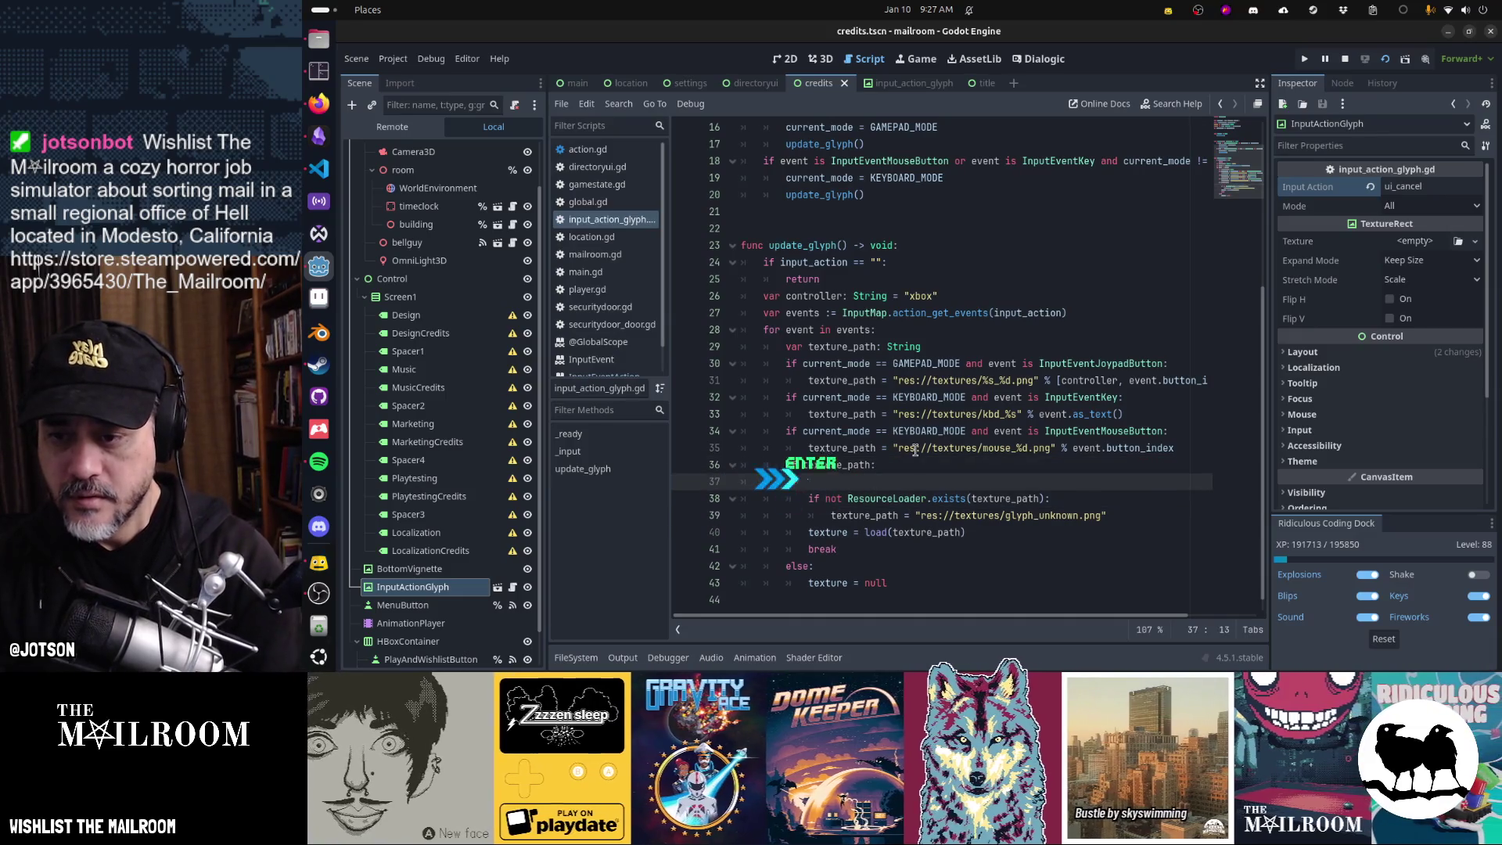
type("print(texture_path")
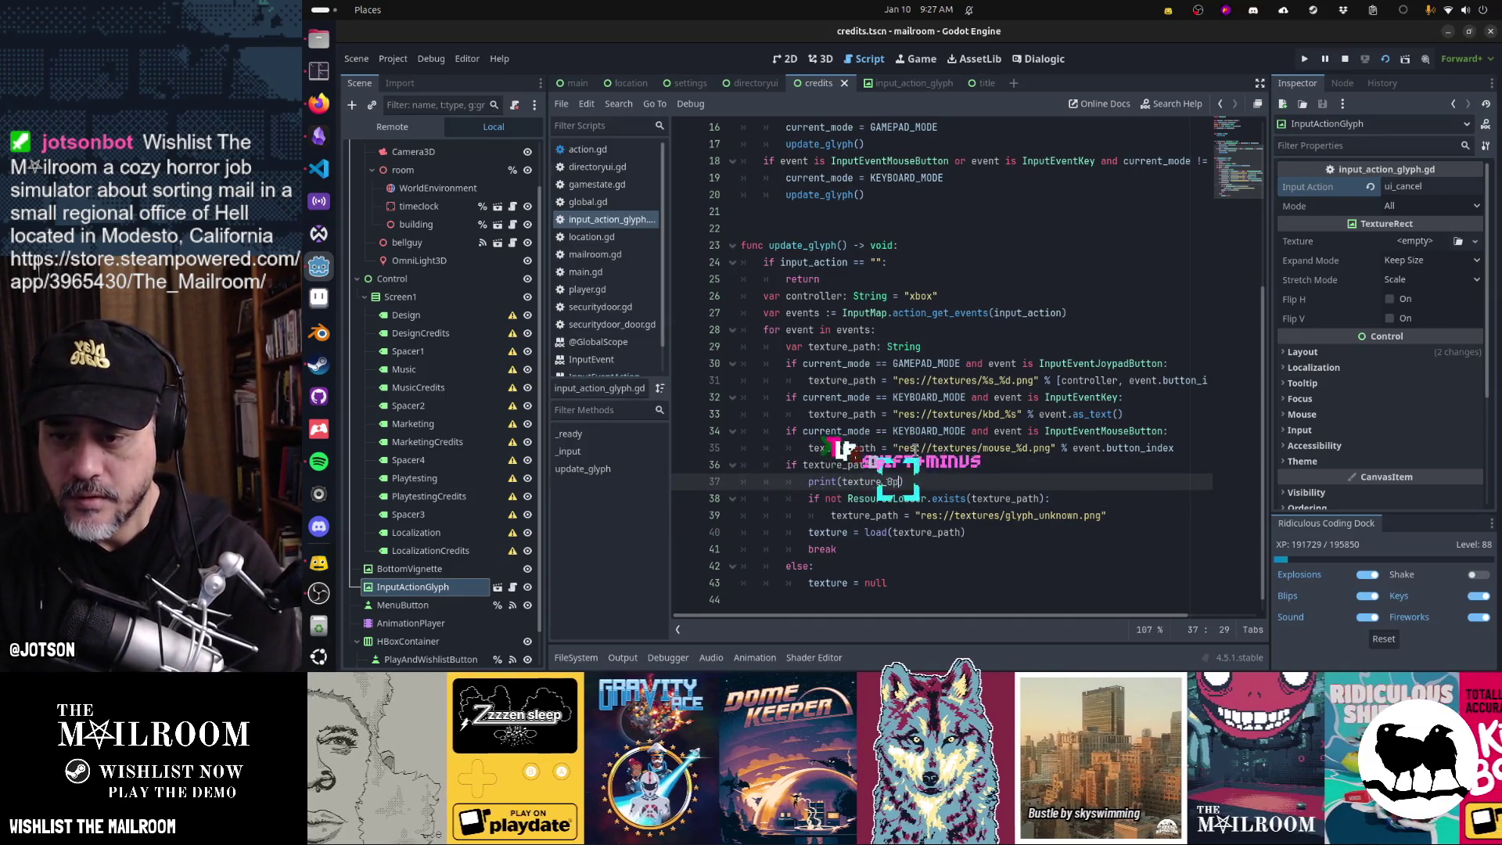
key("F6")
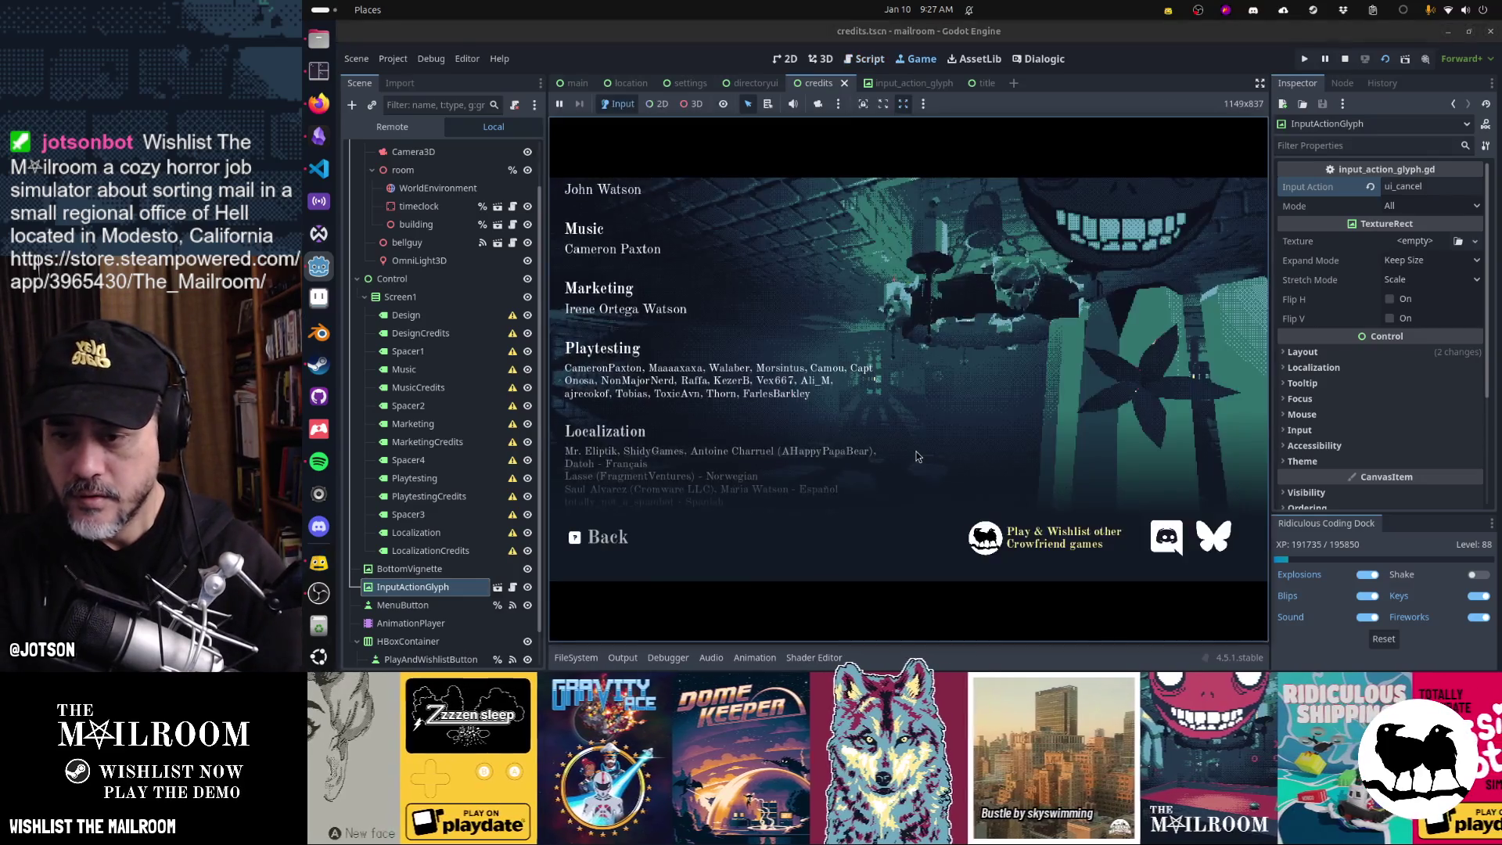
- Check the Output log, then filter the FileSystem dock by 'kbd_e' to list the kbd textures
left_click(615, 658)
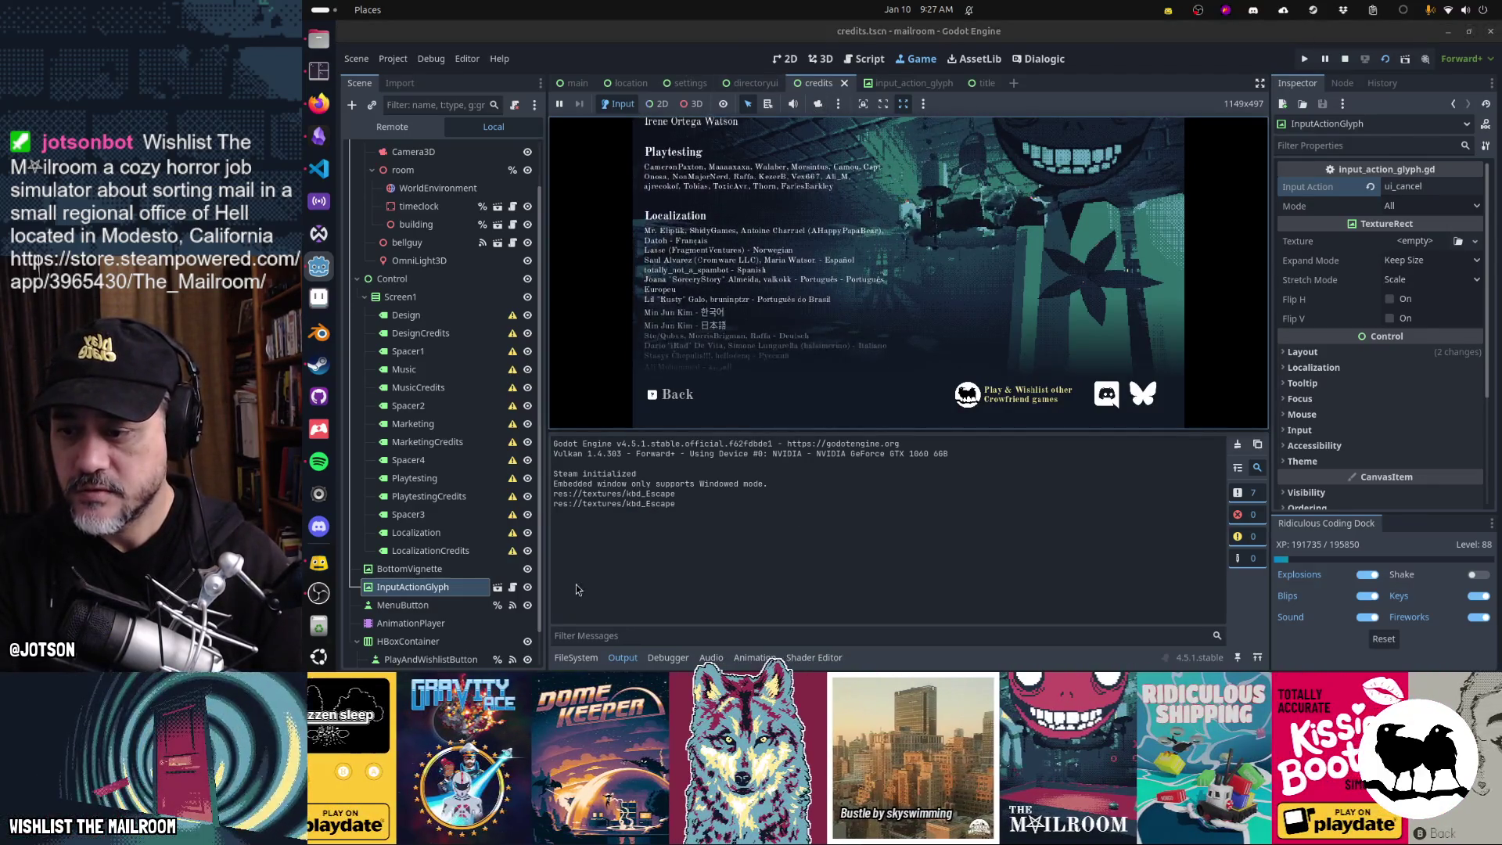
left_click(575, 658)
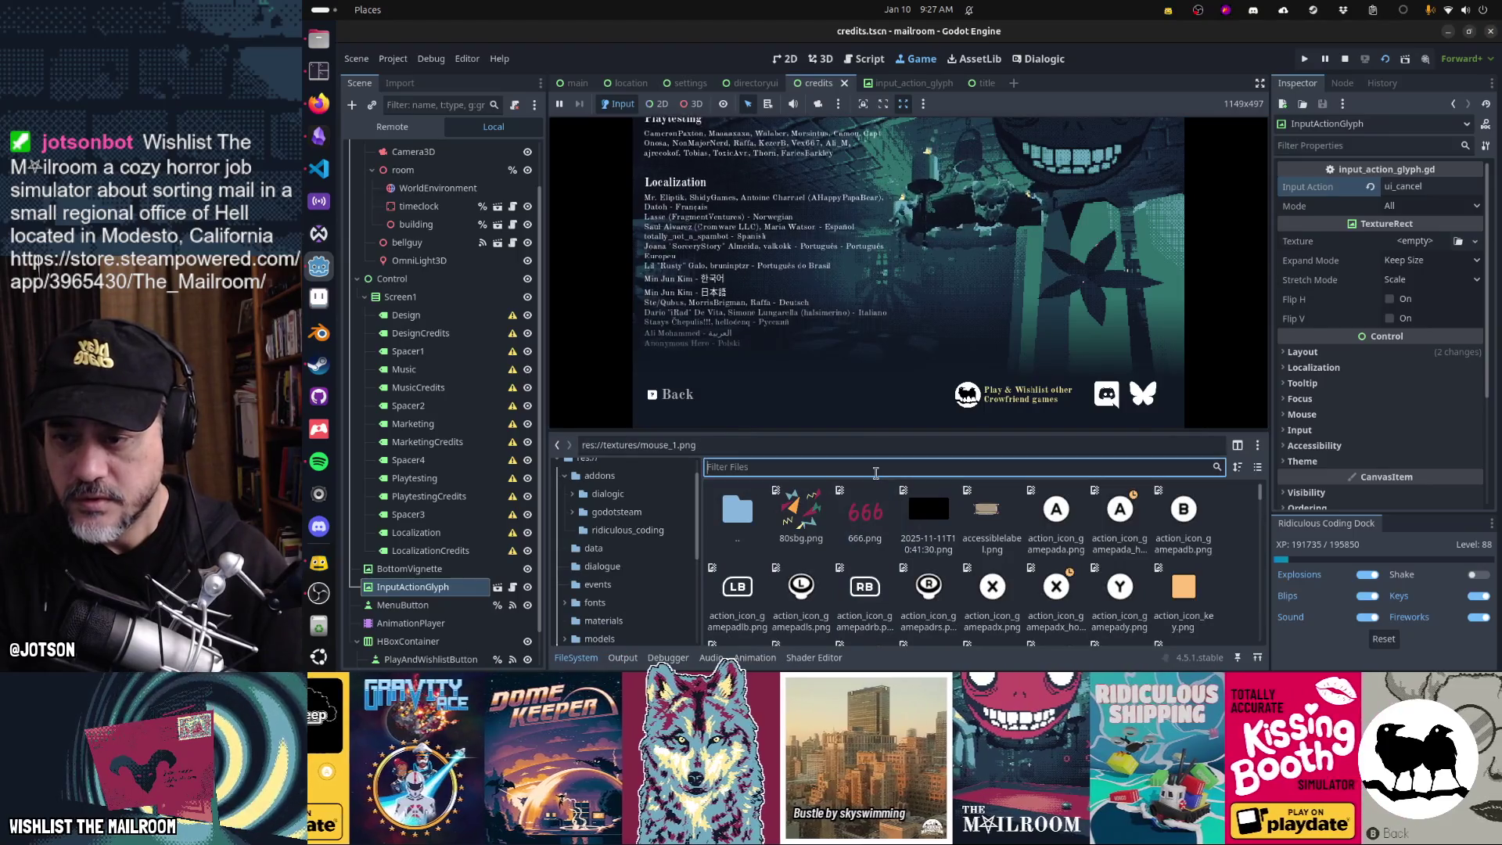
left_click(876, 468)
- Rename the kbd_Esc.png texture in FileSystem to kbd_Escape.png
type("kbd_e")
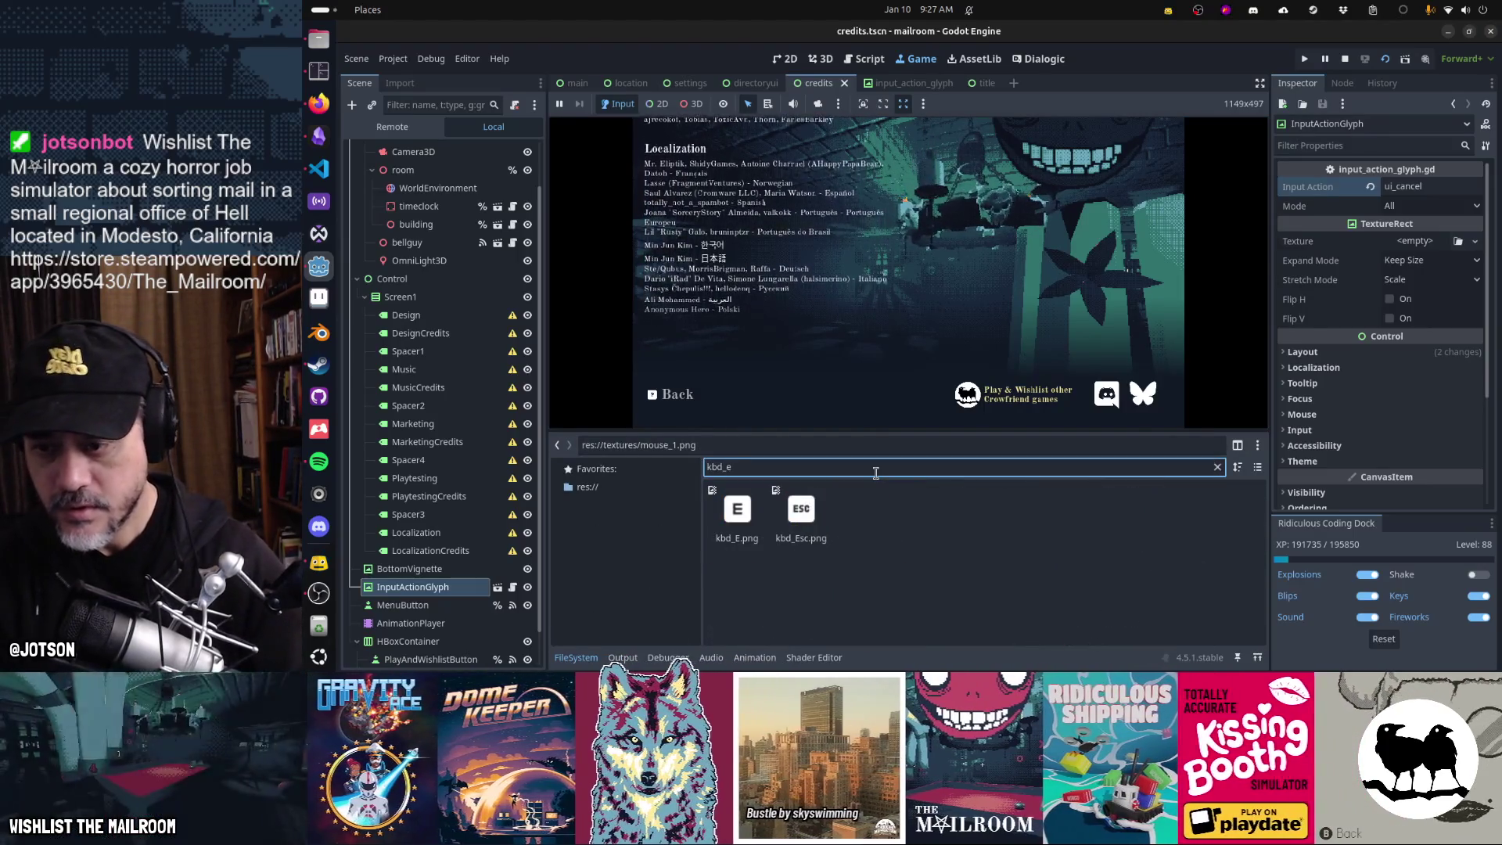
left_click(874, 553)
key("F2")
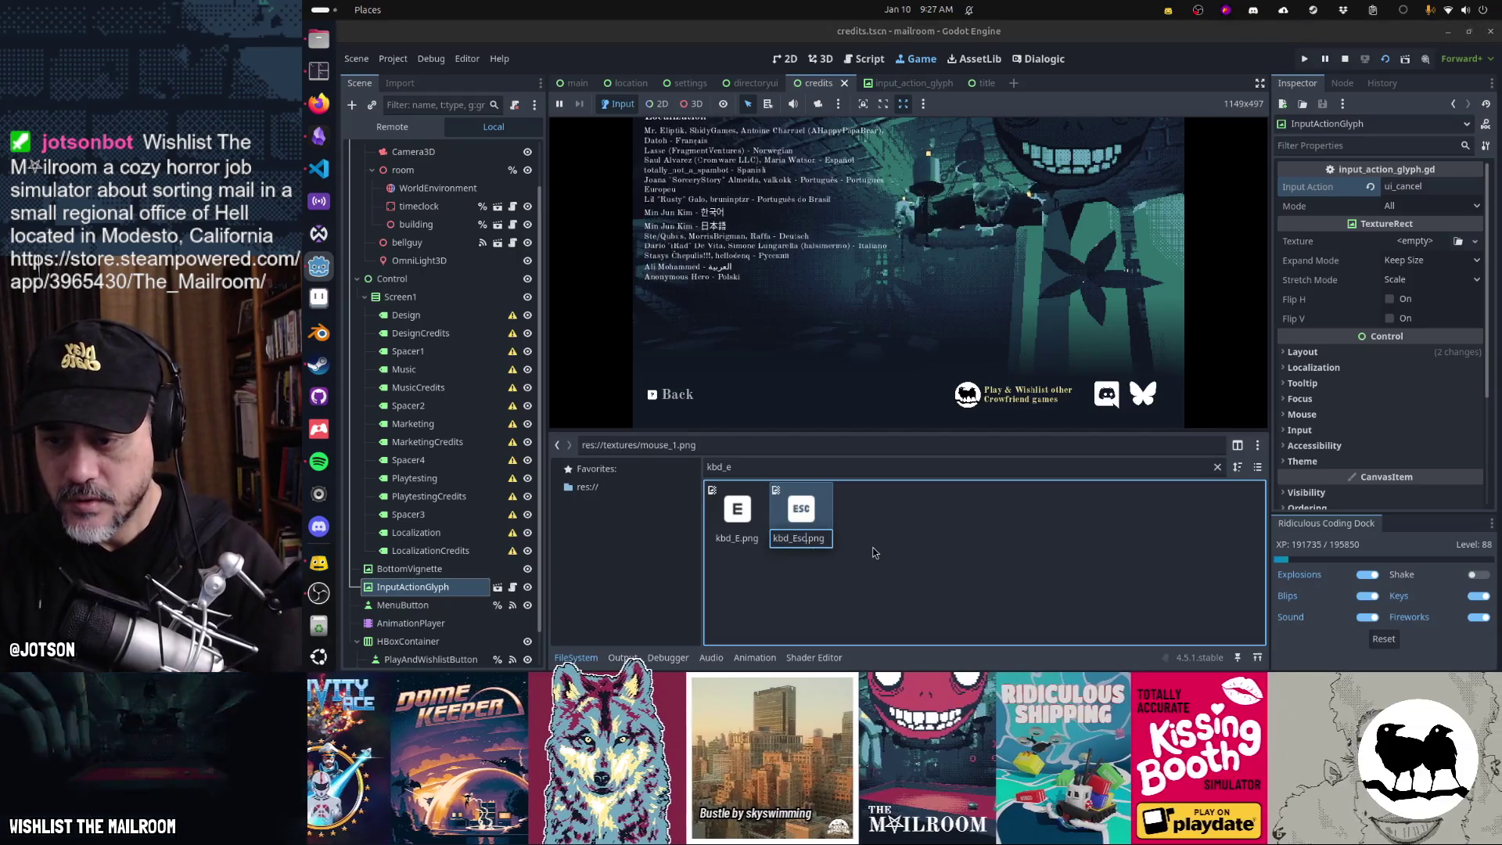
key("Right")
type("ape")
key("Return")
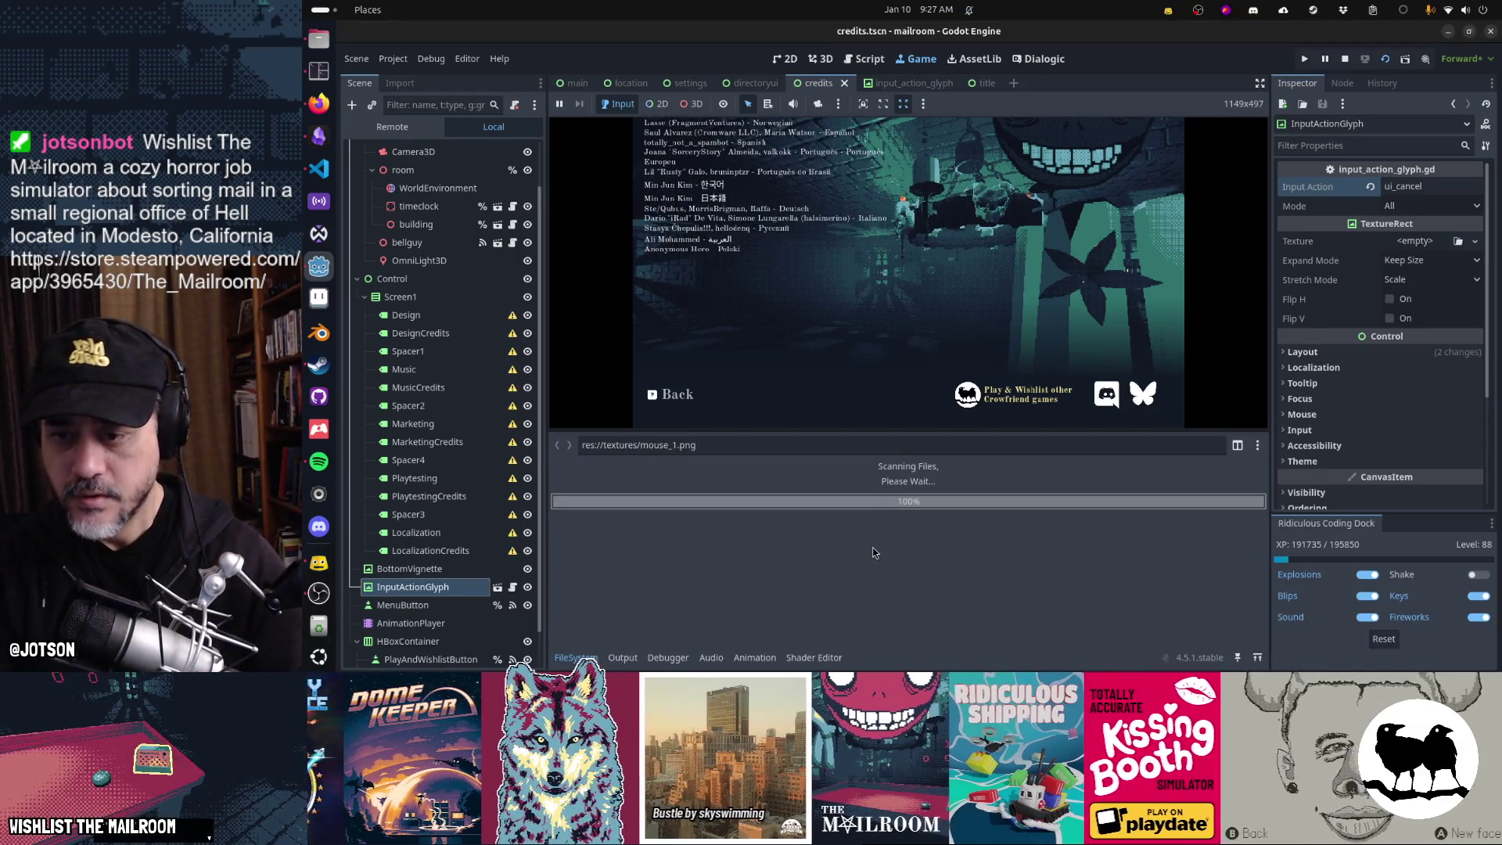
- Rerun the credits scene and check the logged texture paths in Output
key("F6")
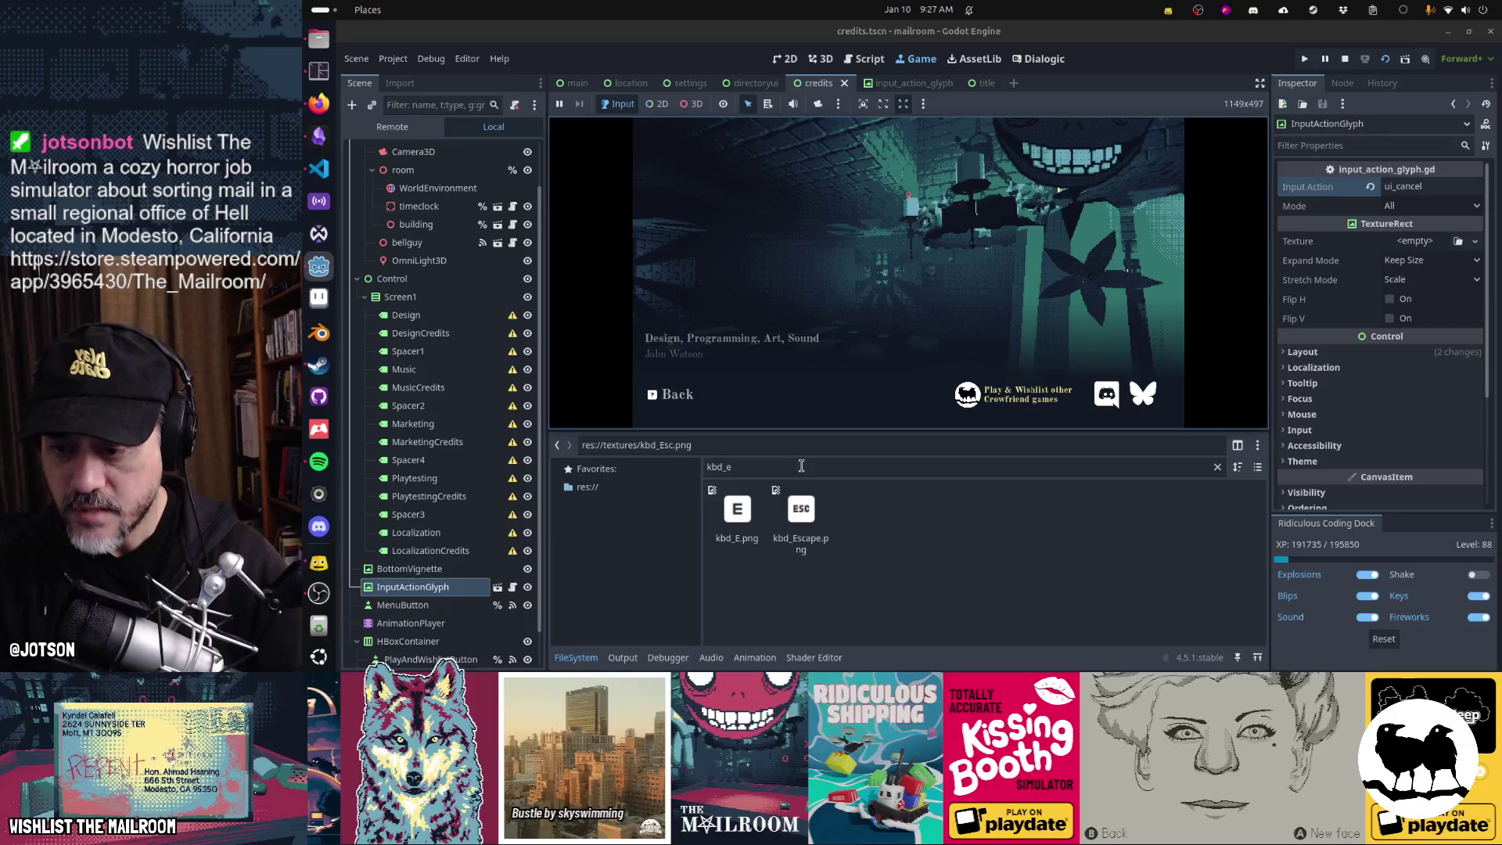
left_click(640, 657)
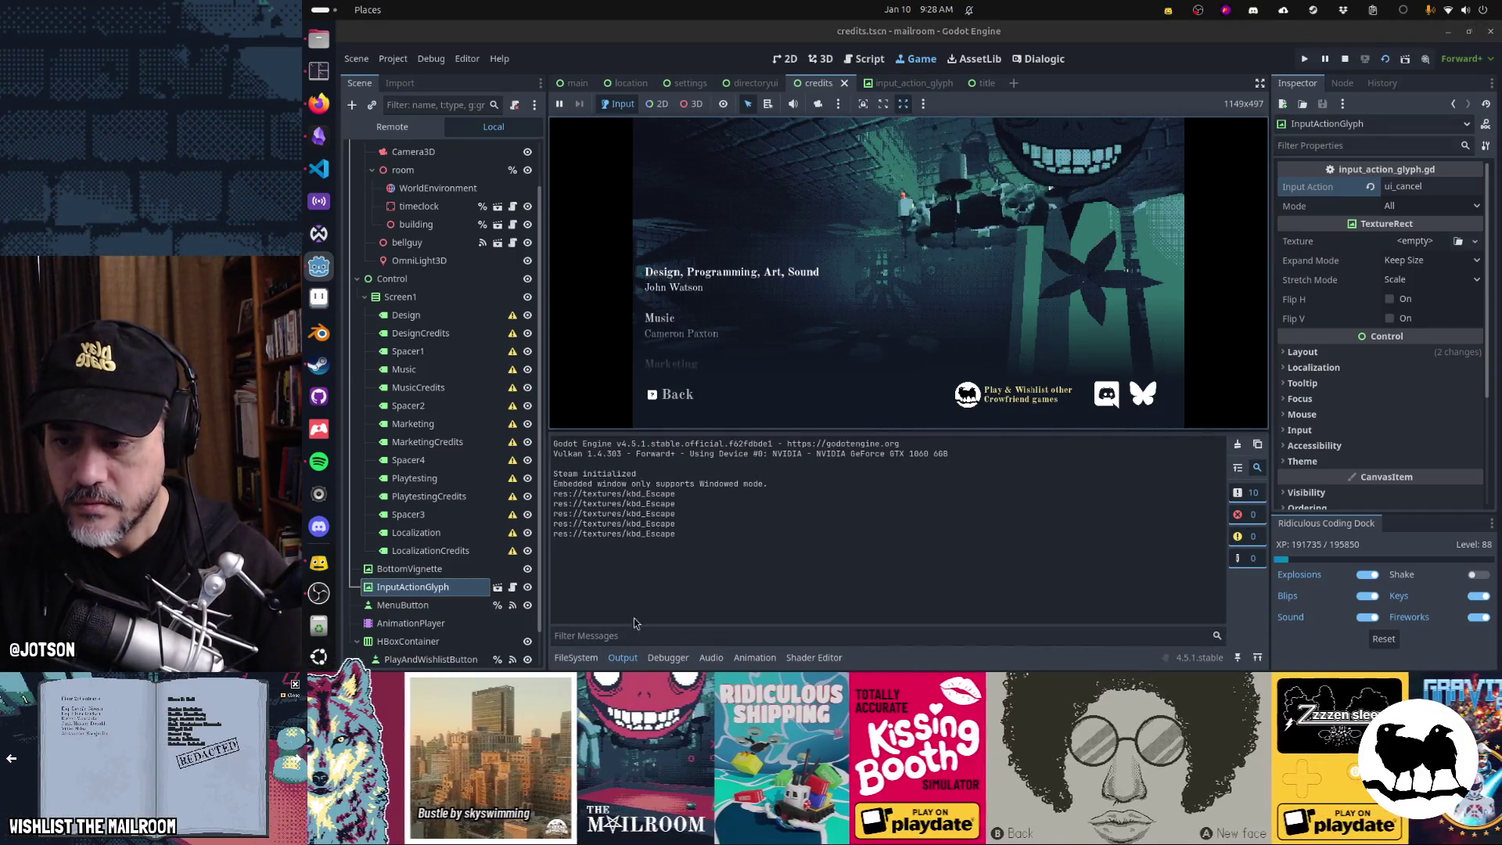
left_click(576, 658)
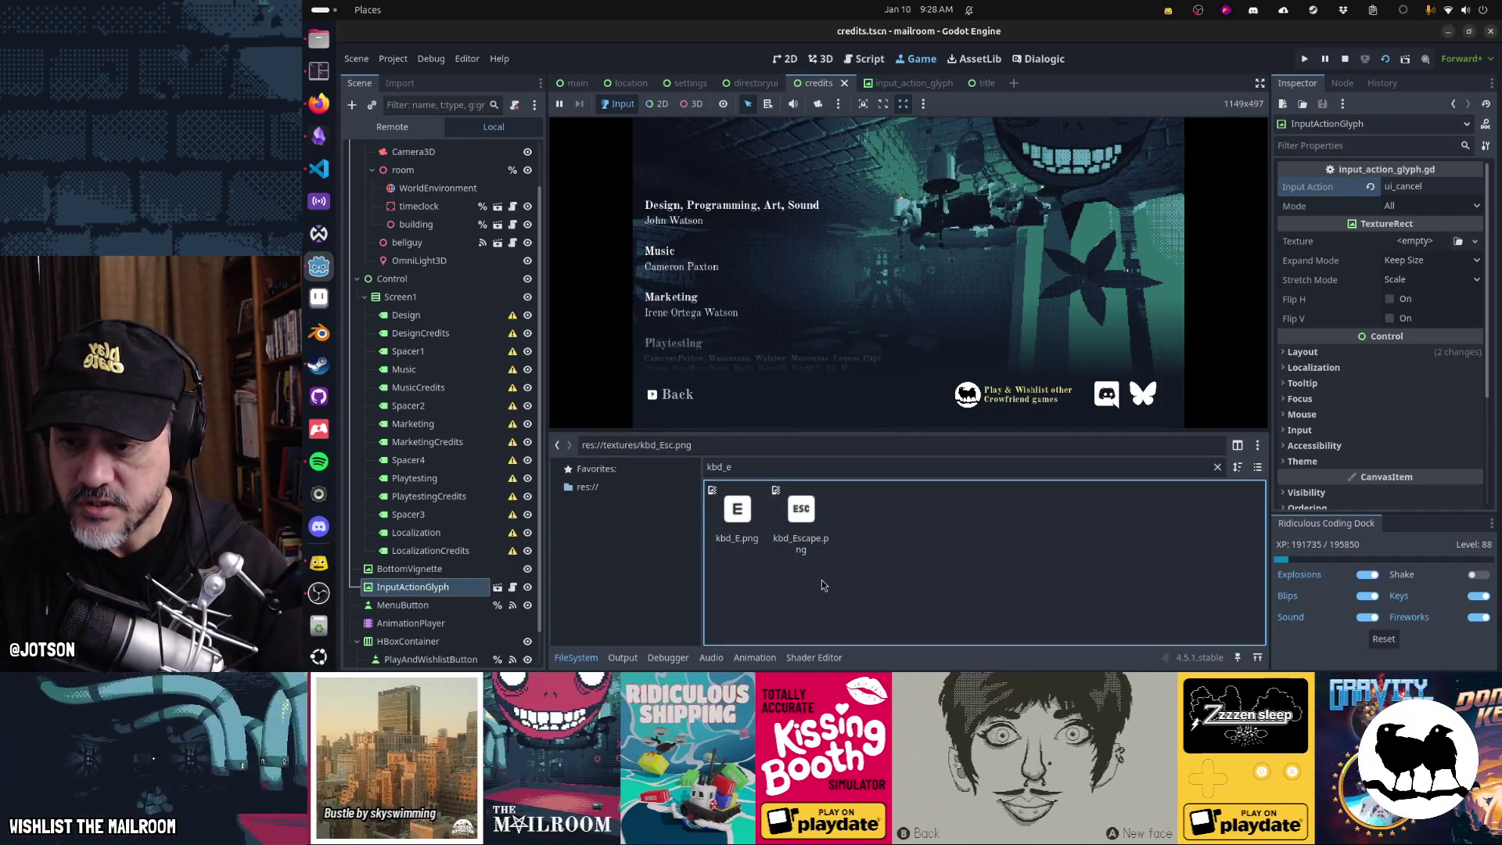
left_click(865, 58)
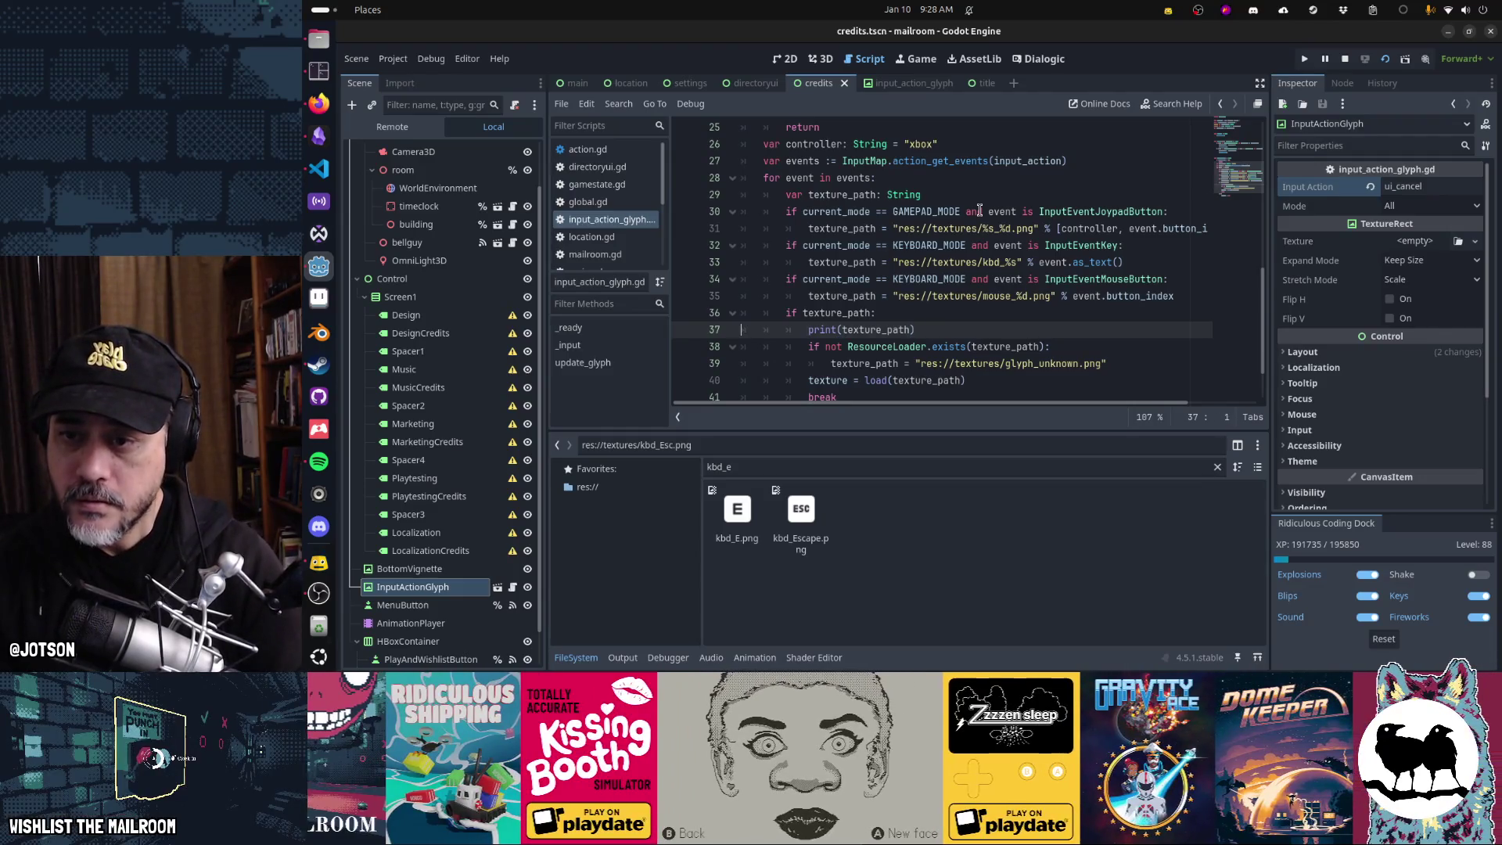
scroll(980, 212, "down", 1)
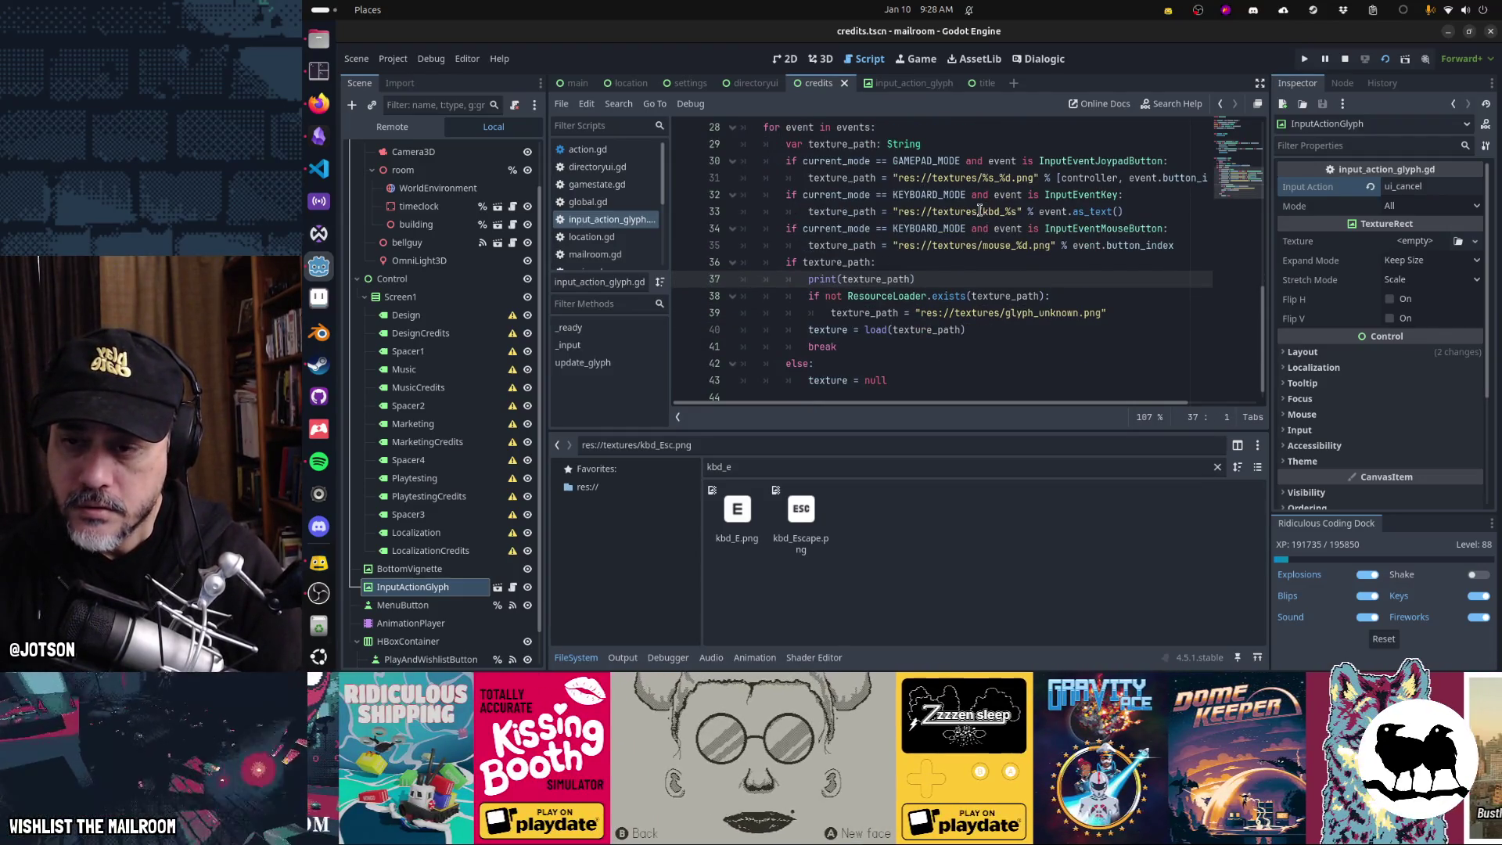
key("Down")
key("Down")
key("Down")
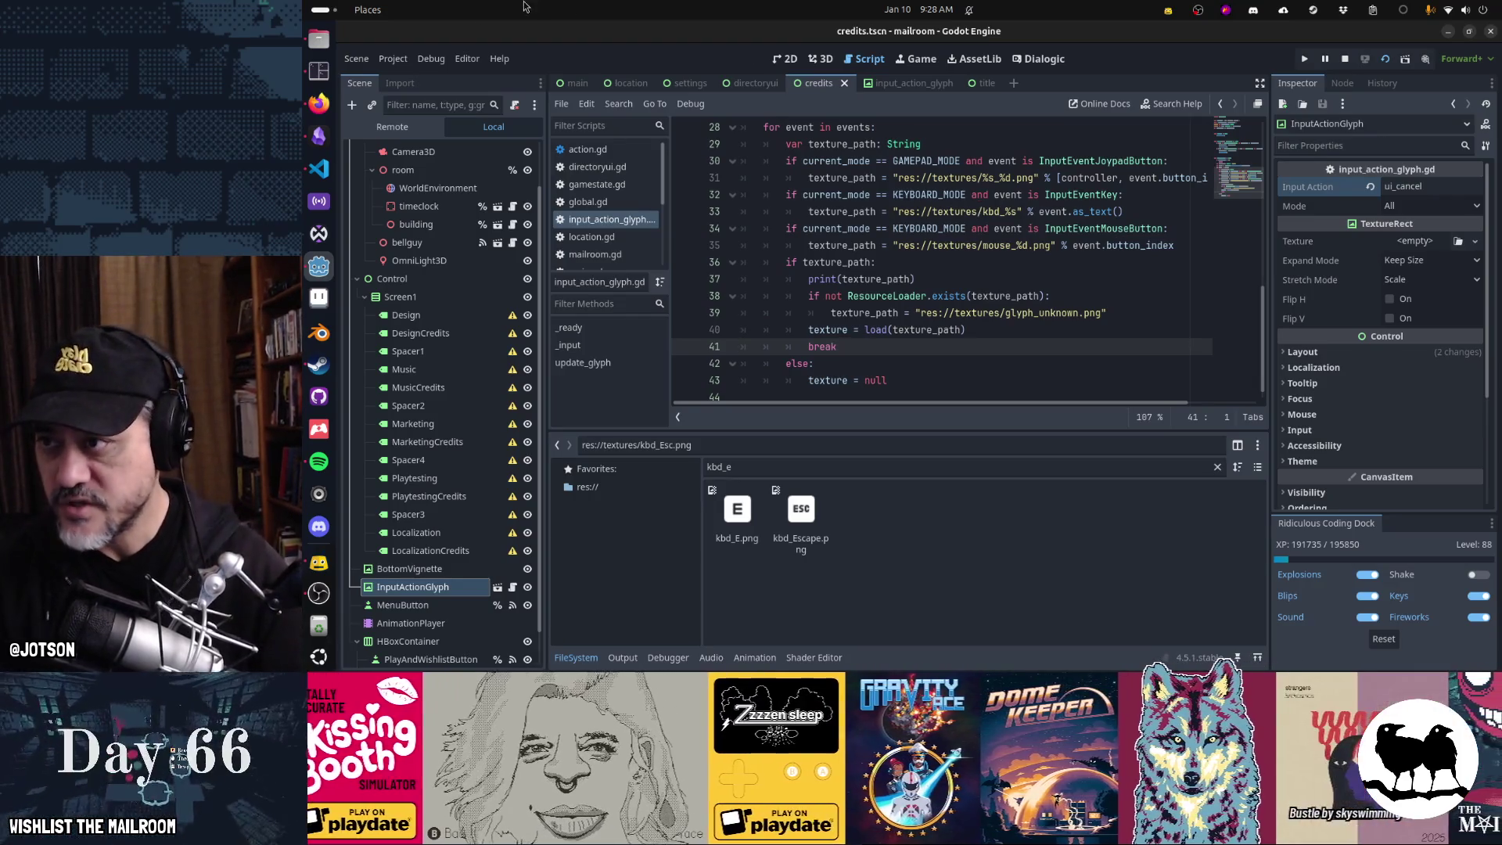
left_click(391, 60)
left_click(415, 87)
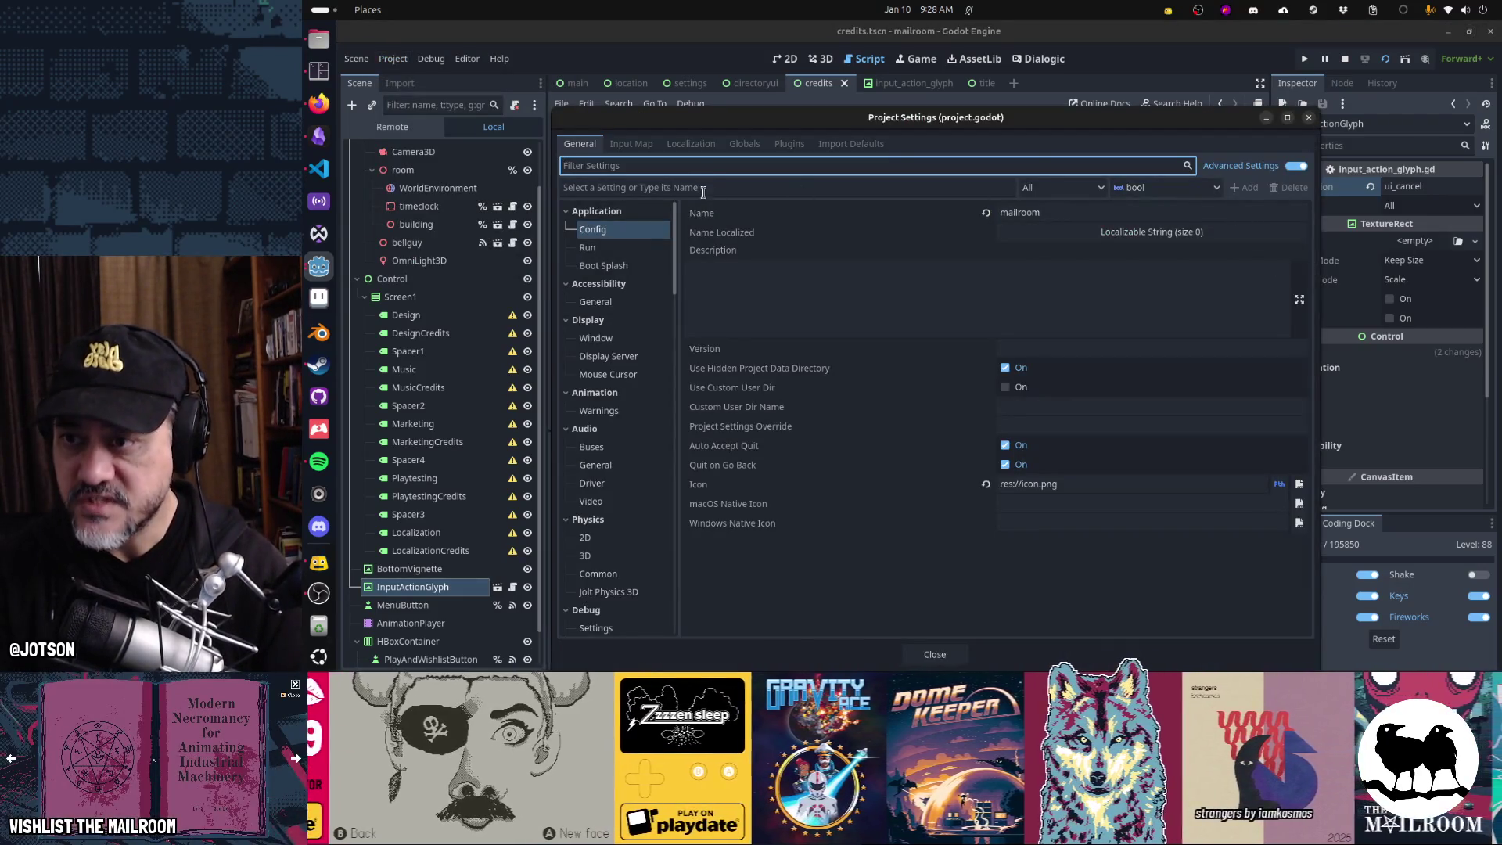
type("ui")
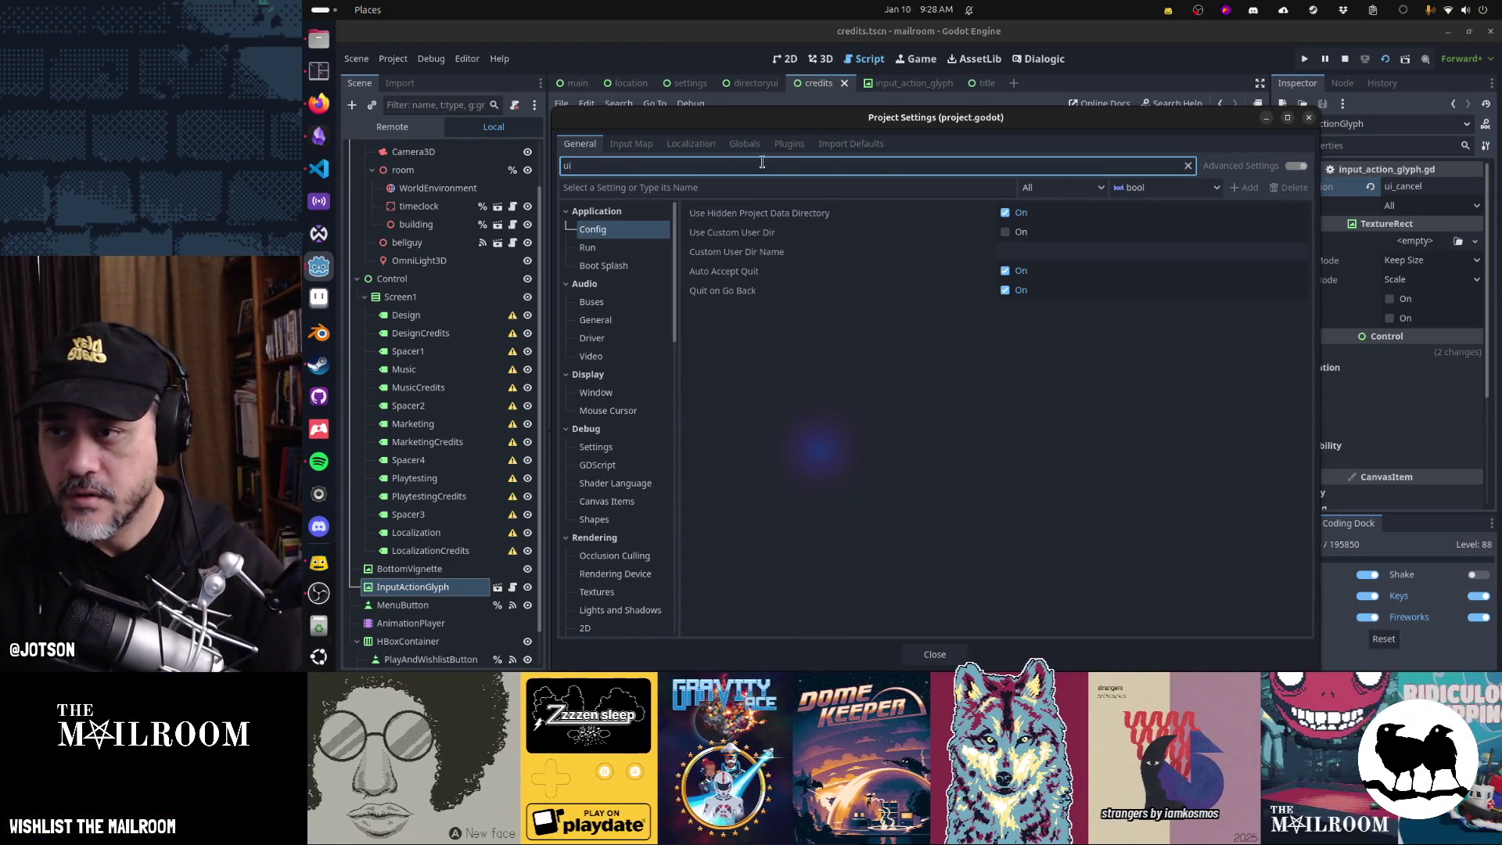
left_click(640, 145)
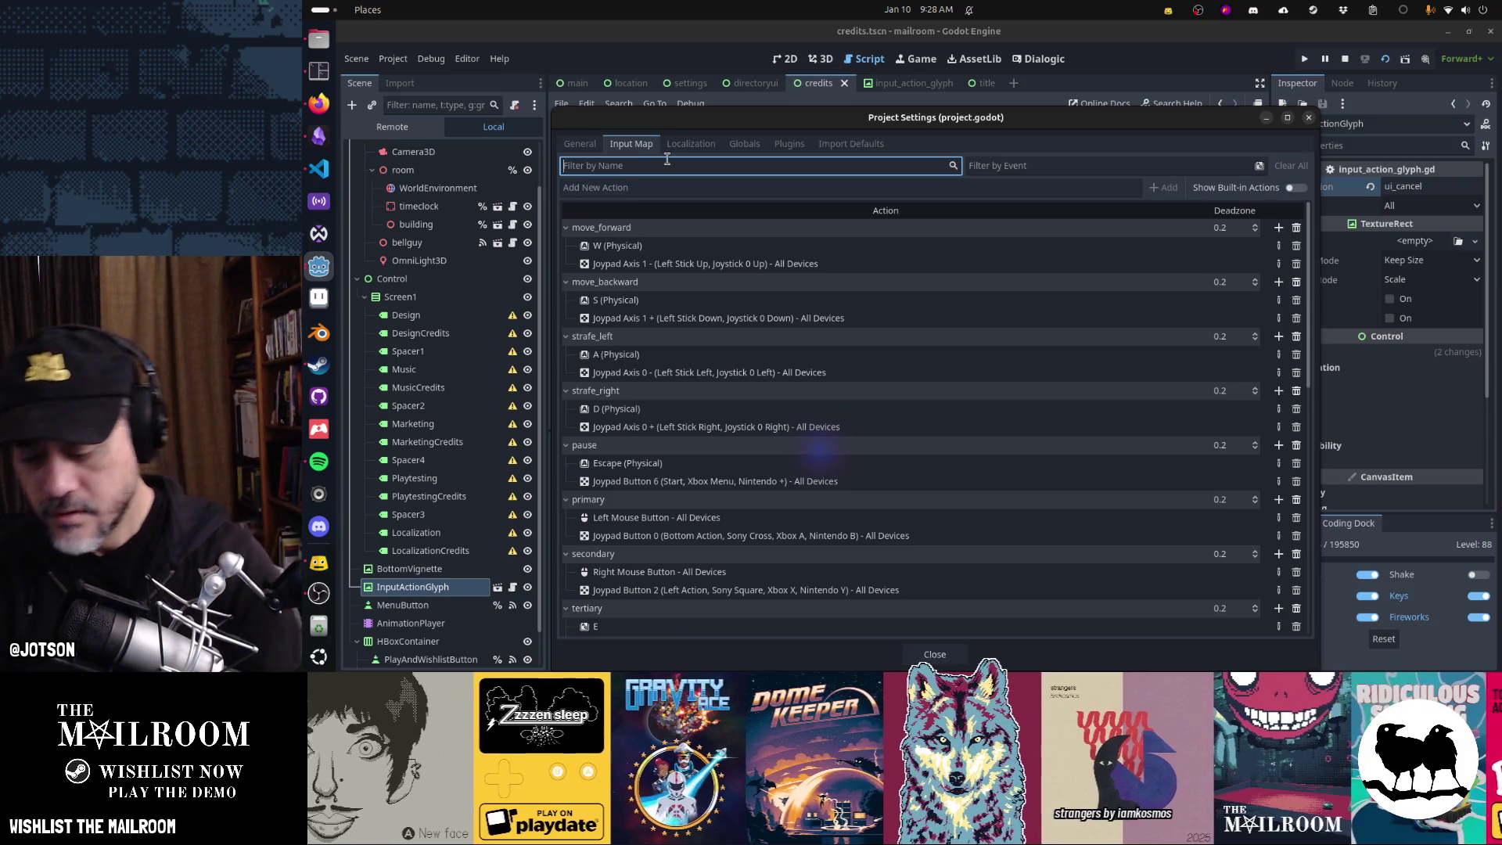
type("ui_cancel")
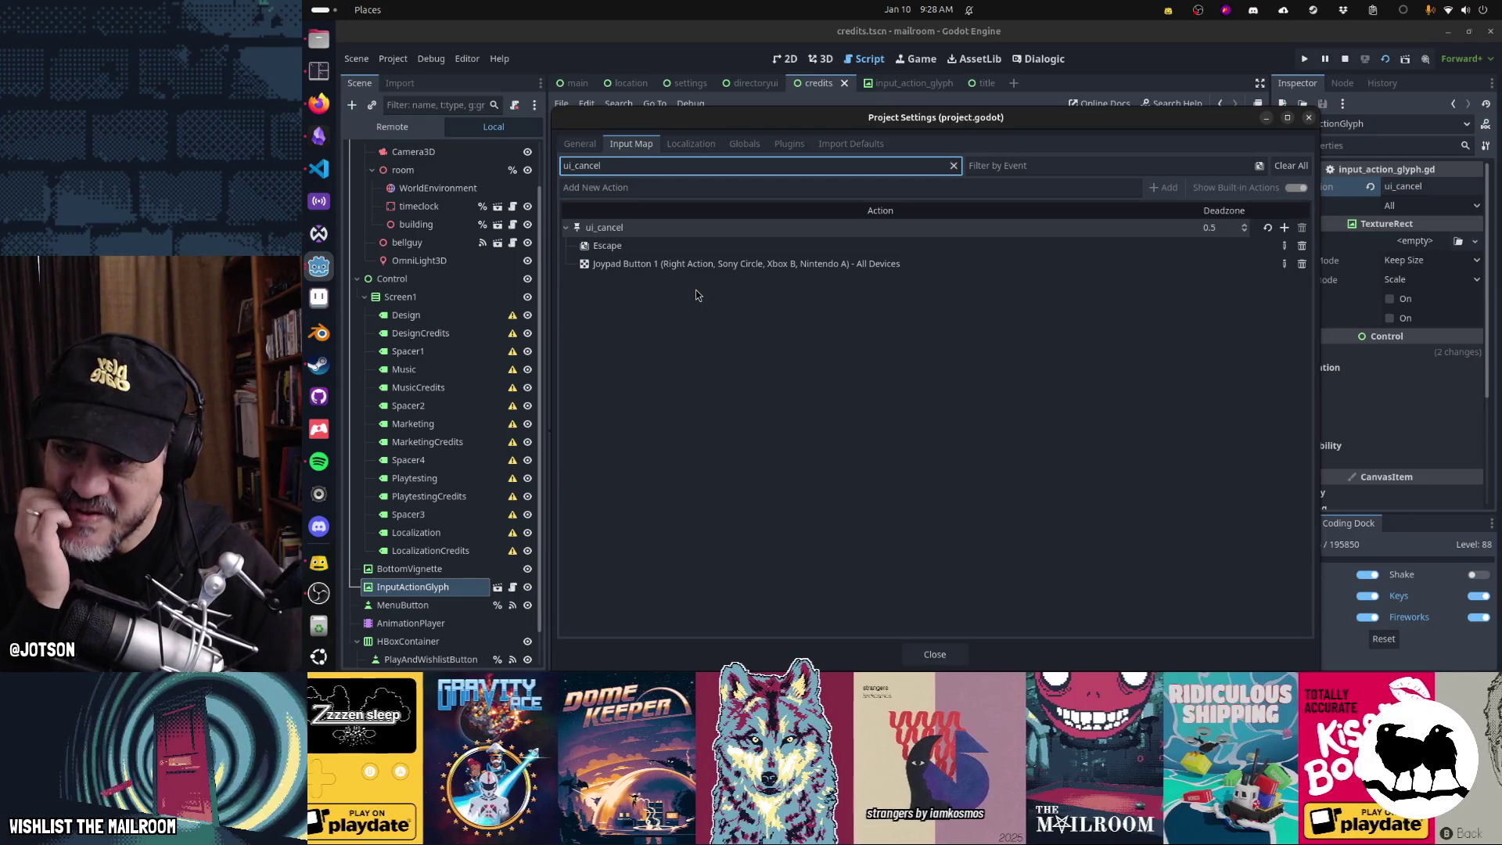
key("Escape")
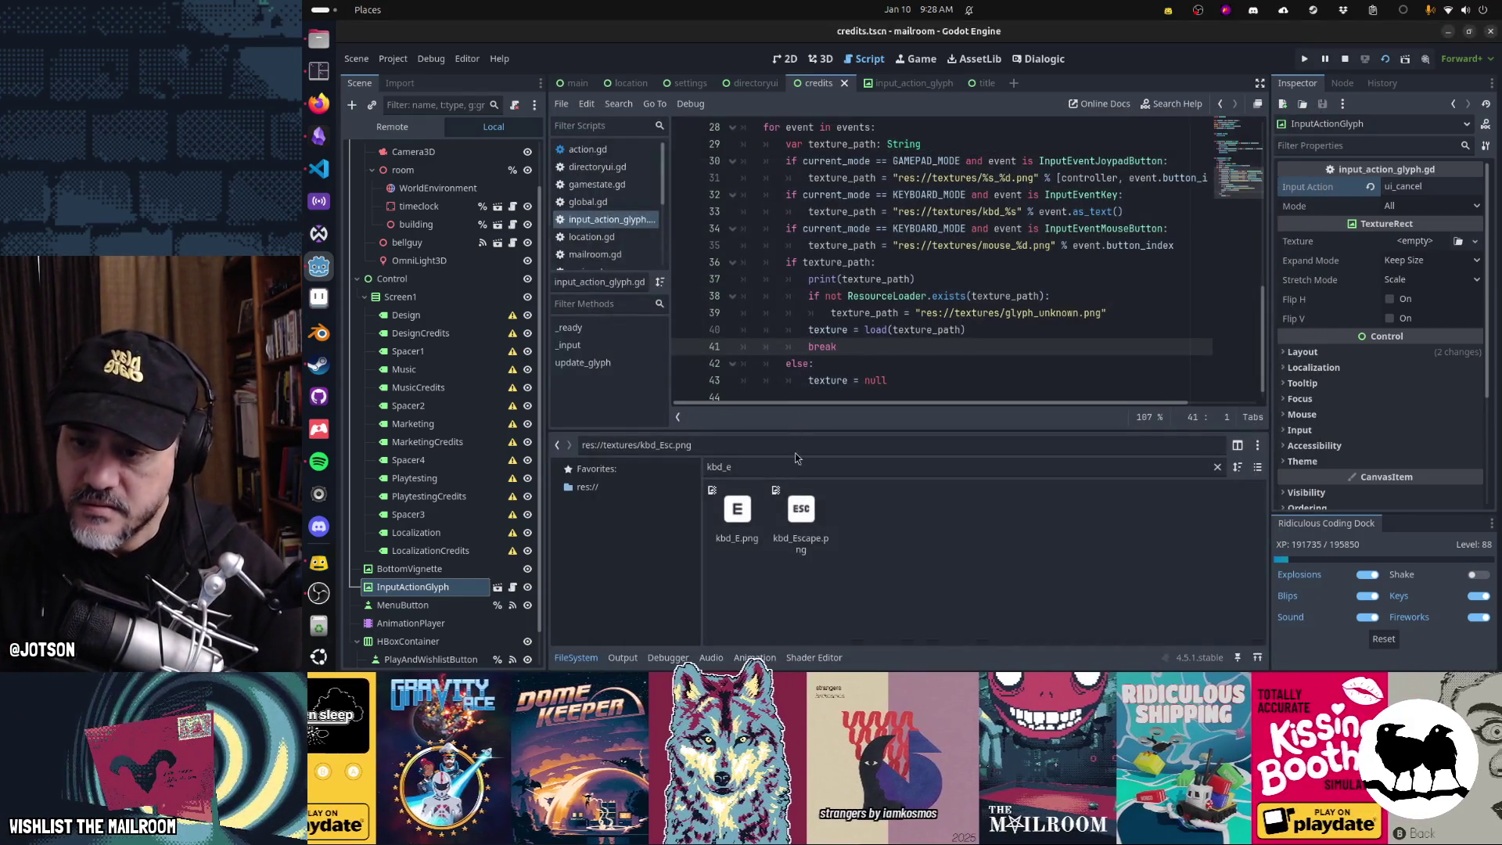
- Append .png to the "res://textures/kbd_%s" path on line 33 and relaunch the game
key("F5")
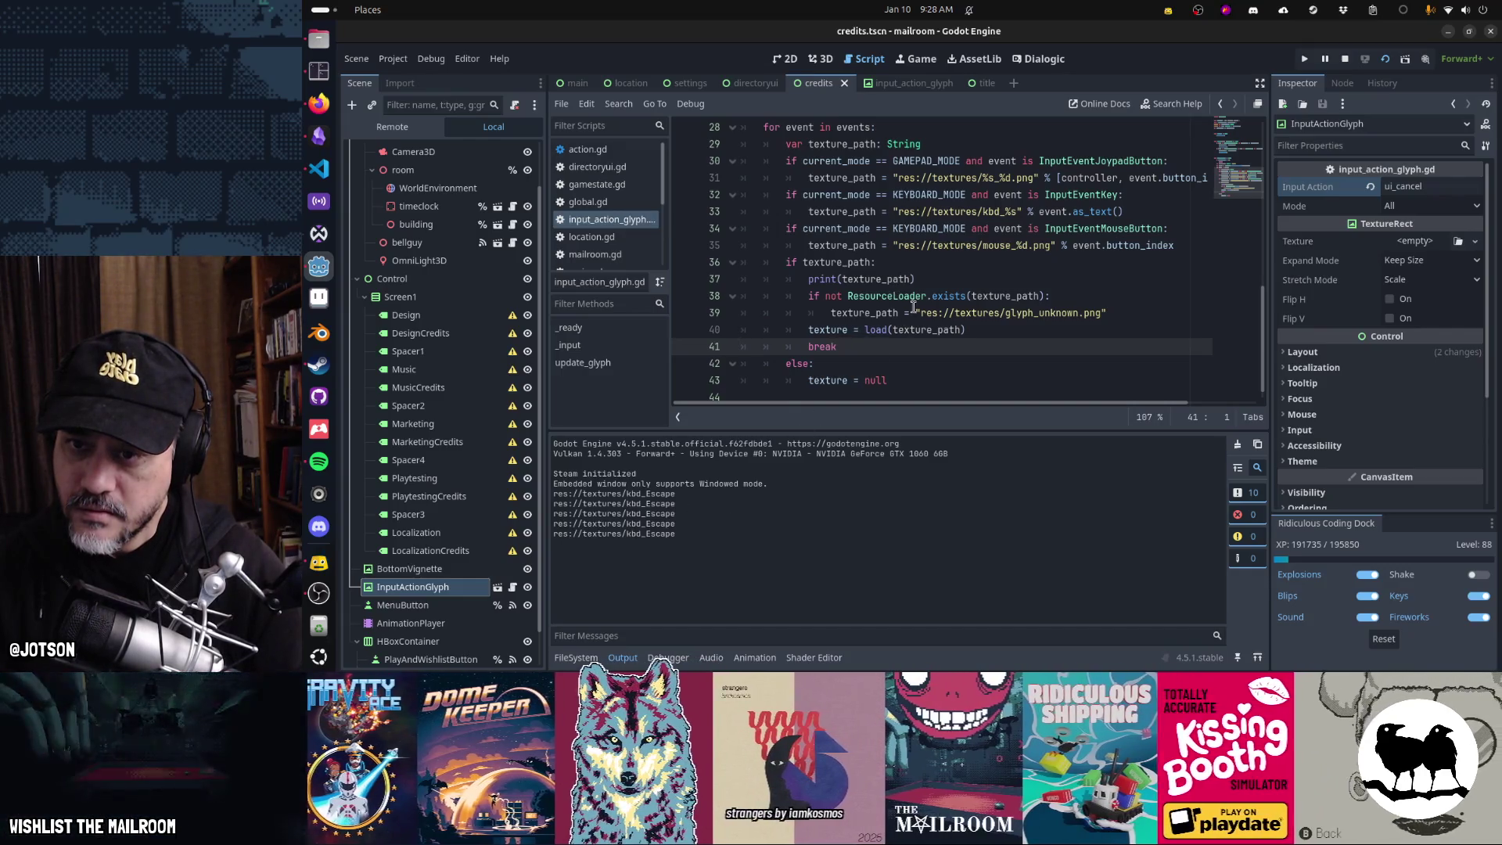
left_click(1062, 212)
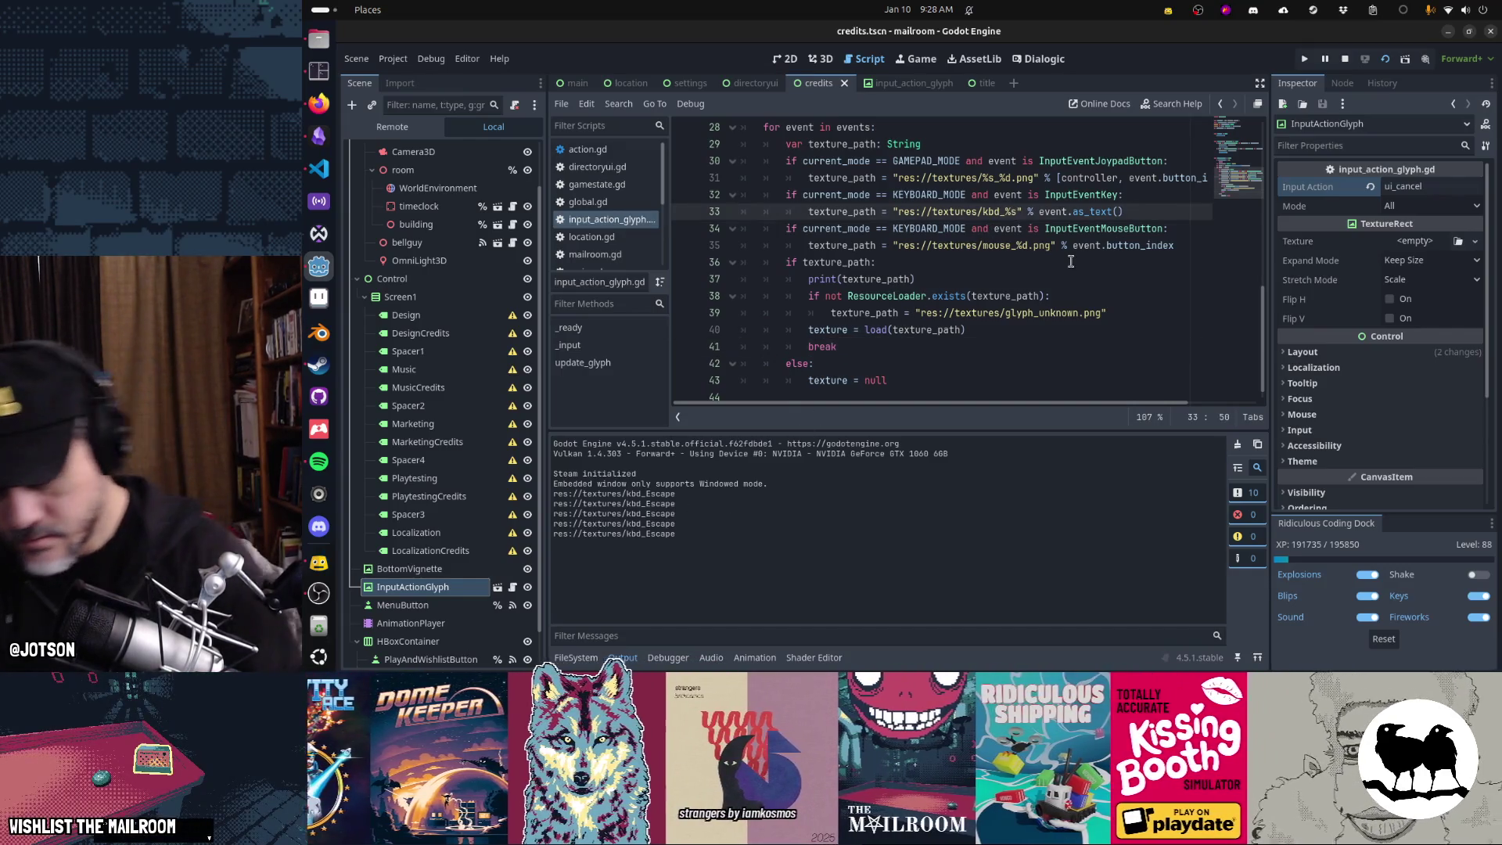
key("Left")
key("Left")
key("Left")
type(".png")
key("Down")
key("Down")
key("Down")
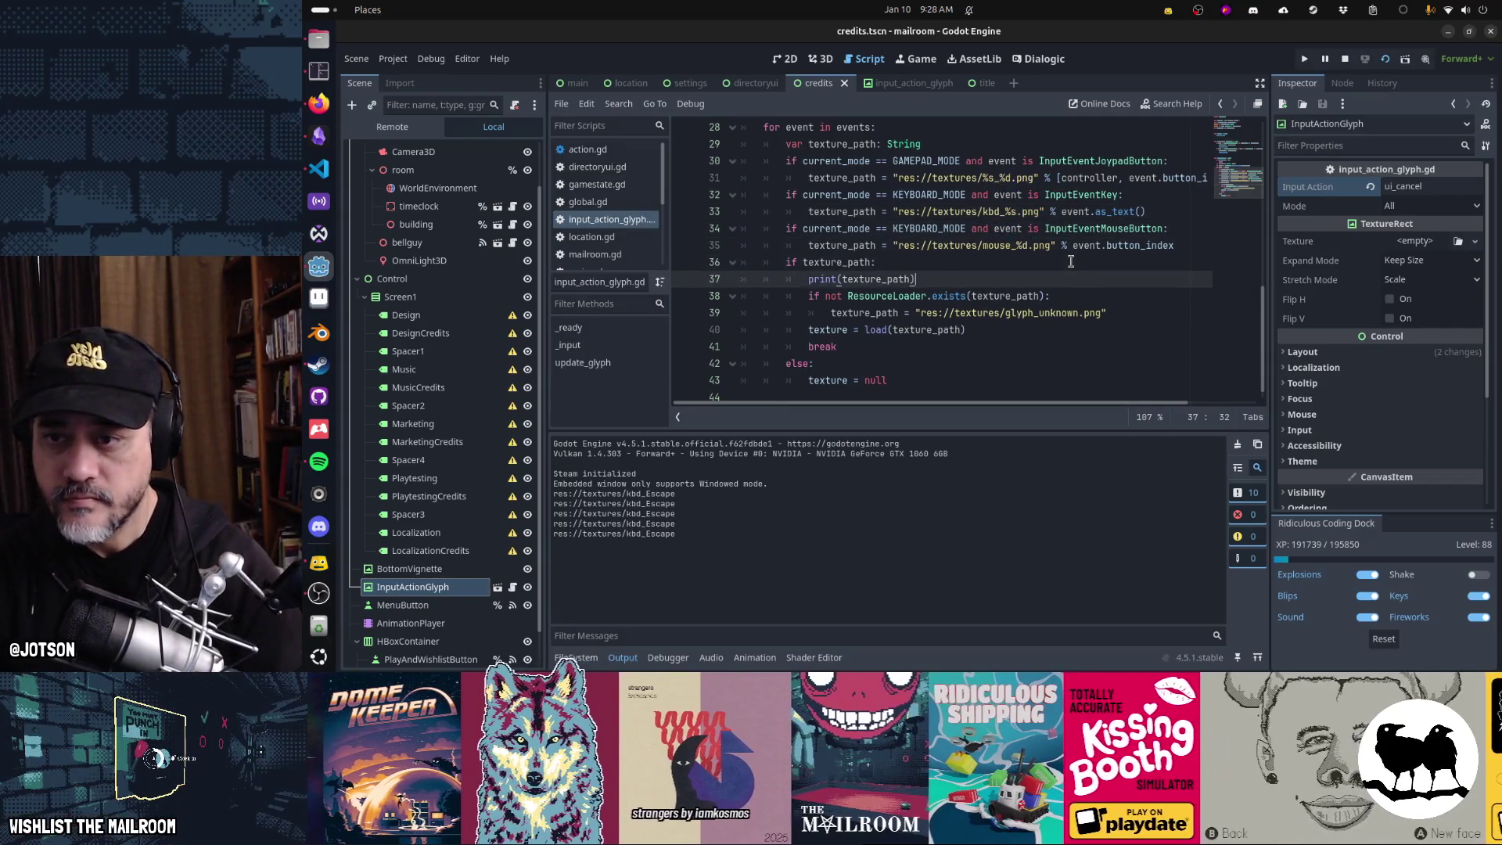
key("F6")
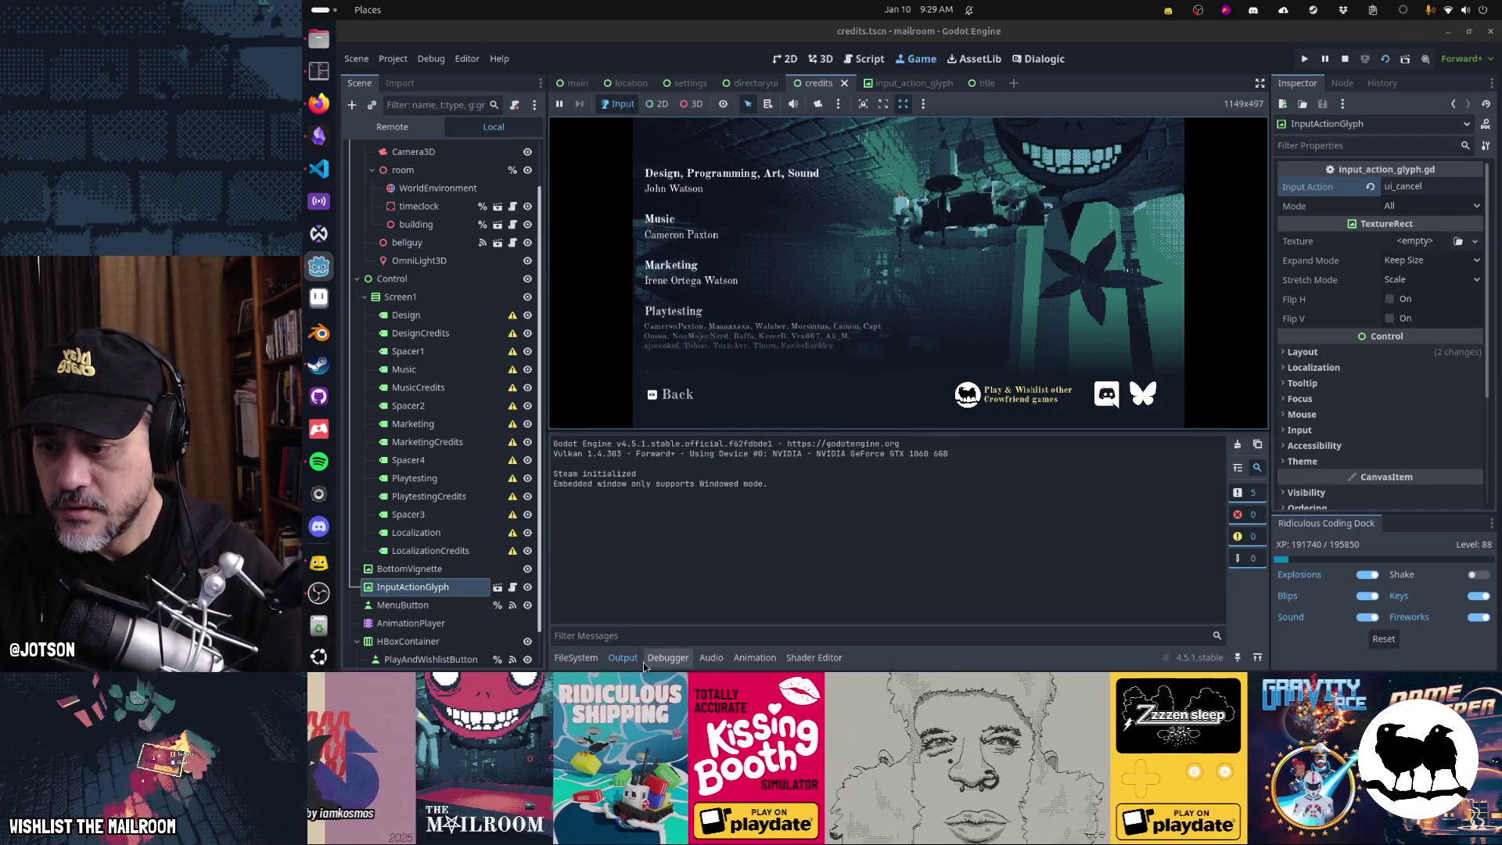
- Hide the Output log to view the game's main menu, then stop the game
left_click(624, 658)
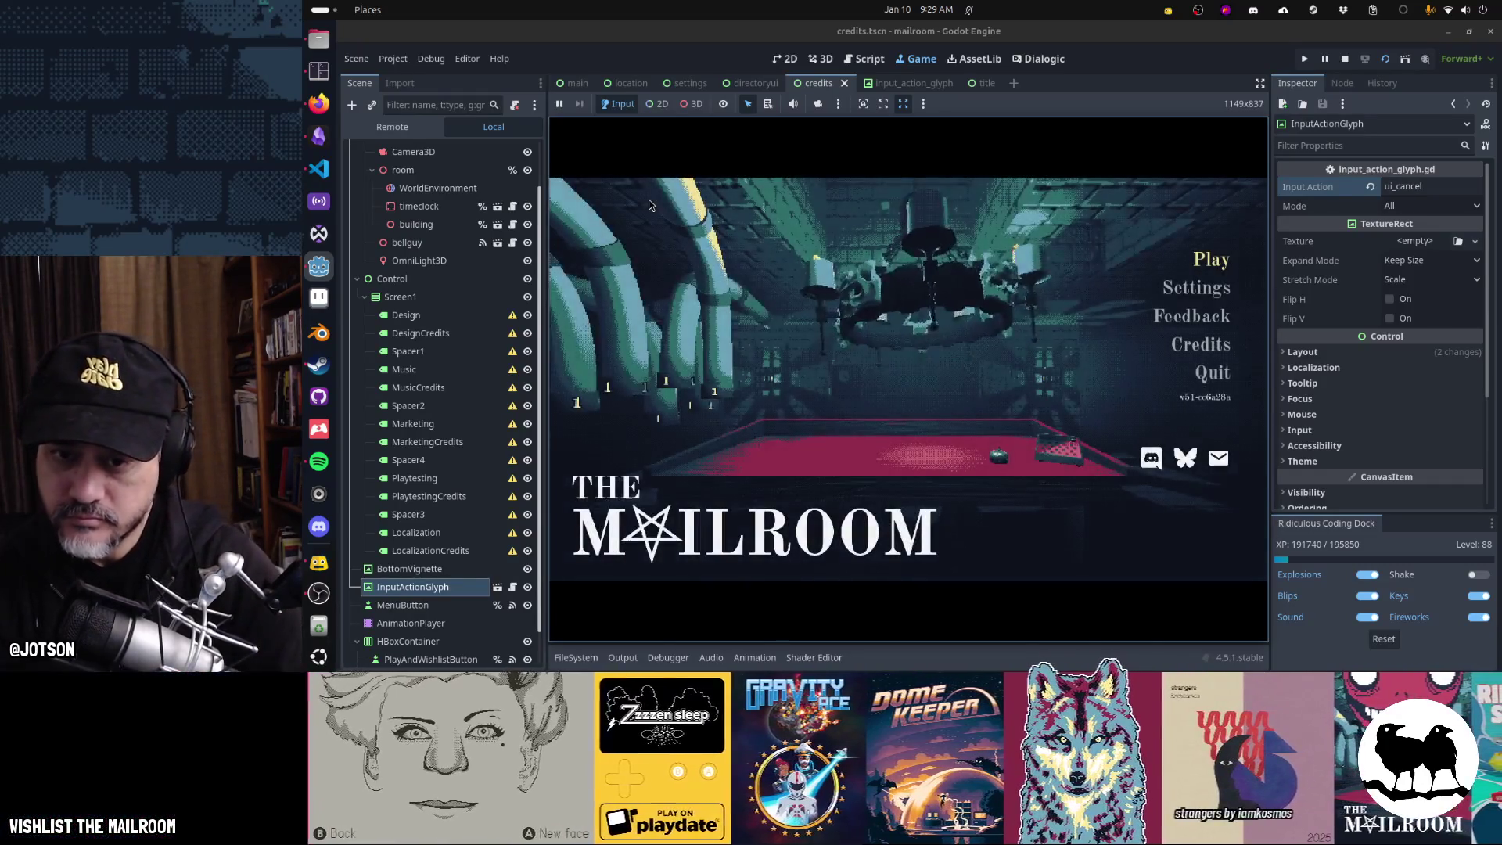
key("F8")
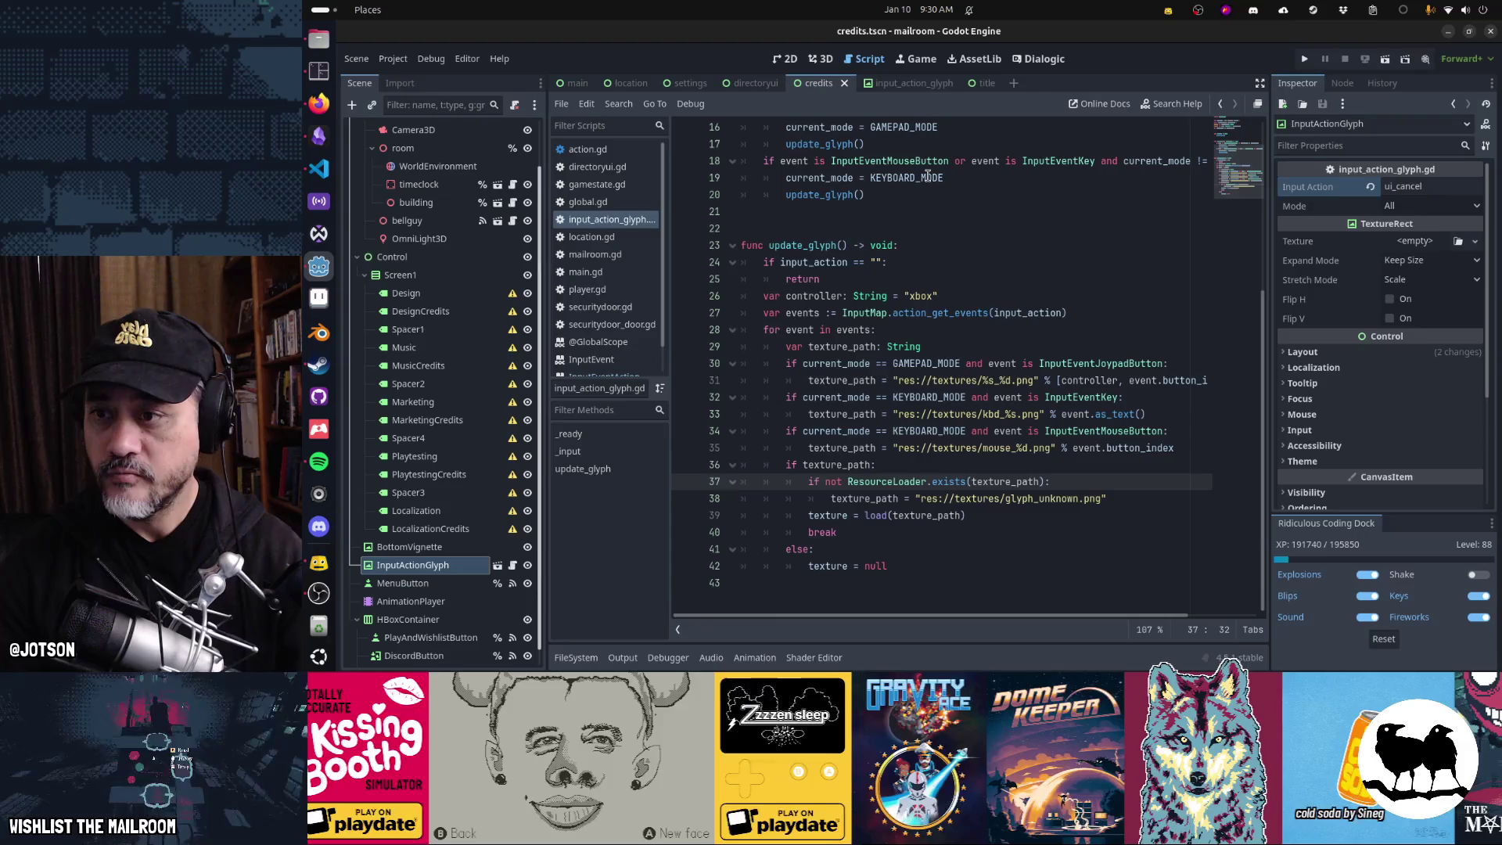
- Show the directoryui scene in 2D and select the CloseAction node beside Action.Close
scroll(874, 308, "up", 5)
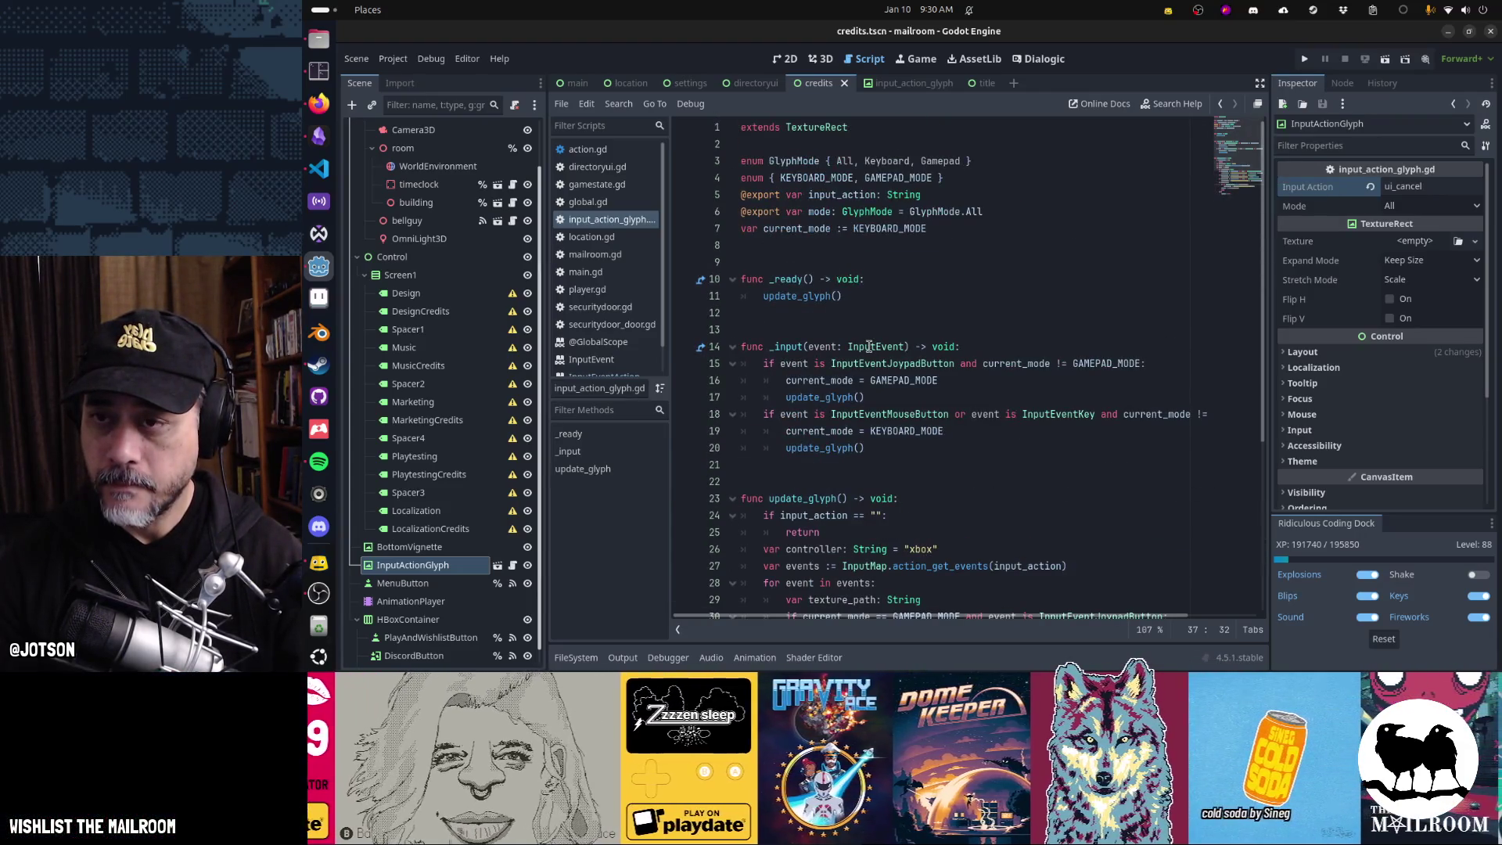
left_click(753, 83)
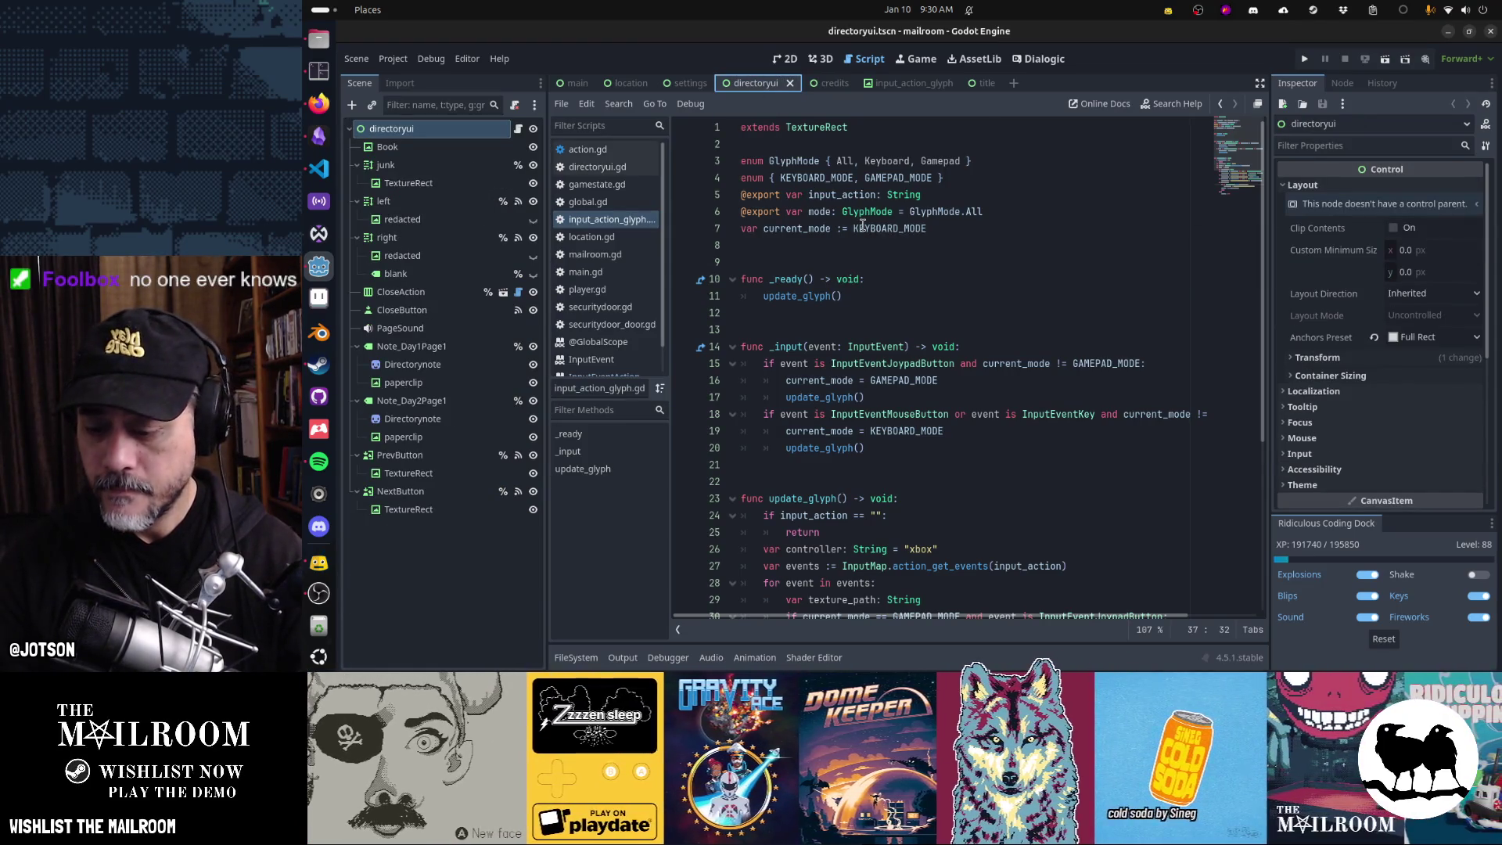
key("ctrl+F1")
left_click_drag(870, 362, 913, 311)
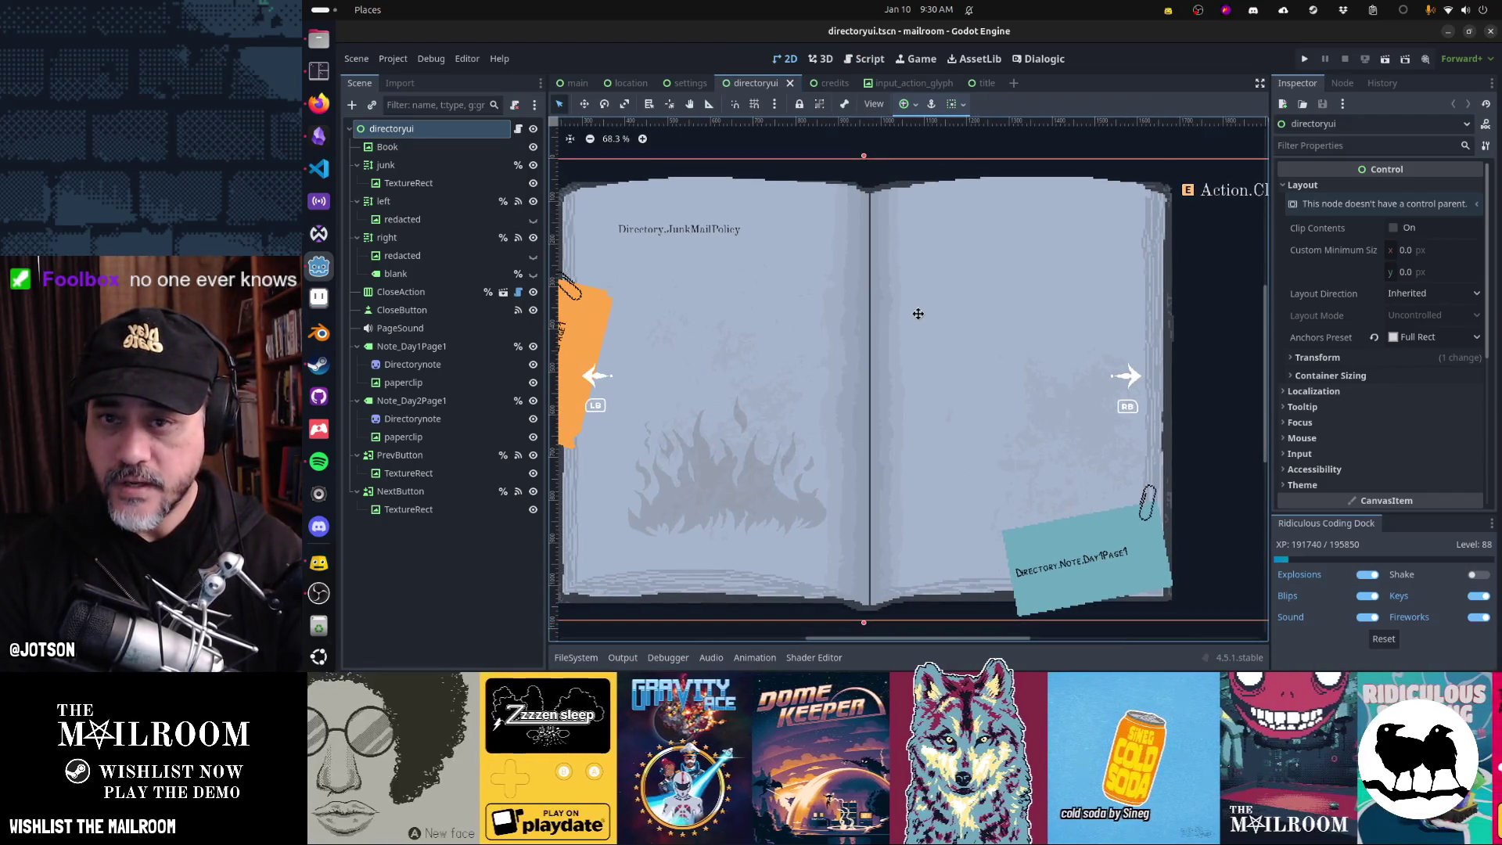
left_click_drag(739, 337, 592, 380)
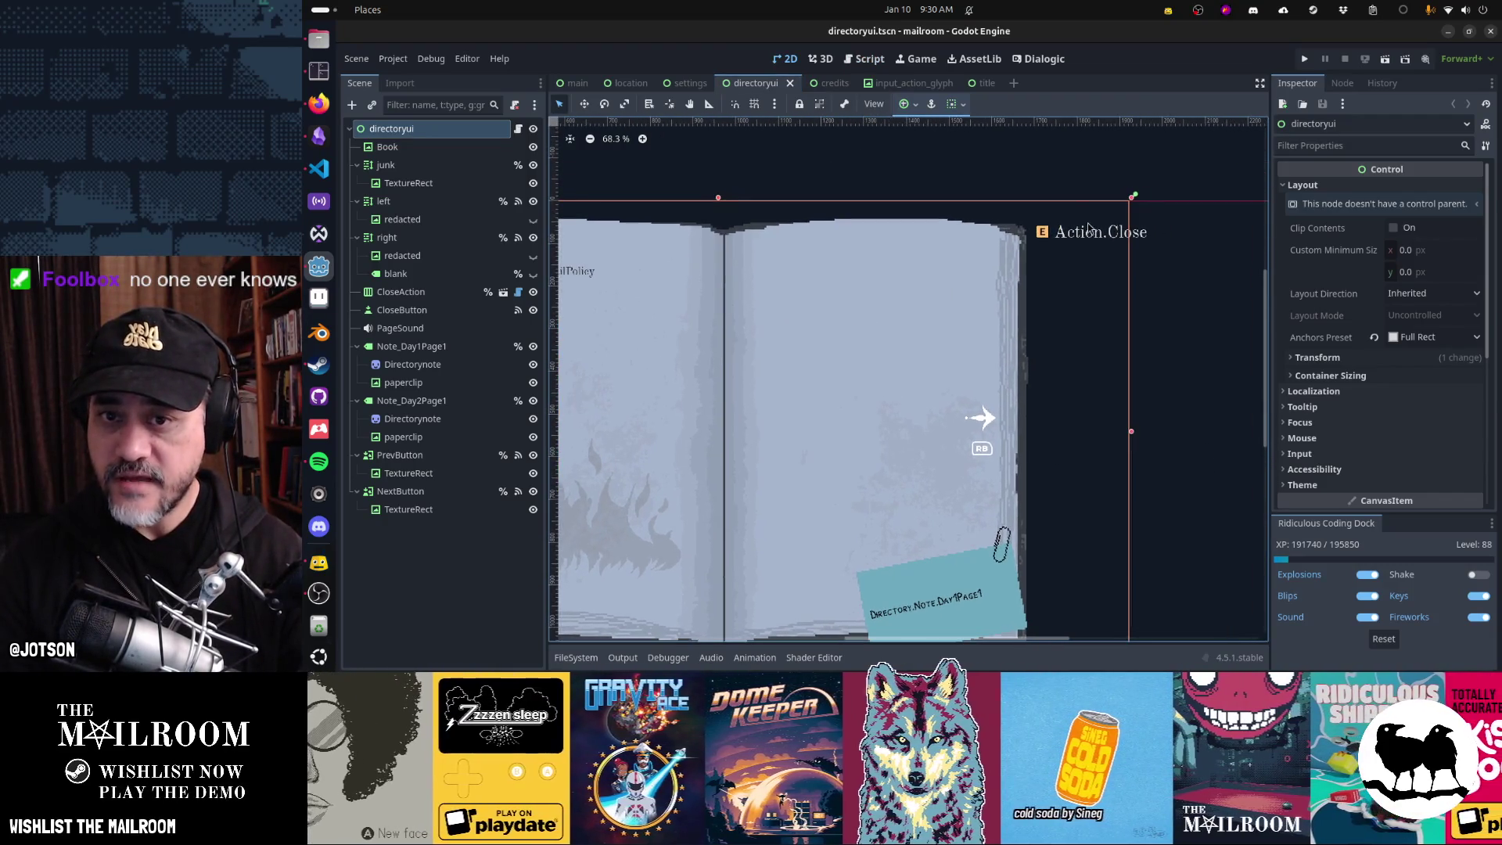
left_click(448, 310)
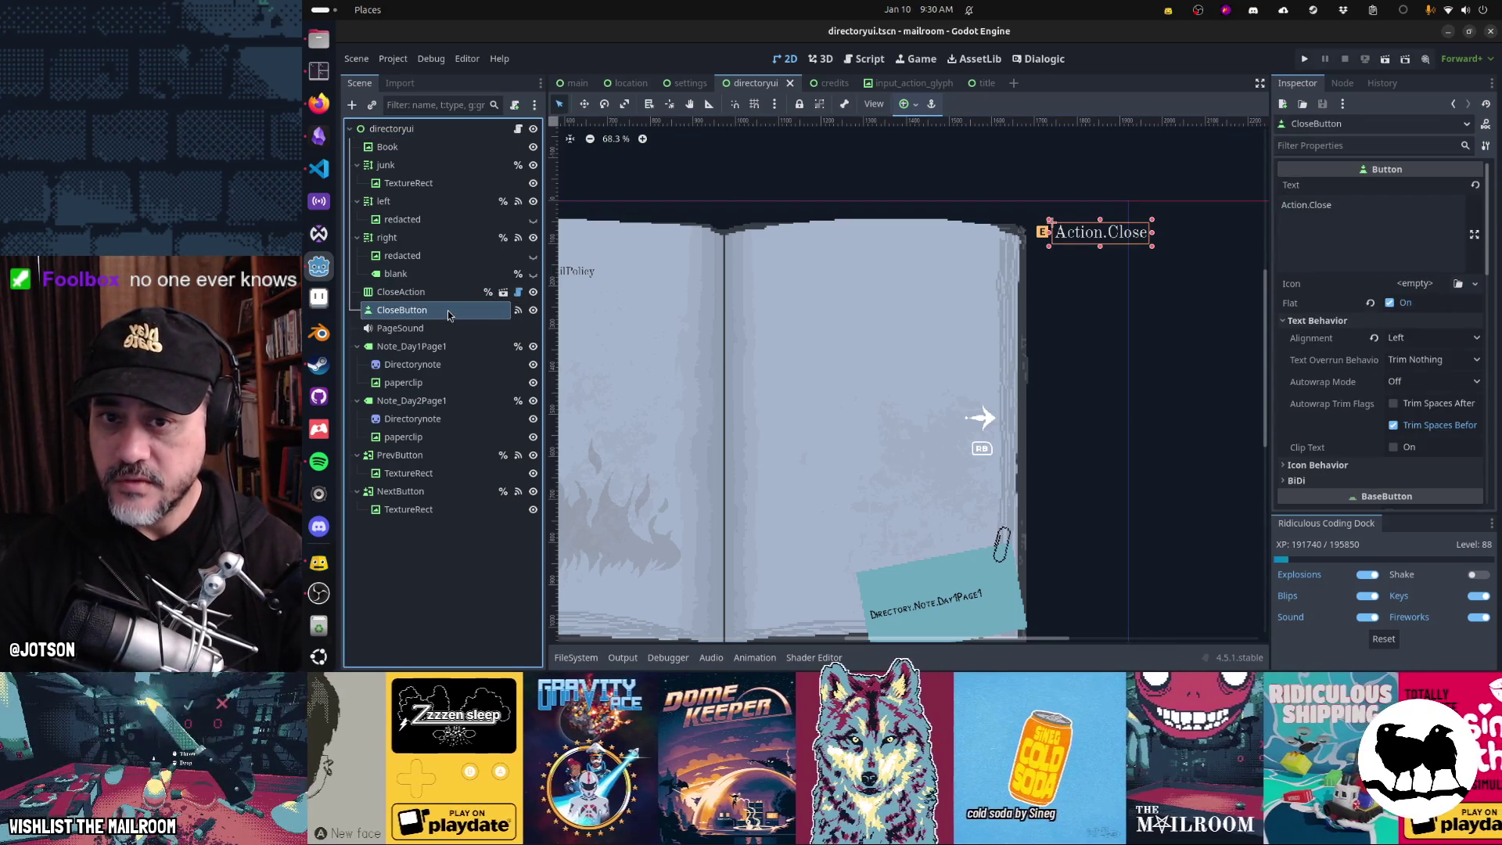
left_click(447, 301)
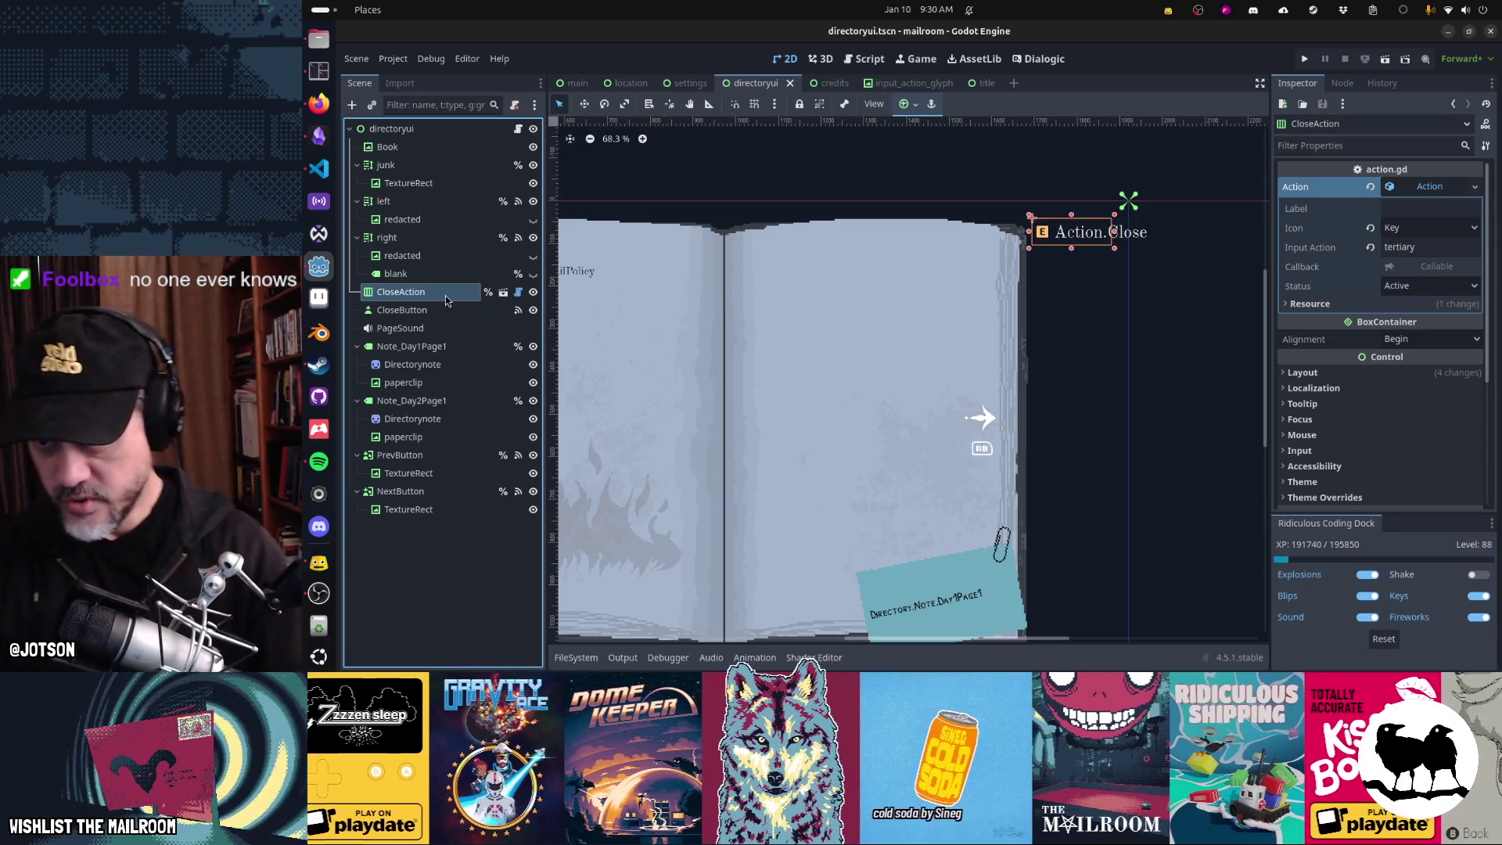
- Instance input_action_glyph.tscn above CloseButton, delete CloseAction, and open the glyph scene
left_click(372, 106)
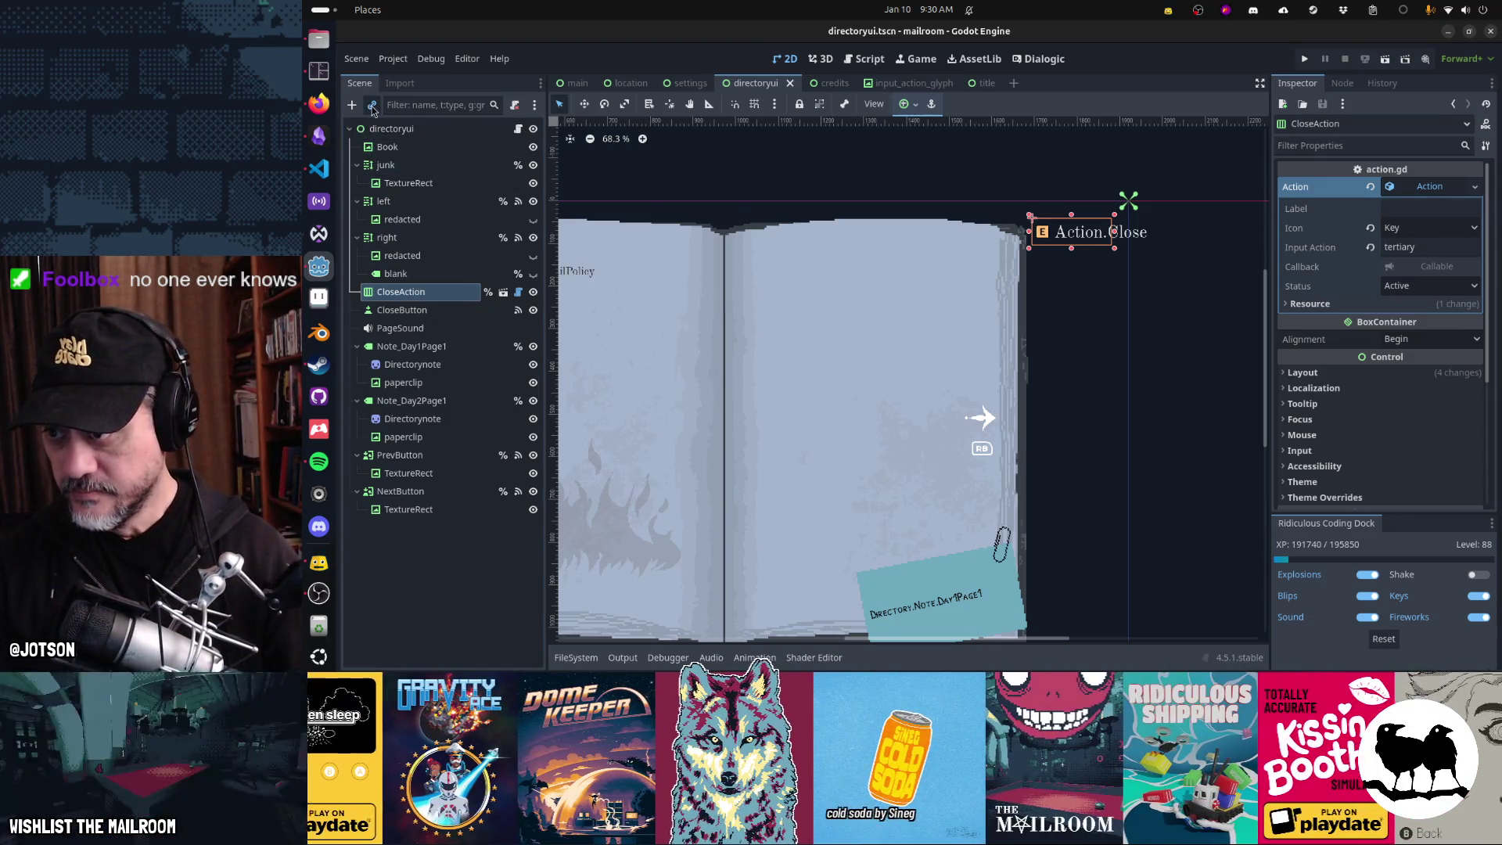
type("glyph")
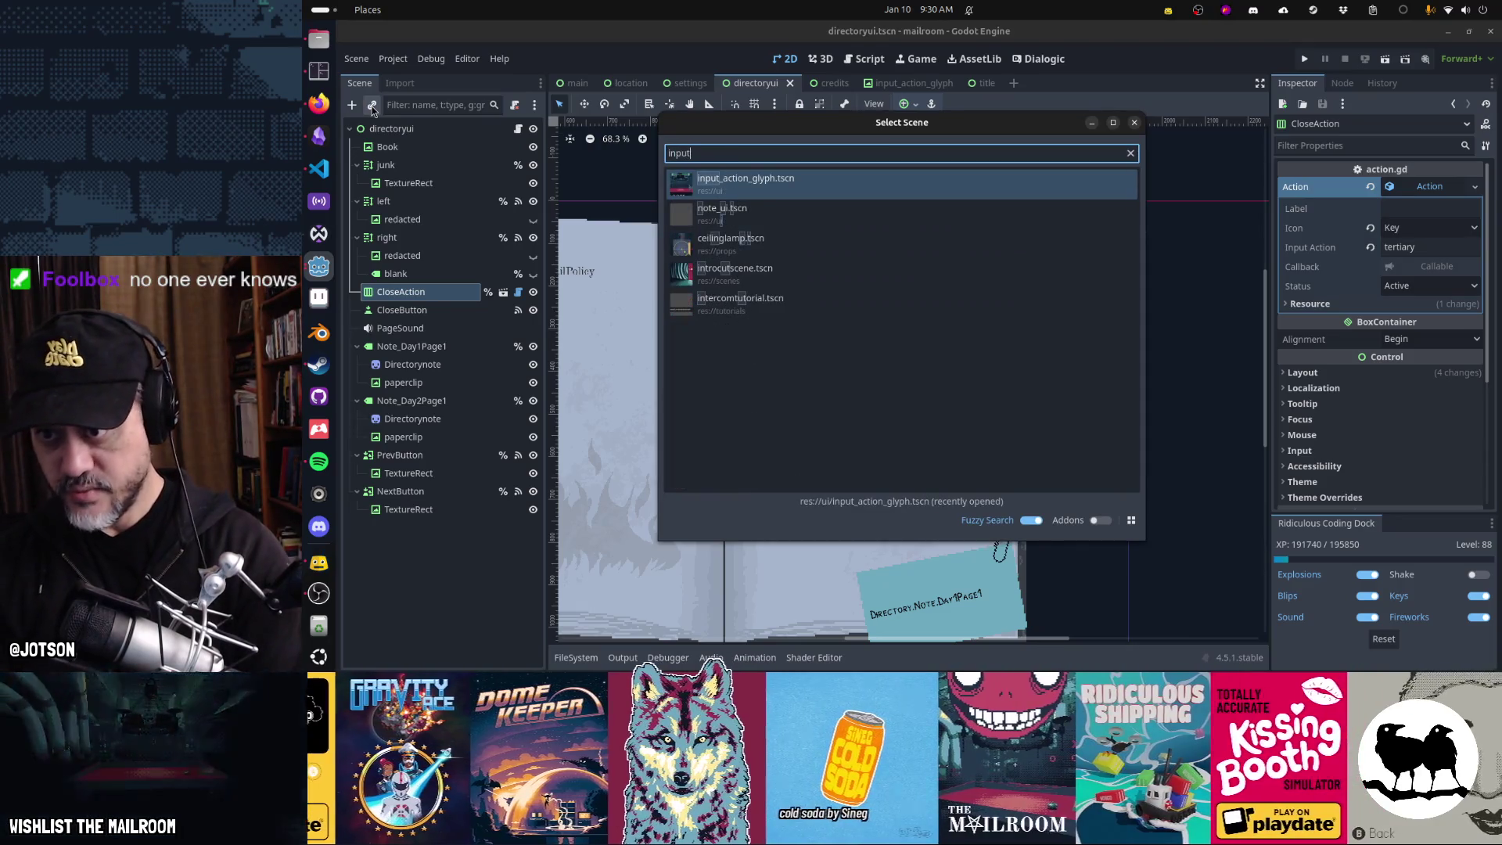
key("Return")
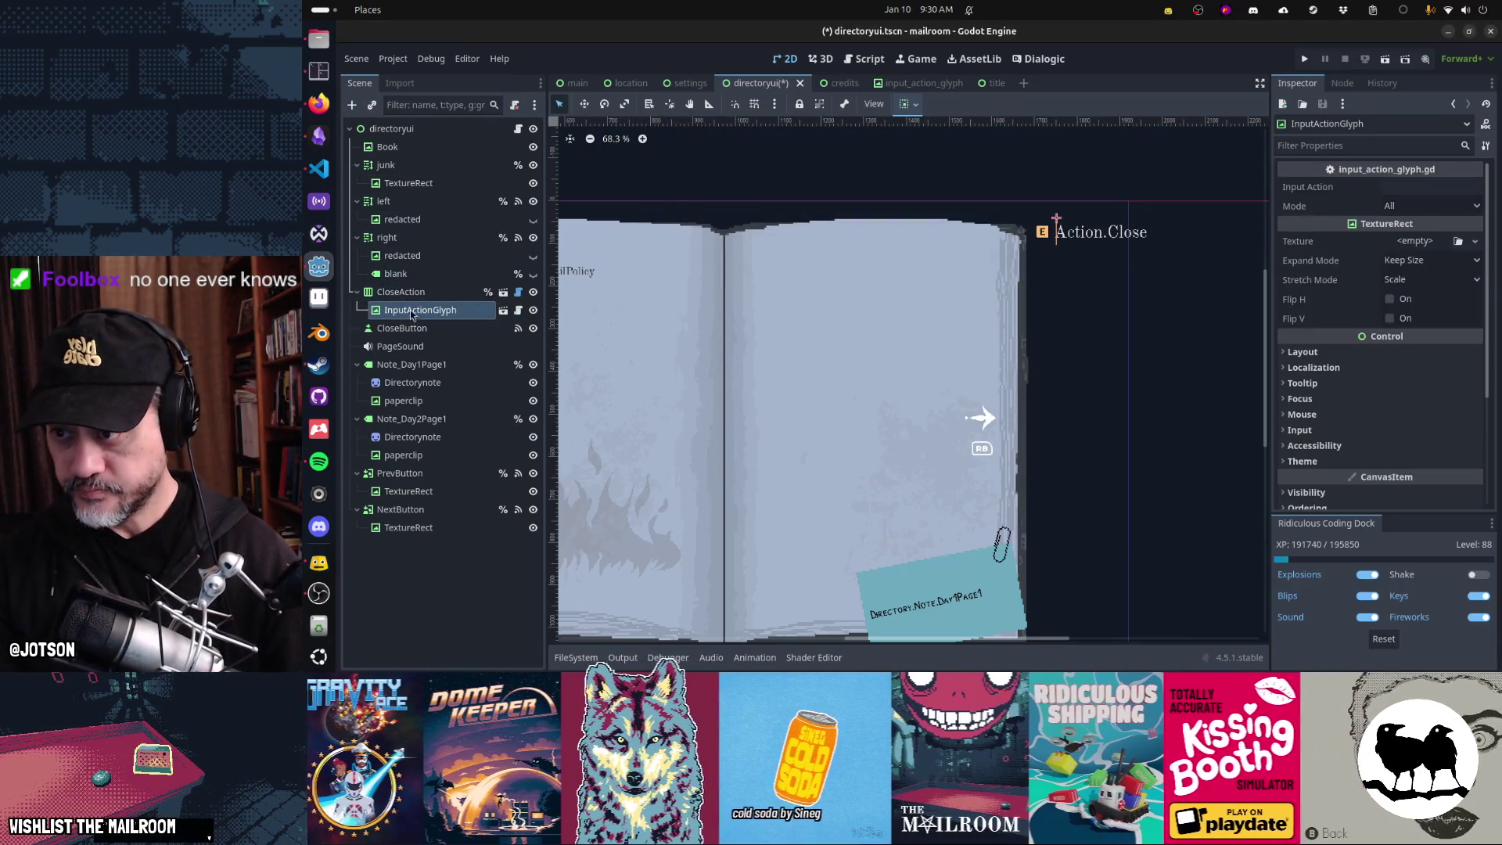
left_click_drag(417, 325, 417, 325)
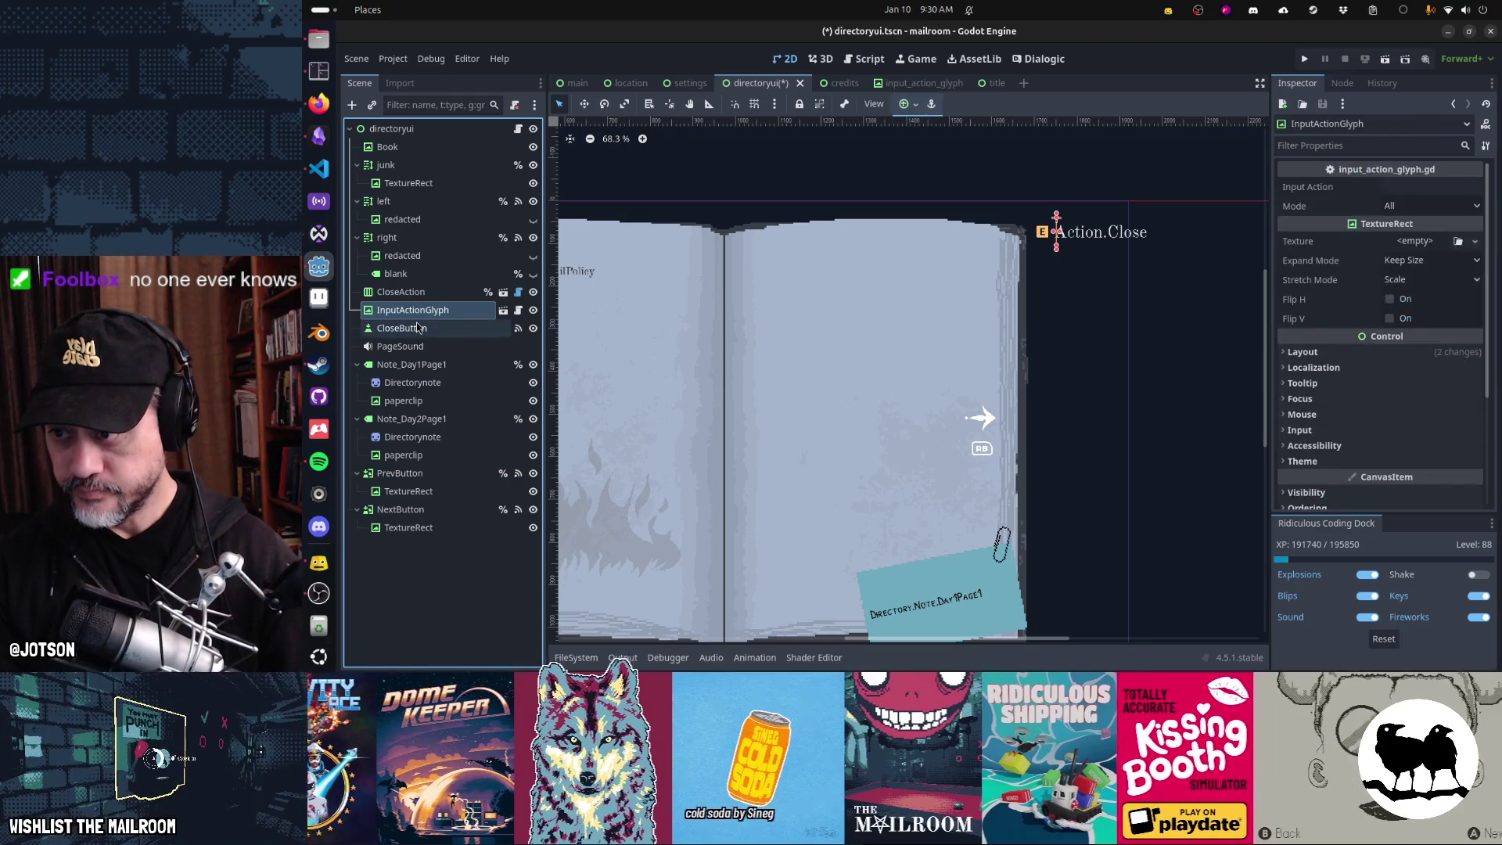
left_click(407, 294)
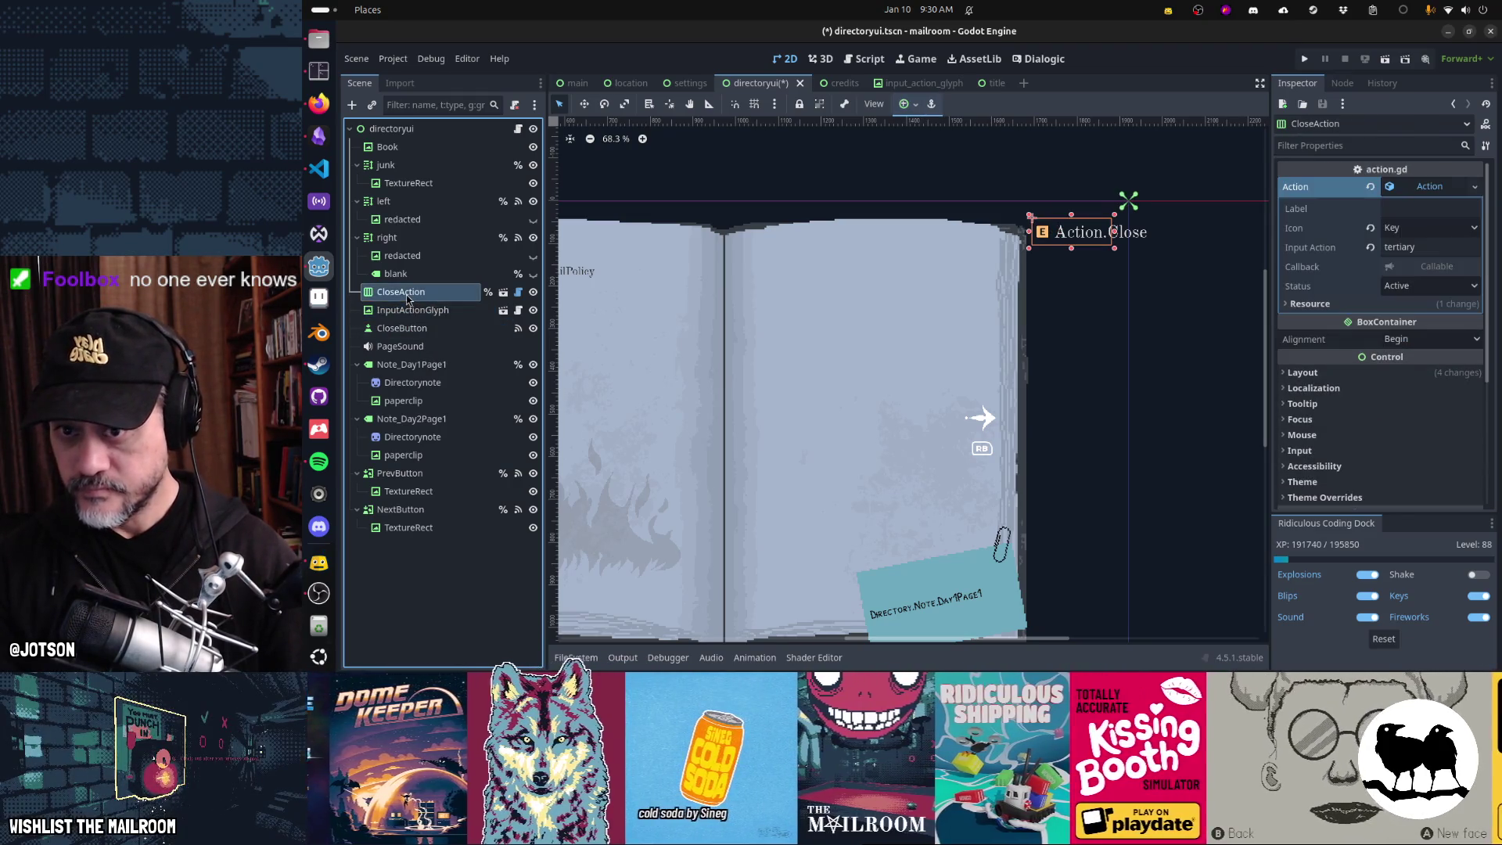
key("Delete")
key("Return")
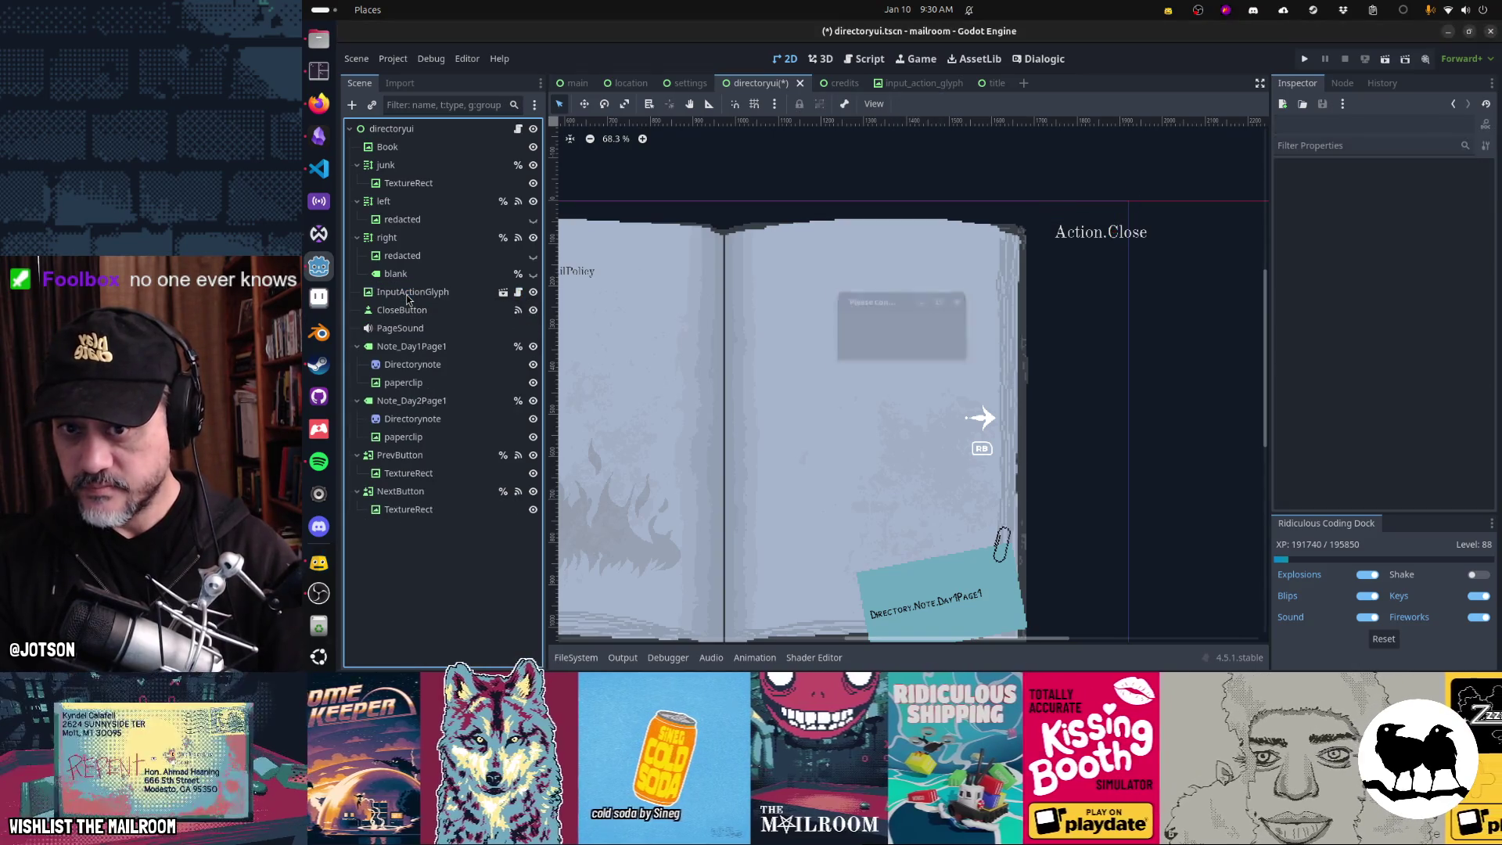
left_click(408, 294)
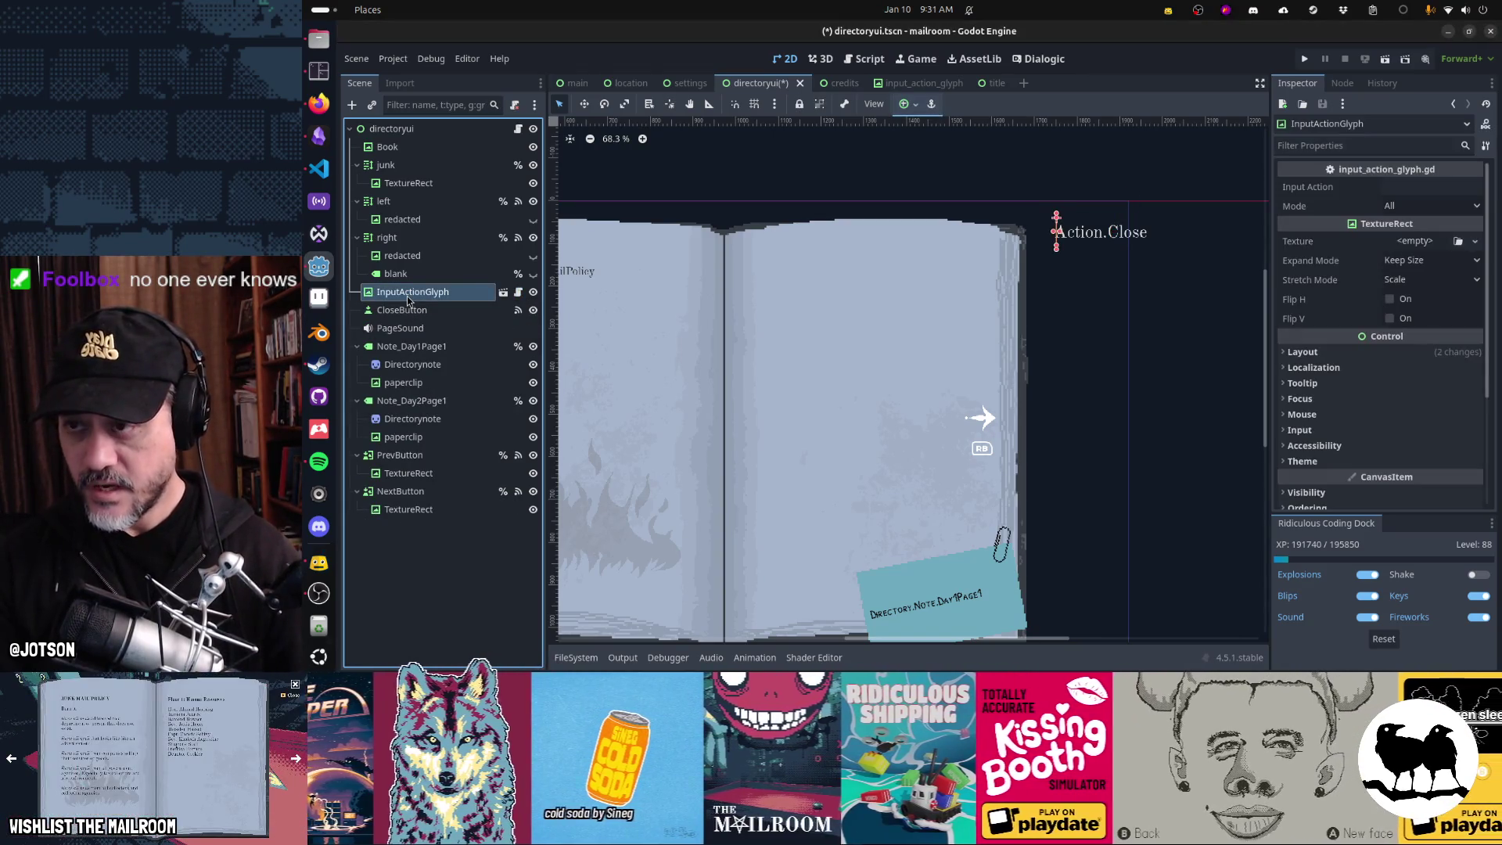
left_click(936, 89)
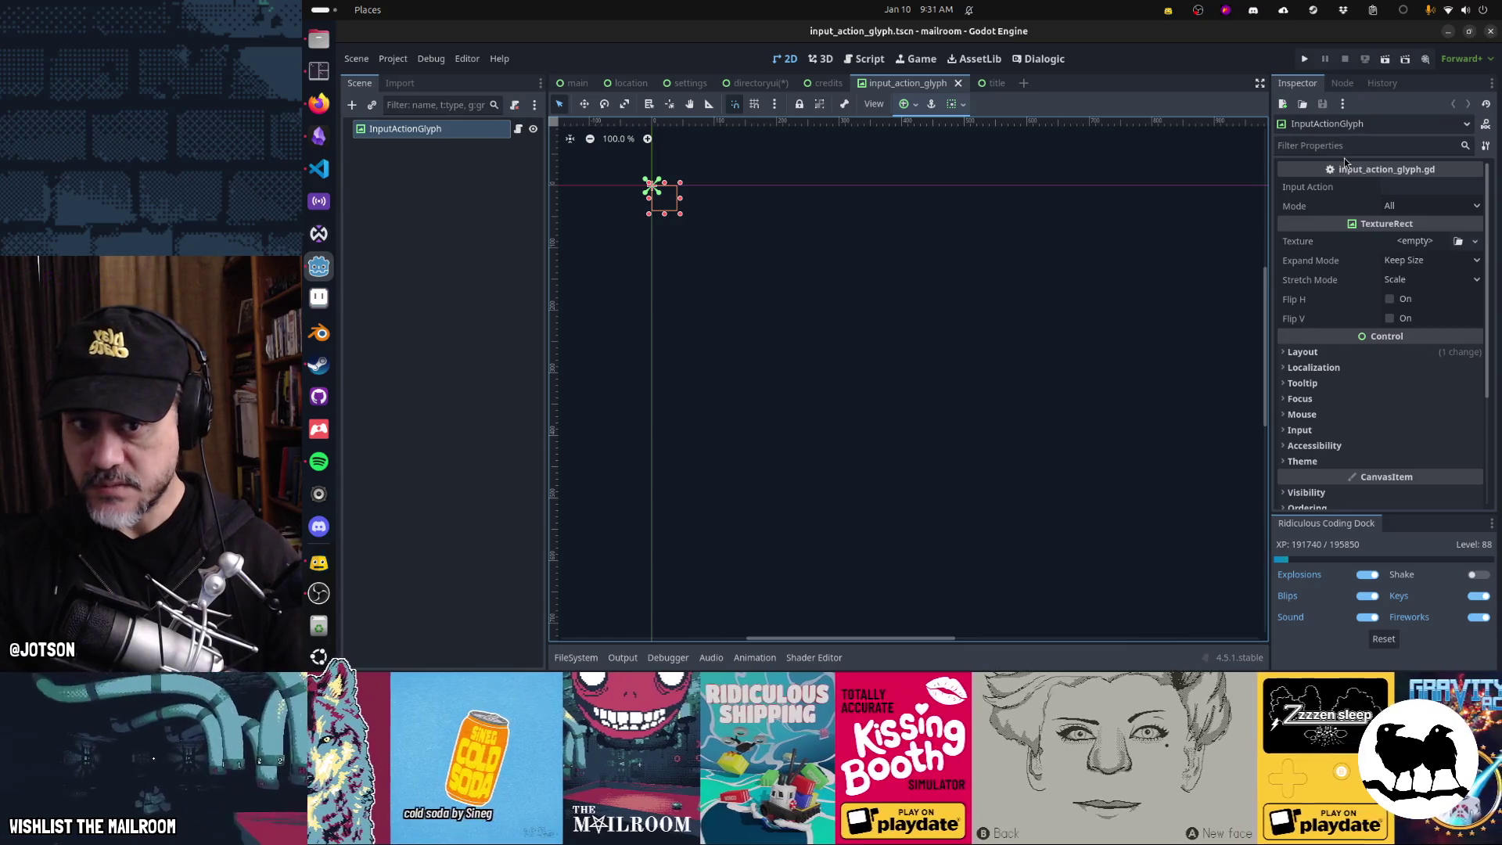
- Set the glyph's texture to xbox_0.png, save the scene, and go back to directoryui
left_click(1458, 241)
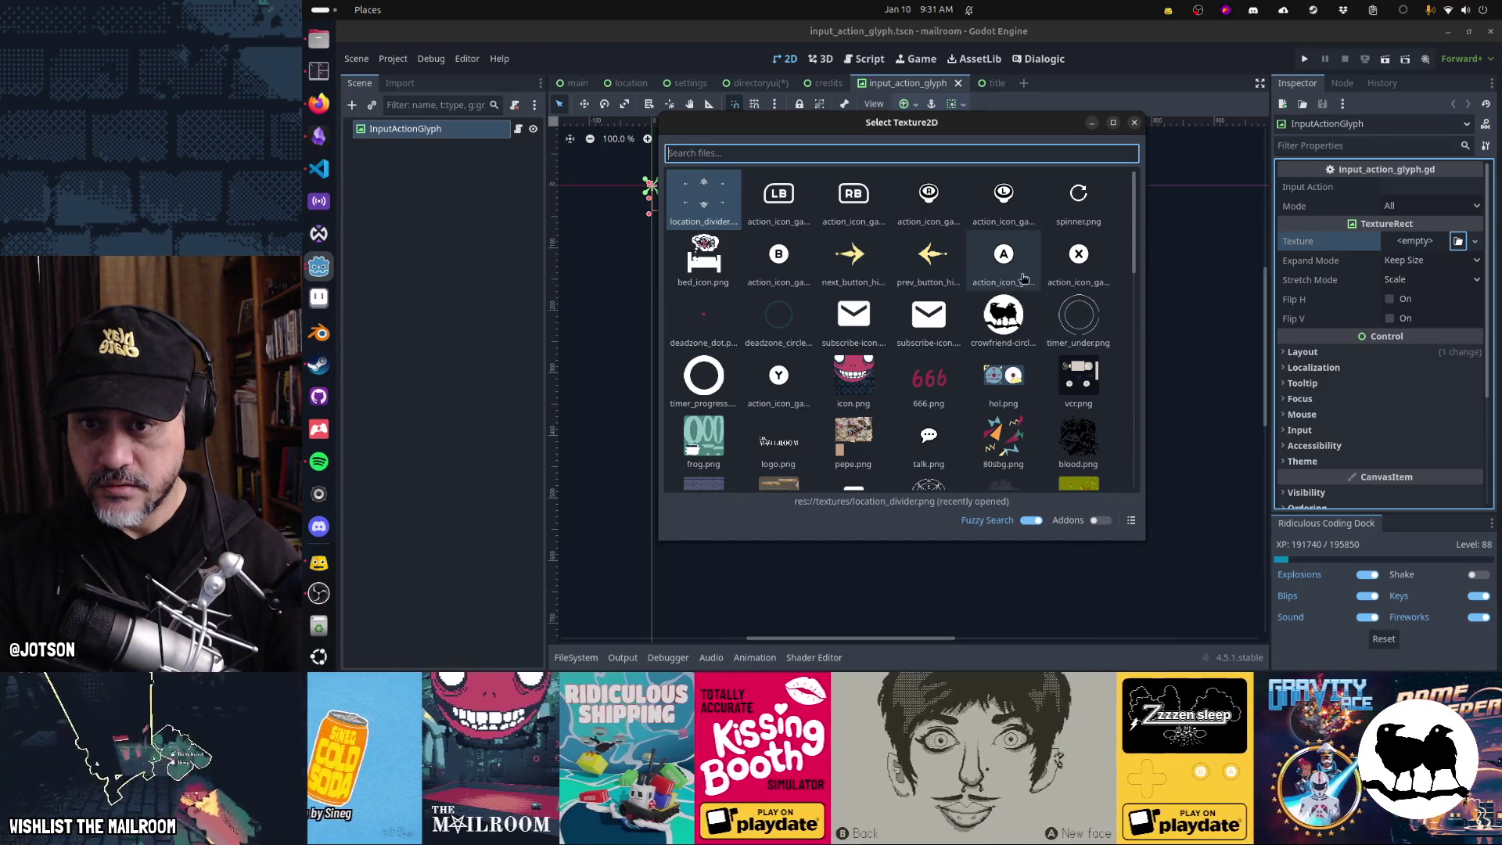
scroll(1011, 356, "down", 10)
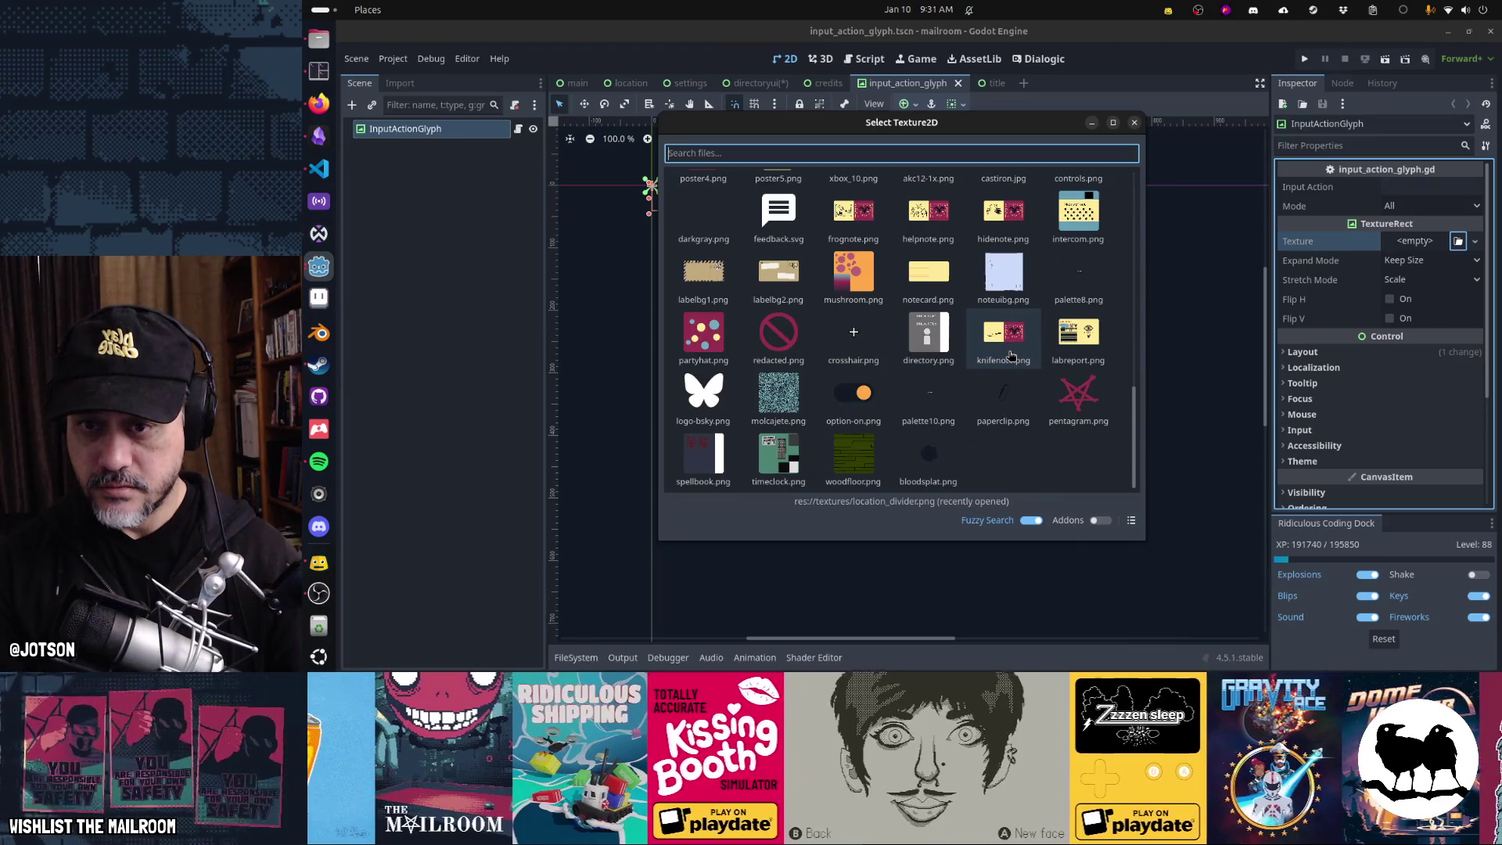
scroll(1011, 356, "up", 5)
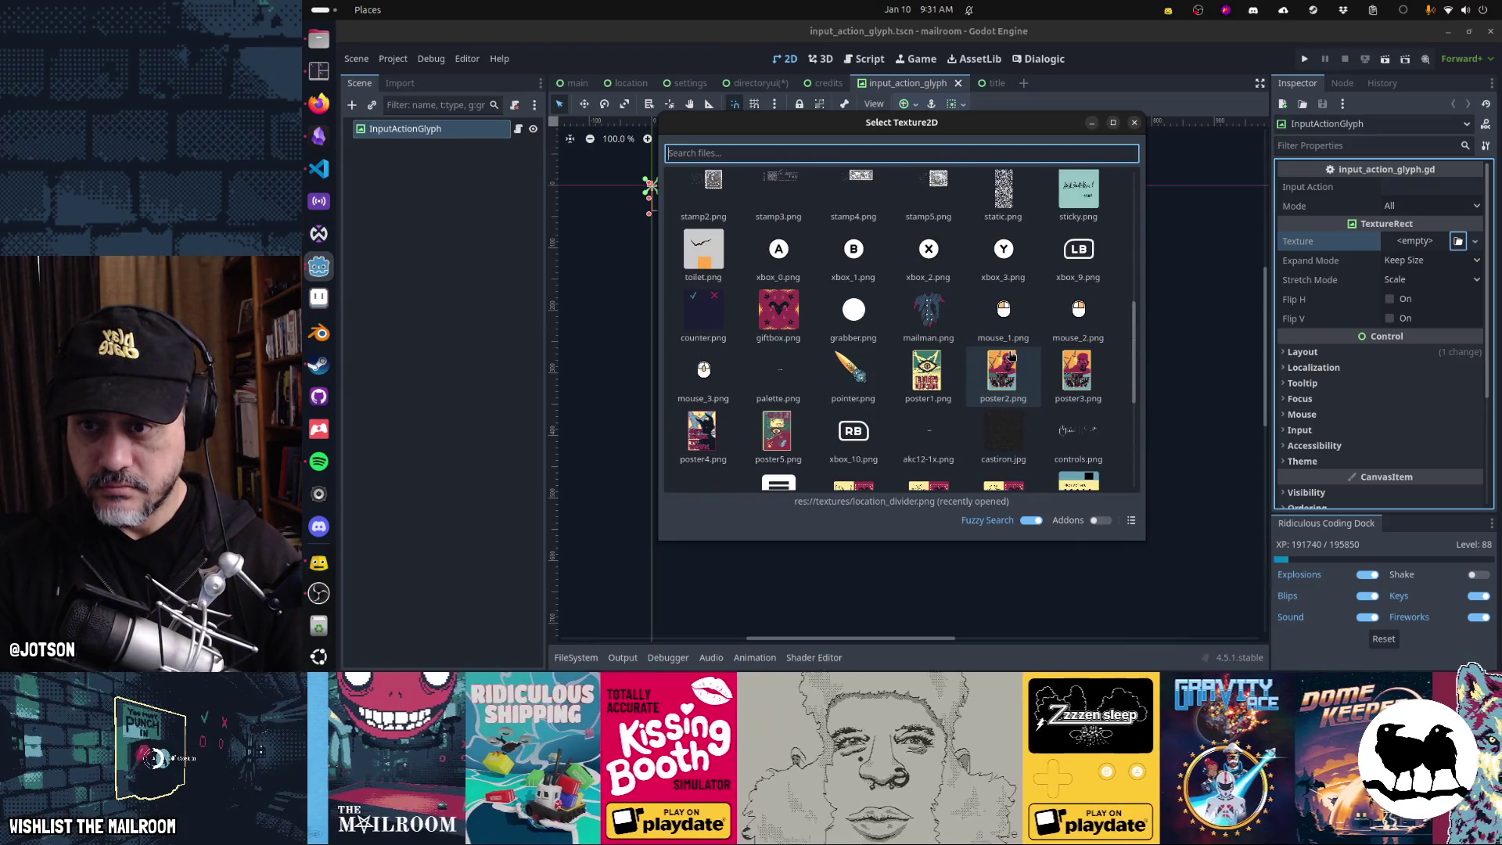
double_click(778, 249)
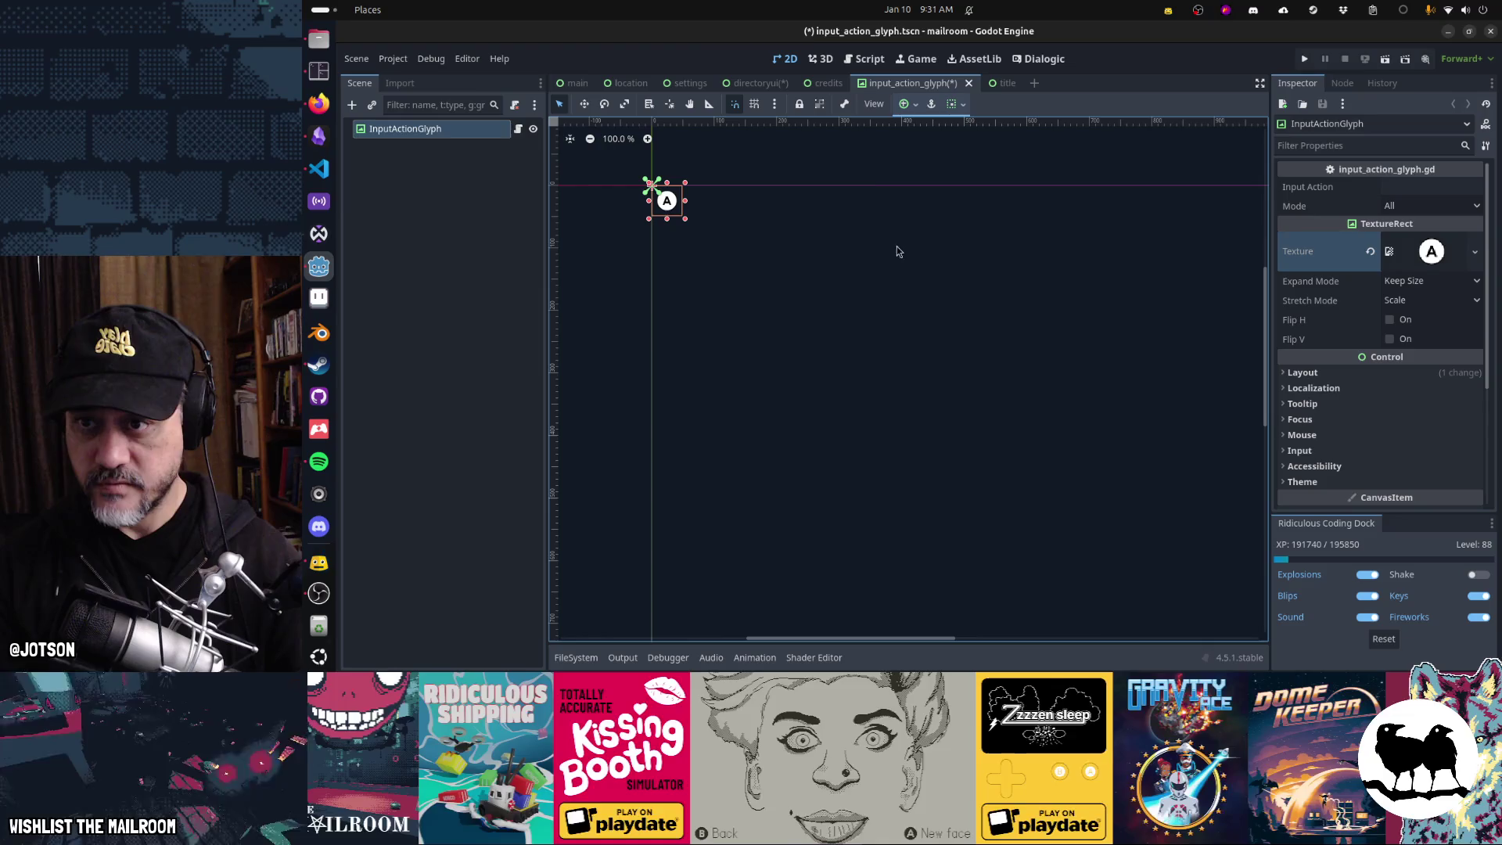
key("ctrl+s")
left_click(766, 86)
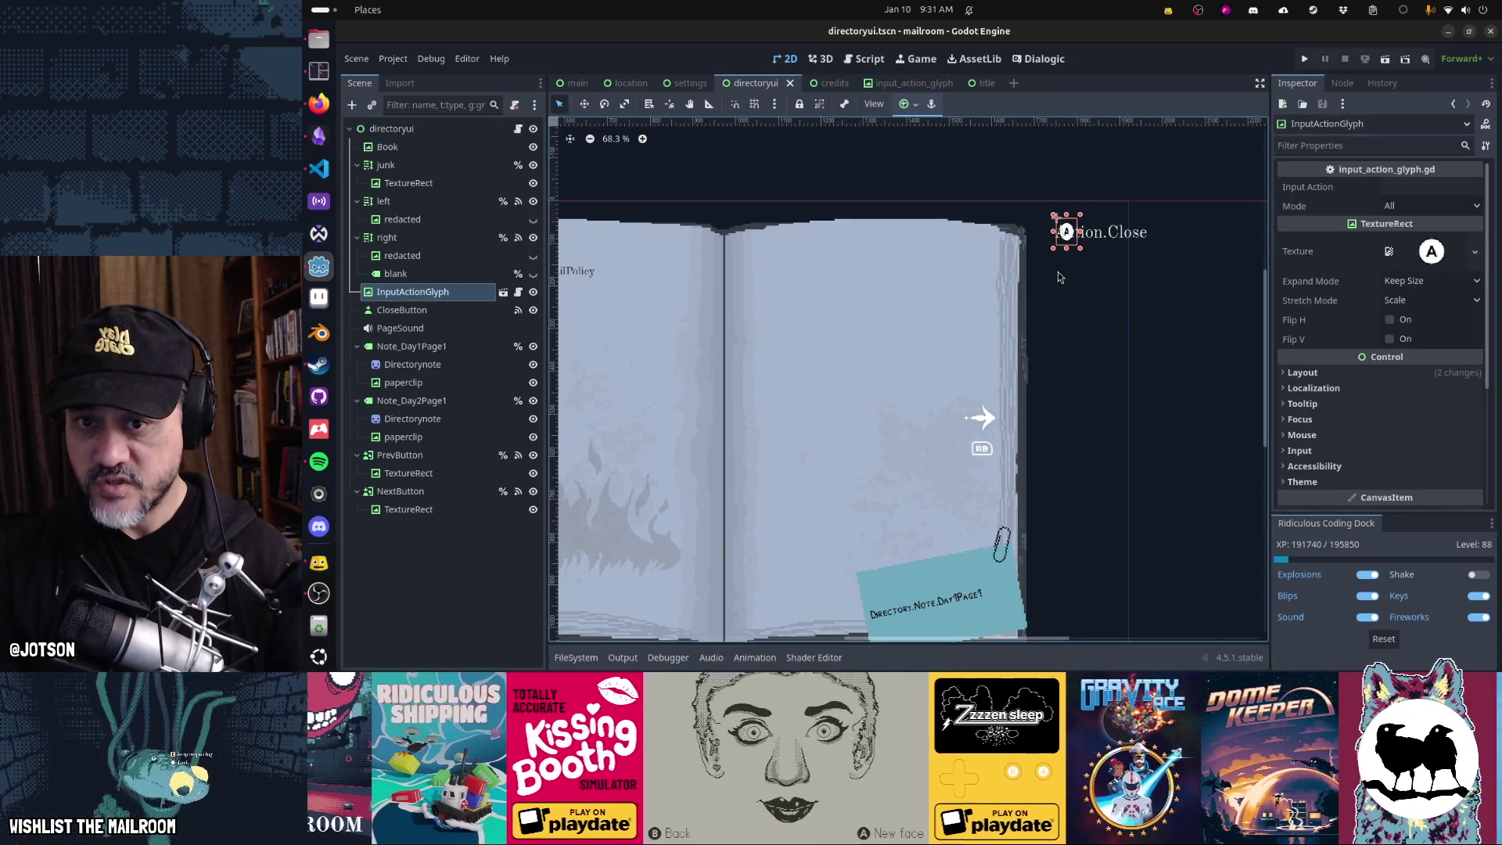
- Lower the InputActionGlyph slightly and nudge it left until it sits beside Action.Close
left_click(1054, 217)
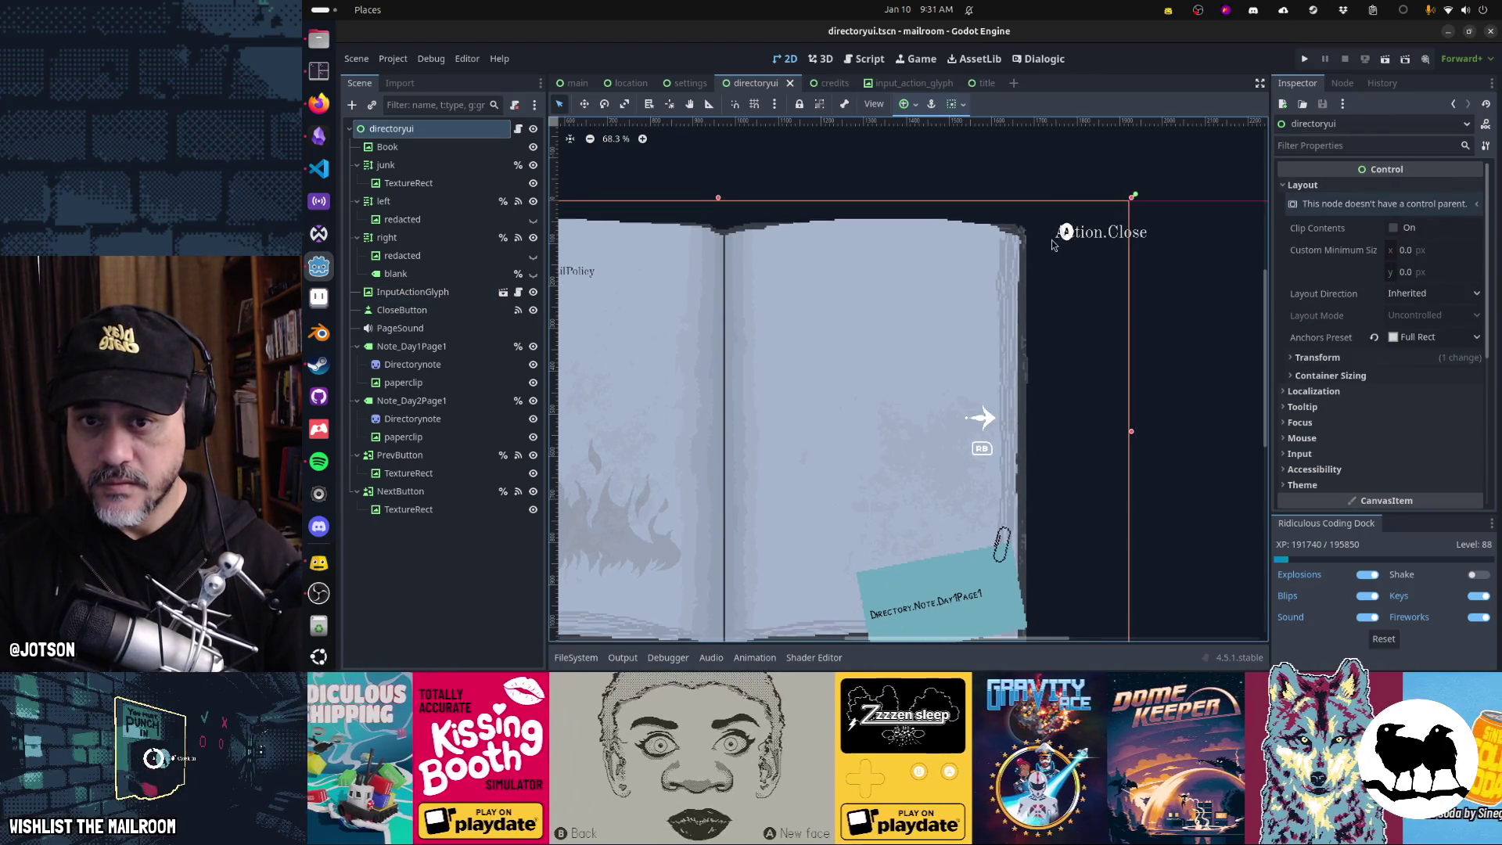
left_click(412, 292)
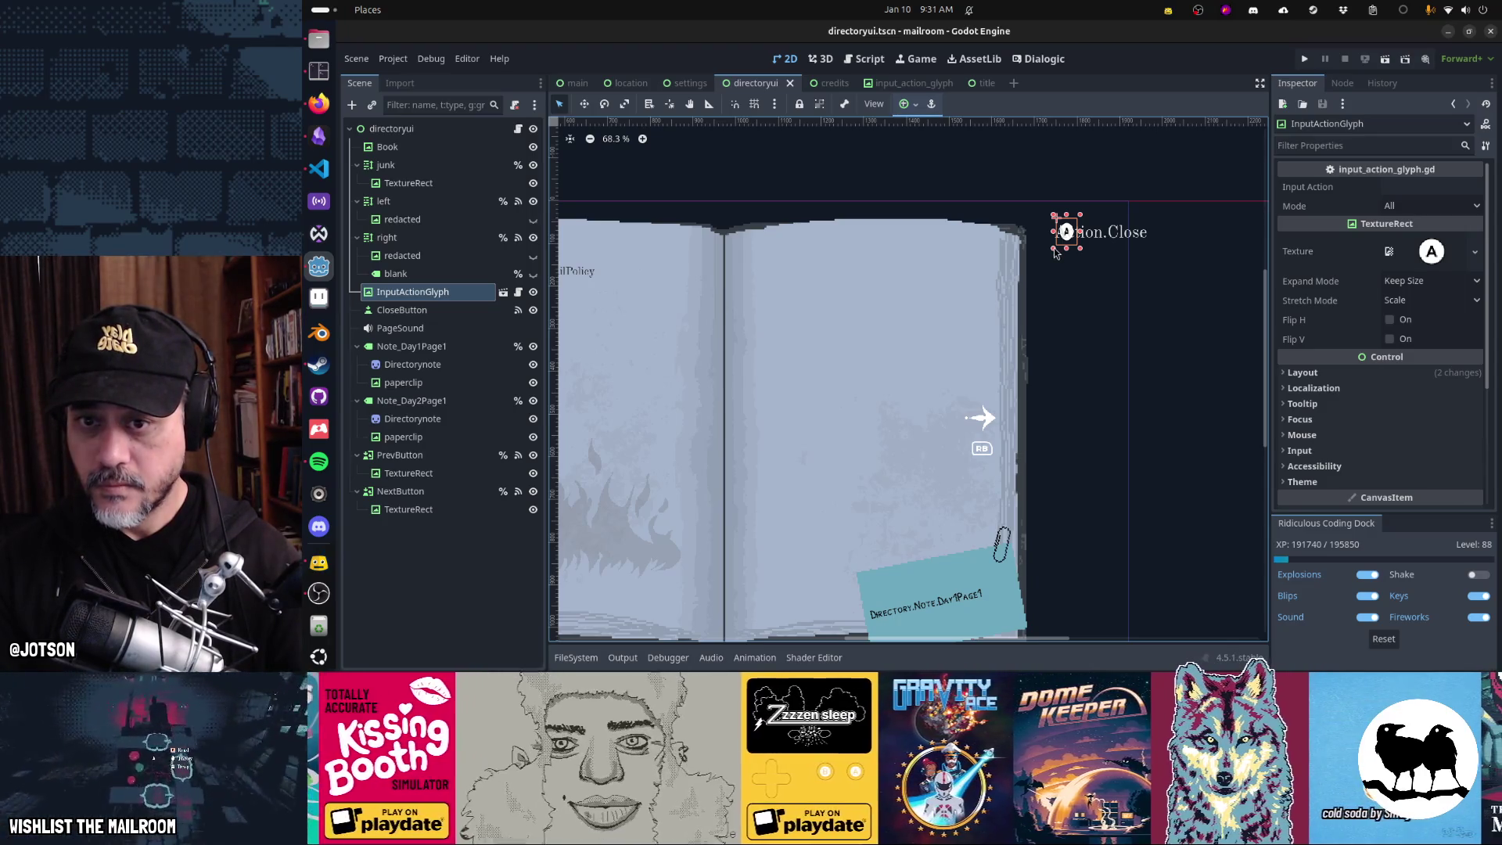
left_click_drag(1066, 232, 1066, 234)
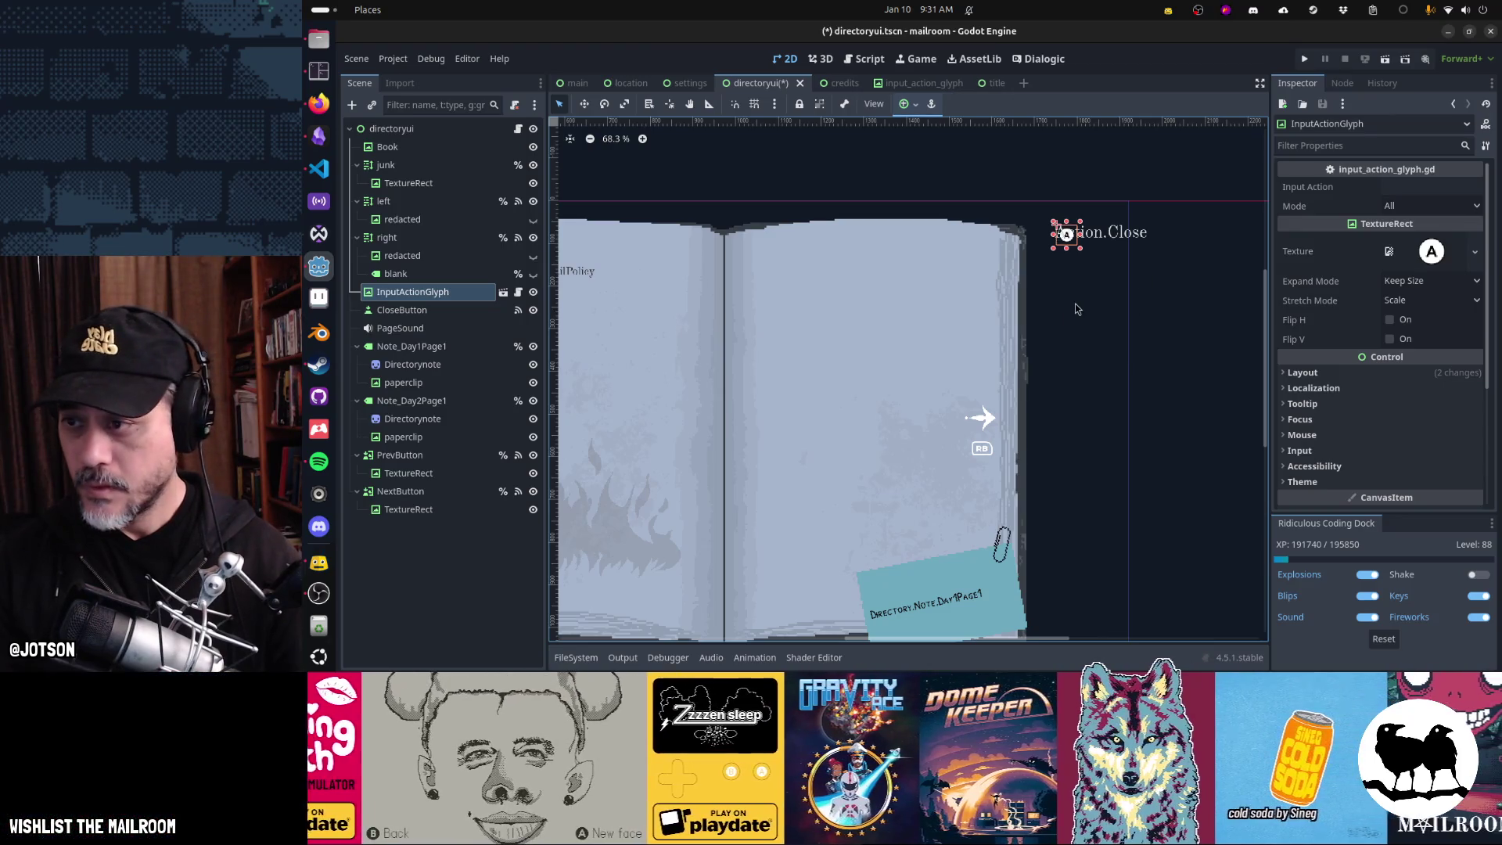
left_click(429, 313)
left_click(428, 296)
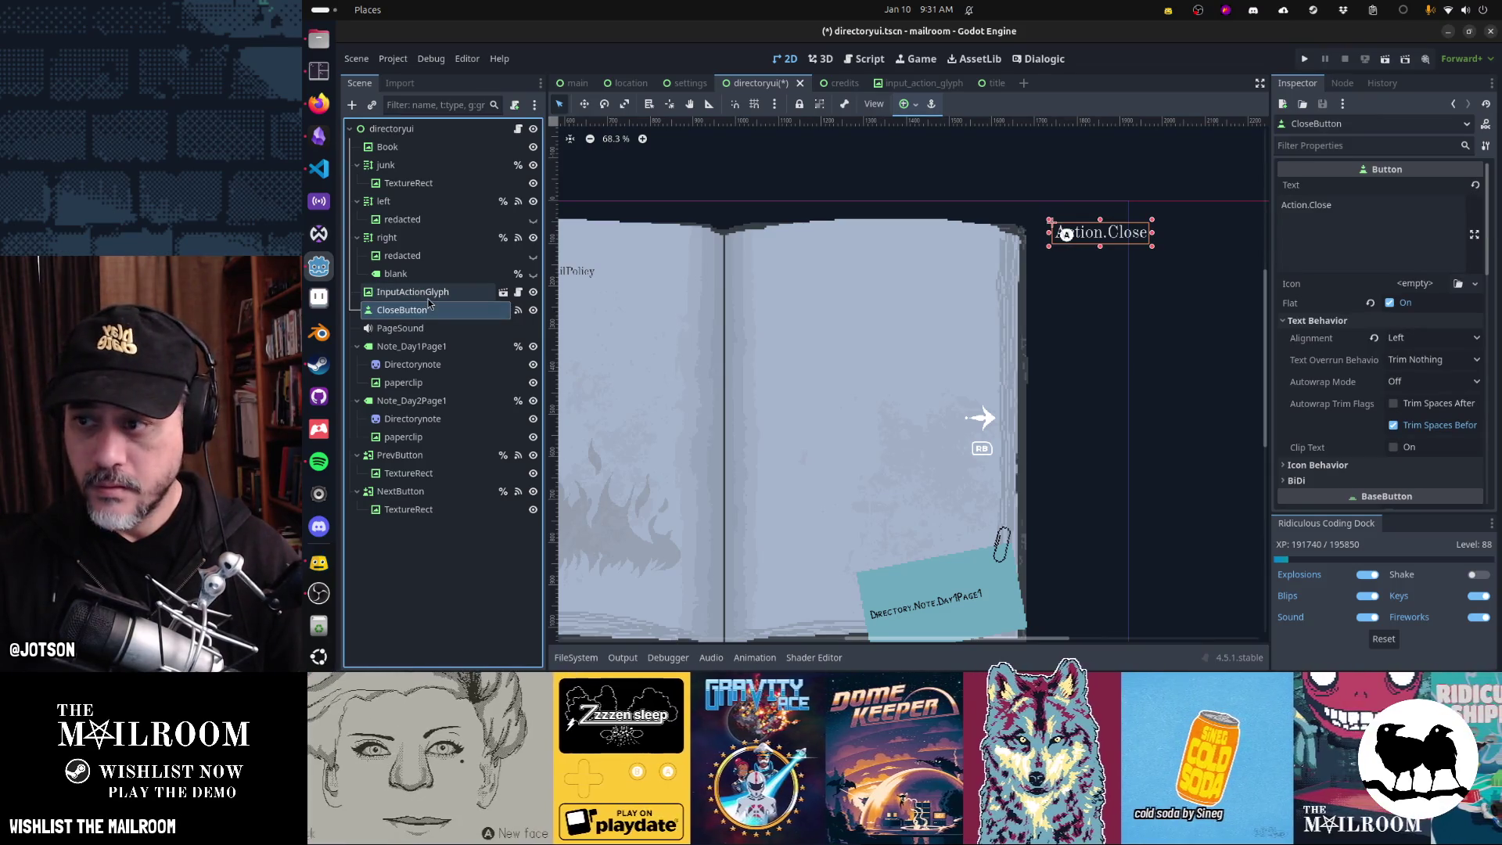
key("Left")
key("Left")
key("Left")
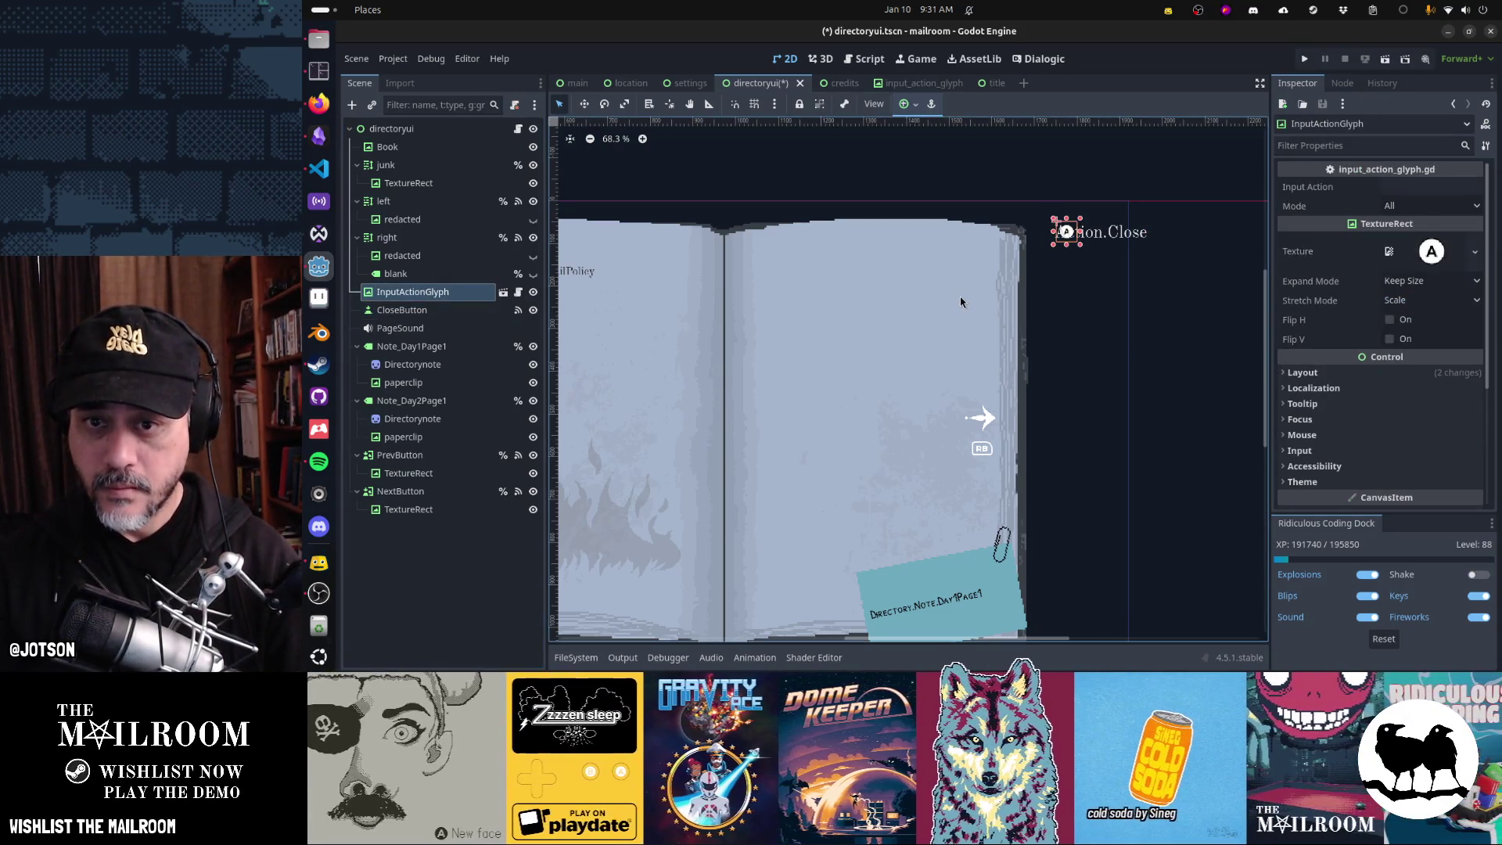
key("Left")
key("Left")
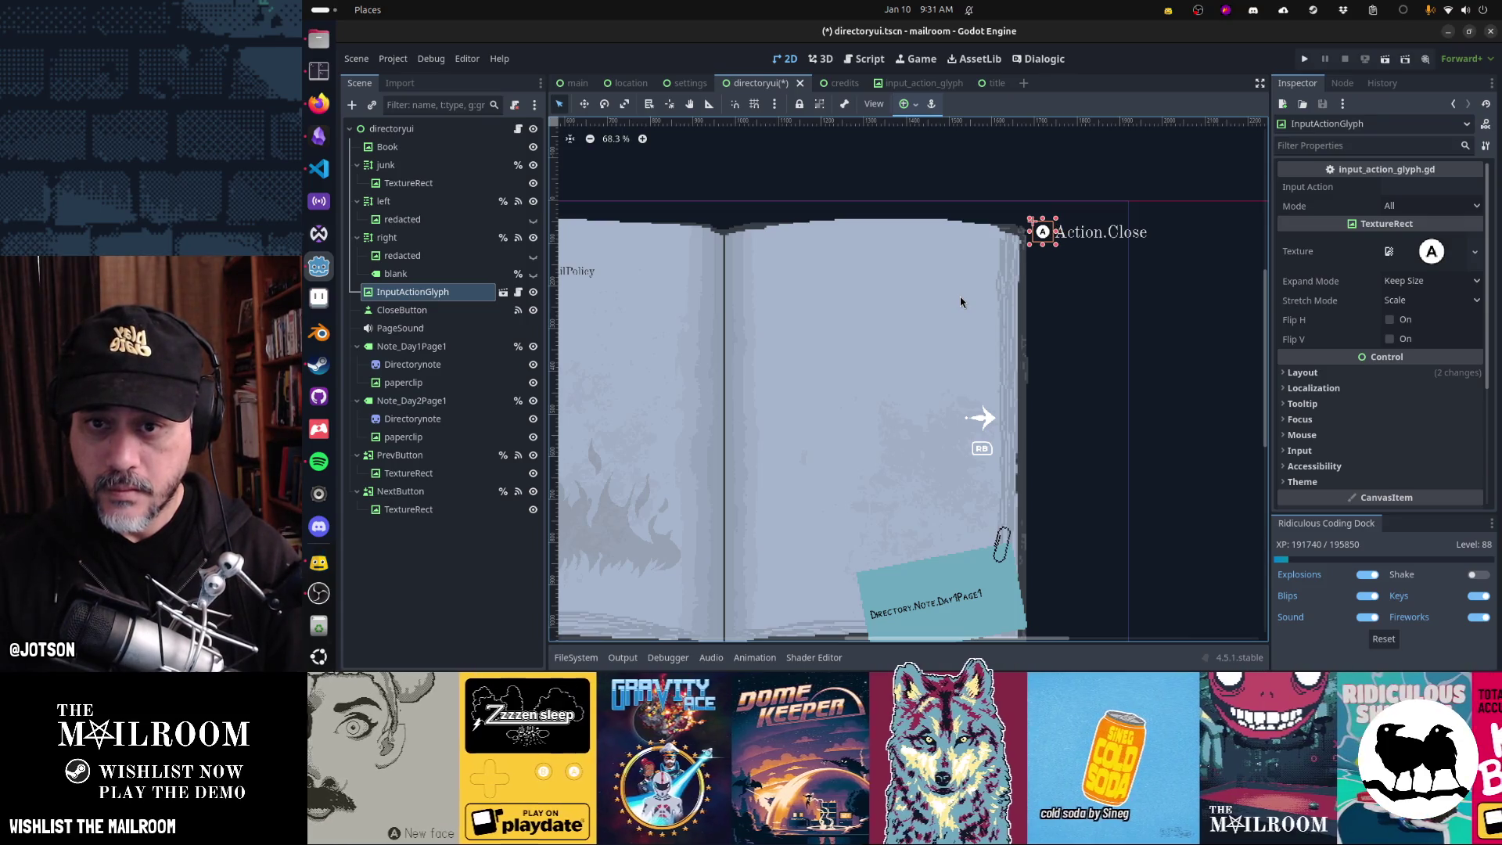
key("Left")
- Nudge the glyph right one step and enter ui_cancel as its Input Action
key("Right")
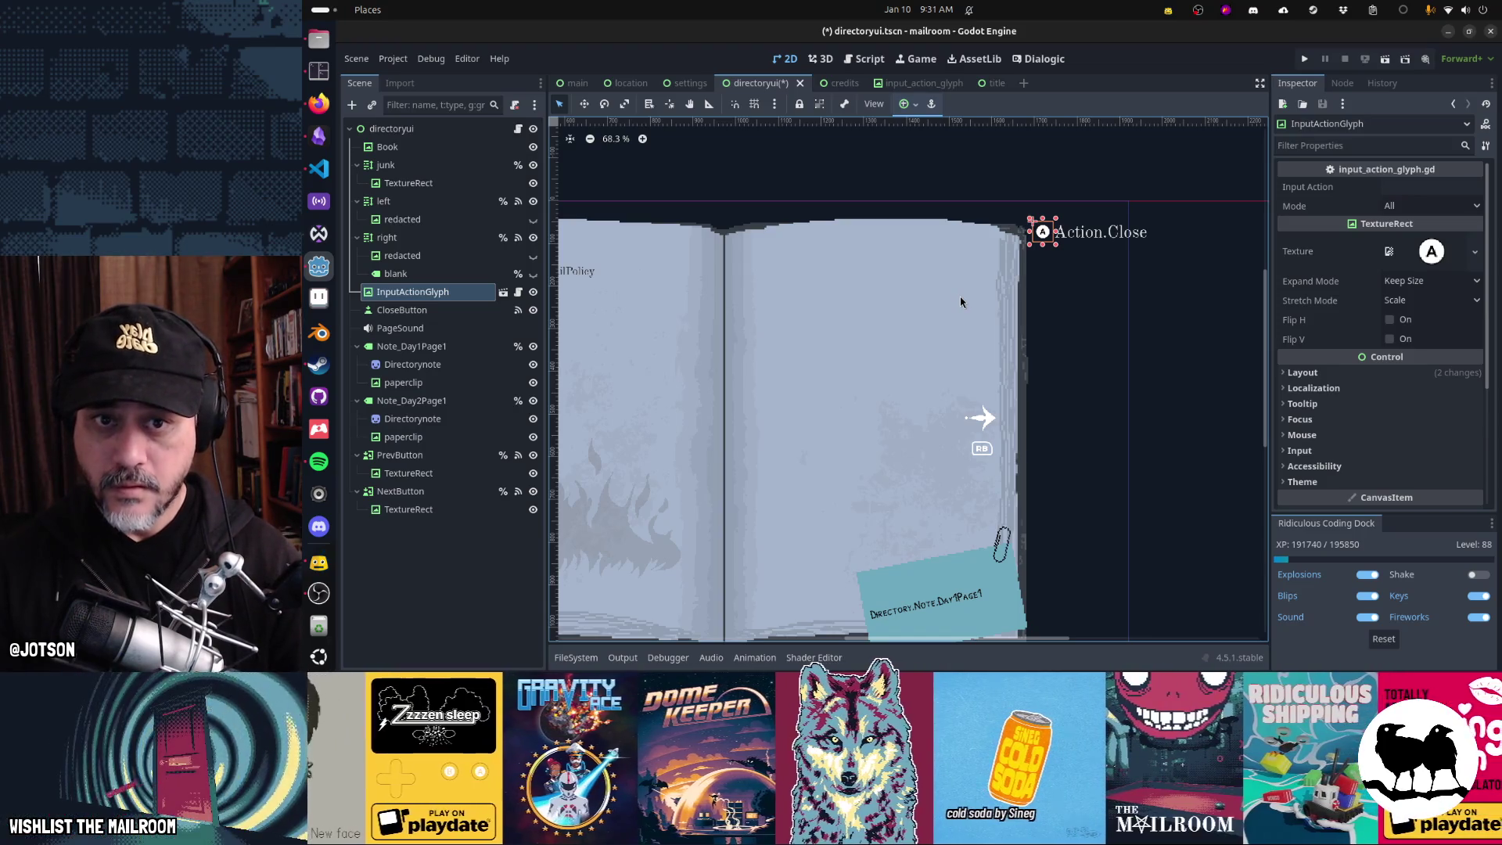
left_click(1418, 186)
type("ui_cn")
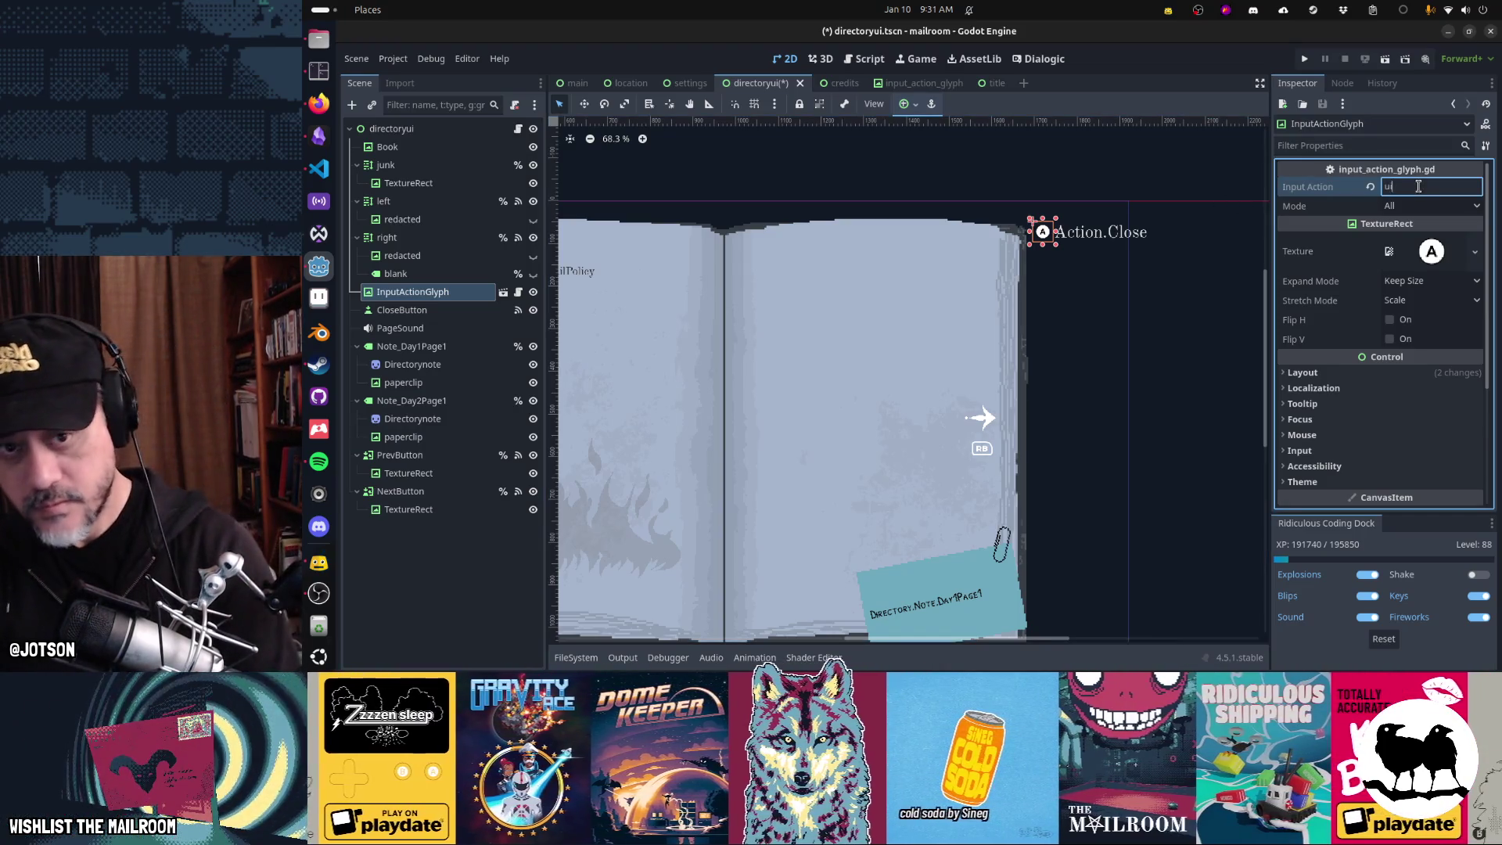
key("BackSpace")
type("anc")
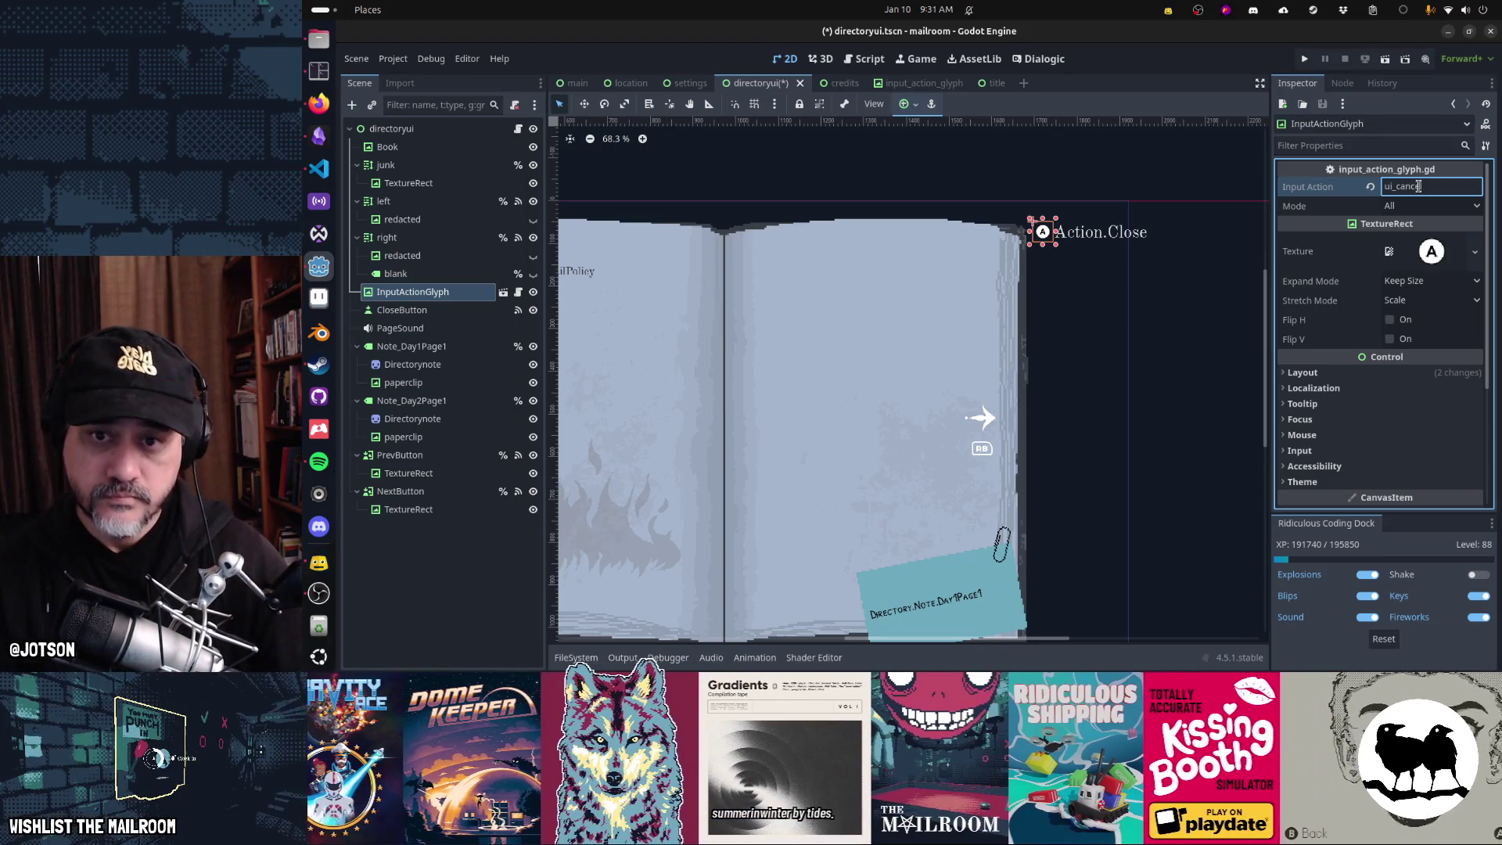
type("el")
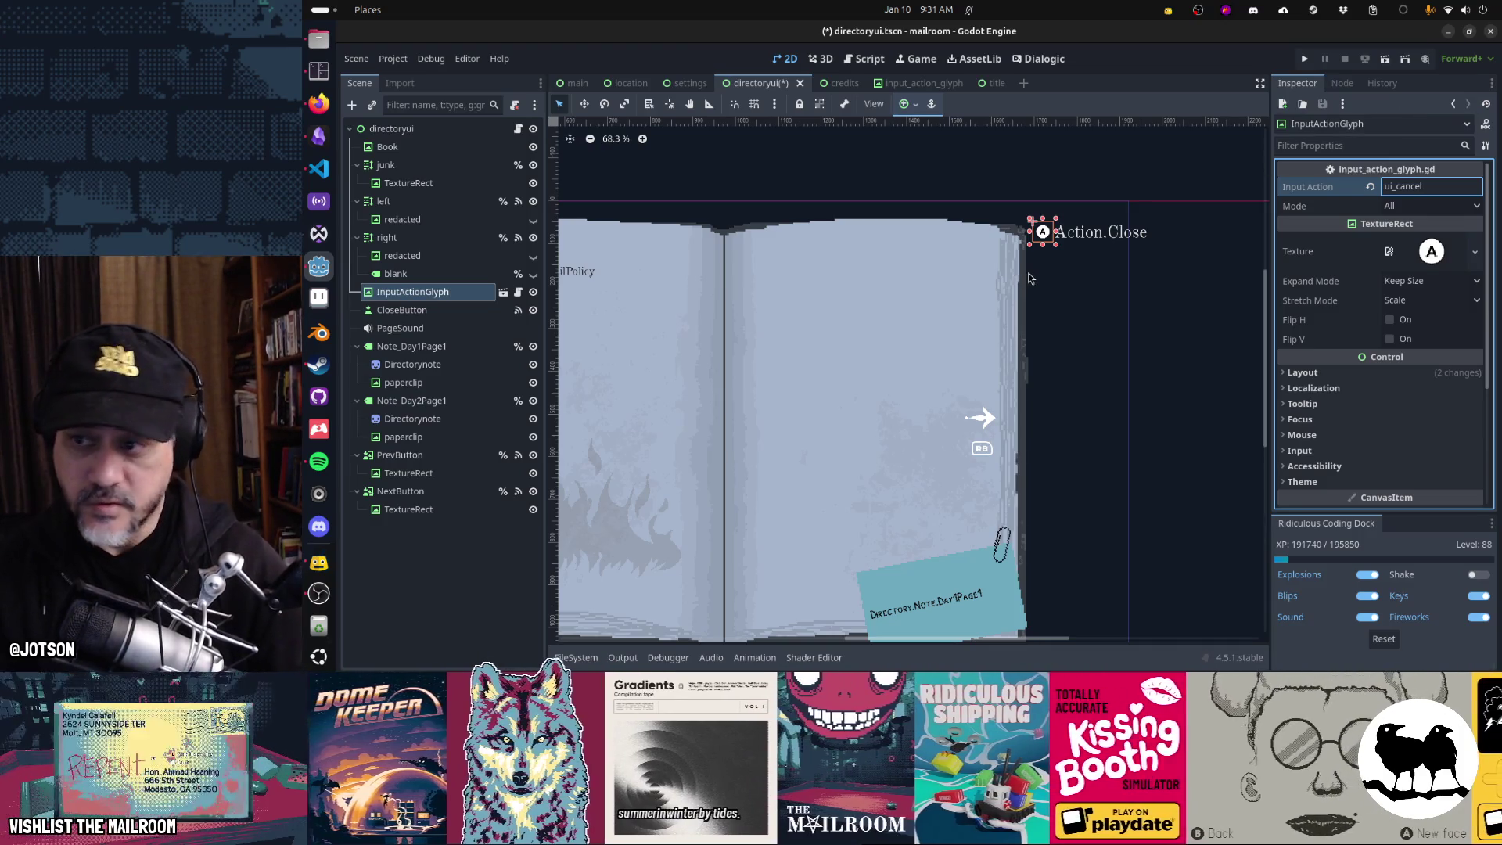
left_click(448, 293)
- Duplicate the glyph, shift the copy left, set its action to tertiary, save, and run
key("ctrl+d")
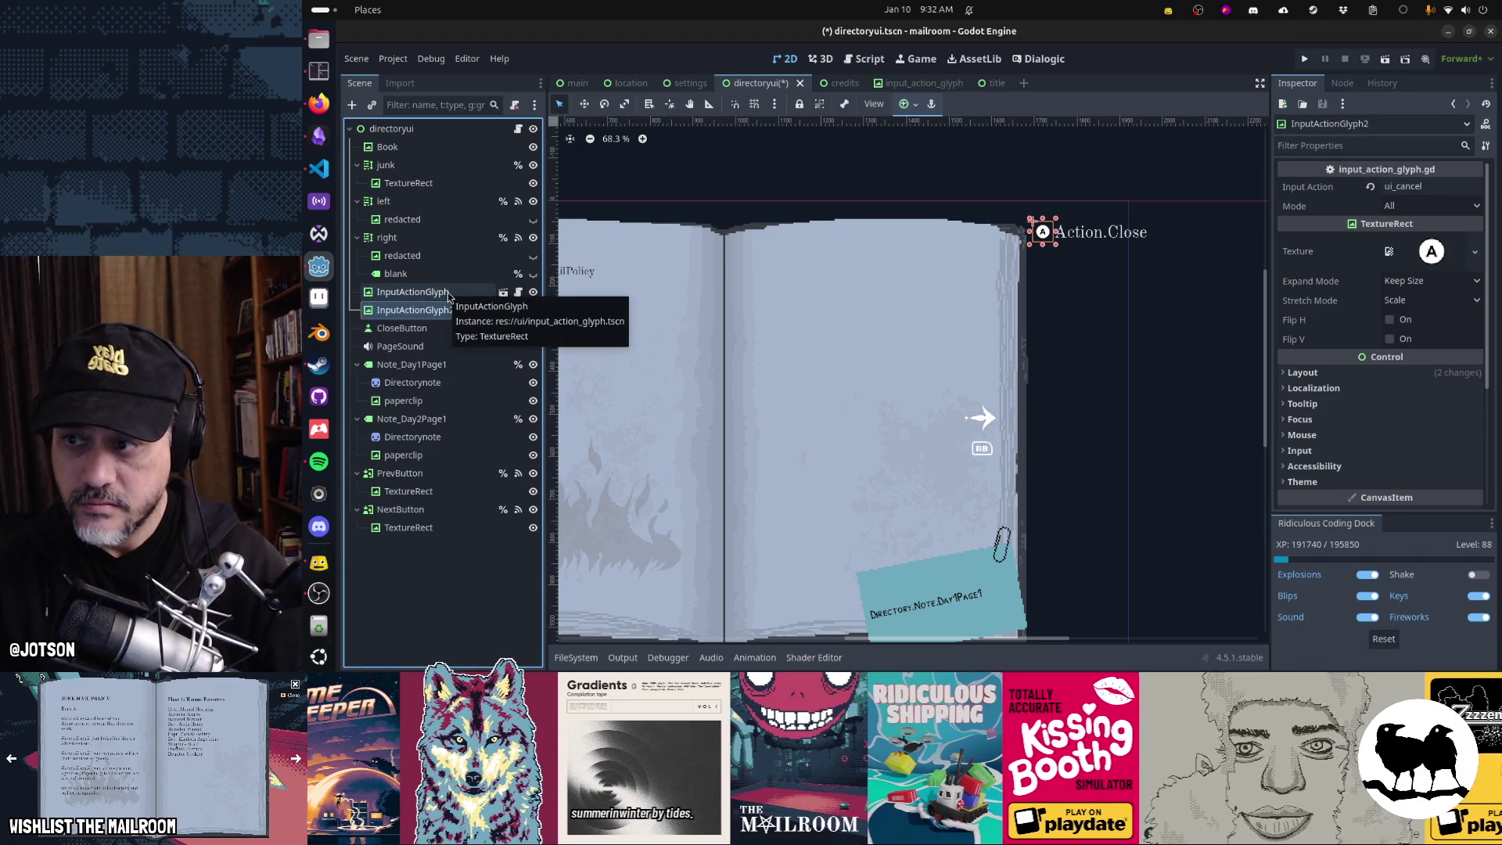
key("Left")
key("Left")
key("Left")
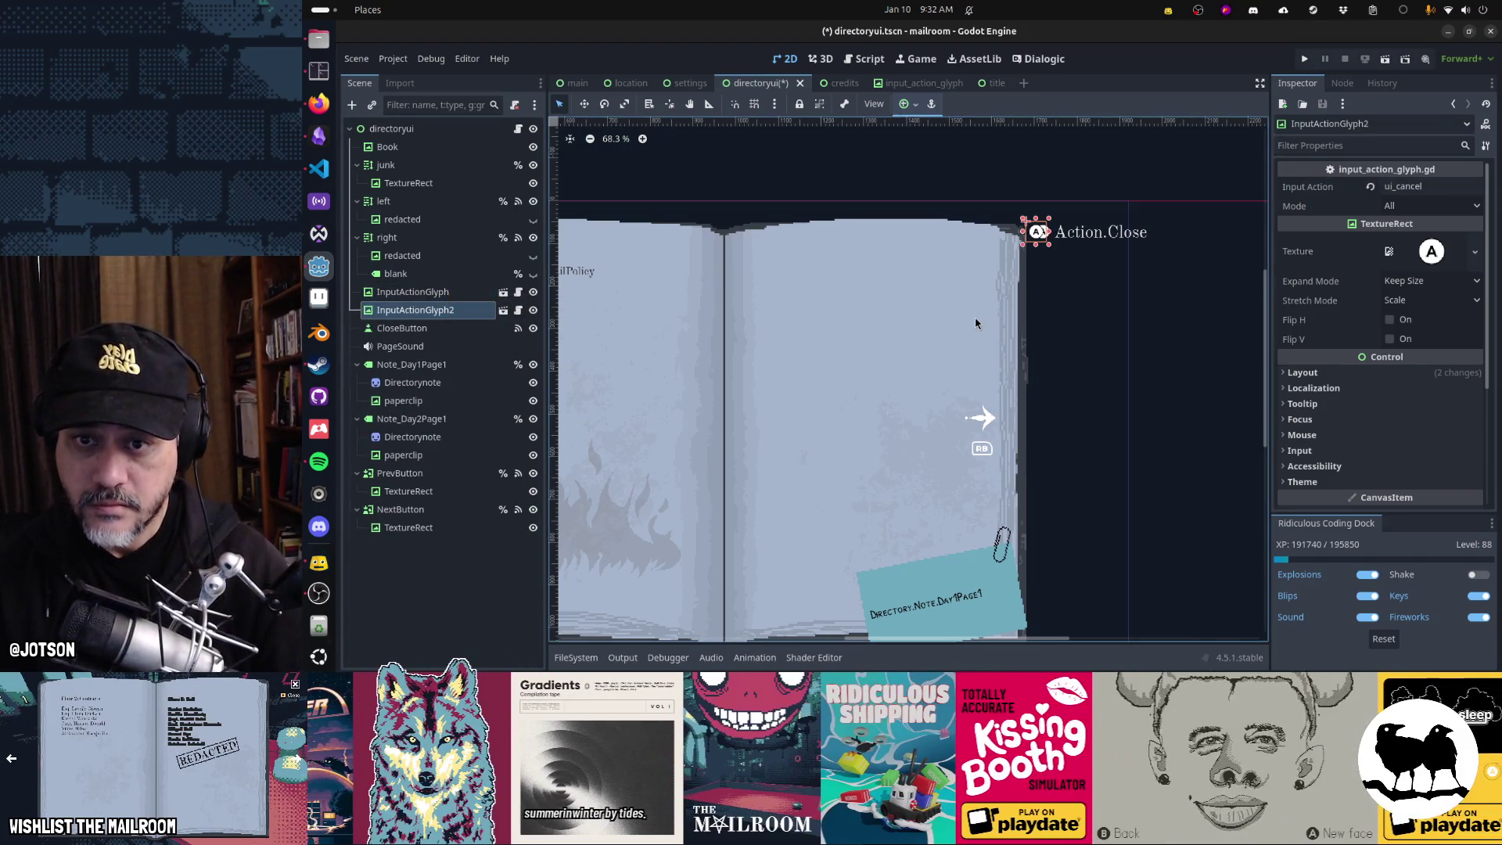
key("Left")
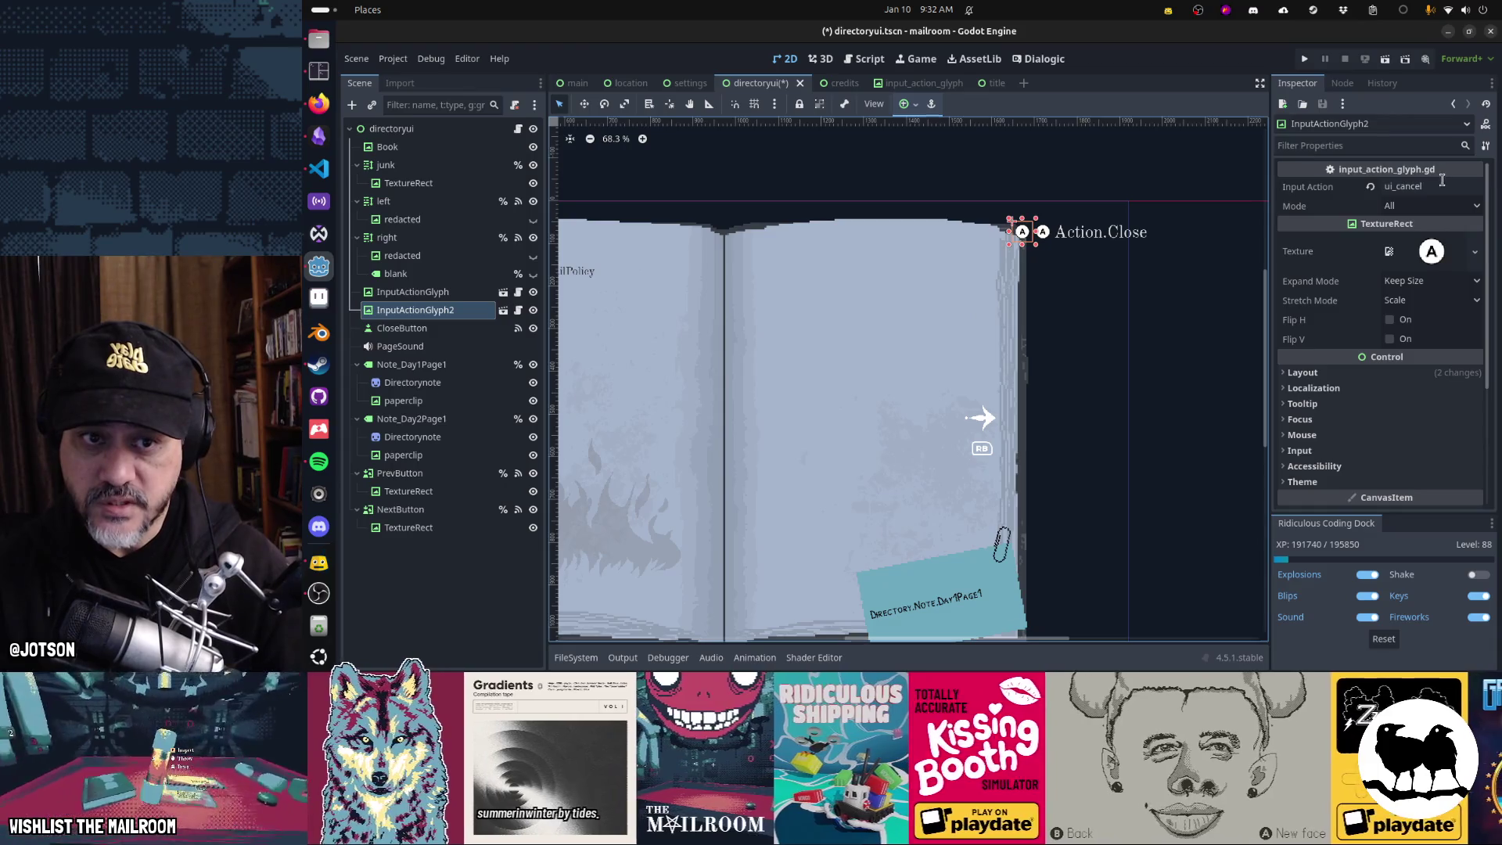
double_click(1436, 186)
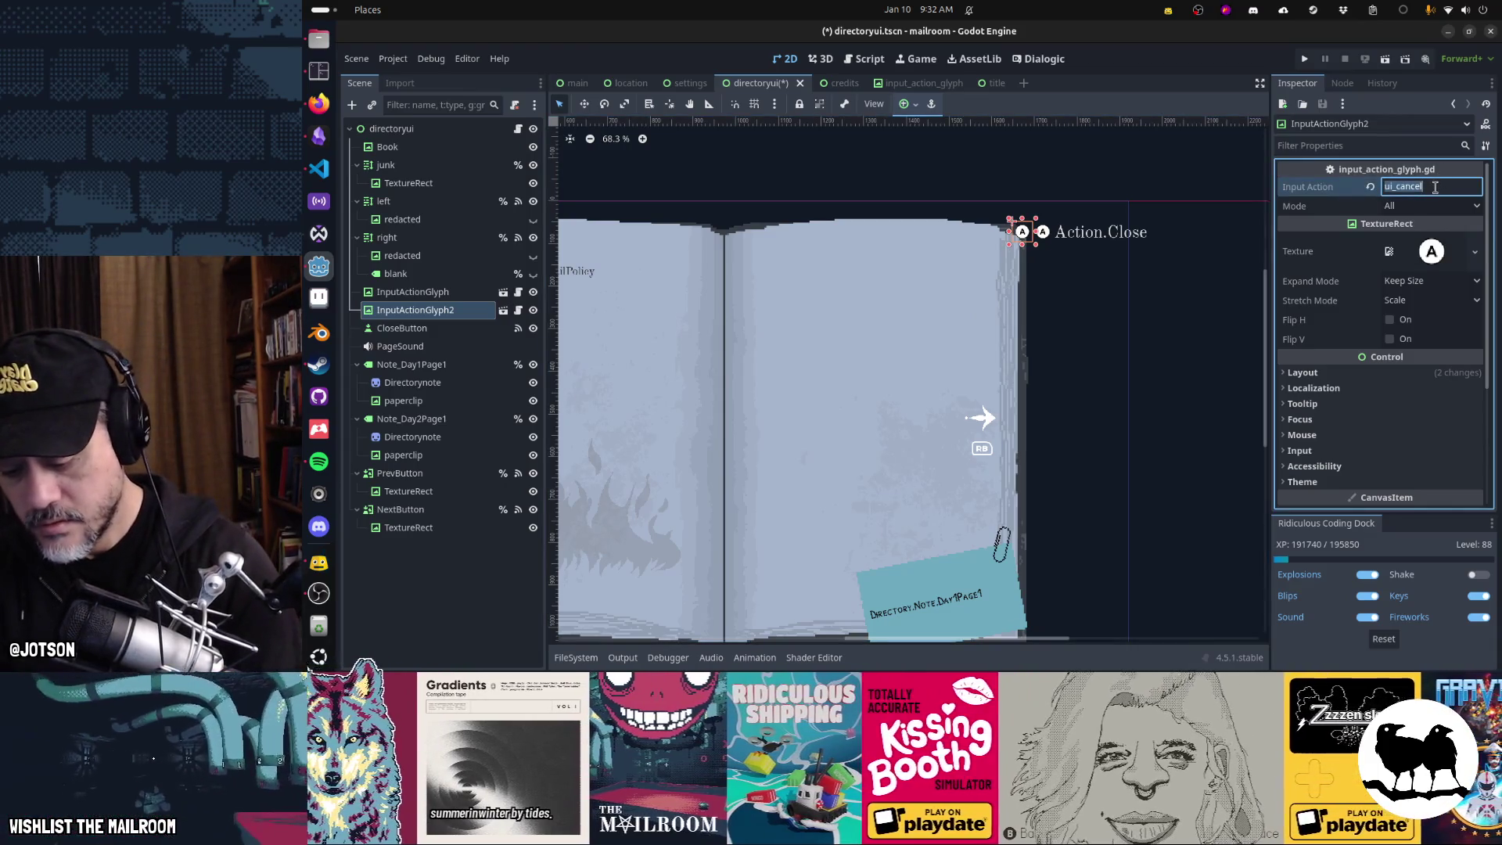
type("tertiary")
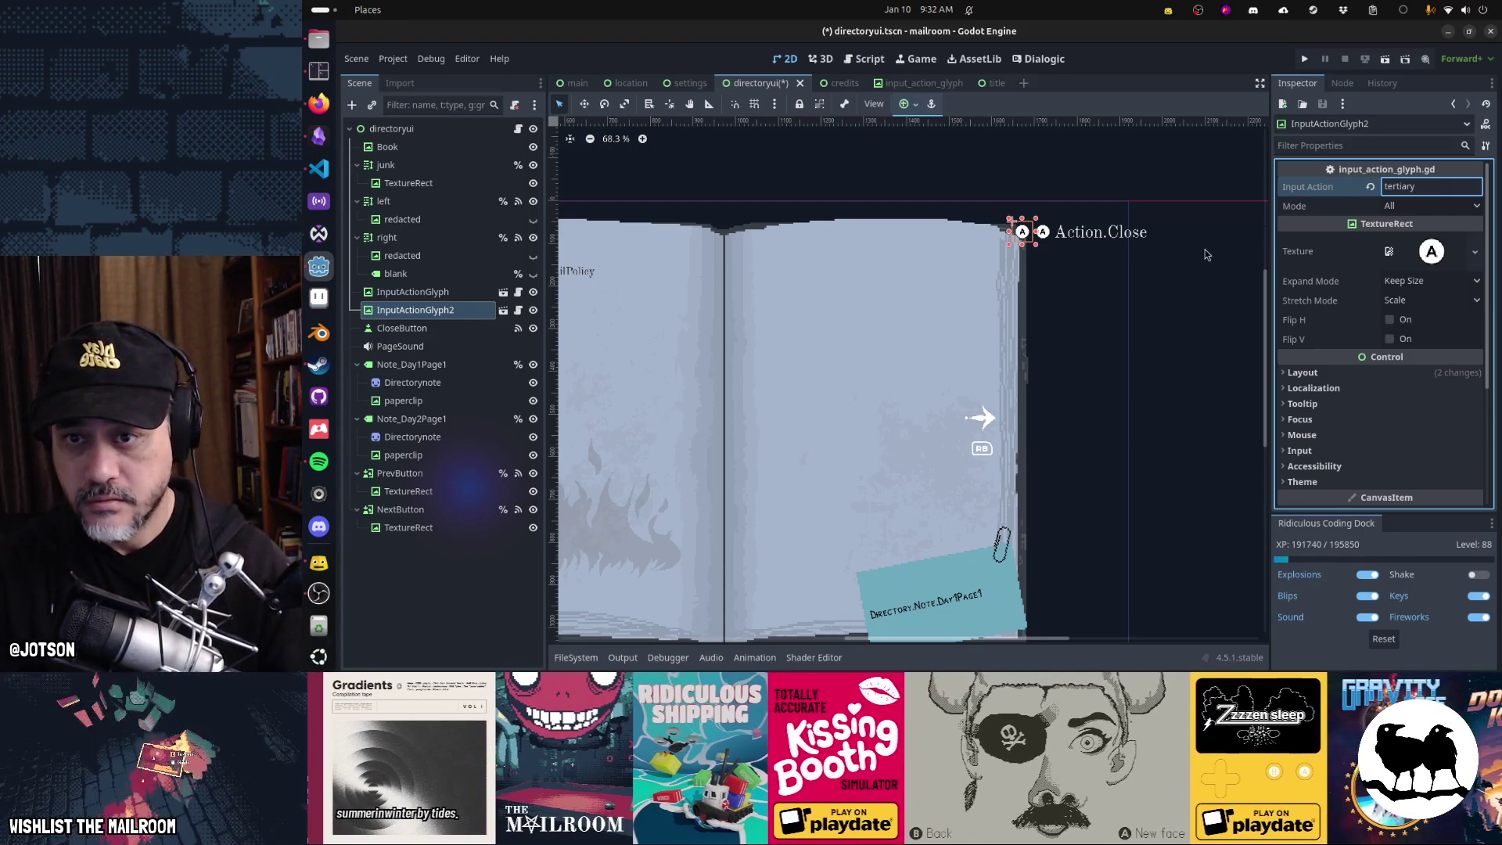
key("ctrl+s")
key("F6")
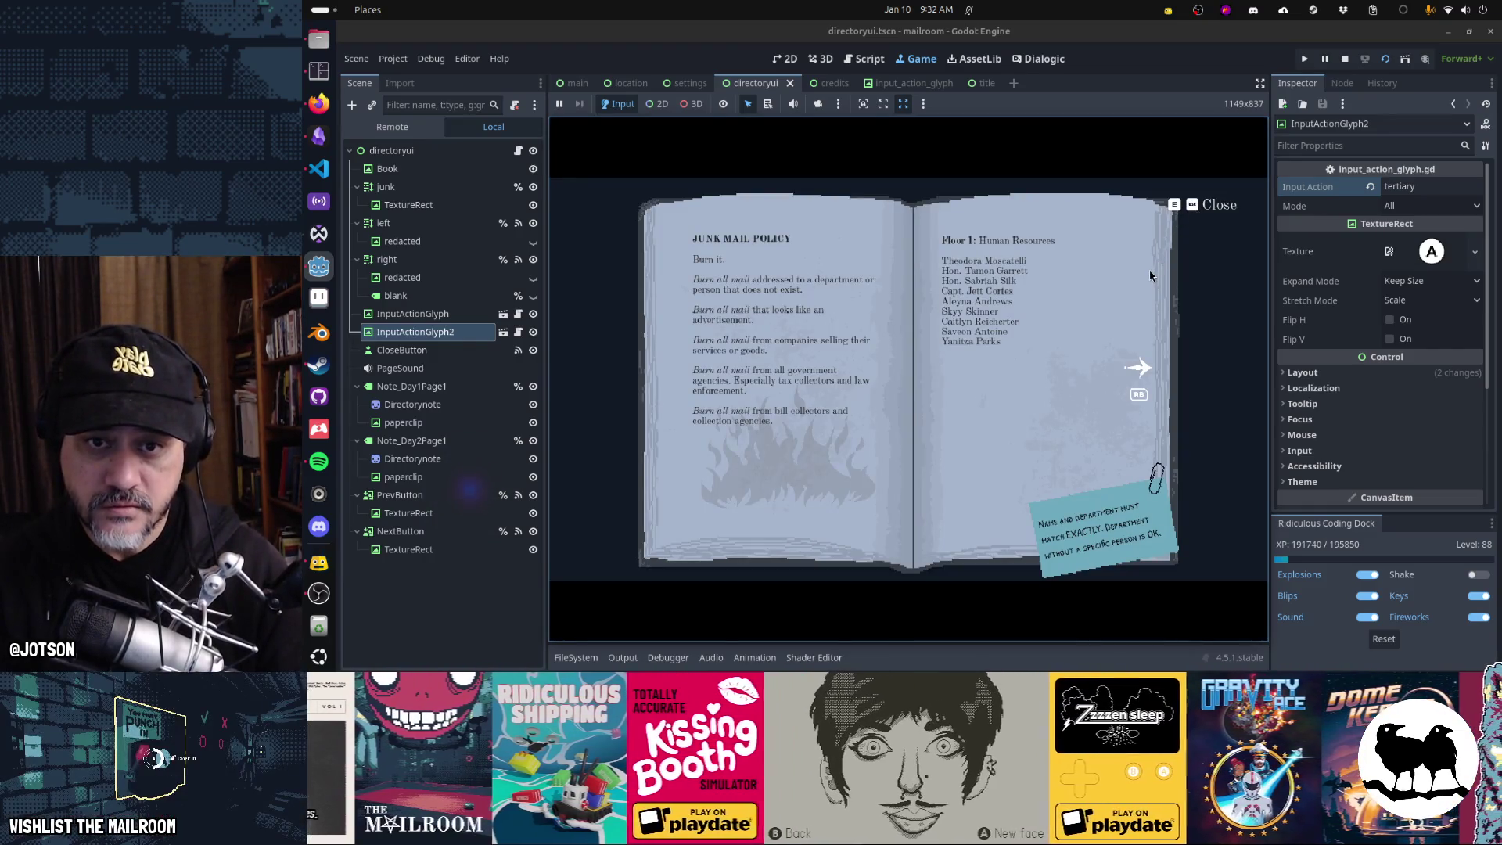
- Turn the directory book forward a page and back, then close it with Escape
left_click(1064, 264)
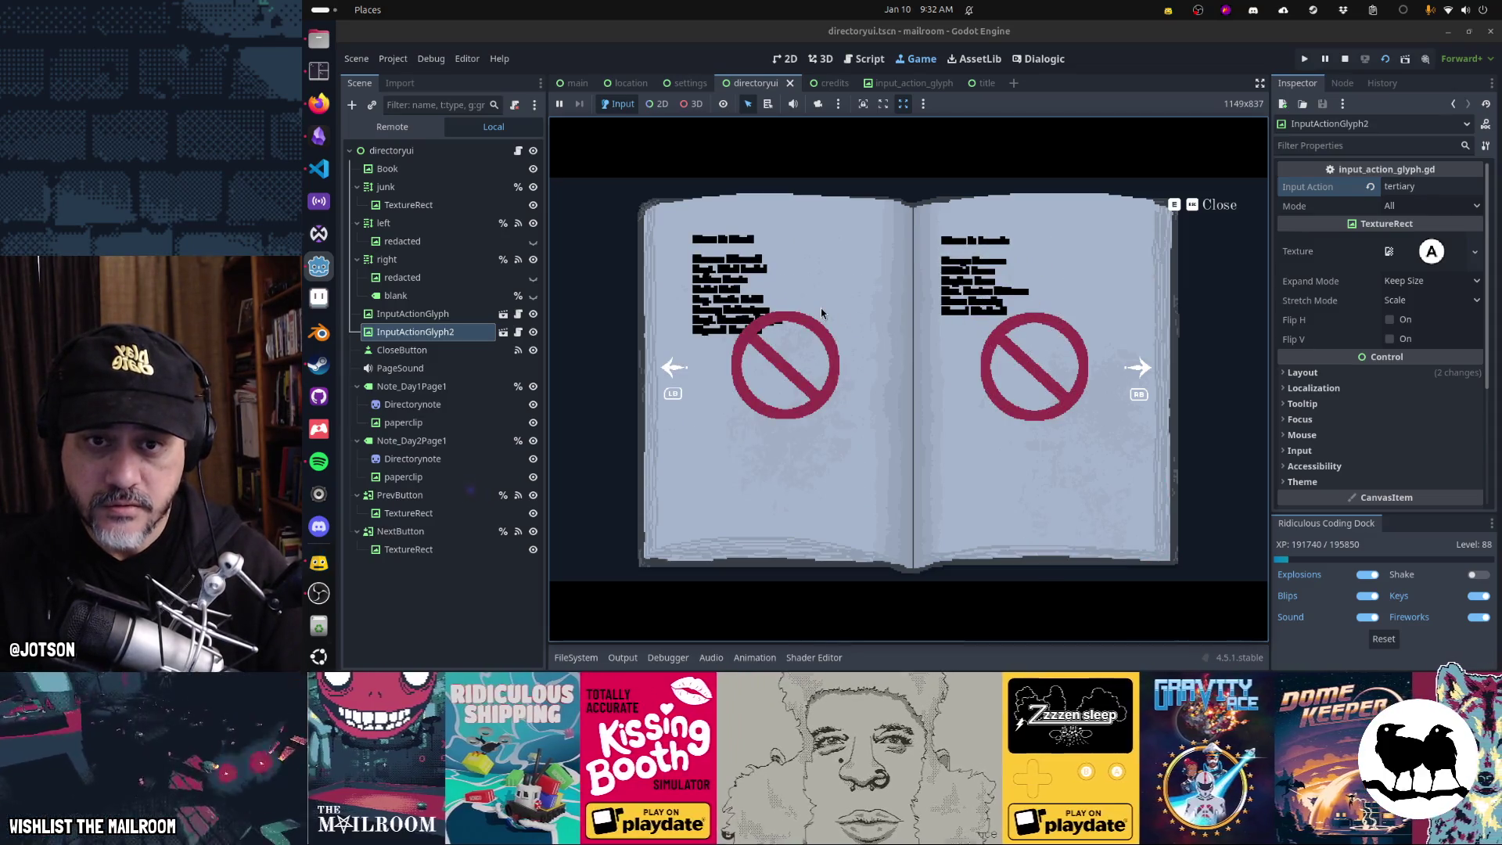
left_click(820, 309)
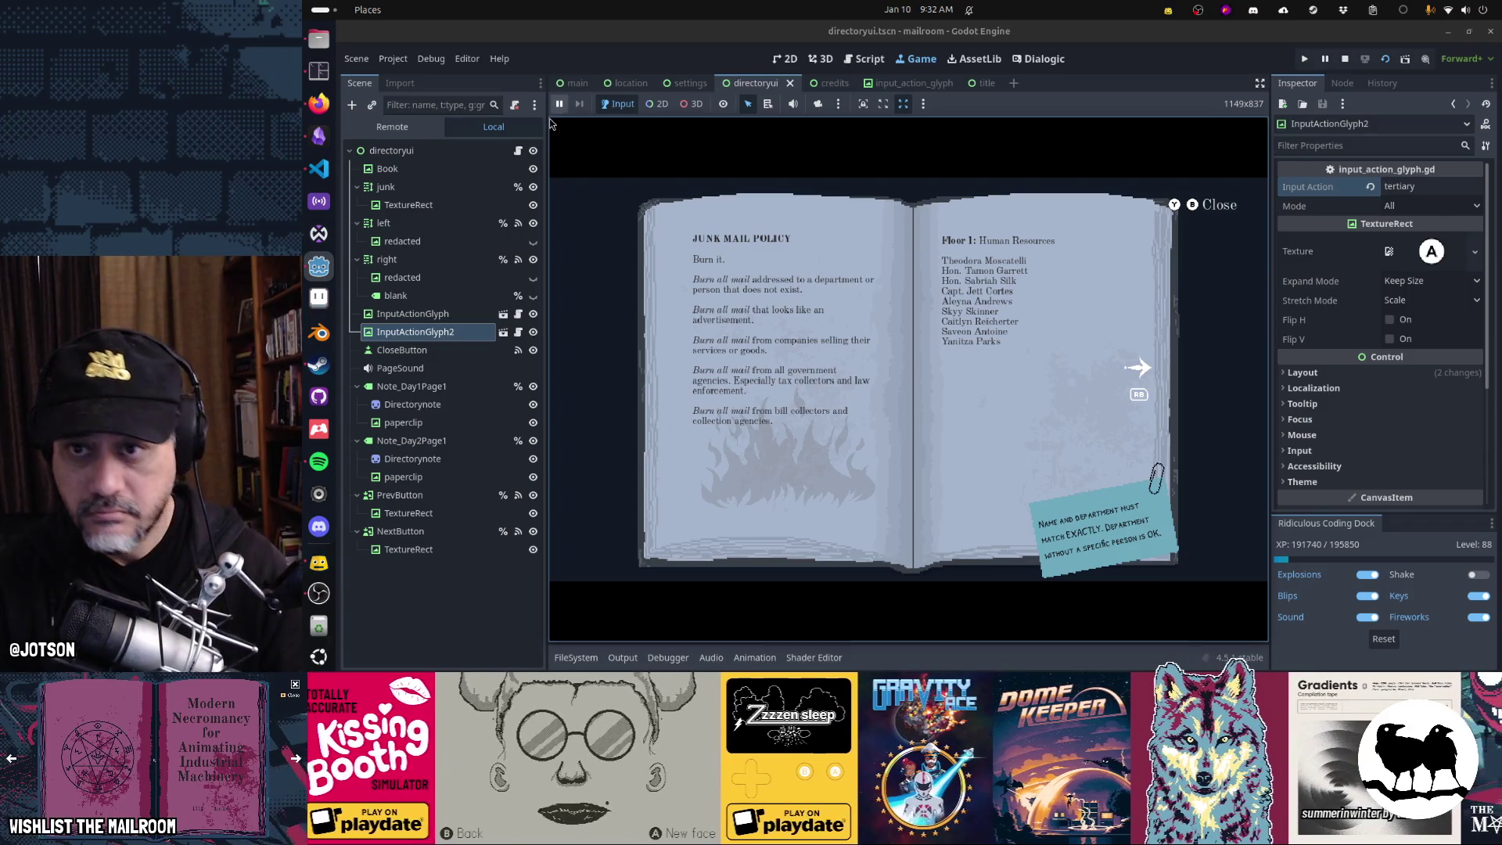
key("Escape")
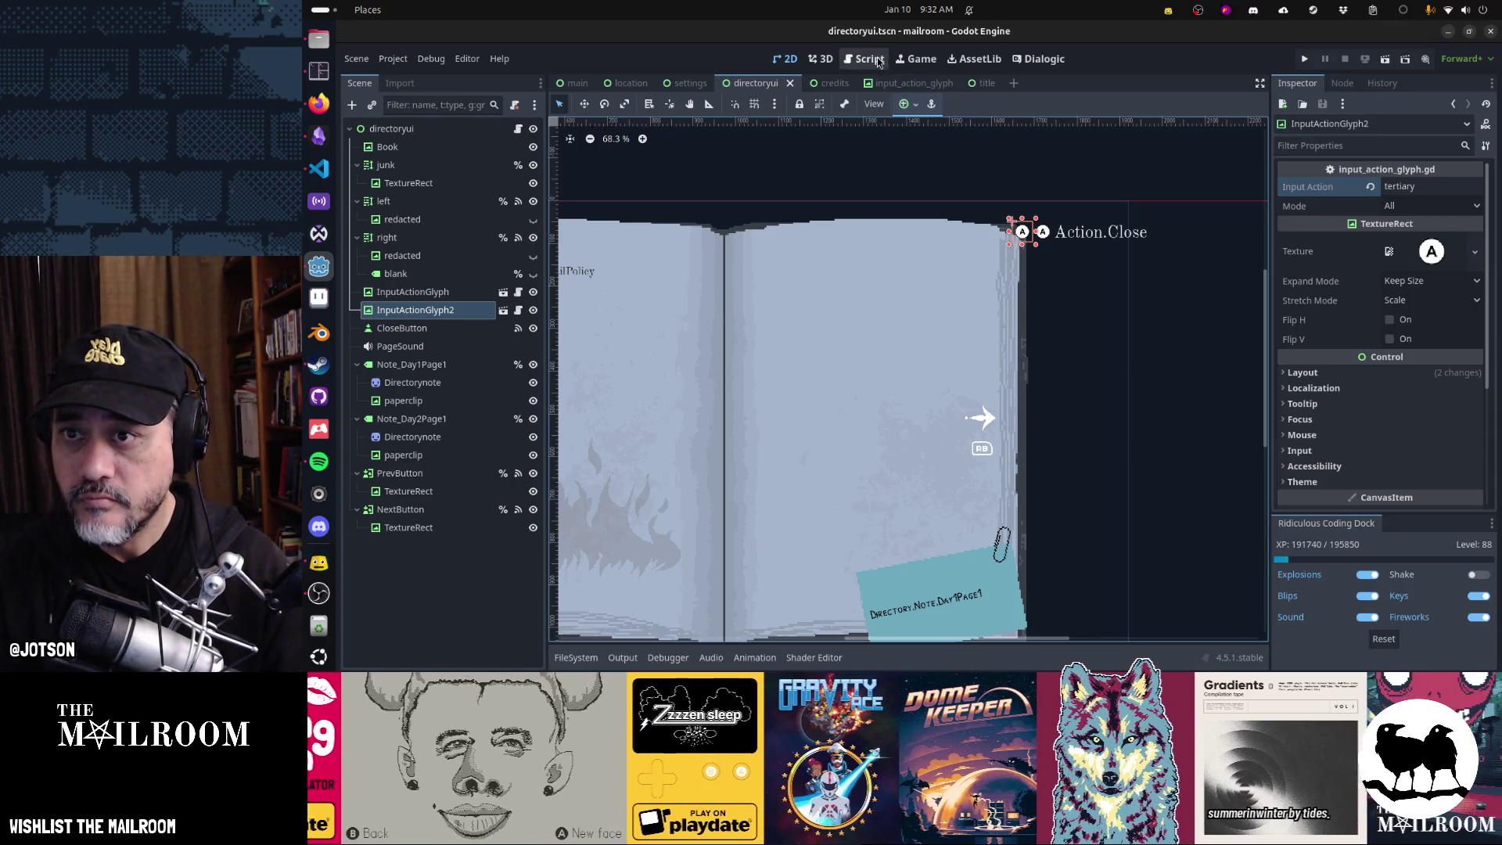
- Nudge InputActionGlyph2 right and down below the Close glyph, save, and run the scene
left_click(883, 66)
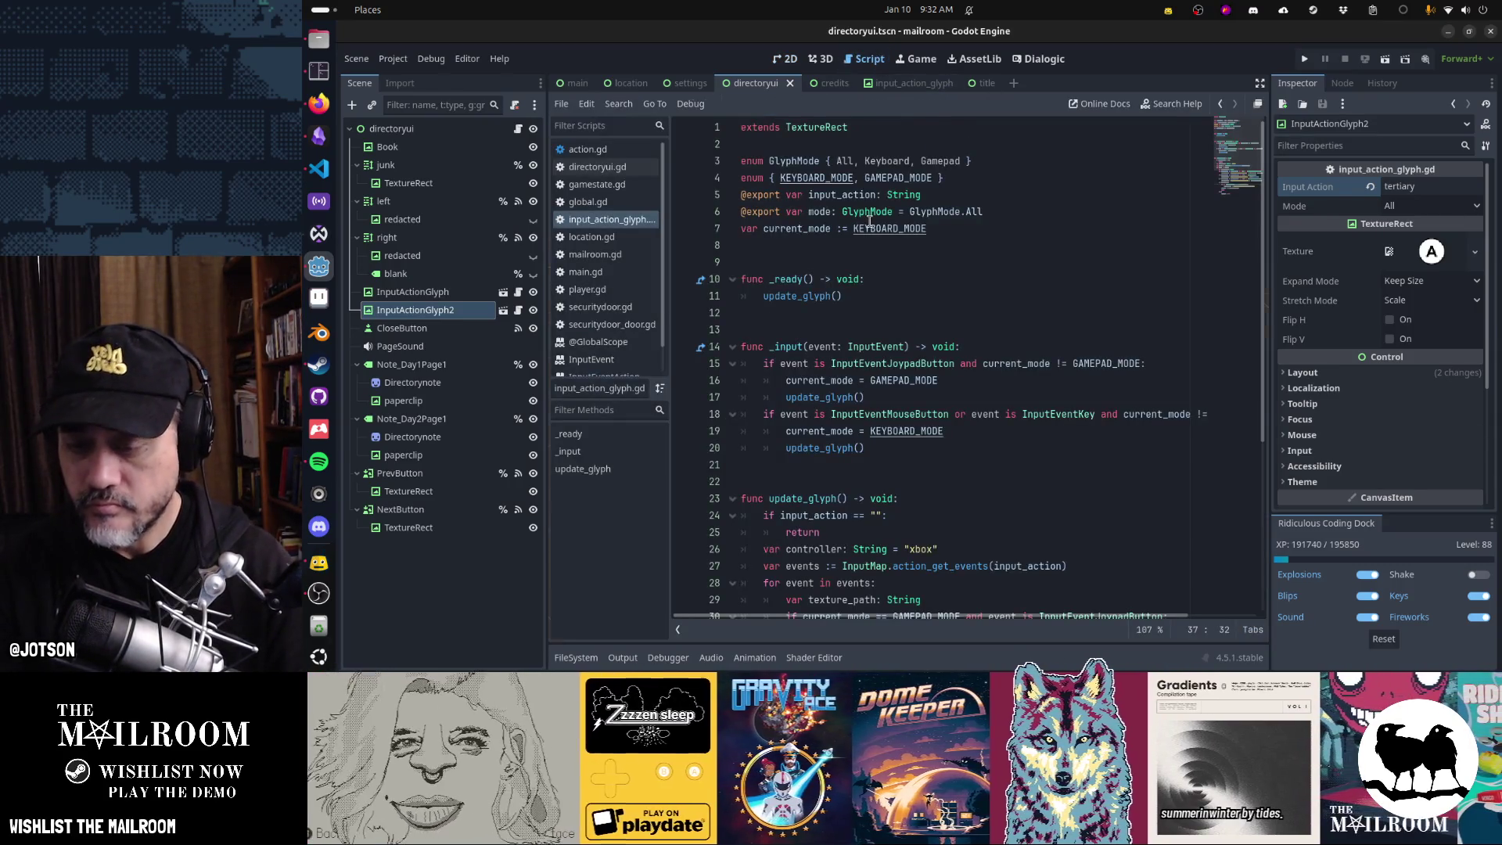
key("ctrl+F2")
key("ctrl+F1")
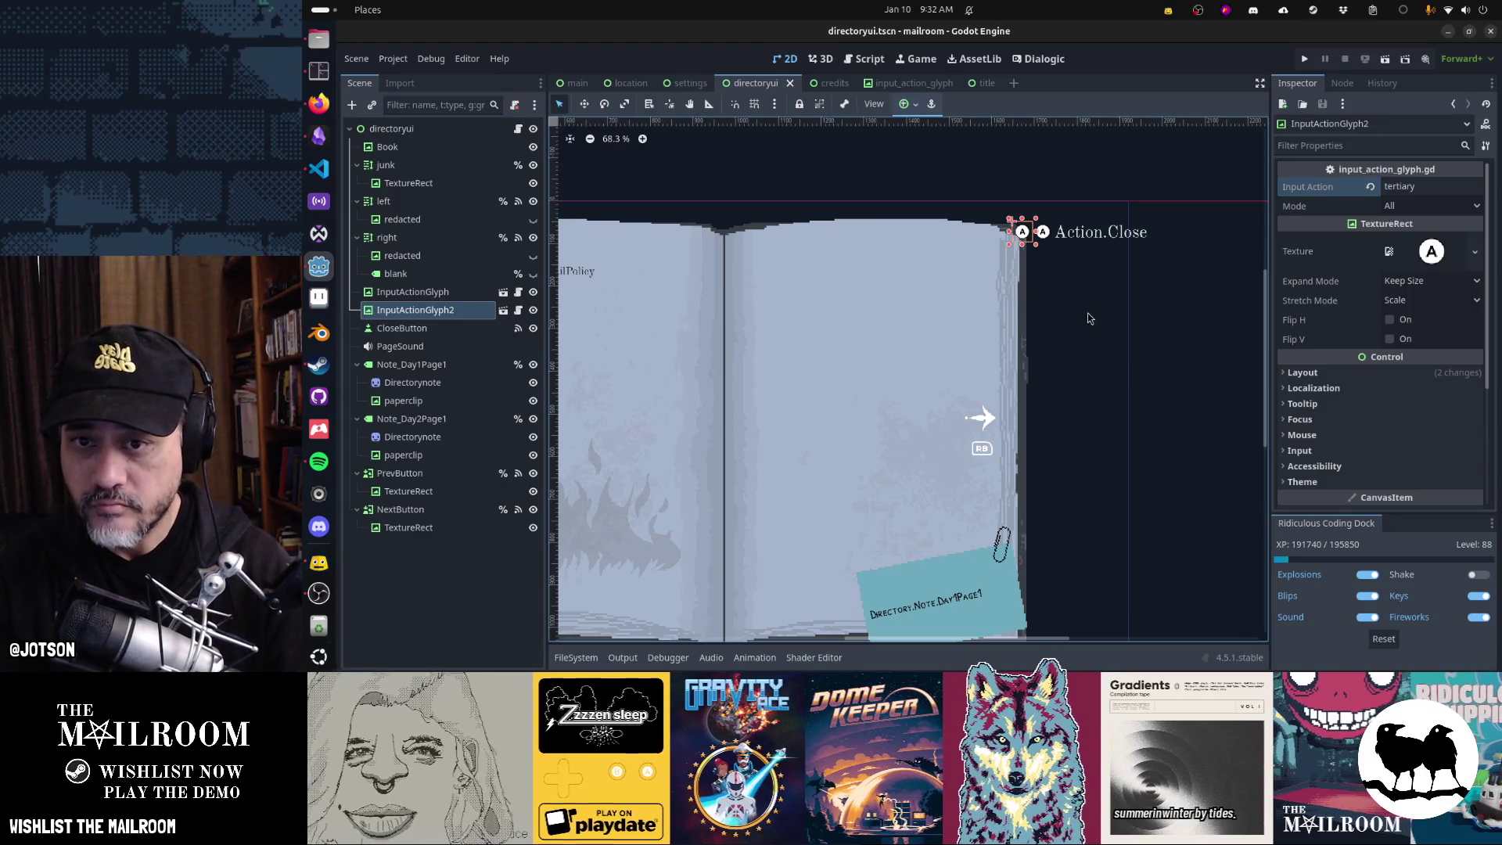
key("Right")
key("Right")
key("Right")
key("Down")
key("Down")
key("Down")
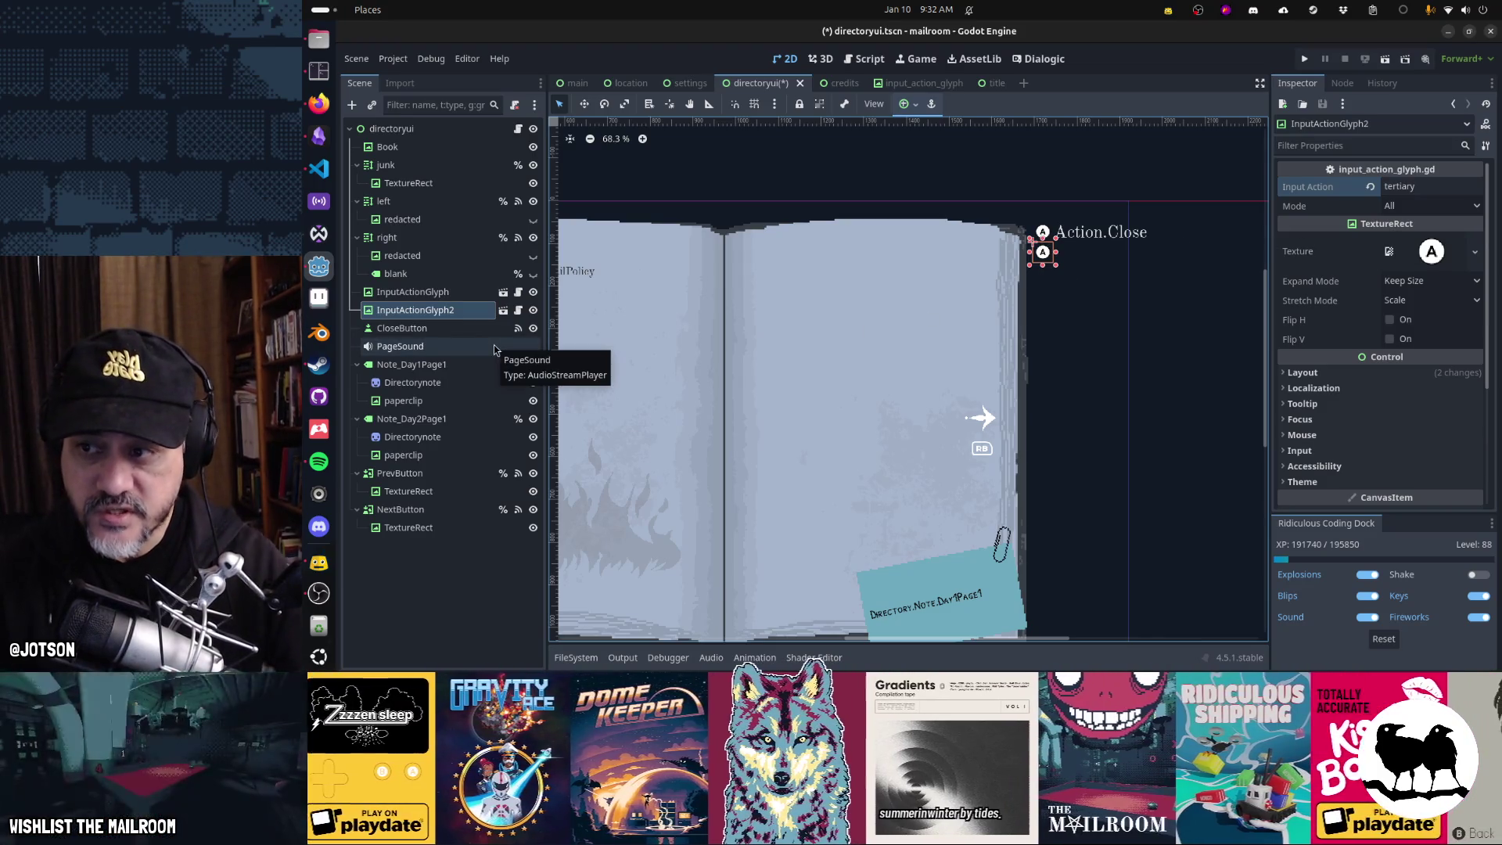
key("ctrl+s")
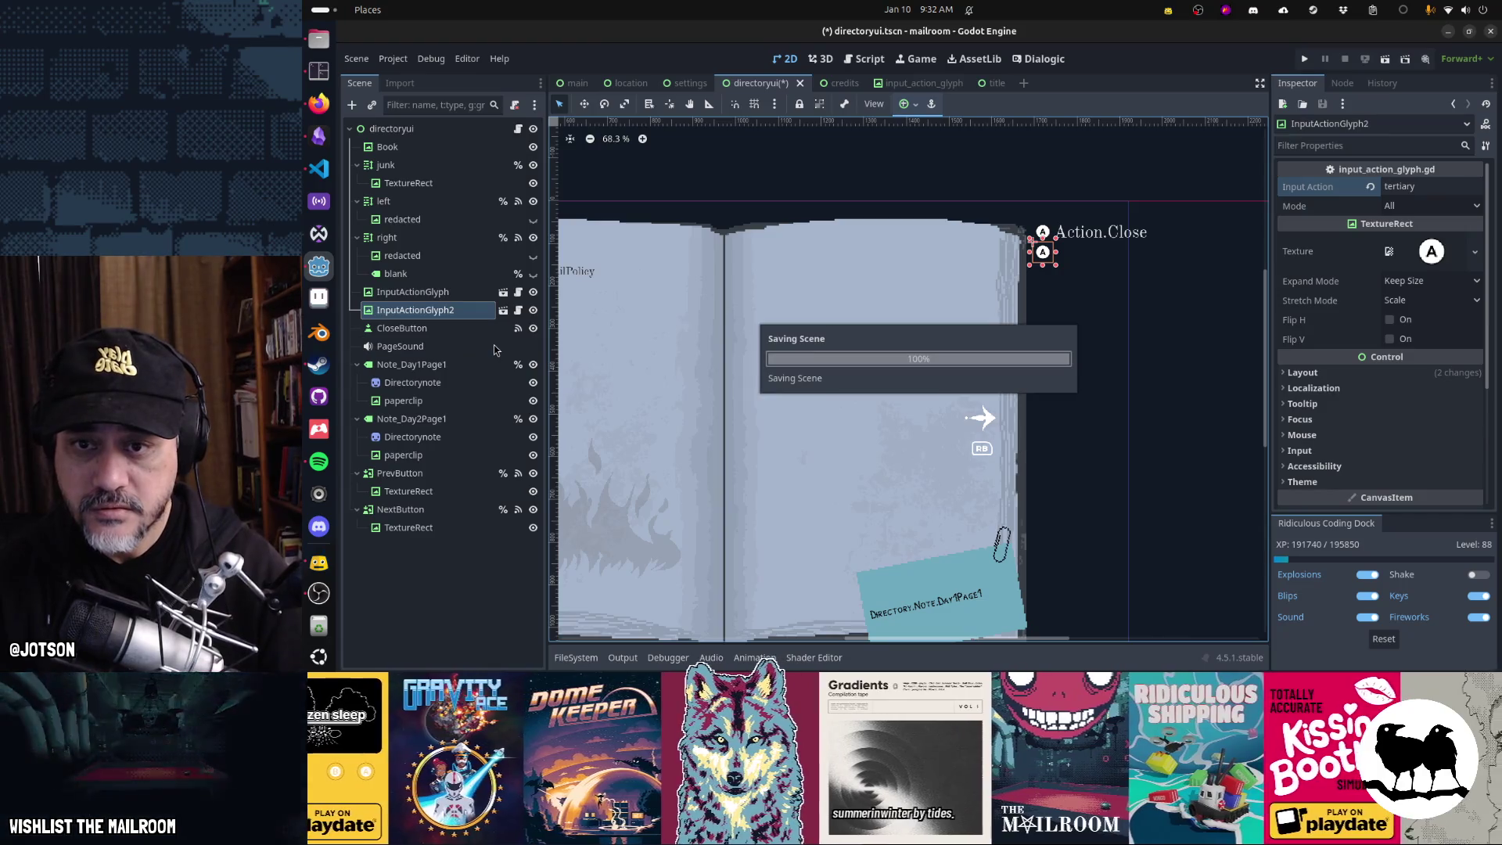
key("F6")
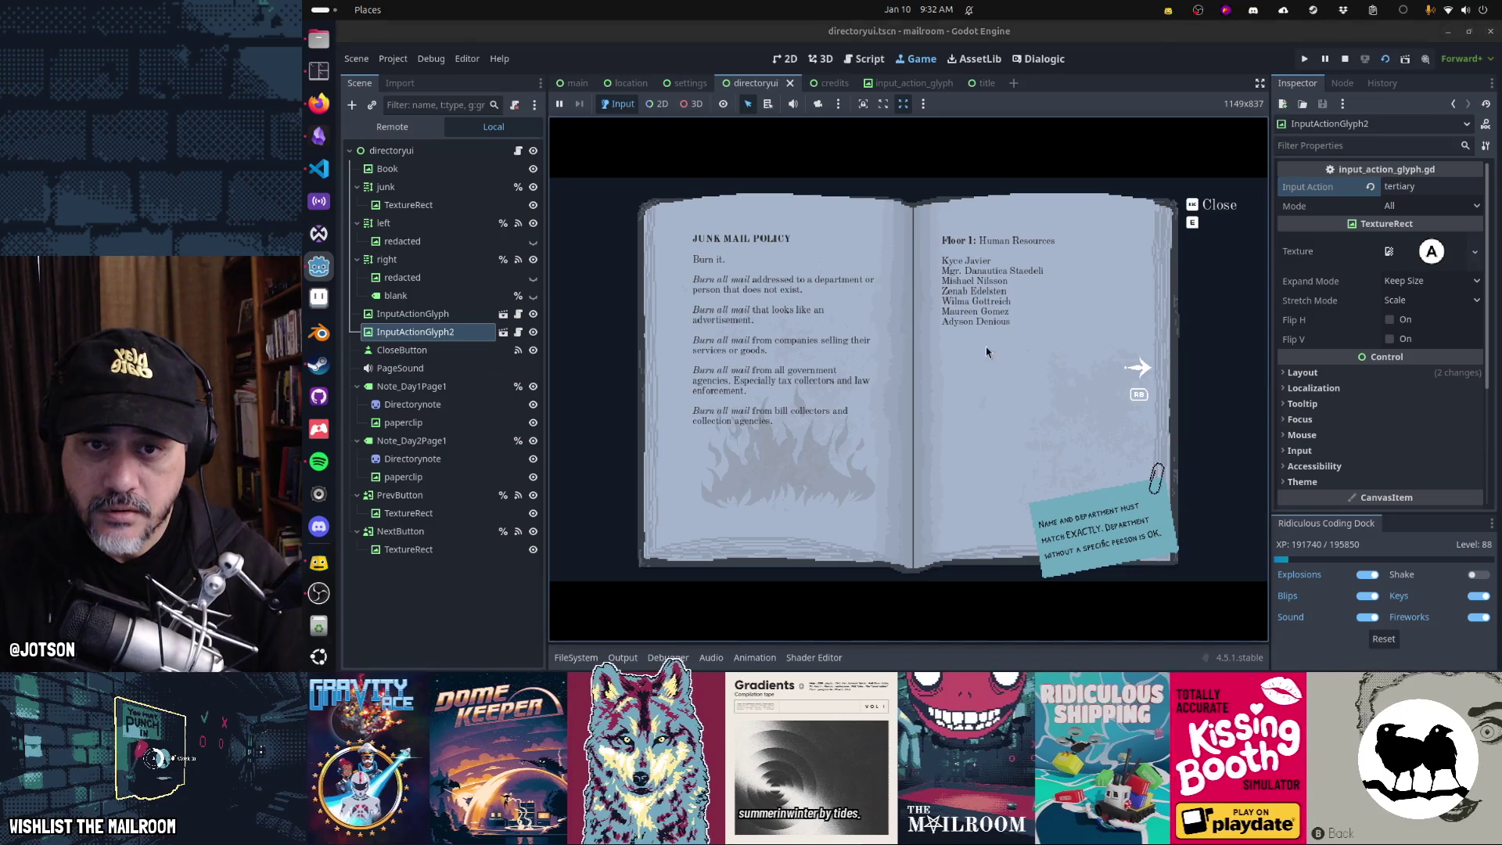
- In the enlarged game view, close the book with Esc to check the Close glyphs, then stop with F8
left_click(1260, 82)
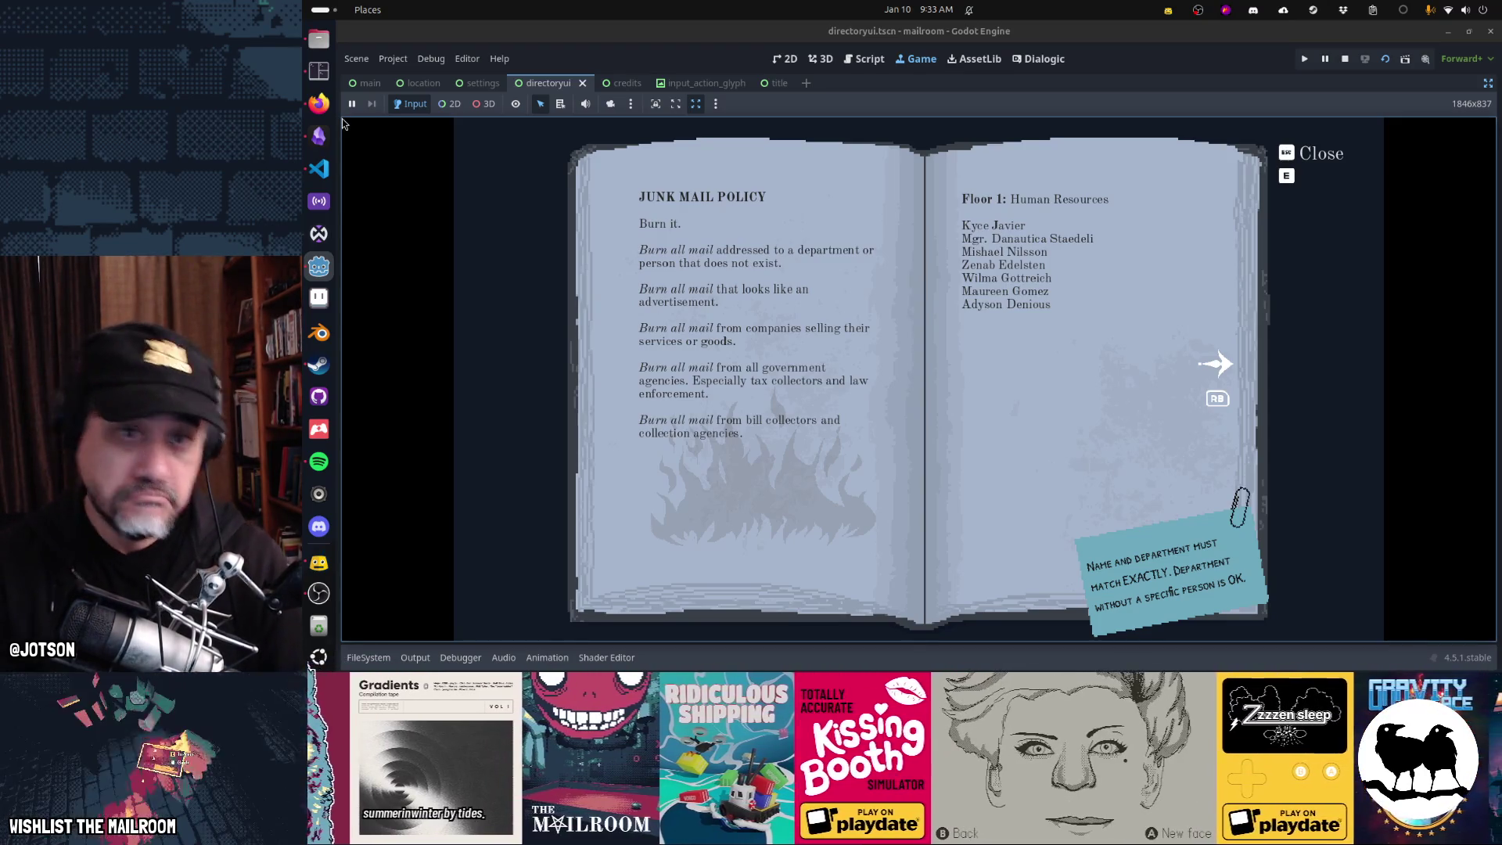
key("Escape")
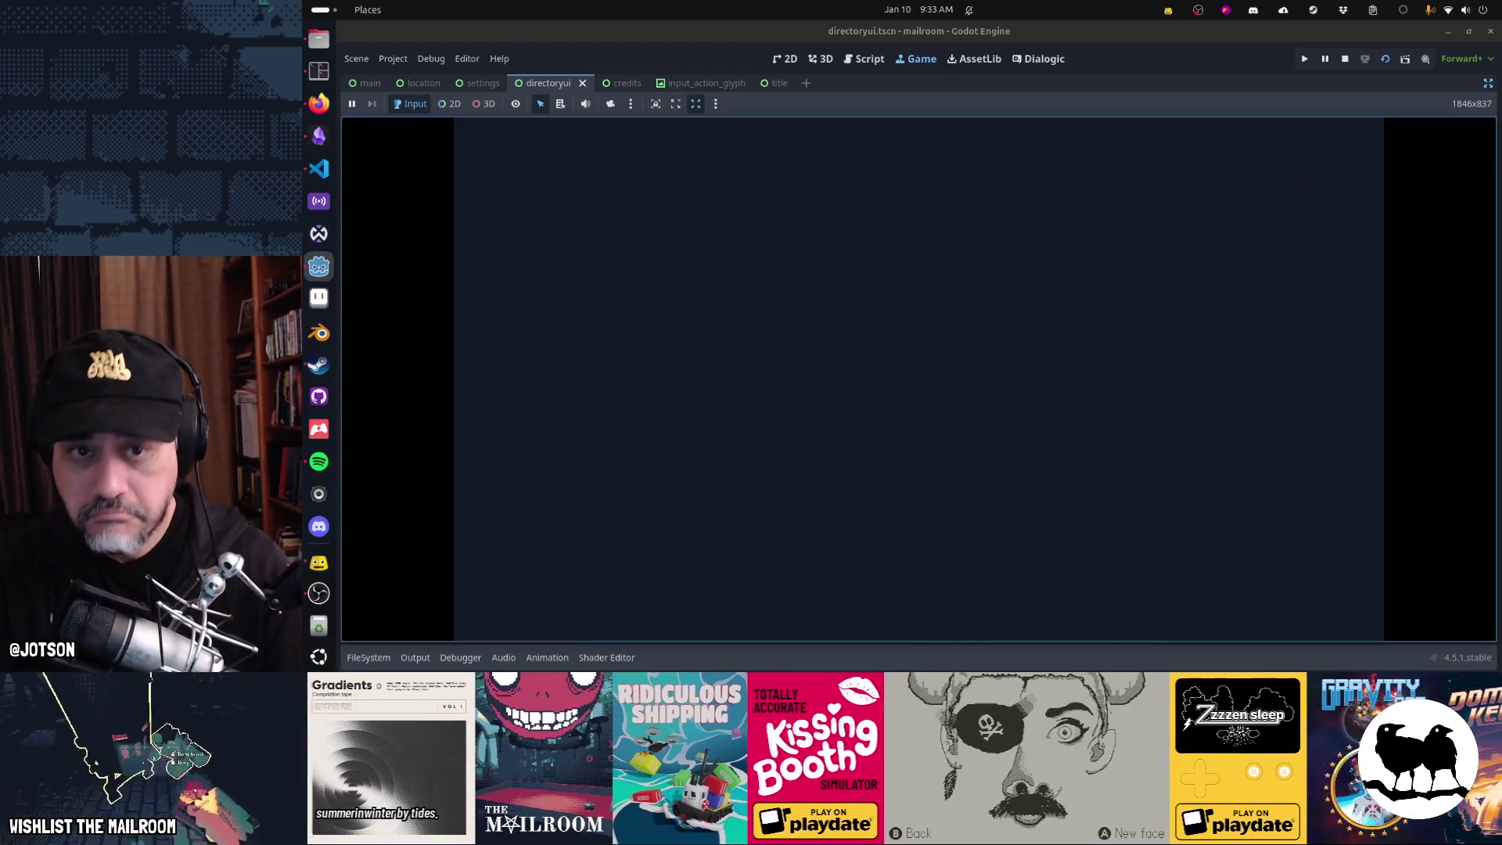
key("F8")
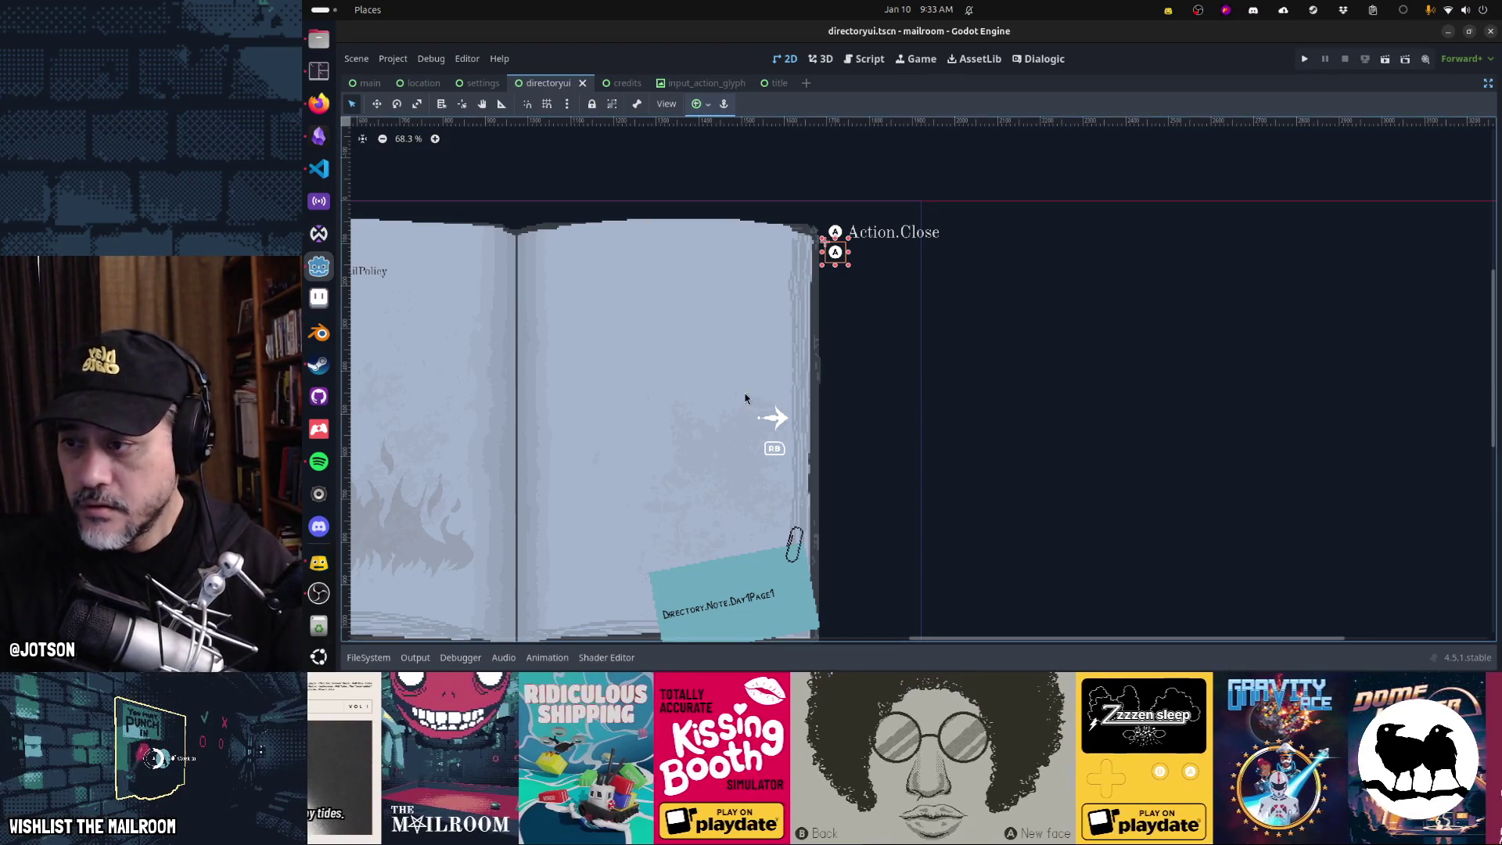
- Instance input_action_glyph.tscn and place it directly under NextButton
left_click_drag(744, 399, 1025, 313)
left_click(1052, 364)
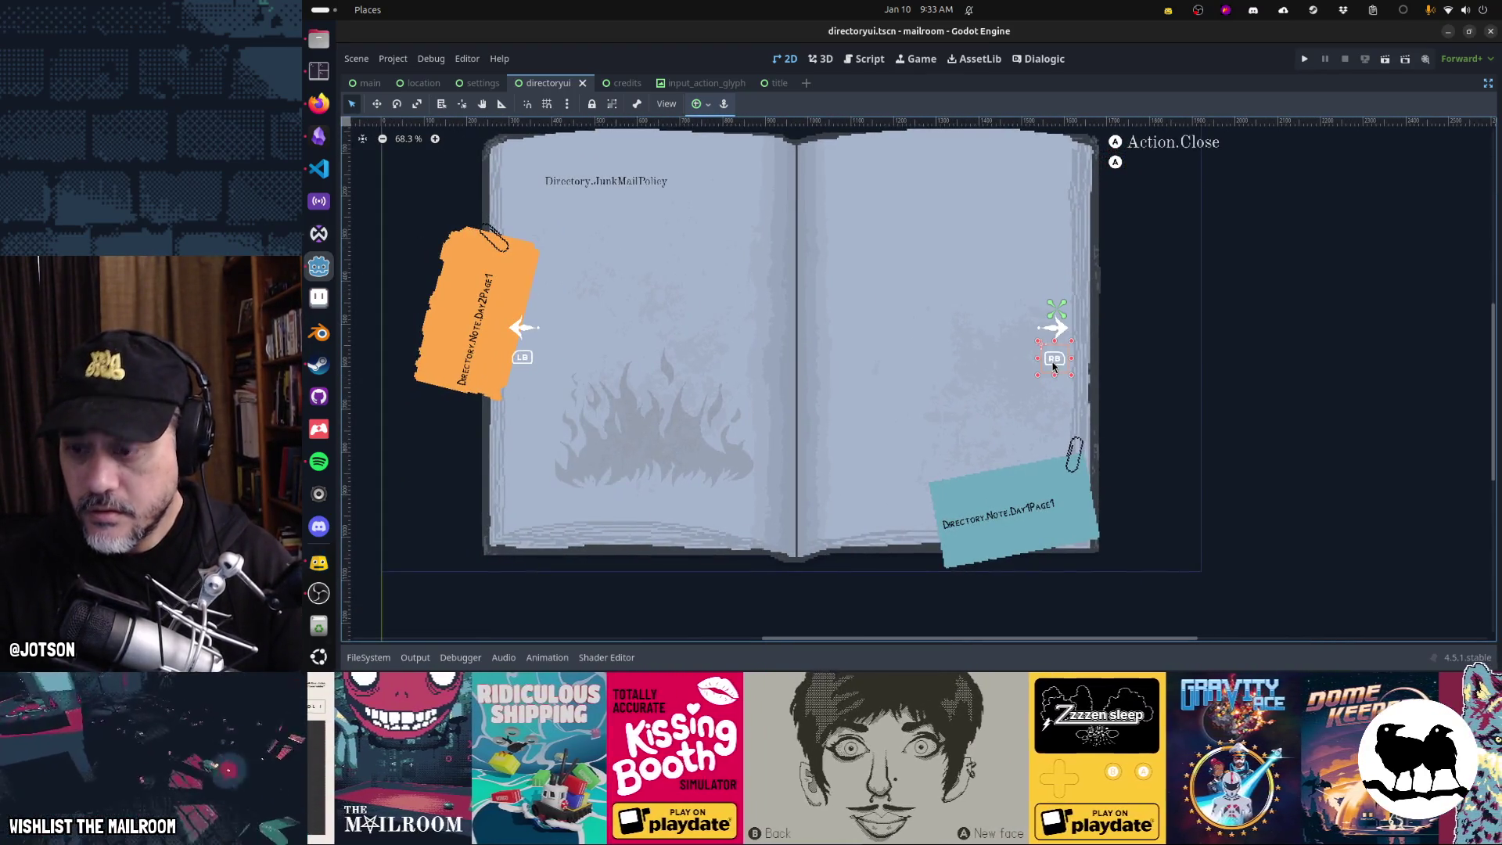
left_click(1488, 82)
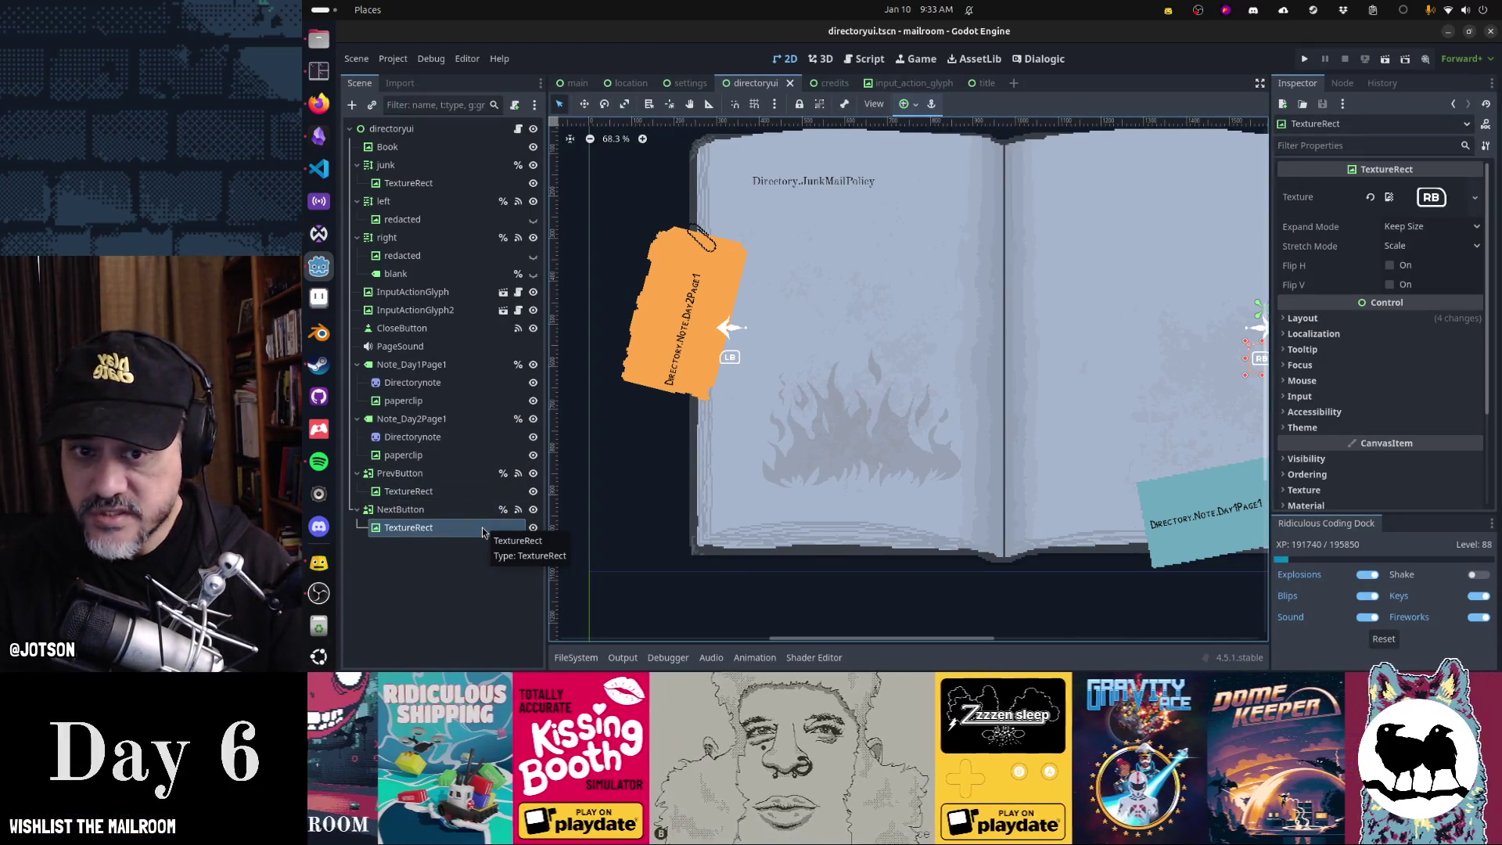
left_click(352, 105)
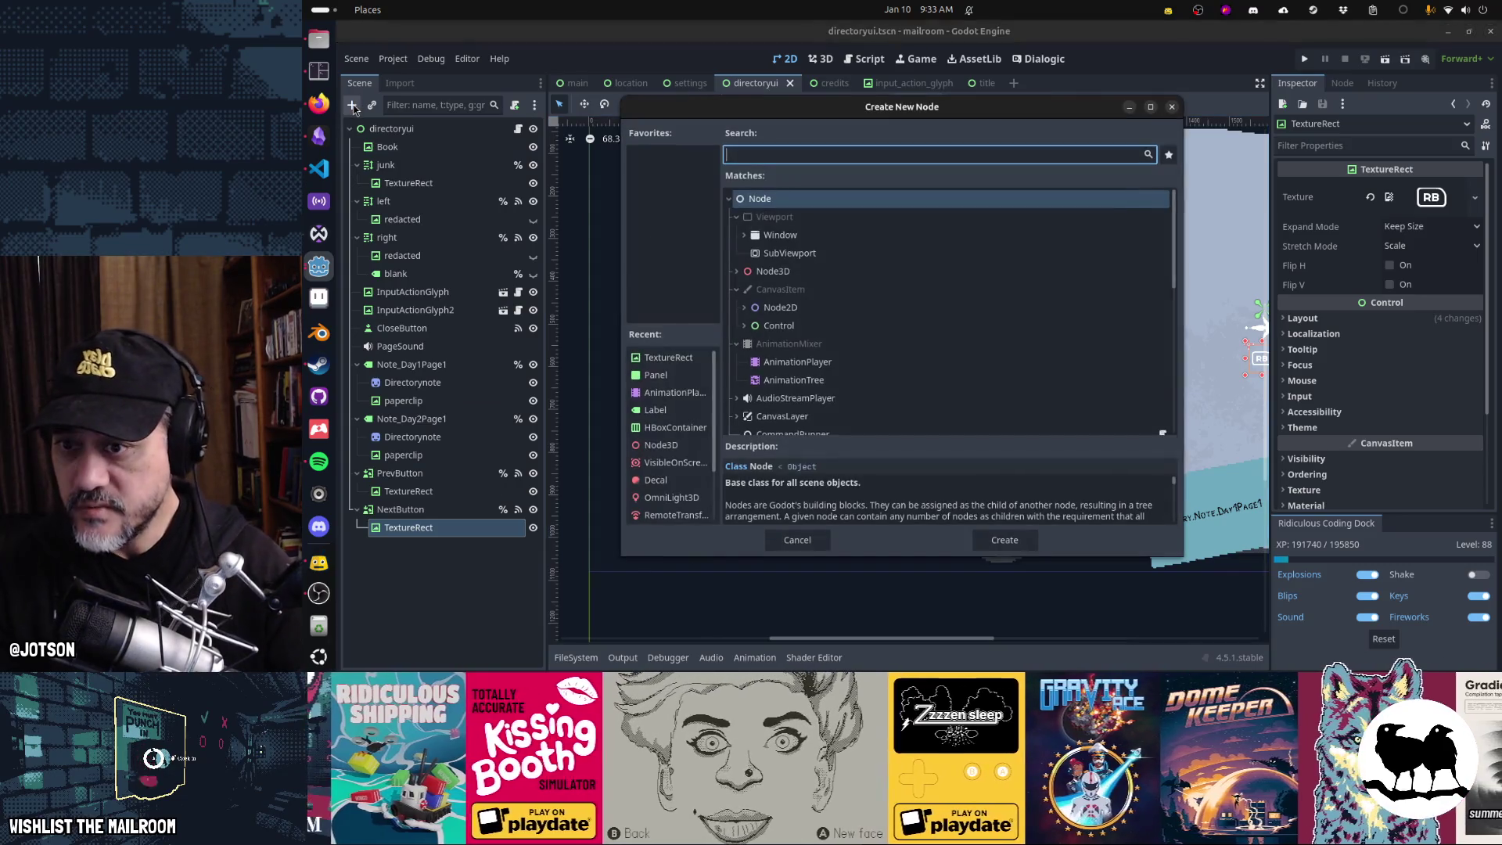
type("input")
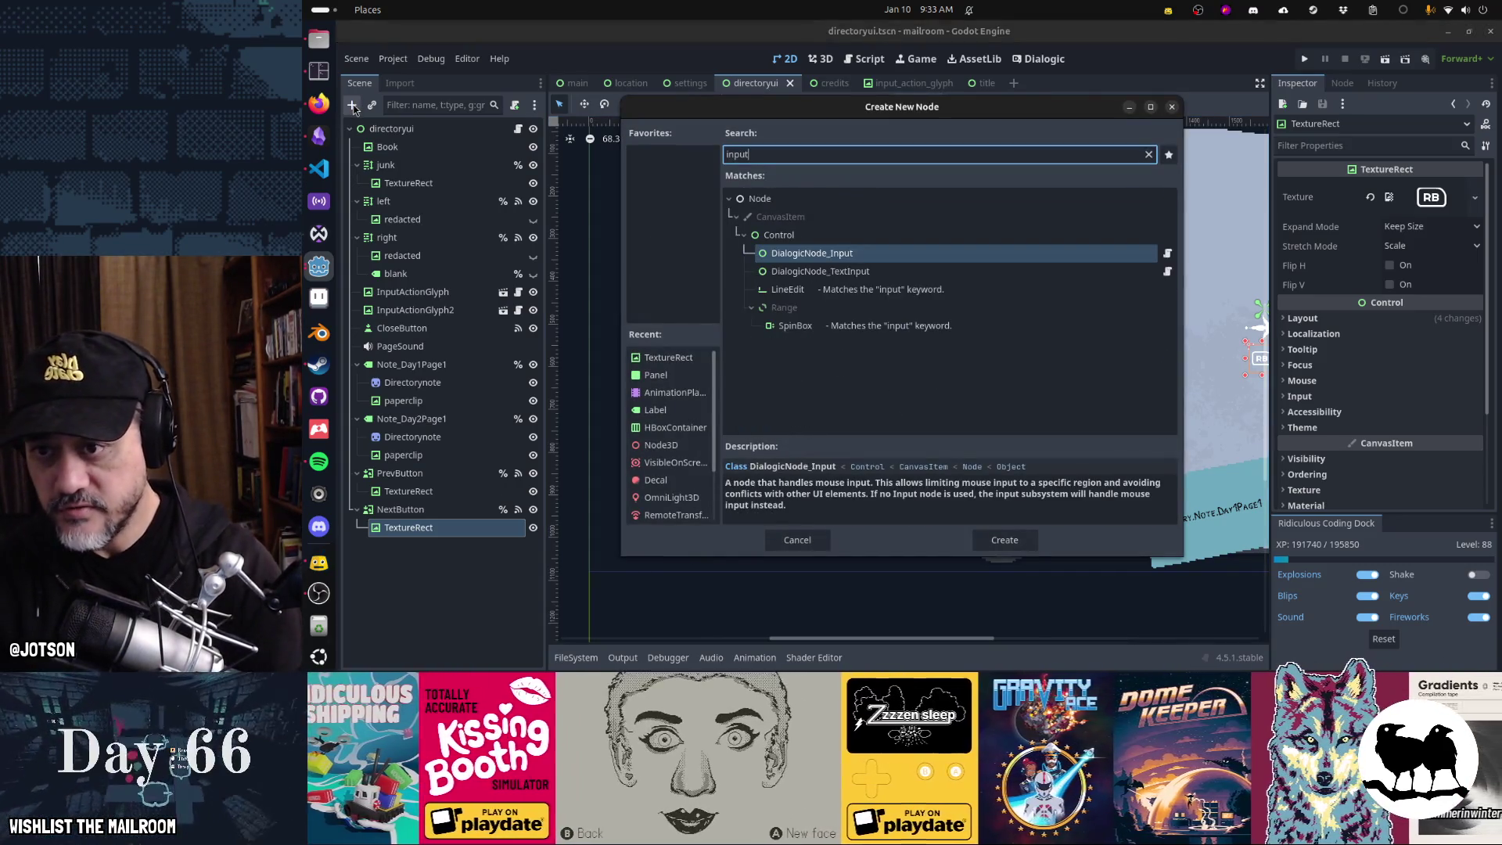
key("Escape")
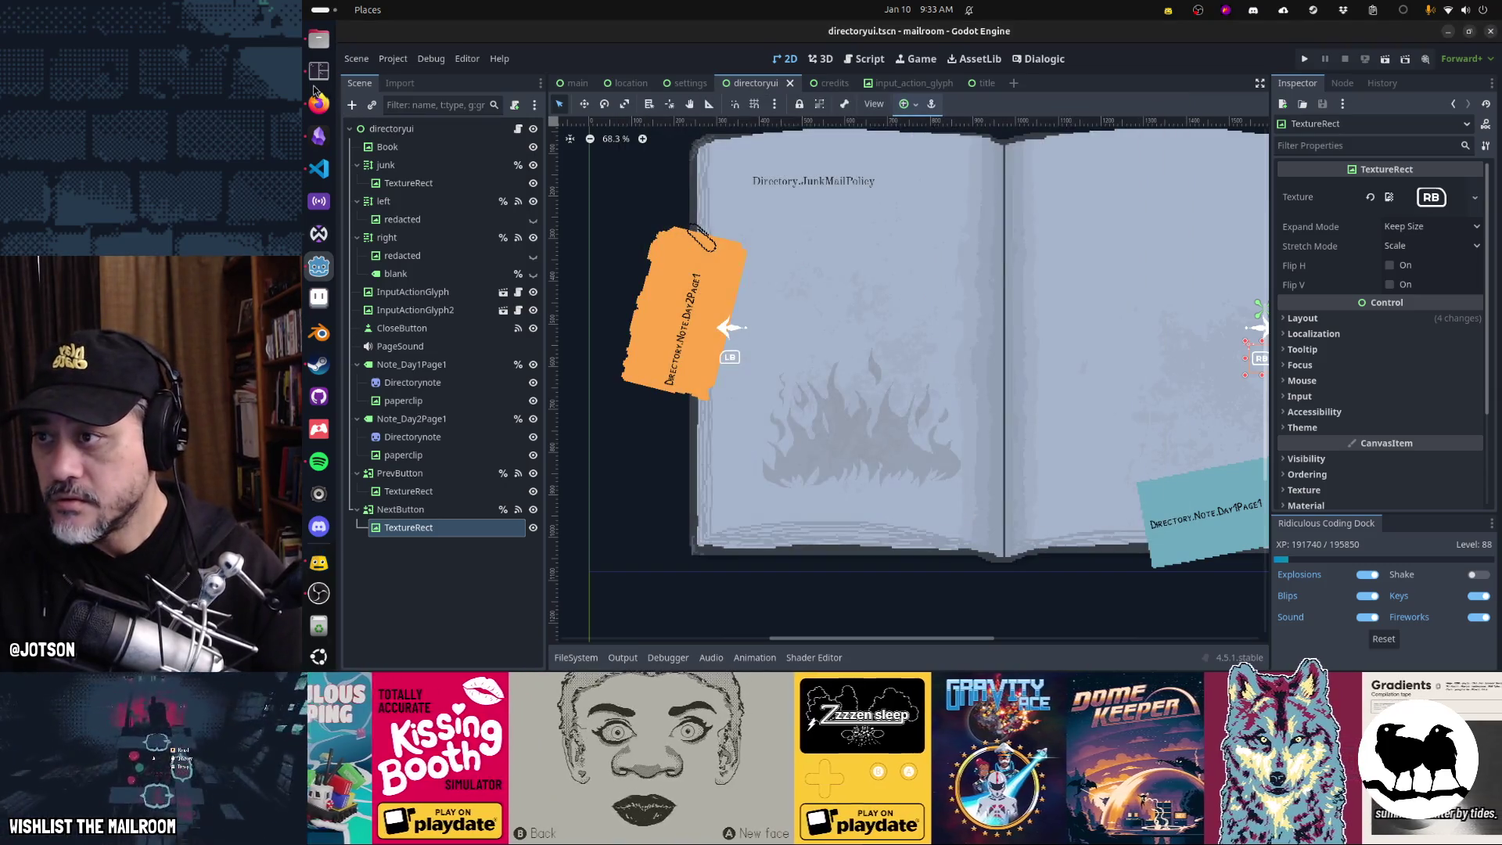
left_click(373, 105)
type("glyph")
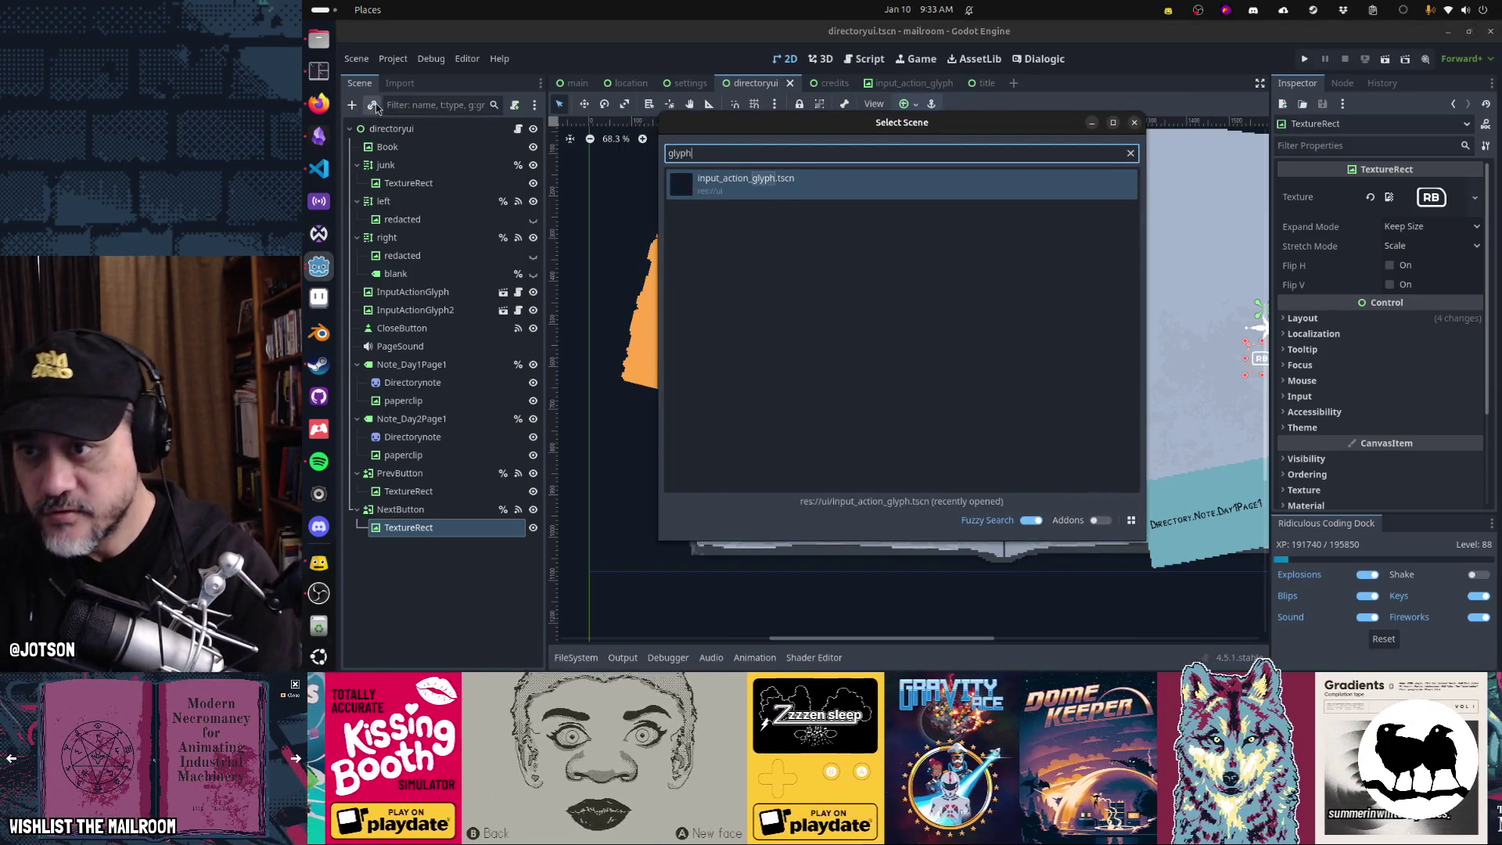
key("Return")
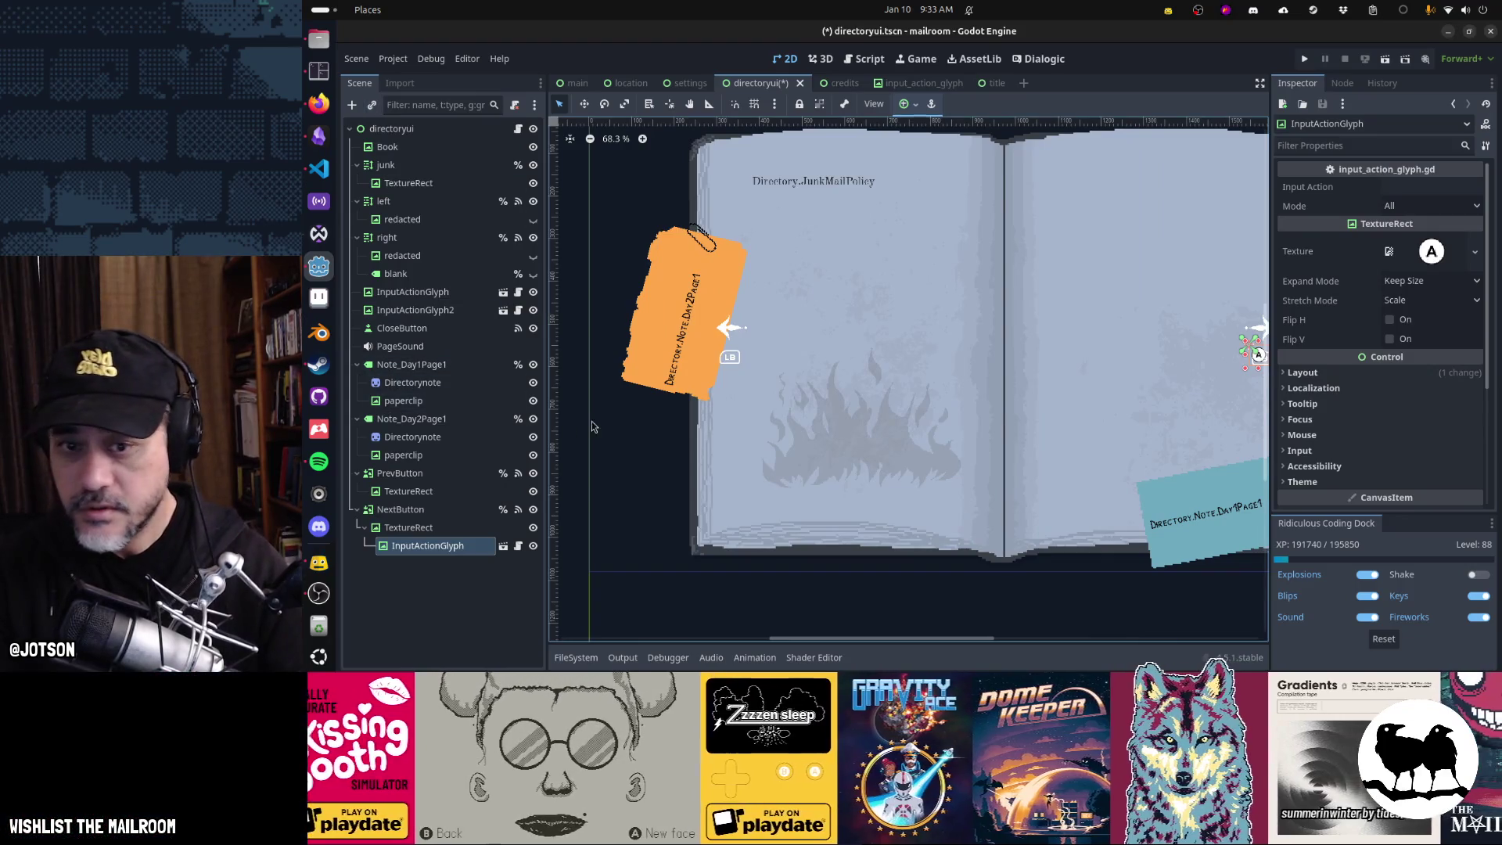
scroll(942, 399, "right", 2)
left_click_drag(438, 546, 440, 524)
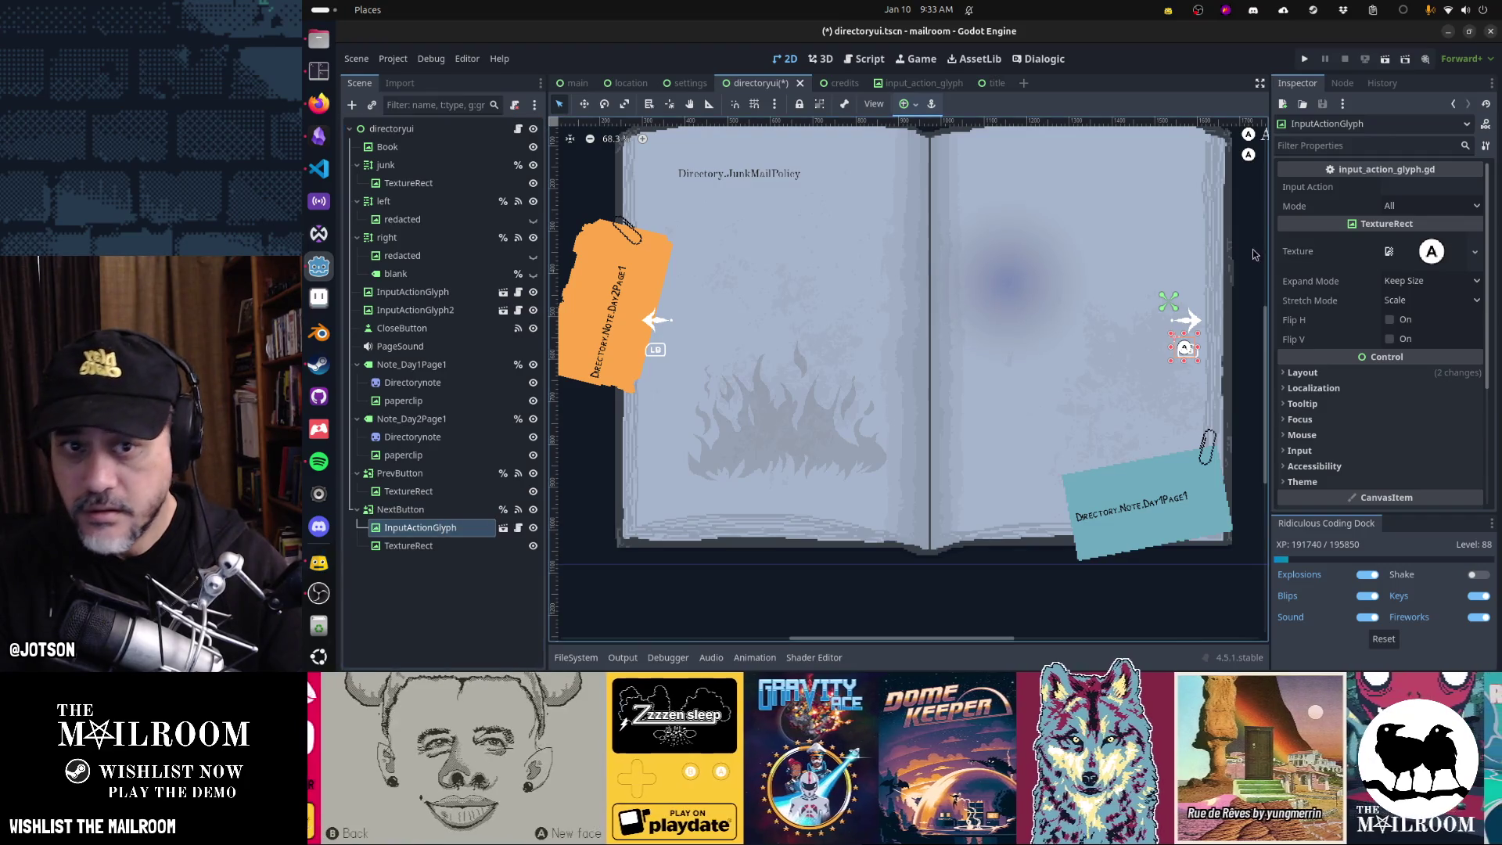
- Set the new glyph's Input Action to tab_next and delete NextButton's old TextureRect
left_click(1408, 185)
type("tab_rig")
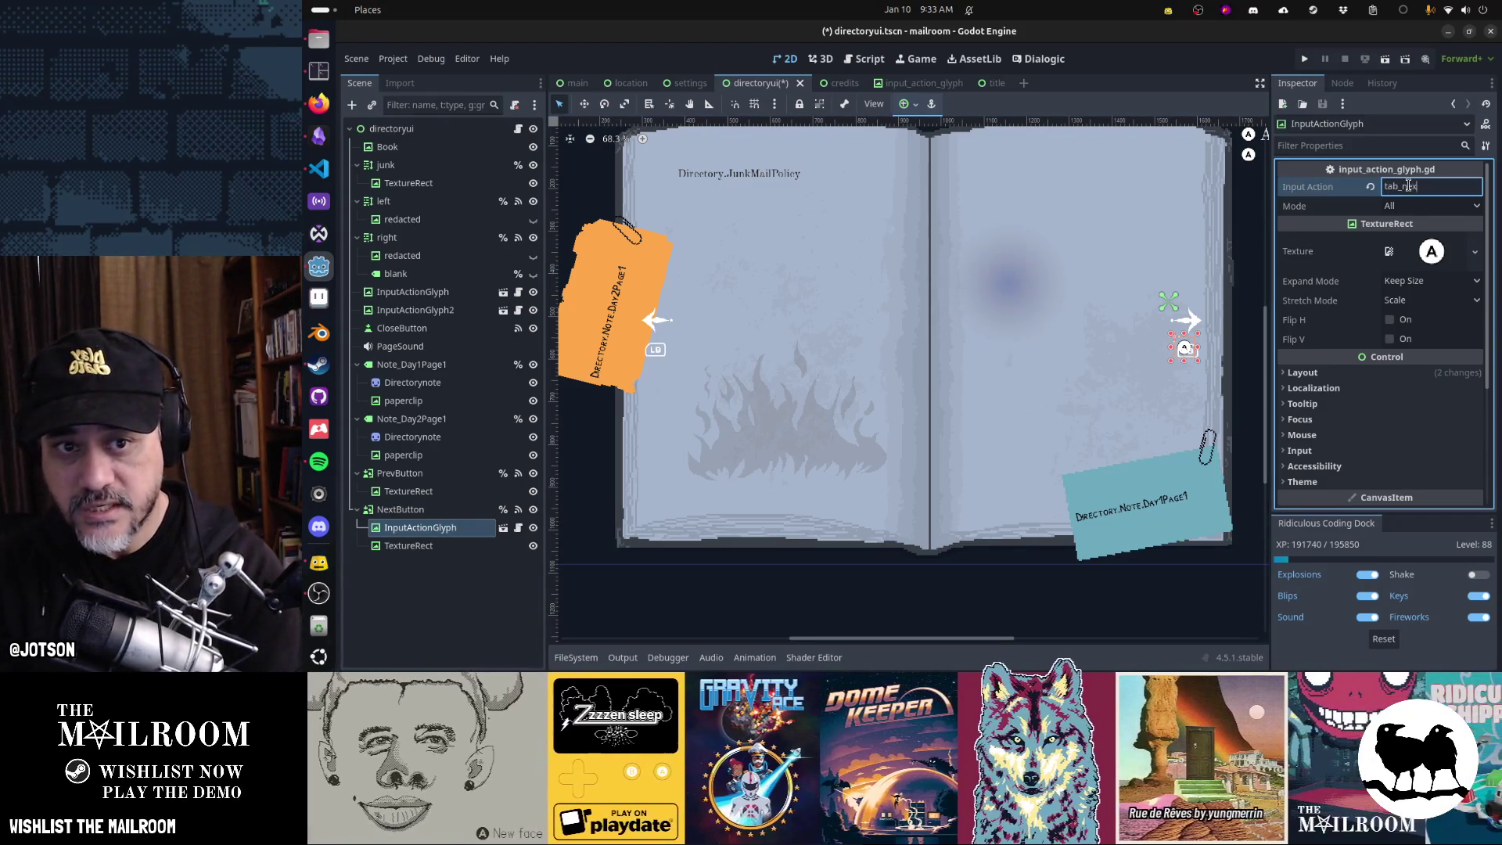
type("t")
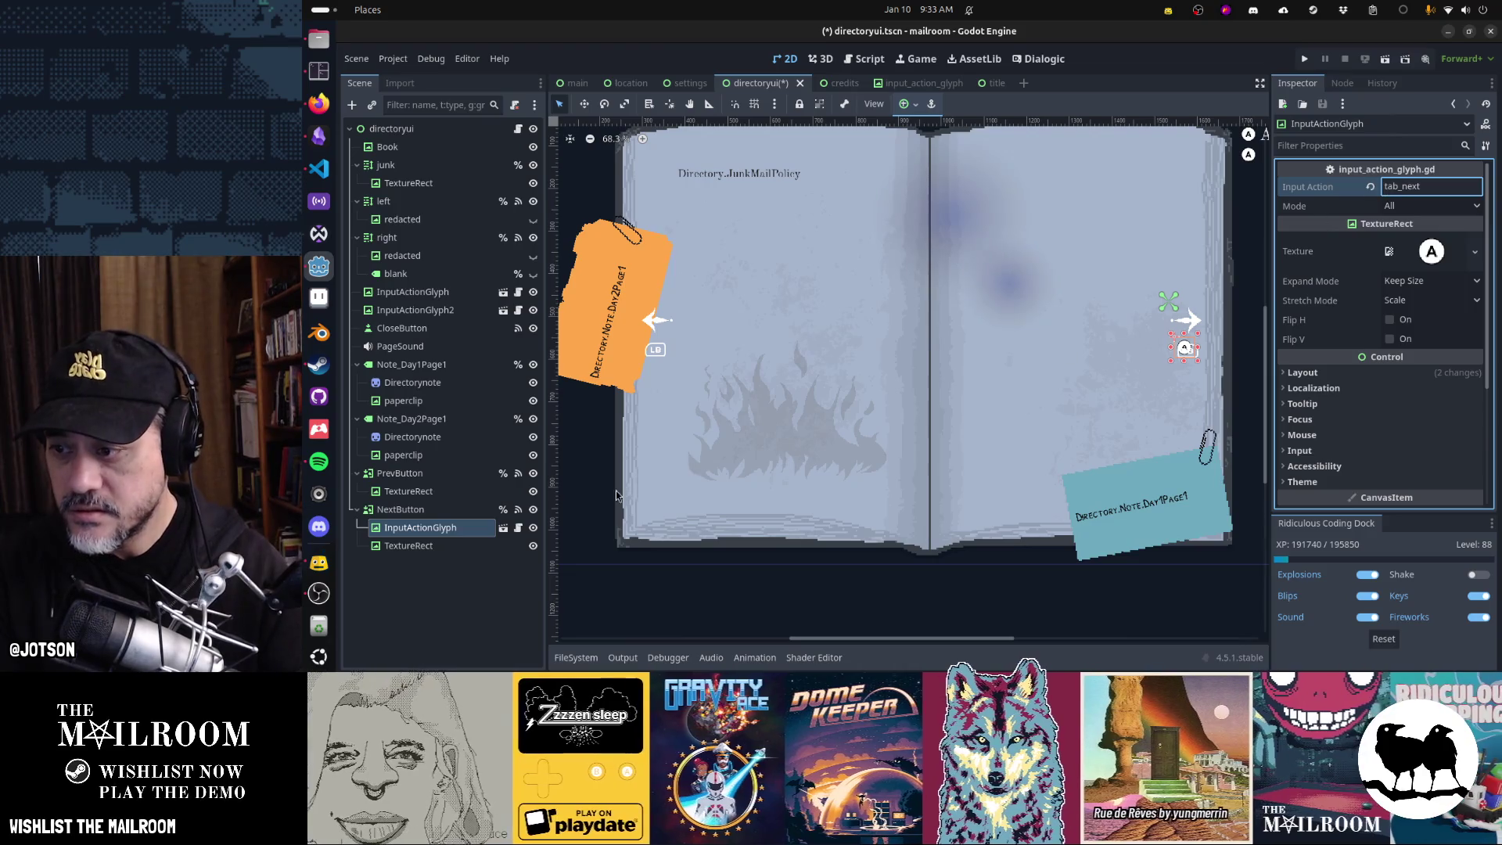
left_click(457, 547)
key("Delete")
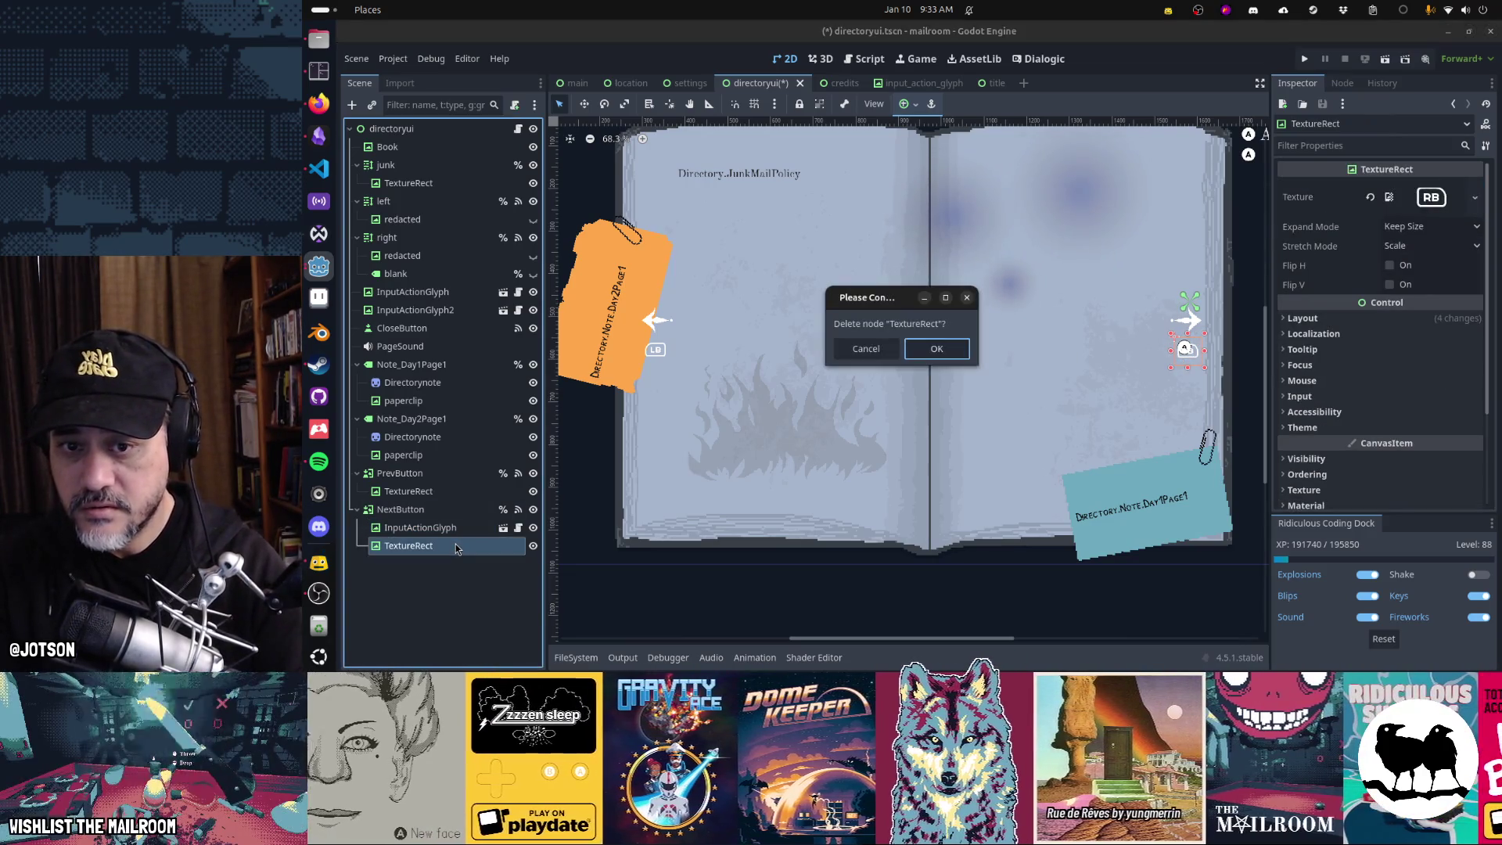
key("Return")
left_click(453, 527)
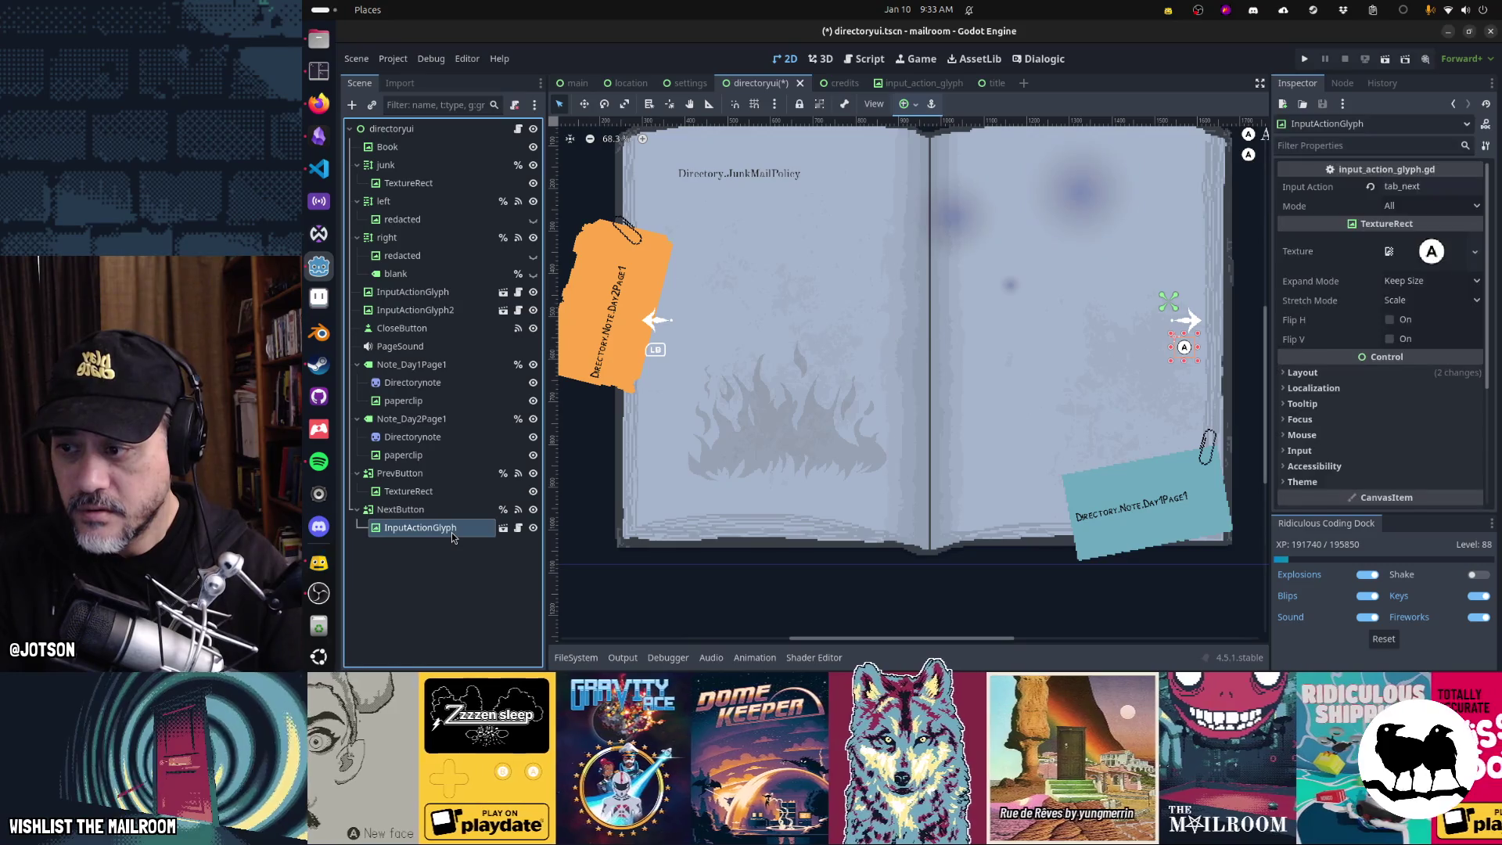
- Instance input_action_glyph.tscn under PrevButton, above its TextureRect
left_click(427, 491)
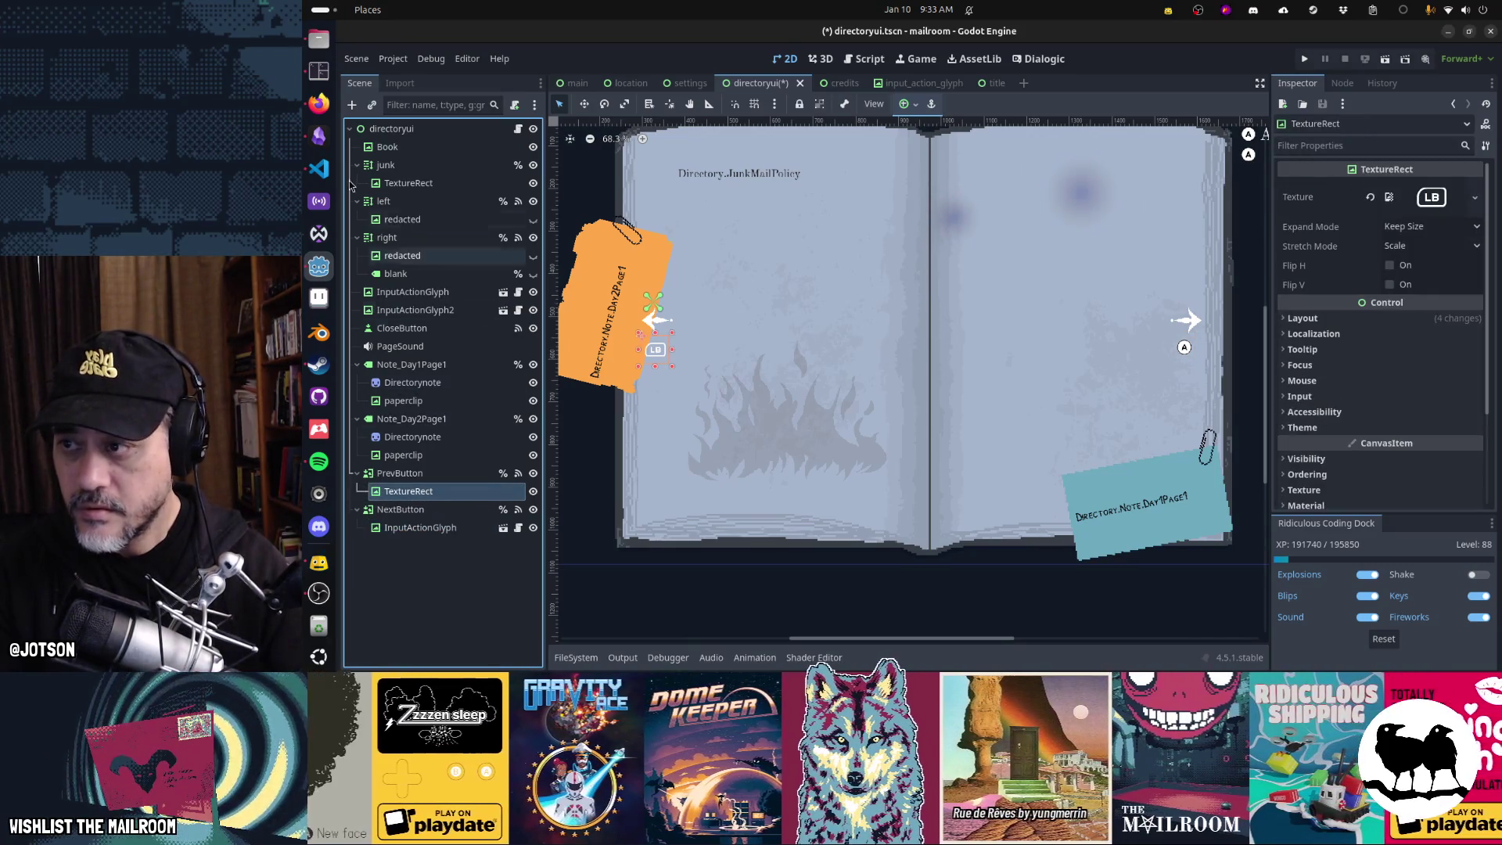
left_click(374, 109)
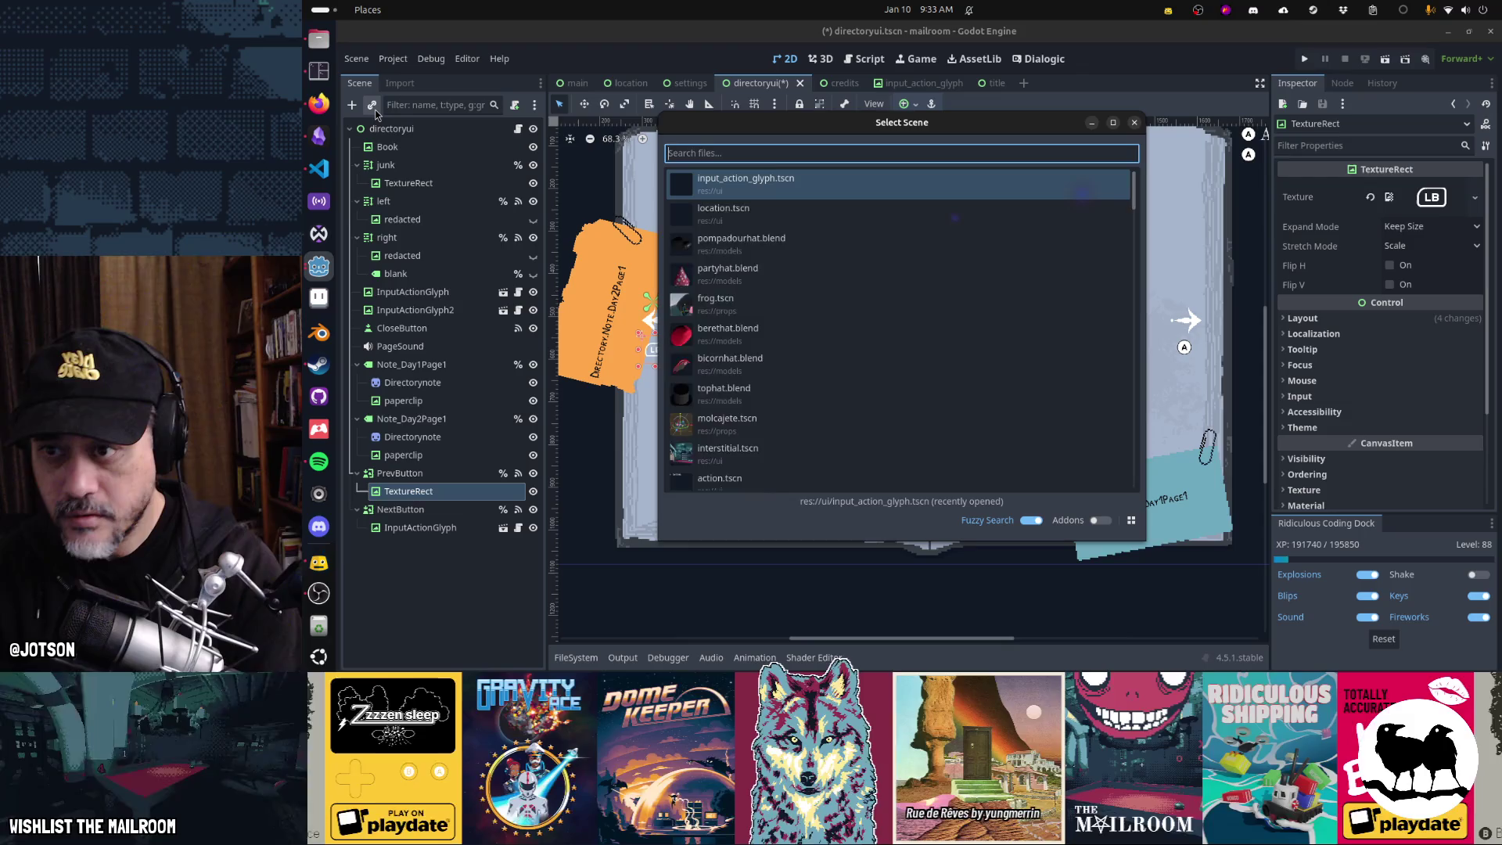
type("input")
key("Return")
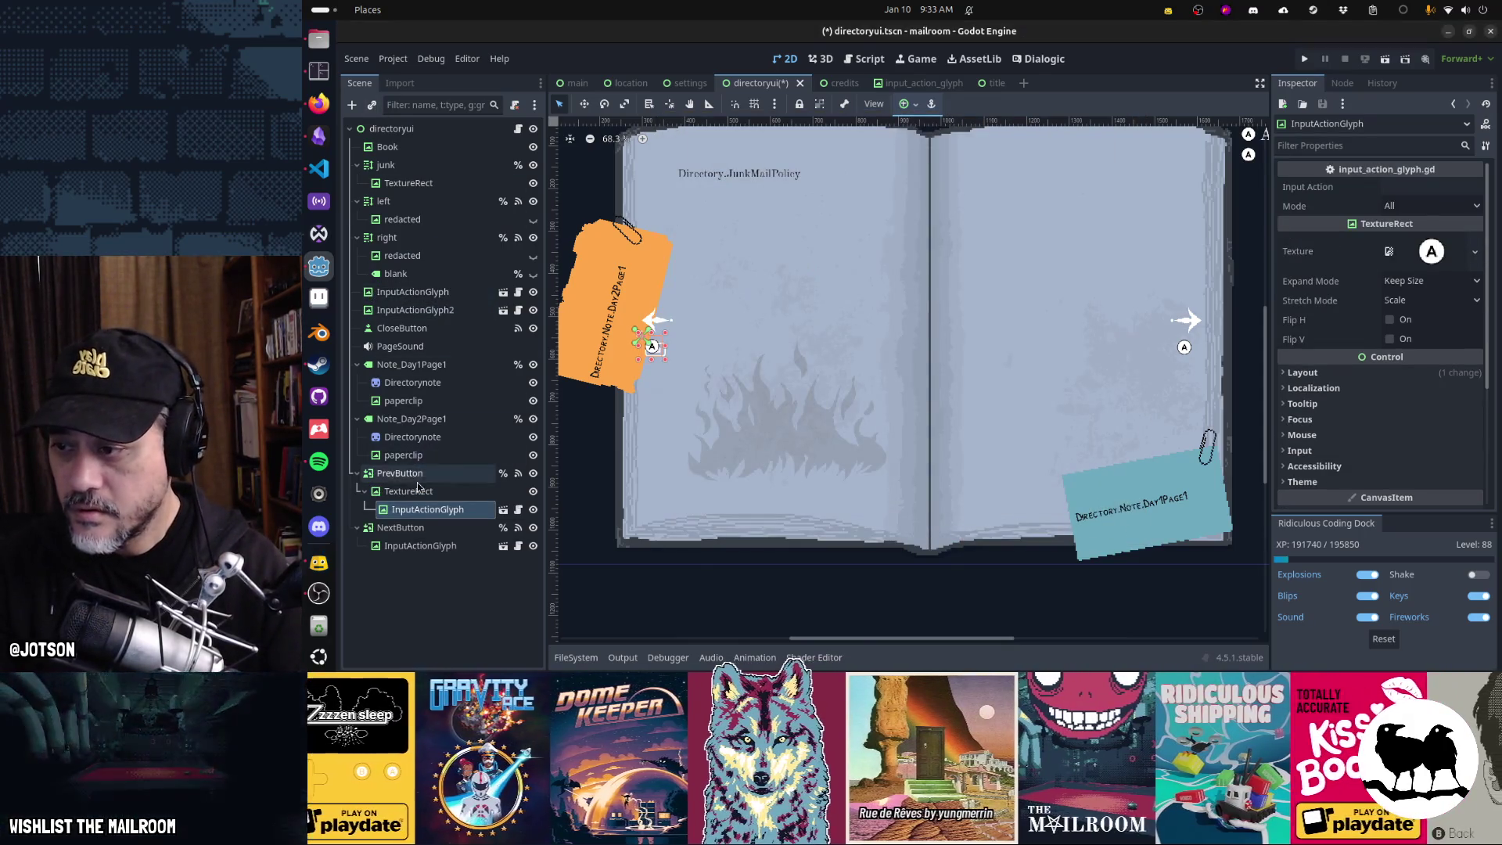
left_click_drag(428, 510, 432, 485)
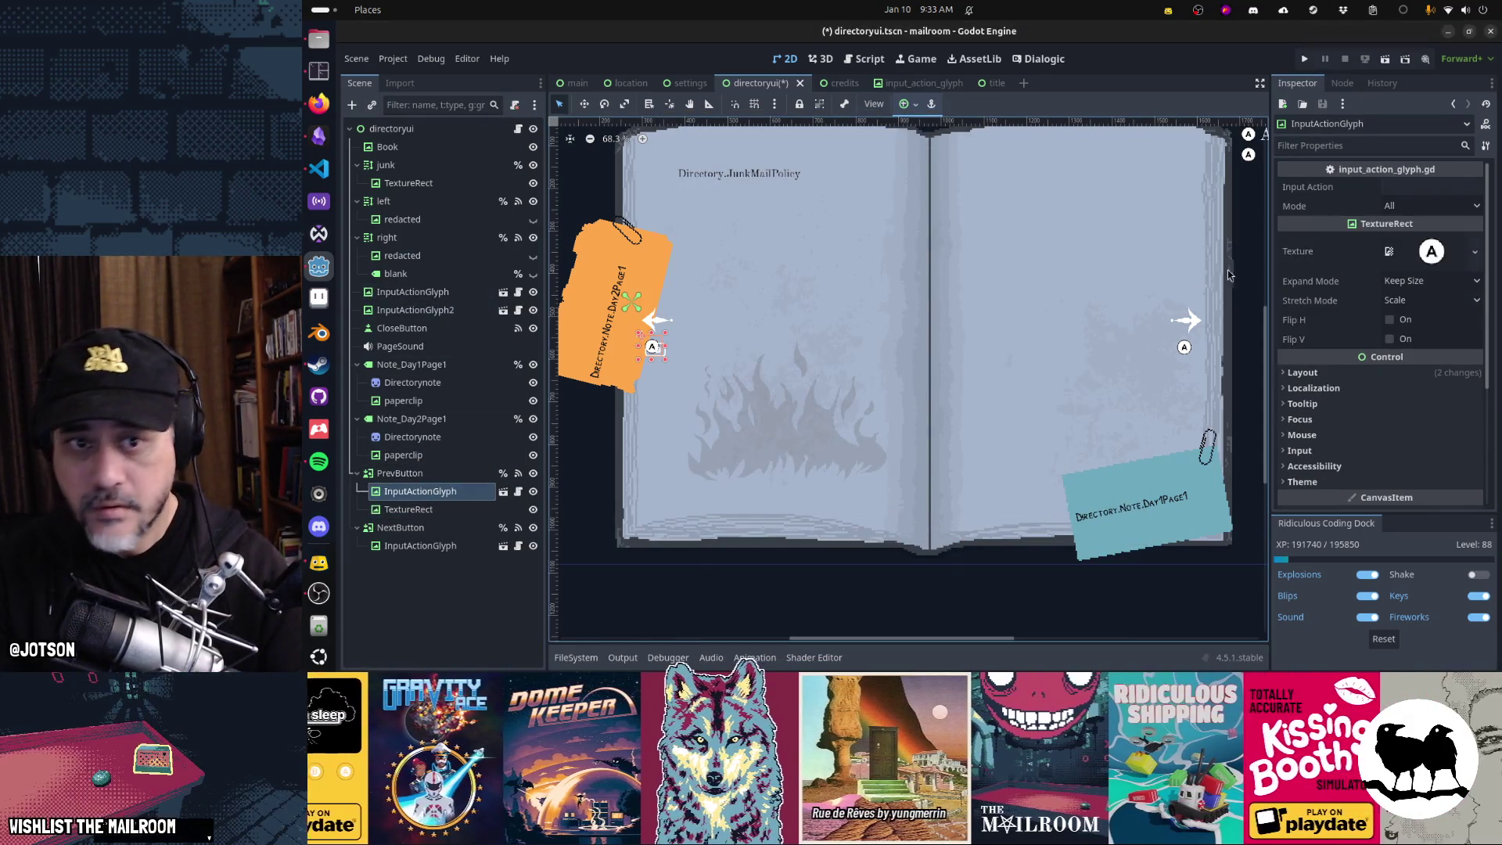
- Bind the new glyph to tab_previous and delete PrevButton's old TextureRect
left_click(1400, 188)
type("tab_previous")
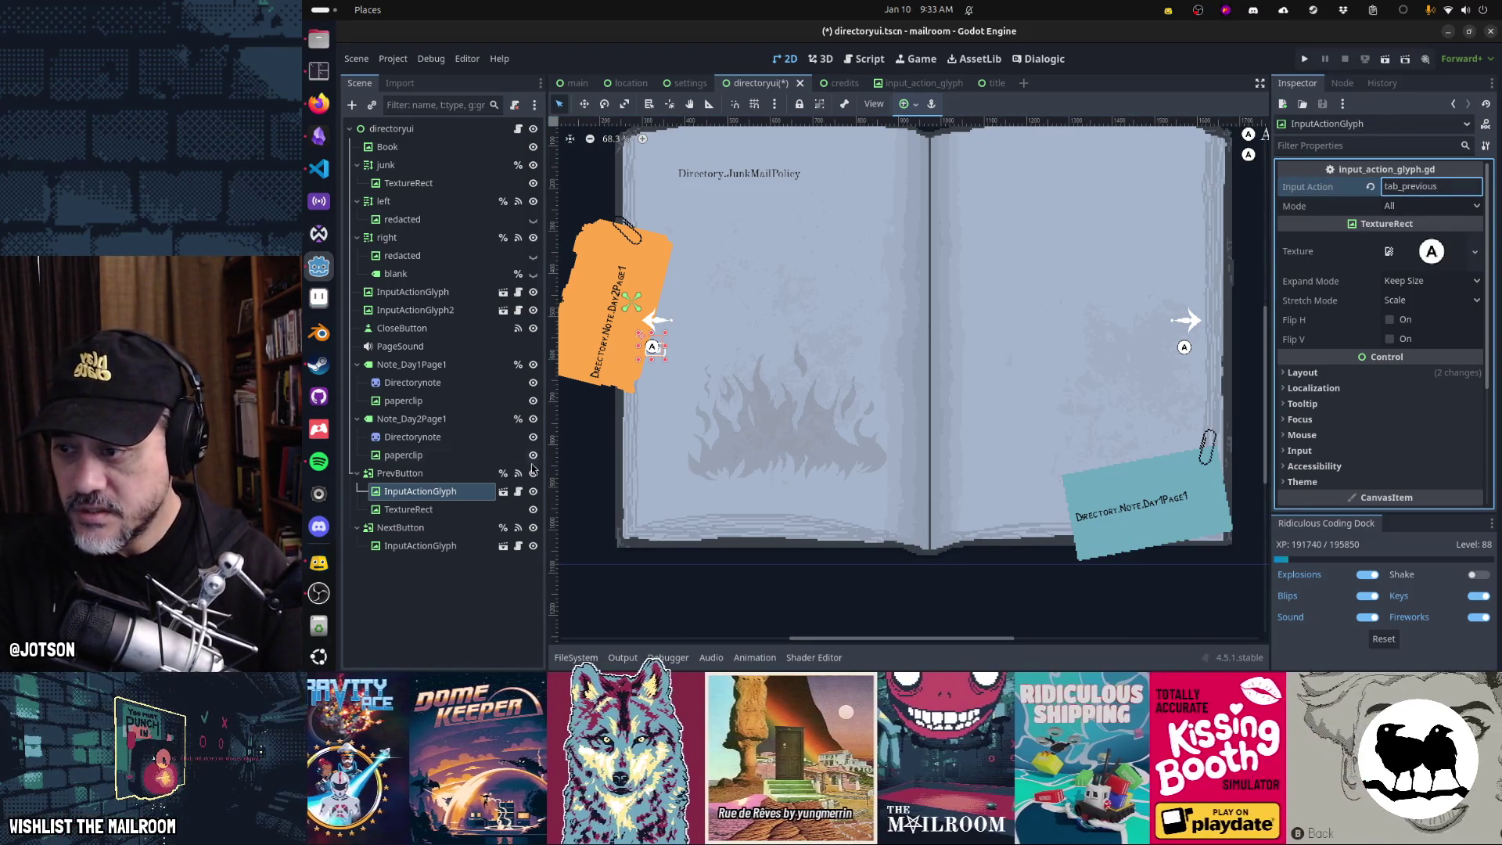
left_click(458, 509)
key("Delete")
key("Return")
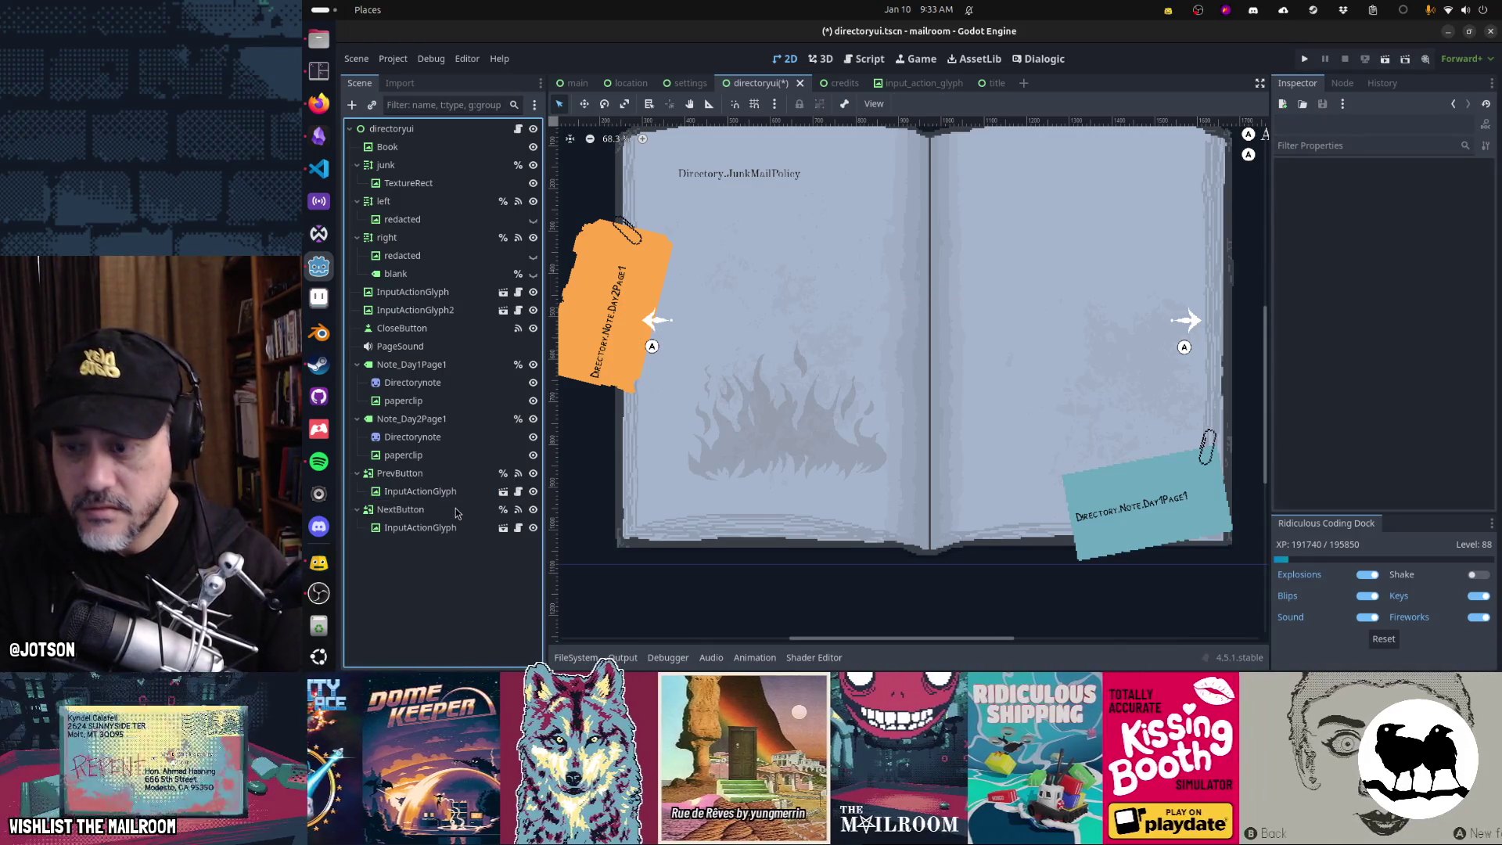
left_click(450, 491)
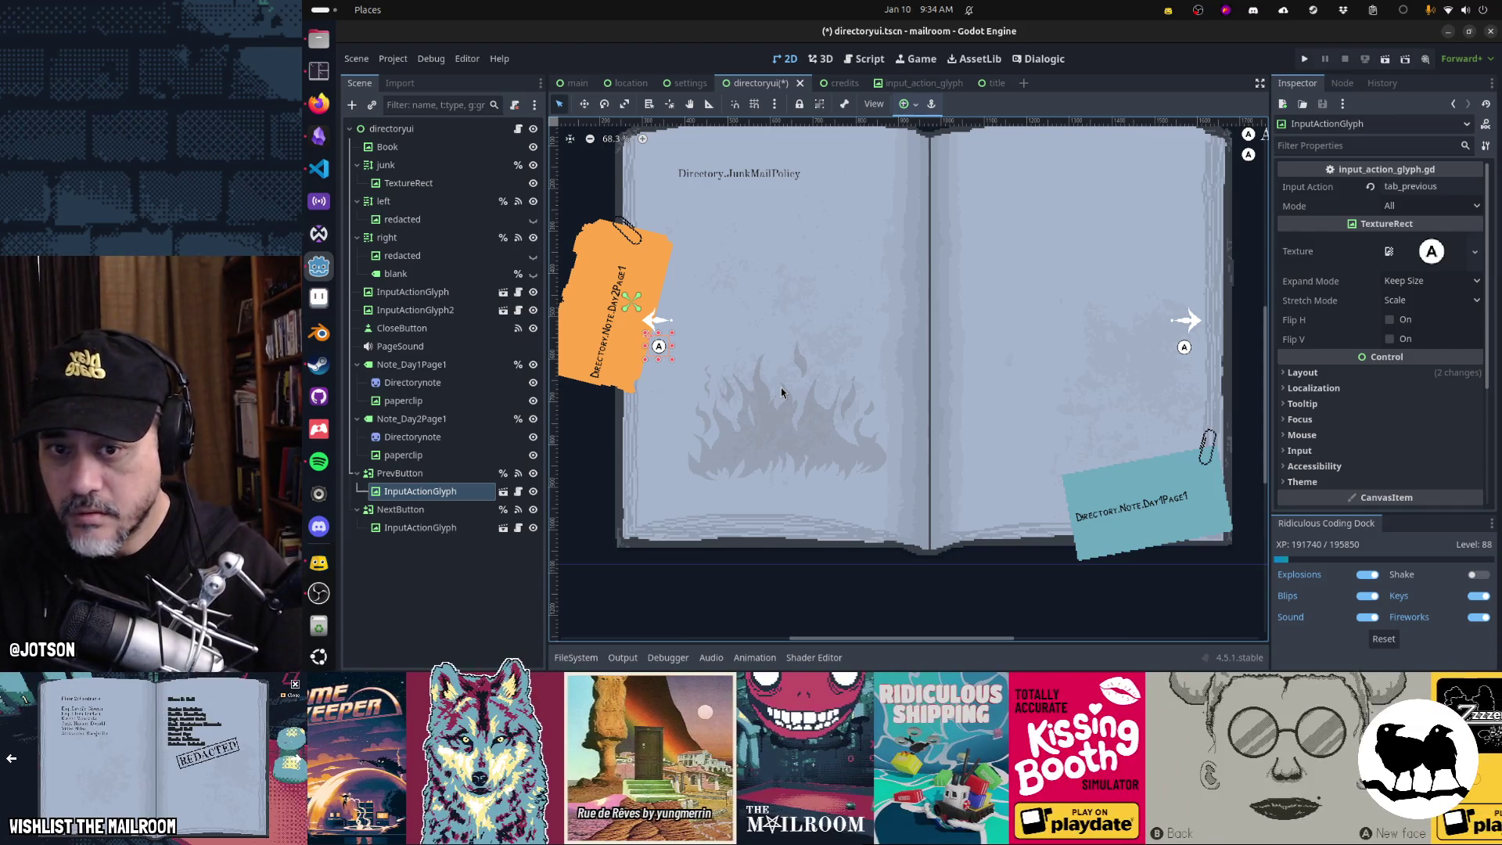
left_click(452, 528)
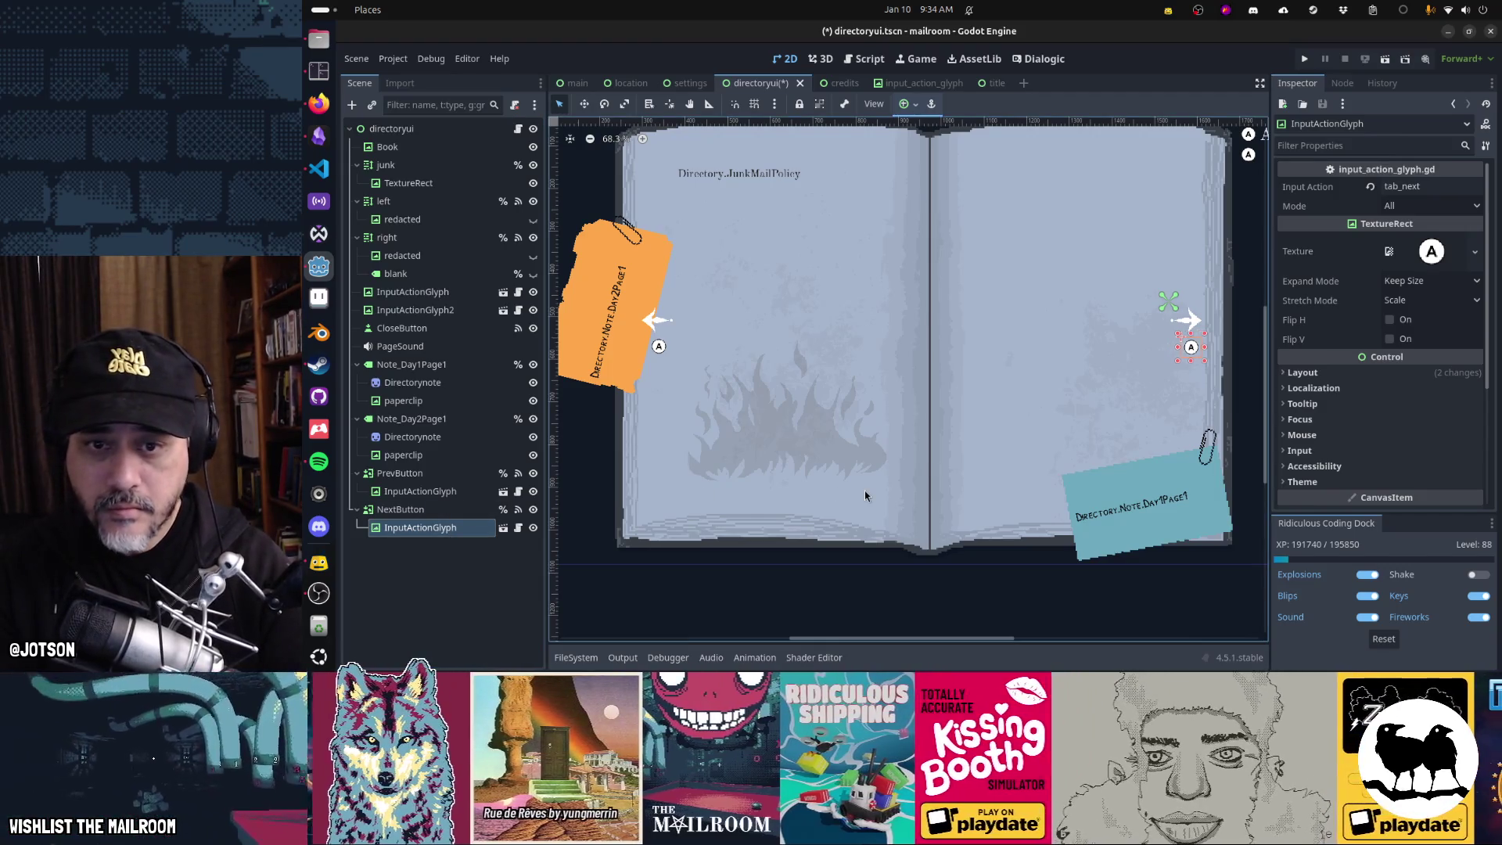
- Run the scene with F6, flip pages with Tab and Shift+Tab, then close the book with Esc
key("F6")
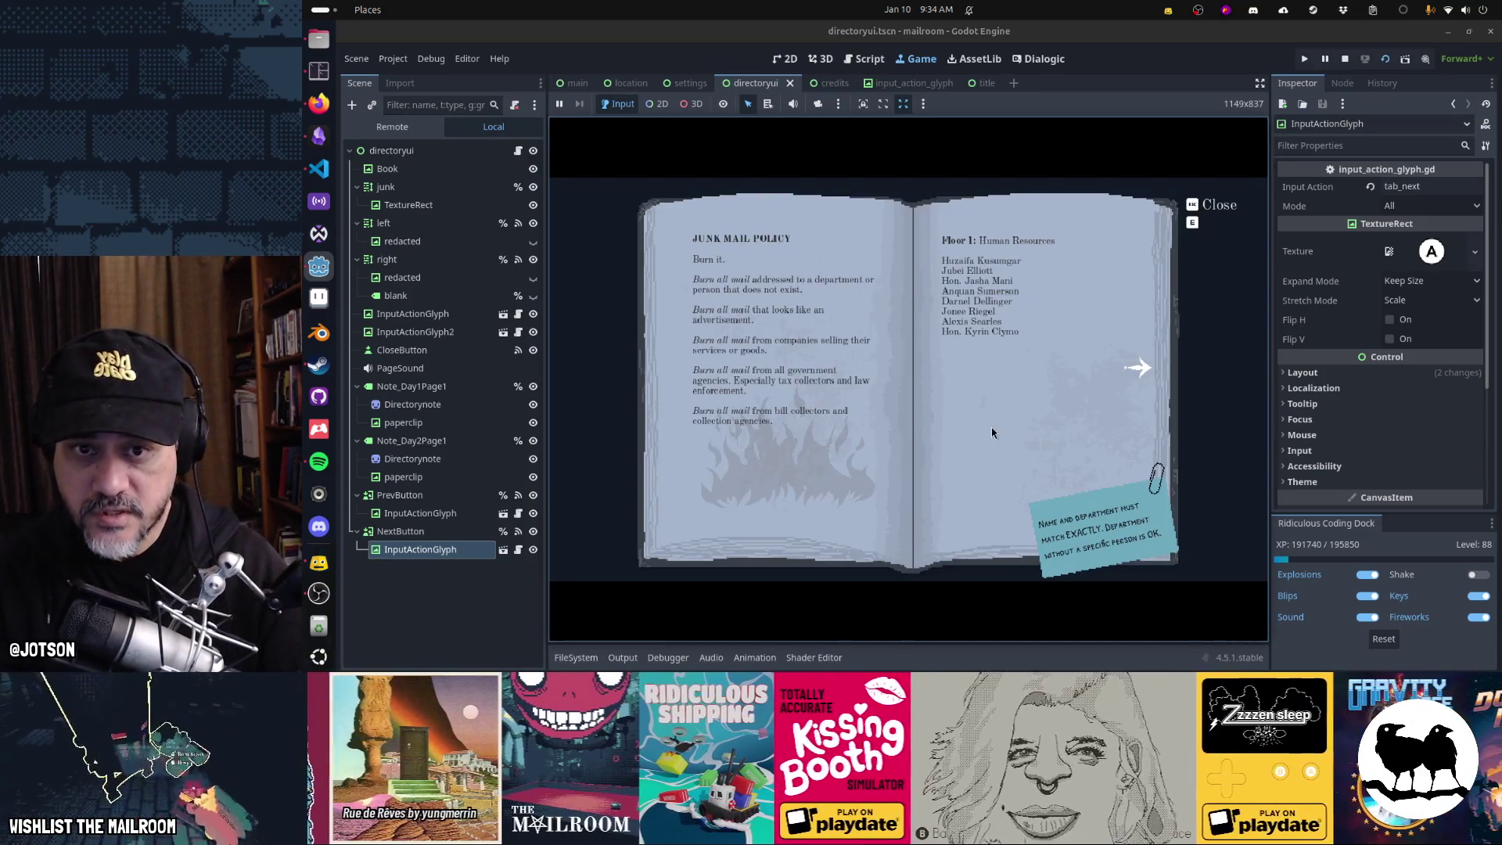
key("Tab")
key("shift+Tab")
key("Tab")
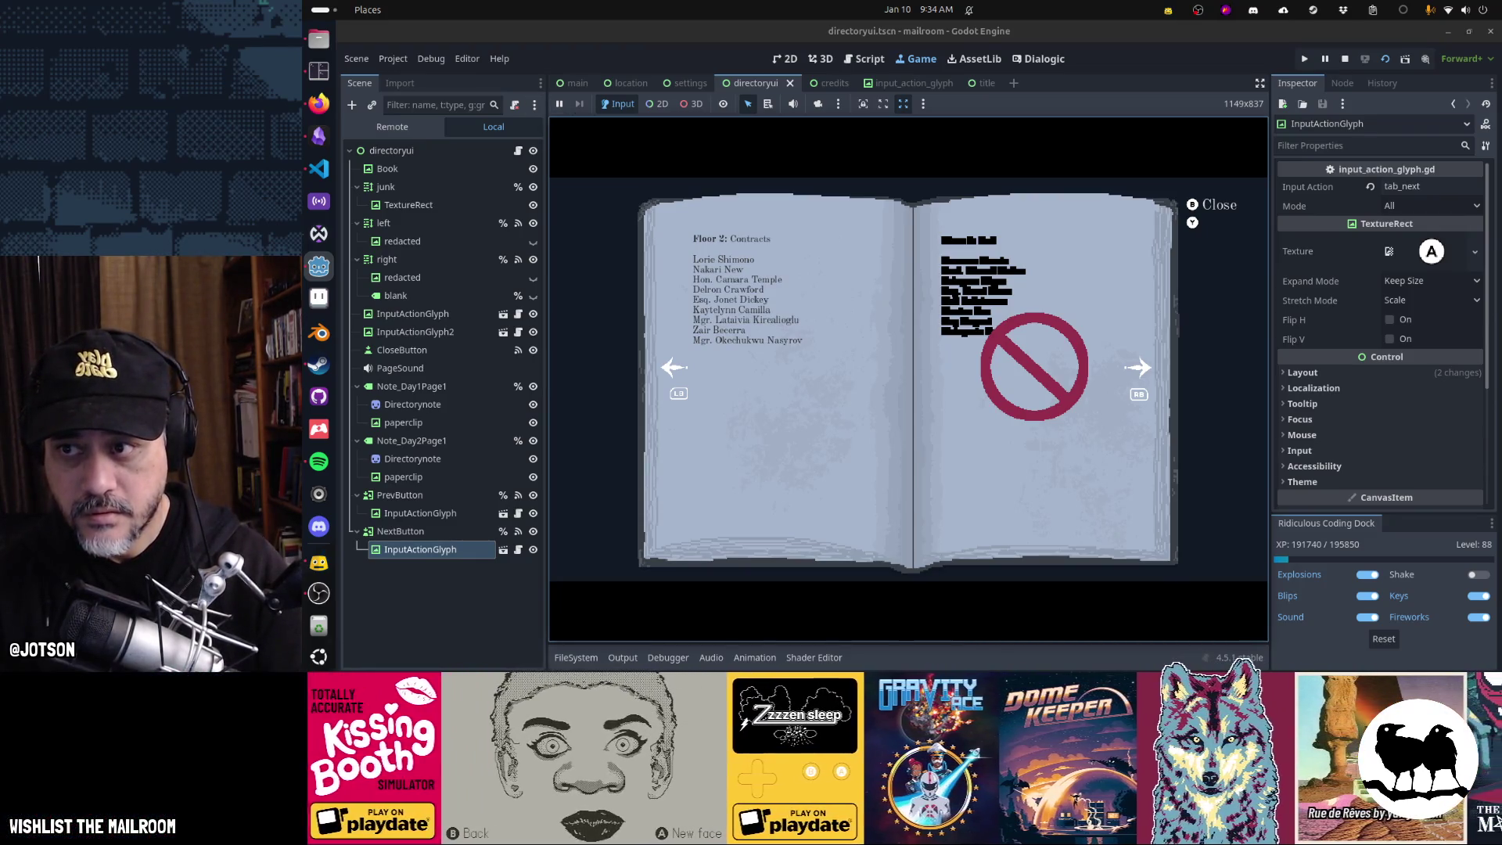
key("Escape")
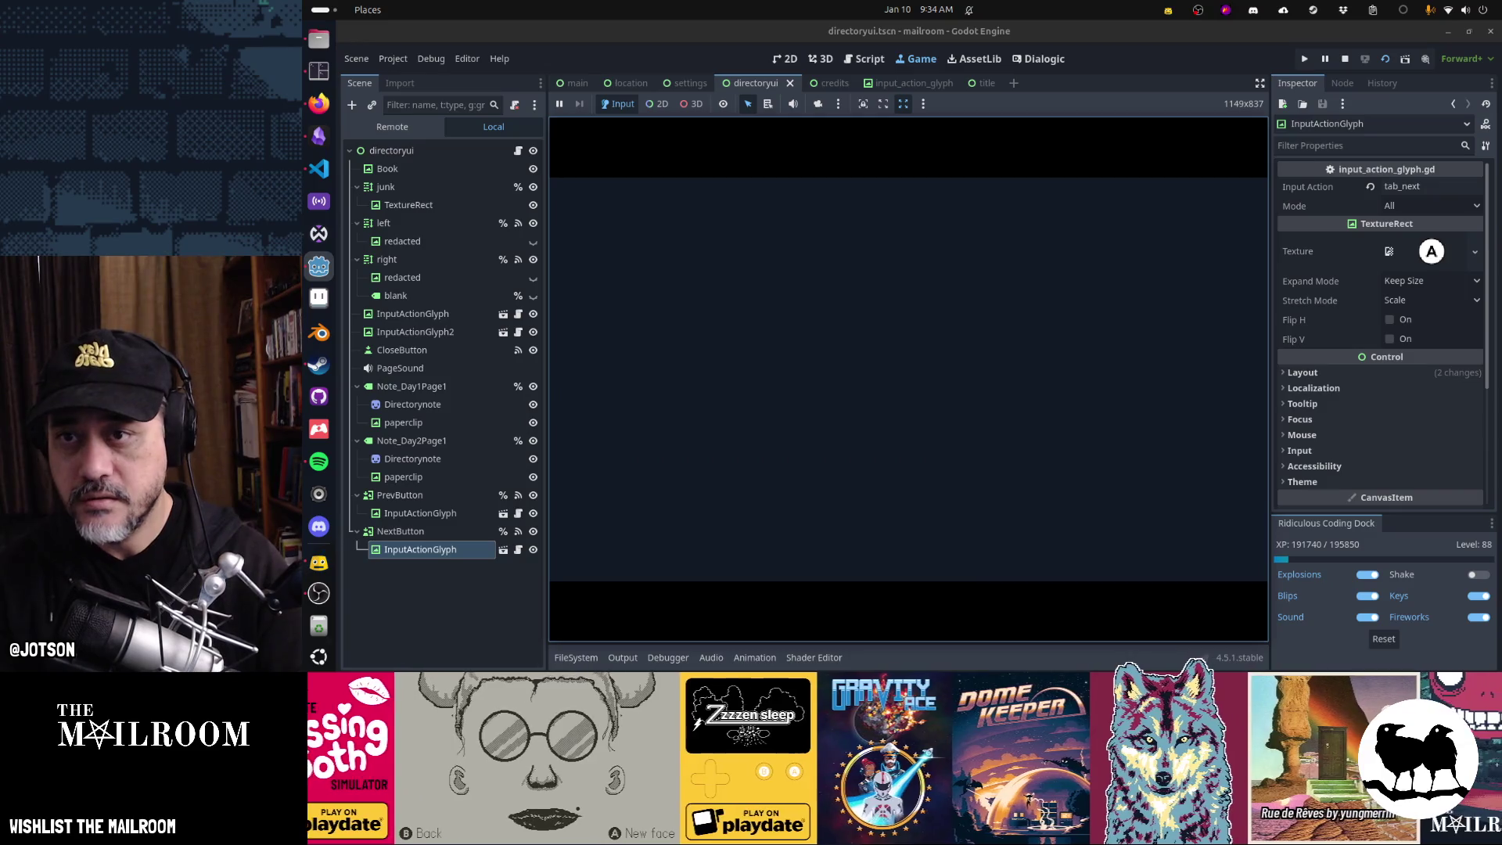